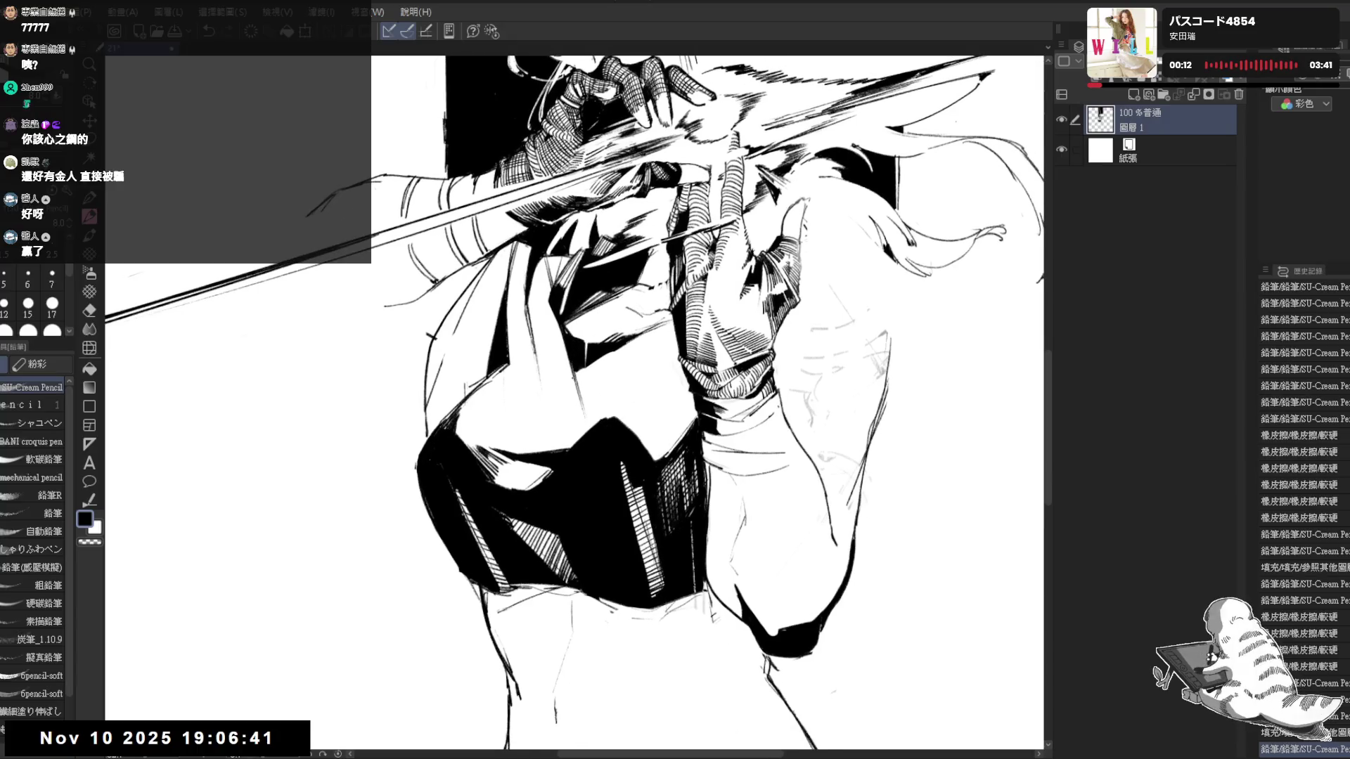
# Erase the stray lines around the gripping hand with two eraser passes
pyautogui.press('e')
pyautogui.moveTo(471, 358)
pyautogui.mouseDown()
pyautogui.moveTo(491, 297)
pyautogui.moveTo(483, 348)
pyautogui.moveTo(531, 265)
pyautogui.moveTo(529, 239)
pyautogui.mouseUp()
pyautogui.moveTo(515, 356); pyautogui.dragTo(531, 236)
pyautogui.press('p')
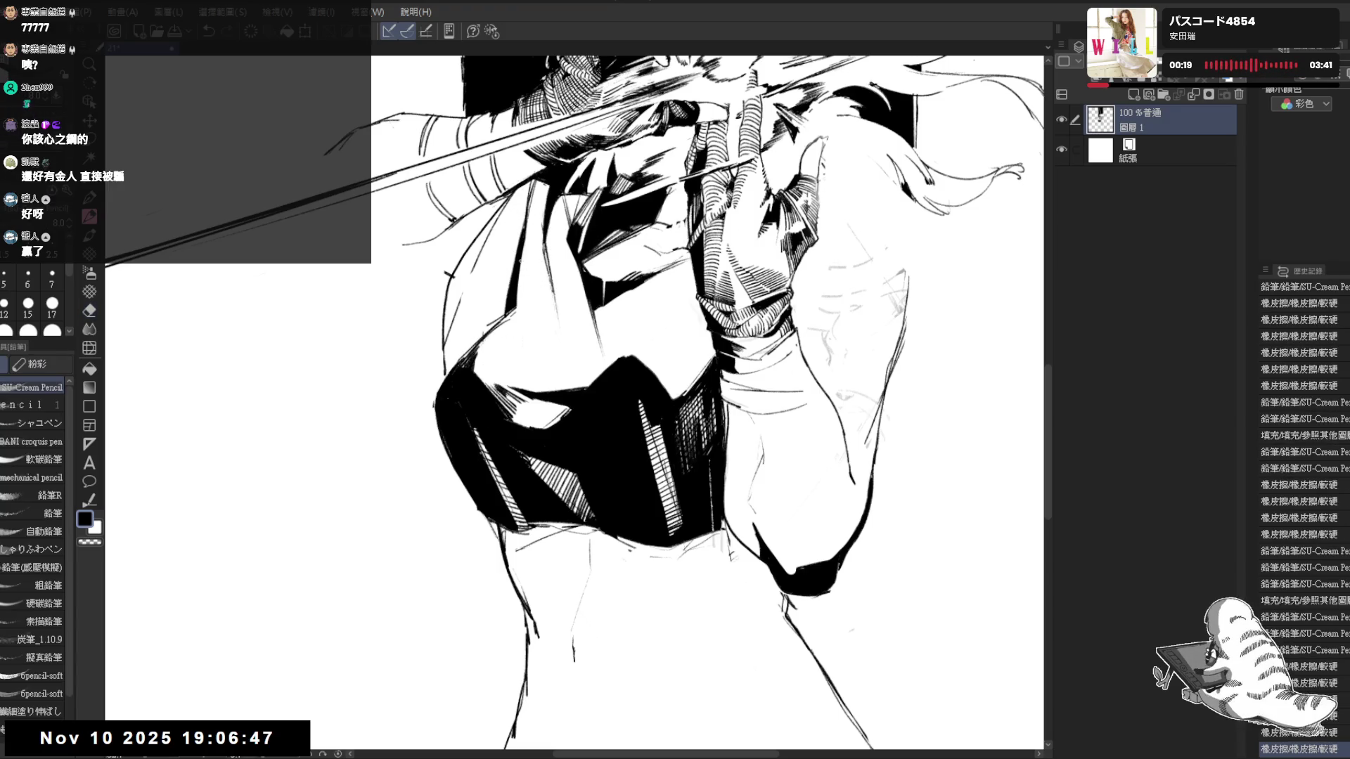
# Fill two small gaps near the hand and bodice with black
pyautogui.press('g')
pyautogui.click(606, 290)
pyautogui.press('p')
pyautogui.press('g')
pyautogui.click(533, 412)
pyautogui.press('p')
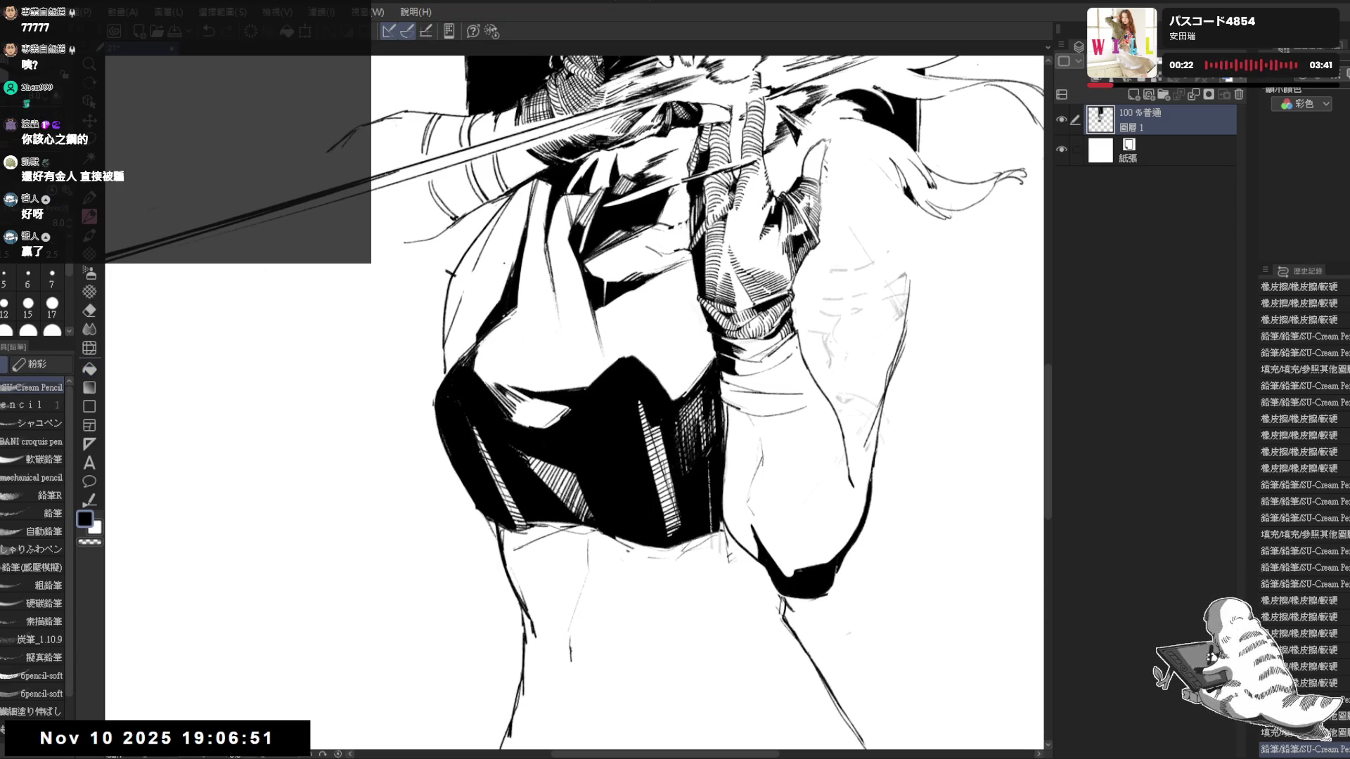
pyautogui.scroll(-2, 509, 270)
pyautogui.scroll(-2, 510, 285)
pyautogui.scroll(-1, 507, 313)
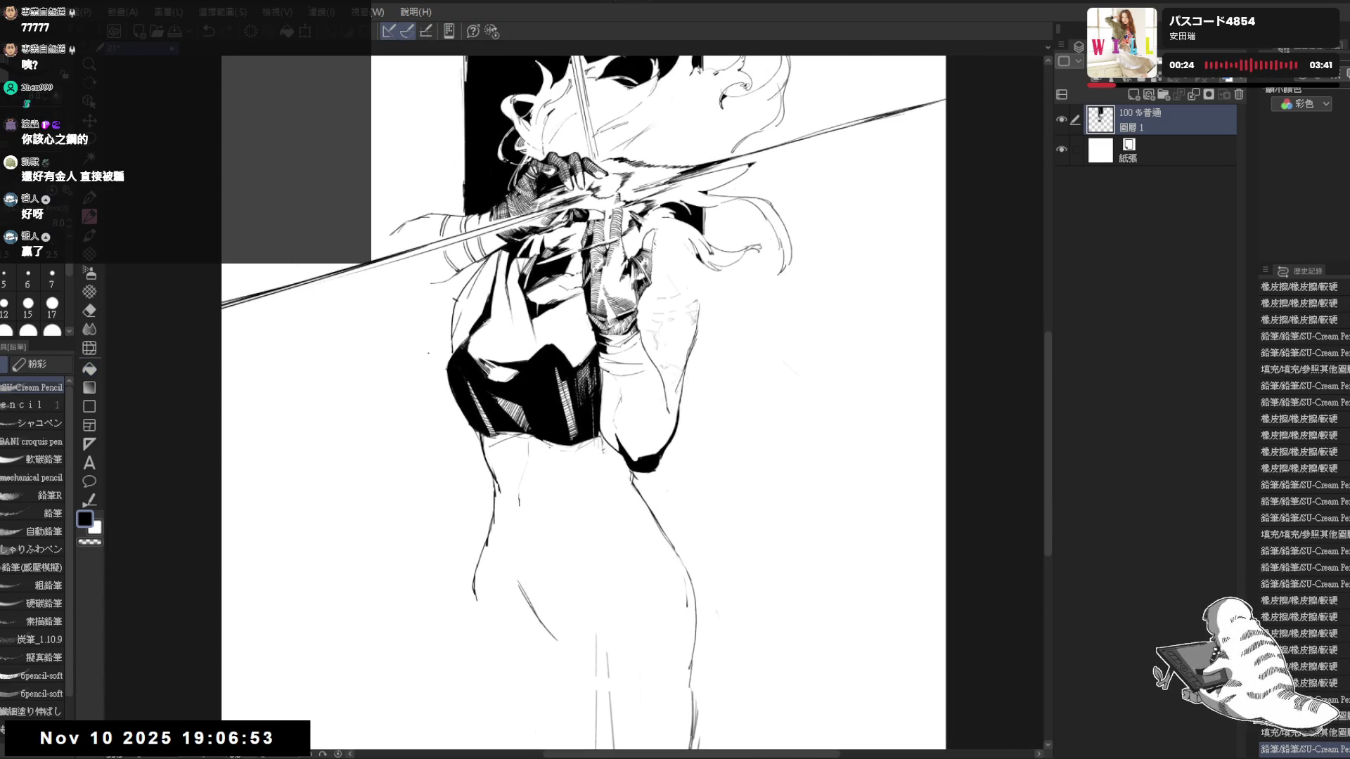
# Add short pencil marks on the bodice edge, undoing and redrawing one stroke
pyautogui.moveTo(456, 350); pyautogui.dragTo(450, 363)
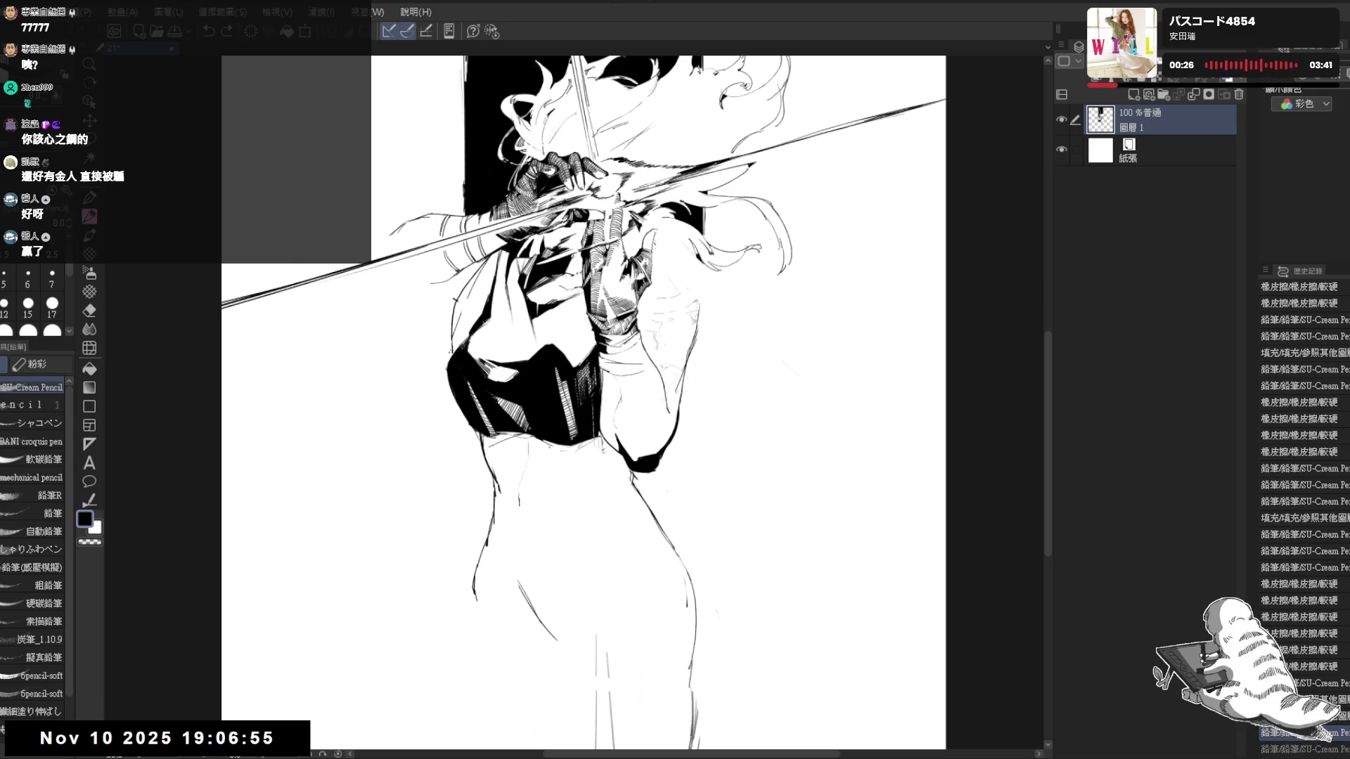
pyautogui.click(451, 415)
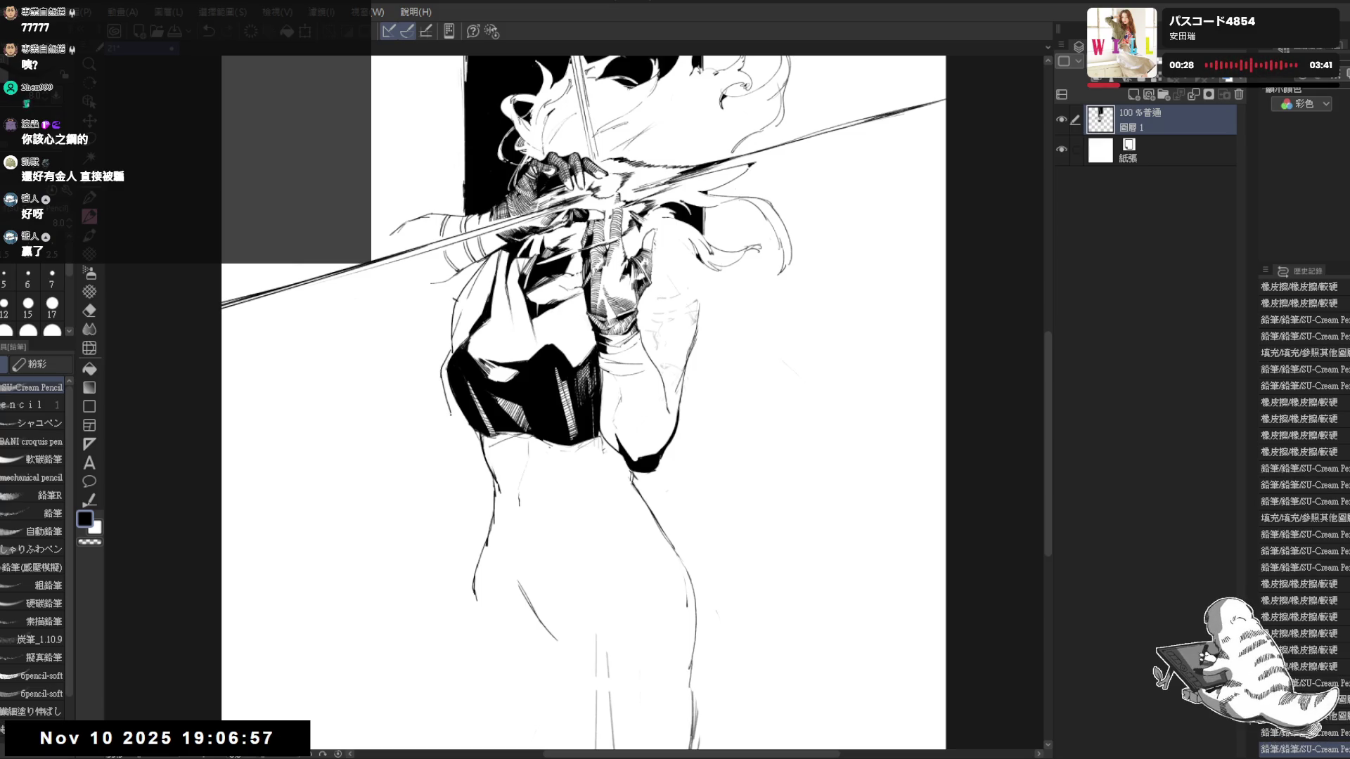
pyautogui.moveTo(444, 428); pyautogui.dragTo(440, 479)
pyautogui.hotkey('ctrl', 'z')
pyautogui.hotkey('ctrl', 'z')
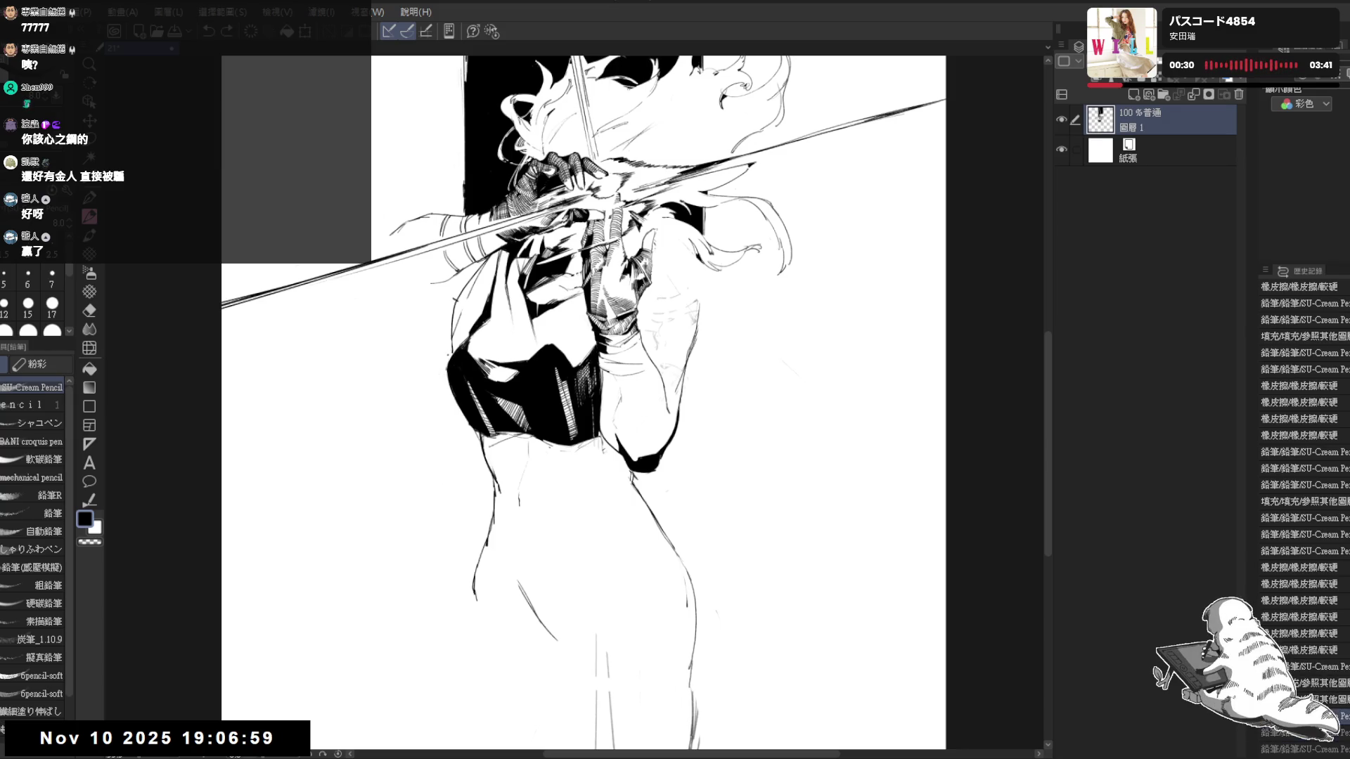
pyautogui.moveTo(447, 356); pyautogui.dragTo(451, 371)
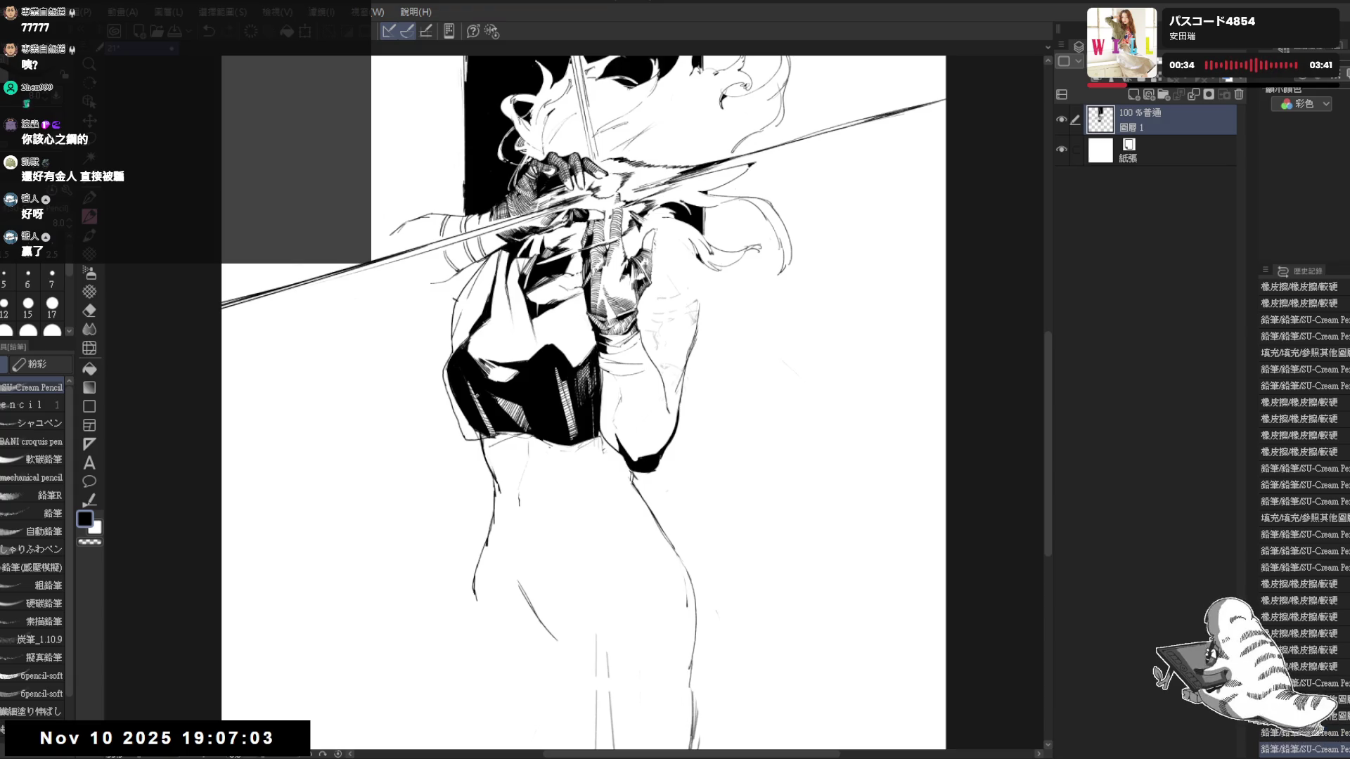
# Erase along the bodice edge, touch it up with a short stroke and fill a small area black
pyautogui.press('e')
pyautogui.moveTo(447, 364); pyautogui.dragTo(475, 438)
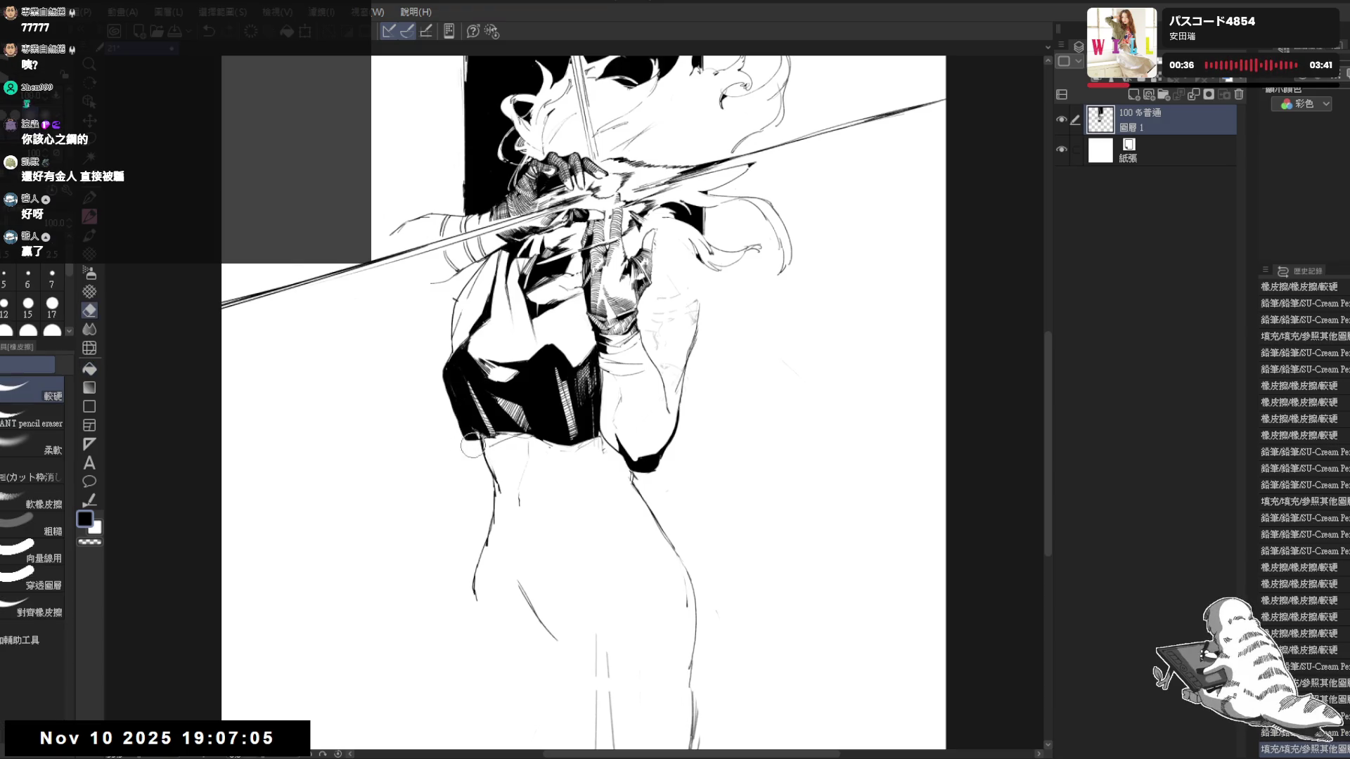
pyautogui.press('g')
pyautogui.press('p')
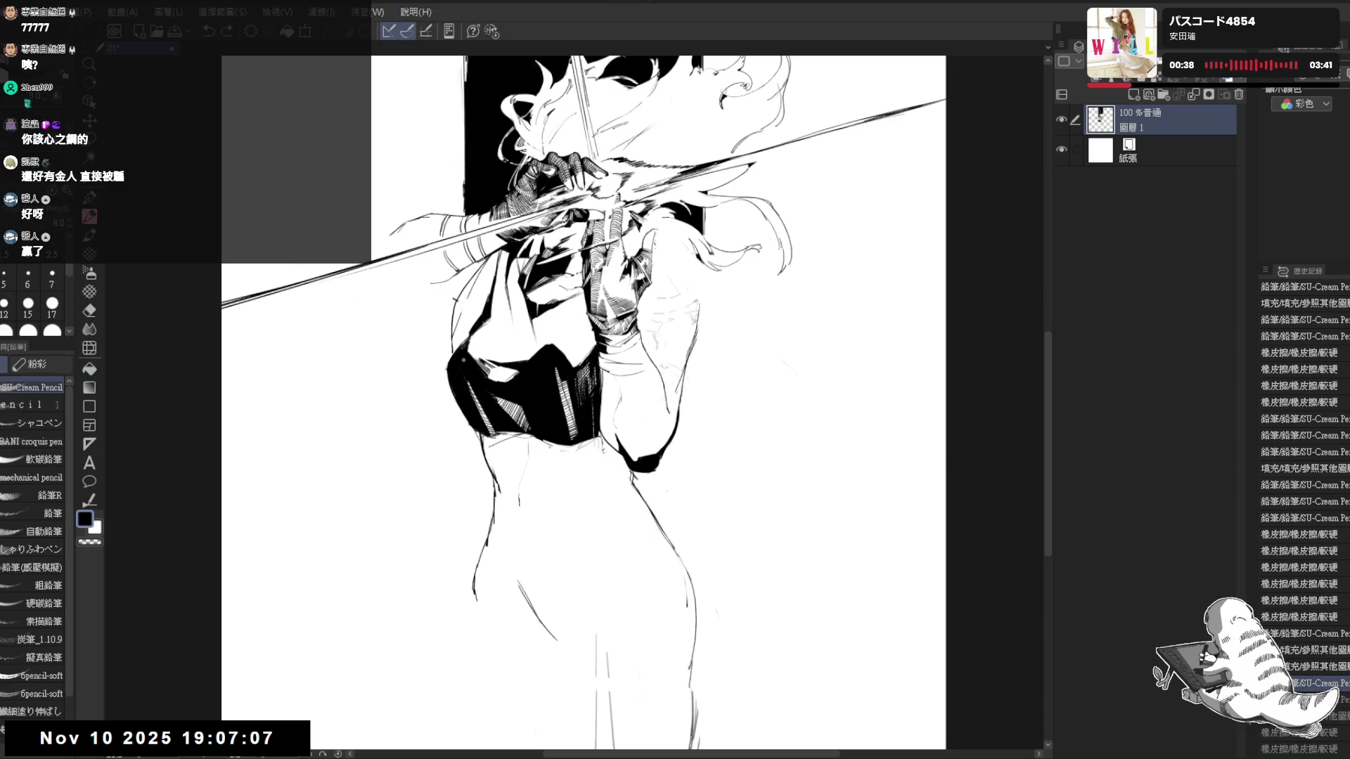
pyautogui.moveTo(451, 362); pyautogui.dragTo(457, 375)
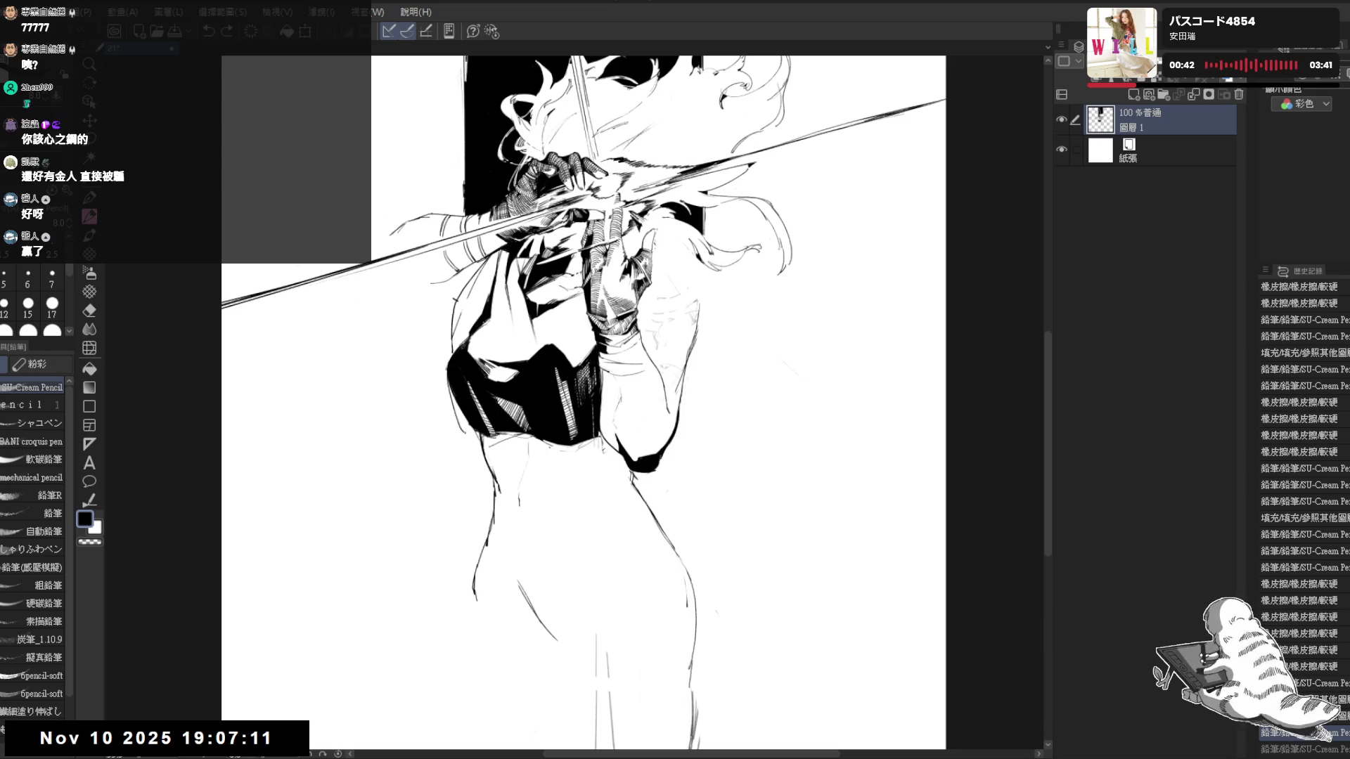
pyautogui.press('g')
pyautogui.click(470, 431)
# With the view mirrored, erase three small bits near the waist, then unmirror
pyautogui.press('h')
pyautogui.press('p')
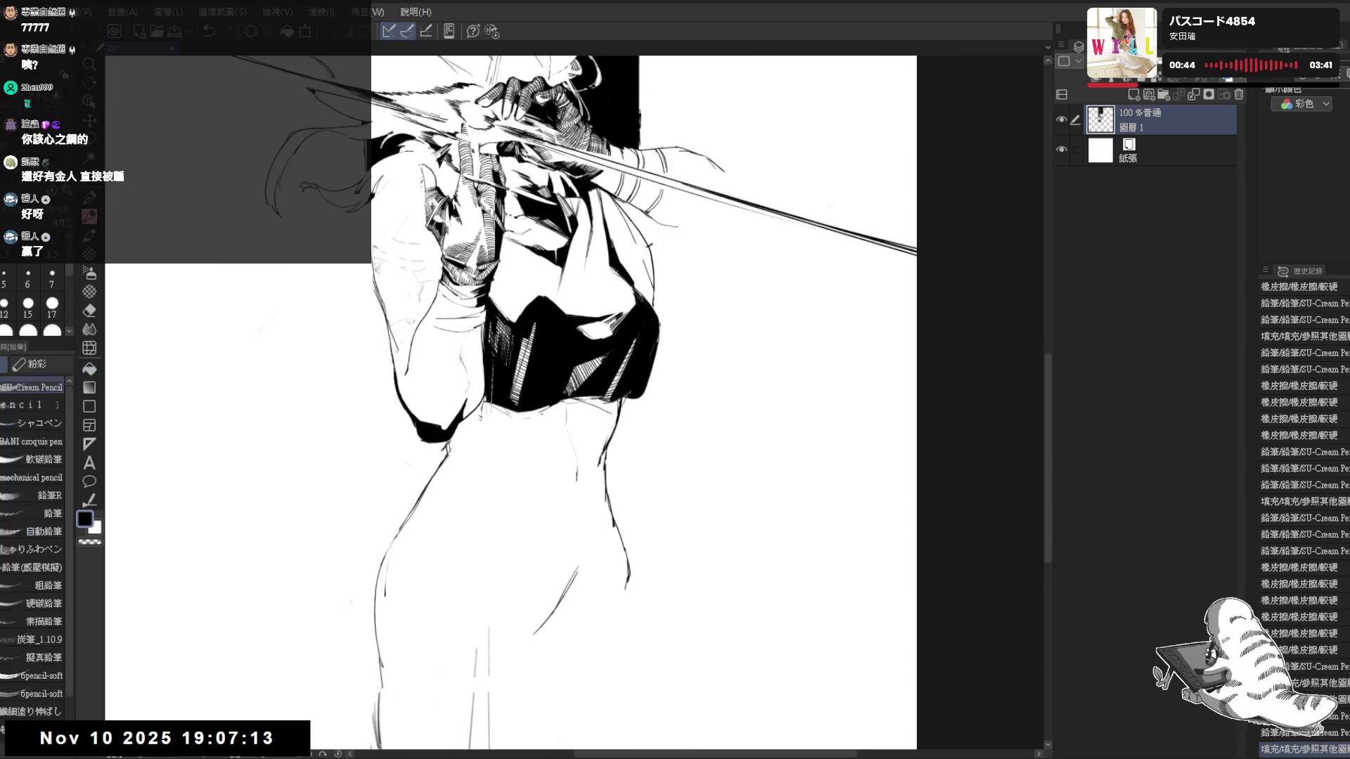
pyautogui.press('e')
pyautogui.click(582, 417)
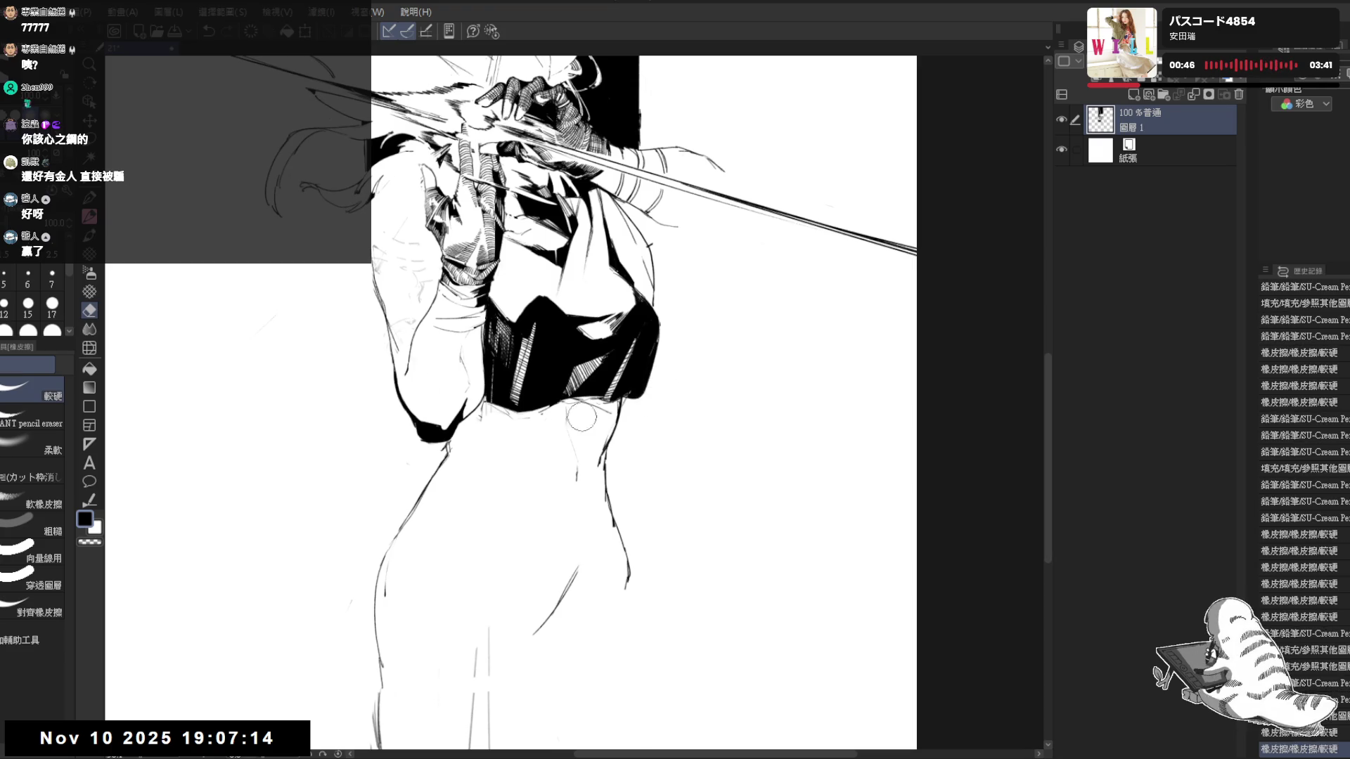
pyautogui.click(456, 443)
pyautogui.click(601, 422)
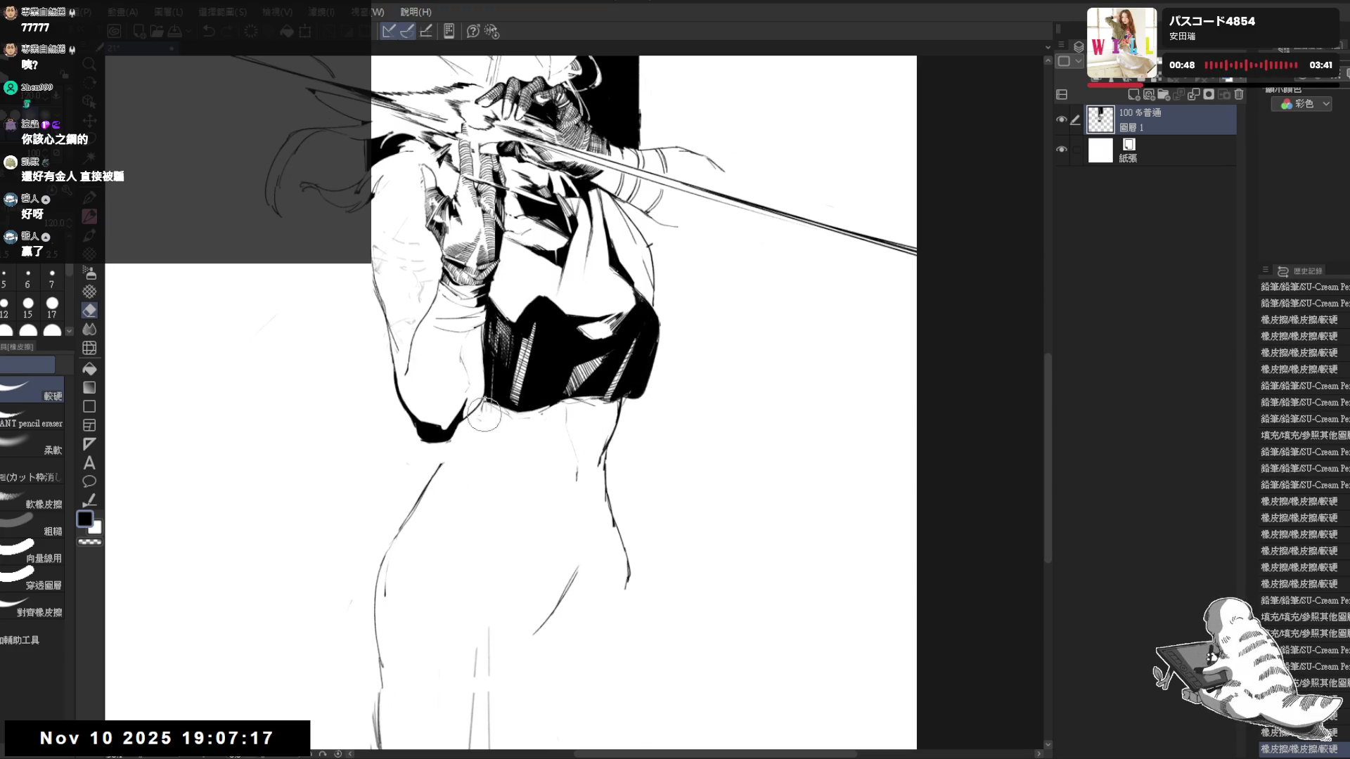
pyautogui.press('p')
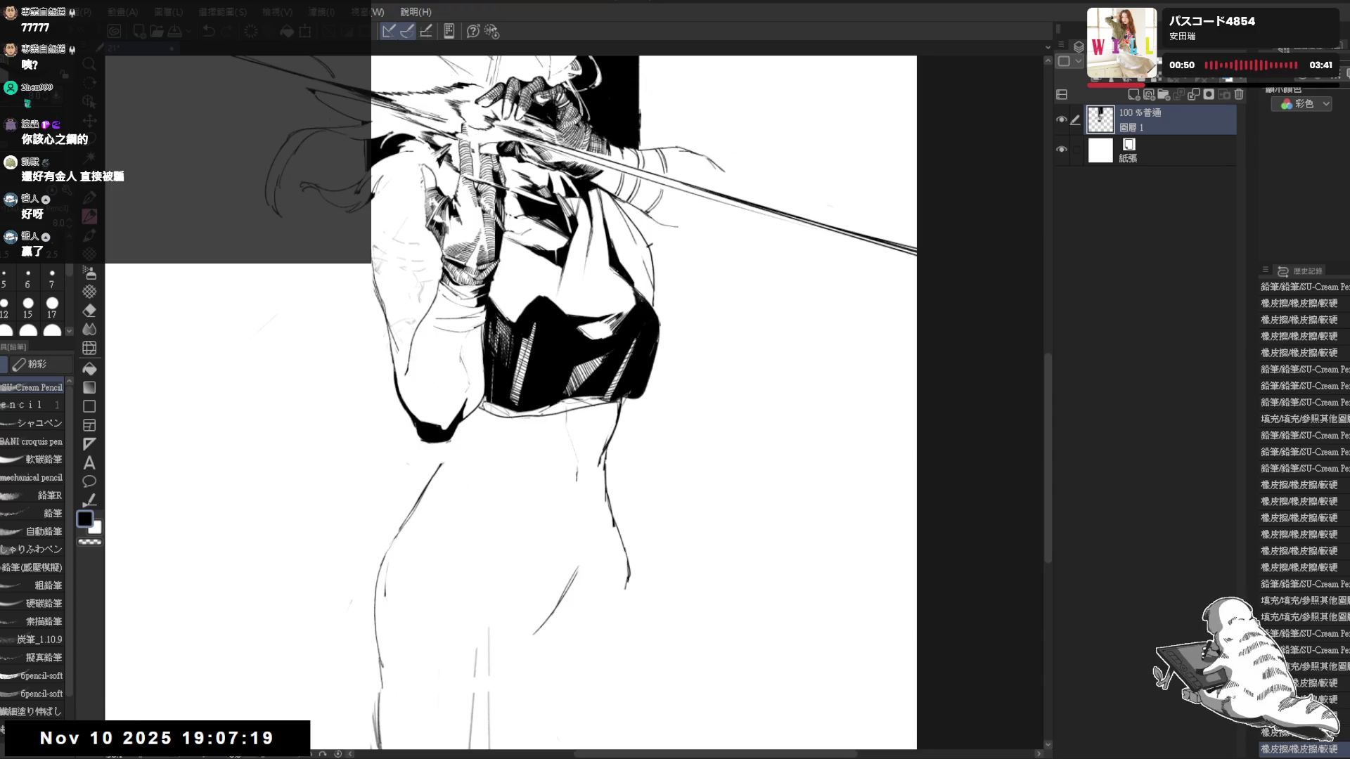
pyautogui.press('h')
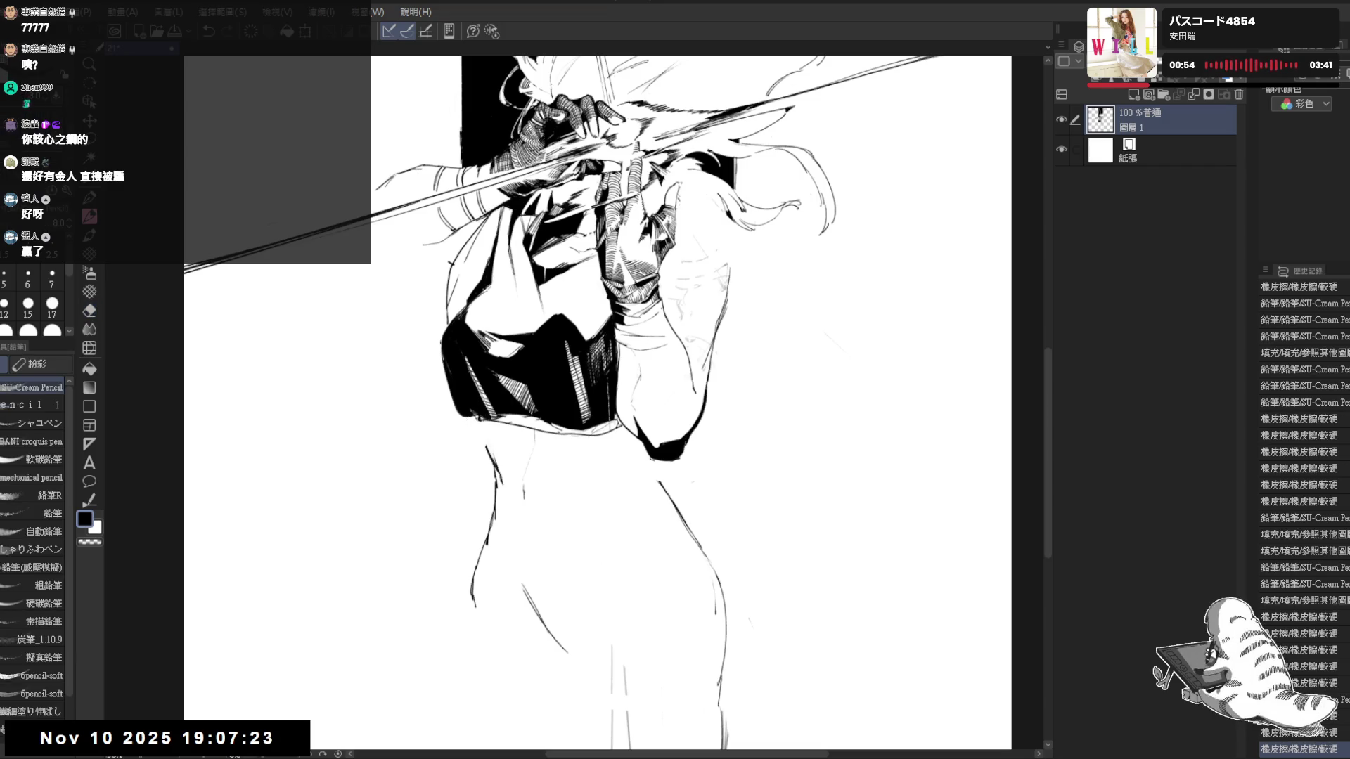
# Add a short stroke along the waistband and a mark beside it, then refit and zoom the view
pyautogui.moveTo(496, 436); pyautogui.dragTo(528, 430)
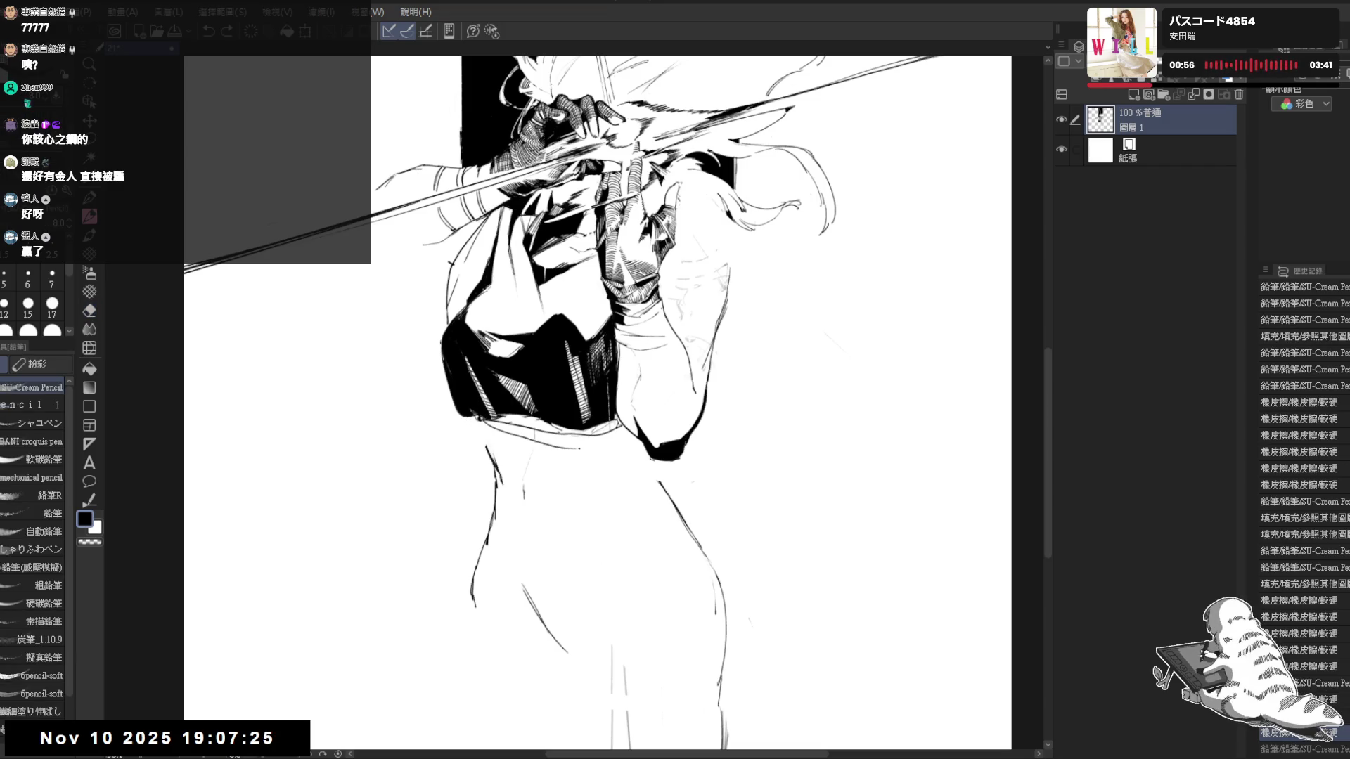
pyautogui.click(619, 443)
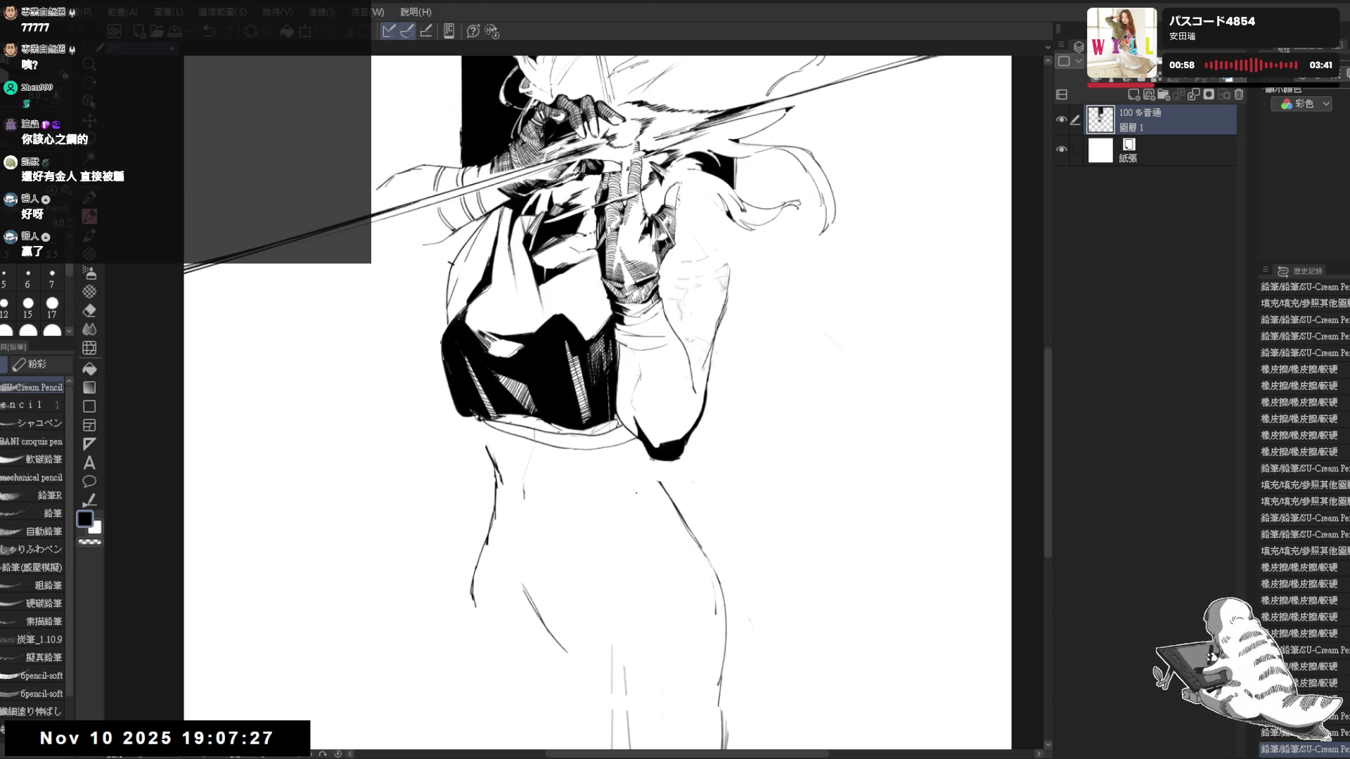
pyautogui.press('-')
pyautogui.press('-')
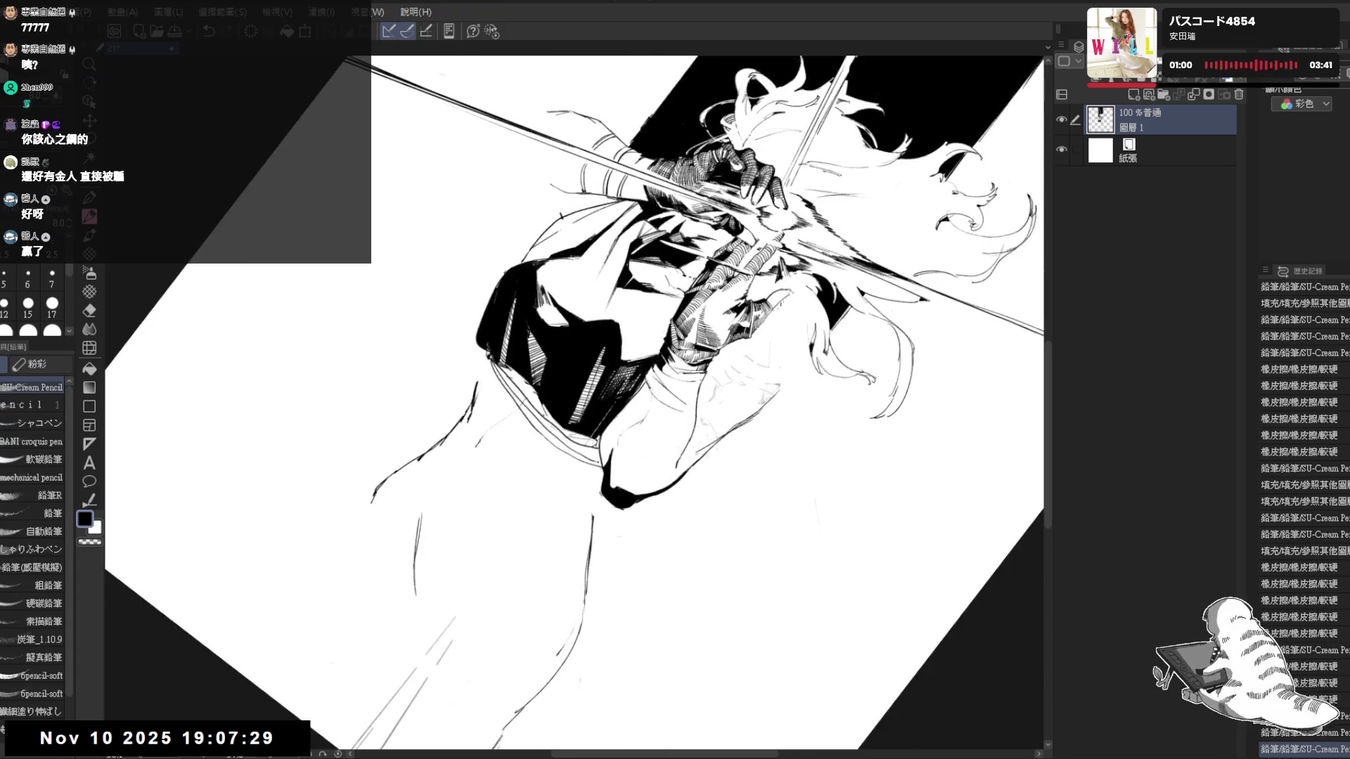
pyautogui.press('^')
pyautogui.press('^')
pyautogui.hotkey('ctrl', '0')
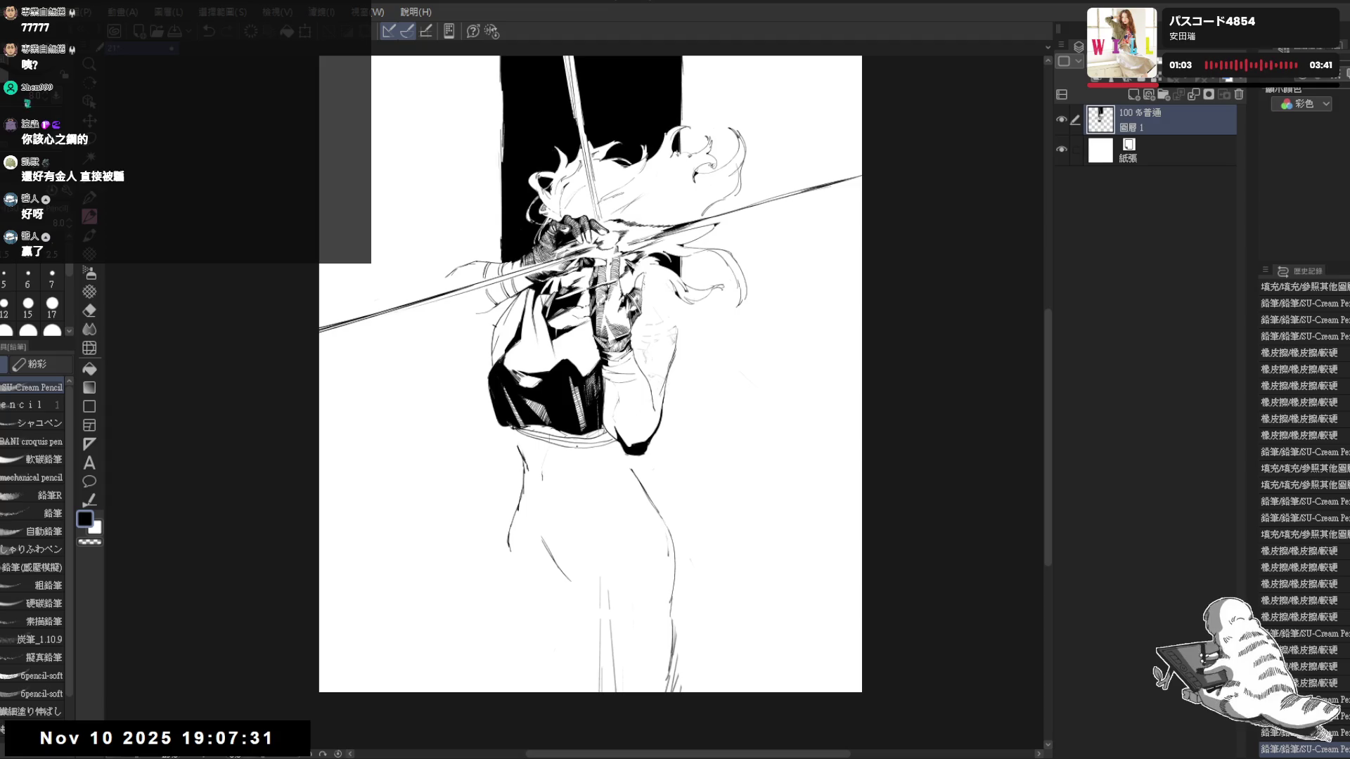
pyautogui.hotkey('ctrl', '+')
pyautogui.scroll(2, 556, 395)
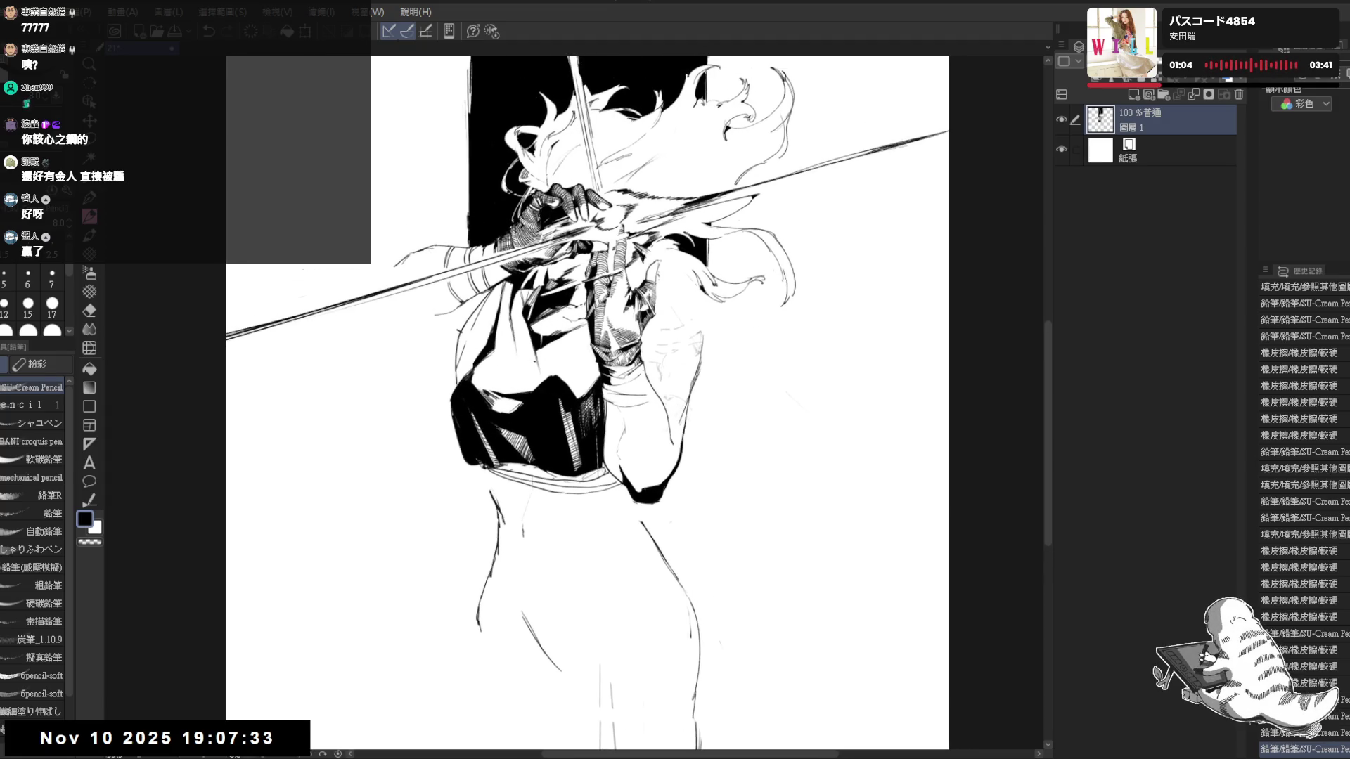
pyautogui.press('e')
pyautogui.press('p')
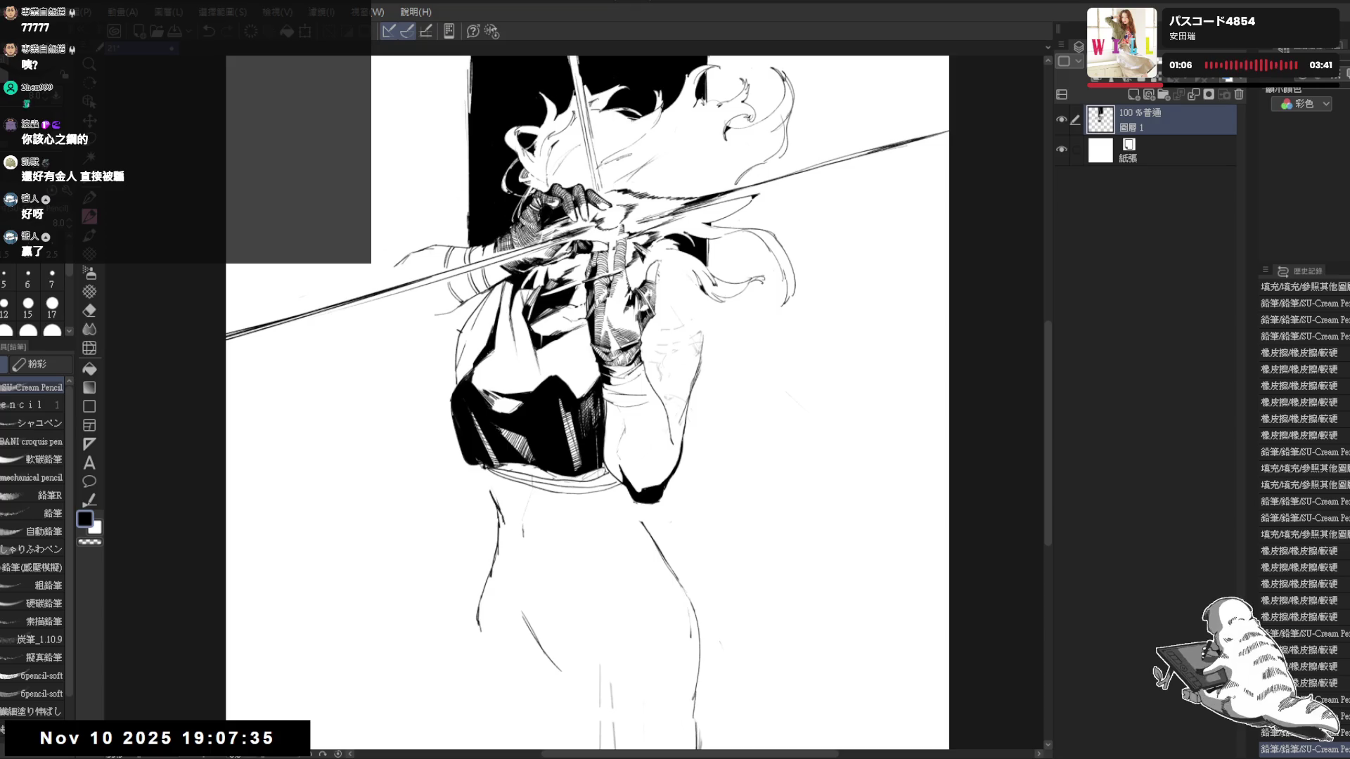
pyautogui.press('e')
# Erase a spot, add a dark mark near the bodice and lighten lines near the bust
pyautogui.moveTo(539, 361); pyautogui.dragTo(540, 350)
pyautogui.press('p')
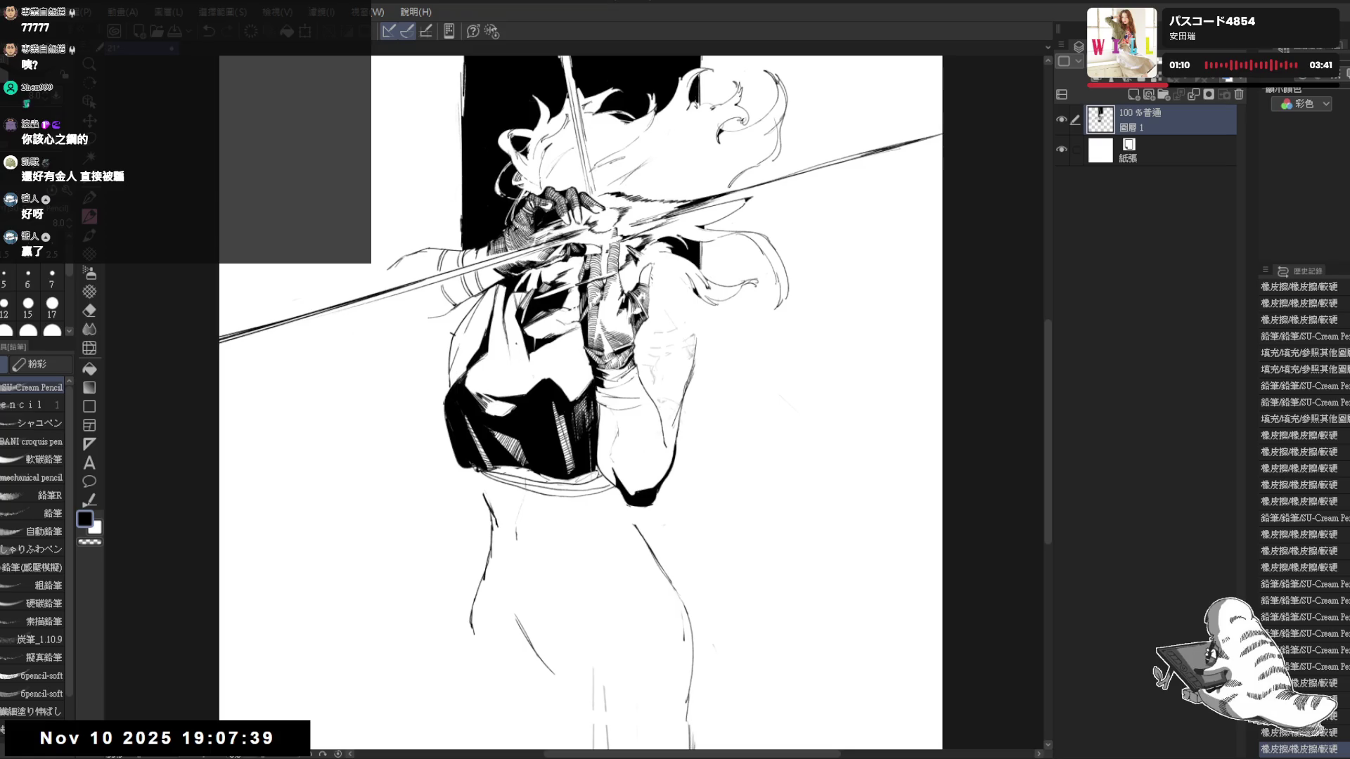
pyautogui.moveTo(541, 474); pyautogui.dragTo(541, 505)
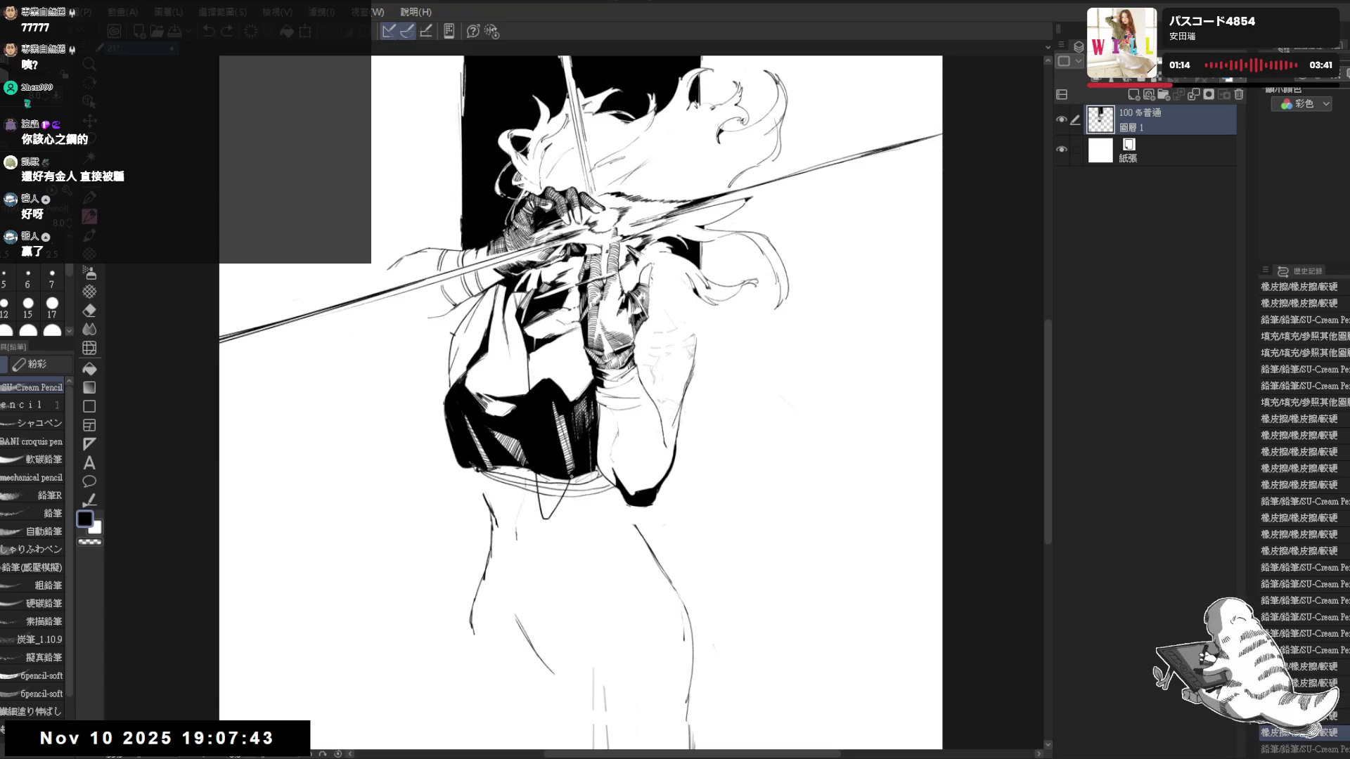
pyautogui.press('e')
pyautogui.moveTo(543, 480); pyautogui.dragTo(561, 496)
pyautogui.moveTo(534, 359); pyautogui.dragTo(534, 504)
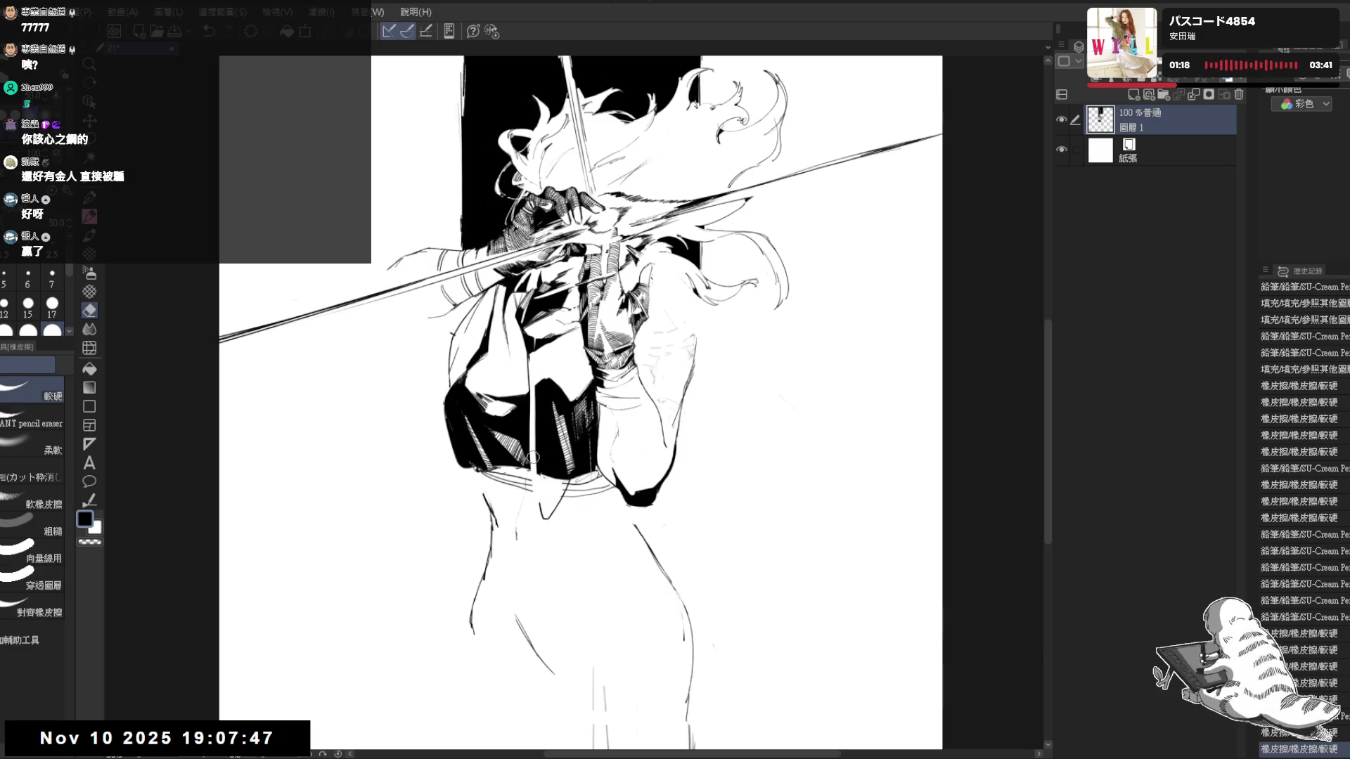
pyautogui.press('p')
# Draw a thin vertical line and short vertical strokes over the dark bodice
pyautogui.moveTo(531, 384); pyautogui.dragTo(540, 513)
pyautogui.moveTo(538, 462)
pyautogui.mouseDown()
pyautogui.moveTo(532, 502)
pyautogui.moveTo(494, 478)
pyautogui.moveTo(533, 497)
pyautogui.moveTo(500, 501)
pyautogui.moveTo(508, 515)
pyautogui.mouseUp()
pyautogui.press('e')
pyautogui.press('p')
pyautogui.press('e')
pyautogui.press('p')
# Undo two strokes, redraw one on the bodice, level the view and redo a stroke
pyautogui.hotkey('ctrl', 'z')
pyautogui.hotkey('ctrl', 'z')
pyautogui.moveTo(491, 464); pyautogui.dragTo(519, 492)
pyautogui.hotkey('ctrl', 'z')
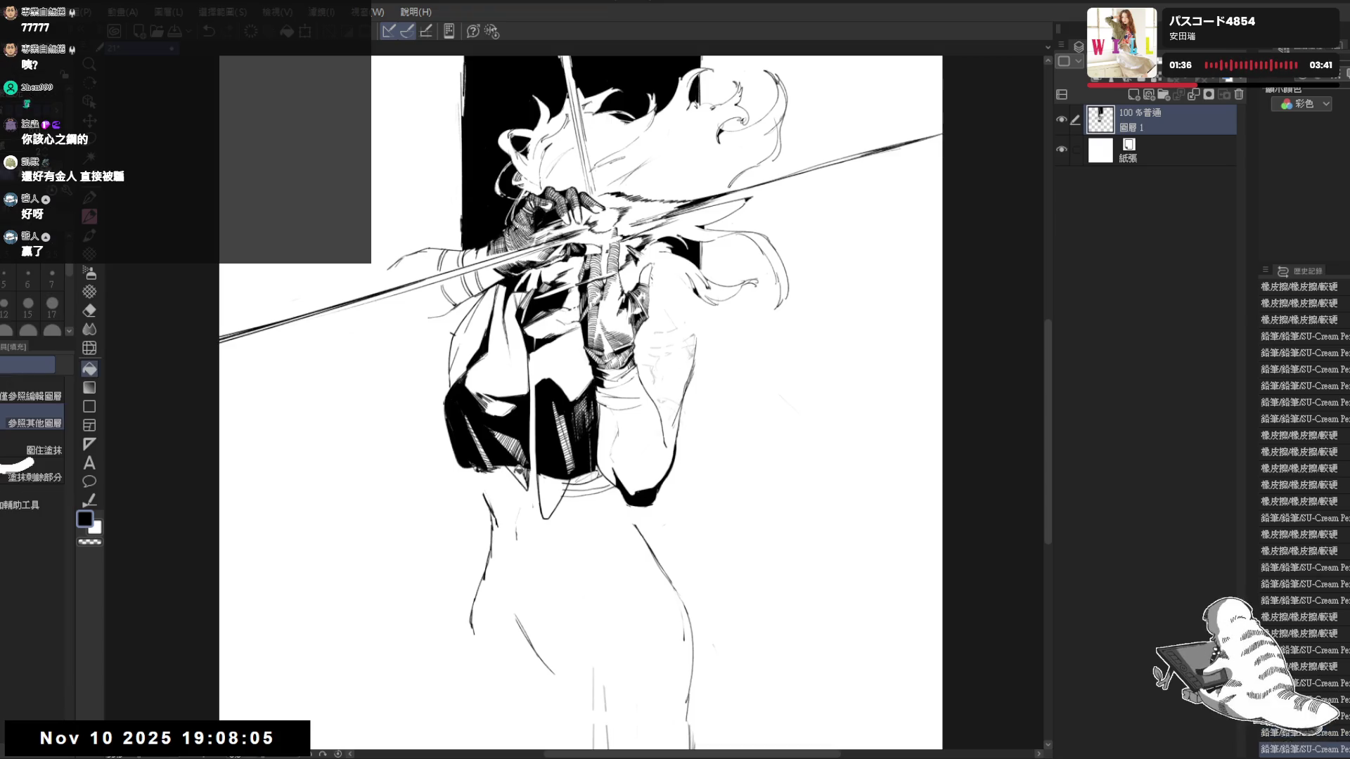
pyautogui.press('space')
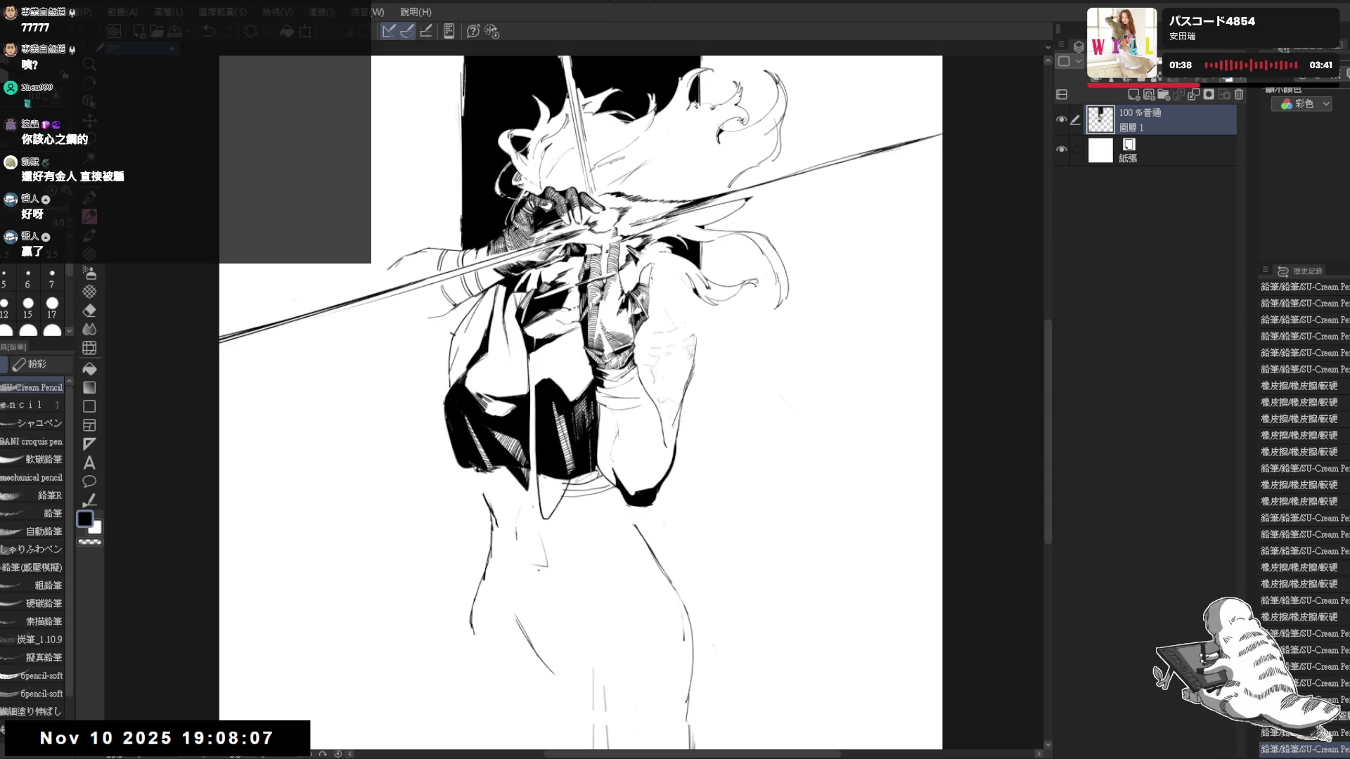
pyautogui.press('^')
pyautogui.hotkey('ctrl', 'y')
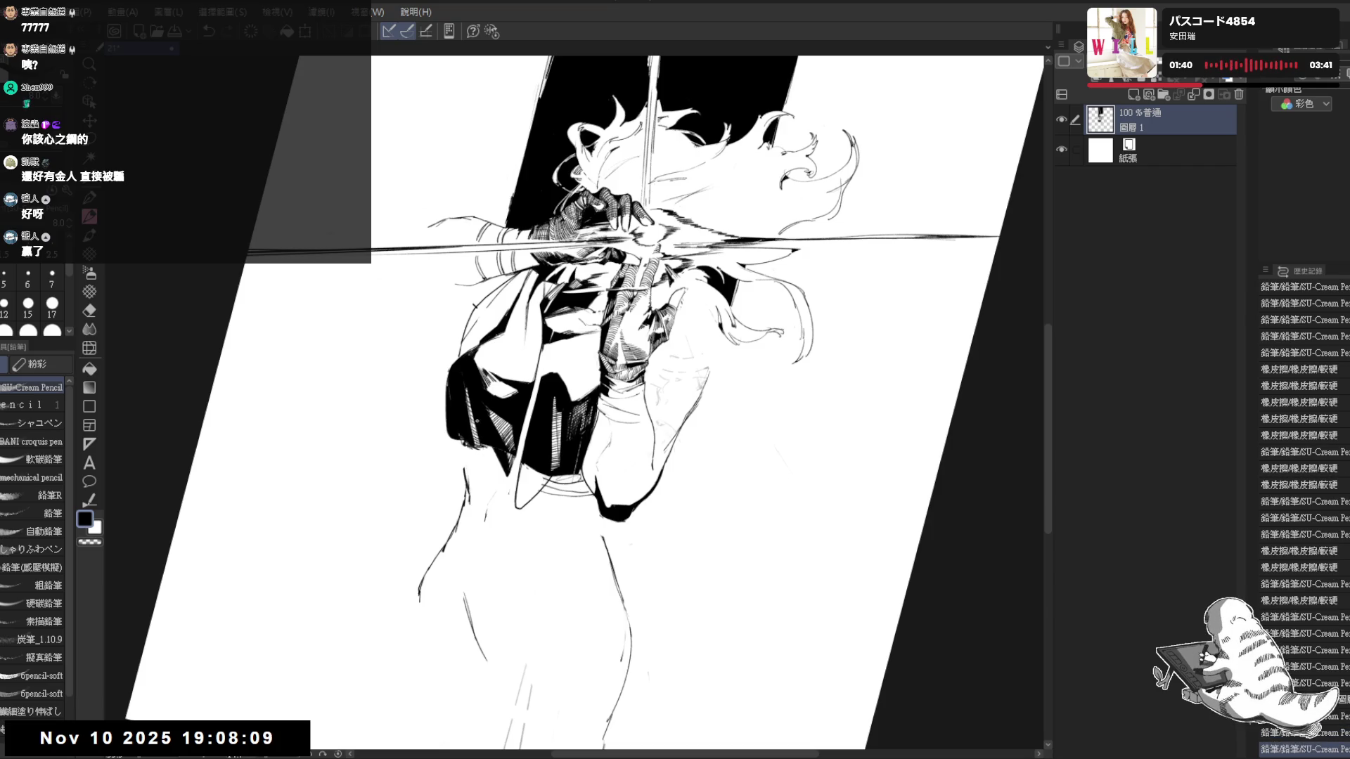
# Redo a stroke, try and undo a waist stroke, then fit and mirror-check the view
pyautogui.hotkey('ctrl', 'y')
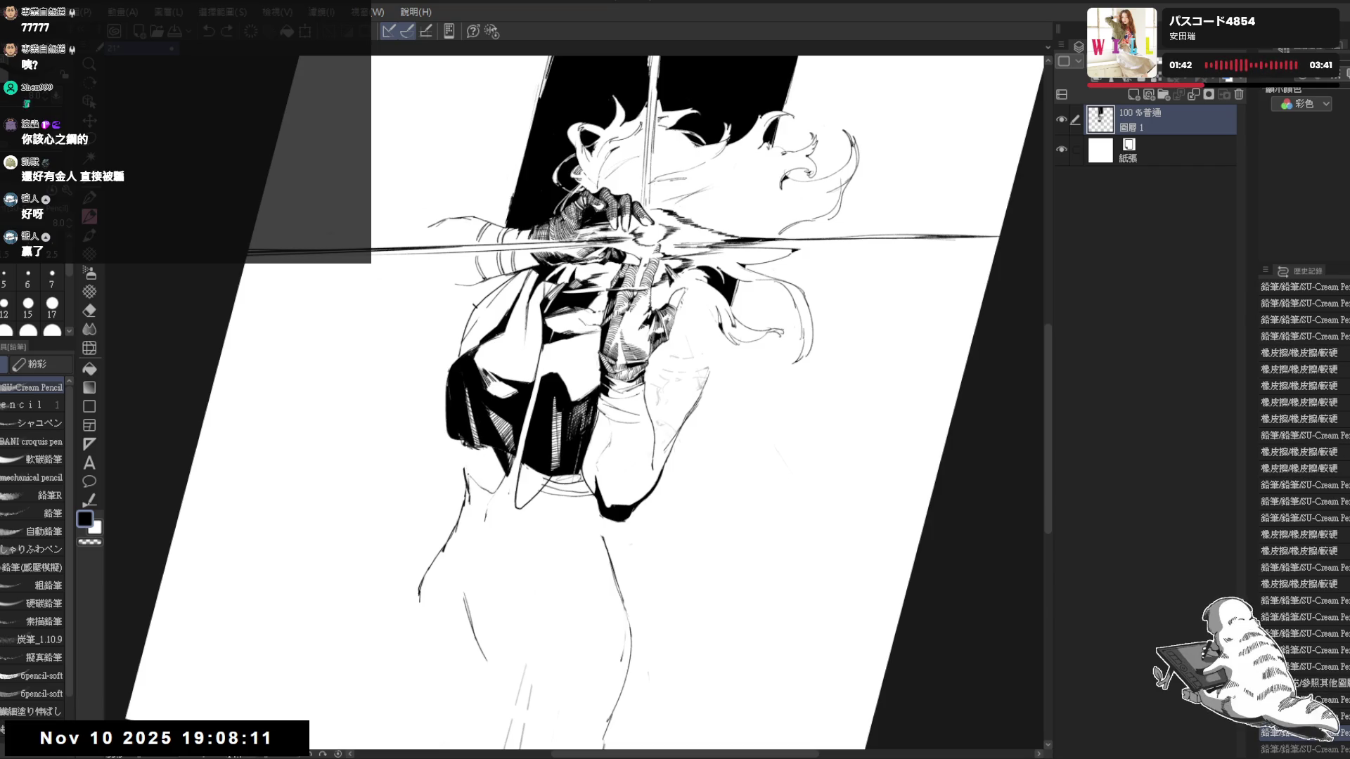
pyautogui.moveTo(500, 471); pyautogui.dragTo(470, 493)
pyautogui.hotkey('ctrl', 'z')
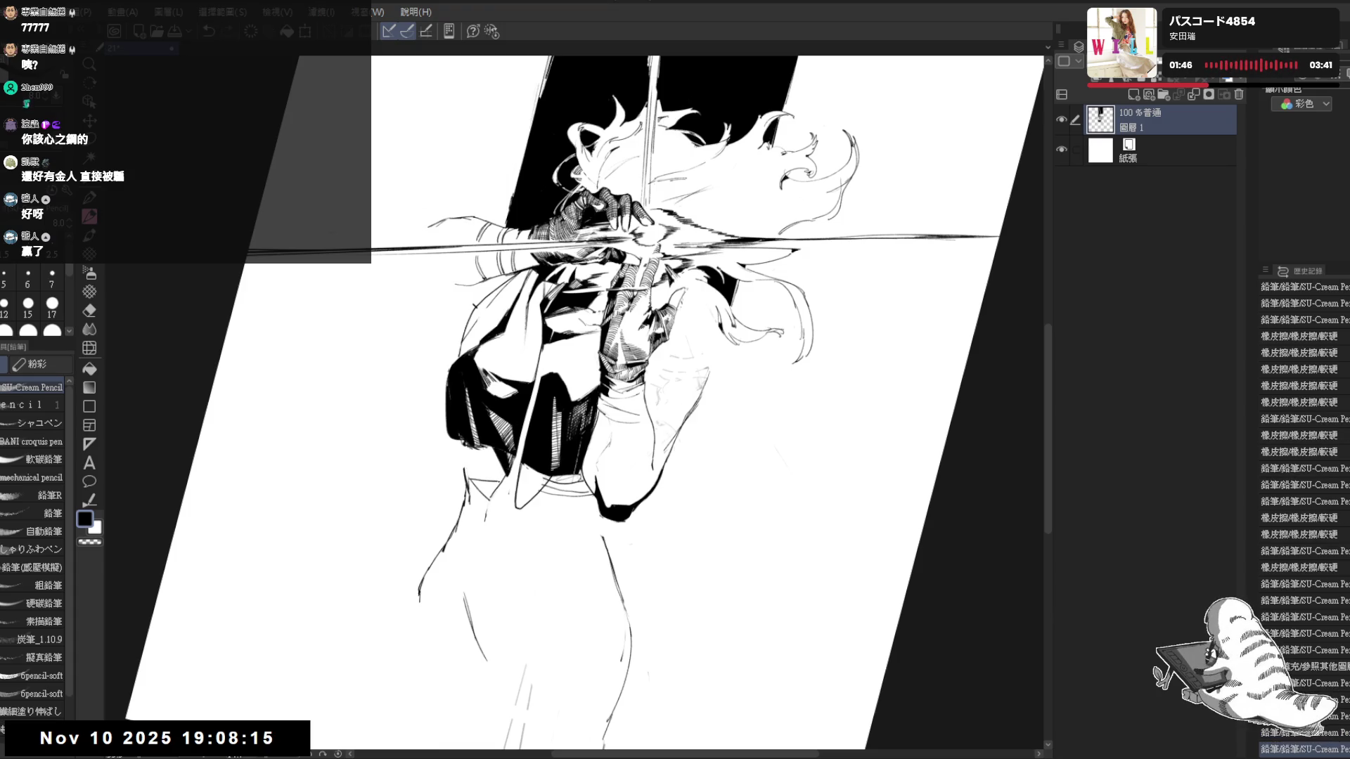
pyautogui.hotkey('ctrl', '0')
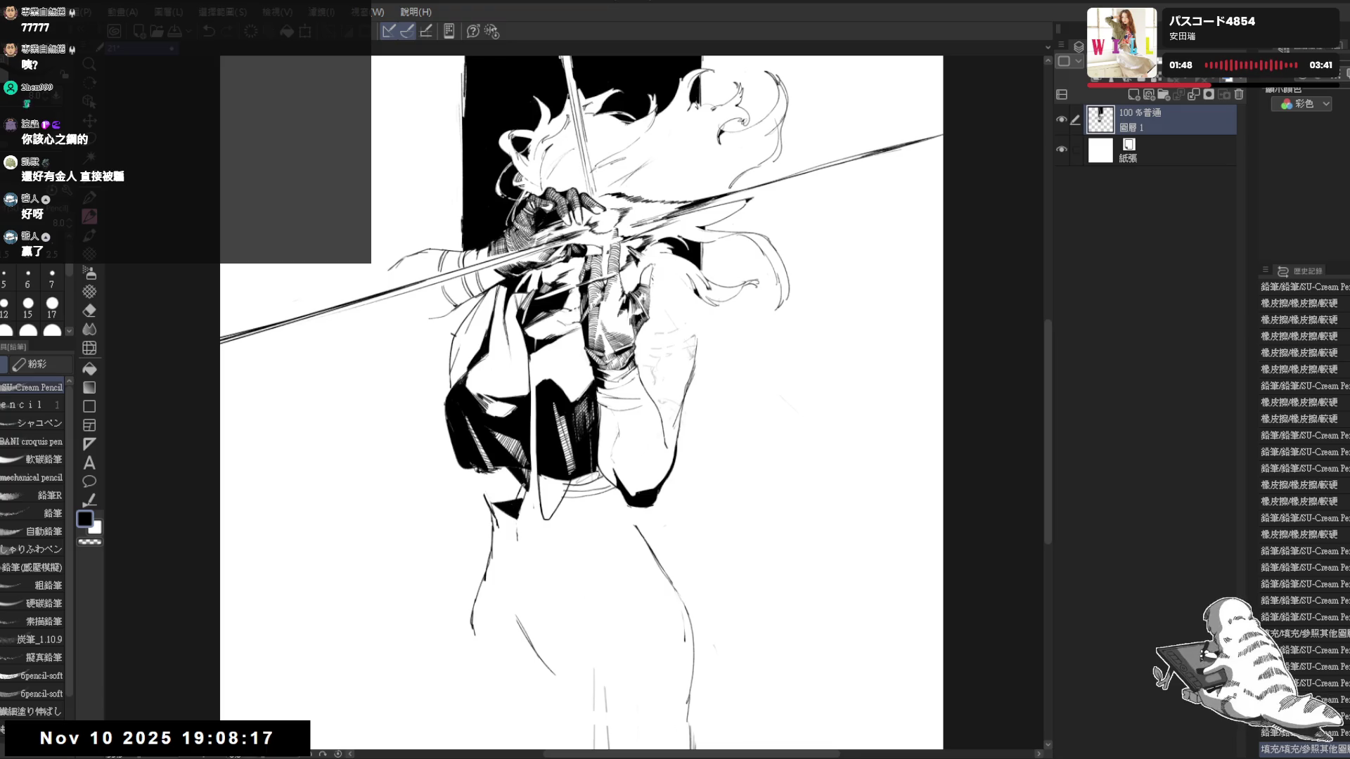
pyautogui.press('h')
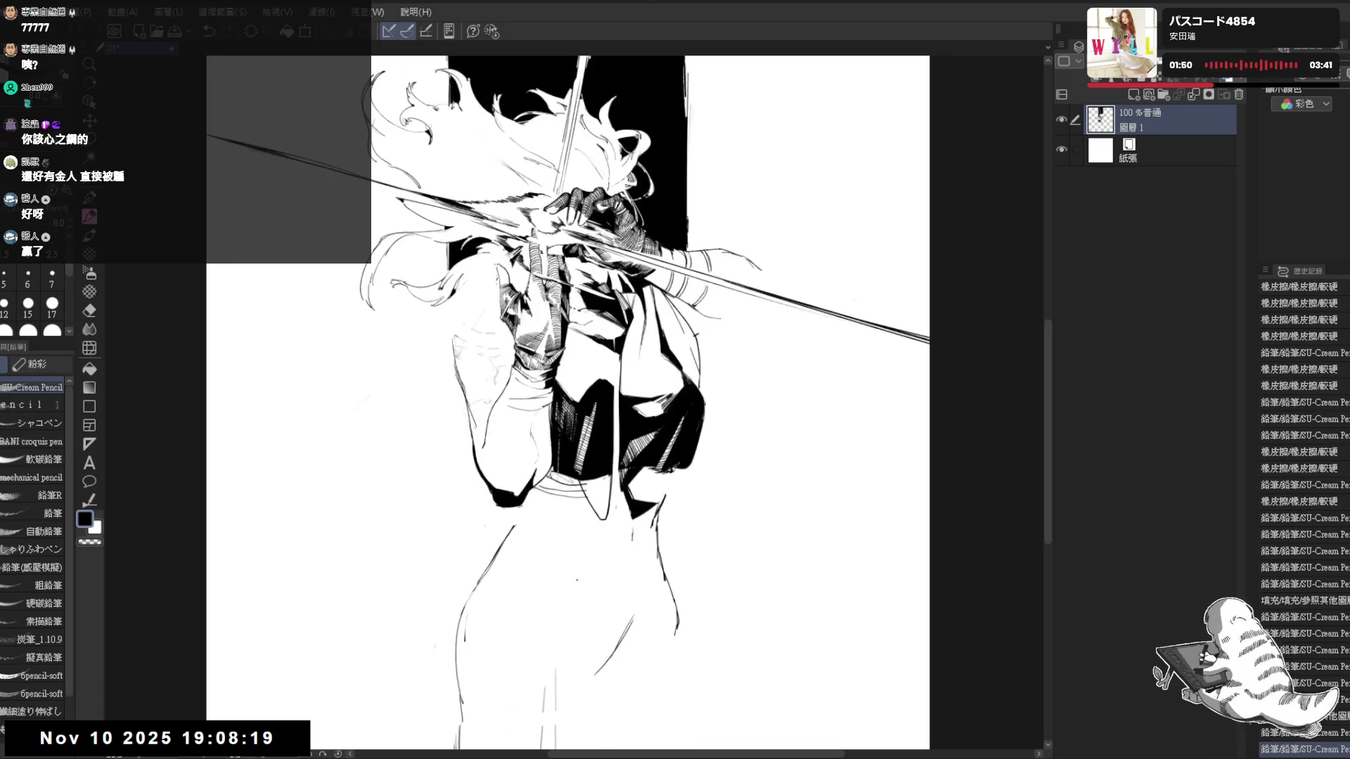
pyautogui.press('h')
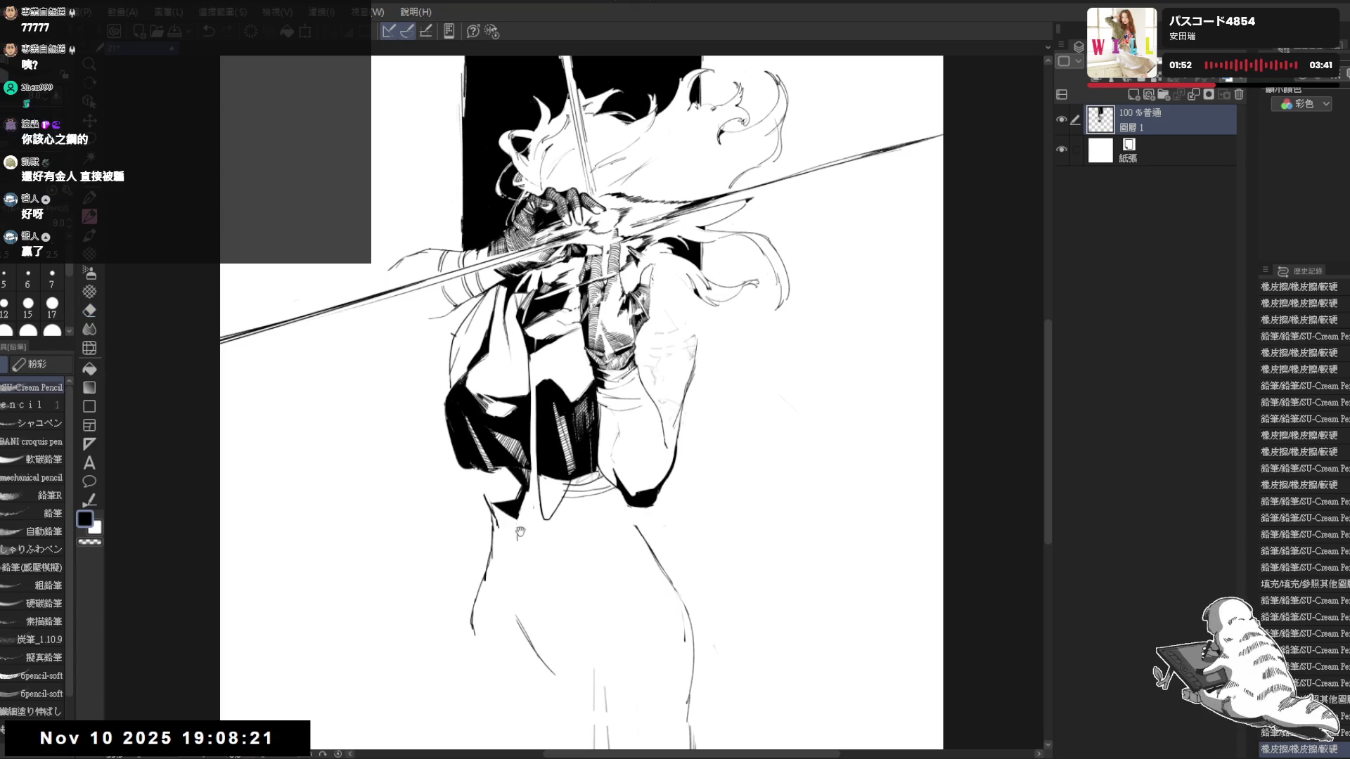
pyautogui.scroll(2, 510, 497)
pyautogui.scroll(1, 513, 490)
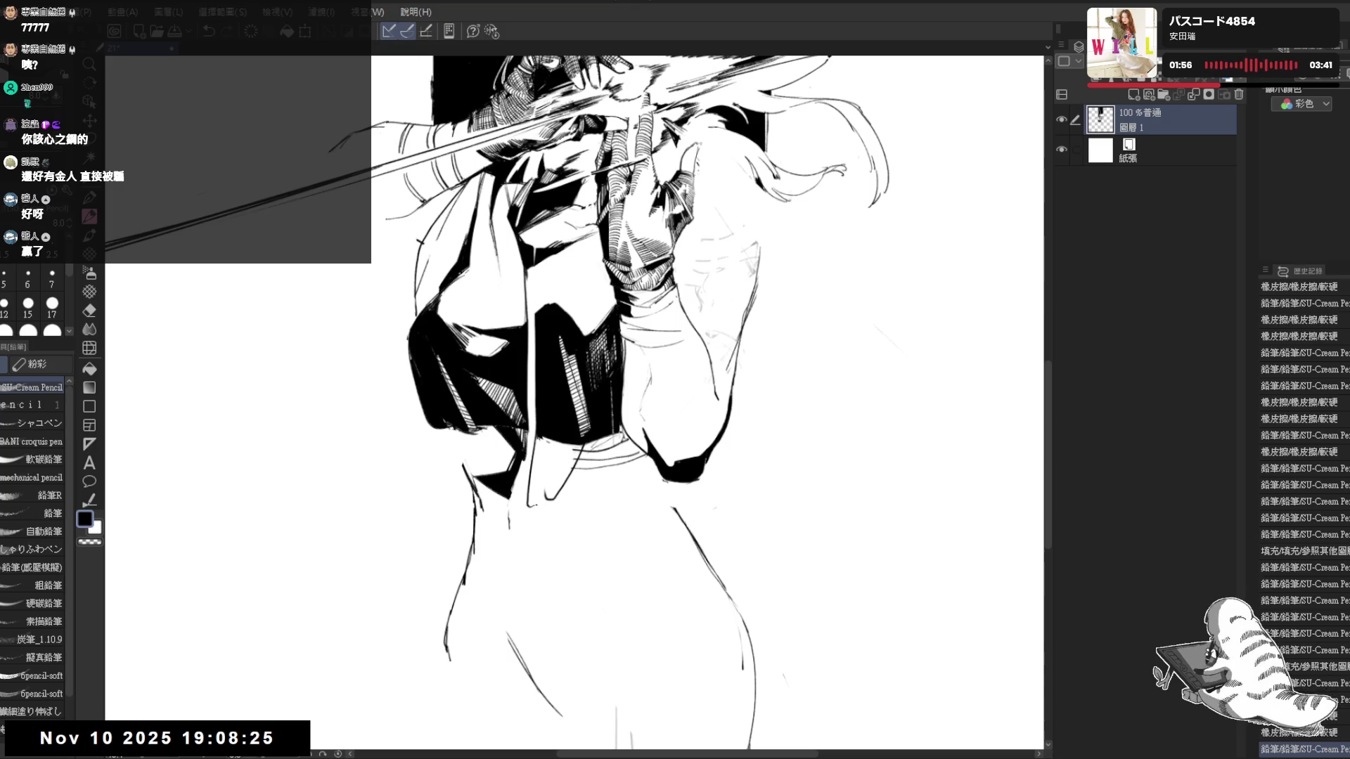
# Erase a small mark, add torso strokes and redraw a stroke on the vest after undoing one
pyautogui.press('e')
pyautogui.click(539, 506)
pyautogui.press('p')
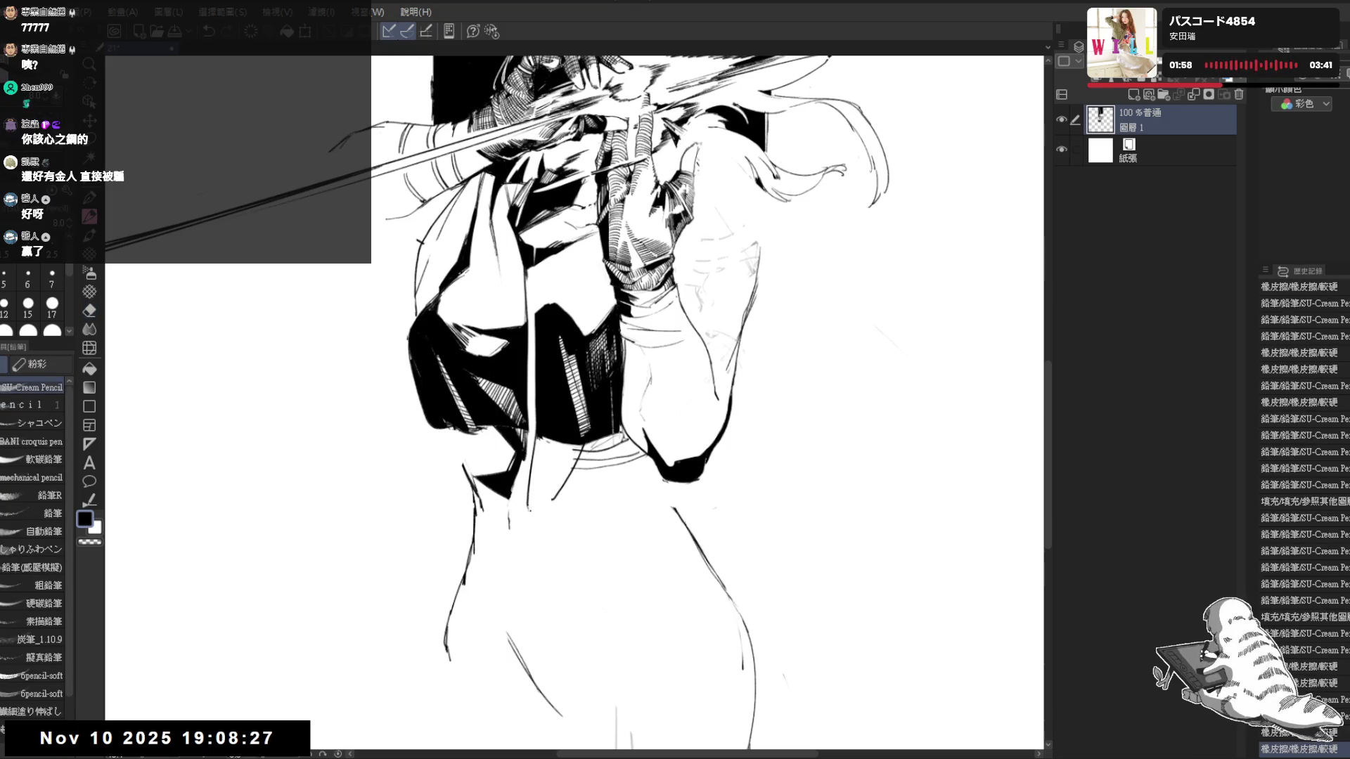
pyautogui.moveTo(563, 445)
pyautogui.mouseDown()
pyautogui.moveTo(577, 475)
pyautogui.moveTo(571, 458)
pyautogui.moveTo(593, 456)
pyautogui.mouseUp()
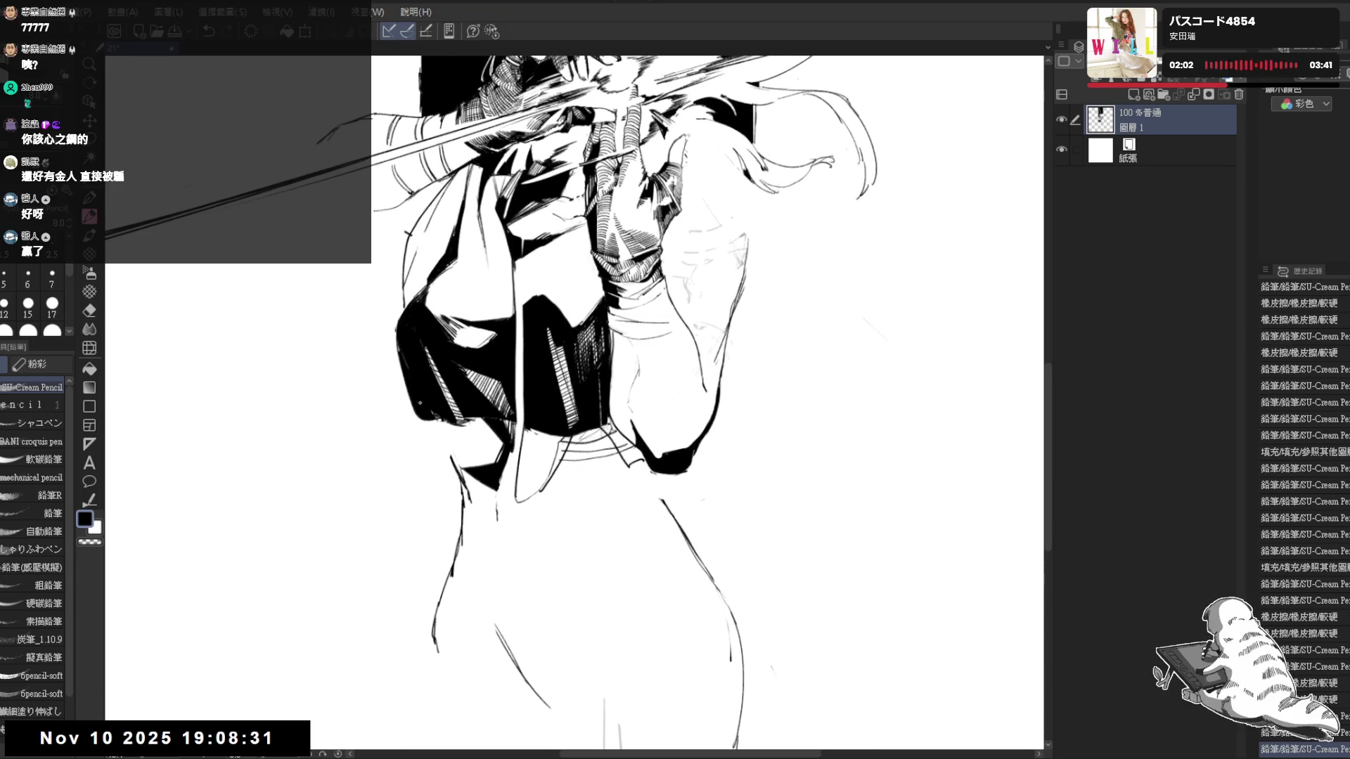
pyautogui.moveTo(398, 366); pyautogui.dragTo(416, 468)
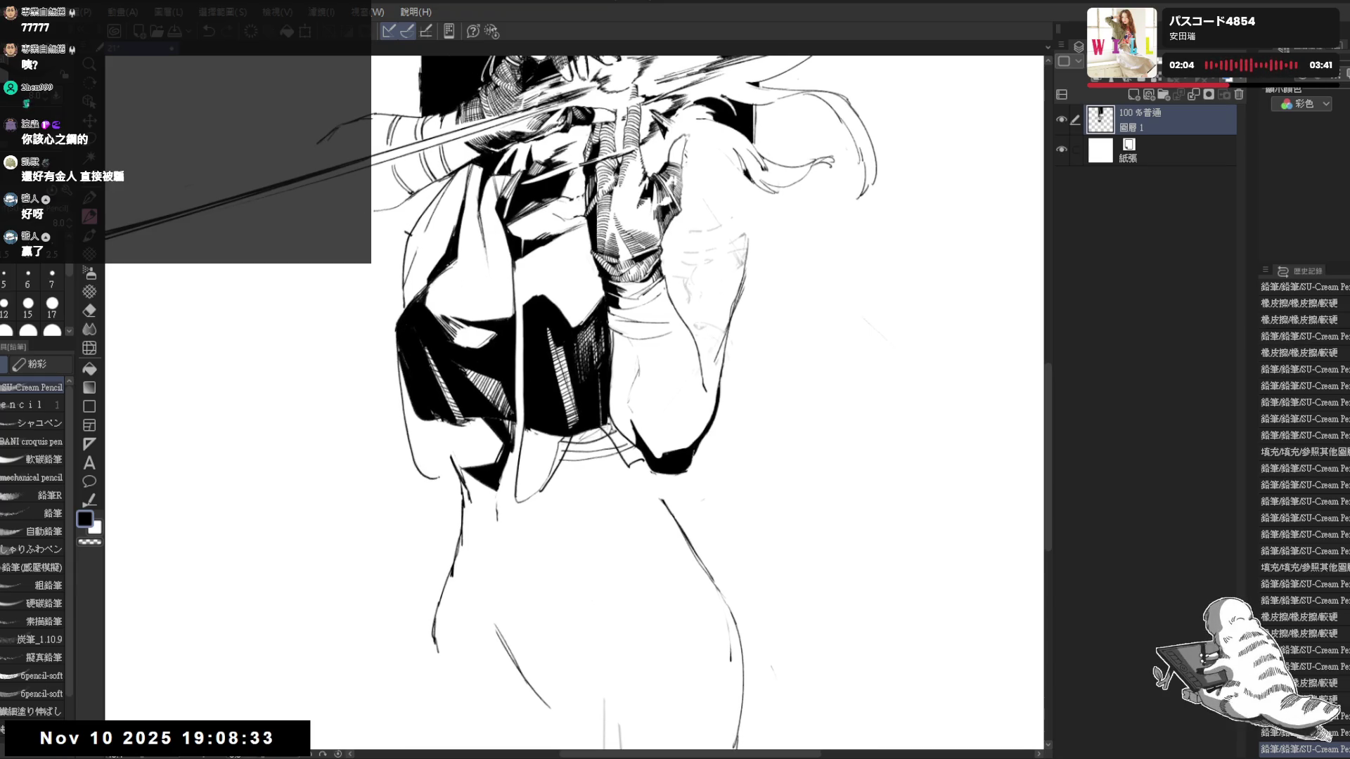
pyautogui.hotkey('ctrl', 'z')
pyautogui.moveTo(420, 418); pyautogui.dragTo(480, 485)
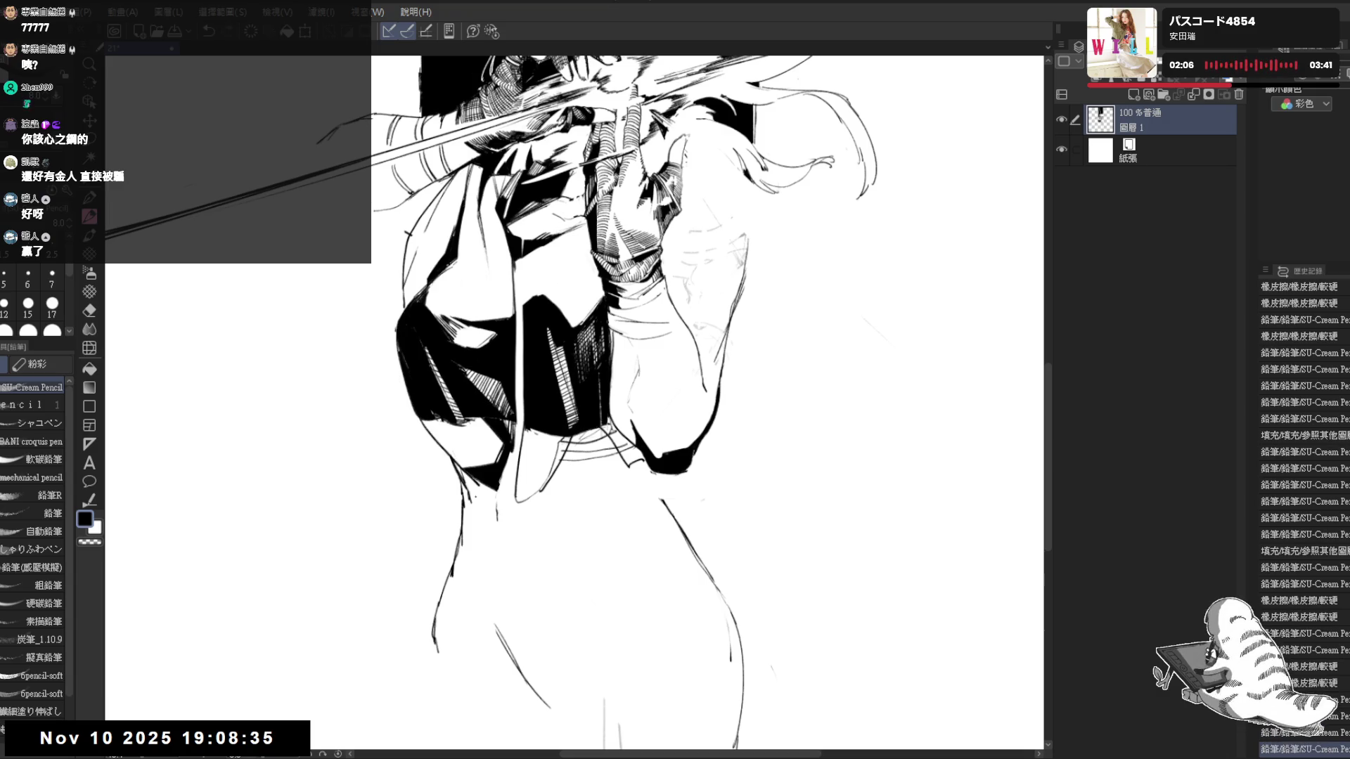
# Tilt the view and redraw a faint stroke on the vest after undoing it
pyautogui.moveTo(580, 213); pyautogui.dragTo(654, 396)
pyautogui.hotkey('ctrl', '0')
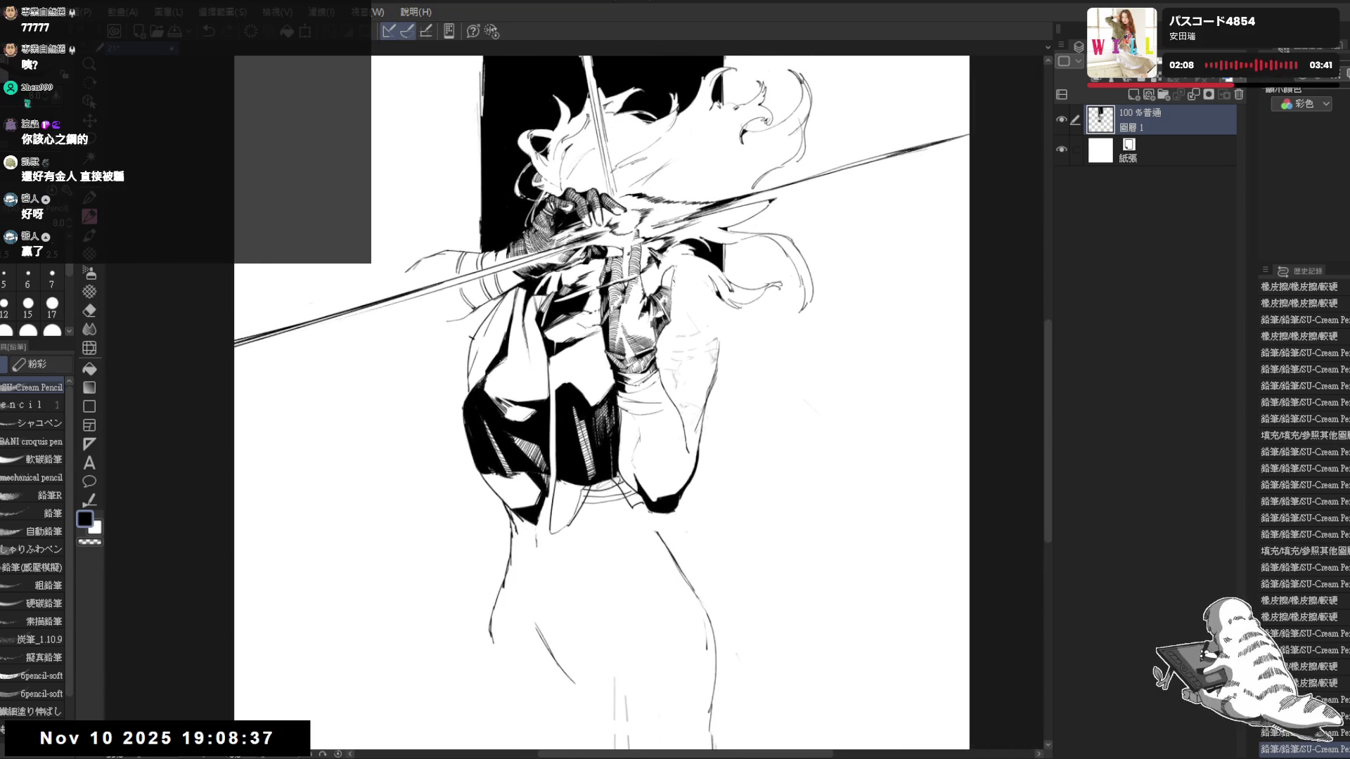
pyautogui.hotkey('ctrl', '+')
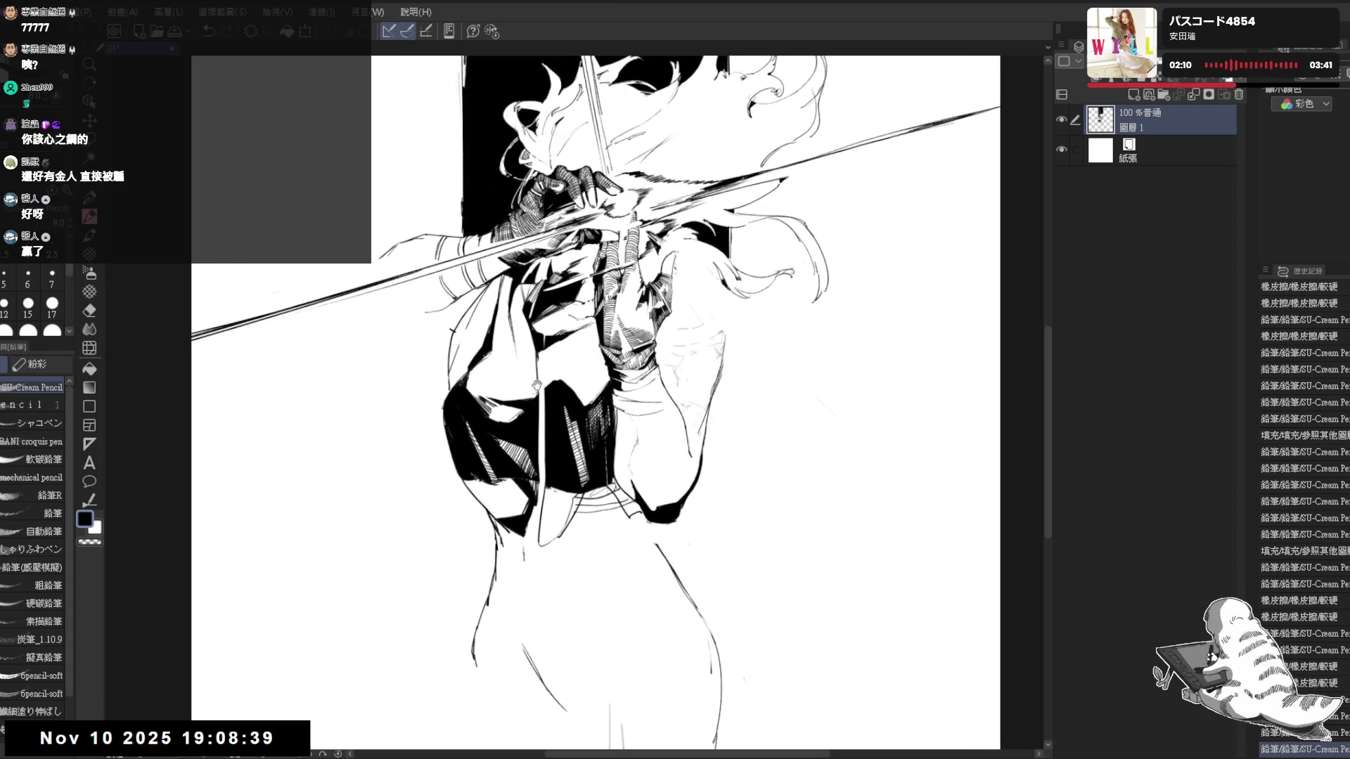
pyautogui.moveTo(425, 484); pyautogui.dragTo(443, 422)
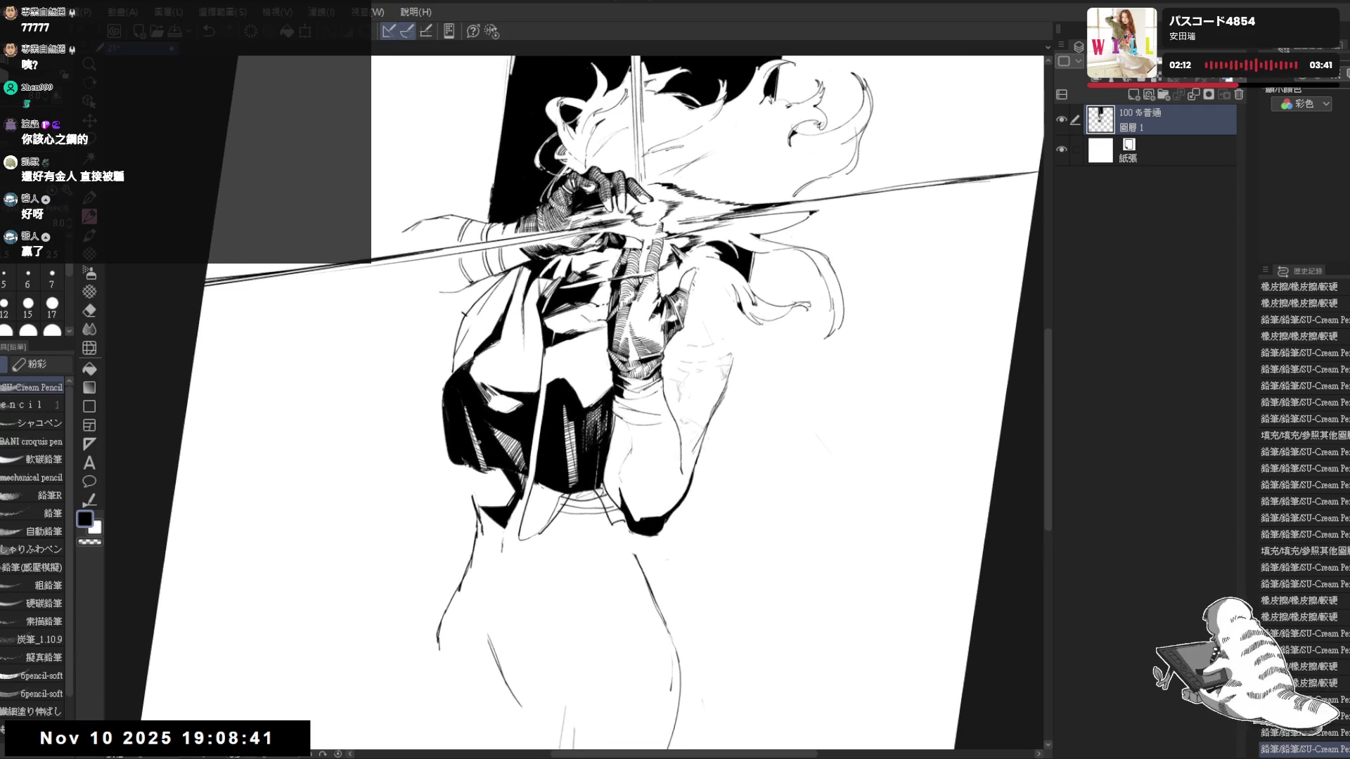
pyautogui.moveTo(494, 464); pyautogui.dragTo(488, 508)
pyautogui.hotkey('ctrl', 'z')
pyautogui.moveTo(489, 454); pyautogui.dragTo(485, 492)
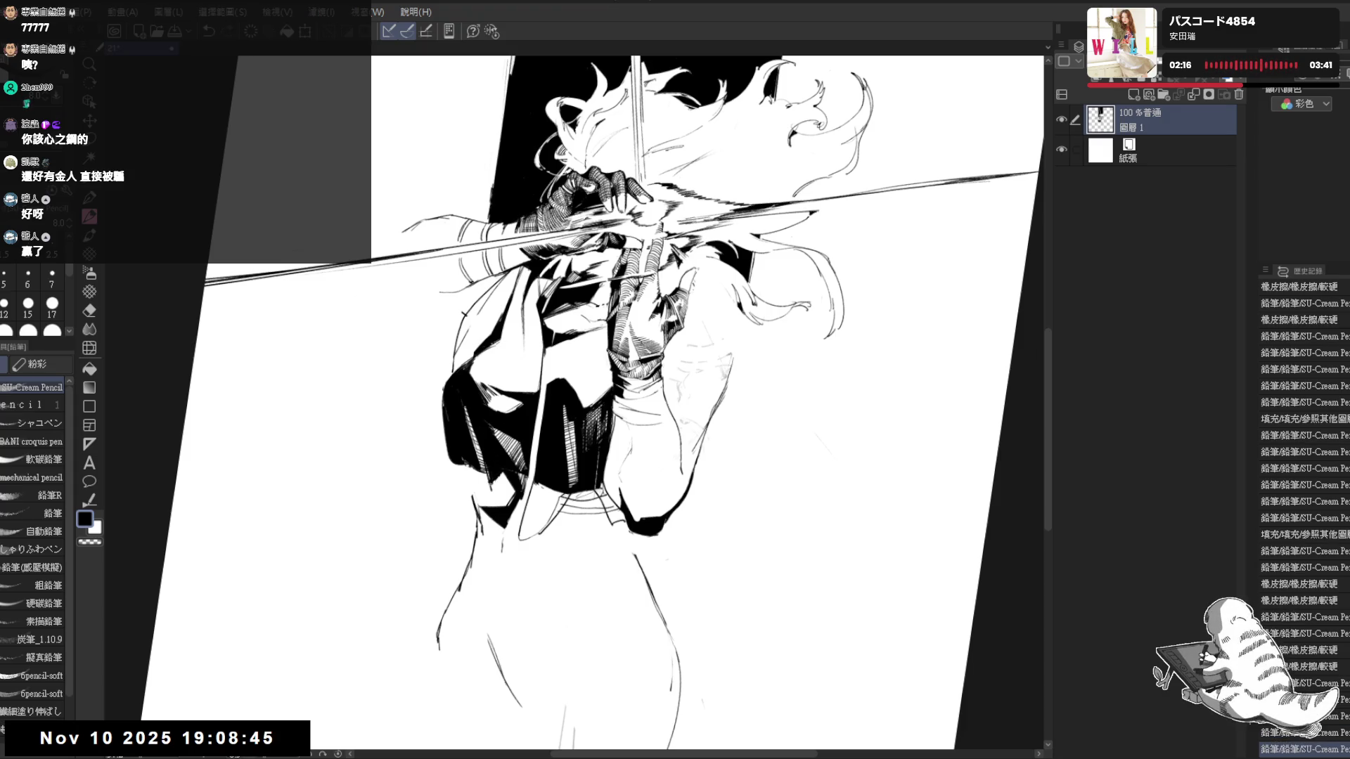
pyautogui.press('-')
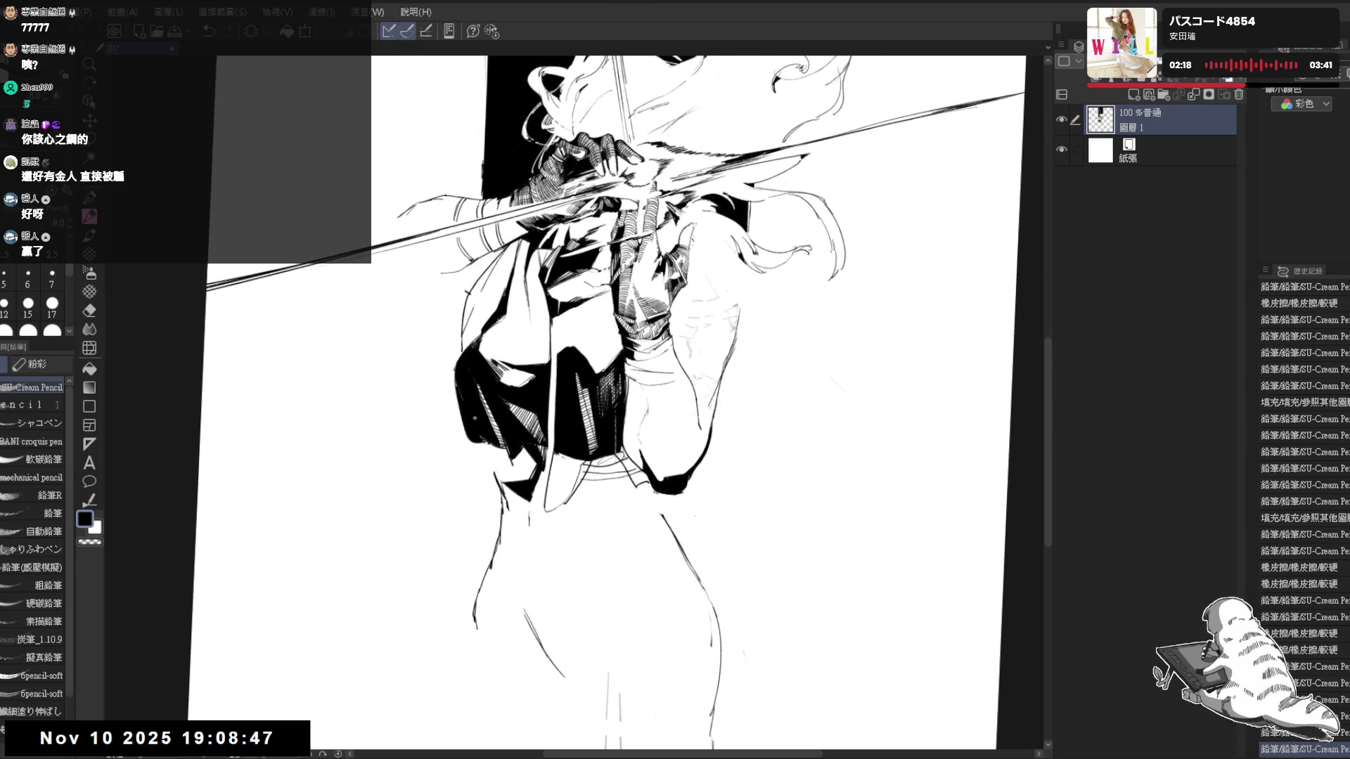
# Erase a small area near the jacket and add small strokes to the vest in a rotated view
pyautogui.press('e')
pyautogui.moveTo(467, 386)
pyautogui.mouseDown()
pyautogui.moveTo(484, 449)
pyautogui.moveTo(480, 426)
pyautogui.mouseUp()
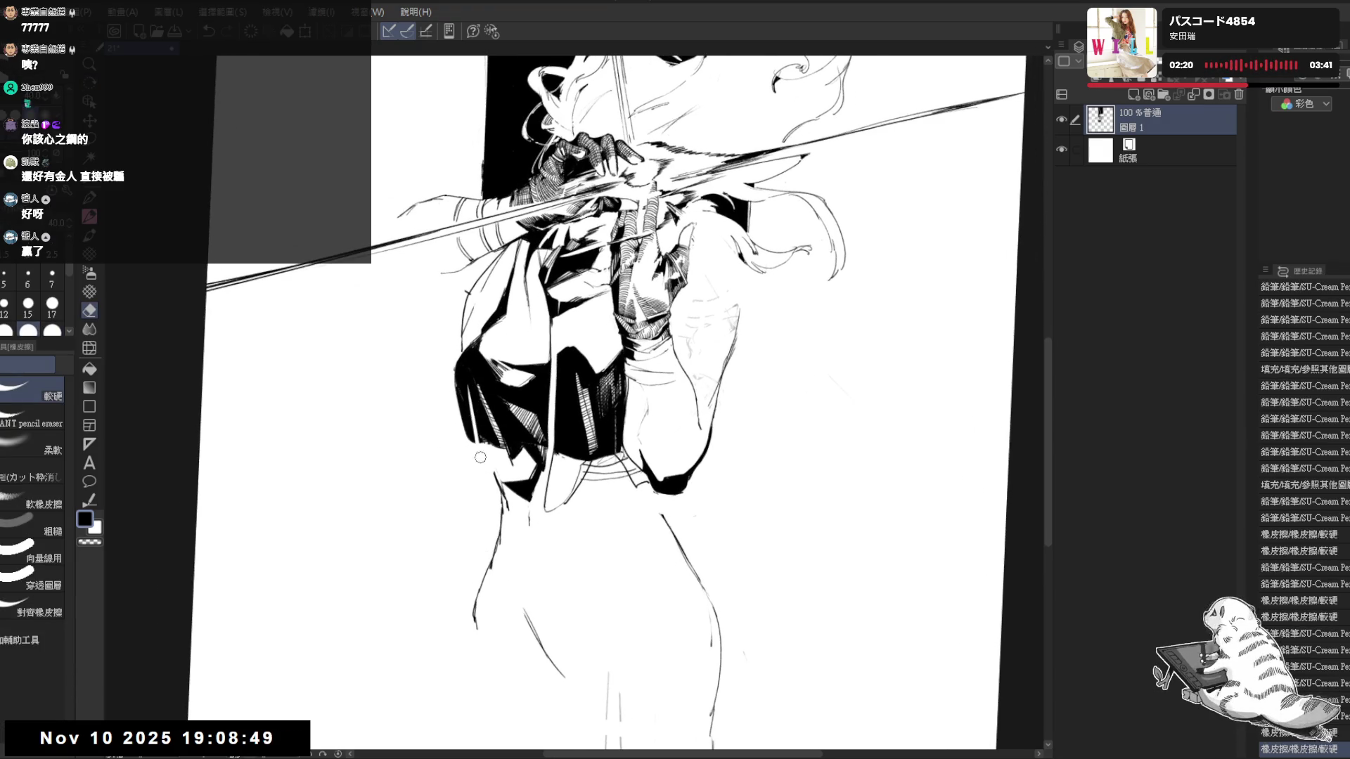
pyautogui.press('p')
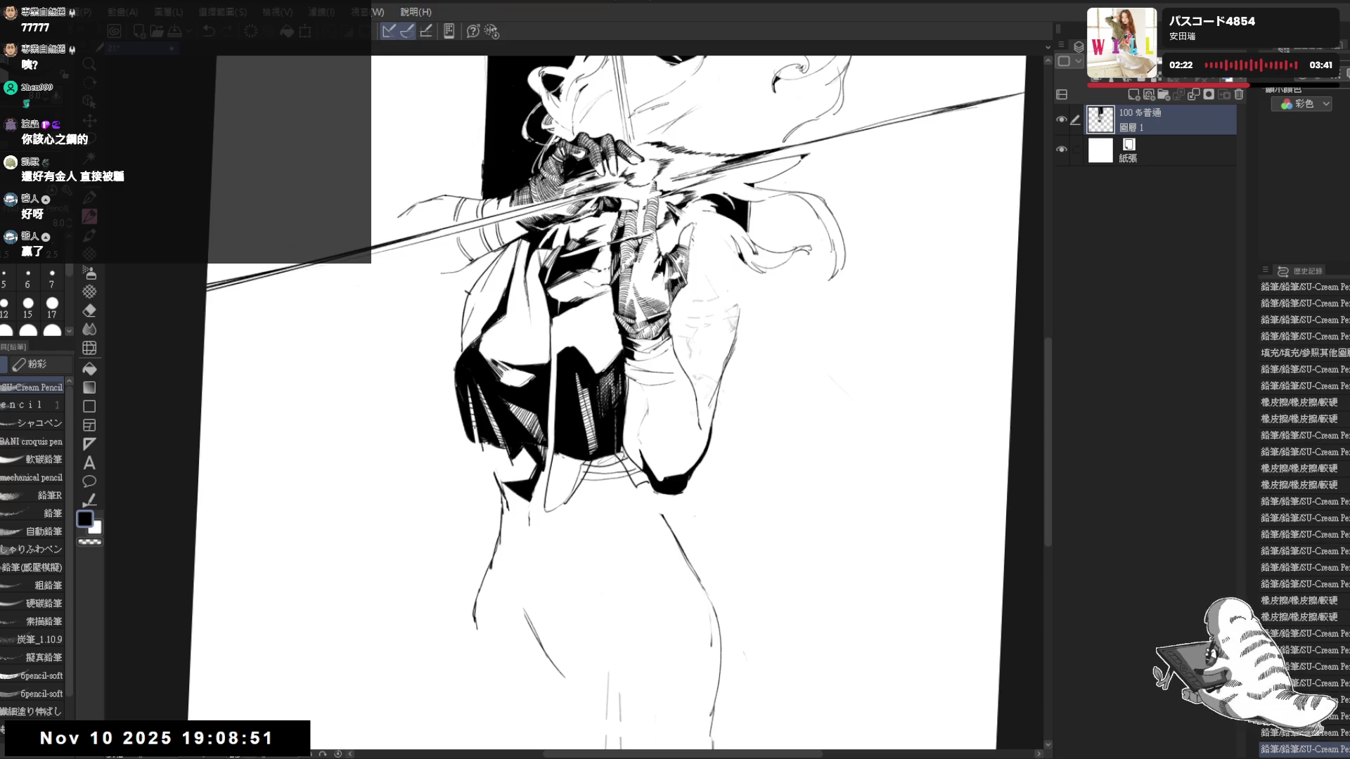
pyautogui.press('^')
pyautogui.press('^')
pyautogui.press('^')
pyautogui.moveTo(566, 466); pyautogui.dragTo(569, 487)
pyautogui.moveTo(570, 471)
pyautogui.mouseDown()
pyautogui.moveTo(572, 490)
pyautogui.moveTo(664, 502)
pyautogui.mouseUp()
pyautogui.press('^')
pyautogui.press('^')
pyautogui.press('^')
pyautogui.press('^')
pyautogui.press('-')
# Erase a stray torso line and settle a short dark vest stroke through undo/redo
pyautogui.press('e')
pyautogui.press('p')
pyautogui.moveTo(469, 418)
pyautogui.mouseDown()
pyautogui.moveTo(487, 440)
pyautogui.moveTo(475, 439)
pyautogui.mouseUp()
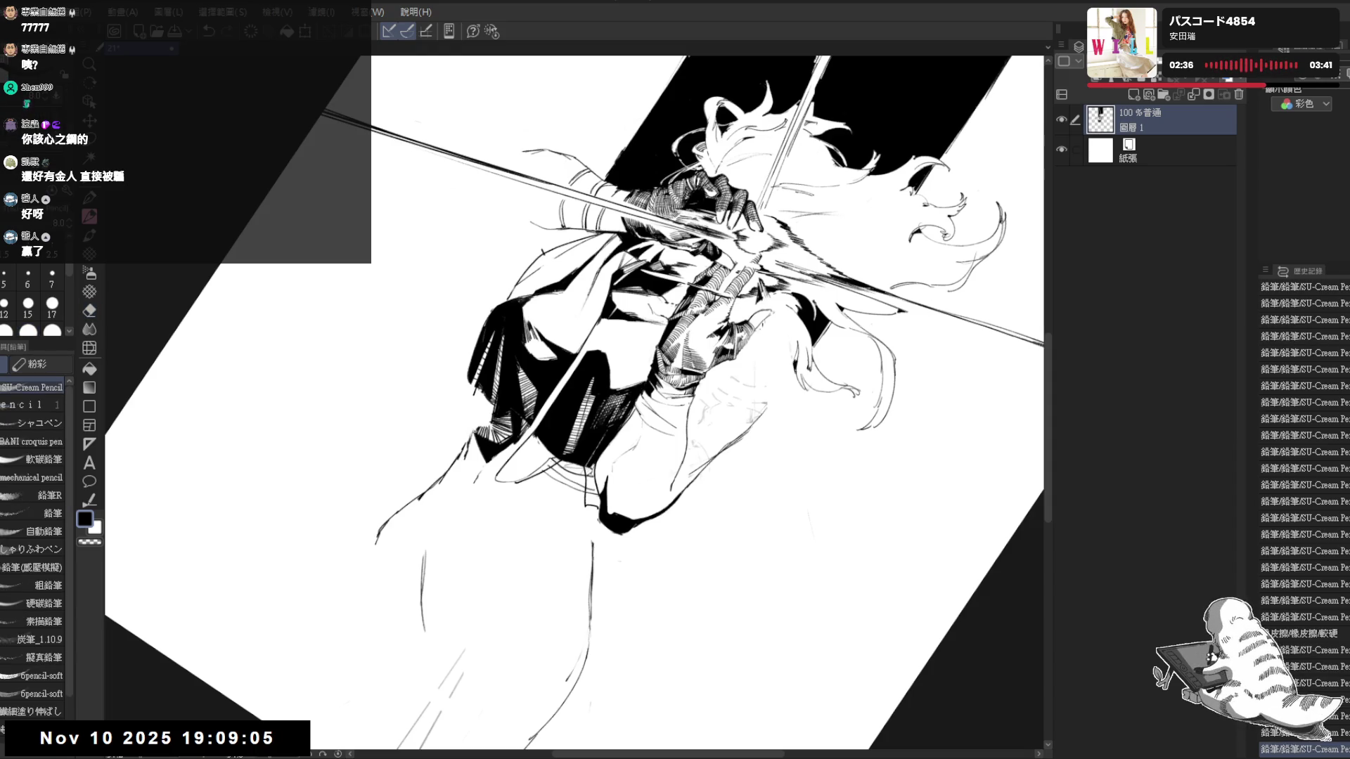
pyautogui.press('^')
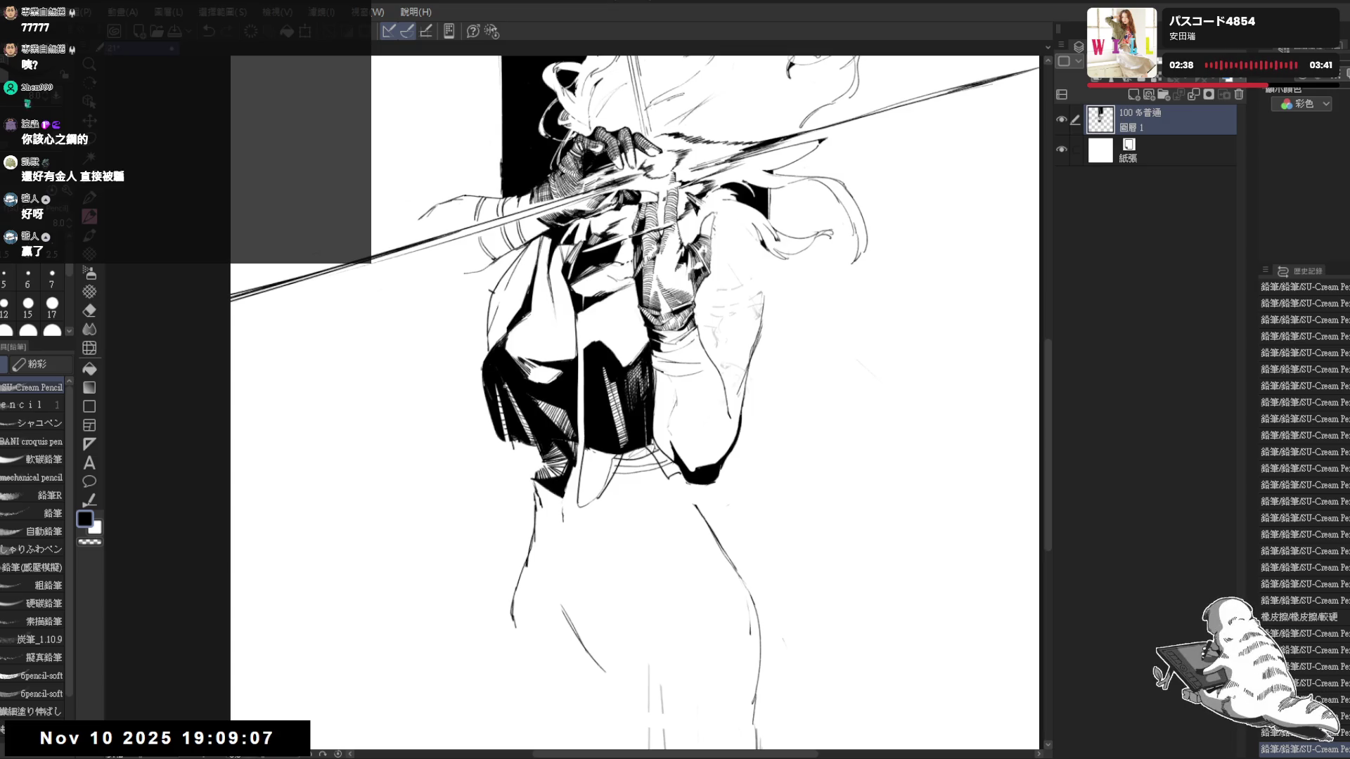
pyautogui.moveTo(502, 439); pyautogui.dragTo(503, 456)
pyautogui.hotkey('ctrl', 'z')
pyautogui.hotkey('ctrl', 'y')
pyautogui.hotkey('ctrl', 'z')
pyautogui.hotkey('ctrl', 'y')
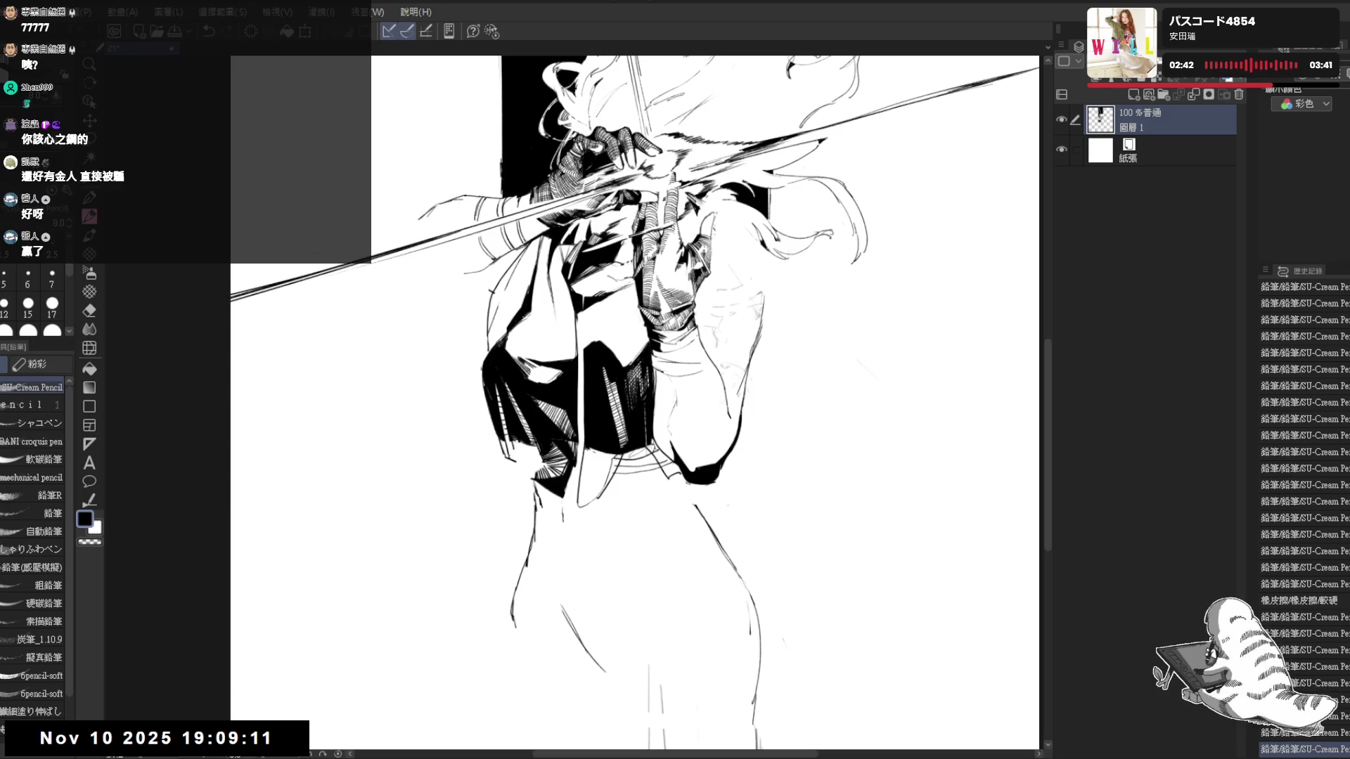
pyautogui.moveTo(502, 439)
pyautogui.mouseDown()
pyautogui.moveTo(508, 457)
pyautogui.moveTo(551, 462)
pyautogui.mouseUp()
pyautogui.press('g')
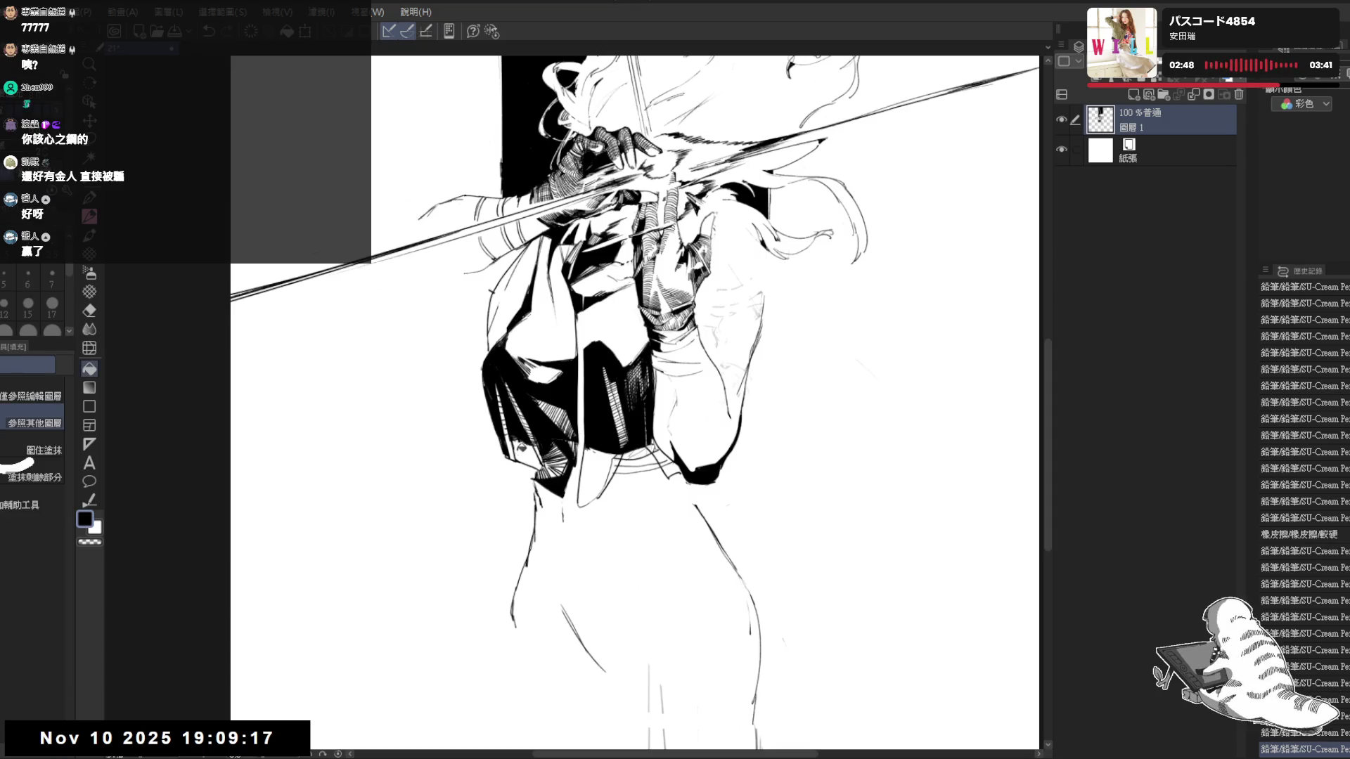
# Fill a small area black and mirror-check the whole figure
pyautogui.click(524, 438)
pyautogui.press('h')
pyautogui.hotkey('ctrl', '0')
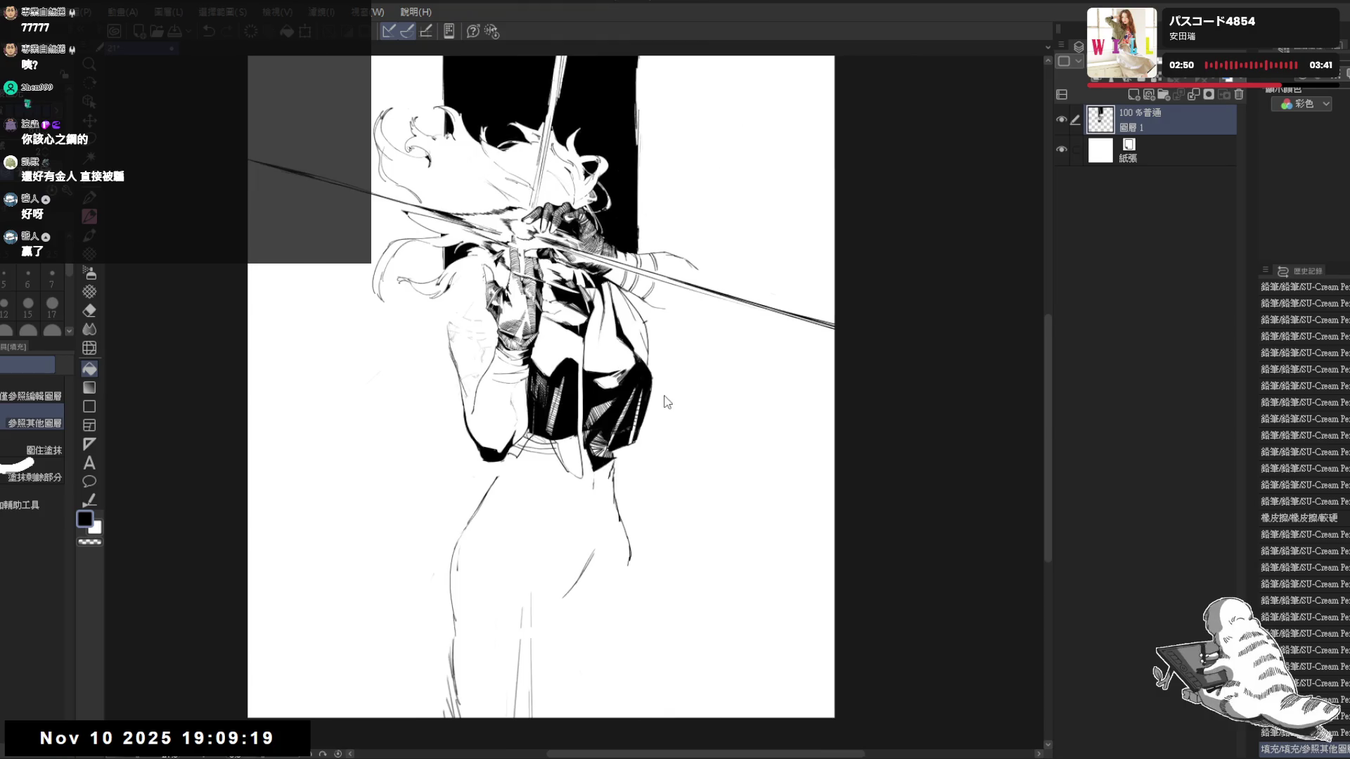
pyautogui.press('h')
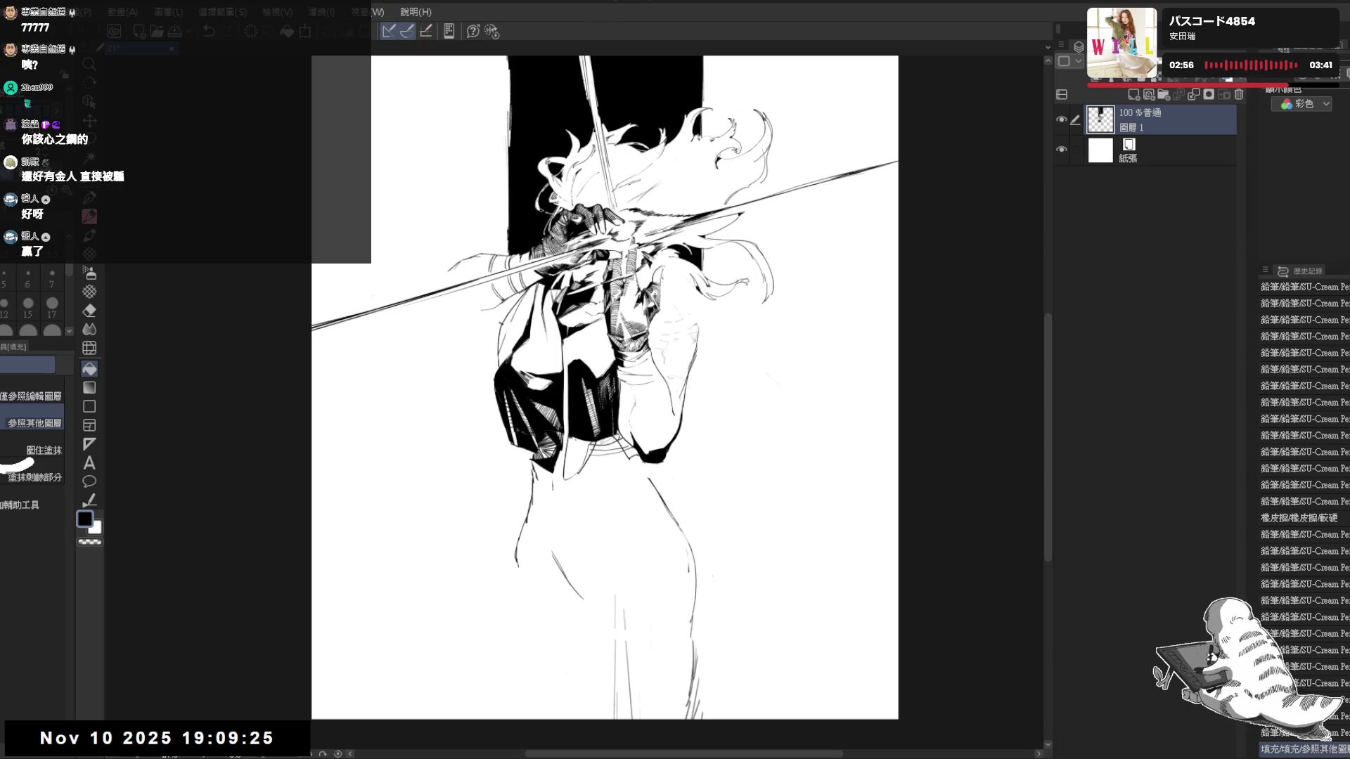
pyautogui.moveTo(587, 339); pyautogui.dragTo(580, 341)
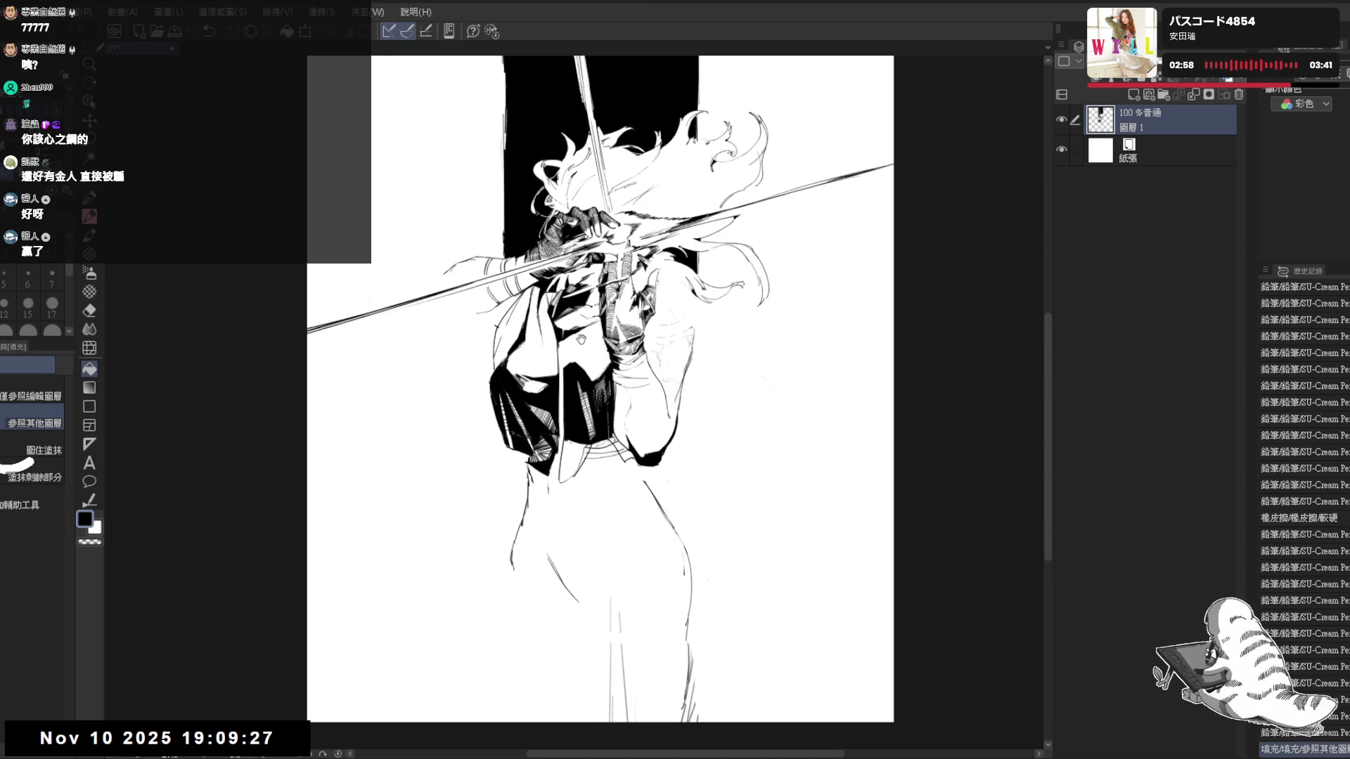
pyautogui.scroll(2, 520, 344)
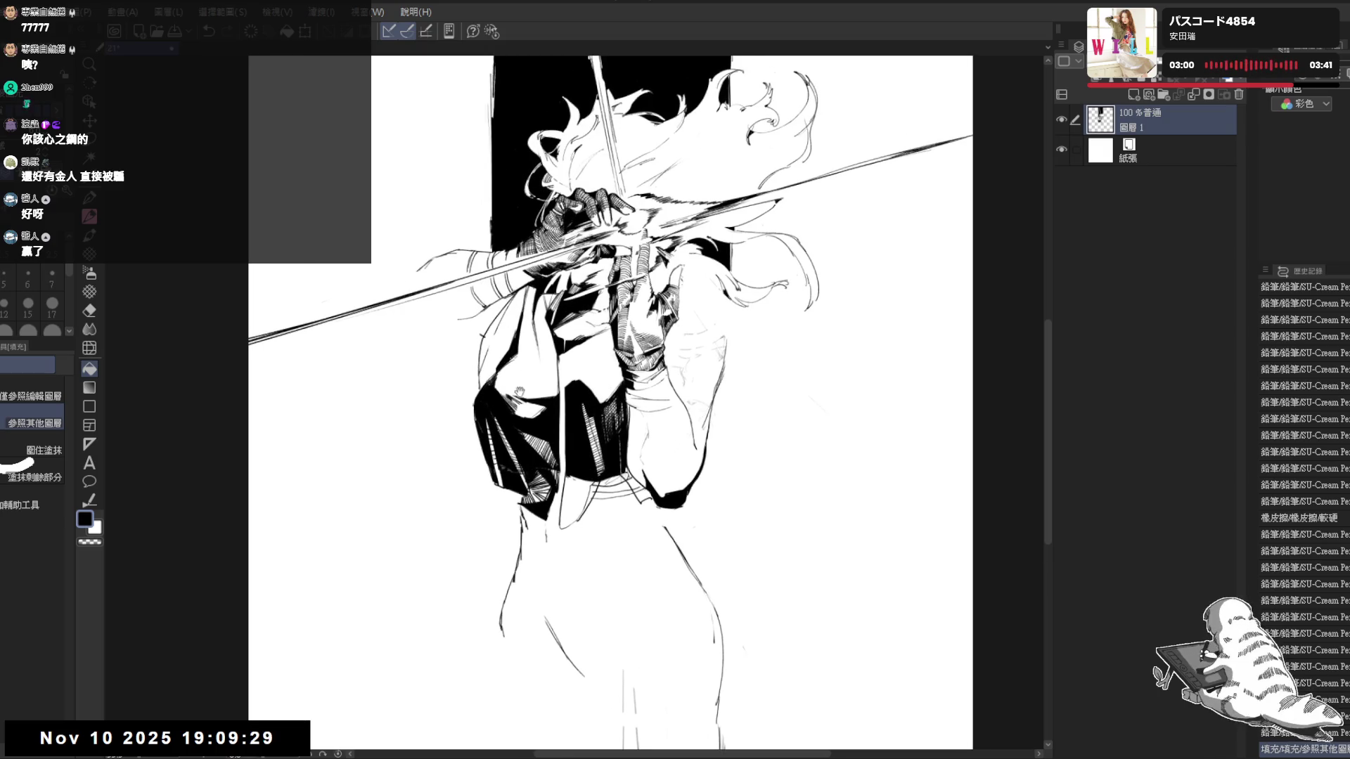
# Erase small areas on the jacket, alternating pencil and eraser, and straighten the view
pyautogui.press('e')
pyautogui.moveTo(542, 338)
pyautogui.mouseDown()
pyautogui.moveTo(570, 367)
pyautogui.moveTo(512, 348)
pyautogui.moveTo(492, 388)
pyautogui.moveTo(515, 358)
pyautogui.moveTo(496, 375)
pyautogui.mouseUp()
pyautogui.press('space')
pyautogui.press('p')
pyautogui.press('e')
pyautogui.press('p')
pyautogui.press('e')
pyautogui.press('p')
pyautogui.press('@')
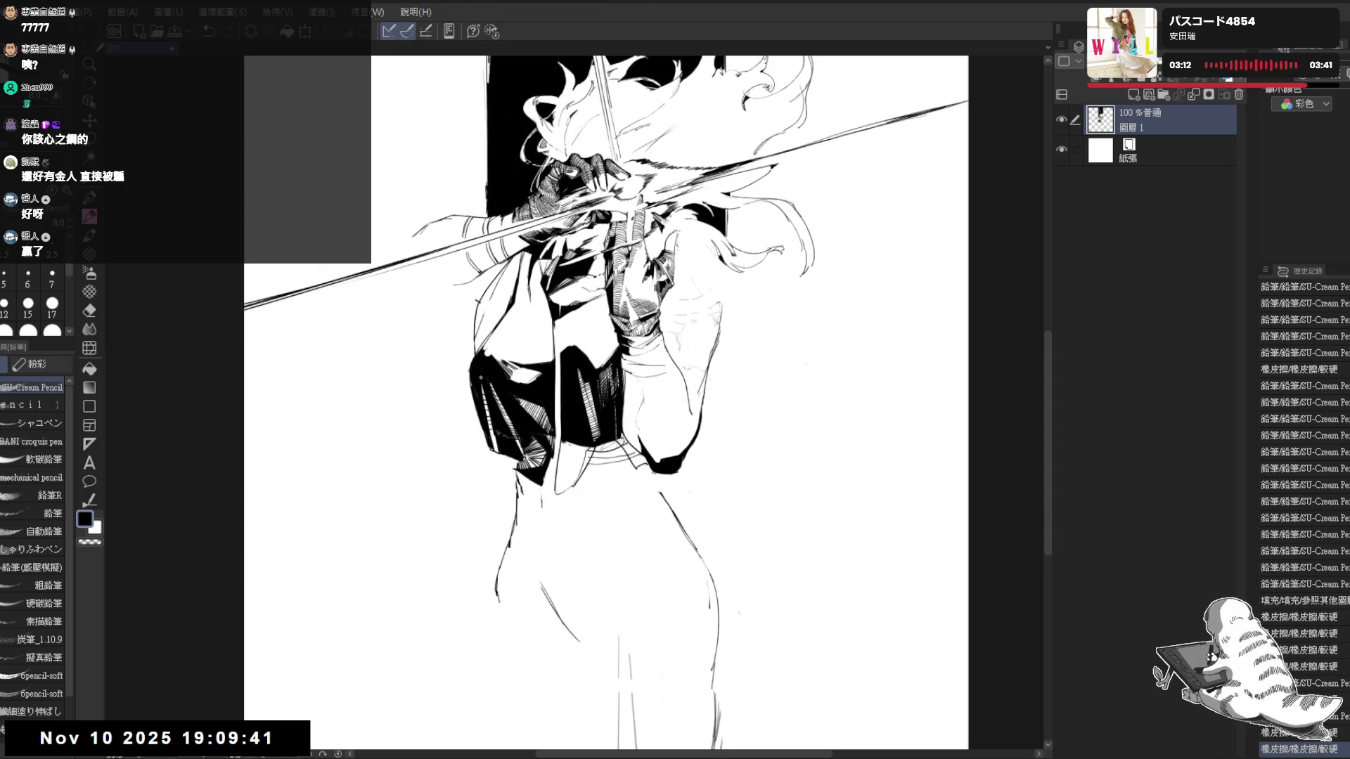
# Add dark marks along the jacket's left edge and erase small bits near its hem
pyautogui.moveTo(488, 411)
pyautogui.mouseDown()
pyautogui.moveTo(494, 451)
pyautogui.moveTo(550, 498)
pyautogui.moveTo(568, 478)
pyautogui.moveTo(564, 451)
pyautogui.mouseUp()
pyautogui.press('e')
pyautogui.press('p')
pyautogui.press('e')
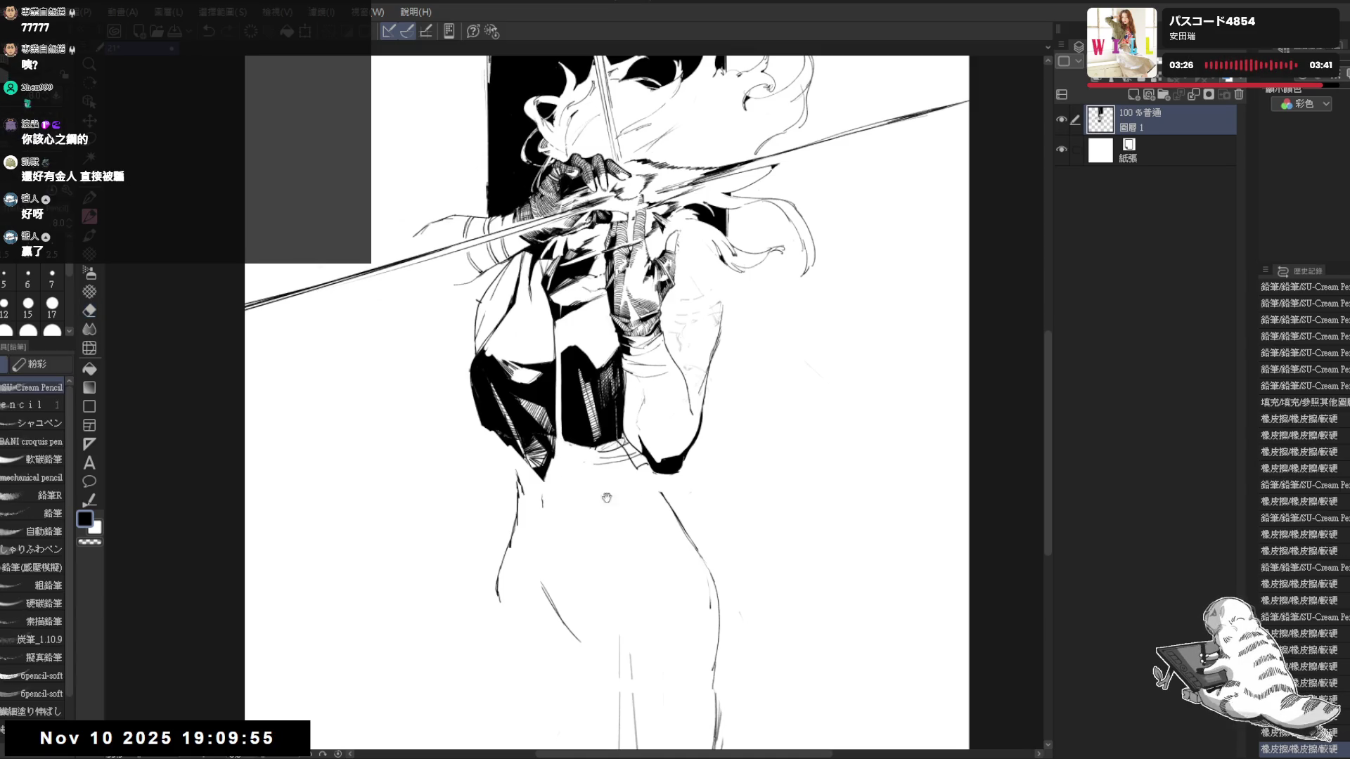
pyautogui.moveTo(559, 466); pyautogui.dragTo(562, 457)
pyautogui.press('p')
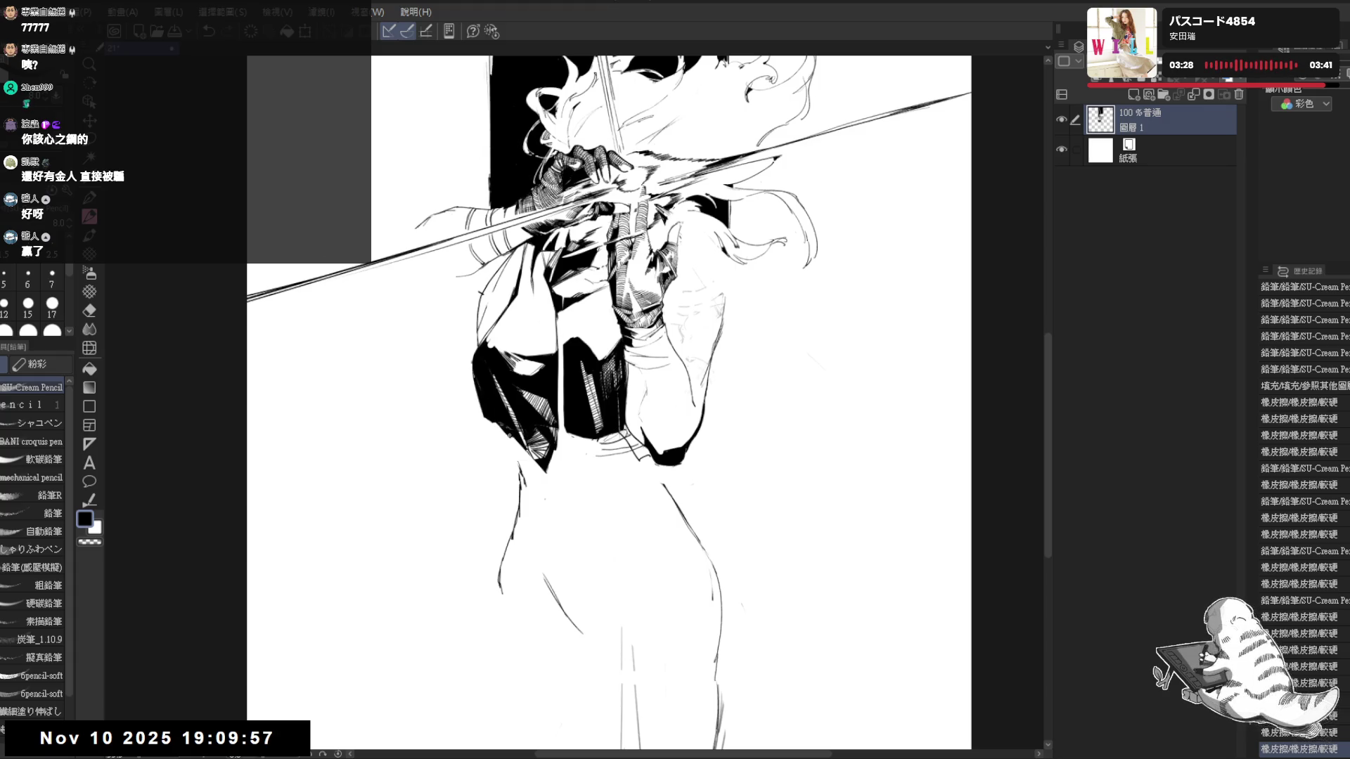
pyautogui.moveTo(609, 438); pyautogui.dragTo(606, 464)
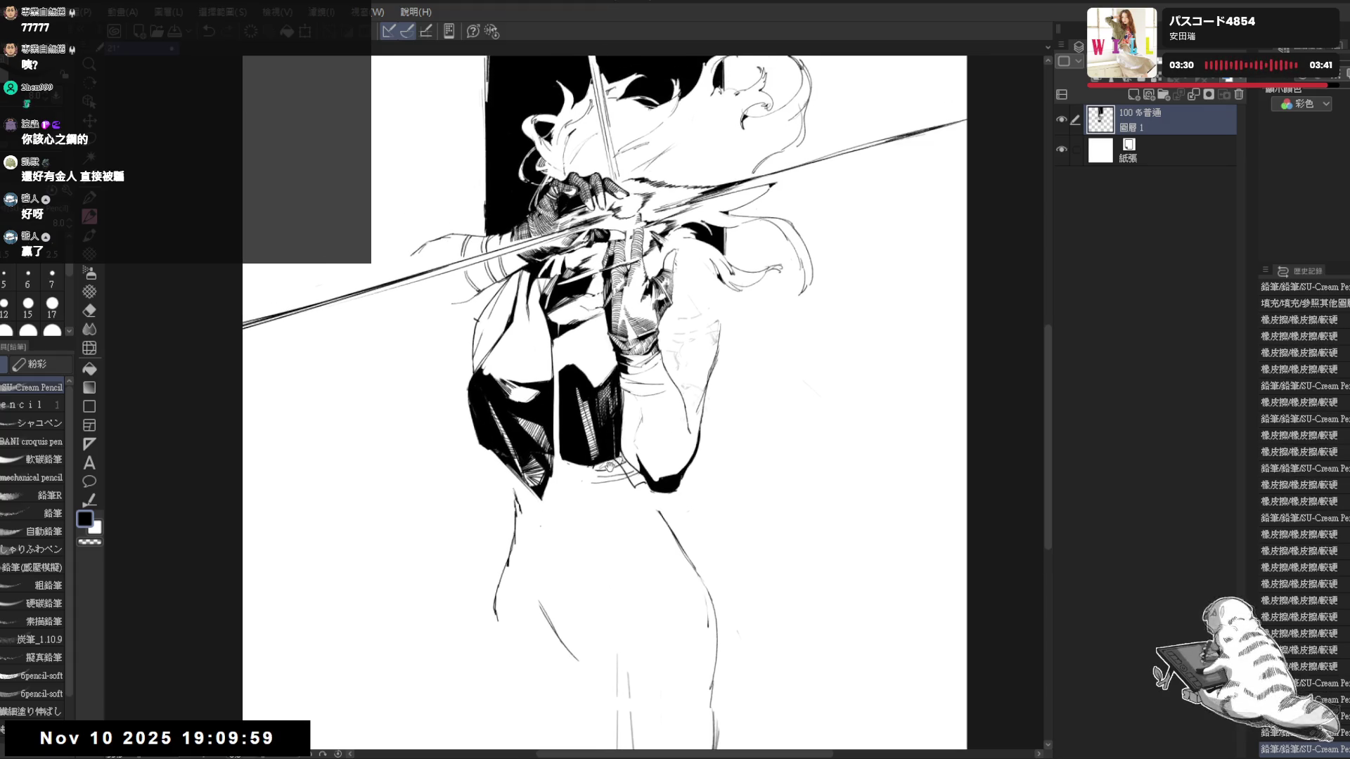
pyautogui.scroll(-2, 609, 466)
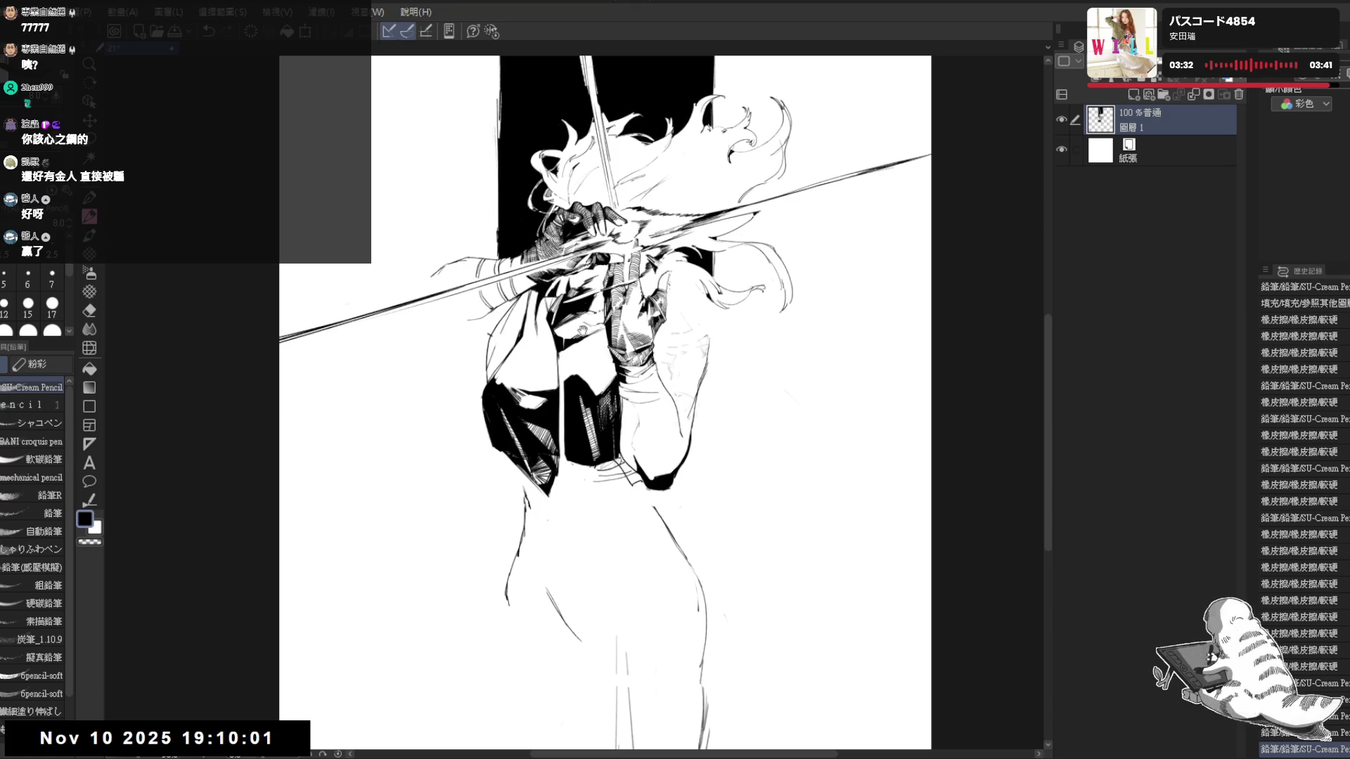
pyautogui.scroll(1, 542, 244)
pyautogui.scroll(1, 544, 243)
pyautogui.moveTo(531, 301); pyautogui.dragTo(540, 350)
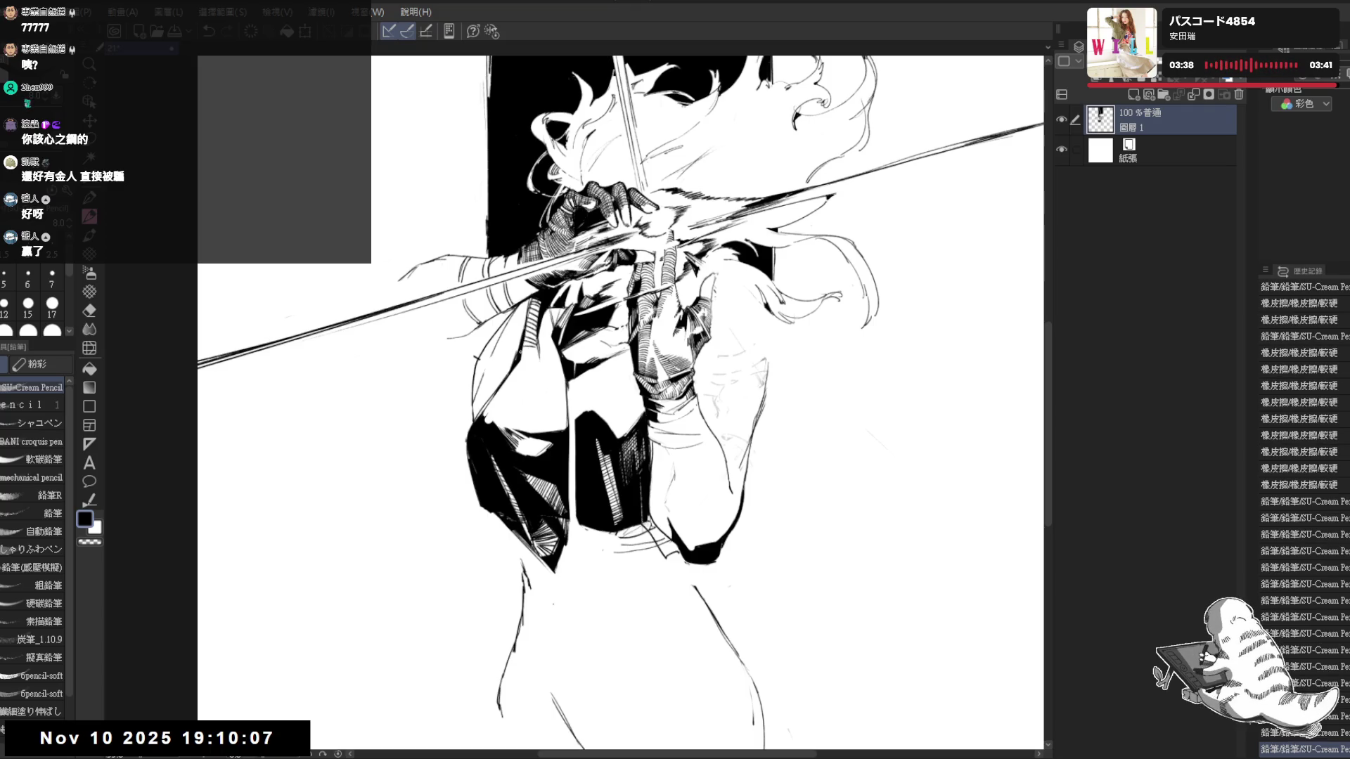
# Rotate the view and add small pencil marks on the torso, setting pencil size to 7
pyautogui.hotkey('shift', 'space')
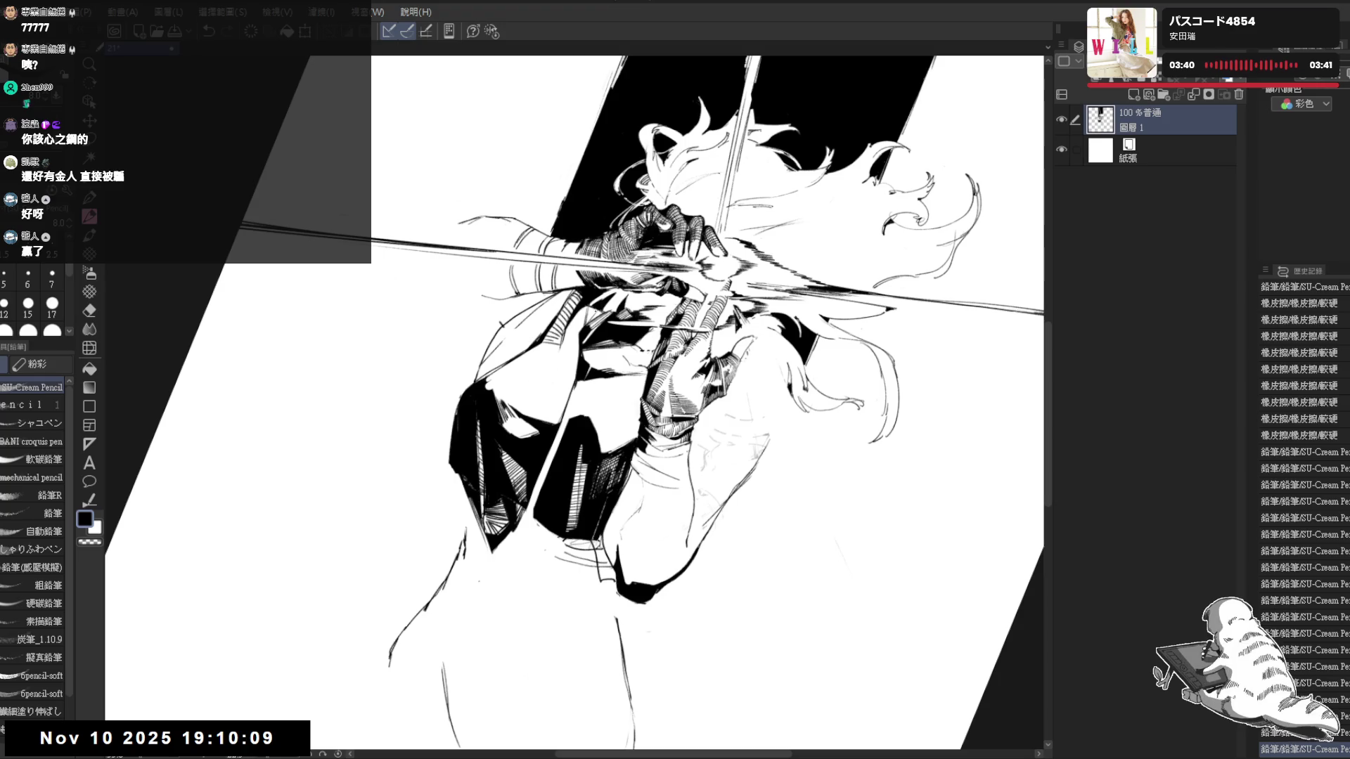
pyautogui.moveTo(528, 324)
pyautogui.mouseDown()
pyautogui.moveTo(542, 339)
pyautogui.moveTo(587, 325)
pyautogui.mouseUp()
pyautogui.moveTo(577, 310)
pyautogui.mouseDown()
pyautogui.moveTo(588, 327)
pyautogui.moveTo(578, 344)
pyautogui.mouseUp()
pyautogui.click(50, 278)
# Add dark hatching marks on the vest, then mirror and straighten the canvas view
pyautogui.moveTo(562, 338)
pyautogui.mouseDown()
pyautogui.moveTo(578, 348)
pyautogui.moveTo(576, 376)
pyautogui.mouseUp()
pyautogui.moveTo(564, 361)
pyautogui.mouseDown()
pyautogui.moveTo(576, 378)
pyautogui.moveTo(564, 418)
pyautogui.mouseUp()
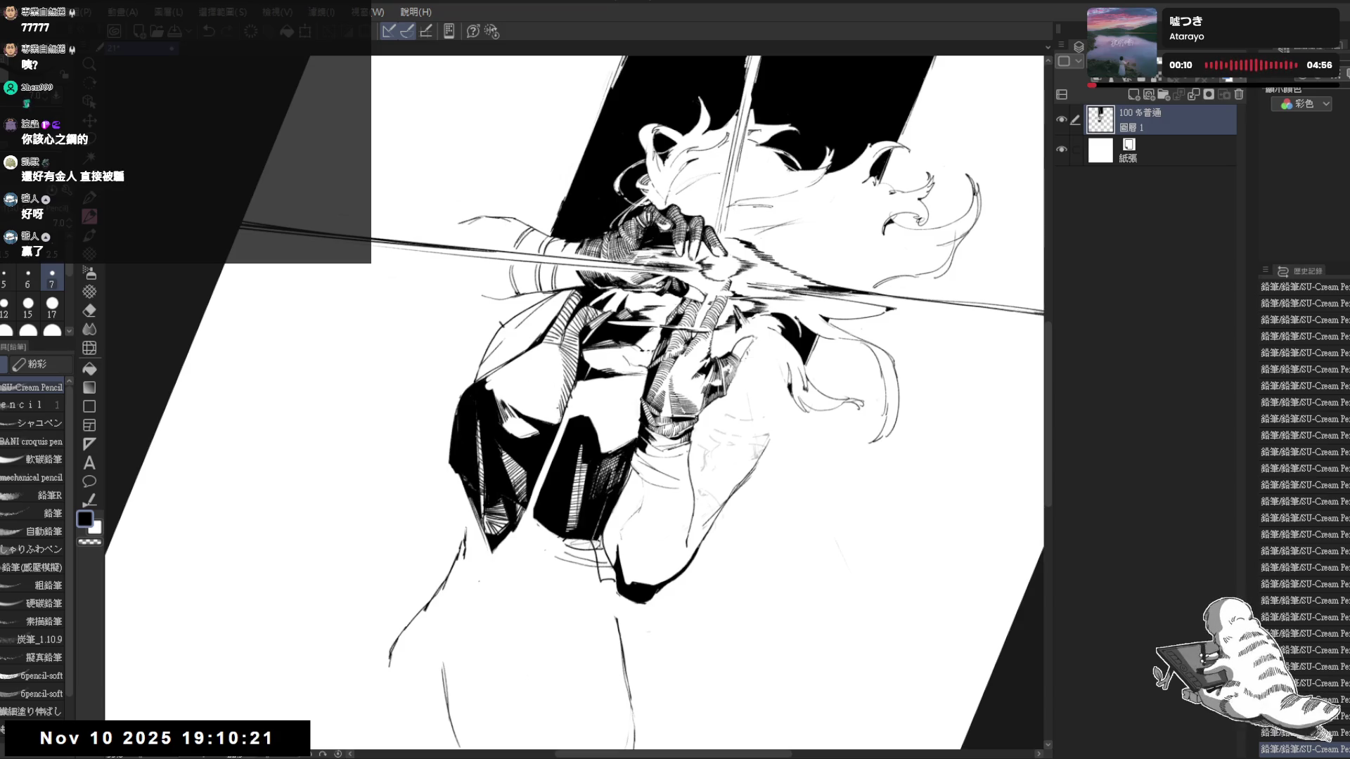
pyautogui.press('h')
pyautogui.hotkey('ctrl', '@')
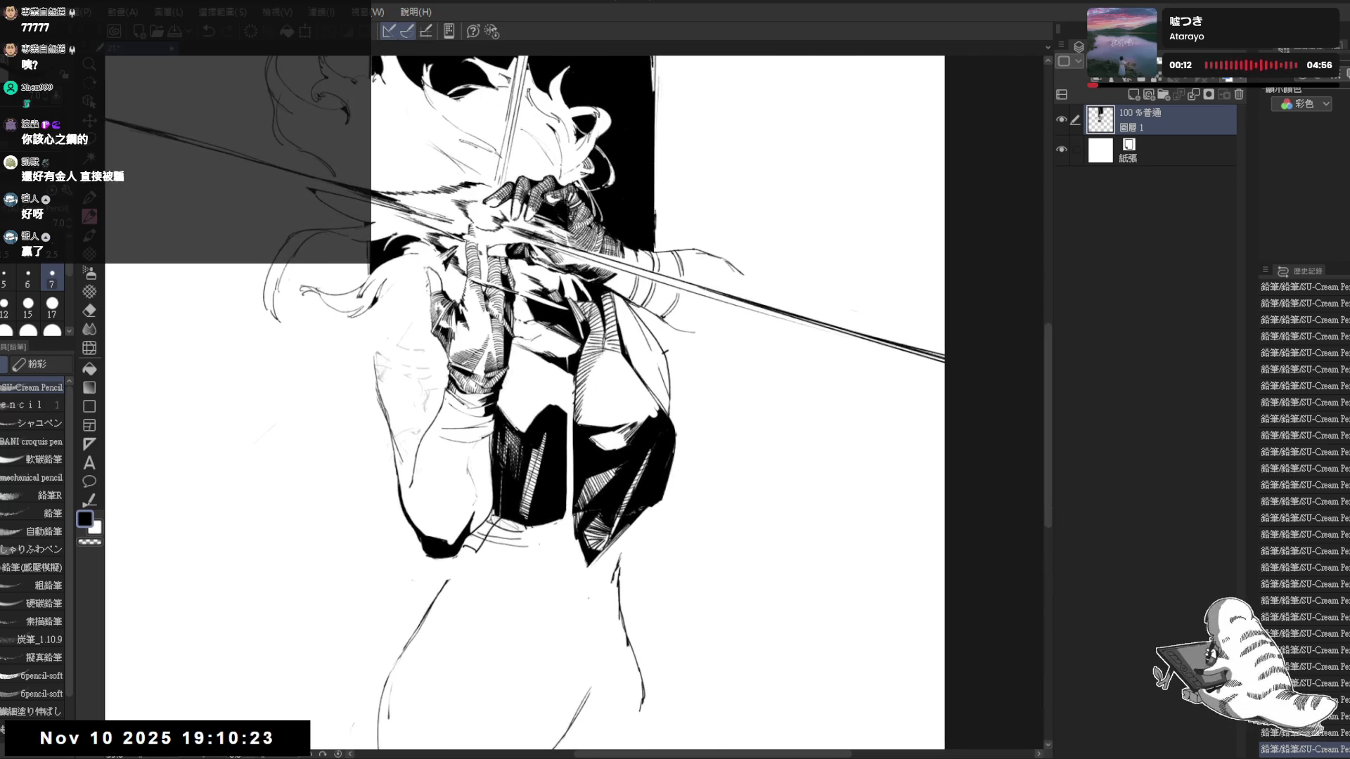
# Flip the view back and erase the black fill from the vest's lower left
pyautogui.press('e')
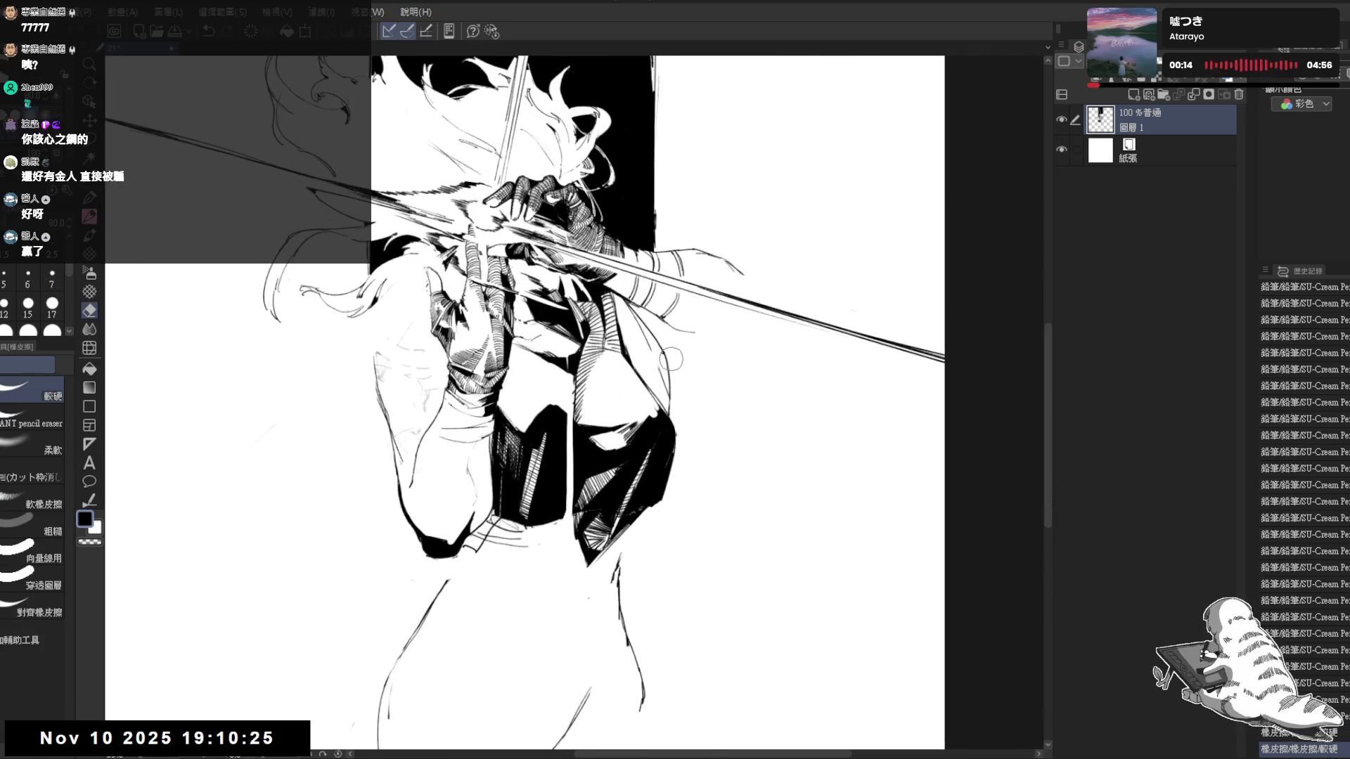
pyautogui.press('p')
pyautogui.press('h')
pyautogui.moveTo(622, 400); pyautogui.dragTo(591, 365)
pyautogui.scroll(-1, 611, 259)
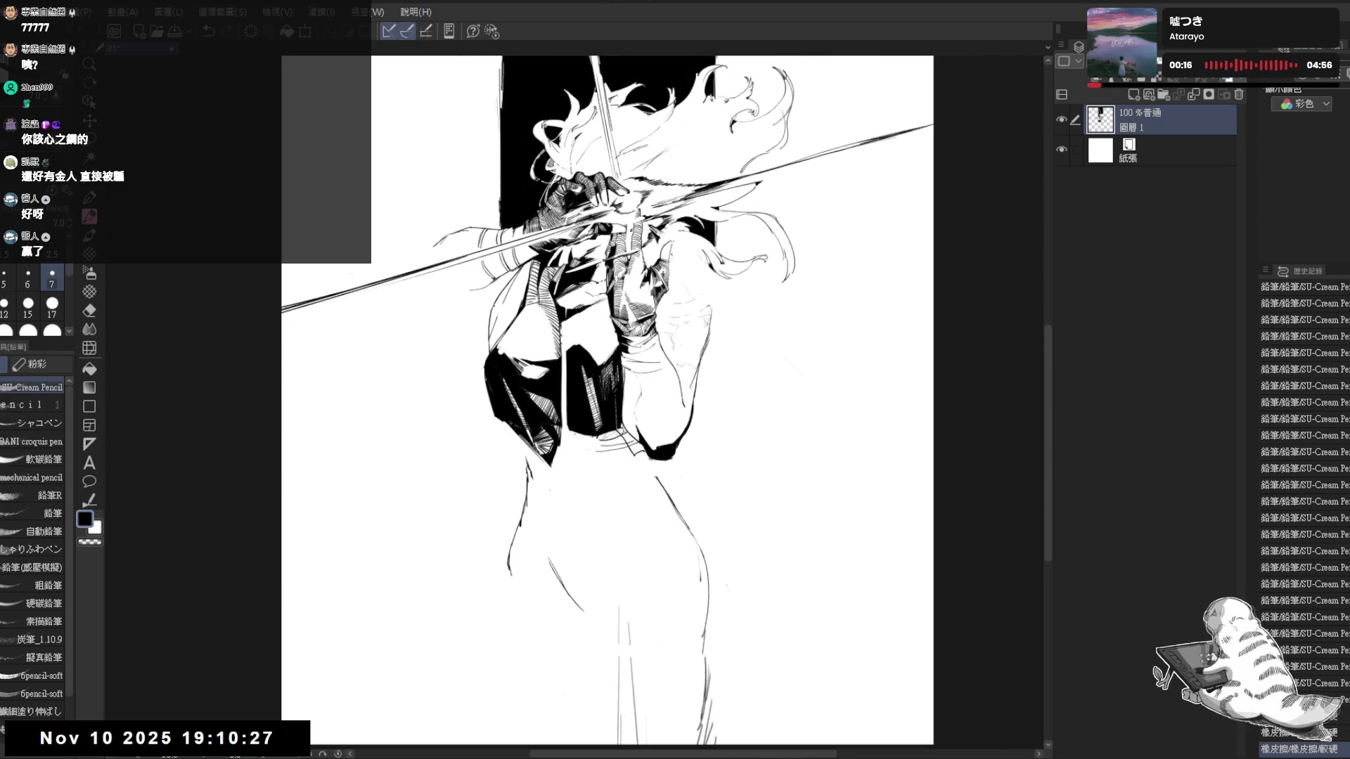
pyautogui.scroll(1, 610, 401)
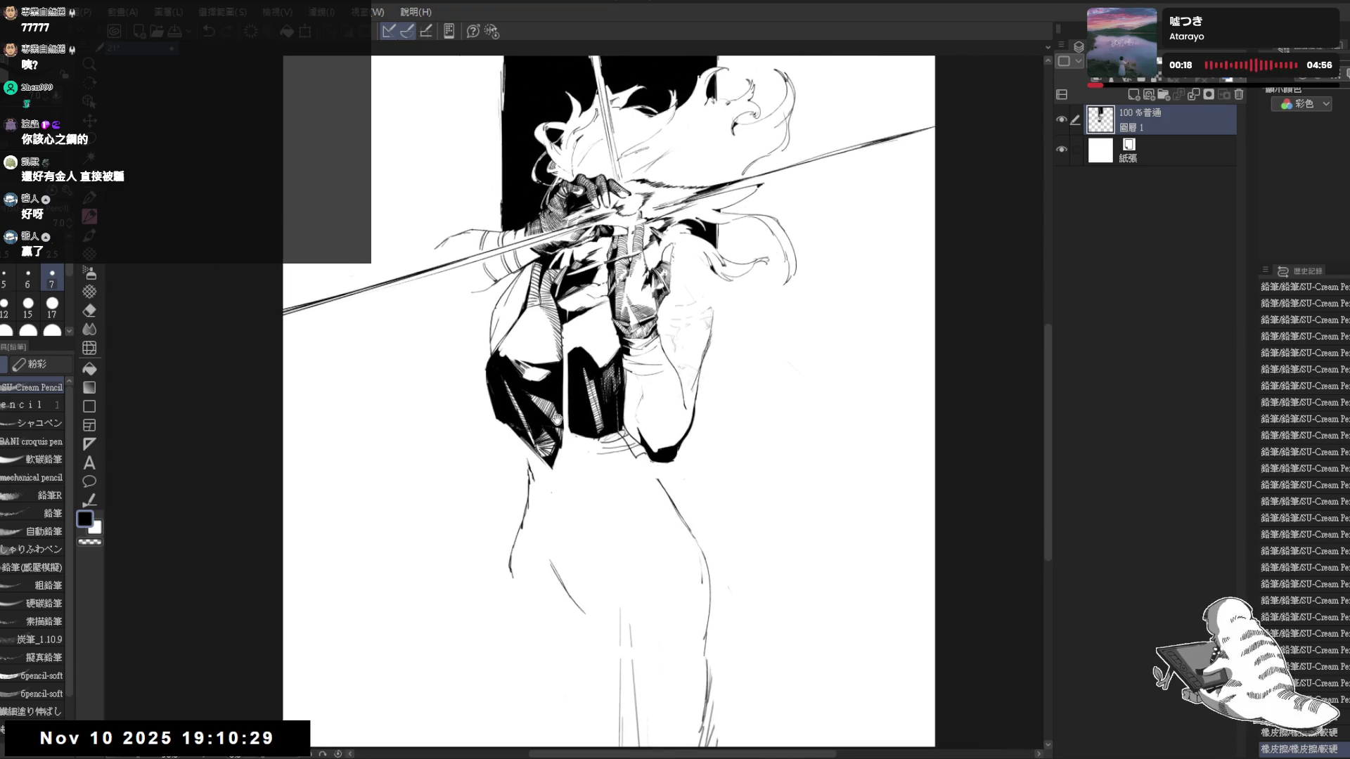
pyautogui.moveTo(567, 297); pyautogui.dragTo(574, 298)
pyautogui.scroll(1, 532, 360)
pyautogui.press('e')
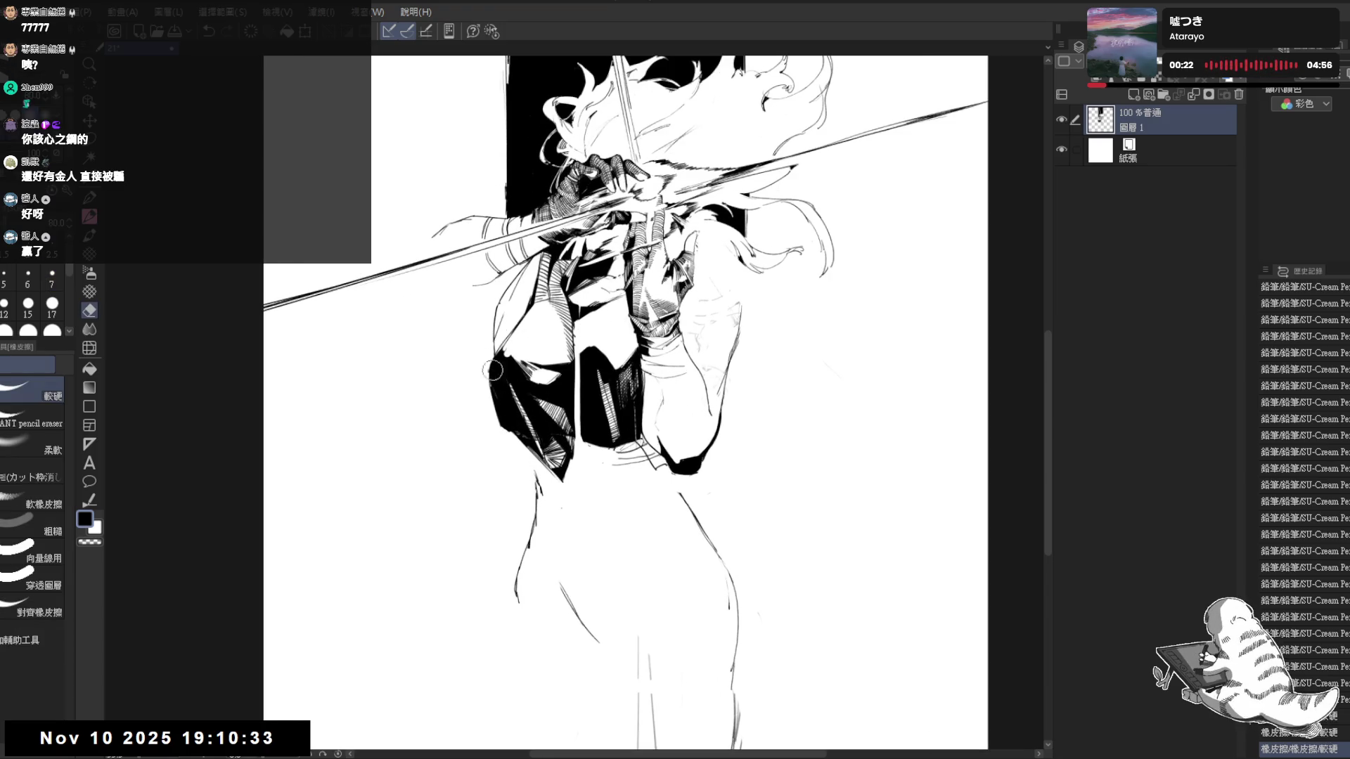
pyautogui.moveTo(531, 411)
pyautogui.mouseDown()
pyautogui.moveTo(554, 464)
pyautogui.moveTo(559, 412)
pyautogui.moveTo(546, 483)
pyautogui.moveTo(518, 446)
pyautogui.moveTo(533, 449)
pyautogui.moveTo(527, 358)
pyautogui.moveTo(571, 414)
pyautogui.moveTo(525, 316)
pyautogui.moveTo(485, 401)
pyautogui.moveTo(496, 437)
pyautogui.mouseUp()
# Erase the hatching and a small stray spot along the vest's left edge
pyautogui.press('p')
pyautogui.press('e')
pyautogui.press('p')
pyautogui.press('e')
pyautogui.moveTo(541, 272); pyautogui.dragTo(517, 285)
pyautogui.press('p')
pyautogui.press('e')
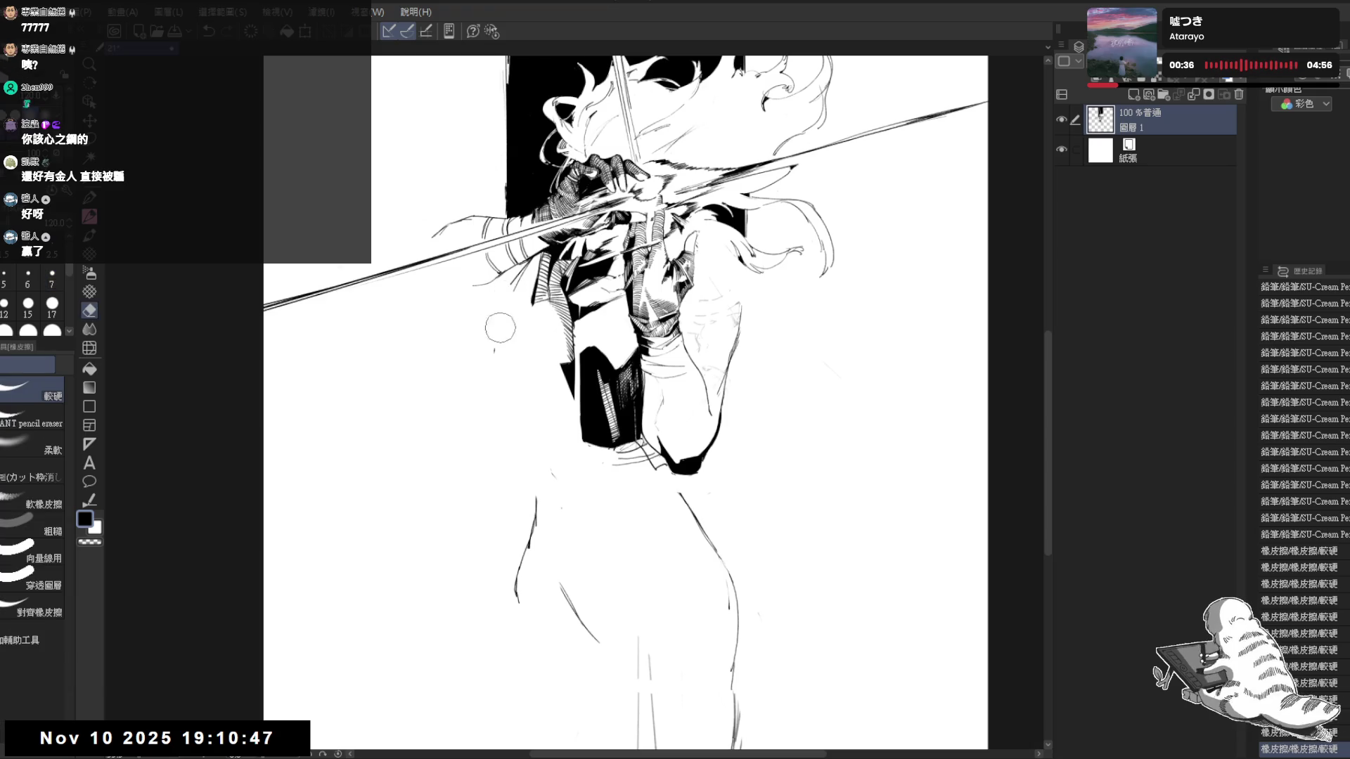
pyautogui.press('p')
# Pencil a stroke at the vest's left edge and rework the left arm, undoing a misstroke
pyautogui.moveTo(532, 299)
pyautogui.mouseDown()
pyautogui.moveTo(485, 371)
pyautogui.moveTo(503, 422)
pyautogui.mouseUp()
pyautogui.moveTo(517, 322); pyautogui.dragTo(501, 428)
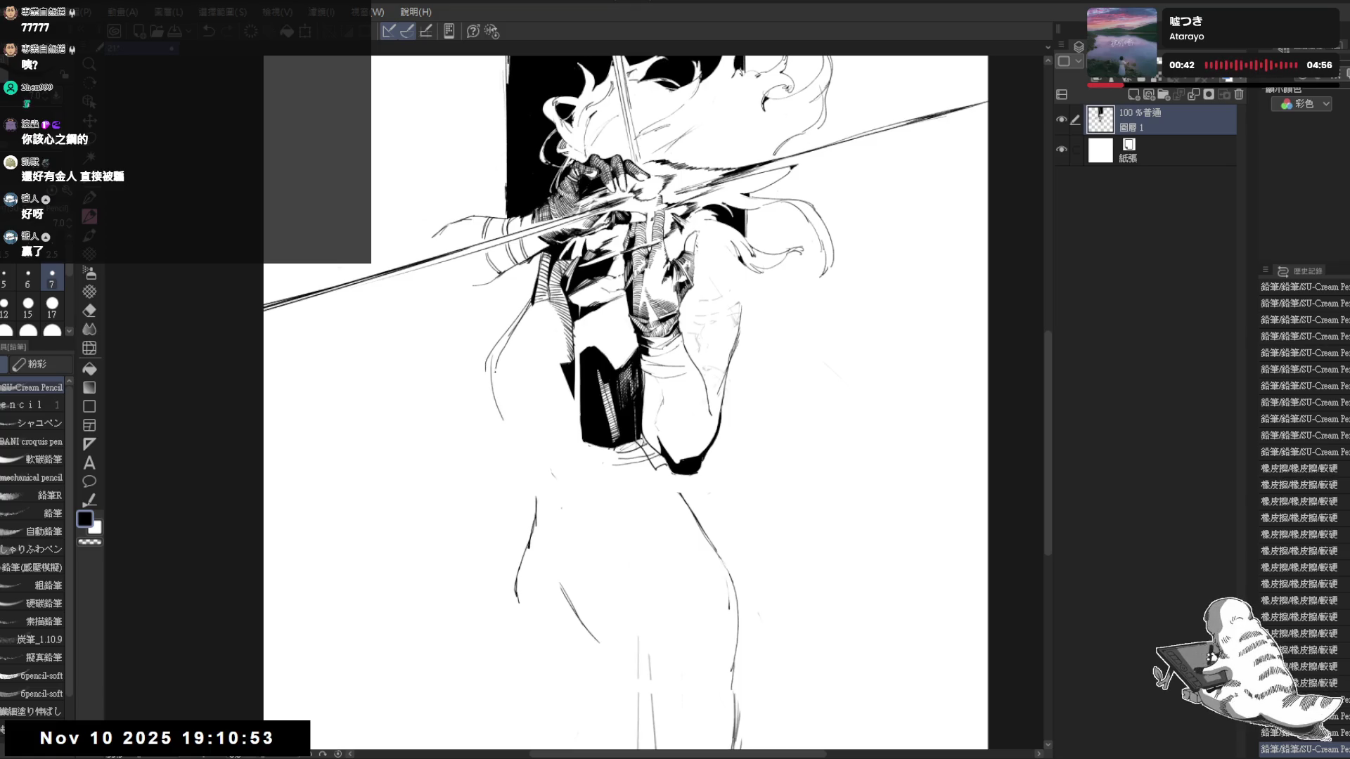
pyautogui.moveTo(495, 367); pyautogui.dragTo(489, 409)
pyautogui.hotkey('ctrl', 'z')
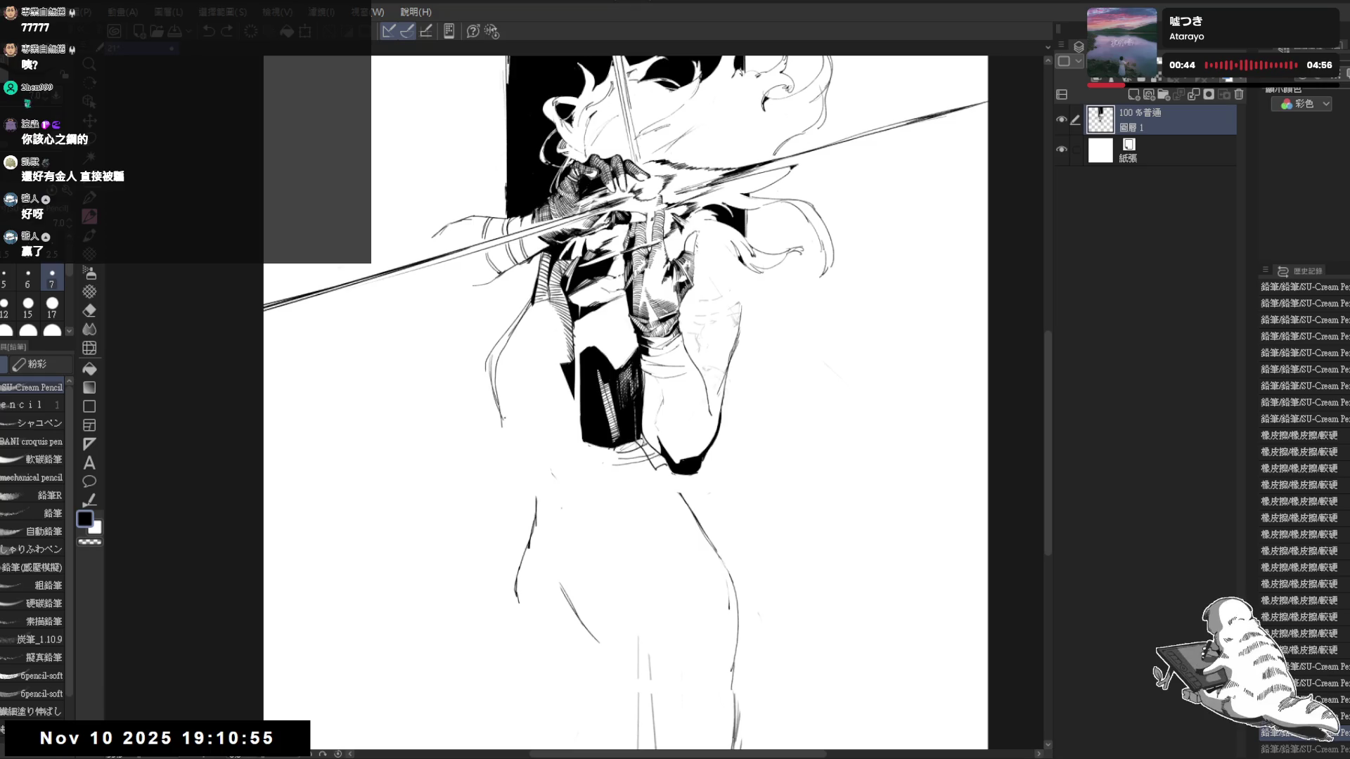
pyautogui.press('e')
pyautogui.moveTo(496, 354)
pyautogui.mouseDown()
pyautogui.moveTo(480, 382)
pyautogui.moveTo(497, 442)
pyautogui.moveTo(576, 441)
pyautogui.mouseUp()
pyautogui.press('p')
pyautogui.press('e')
pyautogui.press('p')
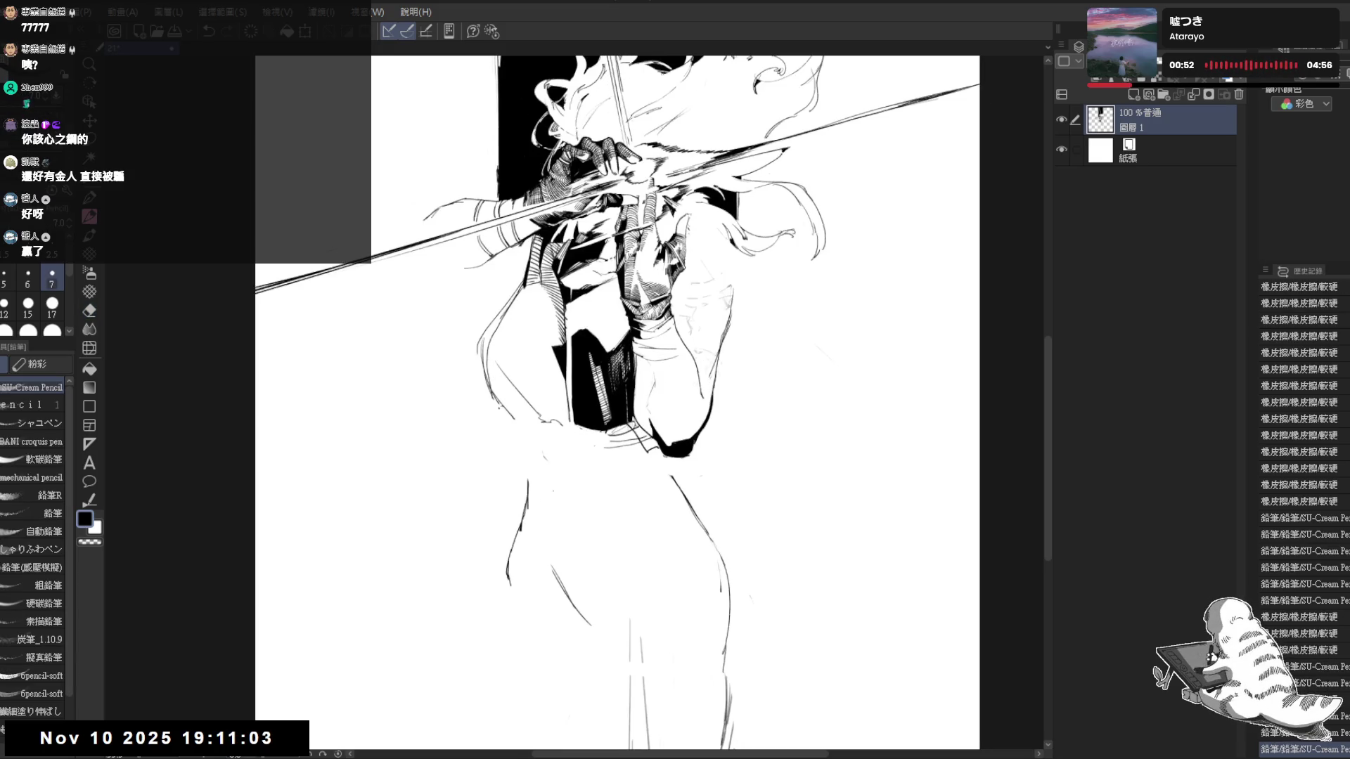
# Add short strokes near the arm, then a long vertical line down the figure's side in mirrored view
pyautogui.moveTo(521, 406); pyautogui.dragTo(499, 424)
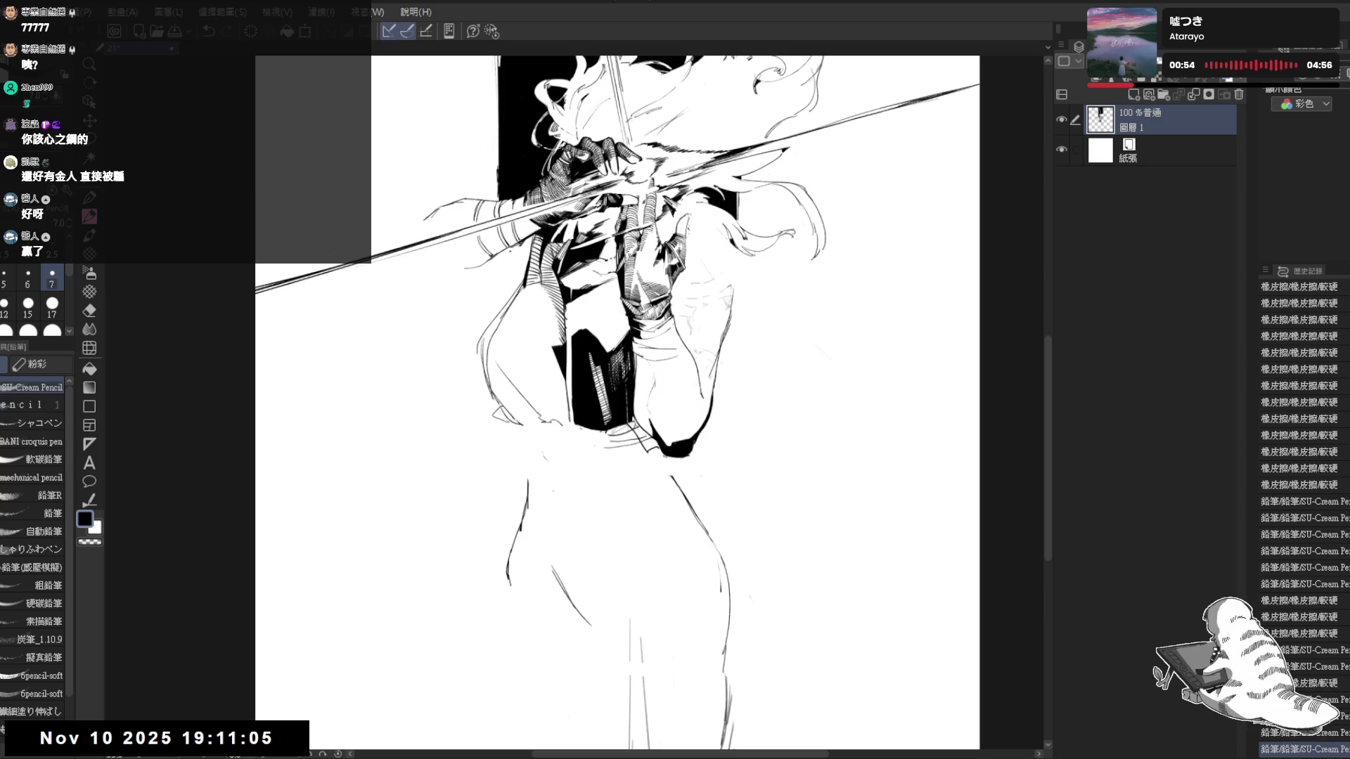
pyautogui.moveTo(521, 407)
pyautogui.mouseDown()
pyautogui.moveTo(502, 424)
pyautogui.moveTo(546, 432)
pyautogui.mouseUp()
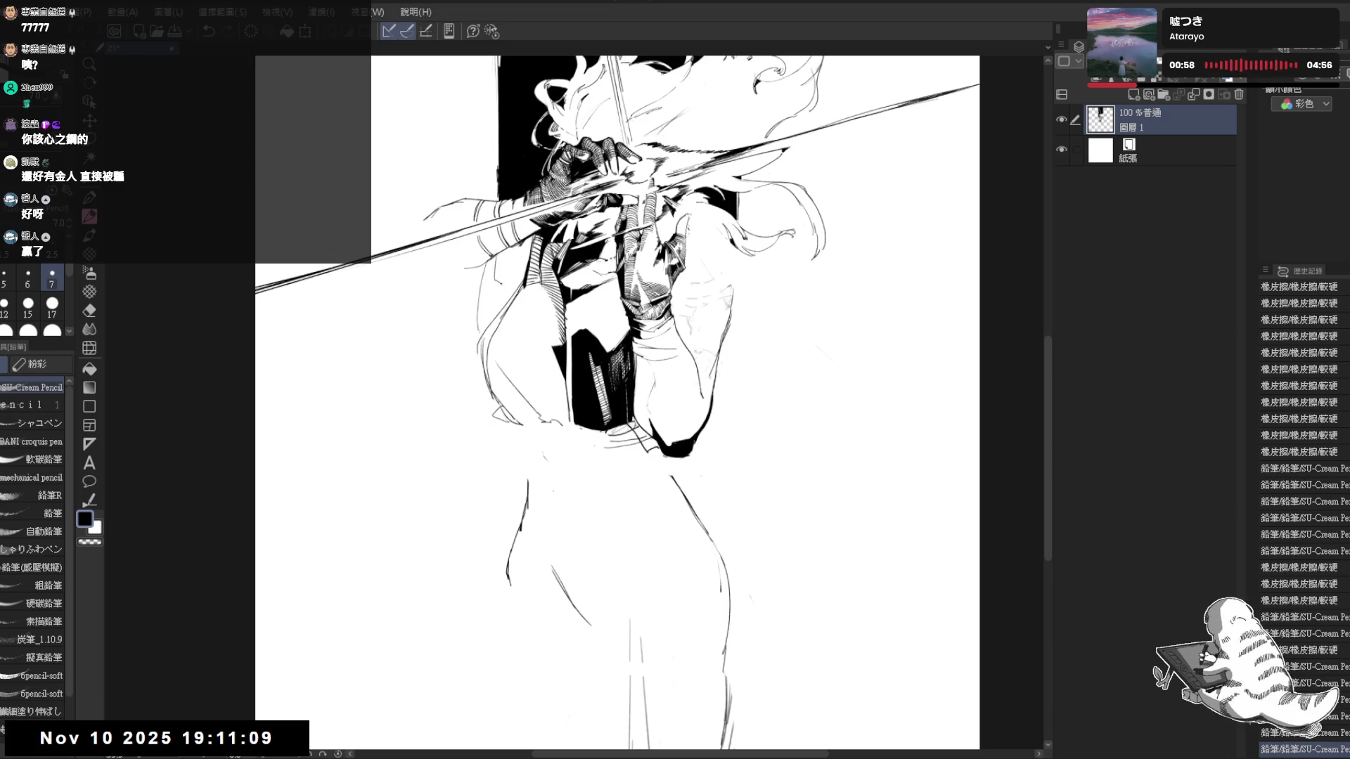
pyautogui.press('g')
pyautogui.press('h')
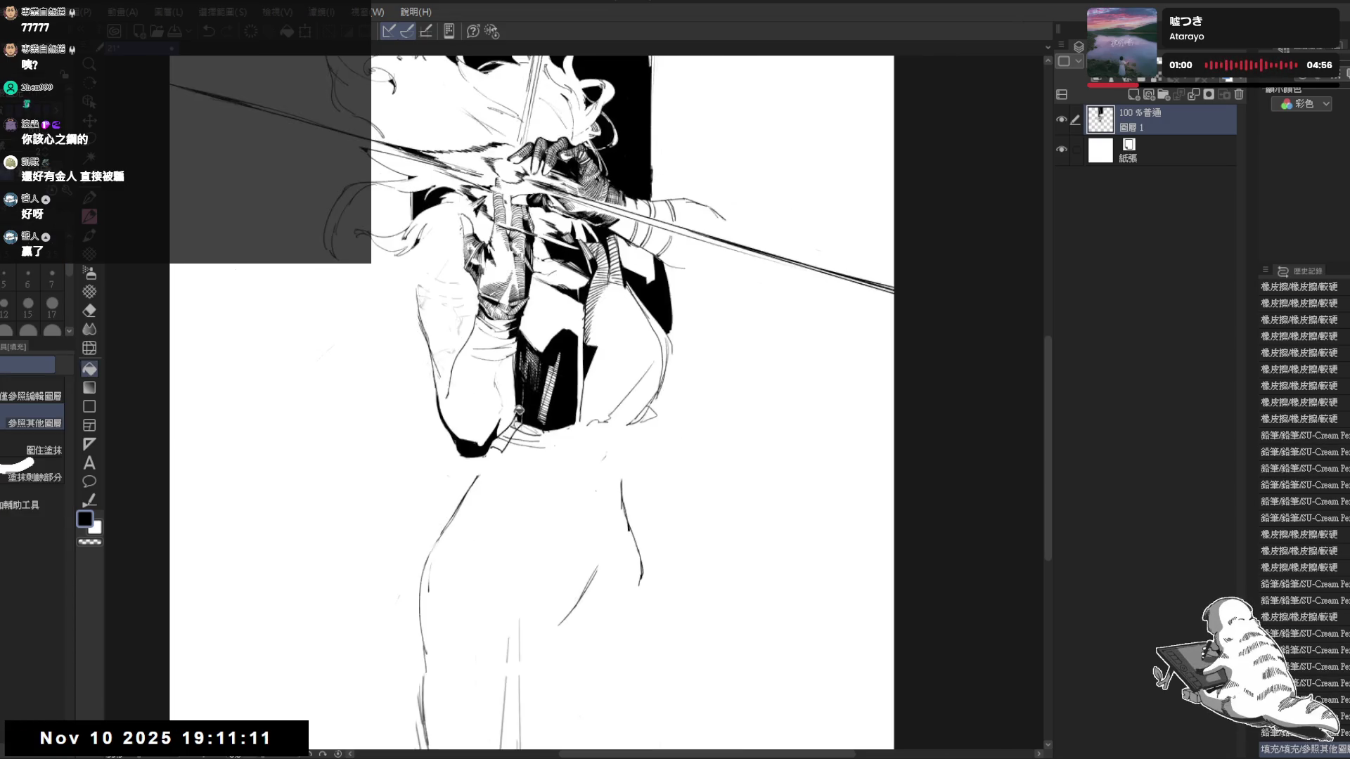
pyautogui.press('p')
pyautogui.moveTo(659, 266)
pyautogui.mouseDown()
pyautogui.moveTo(668, 574)
pyautogui.moveTo(656, 580)
pyautogui.moveTo(669, 582)
pyautogui.mouseUp()
pyautogui.press('h')
pyautogui.moveTo(592, 288); pyautogui.dragTo(587, 290)
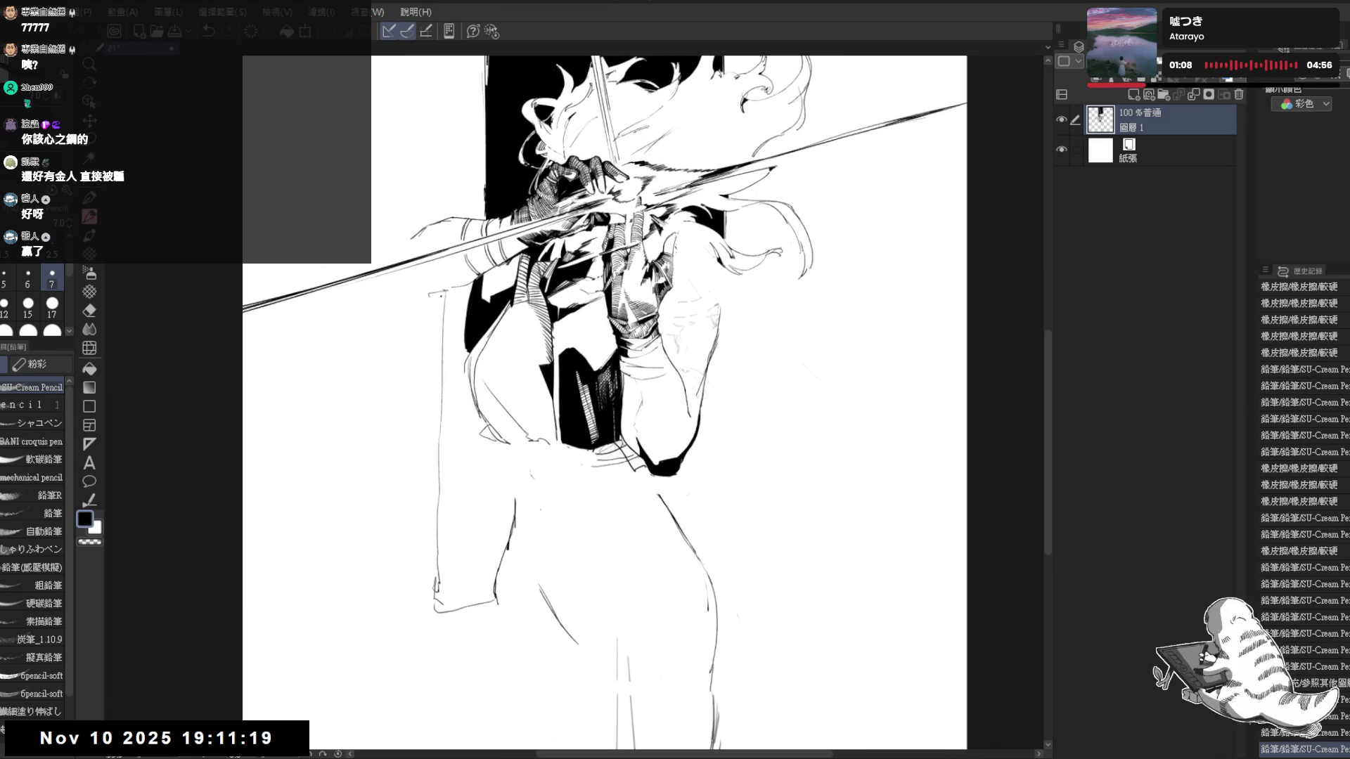
# Erase a small bit near the bow and the left end of a stroke beside it
pyautogui.press('e')
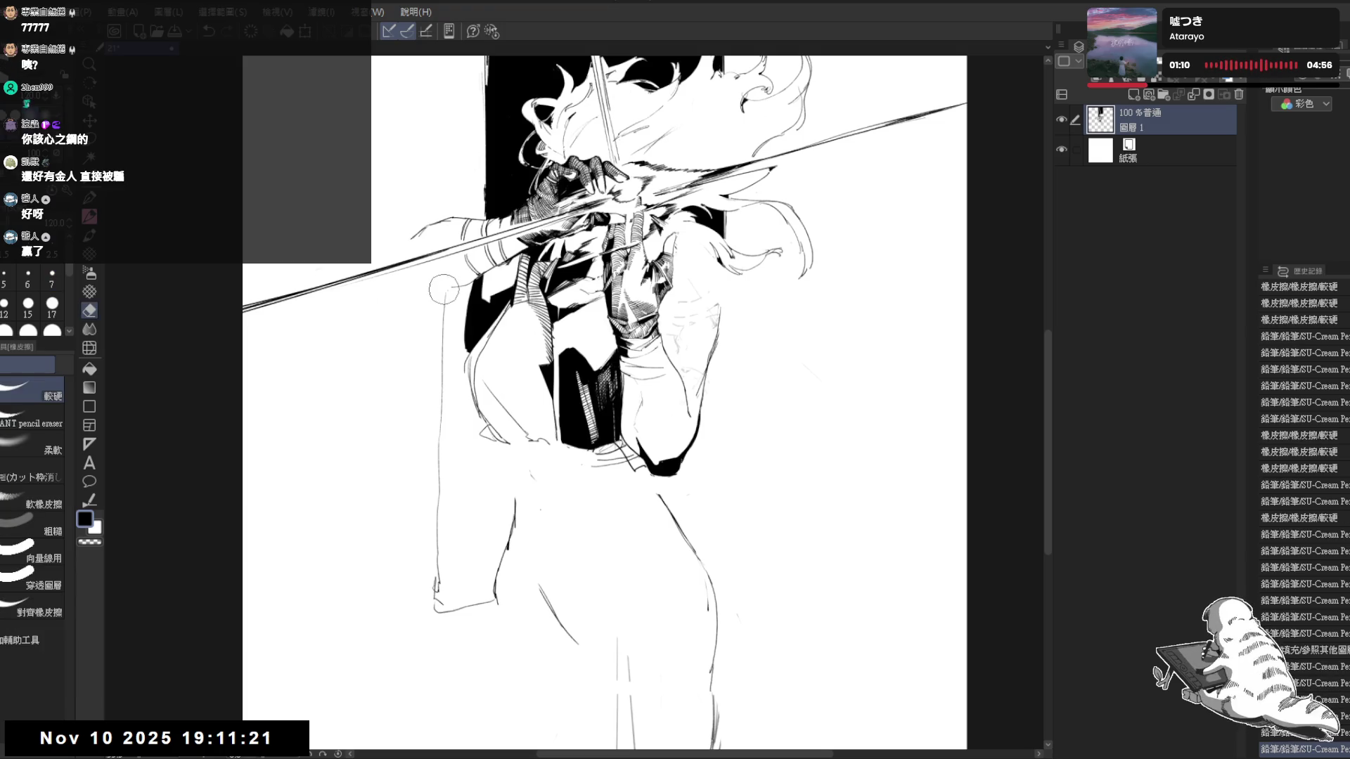
pyautogui.moveTo(428, 287); pyautogui.dragTo(436, 291)
pyautogui.press('p')
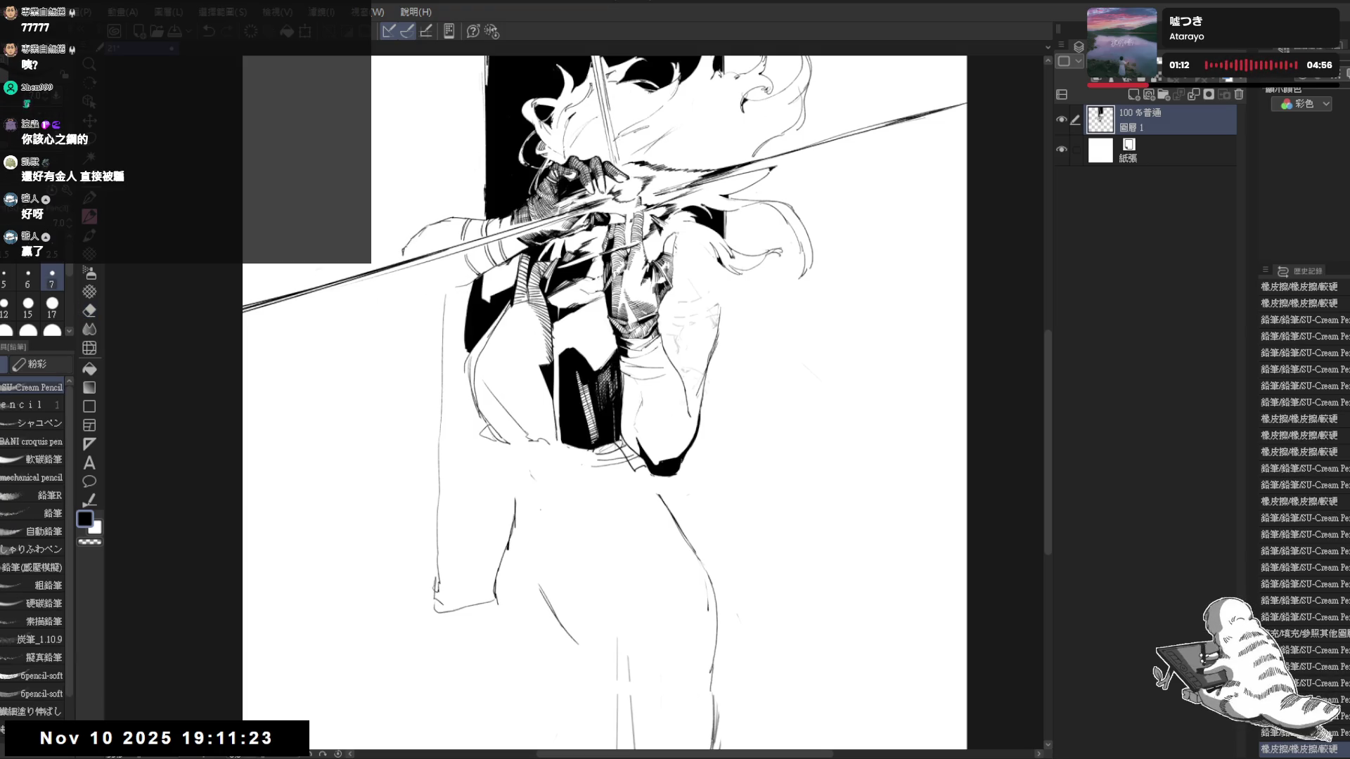
pyautogui.press('e')
pyautogui.moveTo(433, 223)
pyautogui.mouseDown()
pyautogui.moveTo(454, 220)
pyautogui.moveTo(426, 235)
pyautogui.moveTo(472, 206)
pyautogui.mouseUp()
pyautogui.press('p')
pyautogui.press('e')
pyautogui.press('p')
# Touch up the small marks near the bow grip, alternating eraser and pencil
pyautogui.press('e')
pyautogui.press('p')
pyautogui.moveTo(413, 247)
pyautogui.mouseDown()
pyautogui.moveTo(432, 230)
pyautogui.moveTo(393, 246)
pyautogui.mouseUp()
pyautogui.press('e')
pyautogui.press('p')
pyautogui.press('e')
pyautogui.press('p')
pyautogui.moveTo(677, 317)
pyautogui.mouseDown()
pyautogui.moveTo(694, 305)
pyautogui.moveTo(721, 319)
pyautogui.mouseUp()
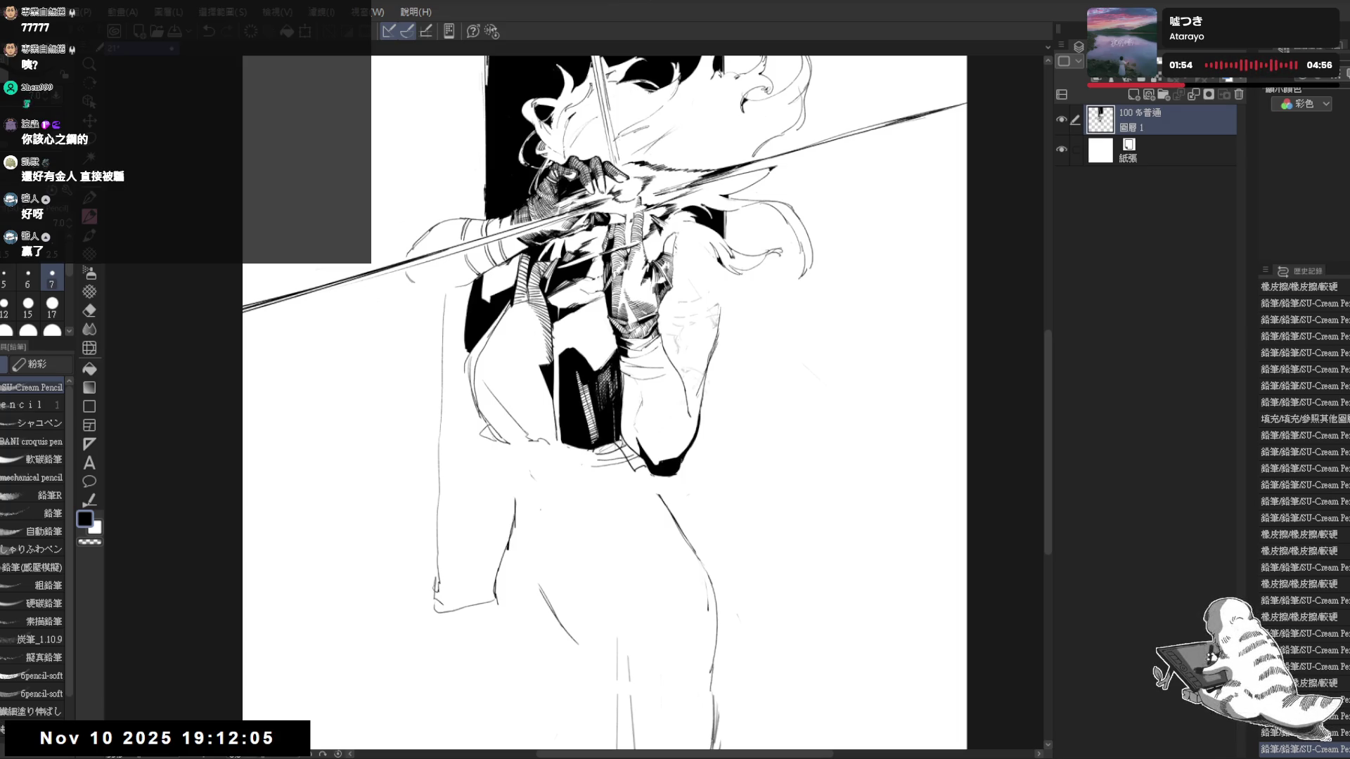
# Shift the view left and down to frame the right side of the torso
pyautogui.moveTo(591, 423); pyautogui.dragTo(575, 443)
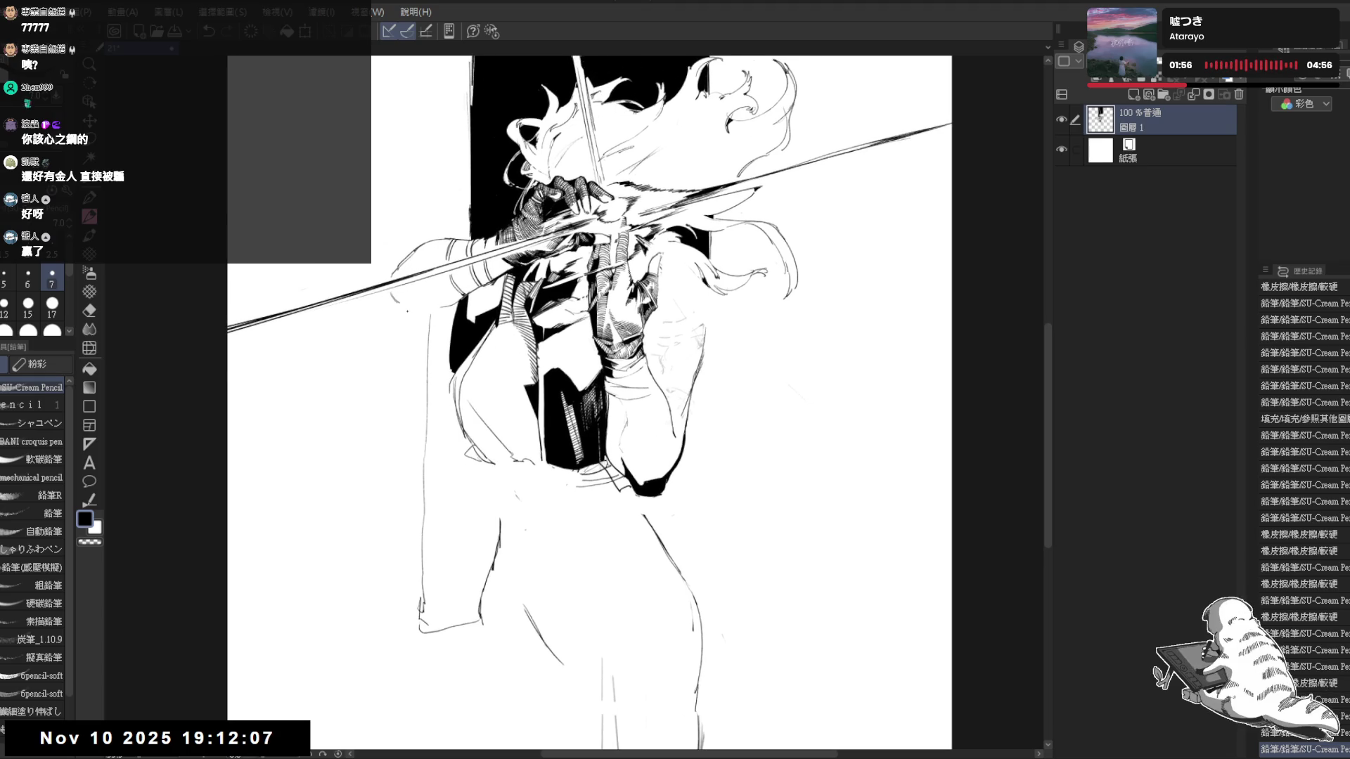
# Add tiny pencil marks and lines along the figure's left edge
pyautogui.click(405, 307)
pyautogui.click(400, 312)
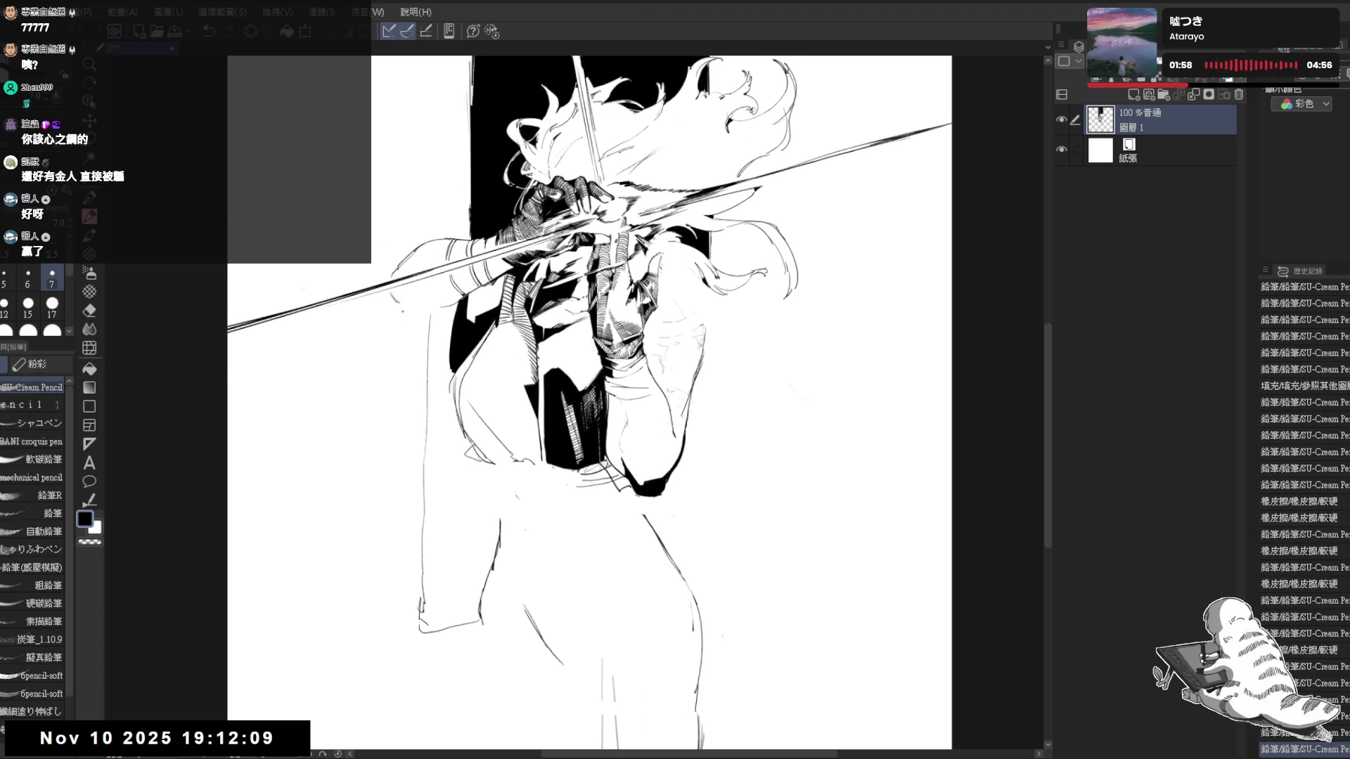
pyautogui.moveTo(399, 342)
pyautogui.mouseDown()
pyautogui.moveTo(391, 465)
pyautogui.moveTo(418, 563)
pyautogui.mouseUp()
pyautogui.moveTo(493, 498)
pyautogui.mouseDown()
pyautogui.moveTo(462, 468)
pyautogui.moveTo(521, 468)
pyautogui.moveTo(527, 417)
pyautogui.mouseUp()
pyautogui.press('e')
pyautogui.press('p')
pyautogui.scroll(-3, 526, 505)
pyautogui.scroll(2, 517, 416)
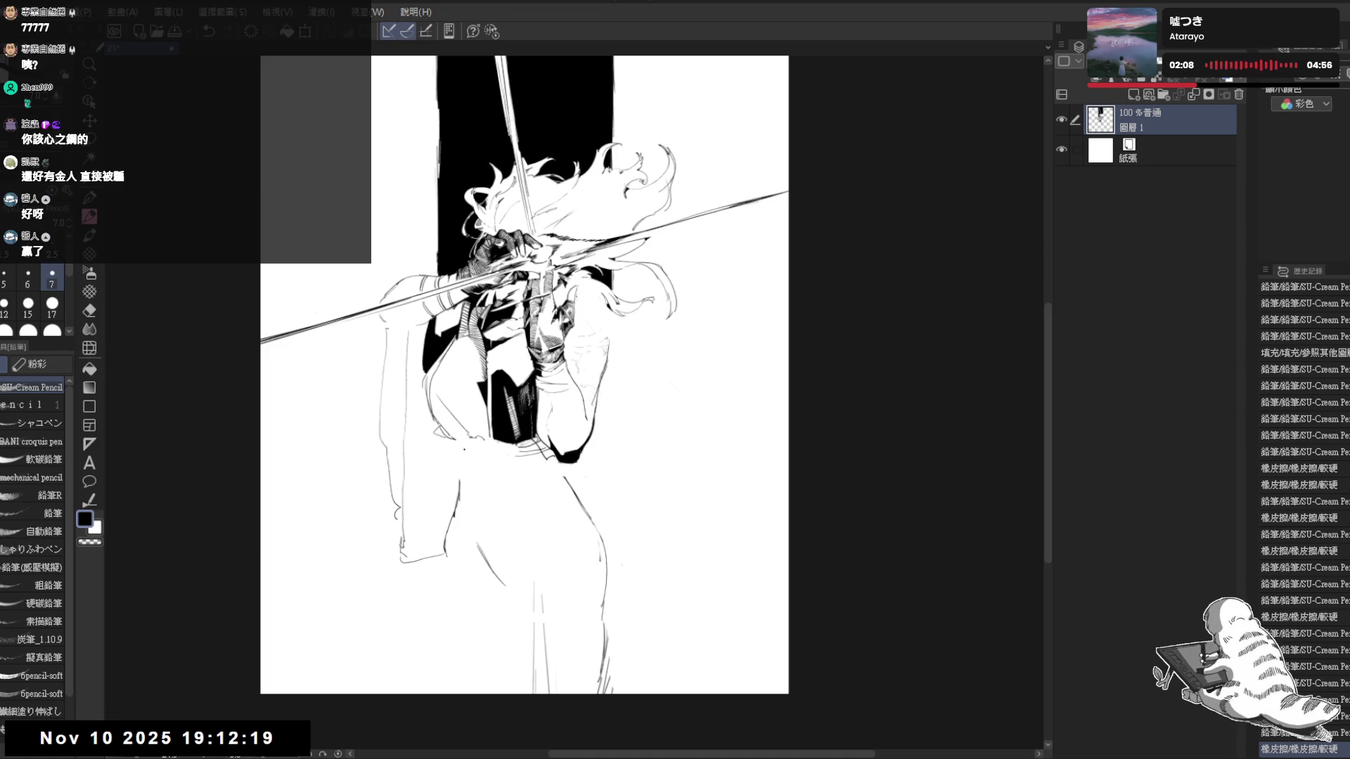
pyautogui.moveTo(663, 387); pyautogui.dragTo(669, 382)
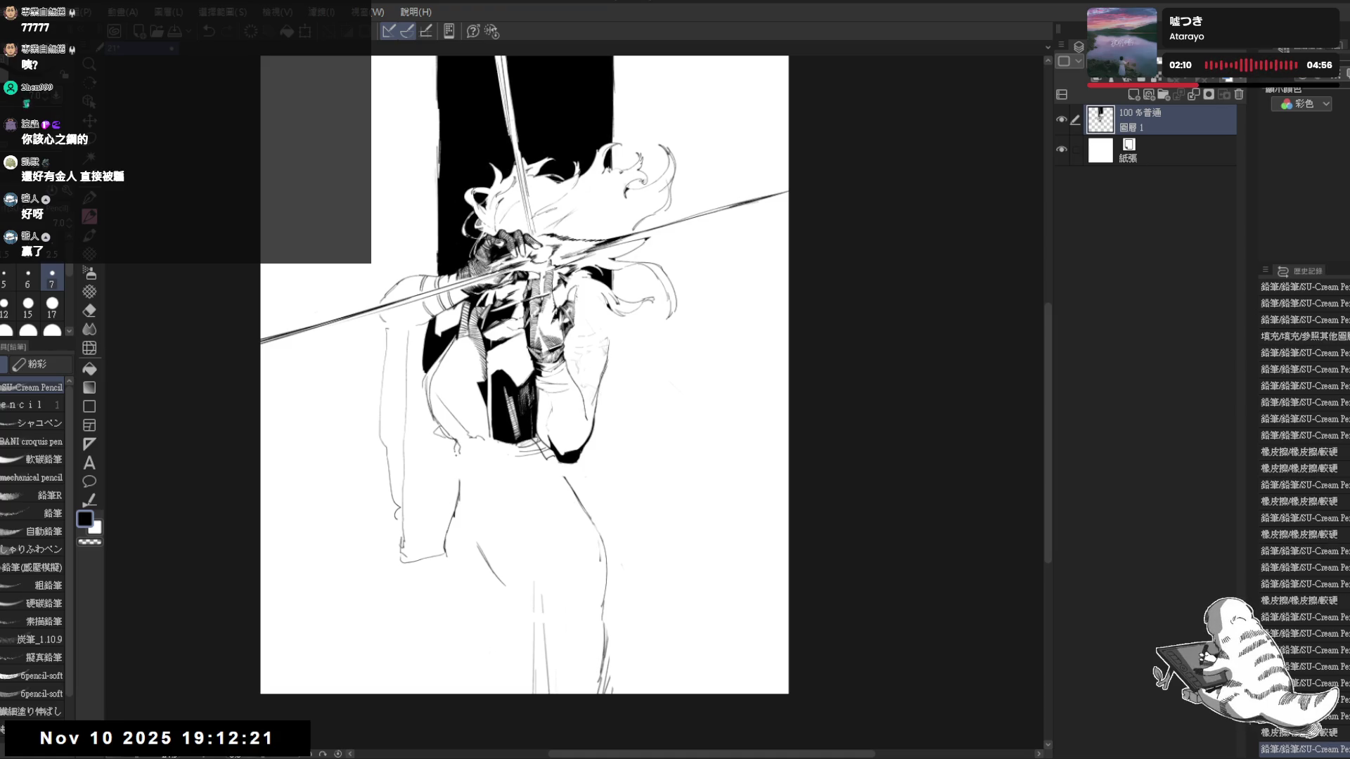
pyautogui.scroll(1, 485, 353)
# Erase dark stray marks near the gripping hand and redraw them cleanly, undoing misses
pyautogui.press('e')
pyautogui.moveTo(484, 357)
pyautogui.mouseDown()
pyautogui.moveTo(496, 378)
pyautogui.moveTo(491, 465)
pyautogui.mouseUp()
pyautogui.press('p')
pyautogui.press('e')
pyautogui.moveTo(456, 384)
pyautogui.mouseDown()
pyautogui.moveTo(487, 420)
pyautogui.moveTo(515, 495)
pyautogui.mouseUp()
pyautogui.press('p')
pyautogui.moveTo(481, 369)
pyautogui.mouseDown()
pyautogui.moveTo(502, 449)
pyautogui.moveTo(484, 385)
pyautogui.moveTo(486, 459)
pyautogui.mouseUp()
pyautogui.hotkey('ctrl', 'z')
pyautogui.moveTo(464, 403); pyautogui.dragTo(482, 464)
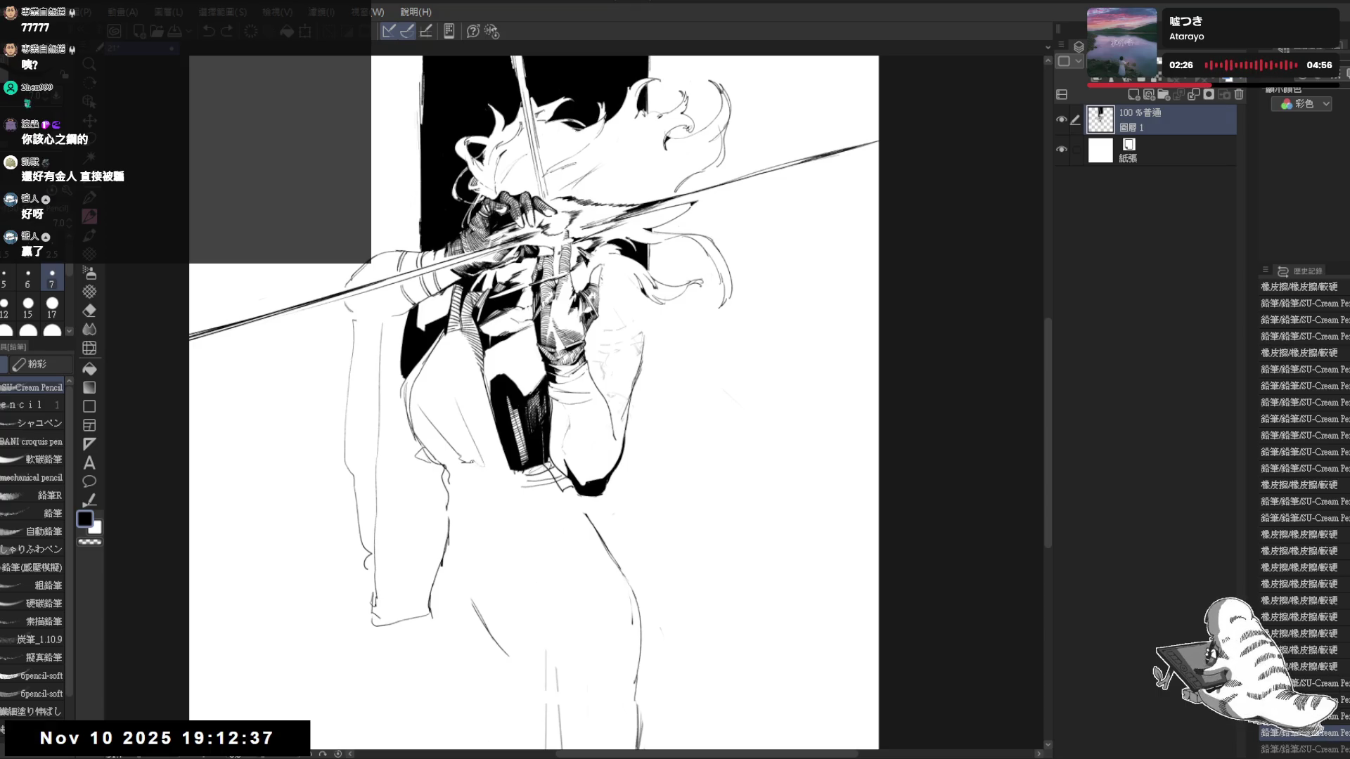
pyautogui.hotkey('ctrl', 'y')
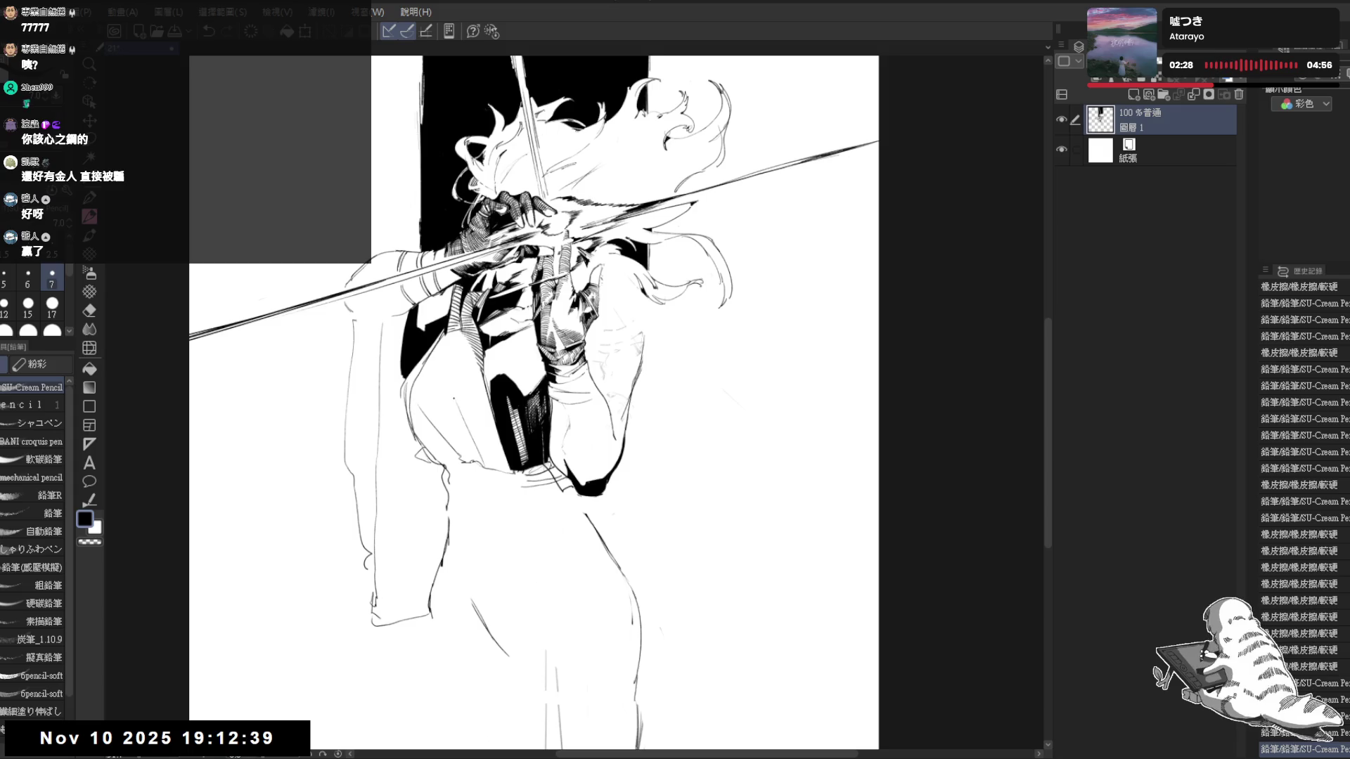
pyautogui.moveTo(455, 401); pyautogui.dragTo(443, 416)
pyautogui.hotkey('ctrl', 'z')
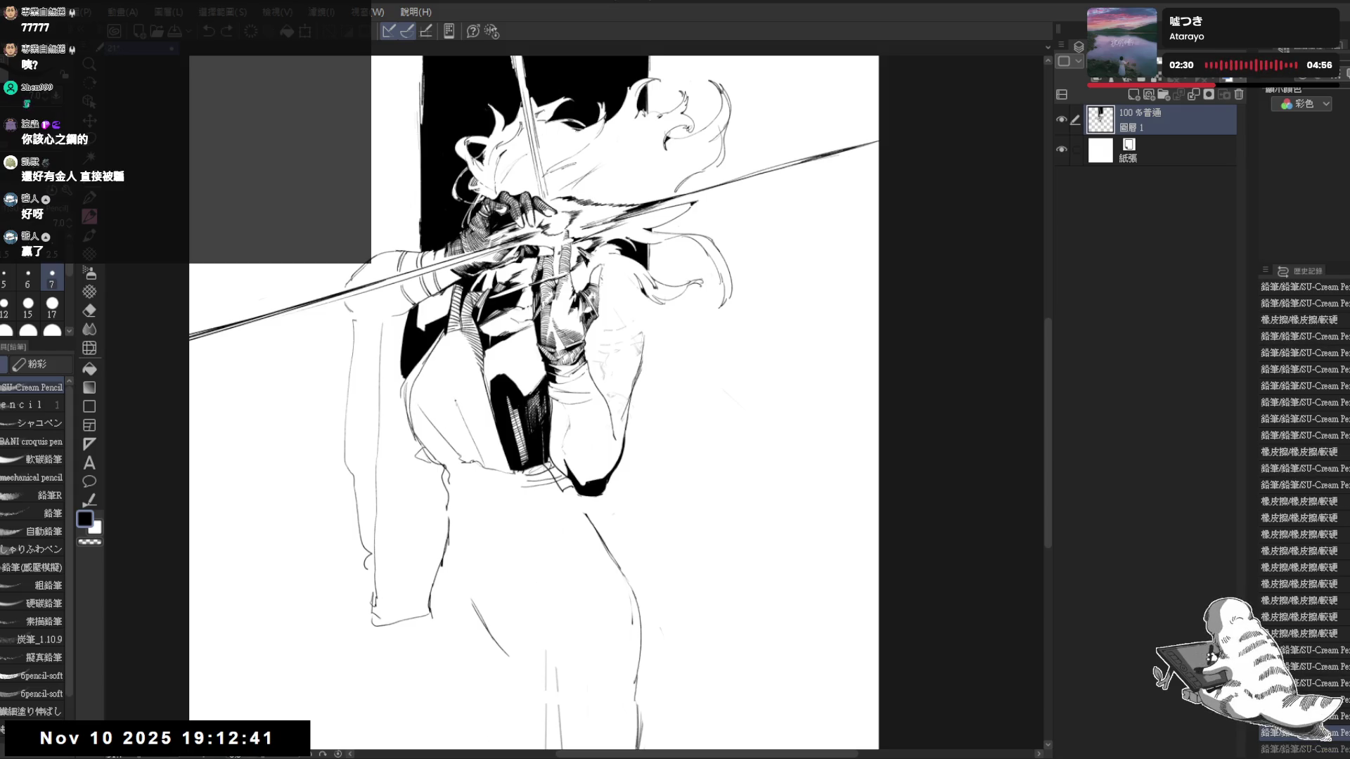
# Fill the hand area and a small adjacent region with black, adding a small mark
pyautogui.press('g')
pyautogui.click(459, 438)
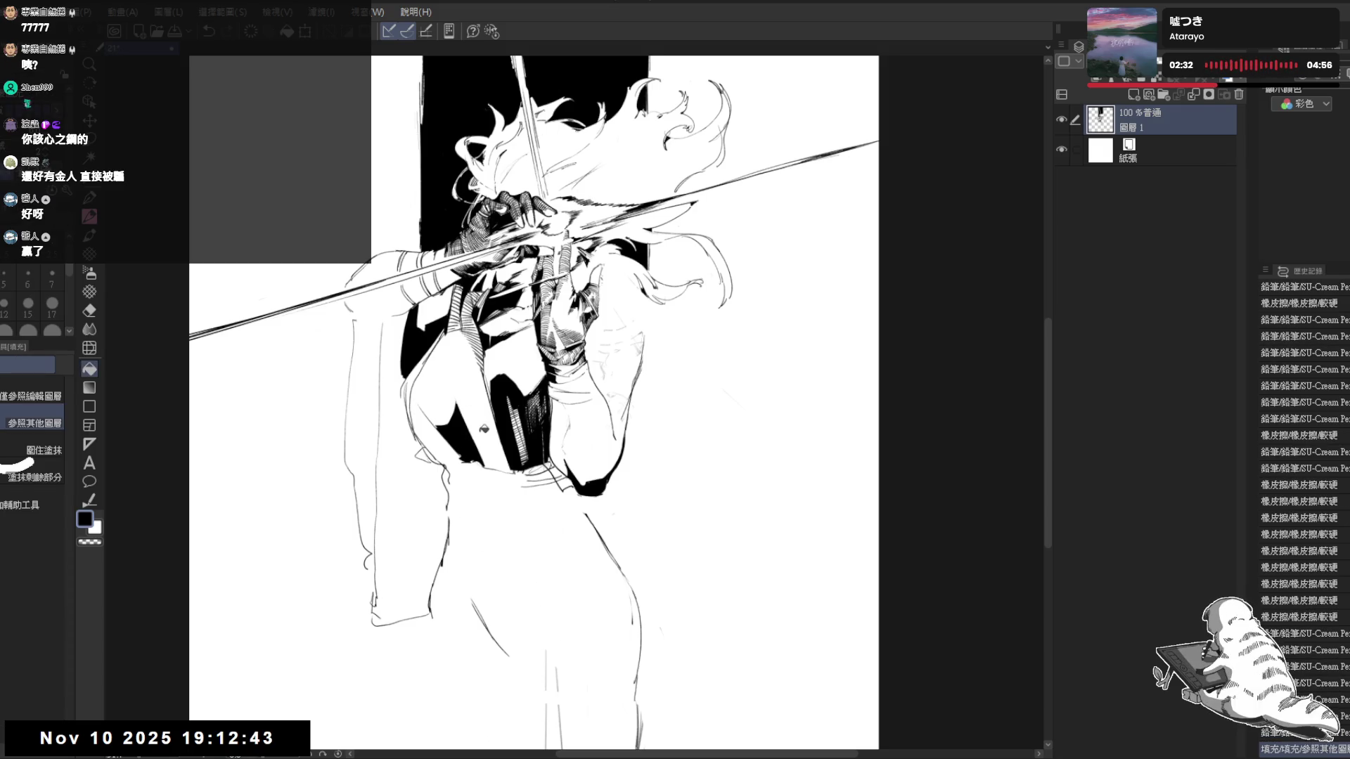
pyautogui.press('p')
pyautogui.moveTo(473, 431); pyautogui.dragTo(485, 443)
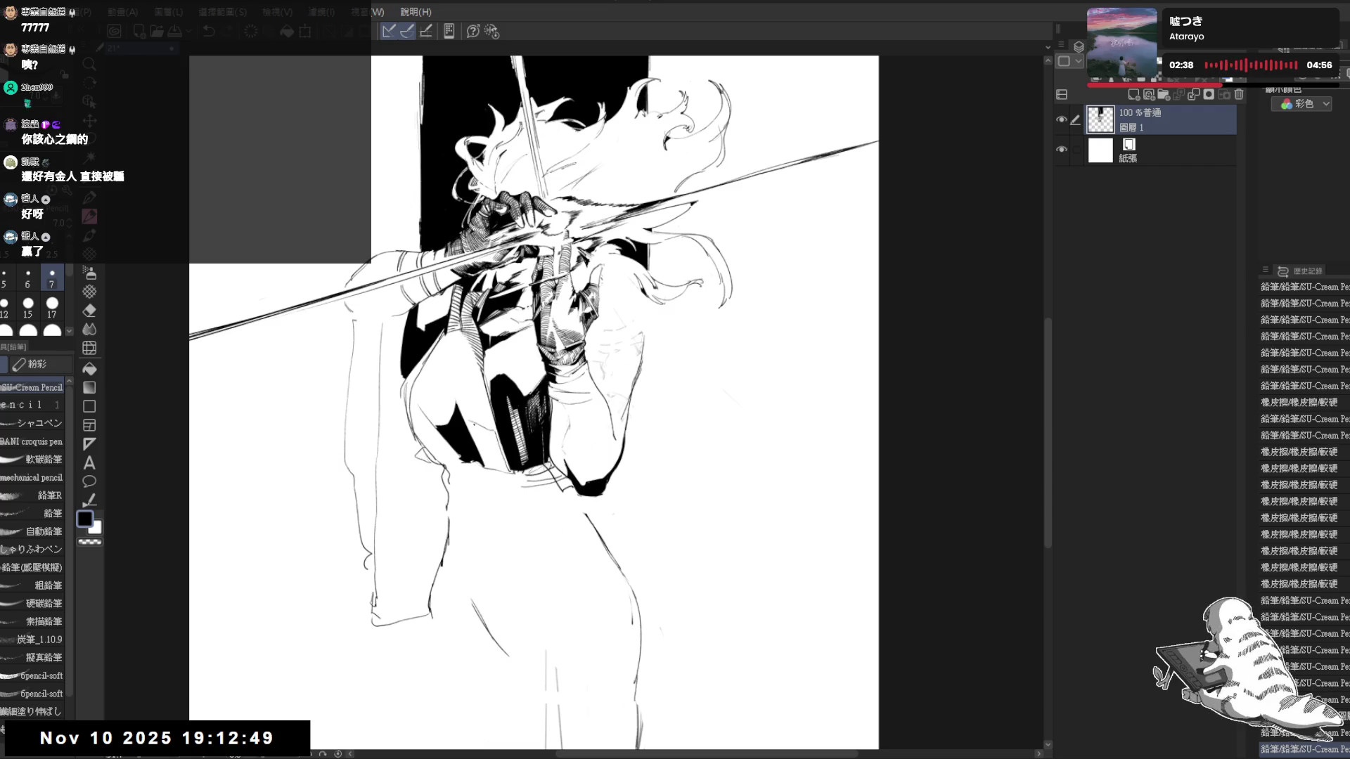
pyautogui.press('g')
pyautogui.click(487, 447)
# Mirror-check, then on a tilted canvas add a small mark and black fill before returning upright
pyautogui.press('h')
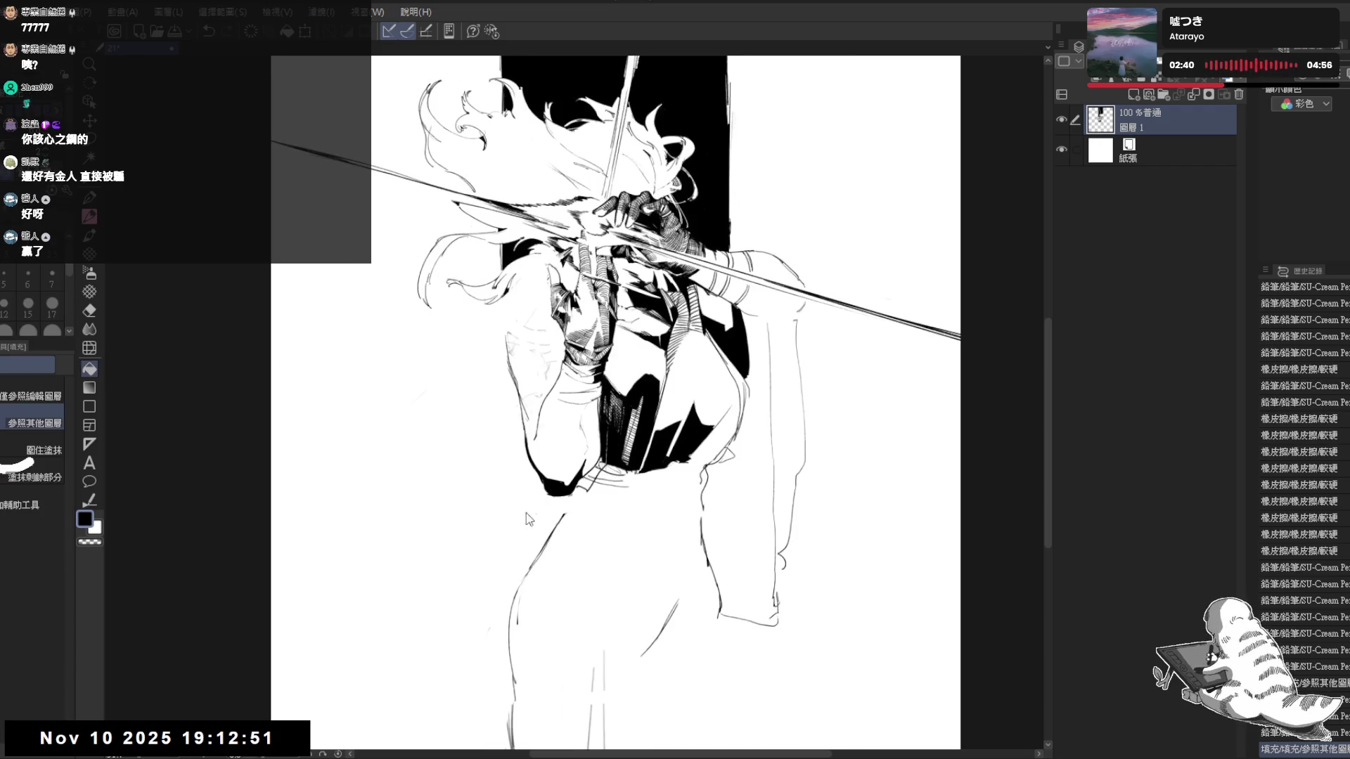
pyautogui.press('h')
pyautogui.press('^')
pyautogui.press('p')
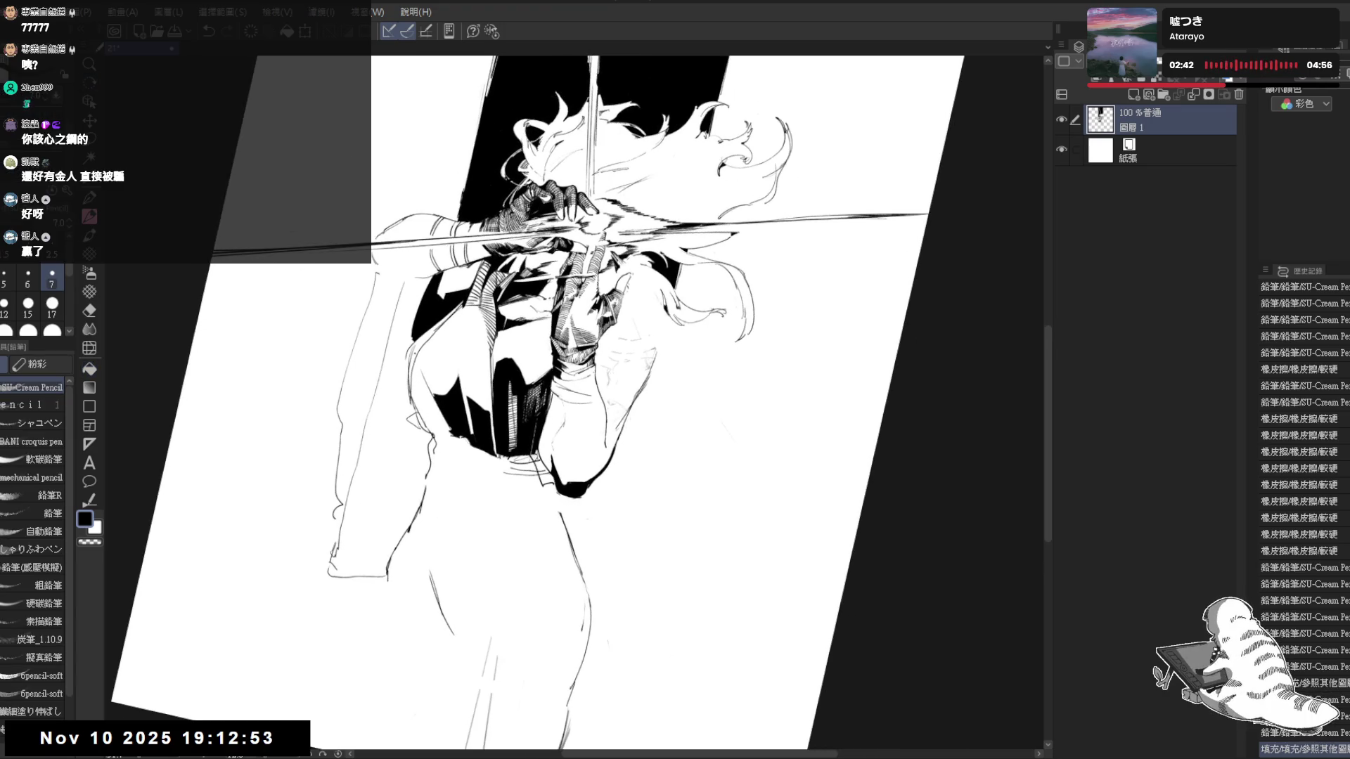
pyautogui.moveTo(417, 354); pyautogui.dragTo(420, 361)
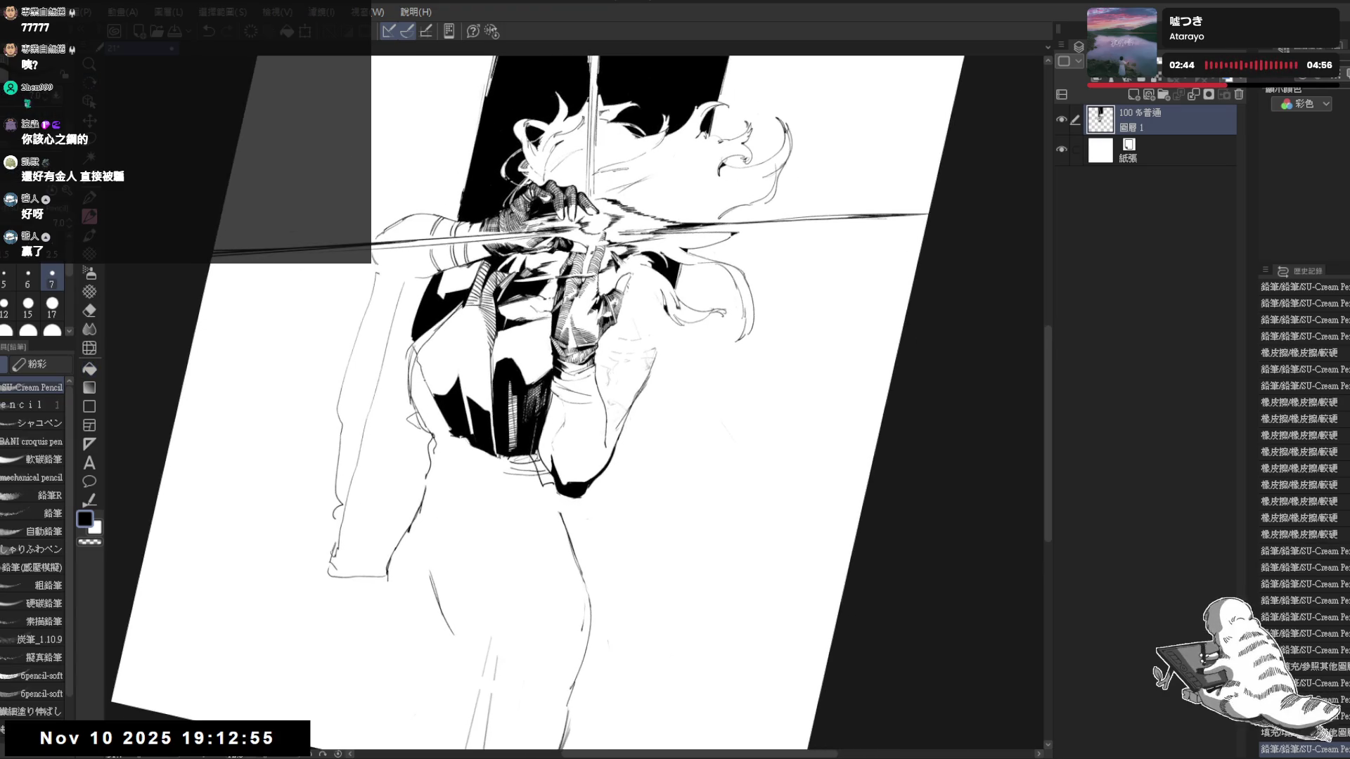
pyautogui.press('g')
pyautogui.click(428, 396)
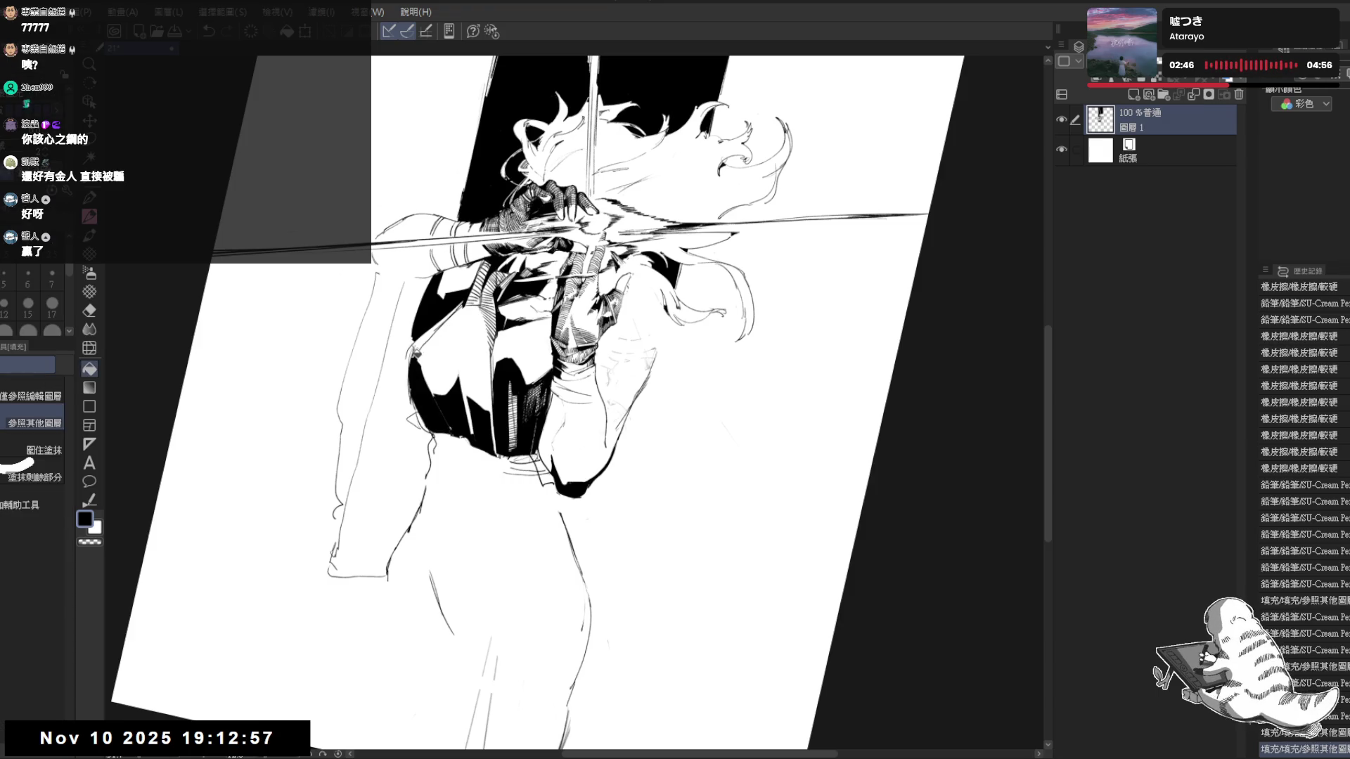
pyautogui.press('p')
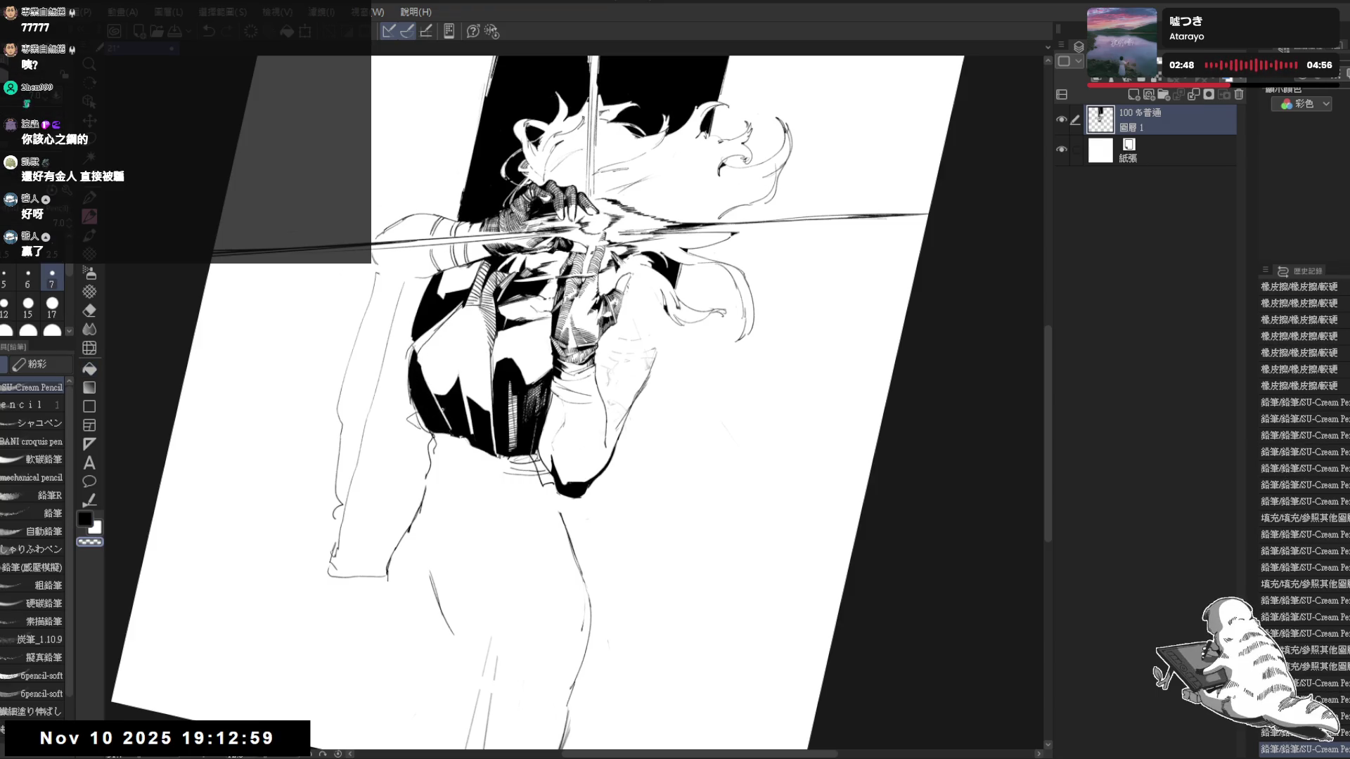
pyautogui.moveTo(634, 423); pyautogui.dragTo(696, 400)
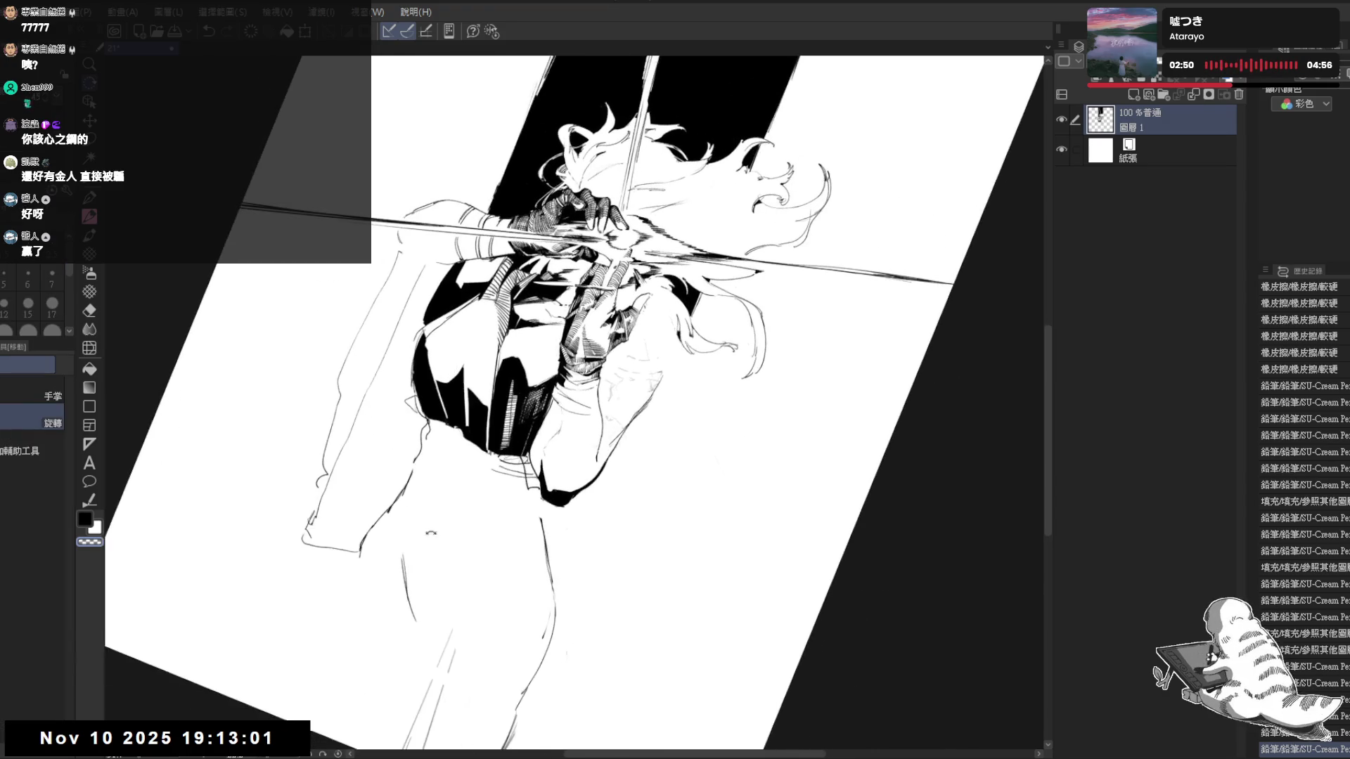
pyautogui.hotkey('ctrl', '0')
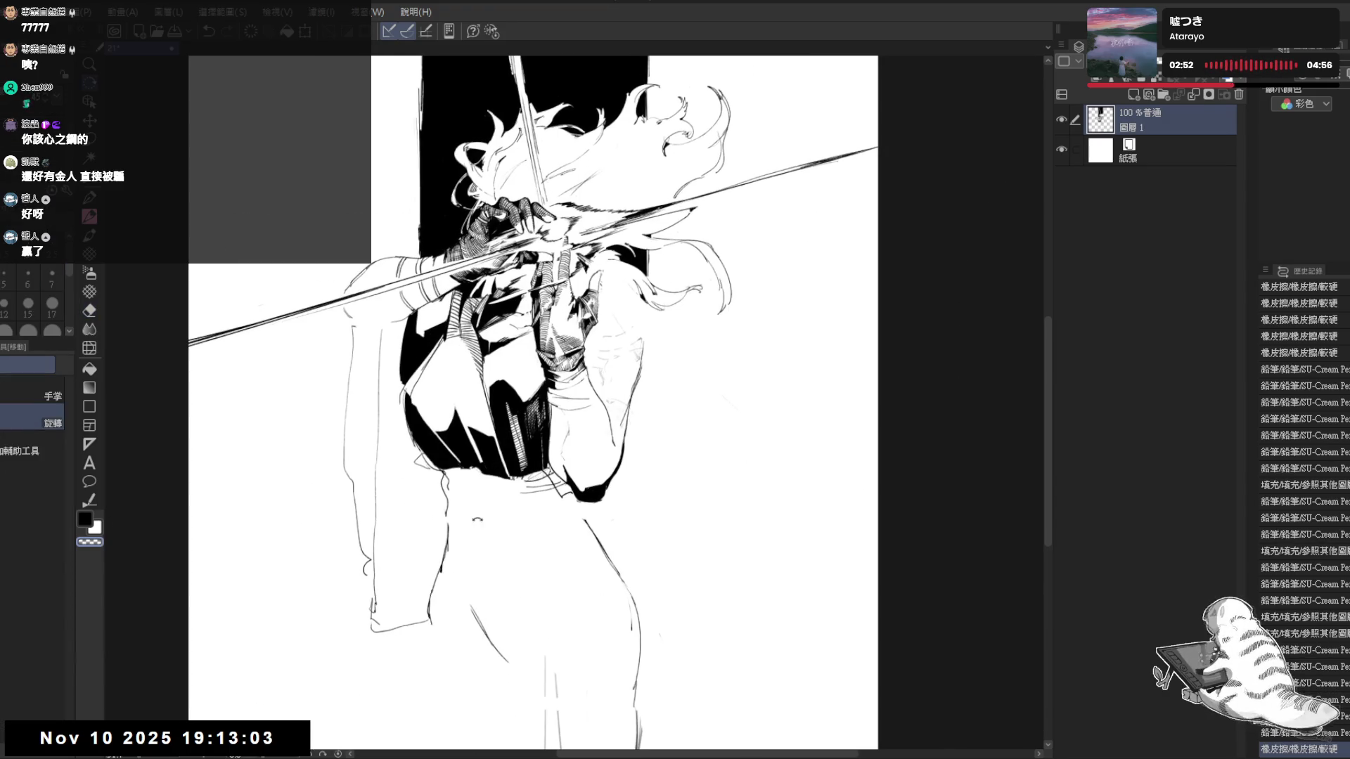
# Refine the ink lines near the gripping hands and erase a small stray mark
pyautogui.moveTo(469, 501); pyautogui.dragTo(485, 532)
pyautogui.moveTo(412, 454)
pyautogui.mouseDown()
pyautogui.moveTo(428, 475)
pyautogui.moveTo(436, 447)
pyautogui.mouseUp()
pyautogui.moveTo(590, 422)
pyautogui.mouseDown()
pyautogui.moveTo(654, 380)
pyautogui.moveTo(676, 333)
pyautogui.mouseUp()
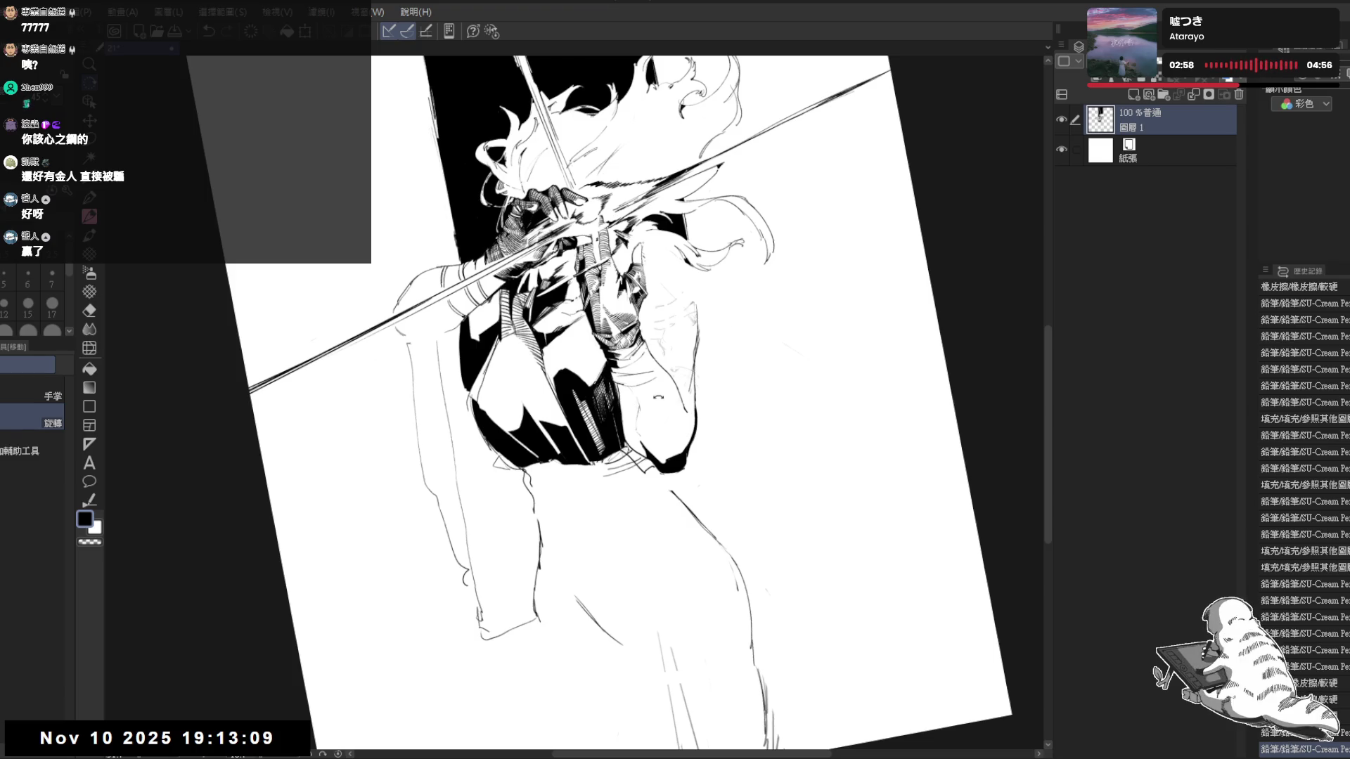
pyautogui.press('e')
pyautogui.click(662, 398)
pyautogui.press('r')
pyautogui.moveTo(457, 435); pyautogui.dragTo(479, 453)
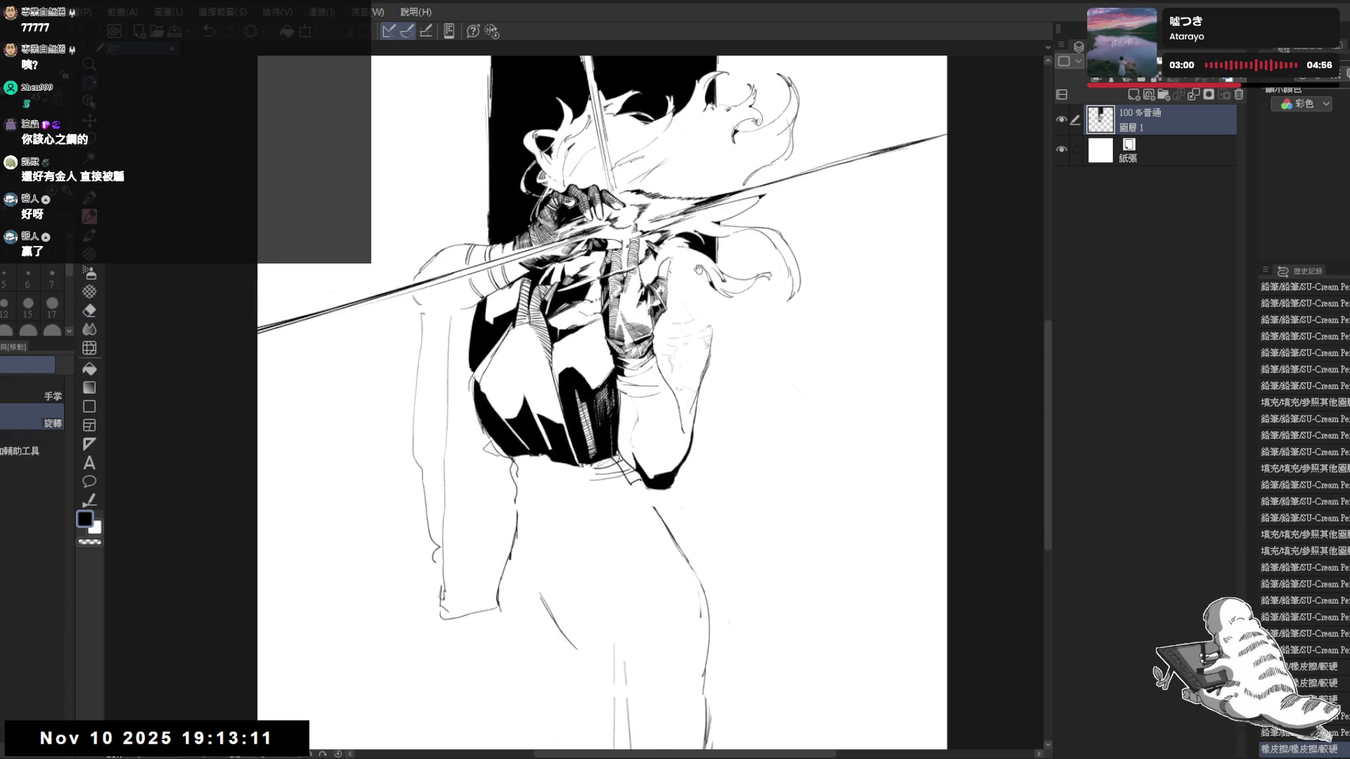
pyautogui.press('e')
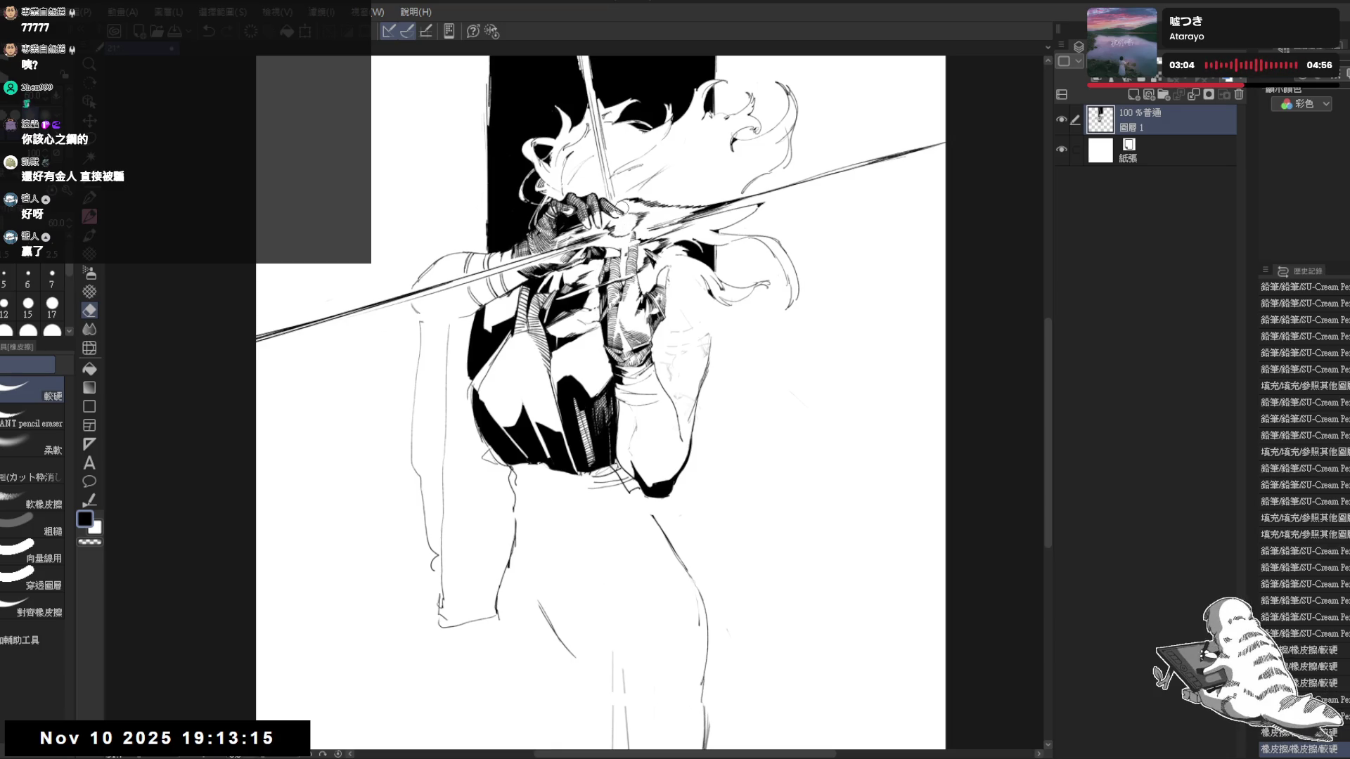
# Reposition the drawing and erase stray lines on the raised forearm, undoing excess
pyautogui.press('r')
pyautogui.moveTo(683, 198); pyautogui.dragTo(652, 256)
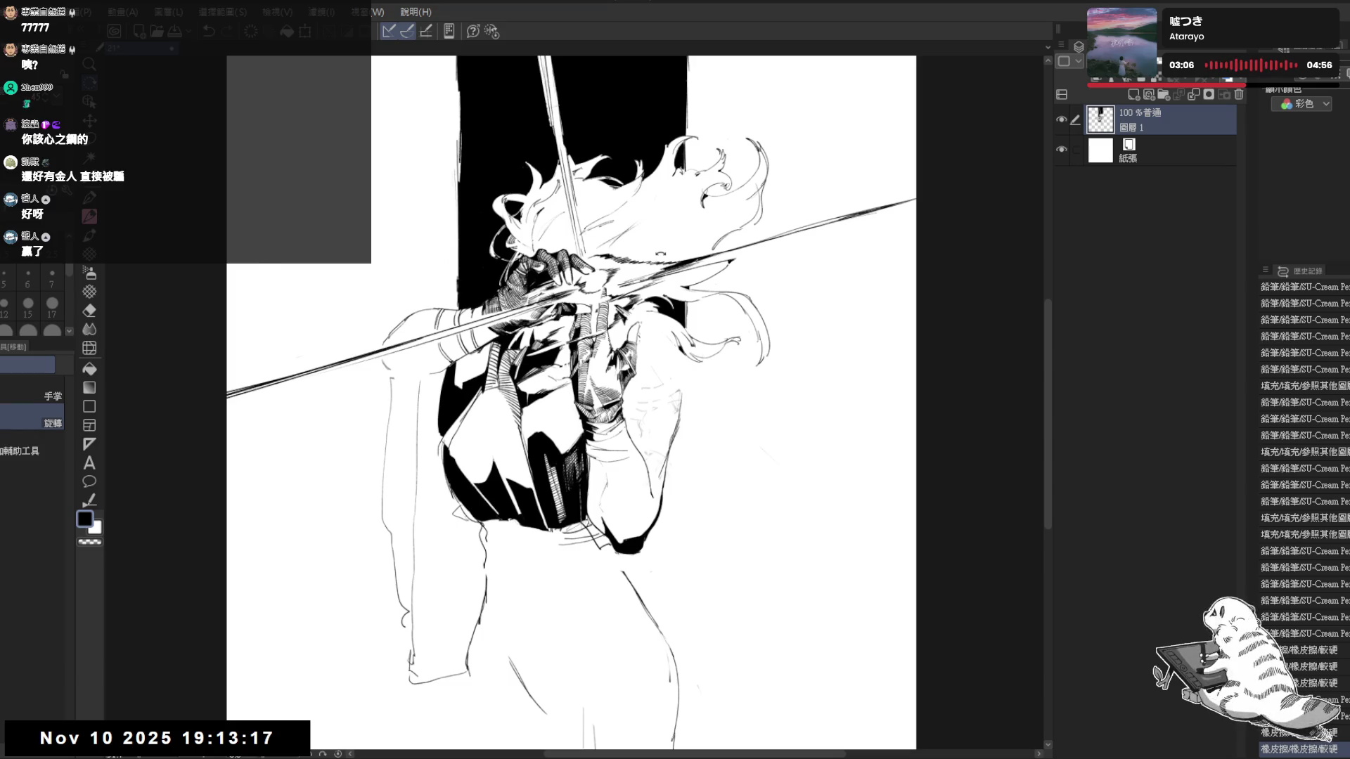
pyautogui.scroll(1, 653, 257)
pyautogui.scroll(1, 654, 257)
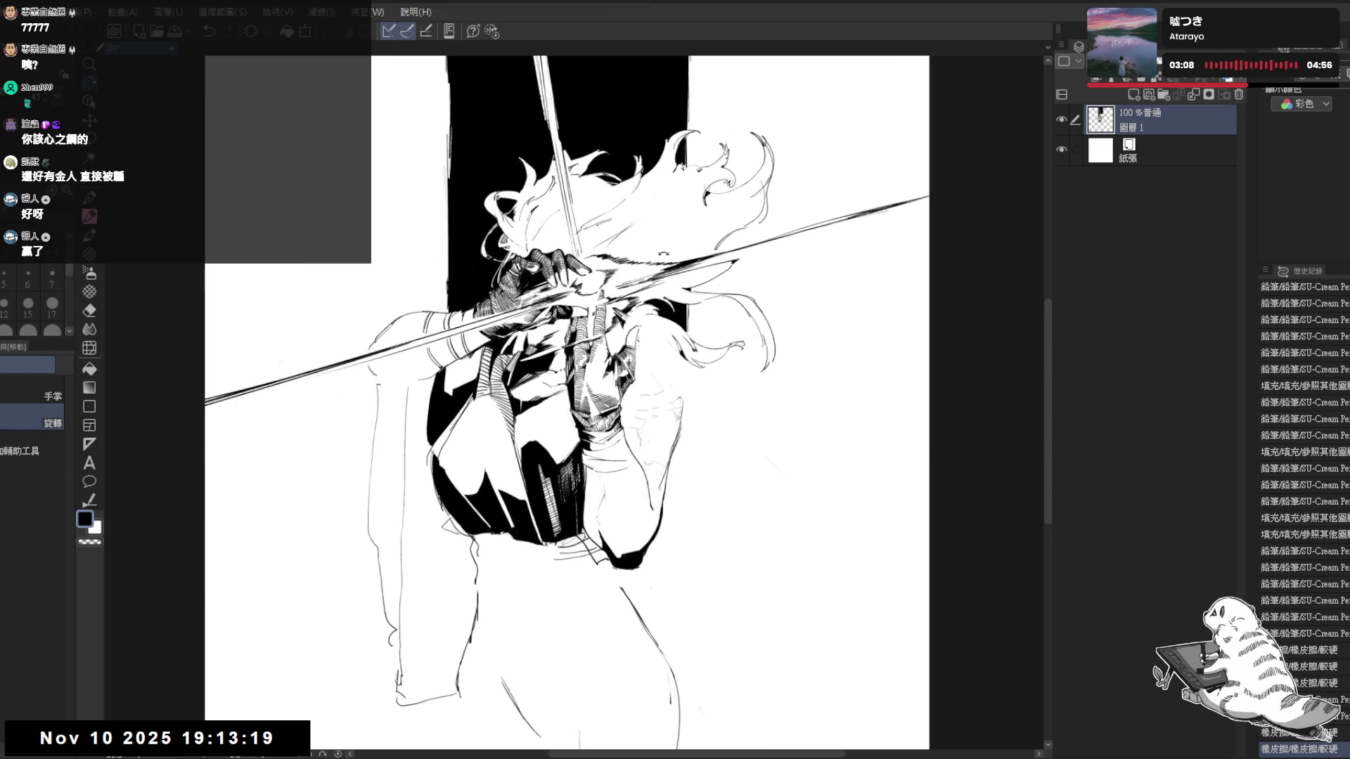
pyautogui.moveTo(424, 386); pyautogui.dragTo(484, 313)
pyautogui.press('p')
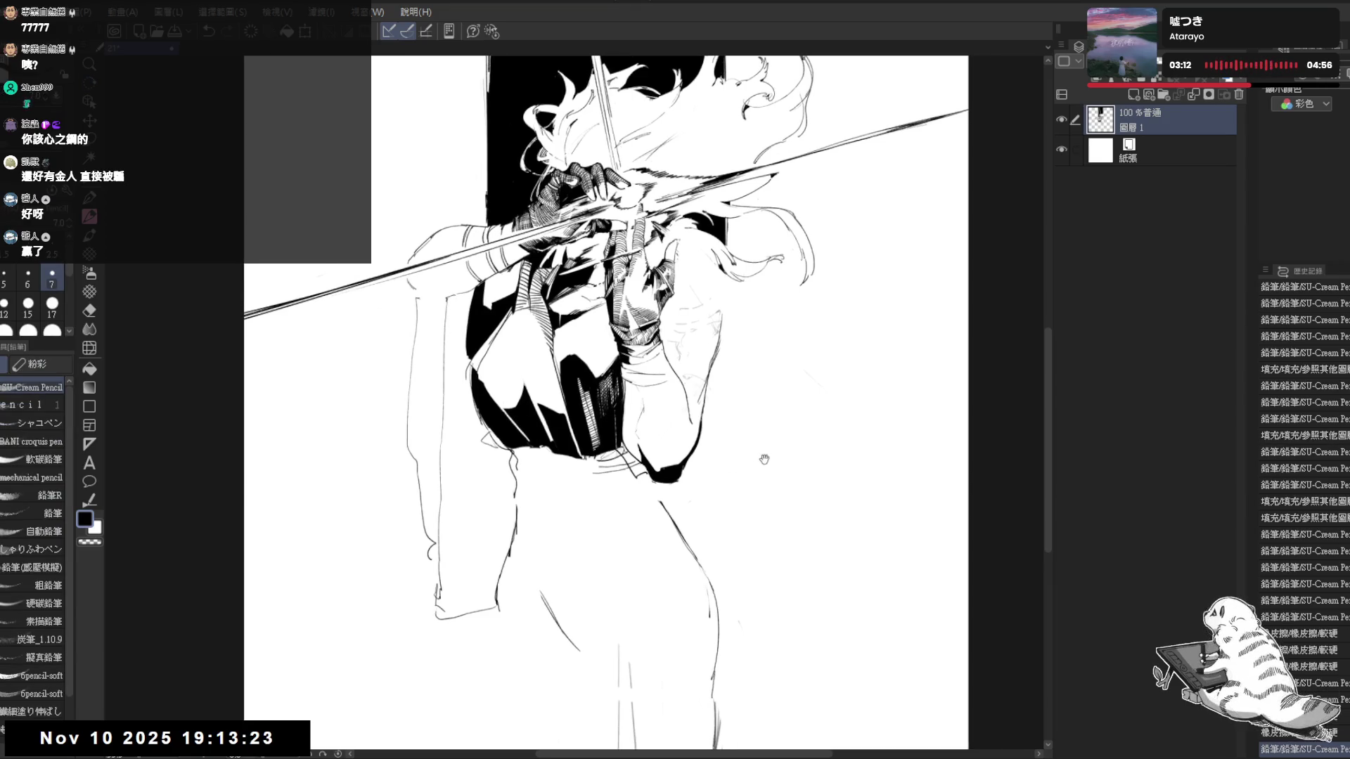
pyautogui.moveTo(700, 374); pyautogui.dragTo(664, 340)
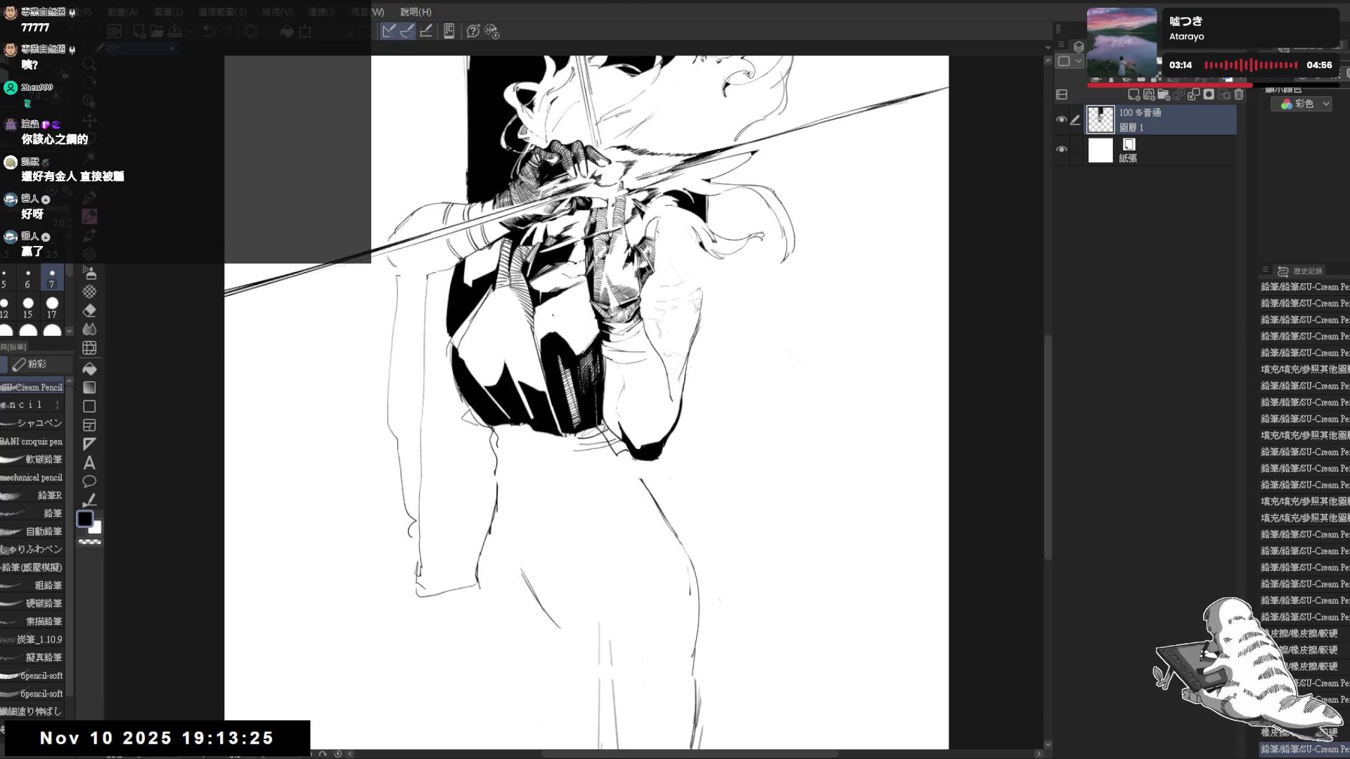
pyautogui.press('e')
pyautogui.moveTo(516, 310); pyautogui.dragTo(527, 326)
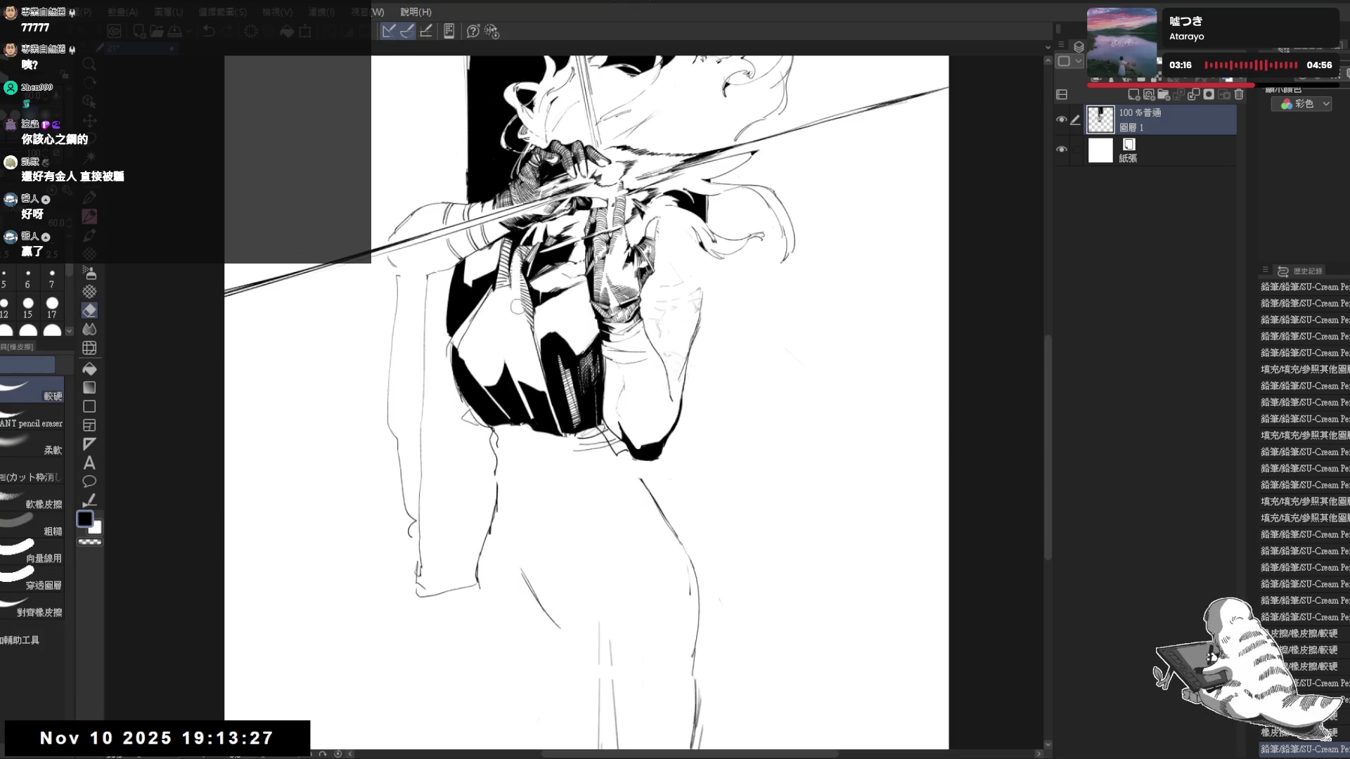
pyautogui.moveTo(506, 267); pyautogui.dragTo(523, 315)
pyautogui.press('p')
pyautogui.hotkey('ctrl', 'z')
pyautogui.hotkey('ctrl', 'z')
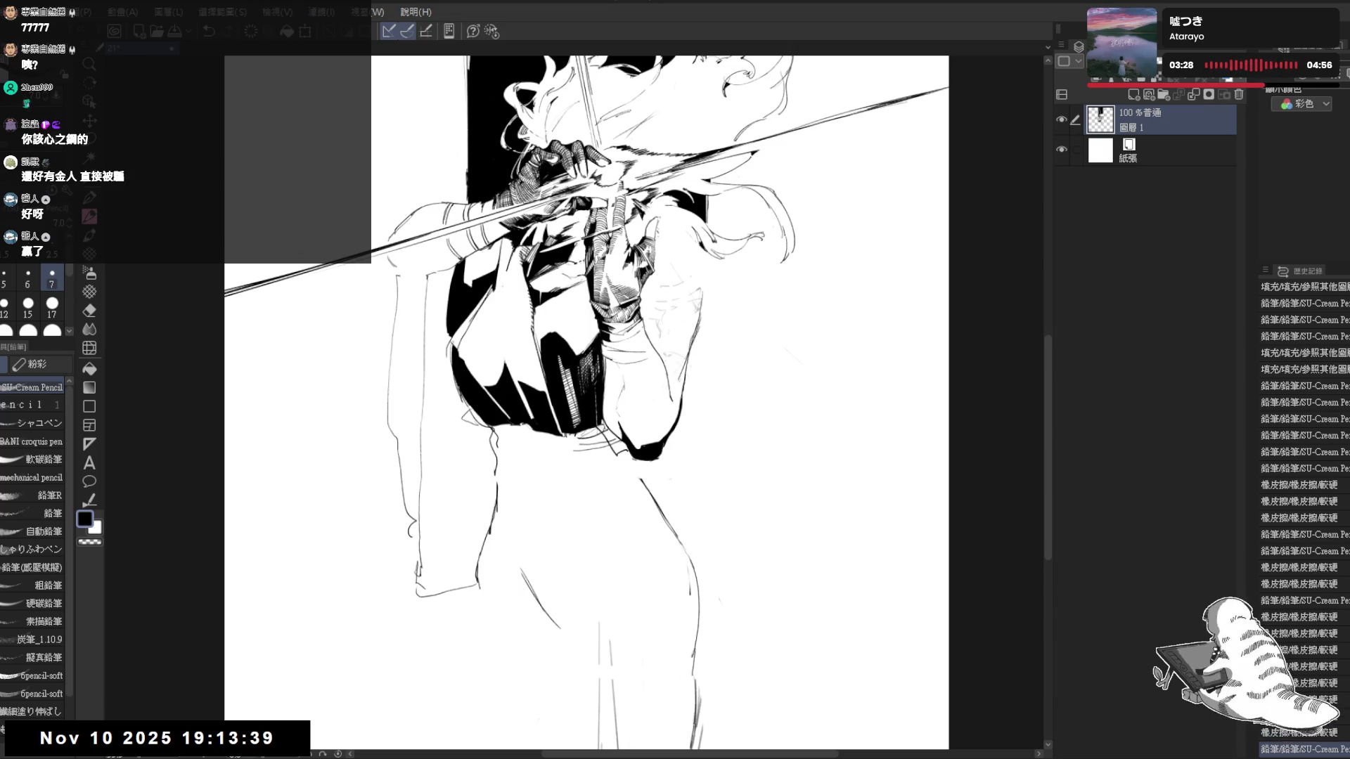
# On a tilted, enlarged view add a short stroke near the sleeve, then refit upright
pyautogui.moveTo(492, 348)
pyautogui.mouseDown()
pyautogui.moveTo(466, 335)
pyautogui.moveTo(483, 364)
pyautogui.mouseUp()
pyautogui.press('e')
pyautogui.moveTo(634, 422)
pyautogui.mouseDown()
pyautogui.moveTo(515, 396)
pyautogui.moveTo(526, 411)
pyautogui.mouseUp()
pyautogui.press('p')
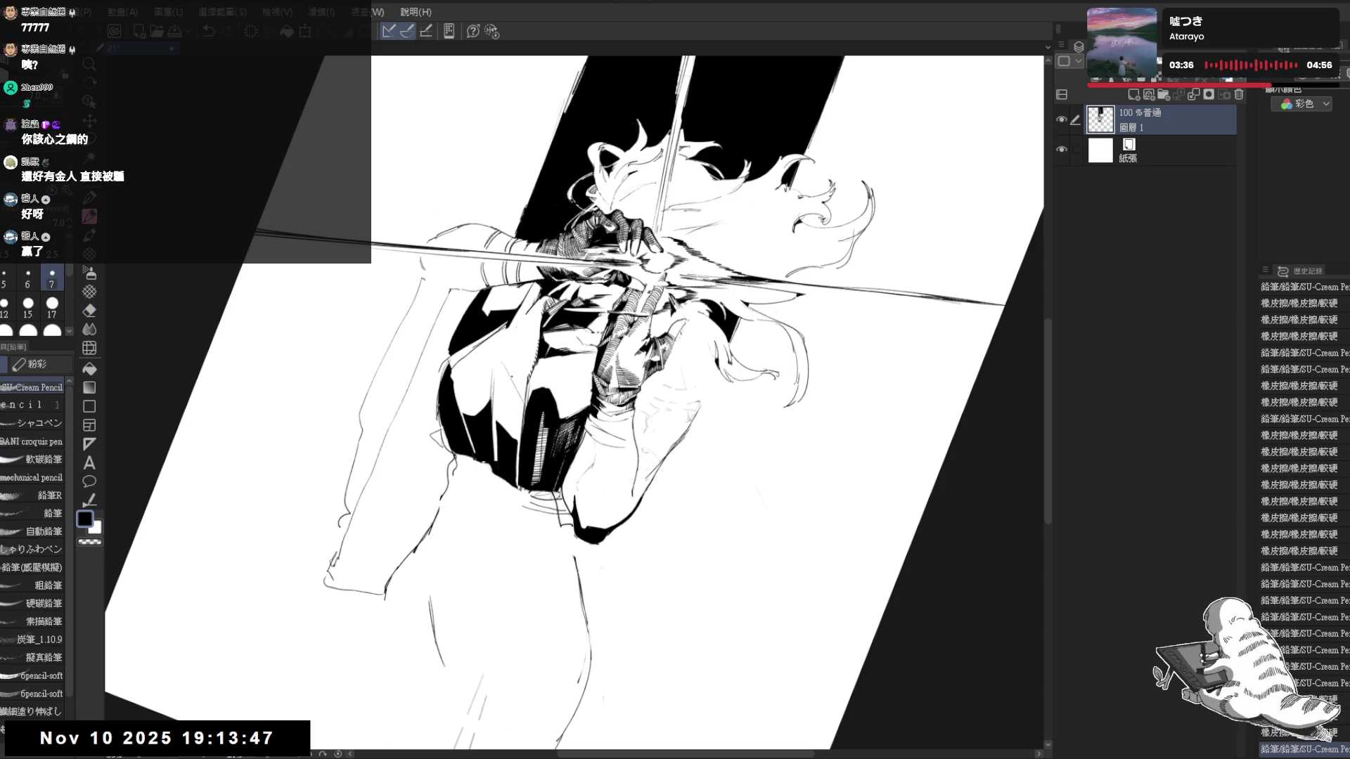
pyautogui.moveTo(504, 361); pyautogui.dragTo(520, 390)
pyautogui.press('e')
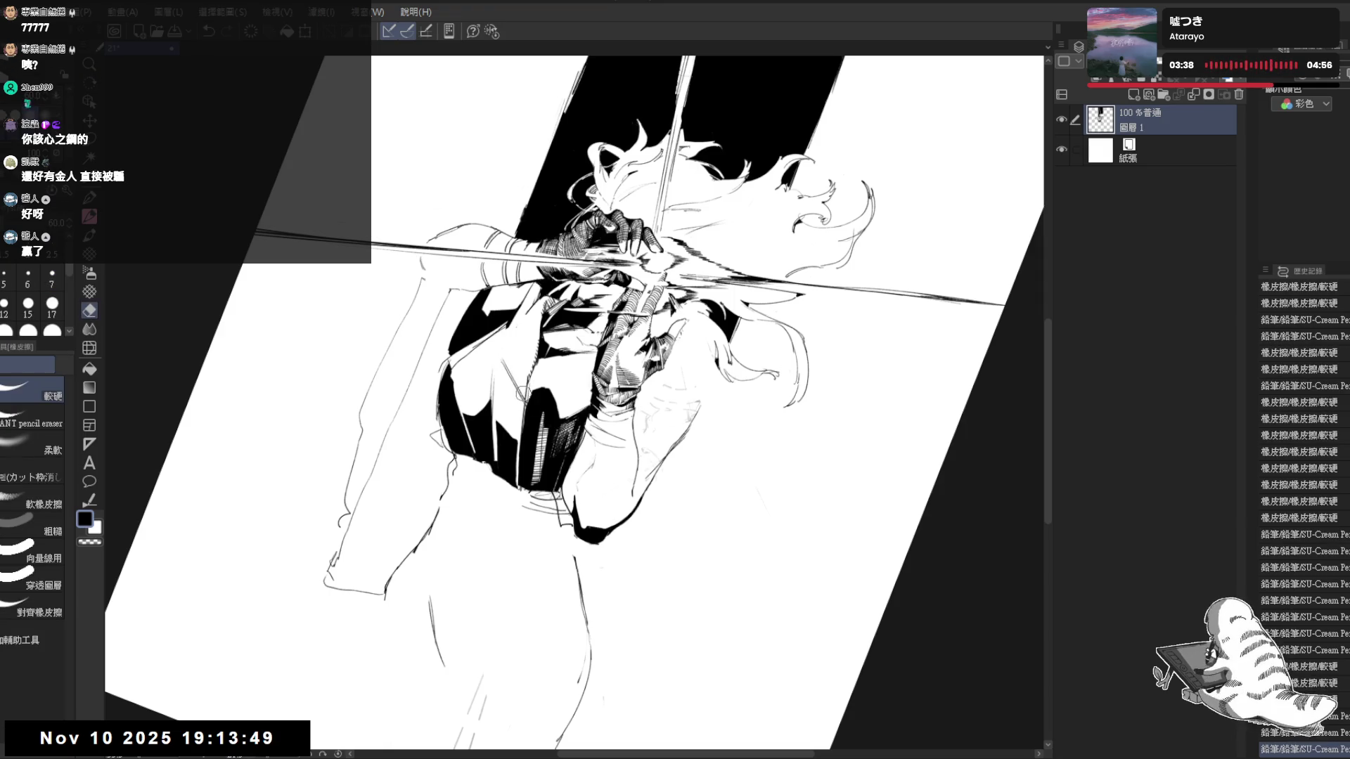
pyautogui.press('p')
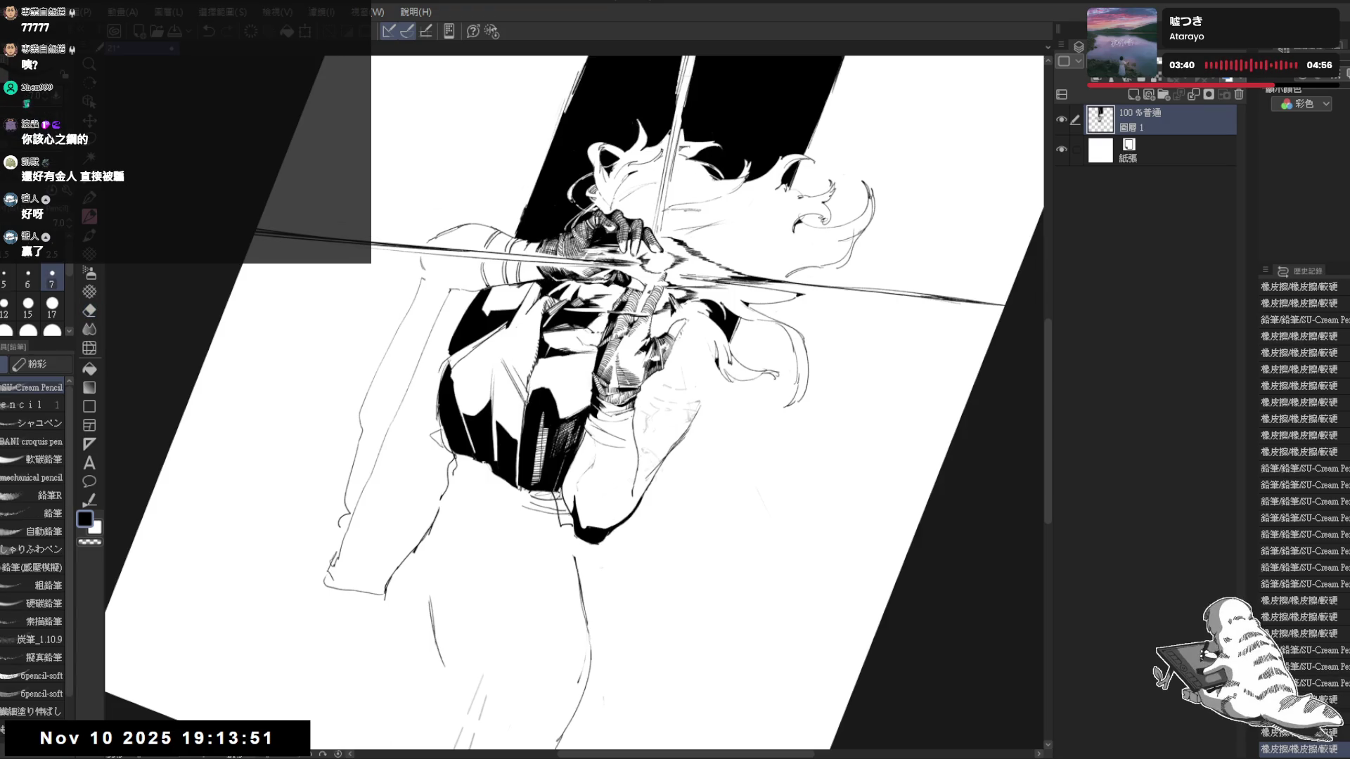
pyautogui.hotkey('ctrl', '0')
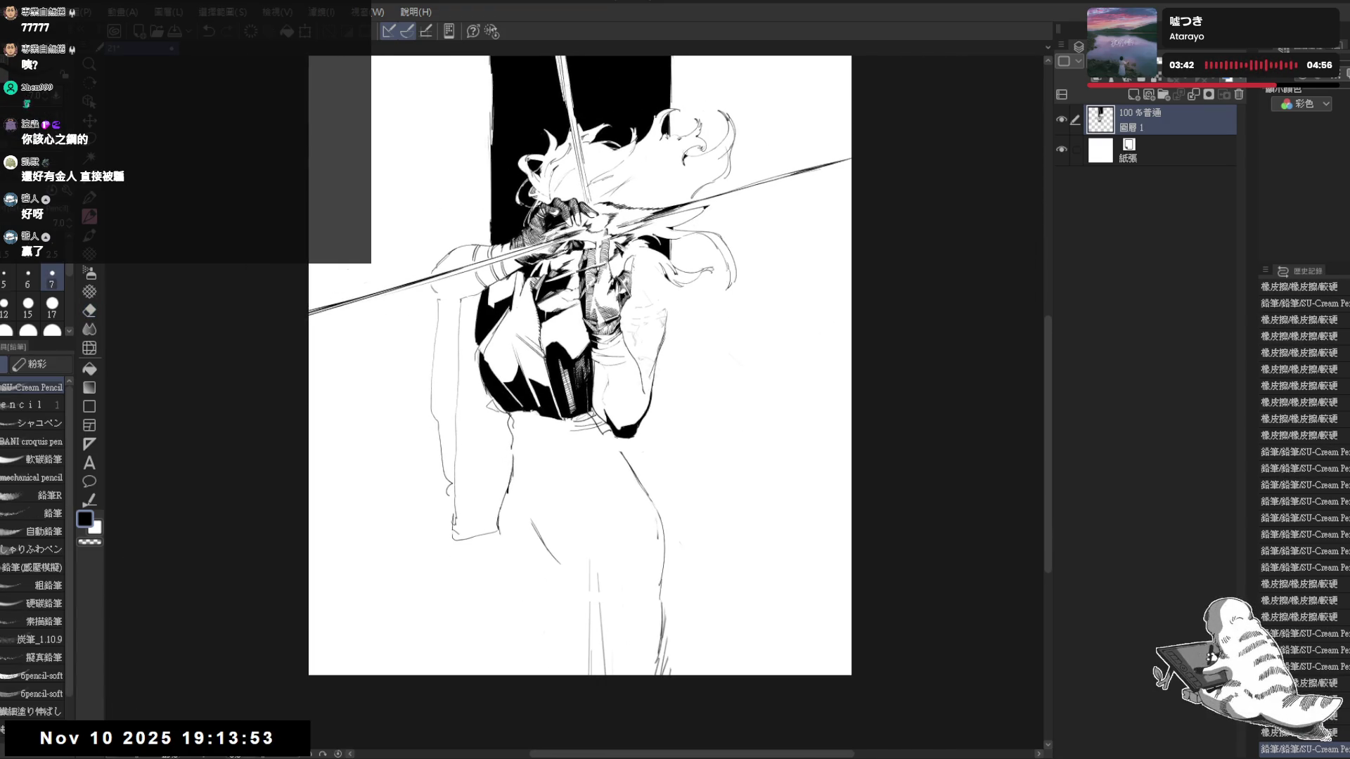
# Frame the skirt area and mirror the canvas to check the pleat proportions
pyautogui.moveTo(601, 406); pyautogui.dragTo(577, 395)
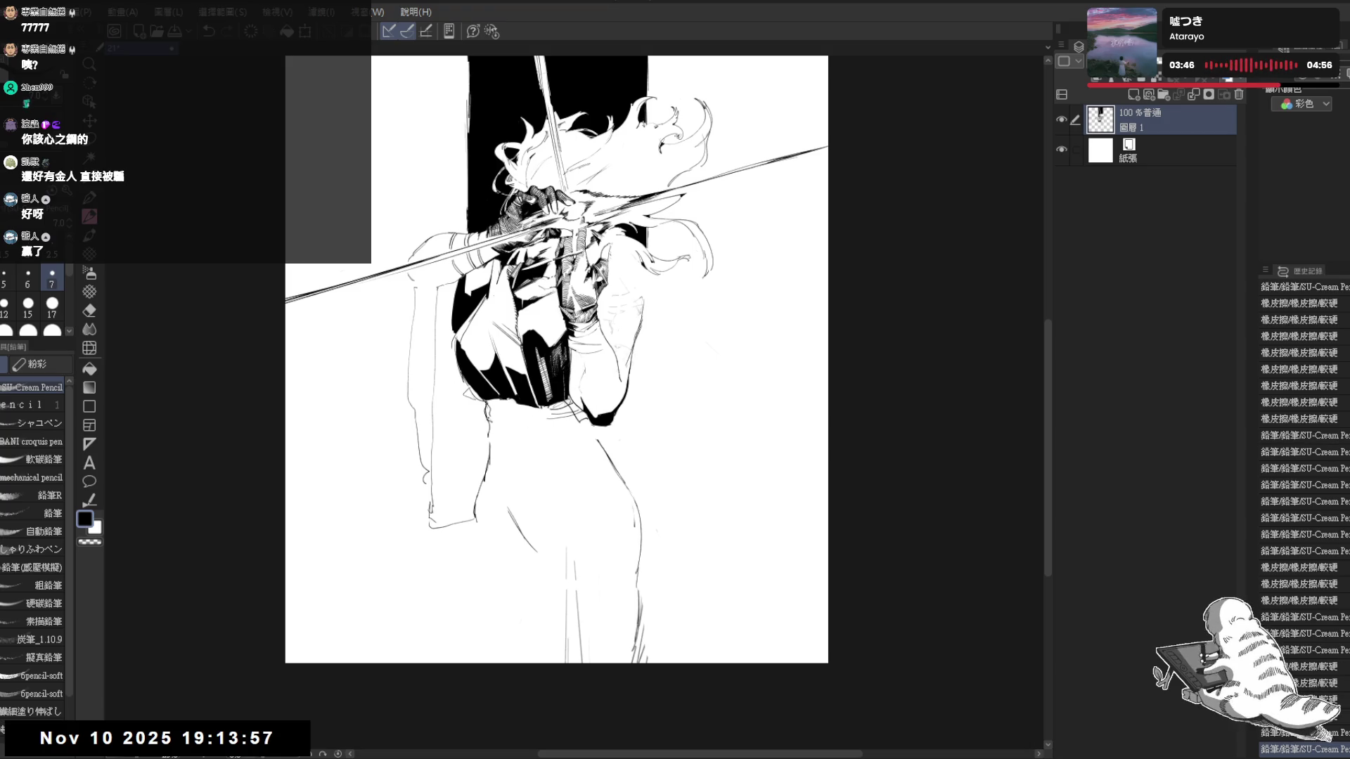
pyautogui.moveTo(584, 488); pyautogui.dragTo(578, 493)
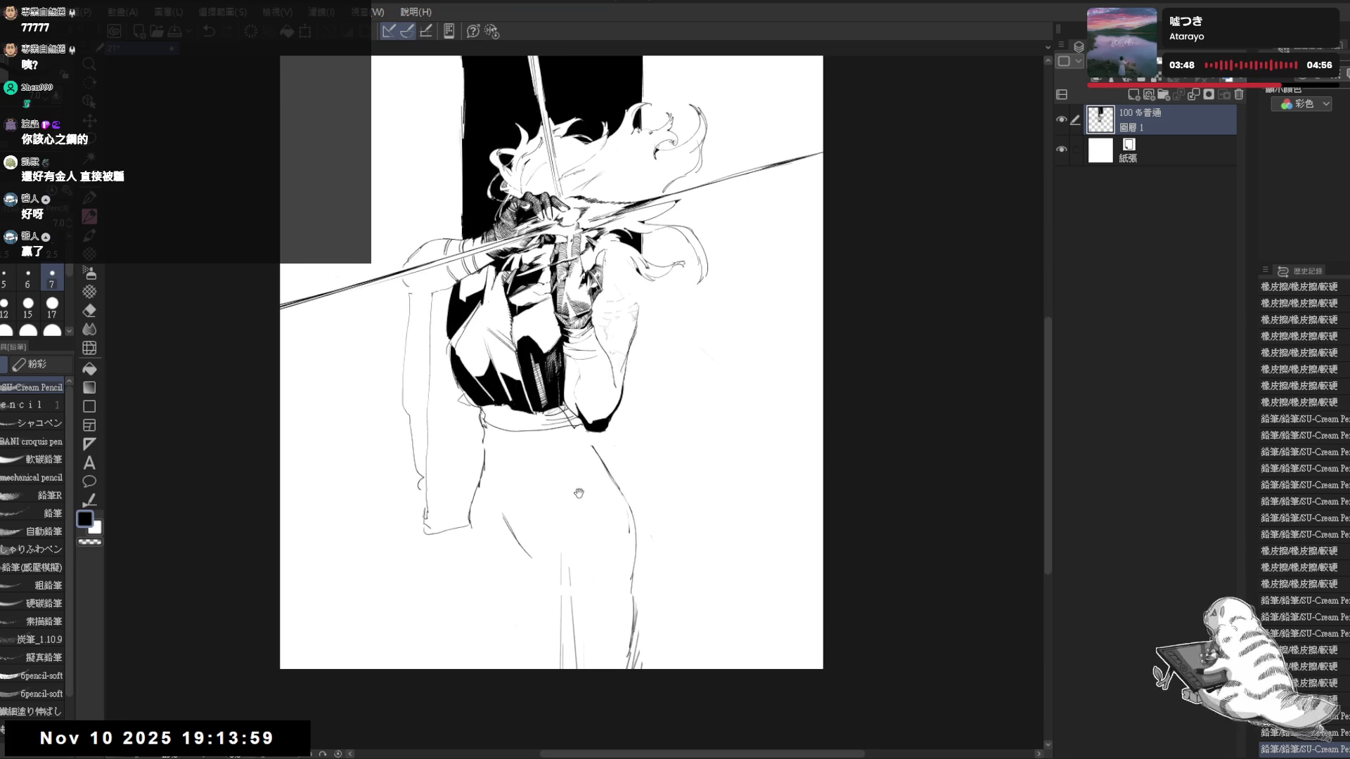
pyautogui.moveTo(476, 428); pyautogui.dragTo(493, 443)
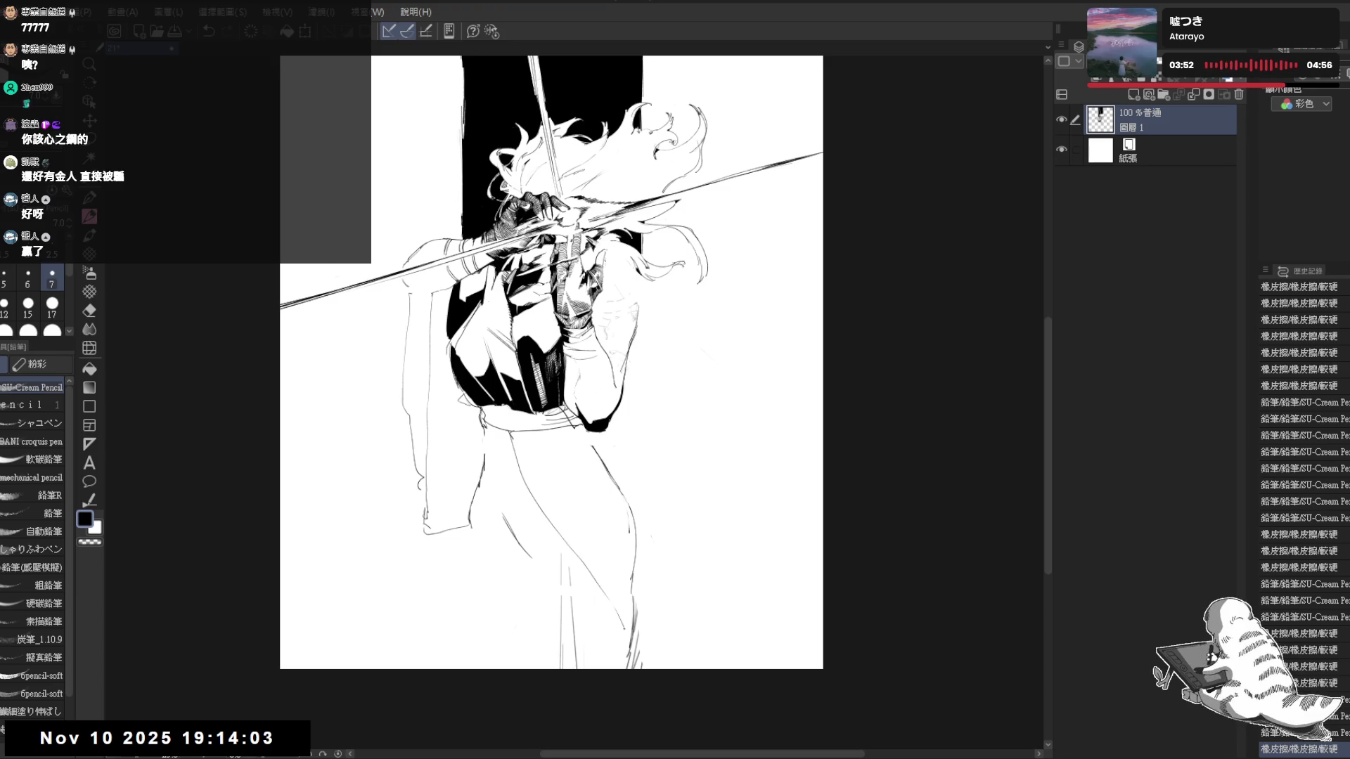
pyautogui.moveTo(635, 631); pyautogui.dragTo(625, 668)
pyautogui.moveTo(567, 484); pyautogui.dragTo(630, 596)
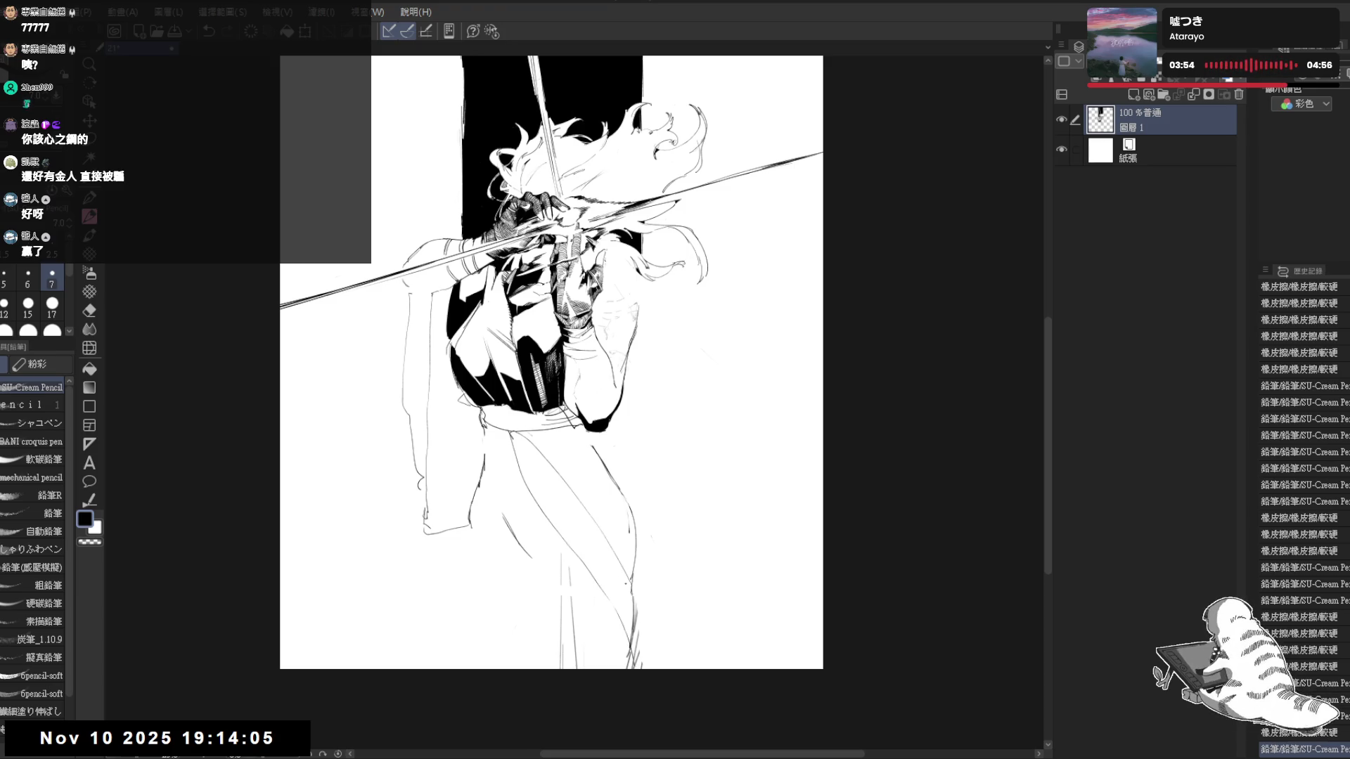
pyautogui.moveTo(553, 449); pyautogui.dragTo(628, 526)
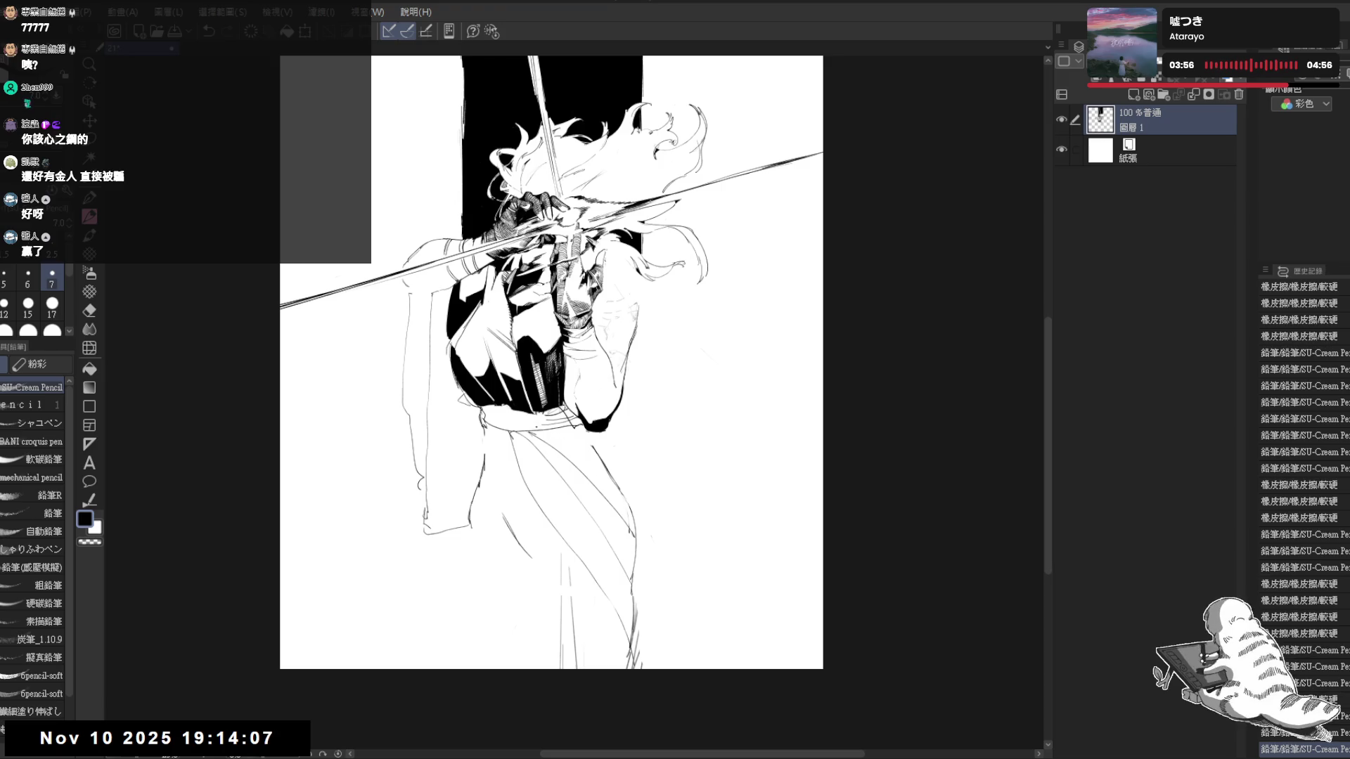
pyautogui.moveTo(558, 429); pyautogui.dragTo(609, 472)
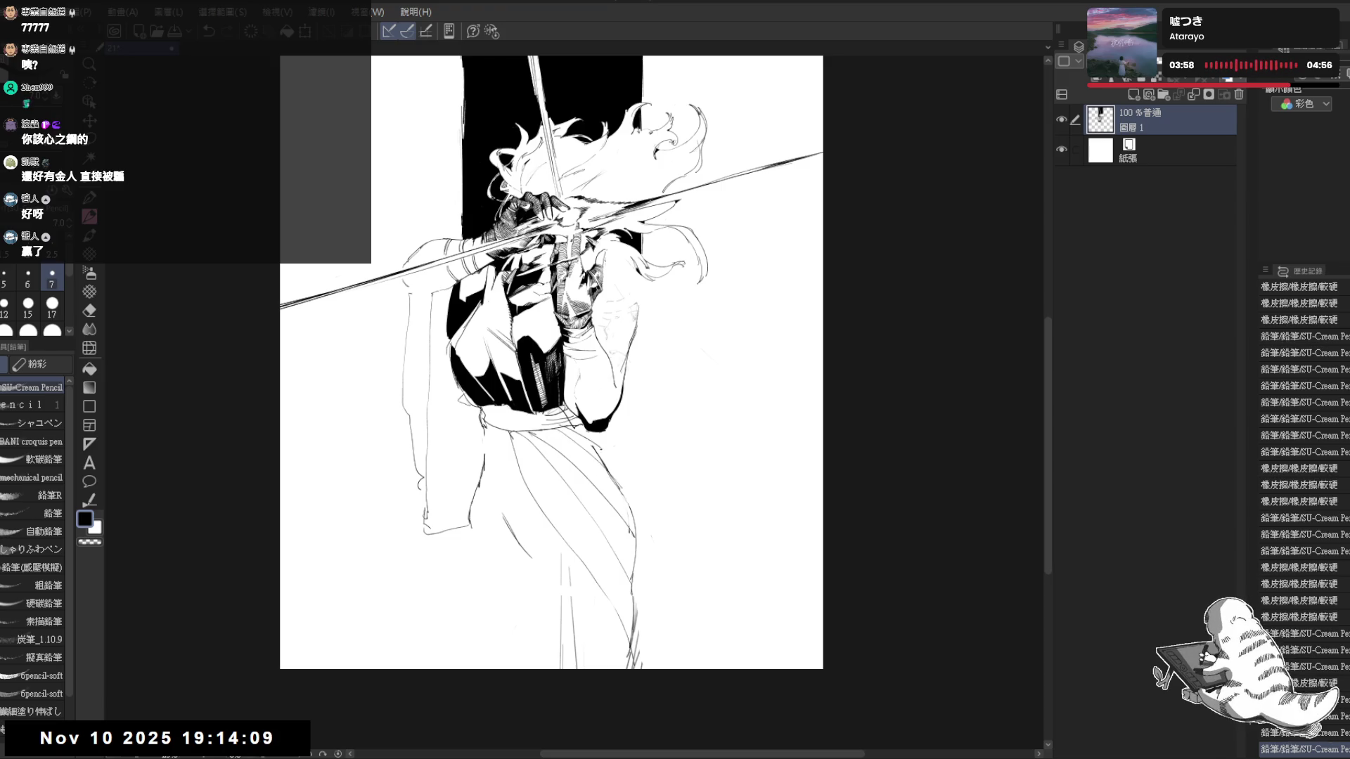
pyautogui.press('h')
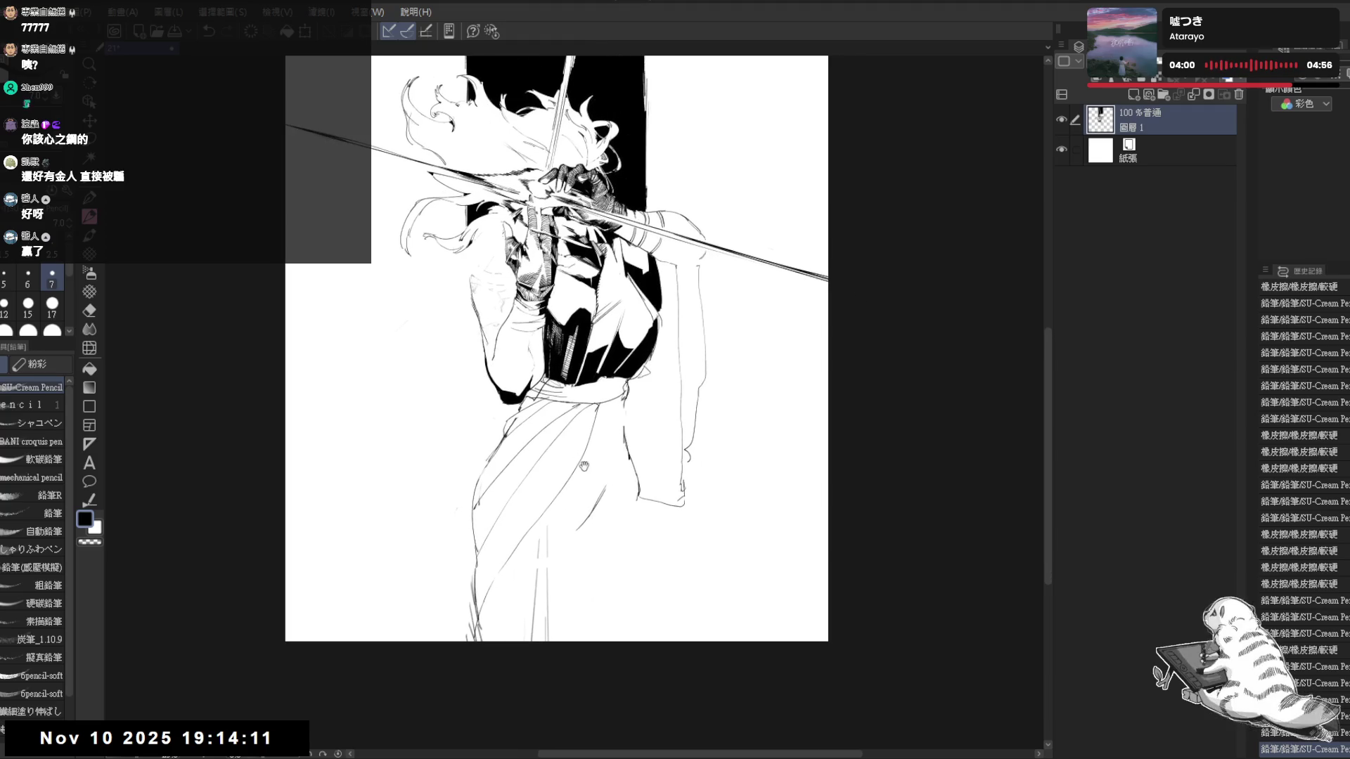
# Erase stray skirt lines, redraw short pleat lines and darken a skirt outline
pyautogui.press('e')
pyautogui.moveTo(612, 475); pyautogui.dragTo(591, 516)
pyautogui.press('p')
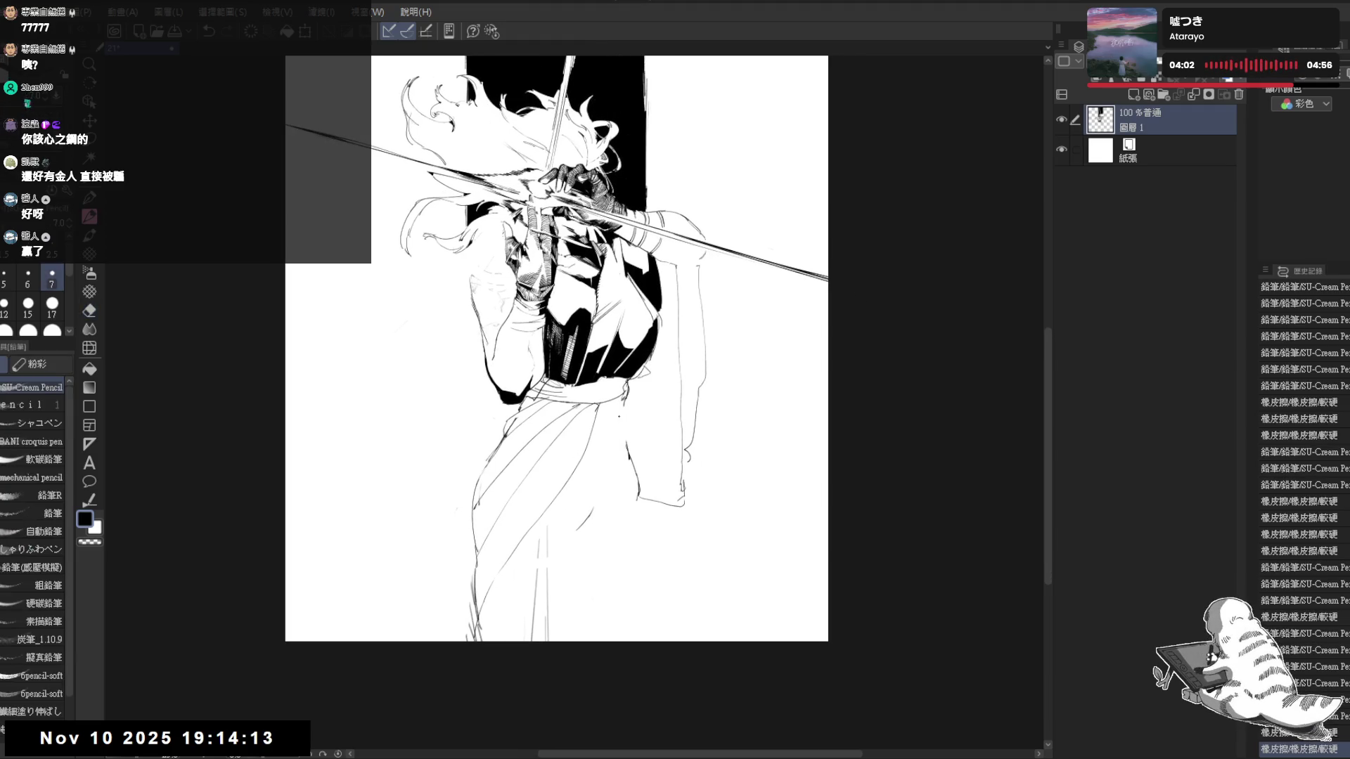
pyautogui.moveTo(627, 405); pyautogui.dragTo(632, 622)
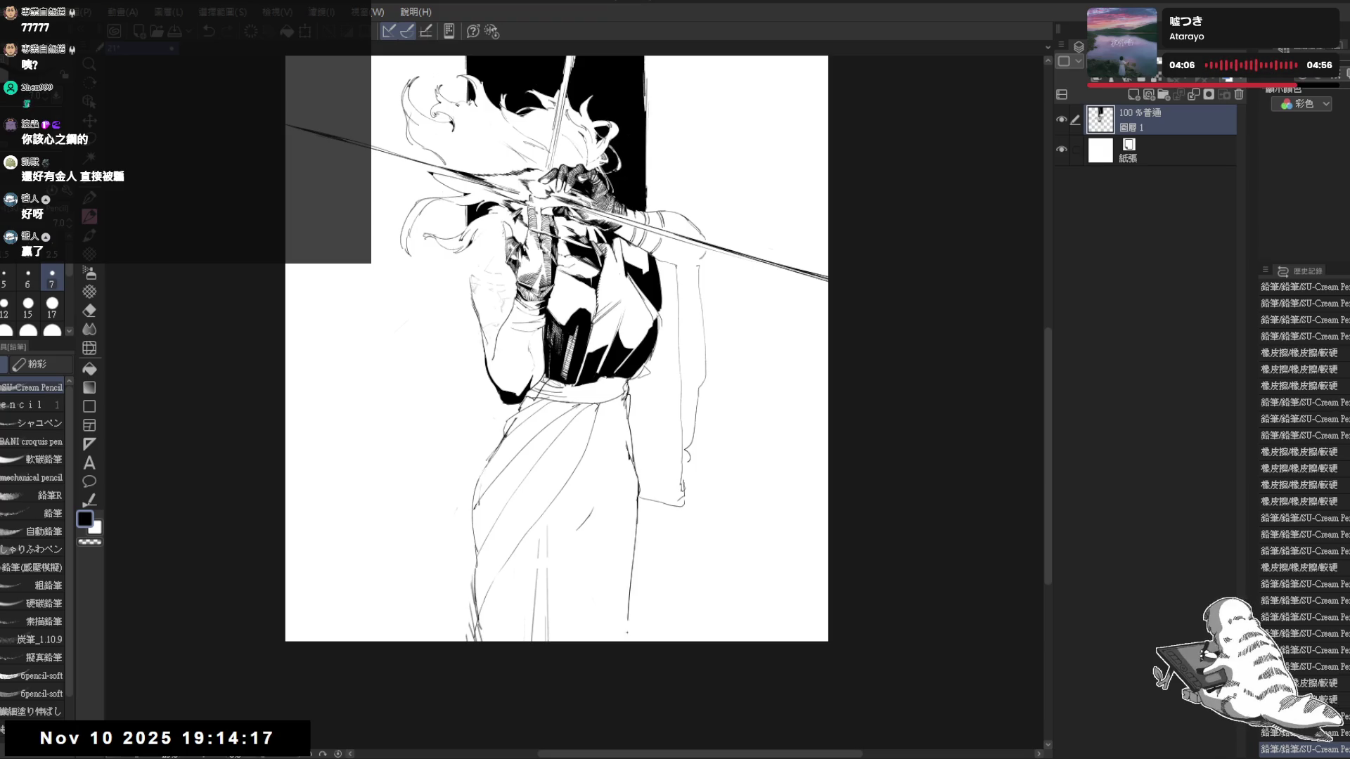
pyautogui.moveTo(626, 487); pyautogui.dragTo(627, 643)
pyautogui.moveTo(635, 456); pyautogui.dragTo(621, 639)
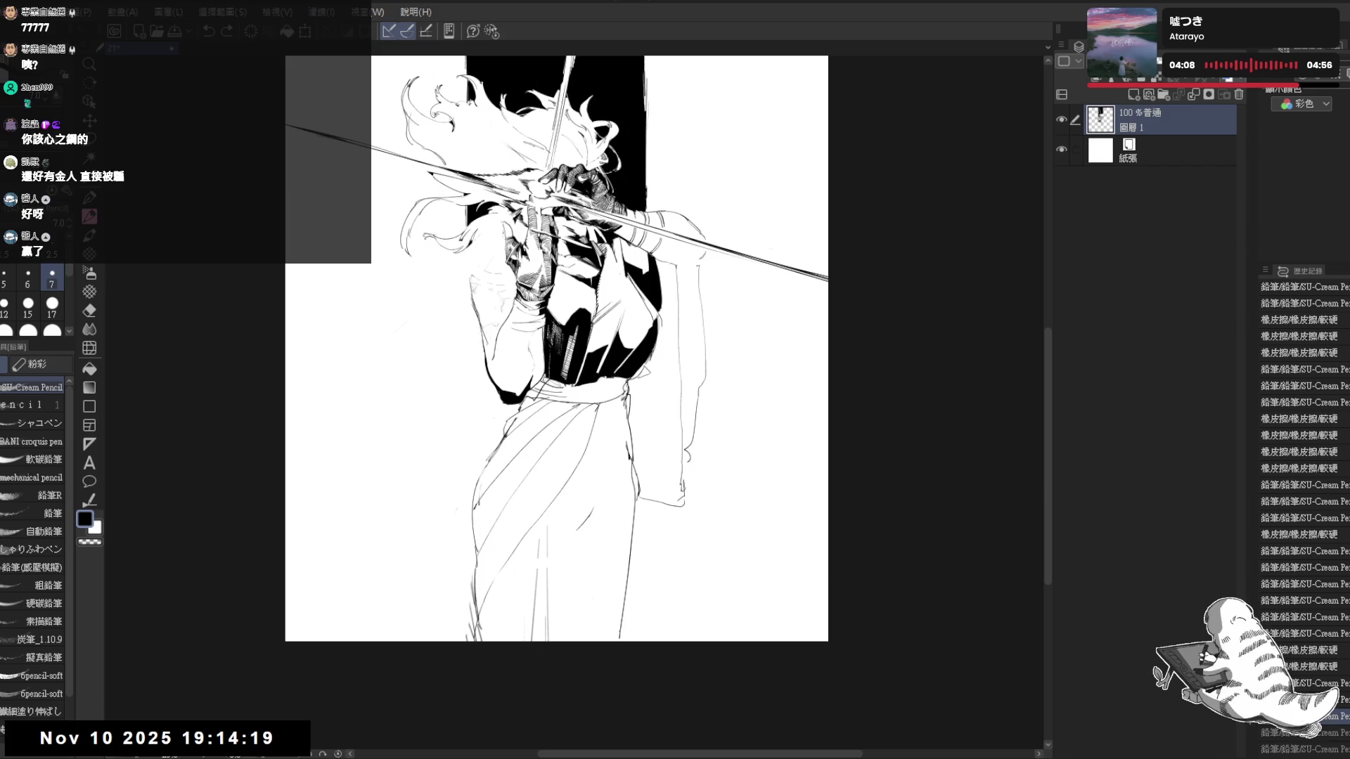
pyautogui.press('e')
pyautogui.moveTo(531, 560); pyautogui.dragTo(530, 570)
pyautogui.press('p')
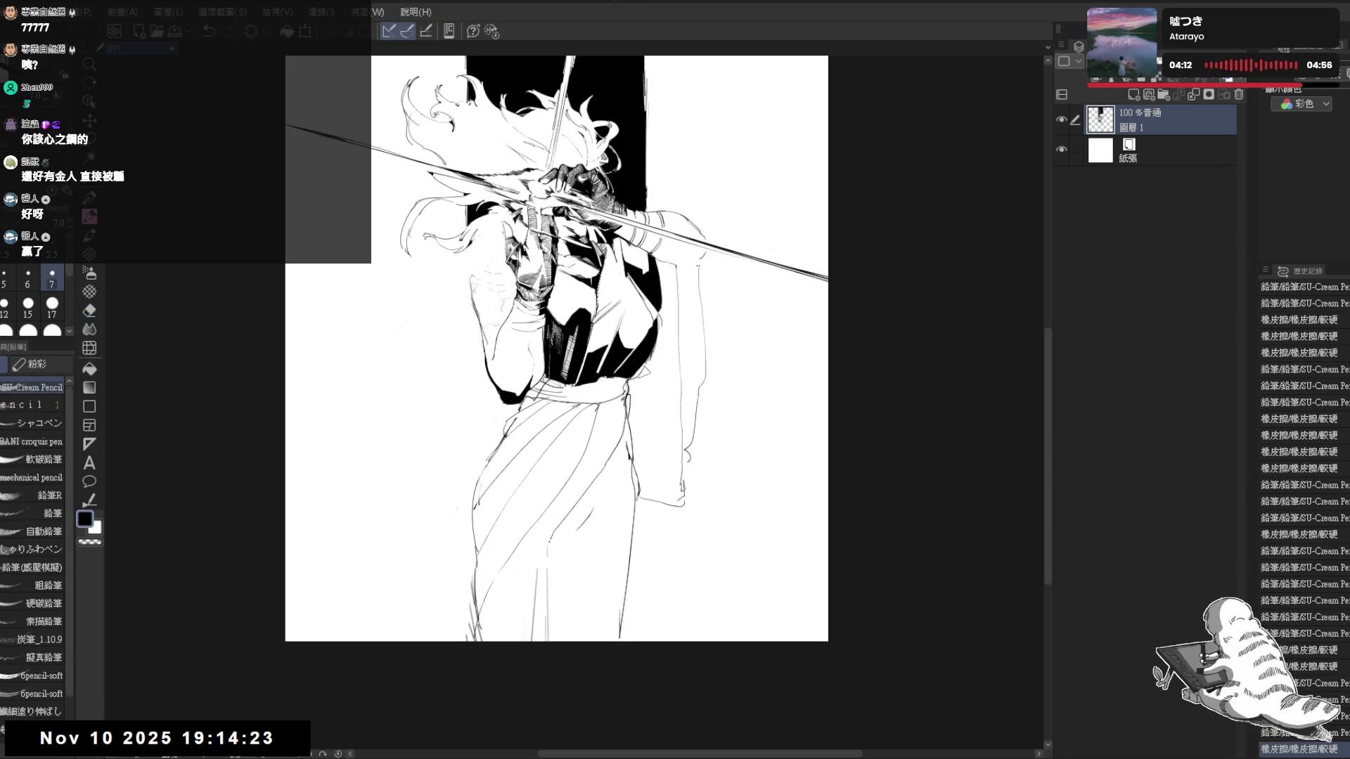
pyautogui.moveTo(536, 583); pyautogui.dragTo(530, 639)
# Erase excess skirt lines and the old left leg outline, then redraw the left leg
pyautogui.press('e')
pyautogui.moveTo(554, 542); pyautogui.dragTo(541, 638)
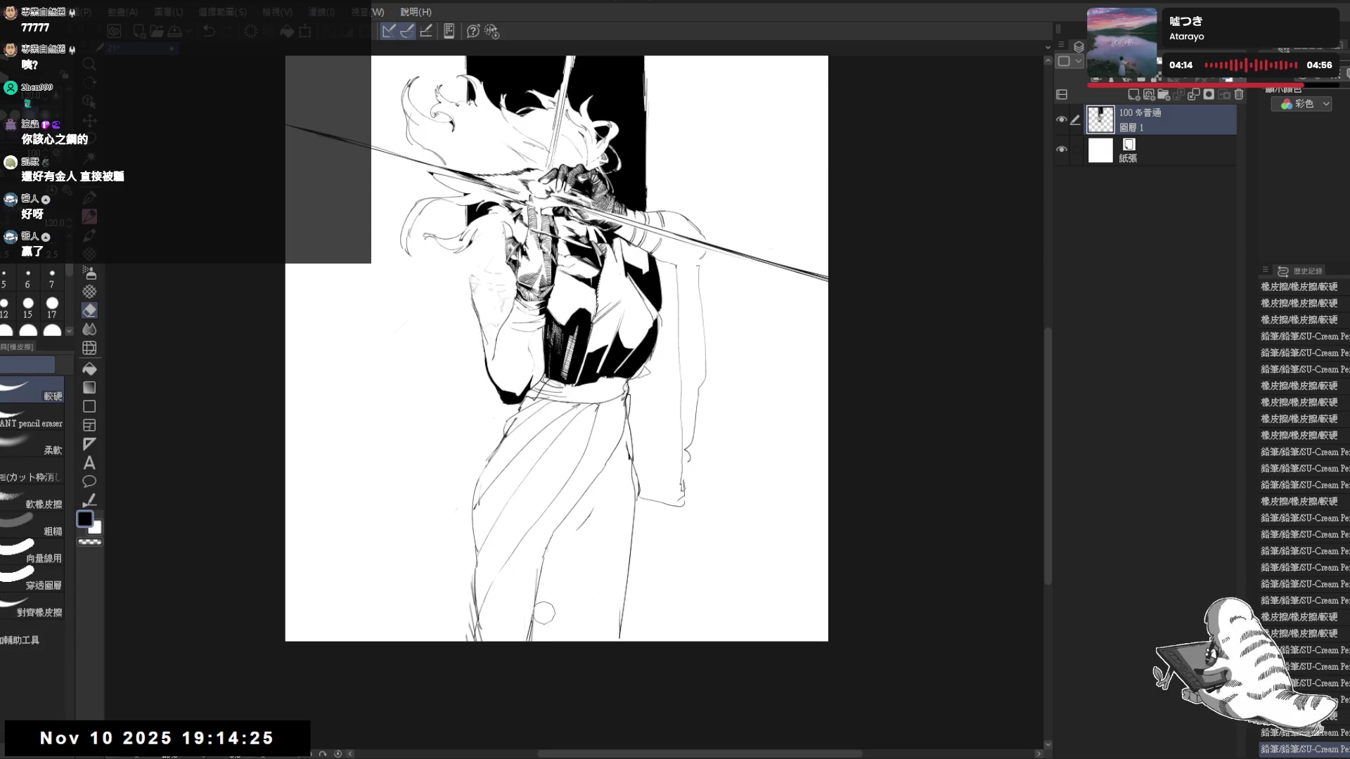
pyautogui.moveTo(477, 550); pyautogui.dragTo(473, 654)
pyautogui.press('p')
pyautogui.moveTo(480, 543); pyautogui.dragTo(481, 640)
pyautogui.press('e')
pyautogui.moveTo(582, 511); pyautogui.dragTo(587, 547)
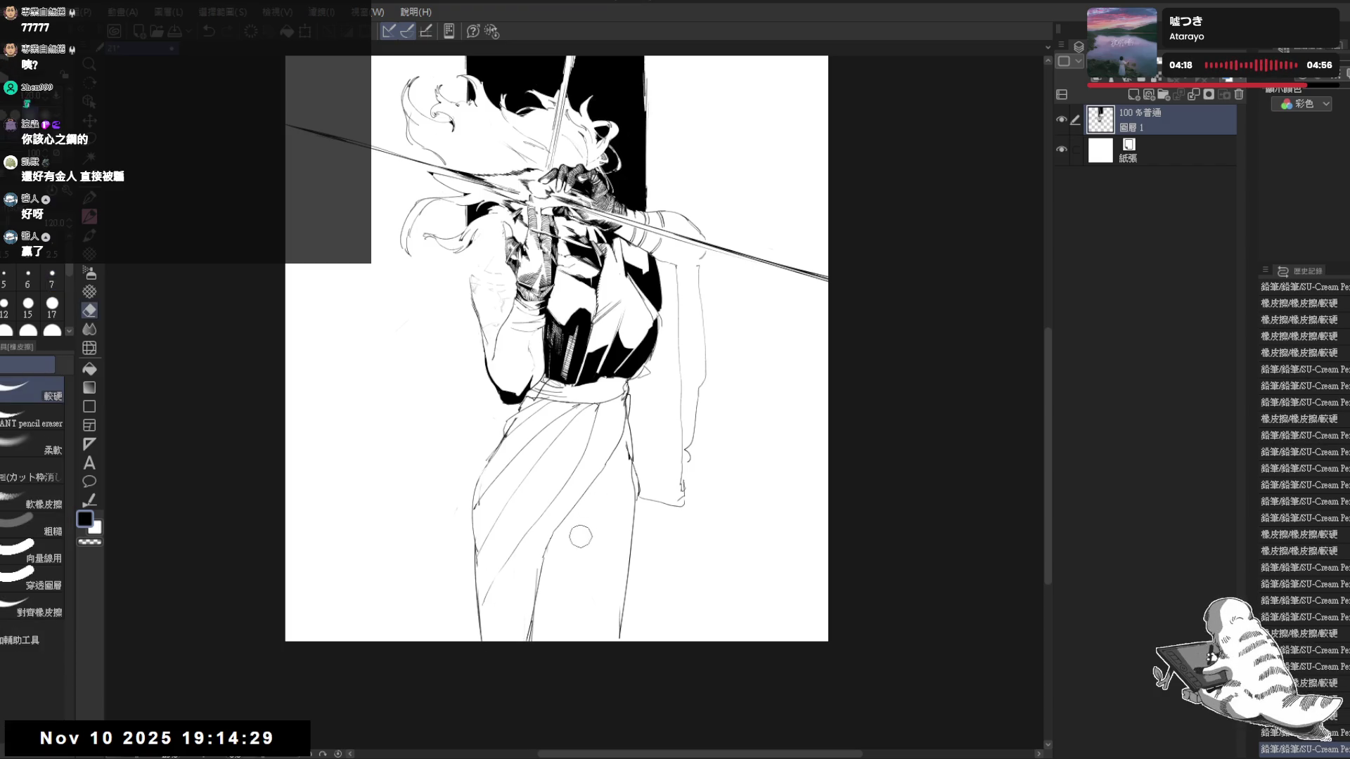
pyautogui.press('p')
pyautogui.moveTo(529, 624)
pyautogui.mouseDown()
pyautogui.moveTo(578, 505)
pyautogui.moveTo(543, 639)
pyautogui.mouseUp()
# Draw a line along the right leg, undoing a misstroke, then mirror the view and pan down to check
pyautogui.moveTo(609, 461); pyautogui.dragTo(551, 571)
pyautogui.hotkey('ctrl', 'z')
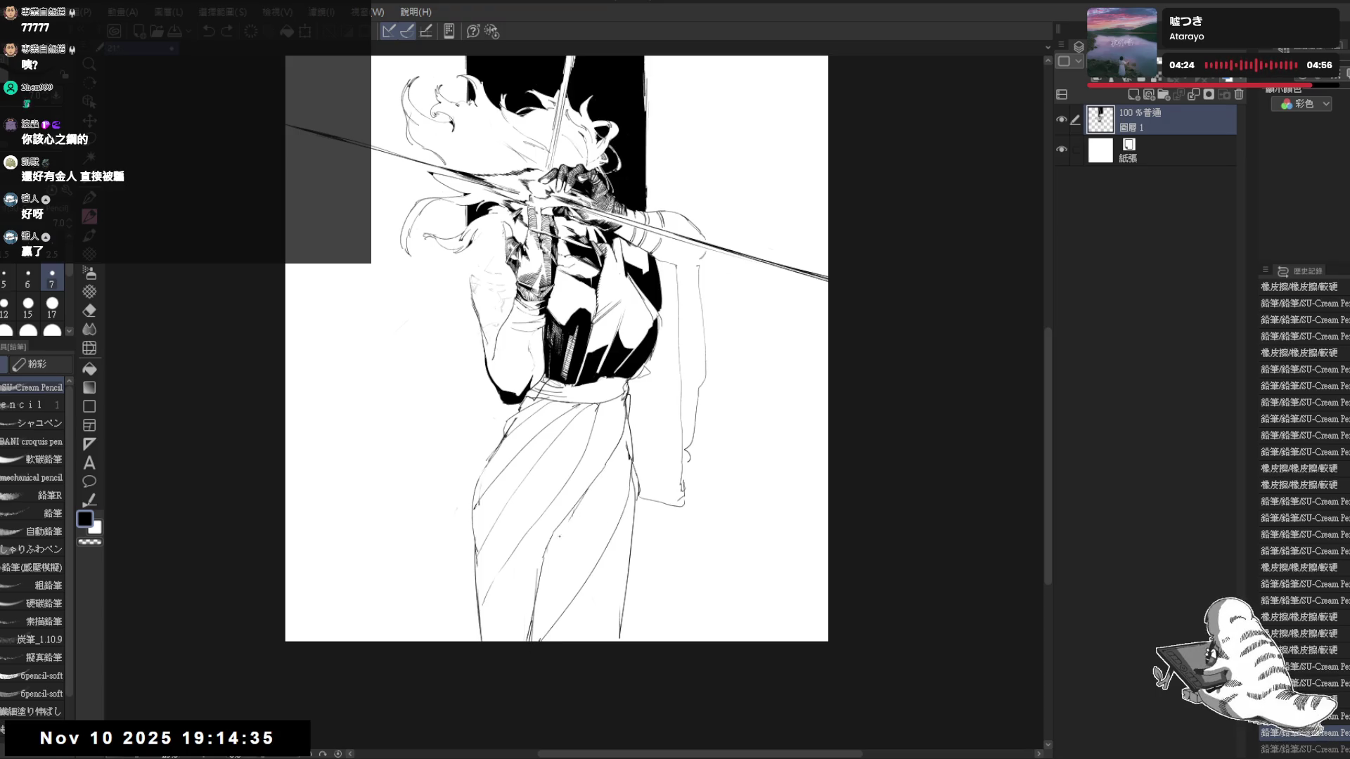
pyautogui.click(634, 549)
pyautogui.moveTo(635, 502); pyautogui.dragTo(614, 582)
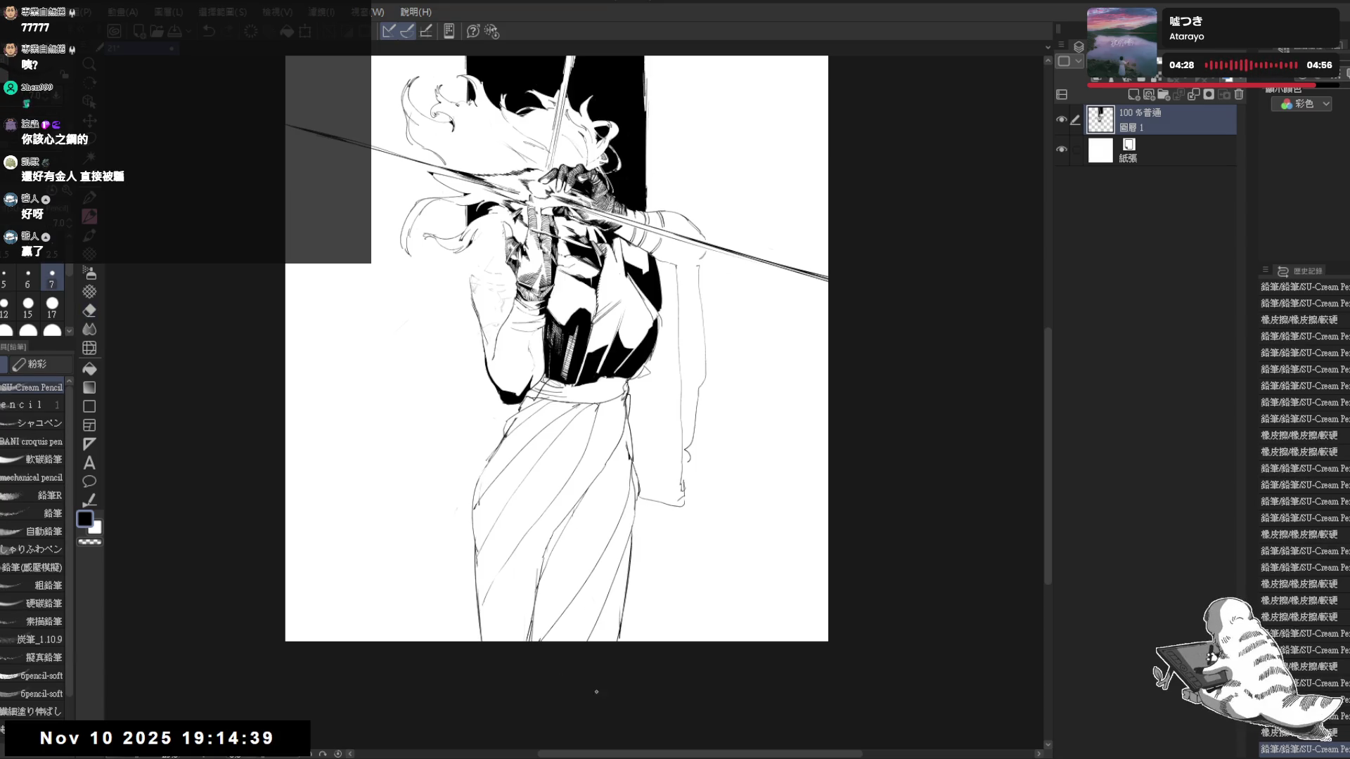
pyautogui.press('e')
pyautogui.press('h')
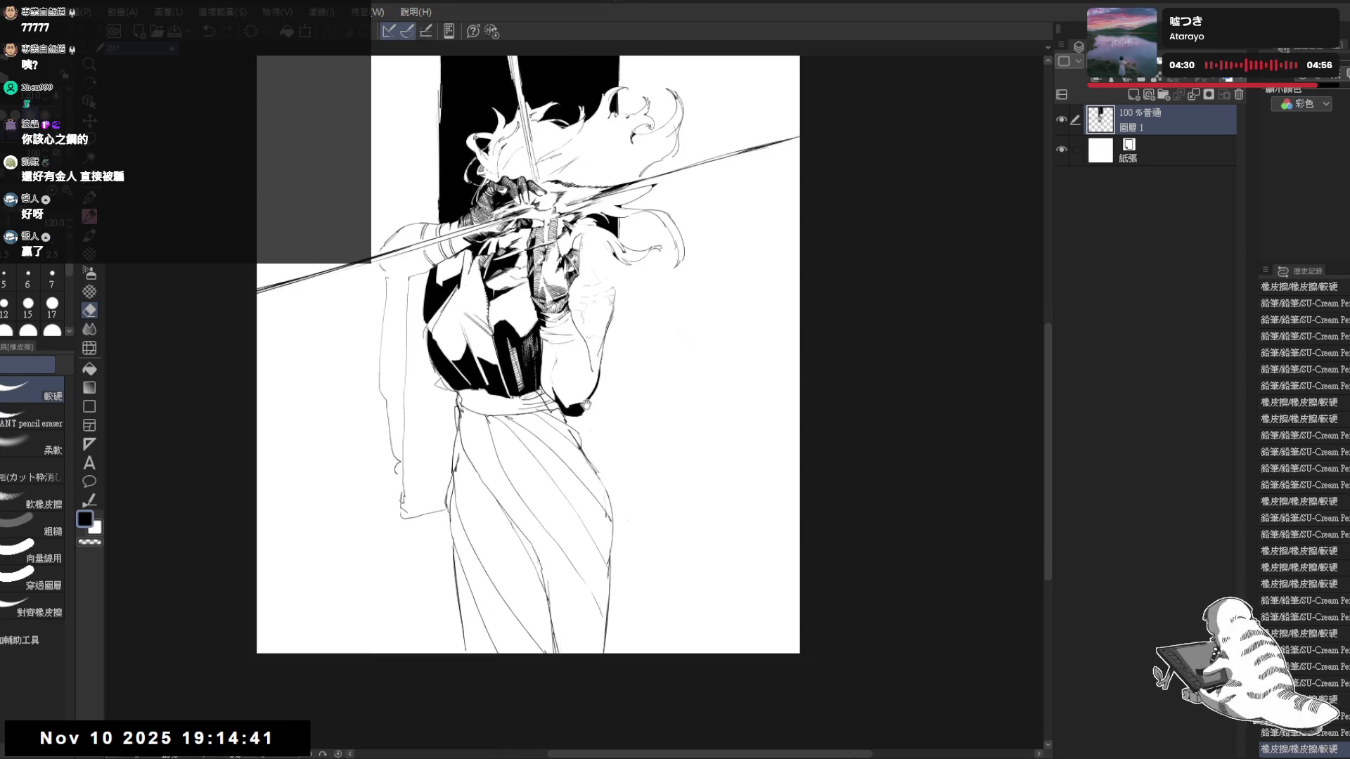
pyautogui.moveTo(603, 249); pyautogui.dragTo(617, 277)
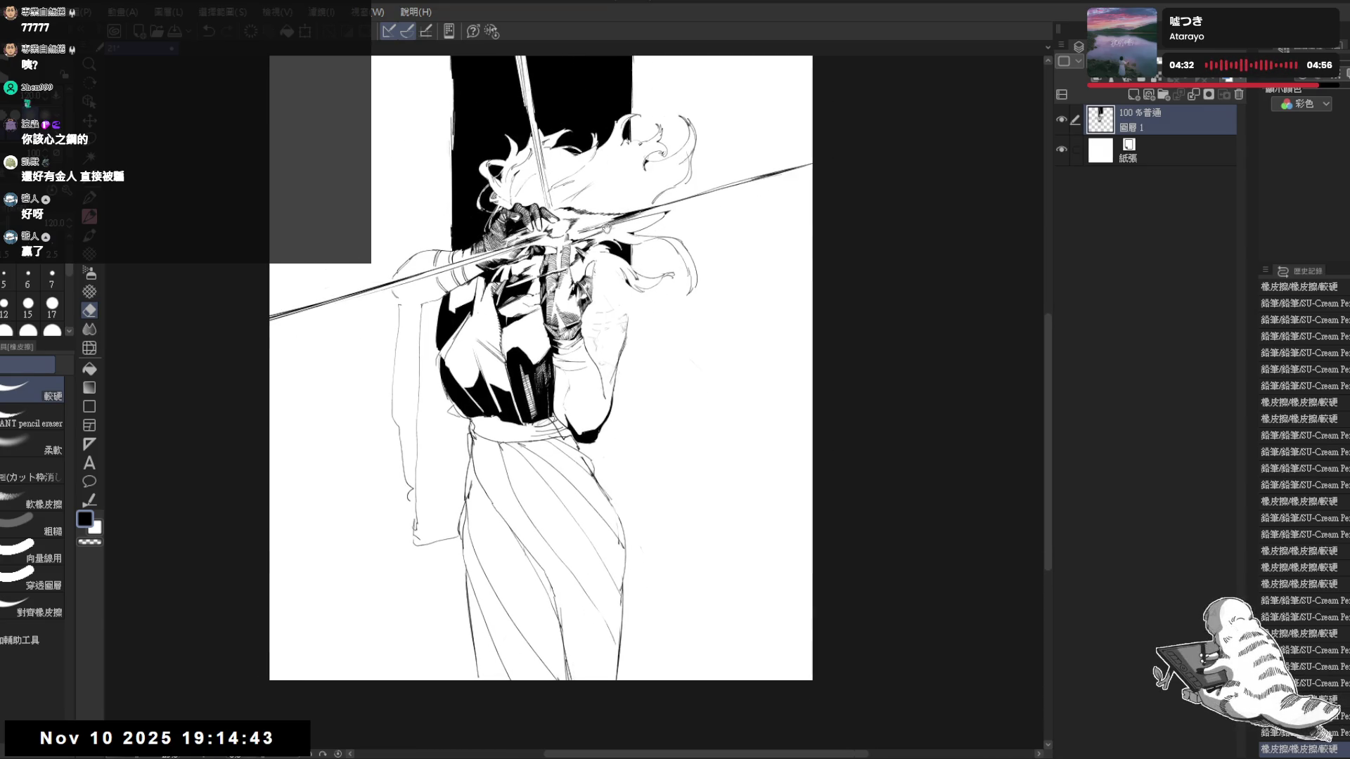
pyautogui.moveTo(693, 315)
pyautogui.mouseDown()
pyautogui.moveTo(685, 361)
pyautogui.moveTo(718, 433)
pyautogui.mouseUp()
# Pencil a small orb outline beside the figure's arm and touch up its upper-left edge
pyautogui.click(686, 360)
pyautogui.press('p')
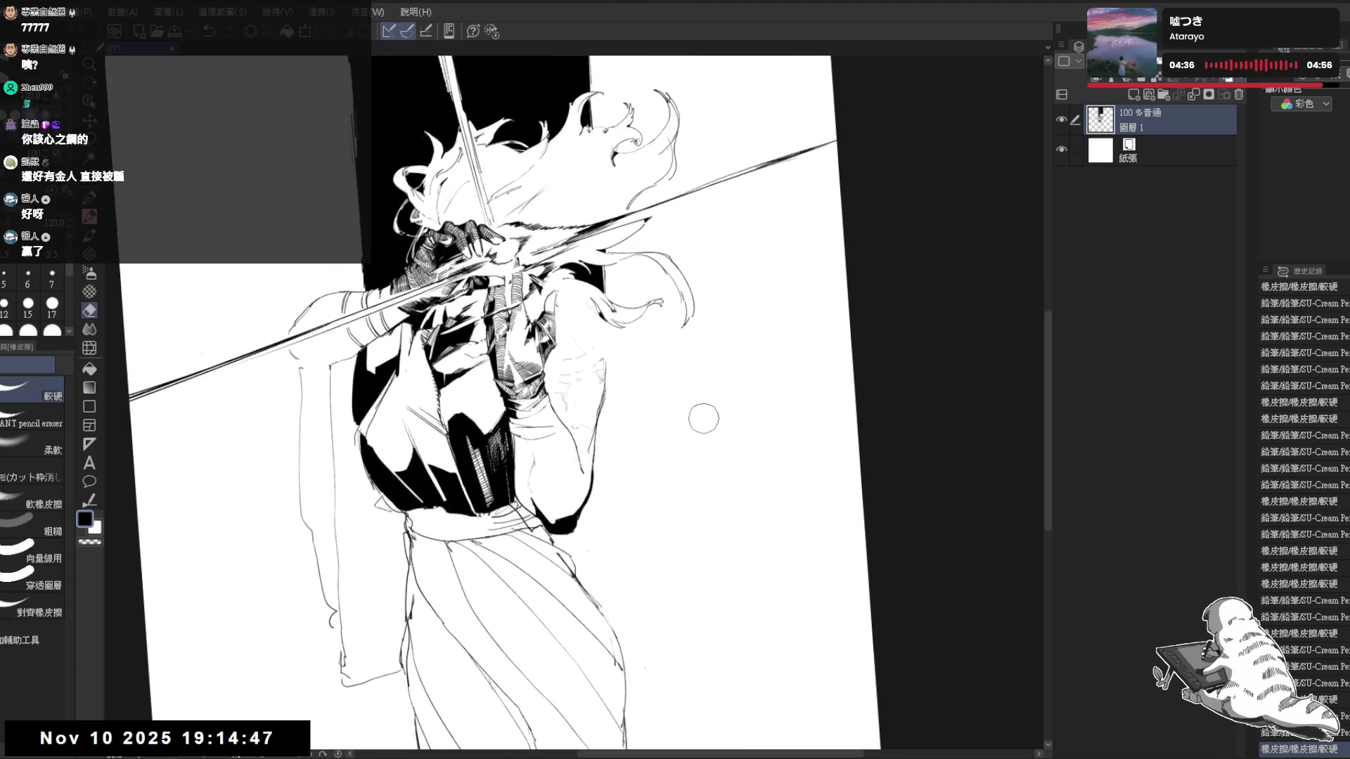
pyautogui.moveTo(662, 365)
pyautogui.mouseDown()
pyautogui.moveTo(693, 353)
pyautogui.moveTo(717, 376)
pyautogui.moveTo(702, 367)
pyautogui.mouseUp()
pyautogui.press('e')
pyautogui.press('p')
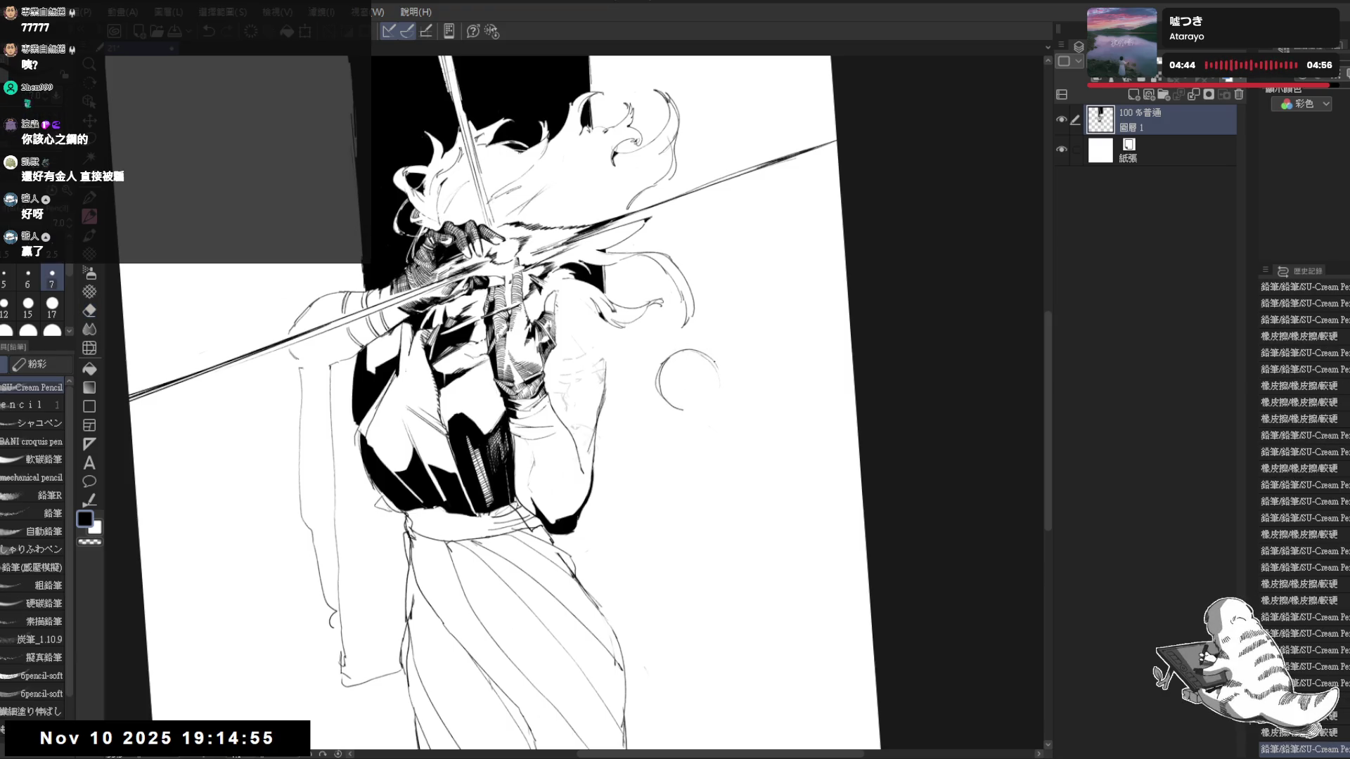
pyautogui.click(686, 401)
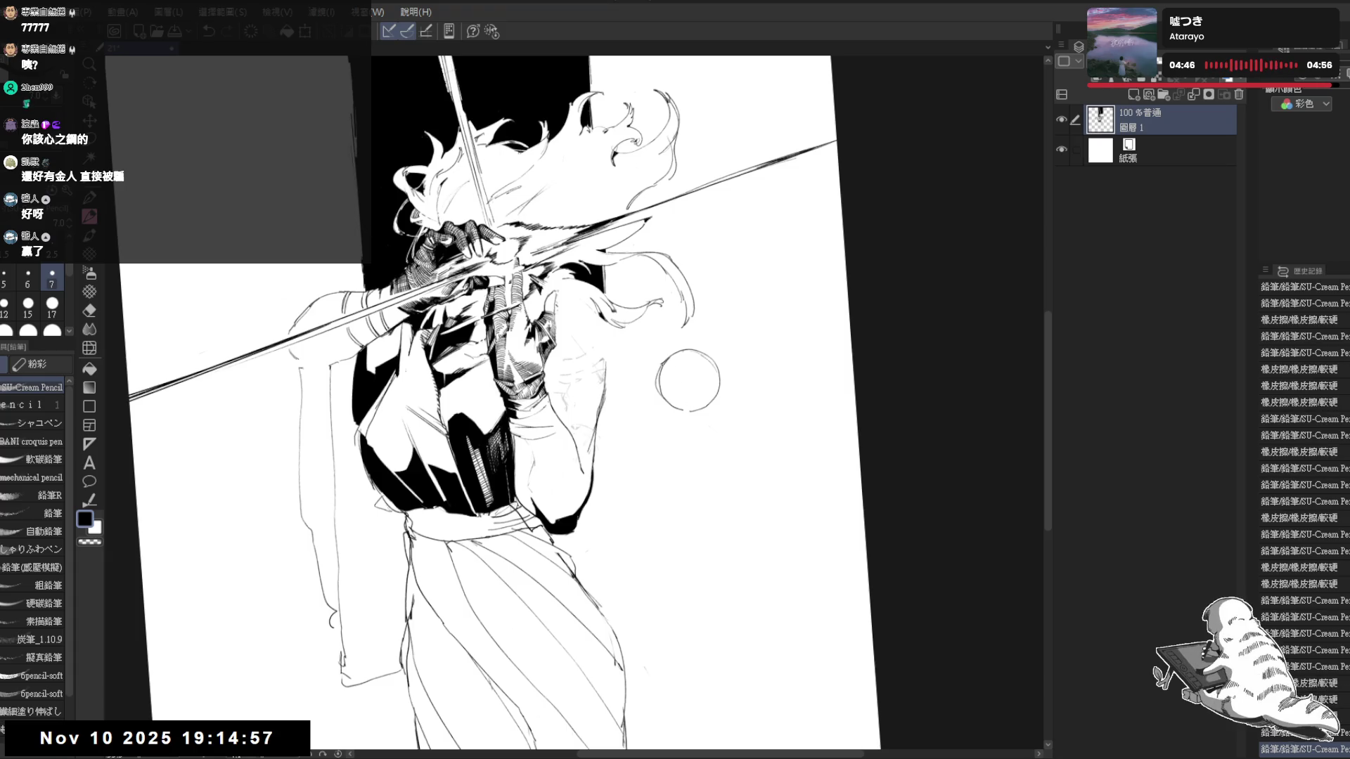
pyautogui.click(687, 401)
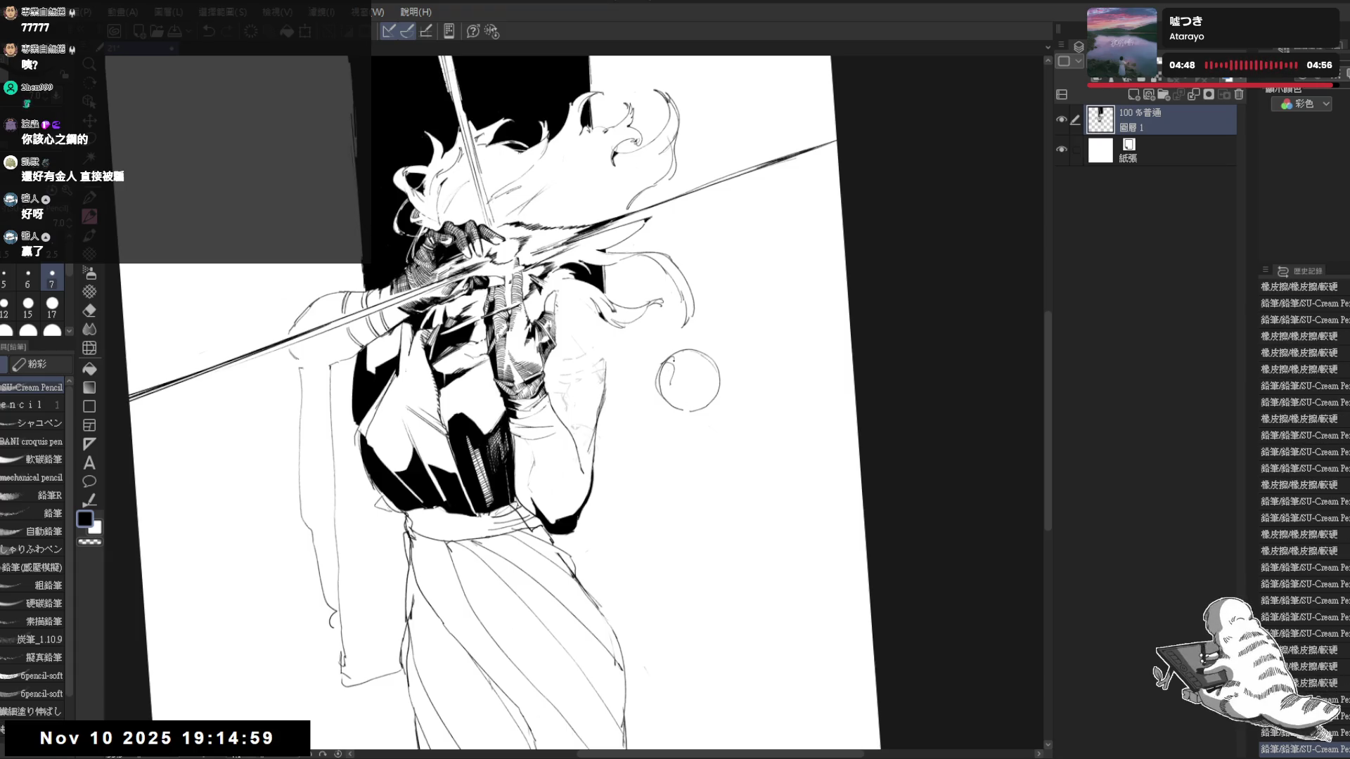
pyautogui.click(687, 401)
pyautogui.moveTo(656, 373); pyautogui.dragTo(683, 355)
pyautogui.click(686, 401)
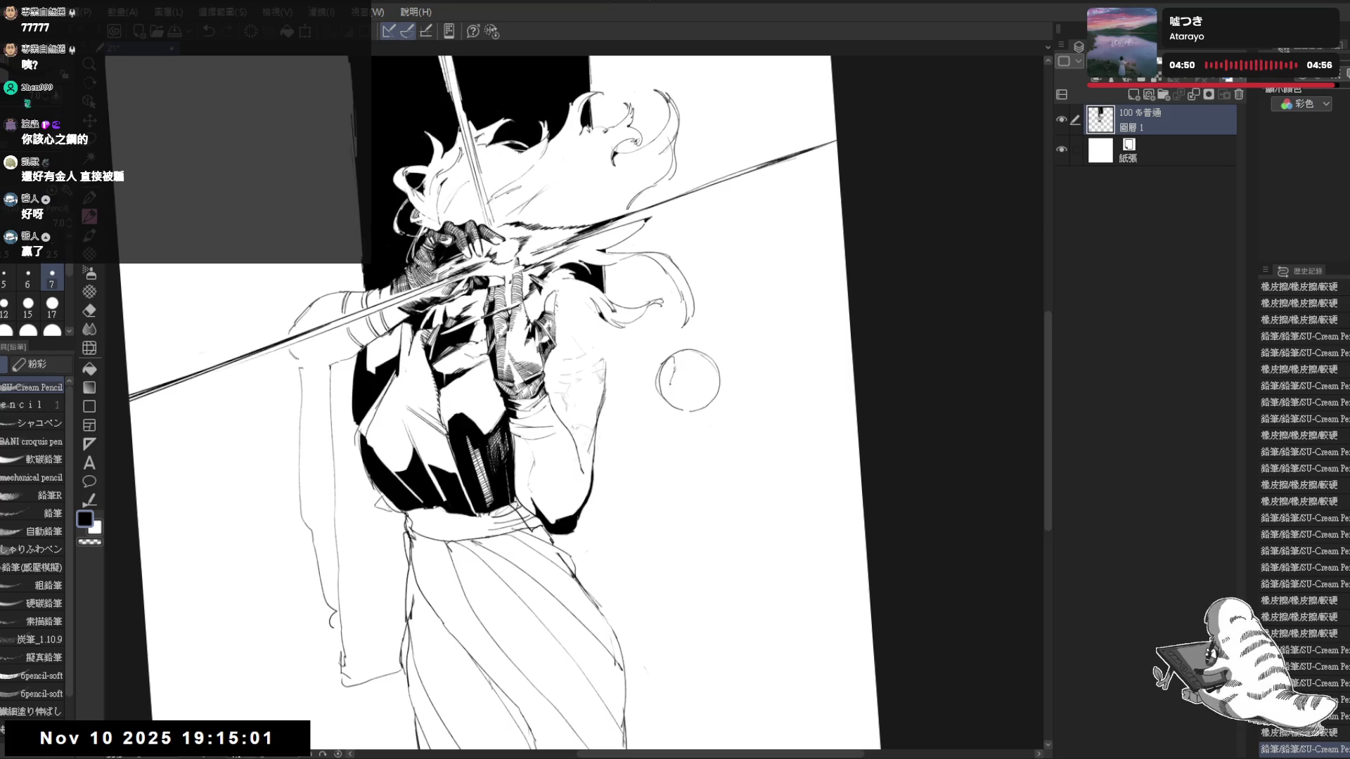
# Dot small surface markings across the orb, then straighten the canvas rotation
pyautogui.click(681, 369)
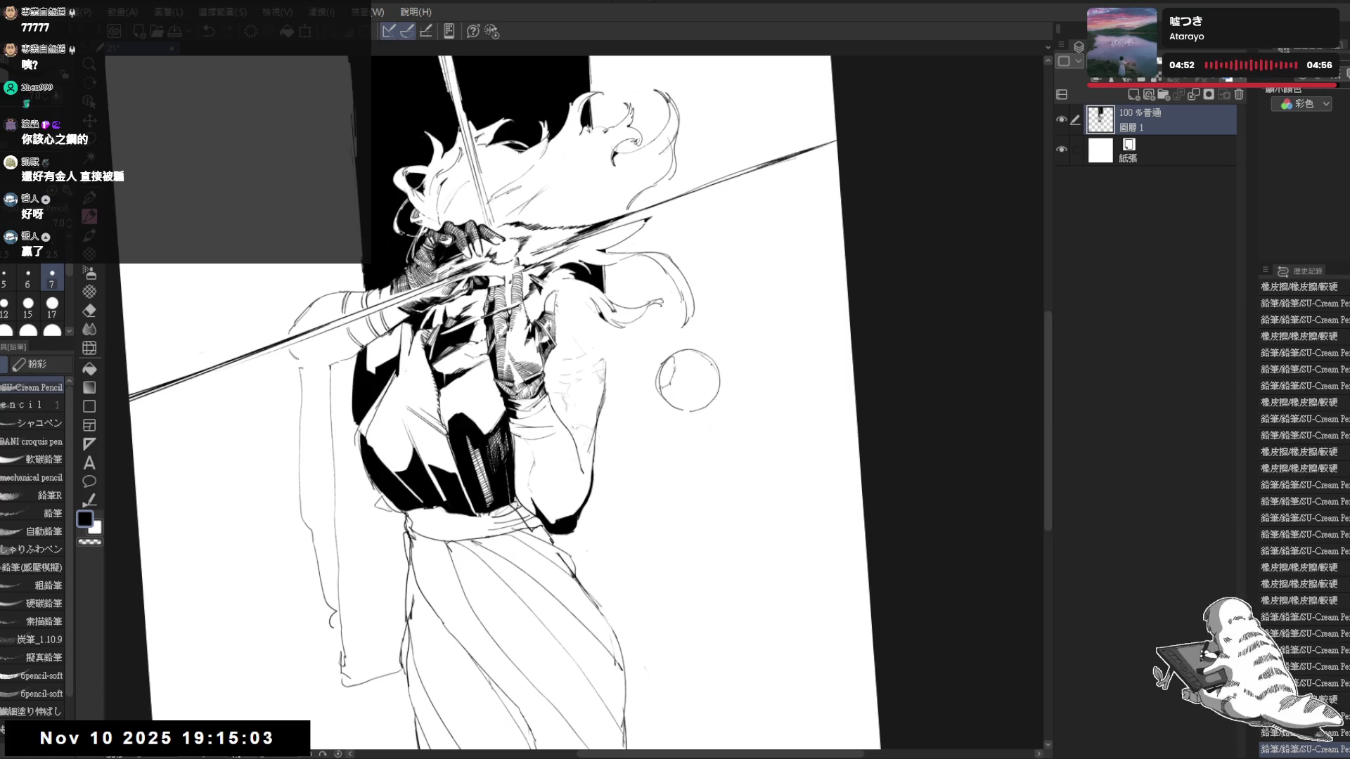
pyautogui.click(680, 369)
pyautogui.click(680, 369)
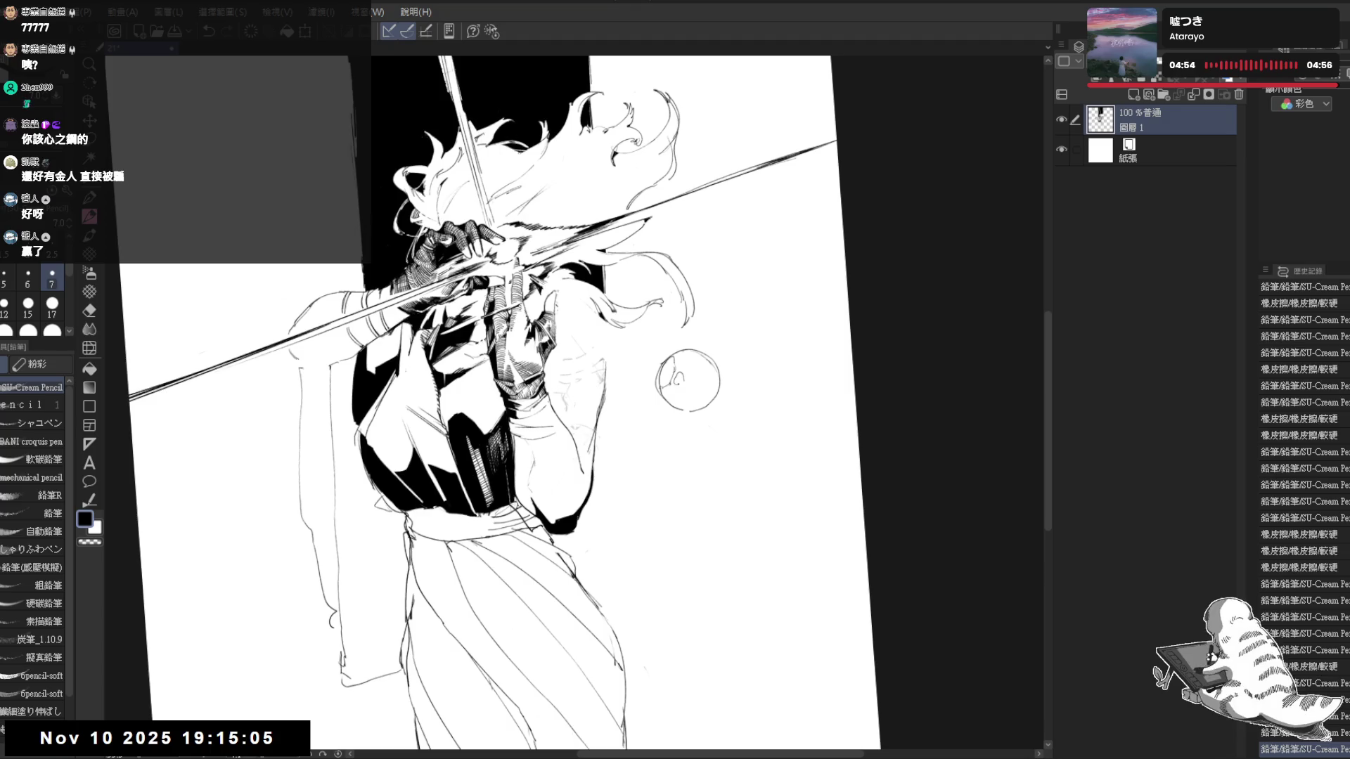
pyautogui.click(677, 369)
pyautogui.click(680, 369)
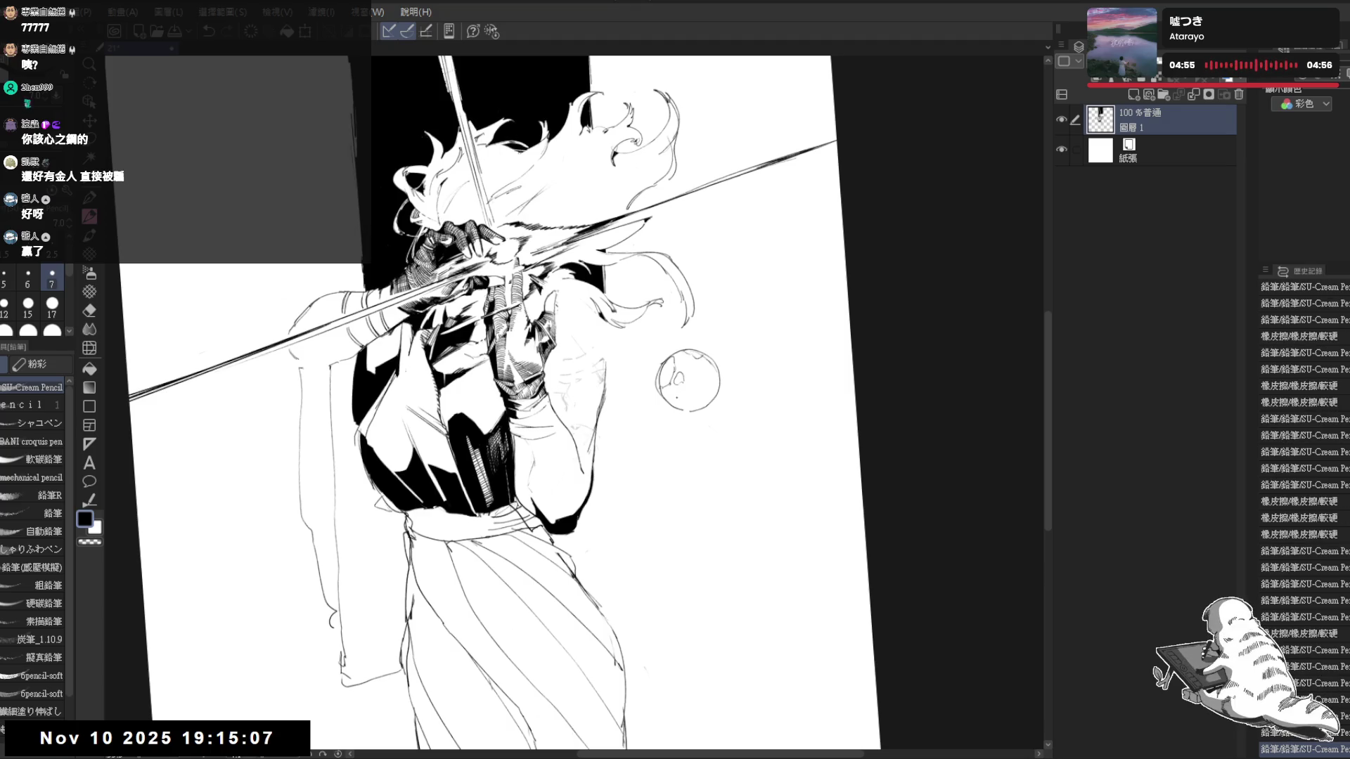
pyautogui.click(691, 374)
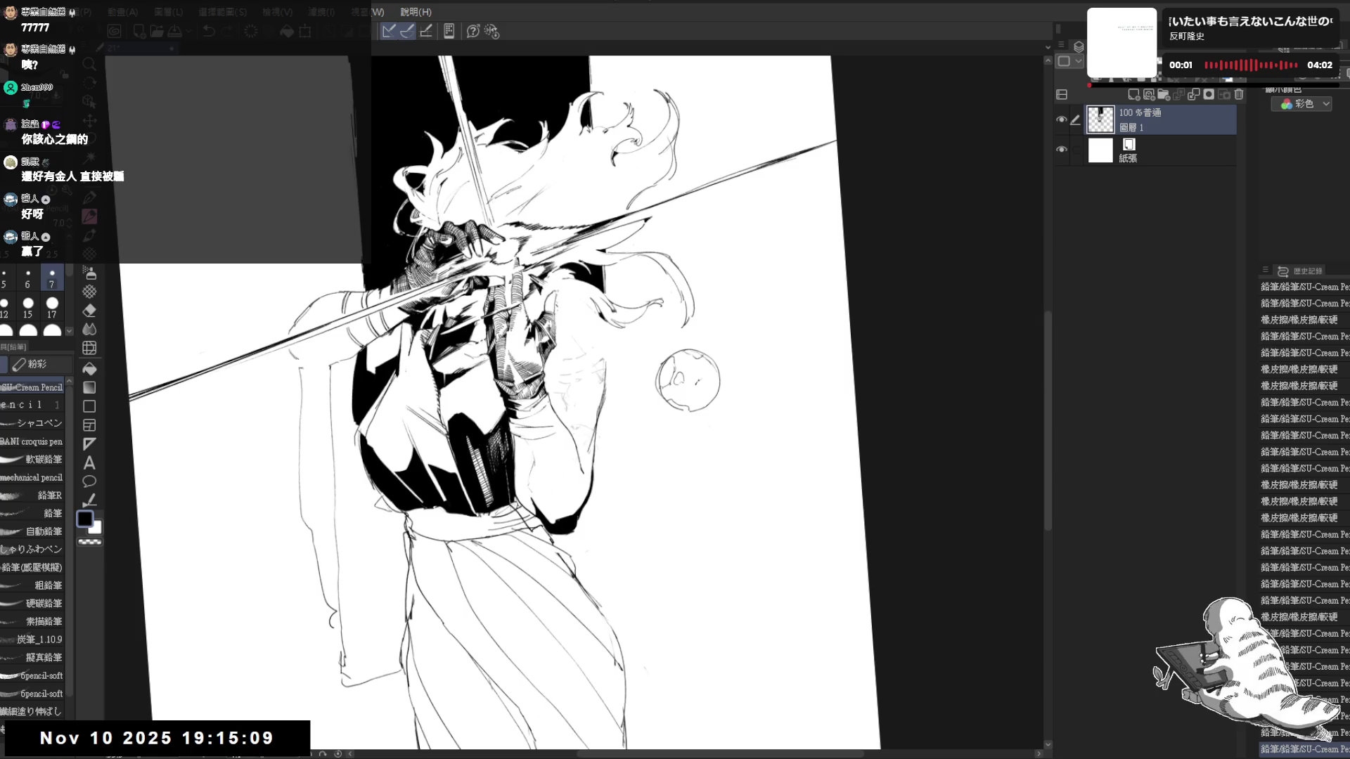
pyautogui.click(684, 378)
pyautogui.click(696, 390)
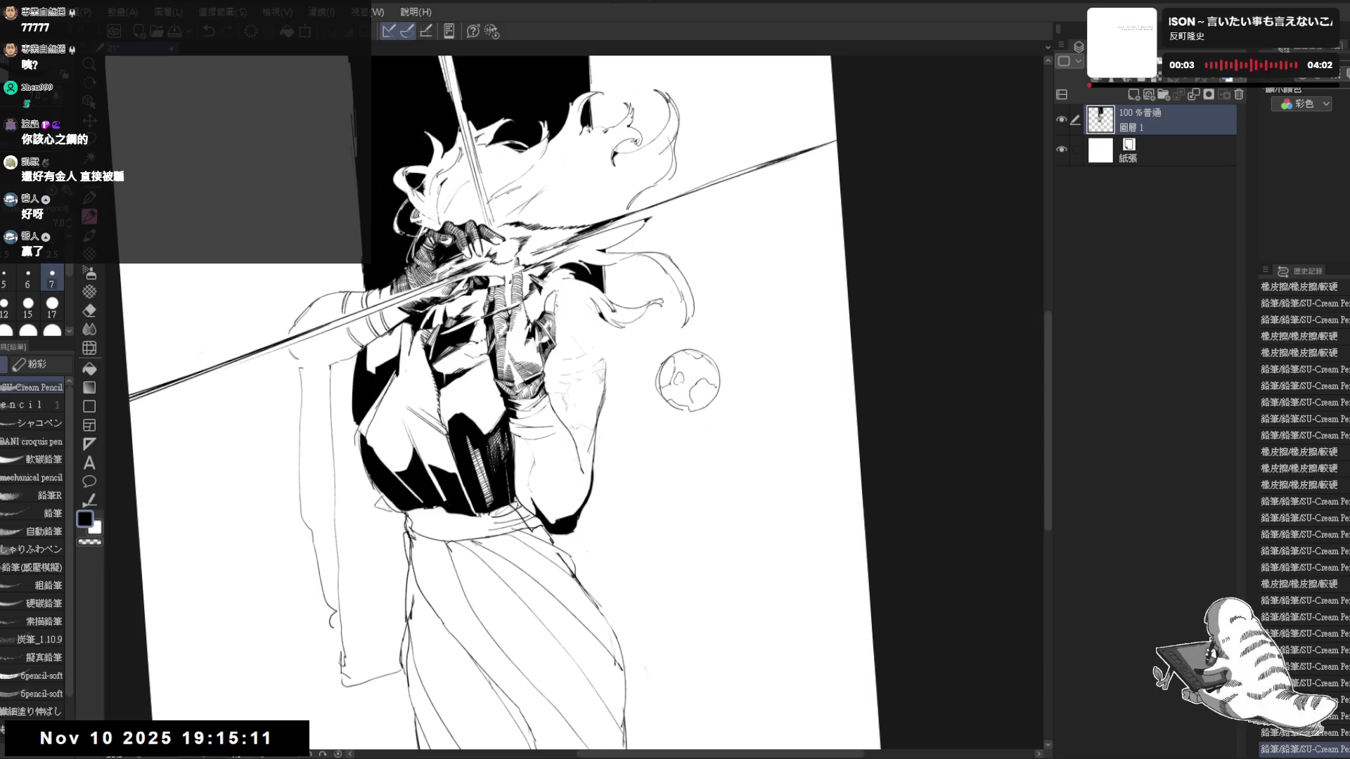
pyautogui.click(687, 378)
pyautogui.click(691, 382)
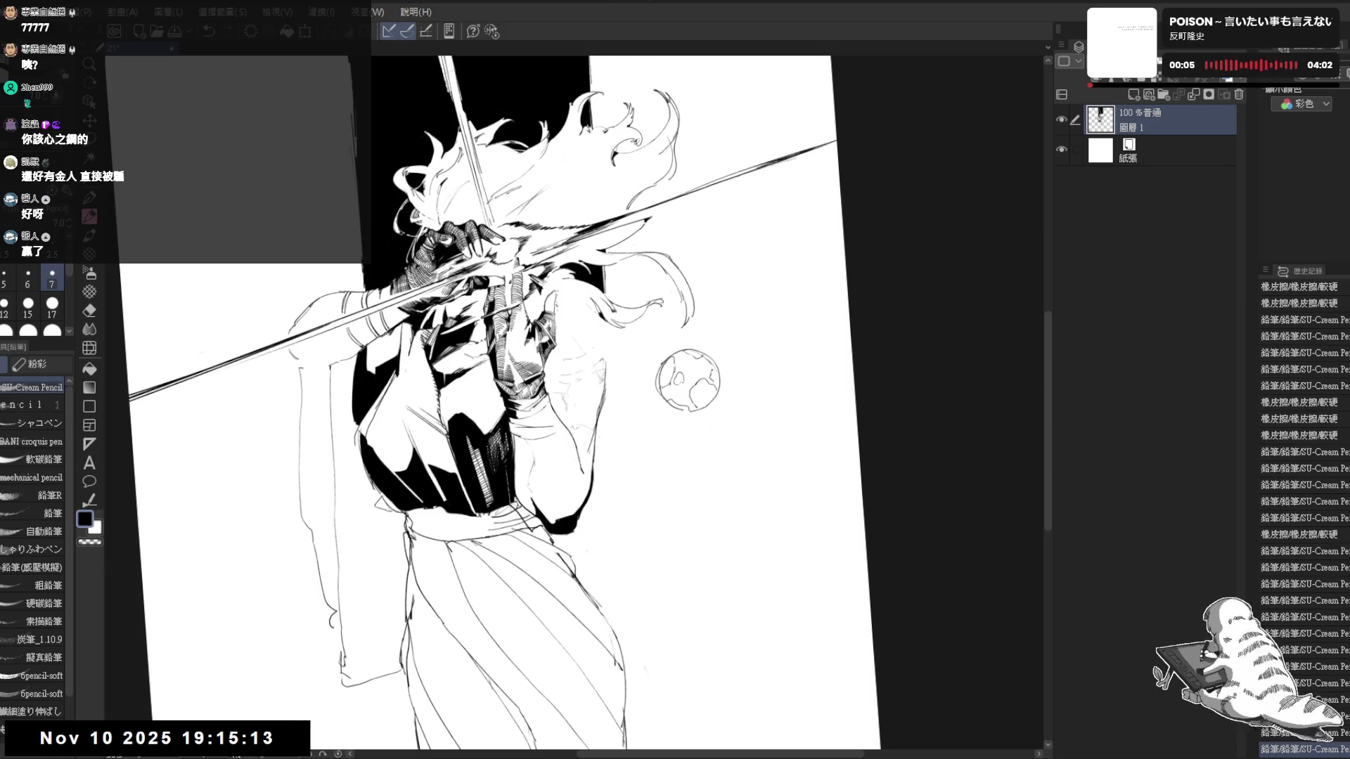
pyautogui.hotkey('ctrl', '0')
pyautogui.moveTo(591, 211)
pyautogui.mouseDown()
pyautogui.moveTo(398, 191)
pyautogui.moveTo(388, 222)
pyautogui.mouseUp()
pyautogui.press('p')
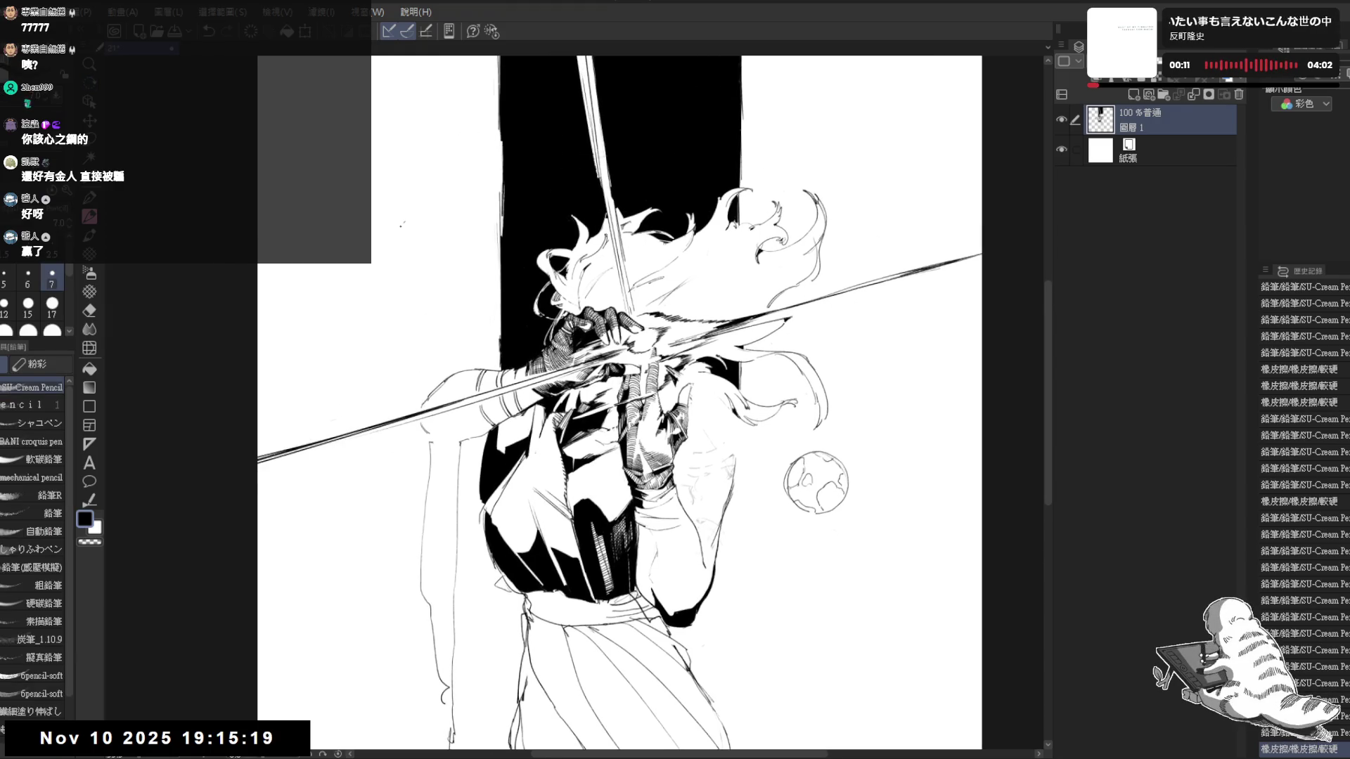
pyautogui.moveTo(633, 338); pyautogui.dragTo(643, 348)
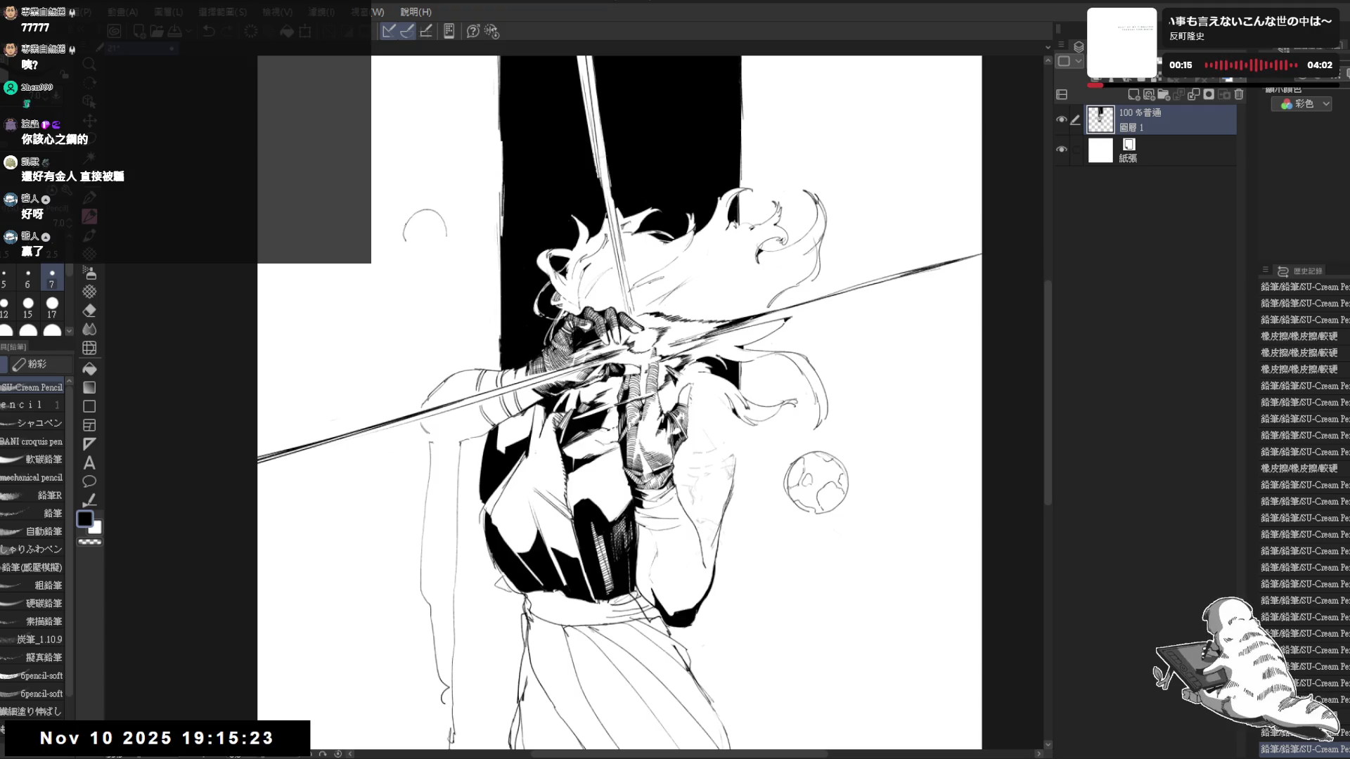
# Erase the sketchy upper-left circle and redraw it cleanly, removing an extra overlapping circle
pyautogui.press('e')
pyautogui.moveTo(418, 230); pyautogui.dragTo(435, 238)
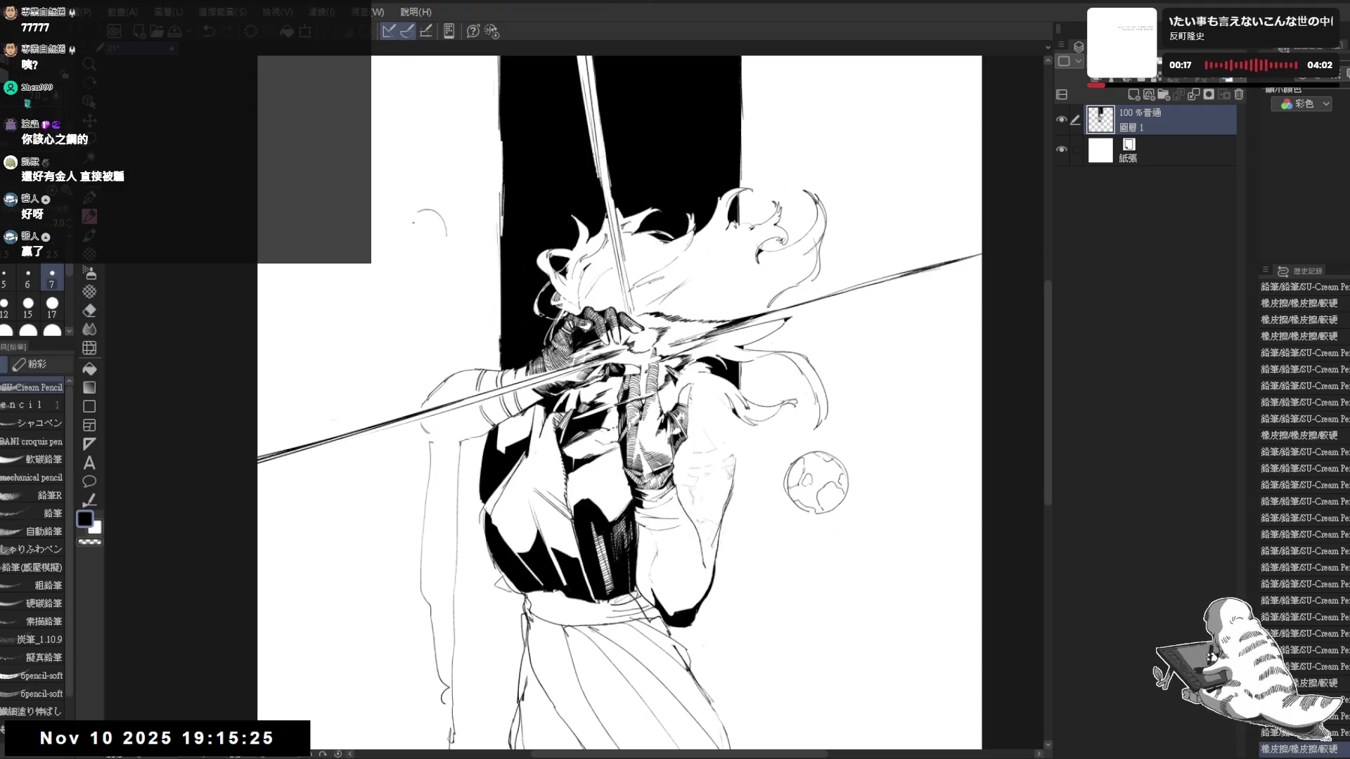
pyautogui.press('p')
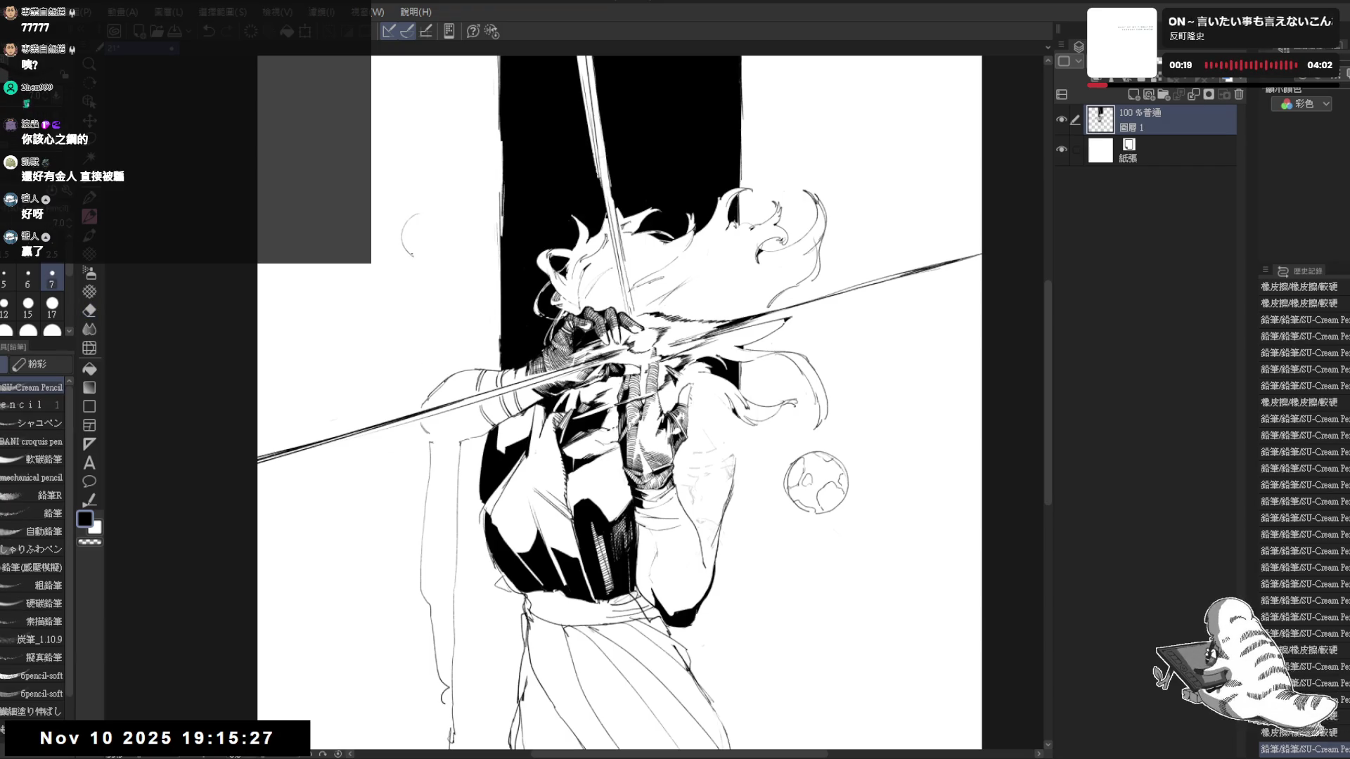
pyautogui.moveTo(433, 215)
pyautogui.mouseDown()
pyautogui.moveTo(406, 249)
pyautogui.moveTo(417, 224)
pyautogui.mouseUp()
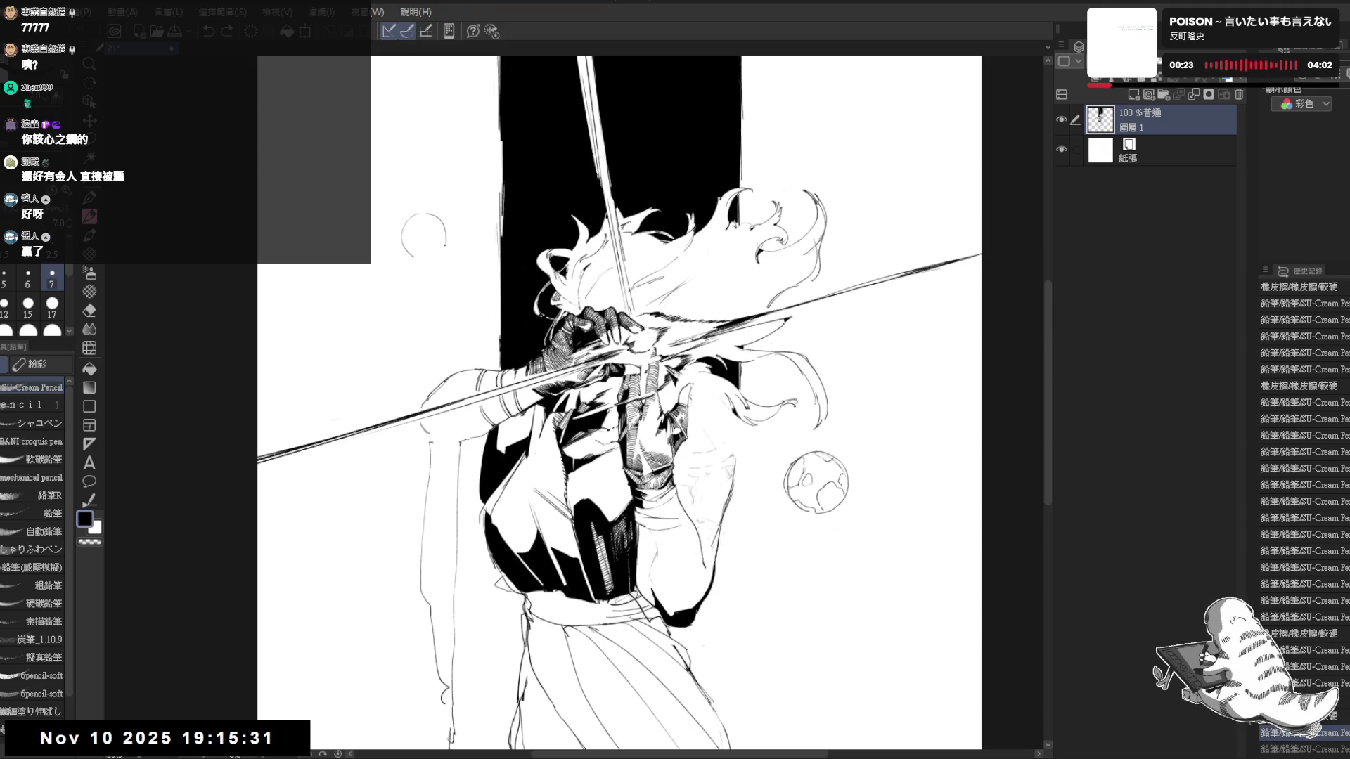
pyautogui.hotkey('ctrl', 'y')
pyautogui.moveTo(428, 241)
pyautogui.mouseDown()
pyautogui.moveTo(394, 248)
pyautogui.moveTo(429, 249)
pyautogui.moveTo(428, 266)
pyautogui.mouseUp()
pyautogui.press('e')
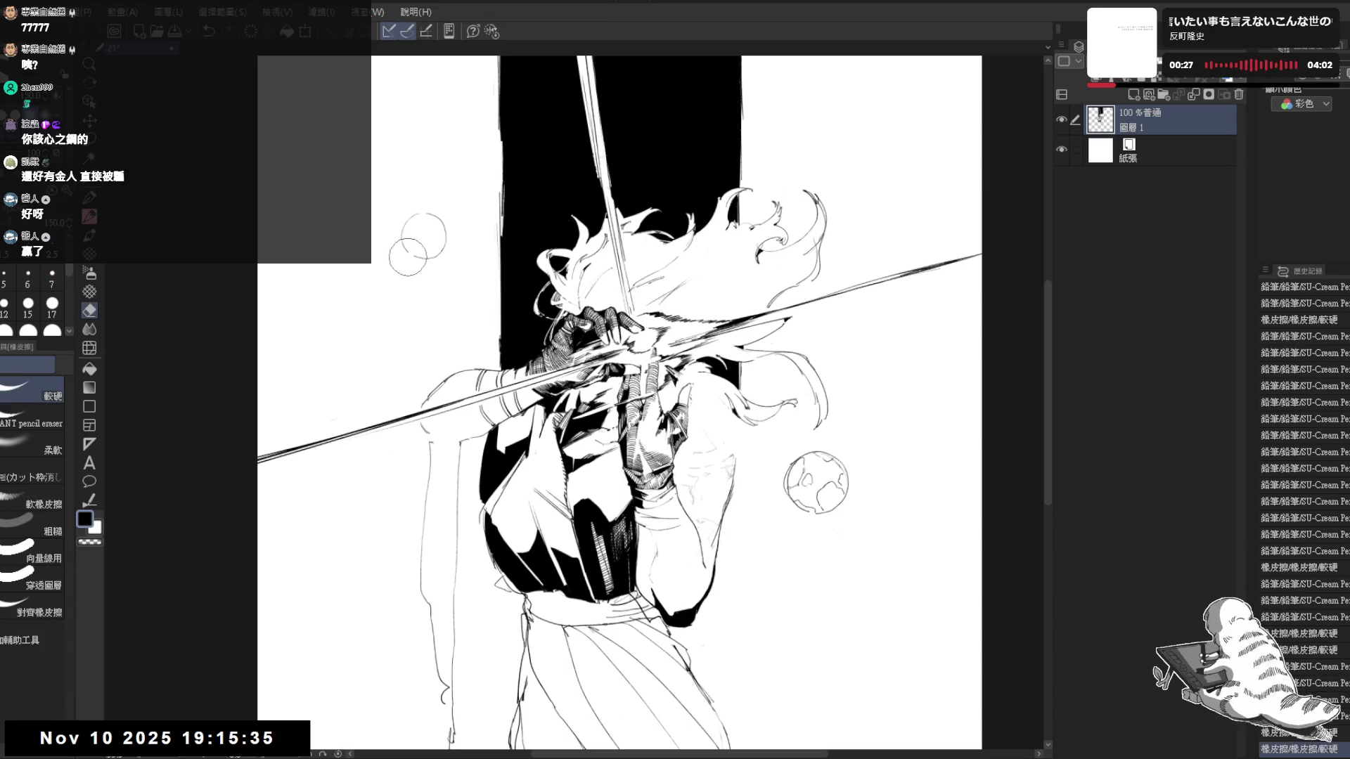
pyautogui.press('p')
# Add a ring stroke across the upper-left circle to make it a ringed planet
pyautogui.click(425, 225)
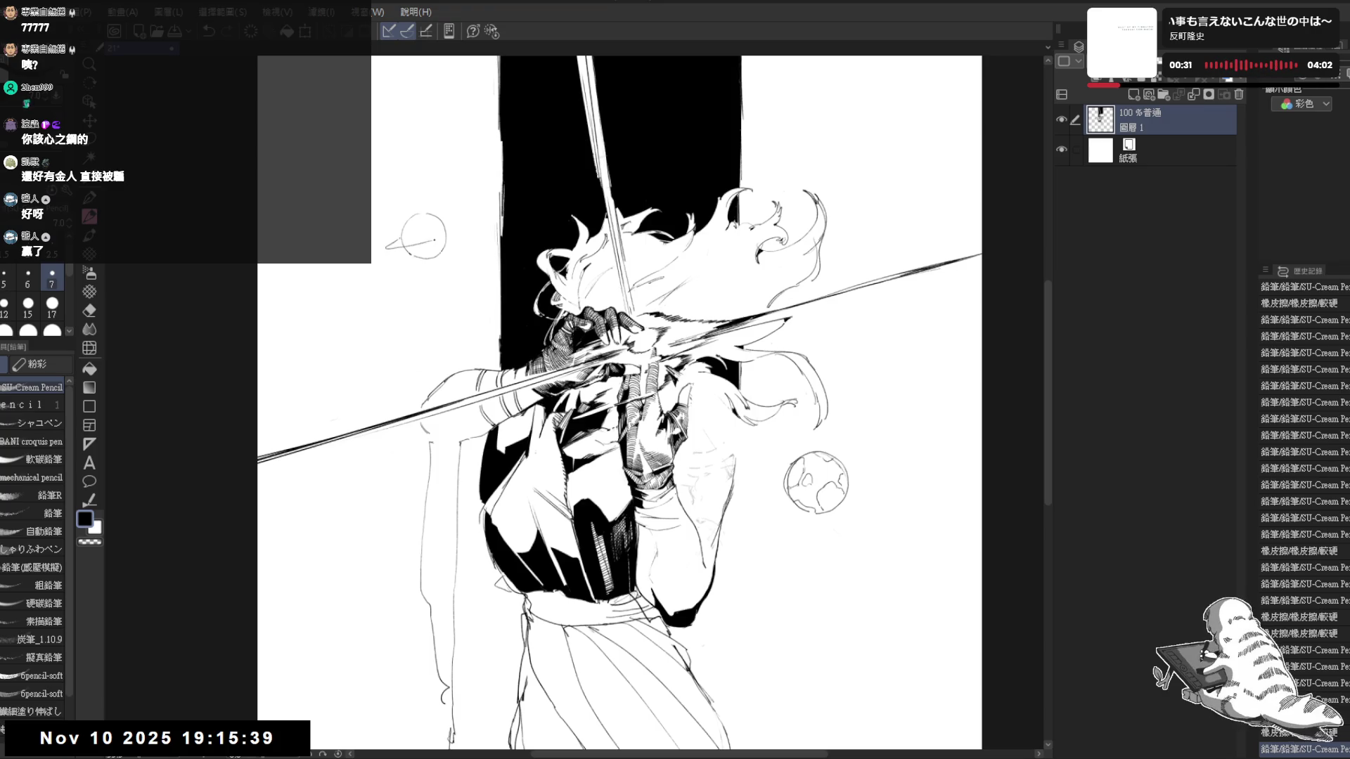
pyautogui.hotkey('ctrl', 'z')
pyautogui.moveTo(403, 231); pyautogui.dragTo(450, 228)
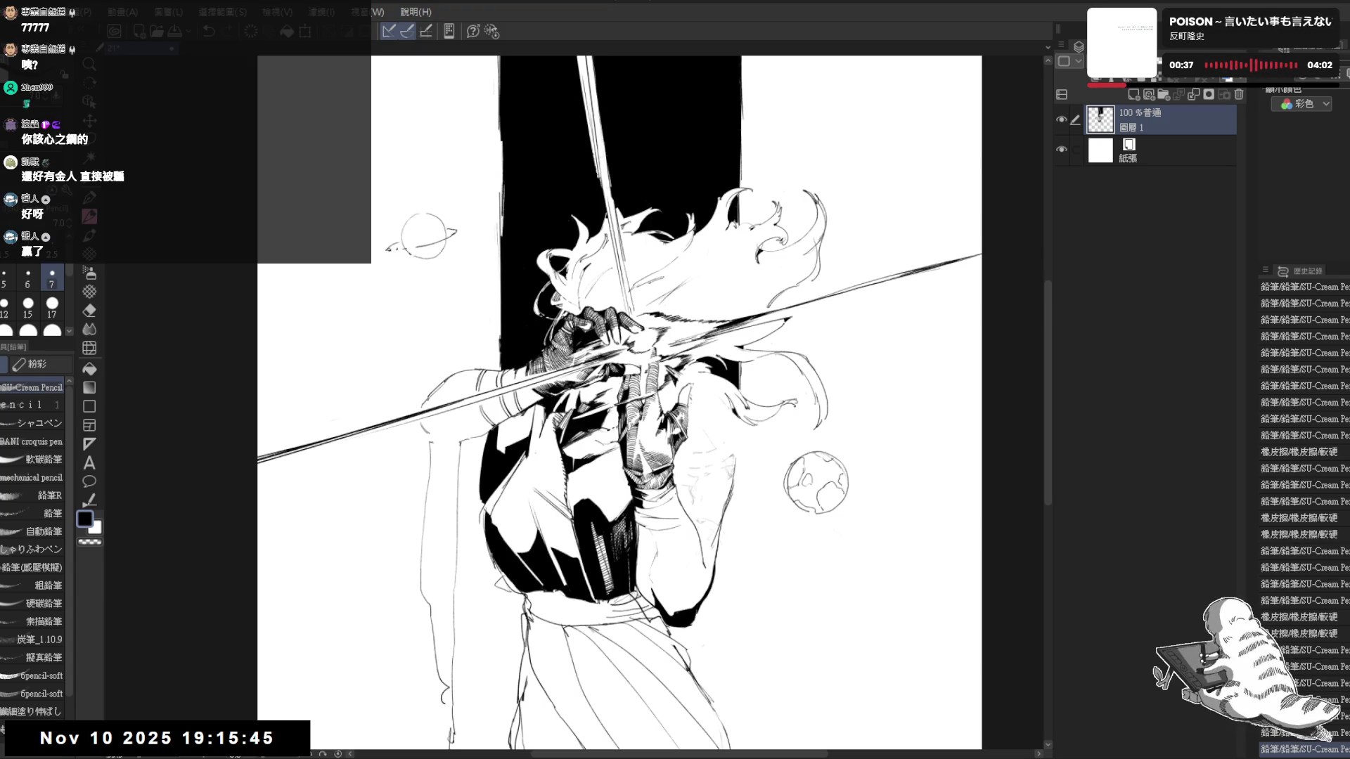
pyautogui.moveTo(823, 509)
pyautogui.mouseDown()
pyautogui.moveTo(719, 421)
pyautogui.moveTo(734, 449)
pyautogui.mouseUp()
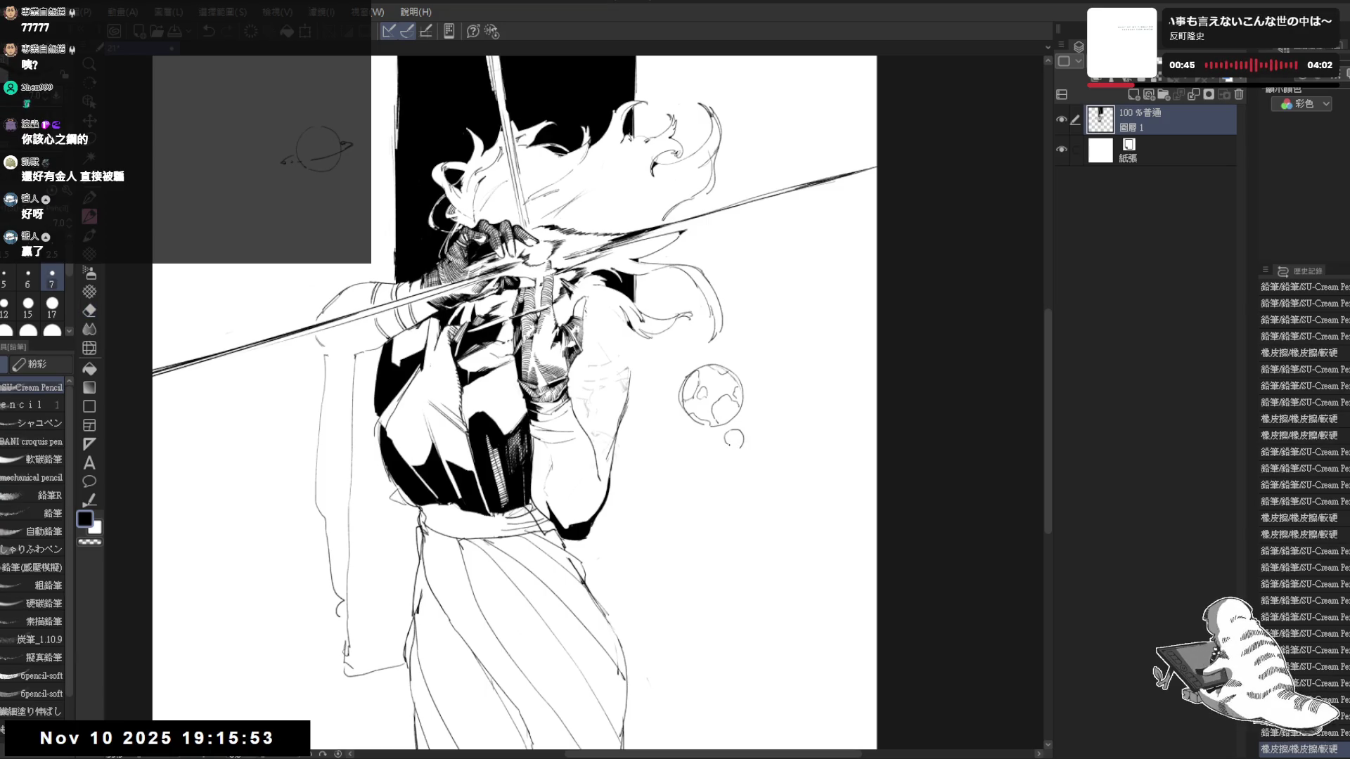
# Erase a stray mark near the figure while rotating and zooming the view around it
pyautogui.moveTo(812, 355); pyautogui.dragTo(698, 409)
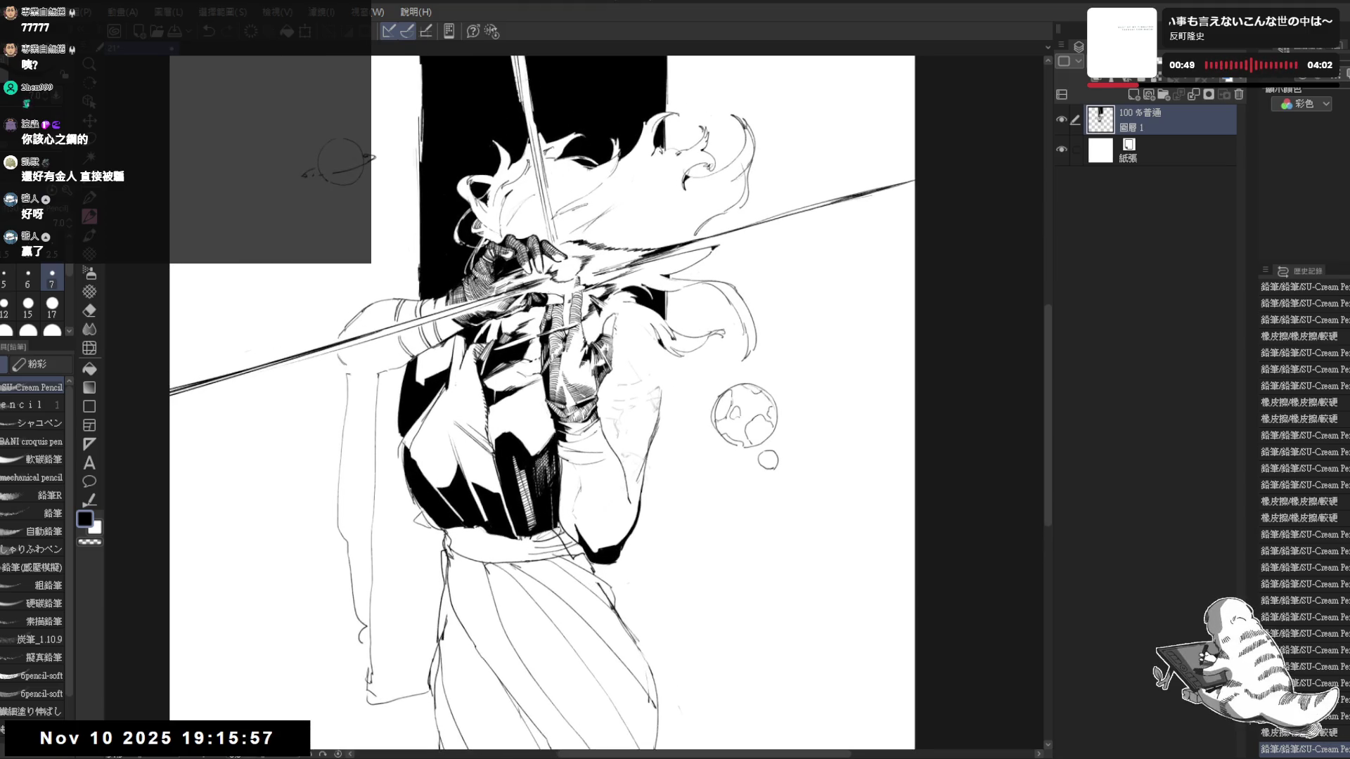
pyautogui.moveTo(605, 370); pyautogui.dragTo(578, 316)
pyautogui.press('e')
pyautogui.press('-')
pyautogui.click(665, 375)
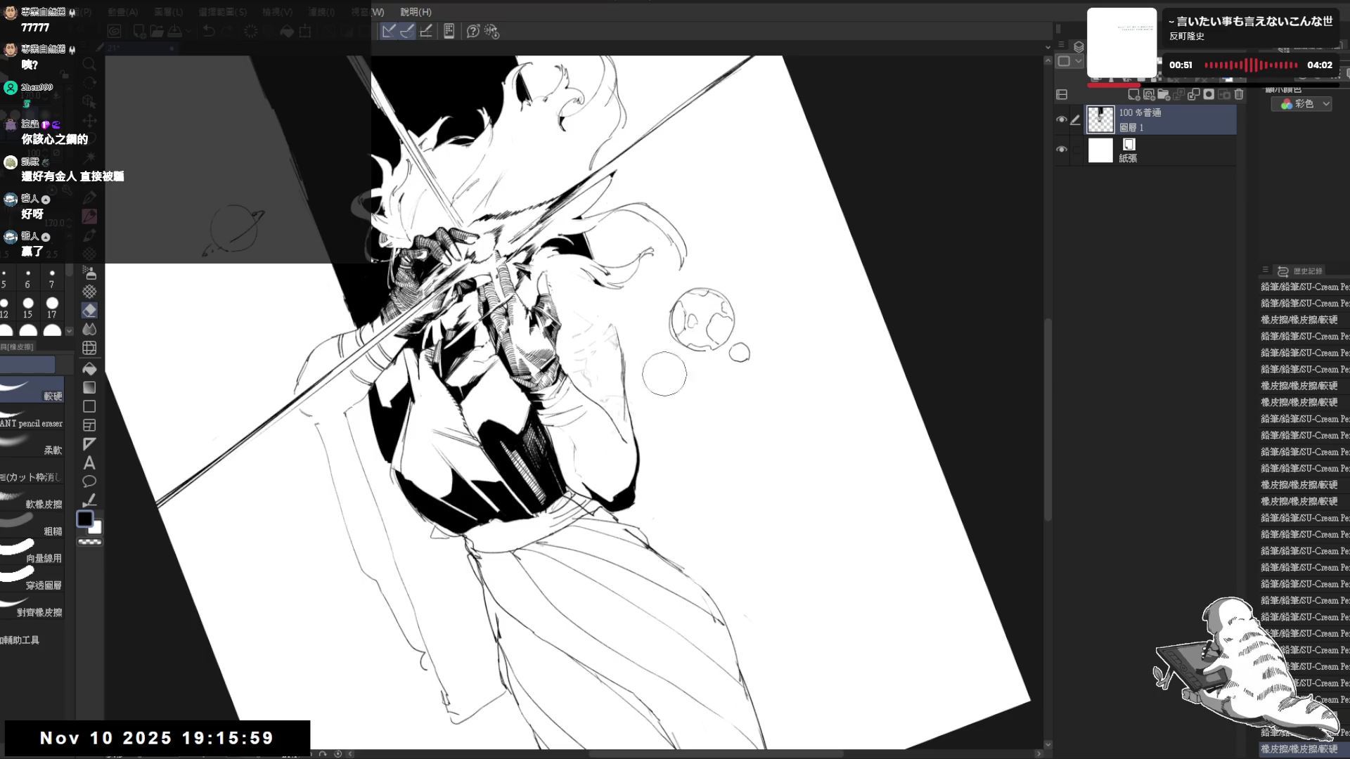
pyautogui.press('r')
pyautogui.moveTo(665, 374); pyautogui.dragTo(488, 467)
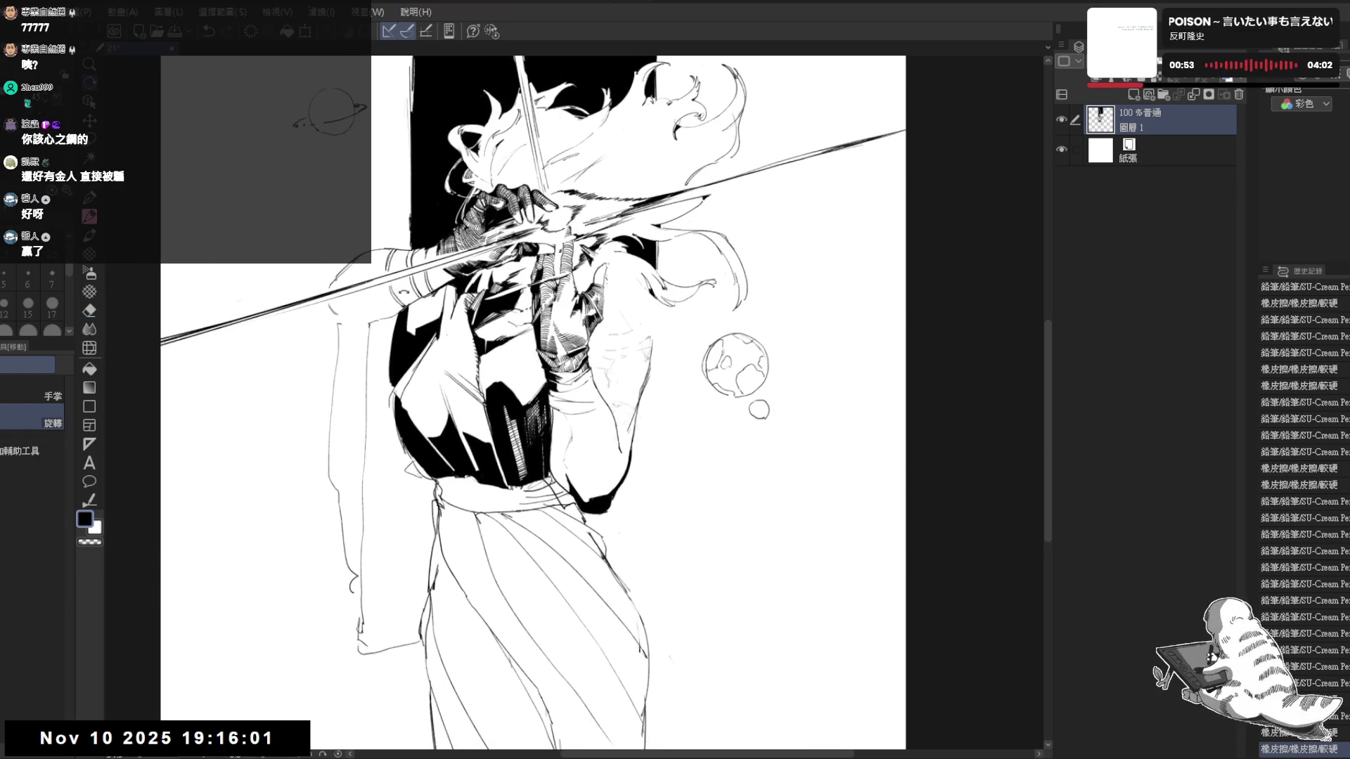
pyautogui.press('p')
pyautogui.hotkey('ctrl', '+')
pyautogui.hotkey('ctrl', '+')
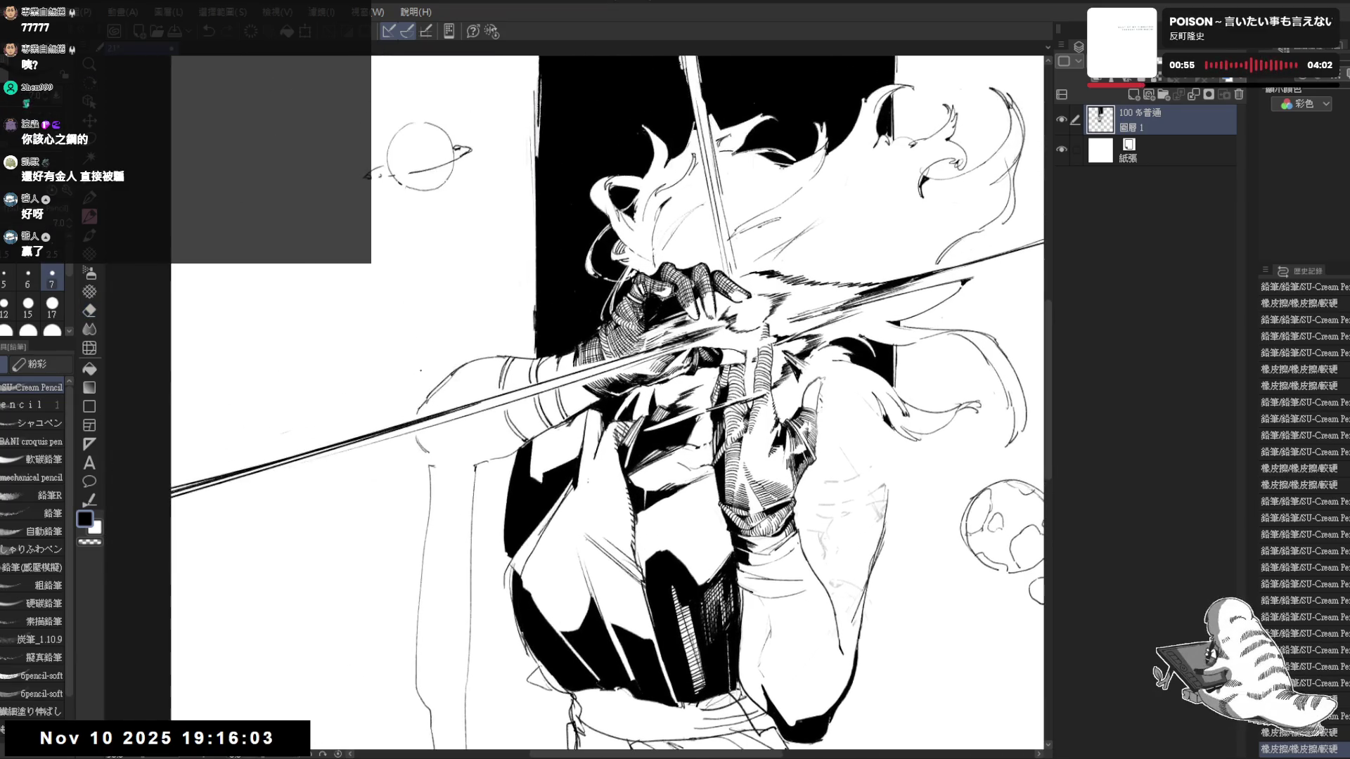
pyautogui.moveTo(584, 101)
pyautogui.mouseDown()
pyautogui.moveTo(521, 260)
pyautogui.moveTo(673, 221)
pyautogui.mouseUp()
pyautogui.hotkey('ctrl', '-')
pyautogui.hotkey('ctrl', '-')
pyautogui.press('r')
# Add short pencil strokes in the hair and clean up faint lines beside the raised arm
pyautogui.press('e')
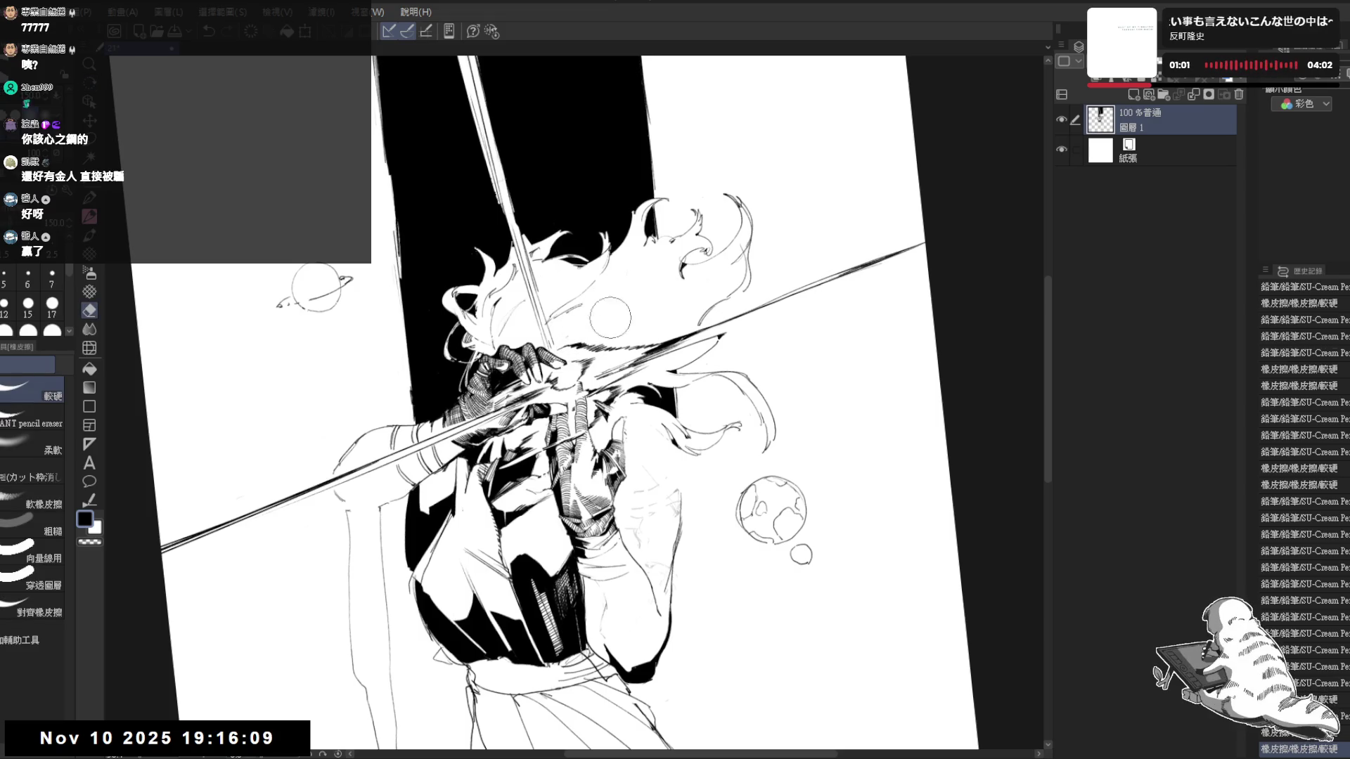
pyautogui.scroll(1, 607, 307)
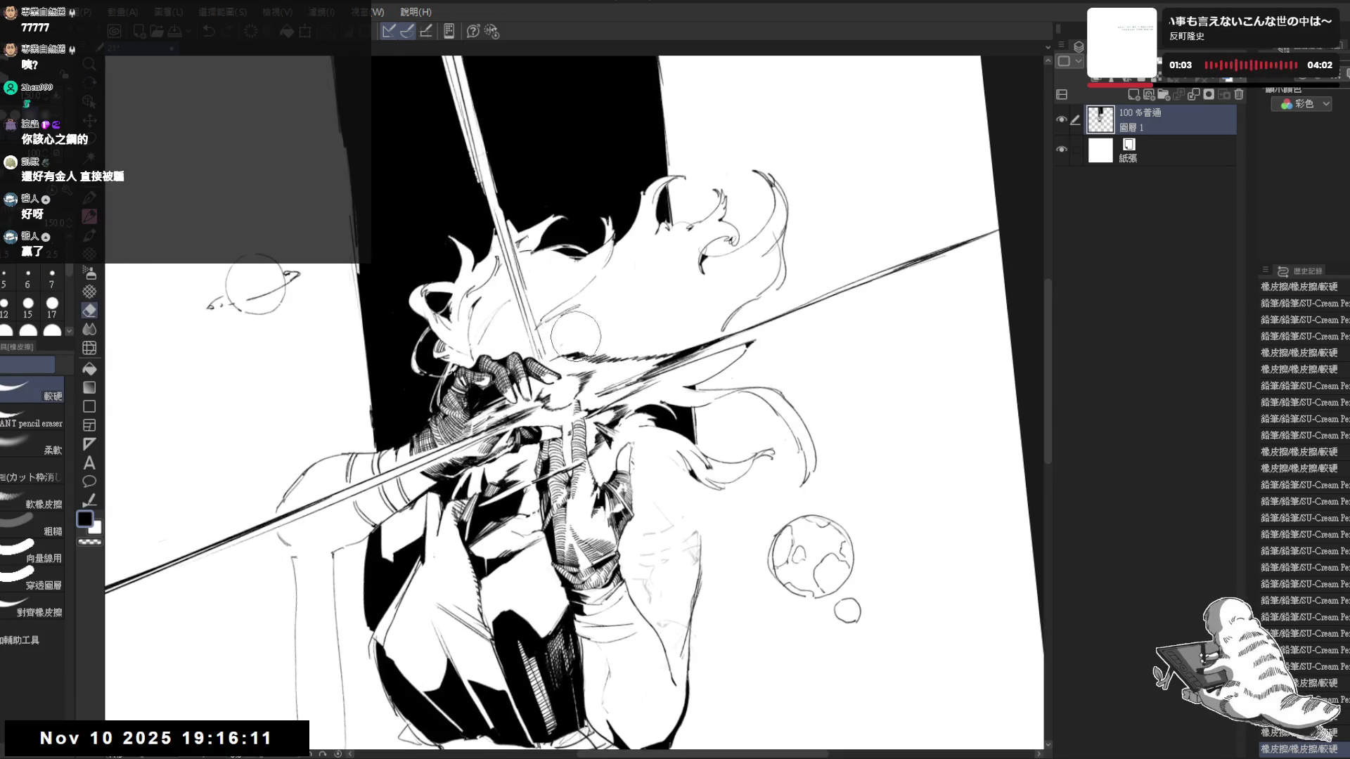
pyautogui.press('p')
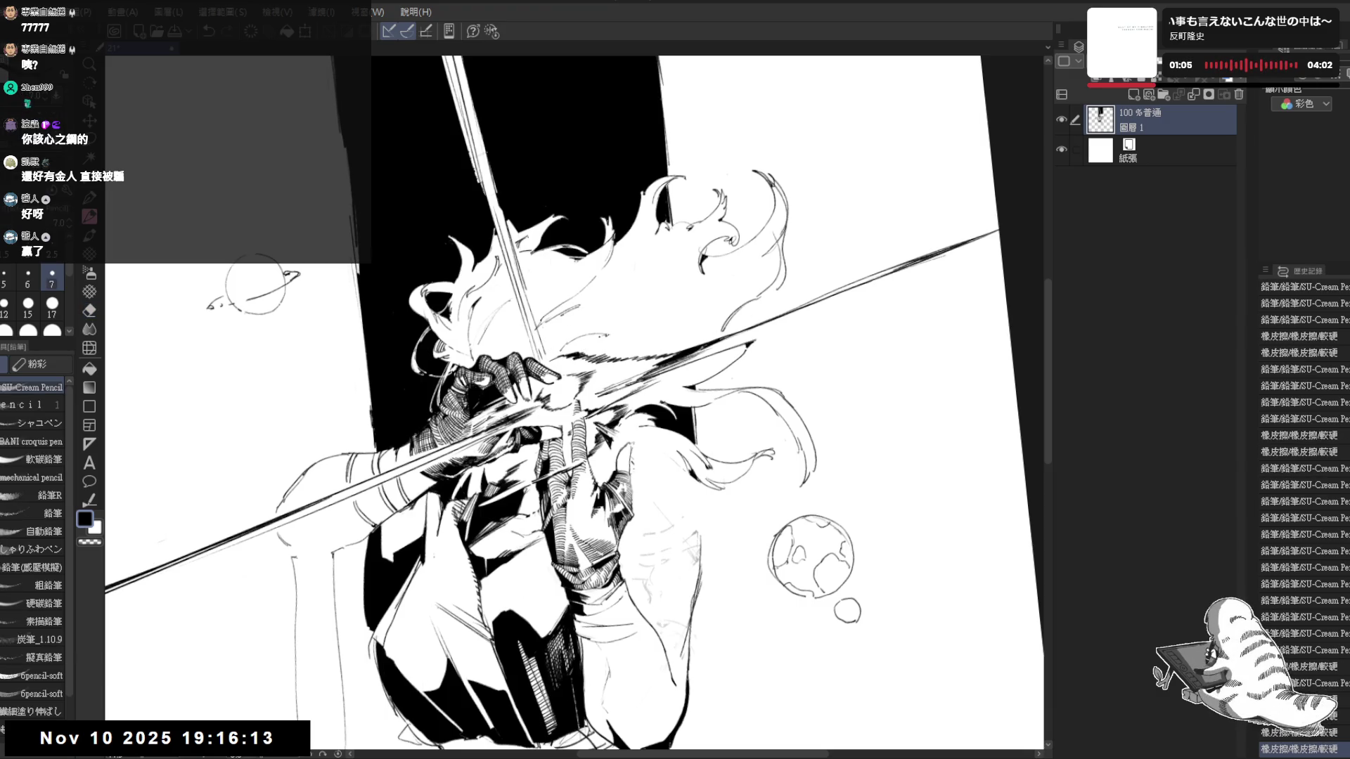
pyautogui.moveTo(675, 259); pyautogui.dragTo(656, 320)
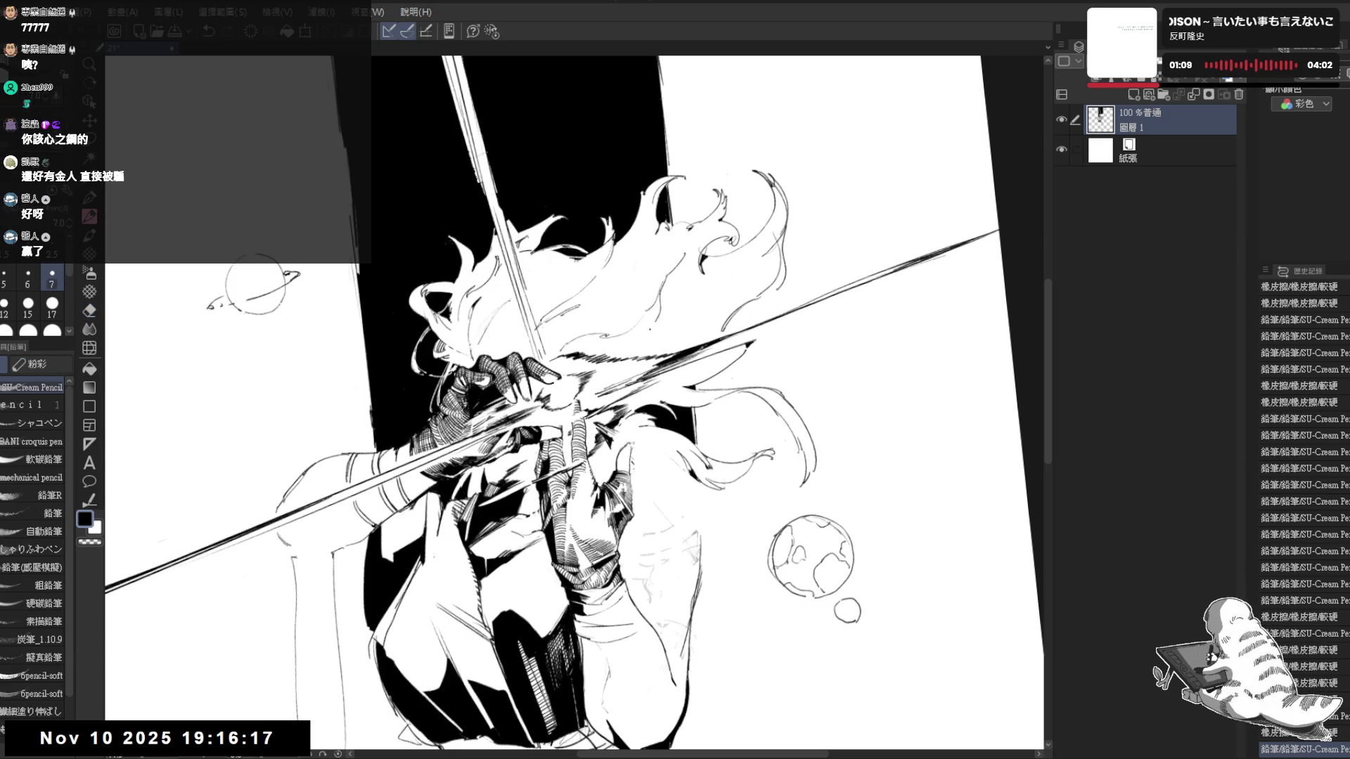
pyautogui.press('-')
pyautogui.press('-')
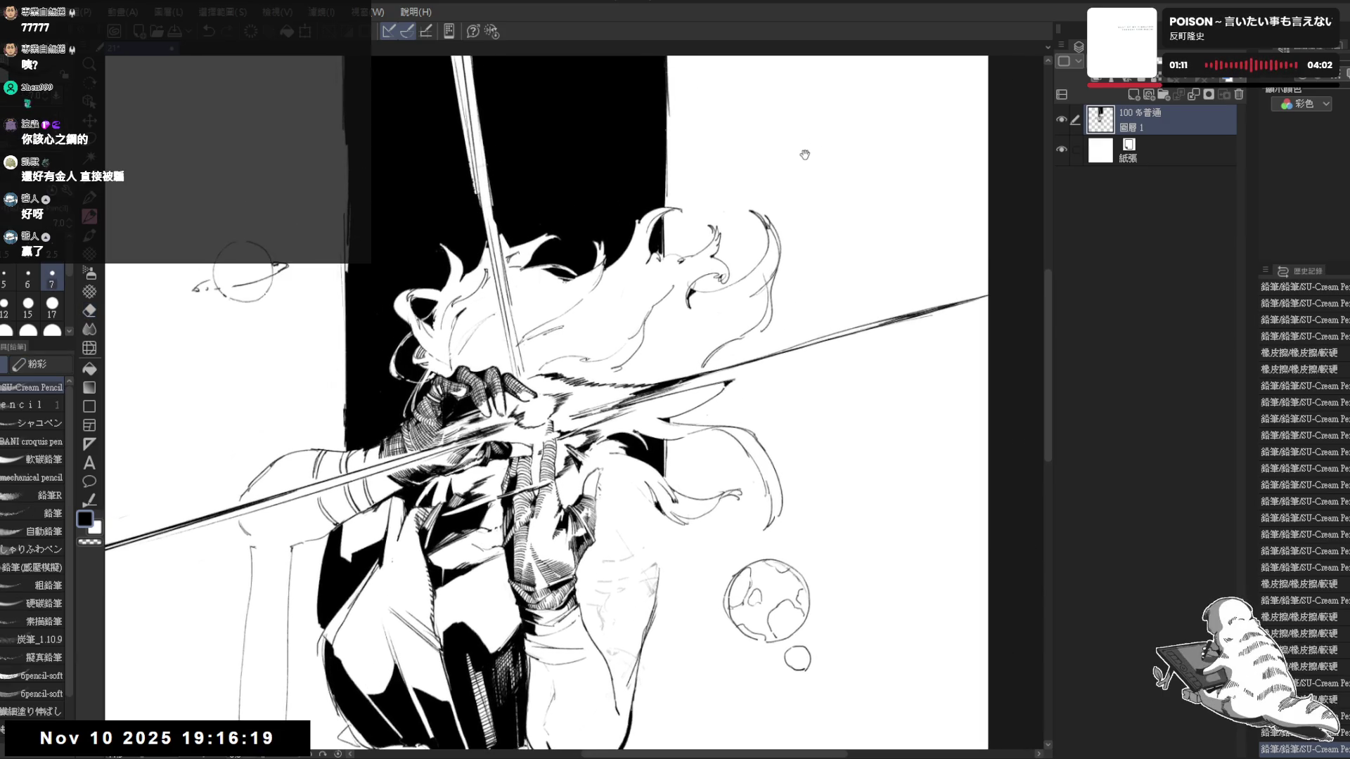
pyautogui.press('-')
pyautogui.press('-')
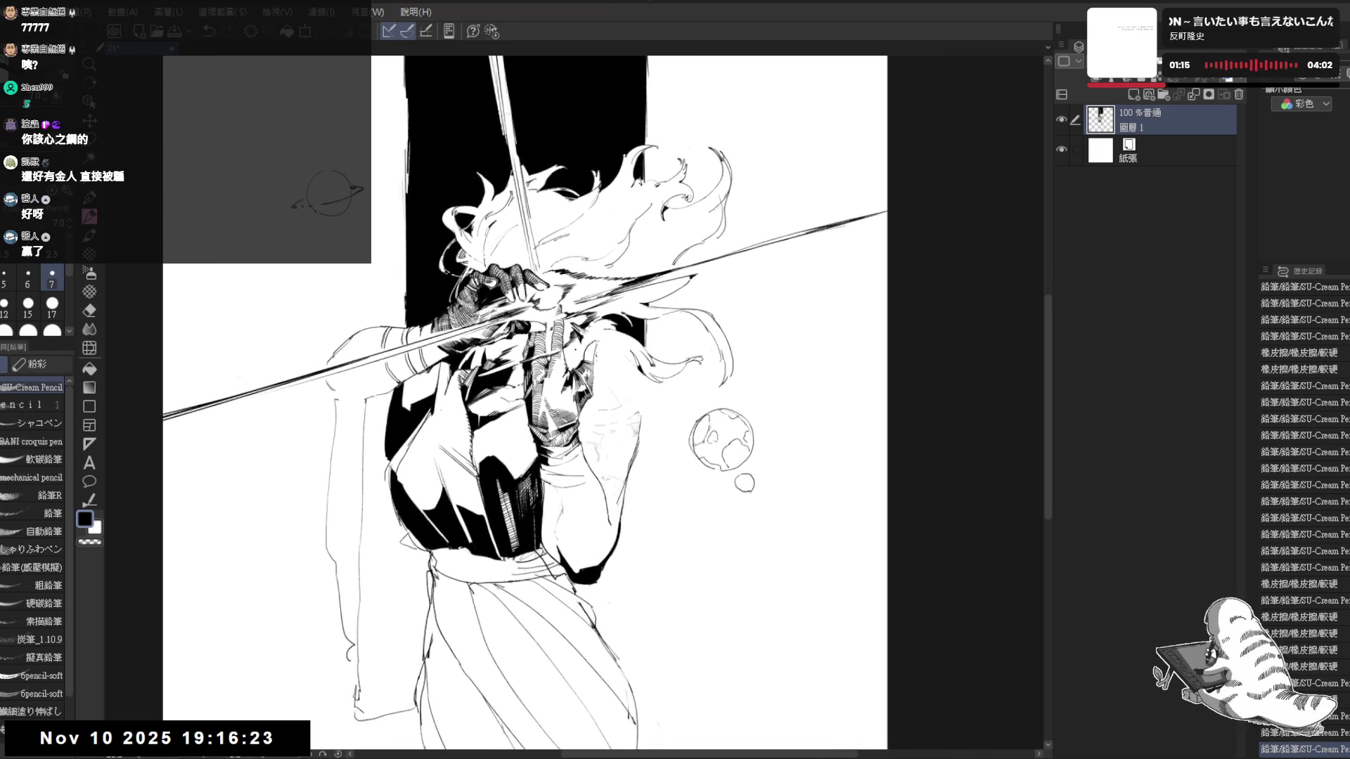
pyautogui.moveTo(721, 356); pyautogui.dragTo(726, 376)
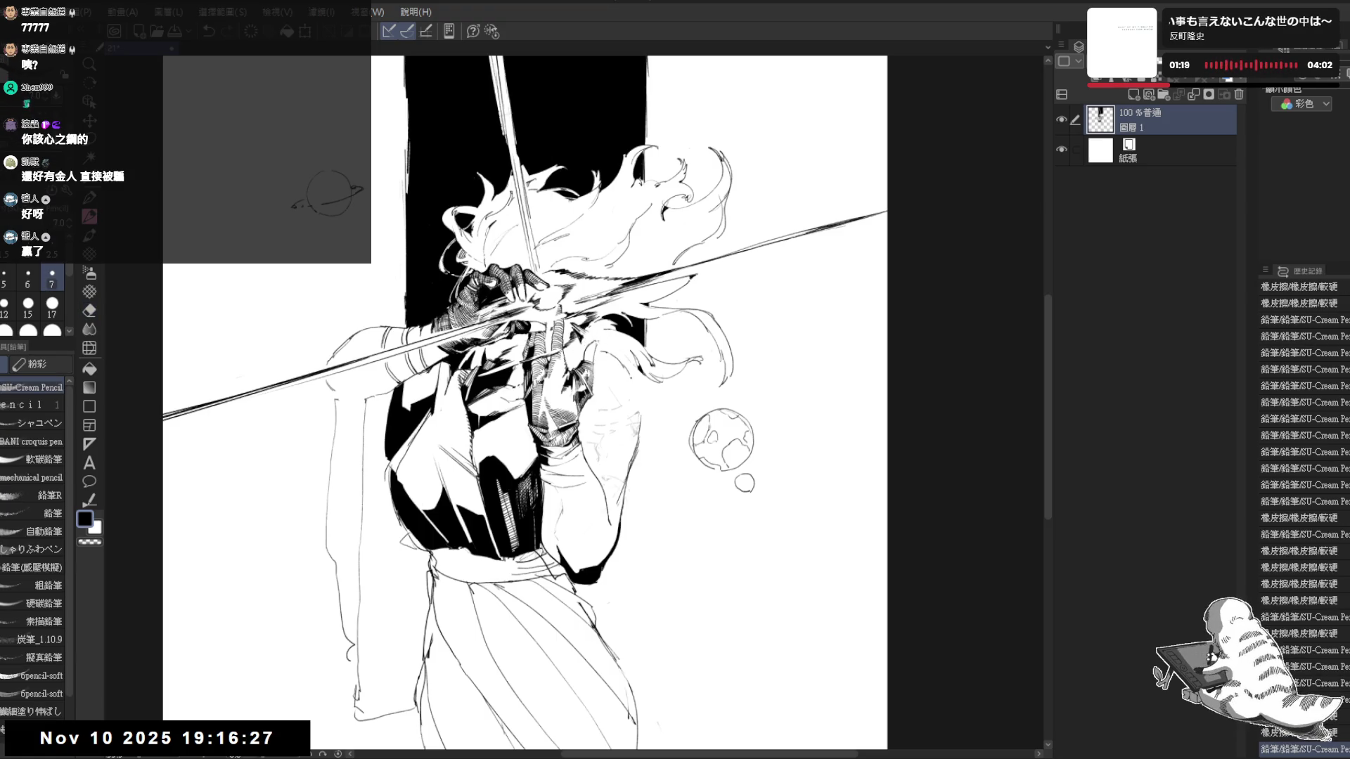
pyautogui.moveTo(634, 476); pyautogui.dragTo(643, 507)
pyautogui.moveTo(638, 391); pyautogui.dragTo(636, 480)
# Add small pencil strokes beside the arm, check them mirrored, and erase a stray bit
pyautogui.moveTo(631, 403); pyautogui.dragTo(620, 498)
pyautogui.press('h')
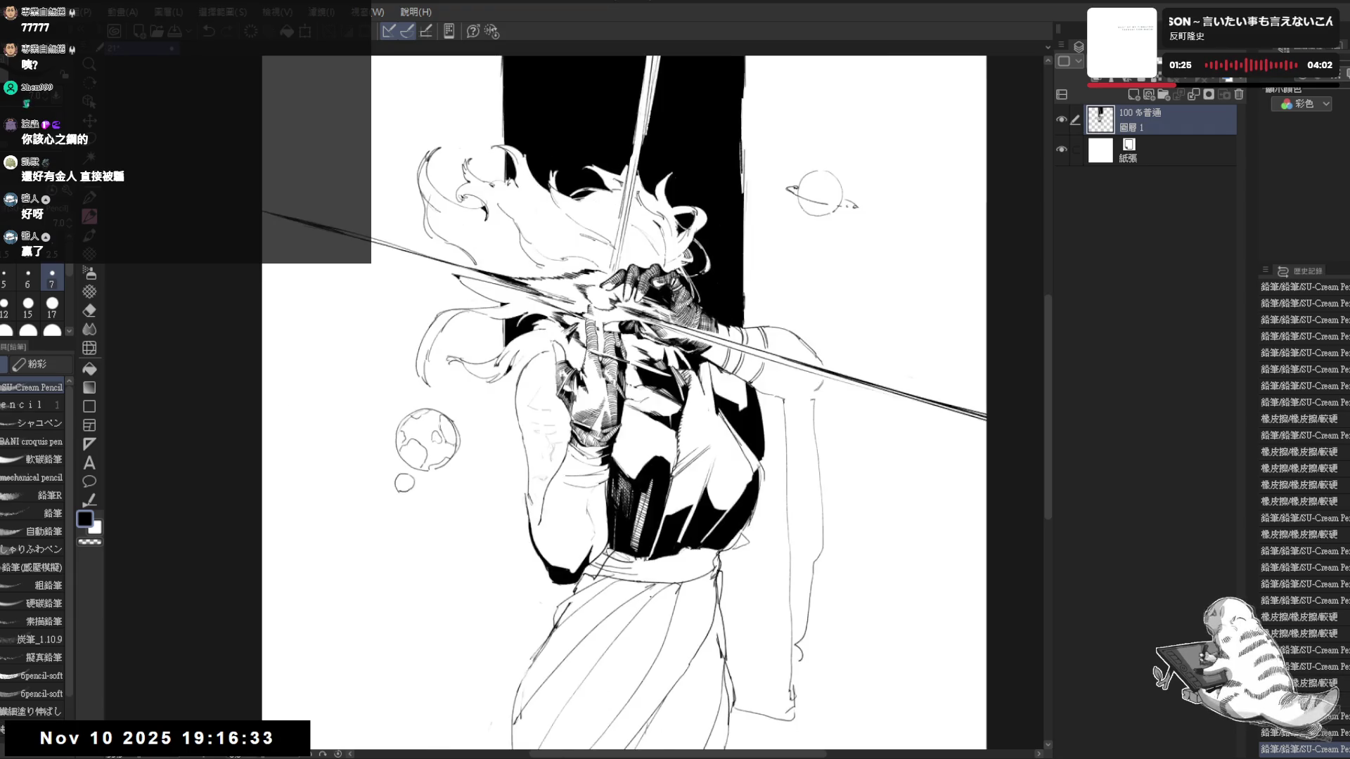
pyautogui.press('h')
pyautogui.scroll(-2, 591, 423)
pyautogui.moveTo(630, 422); pyautogui.dragTo(645, 455)
pyautogui.scroll(-1, 591, 422)
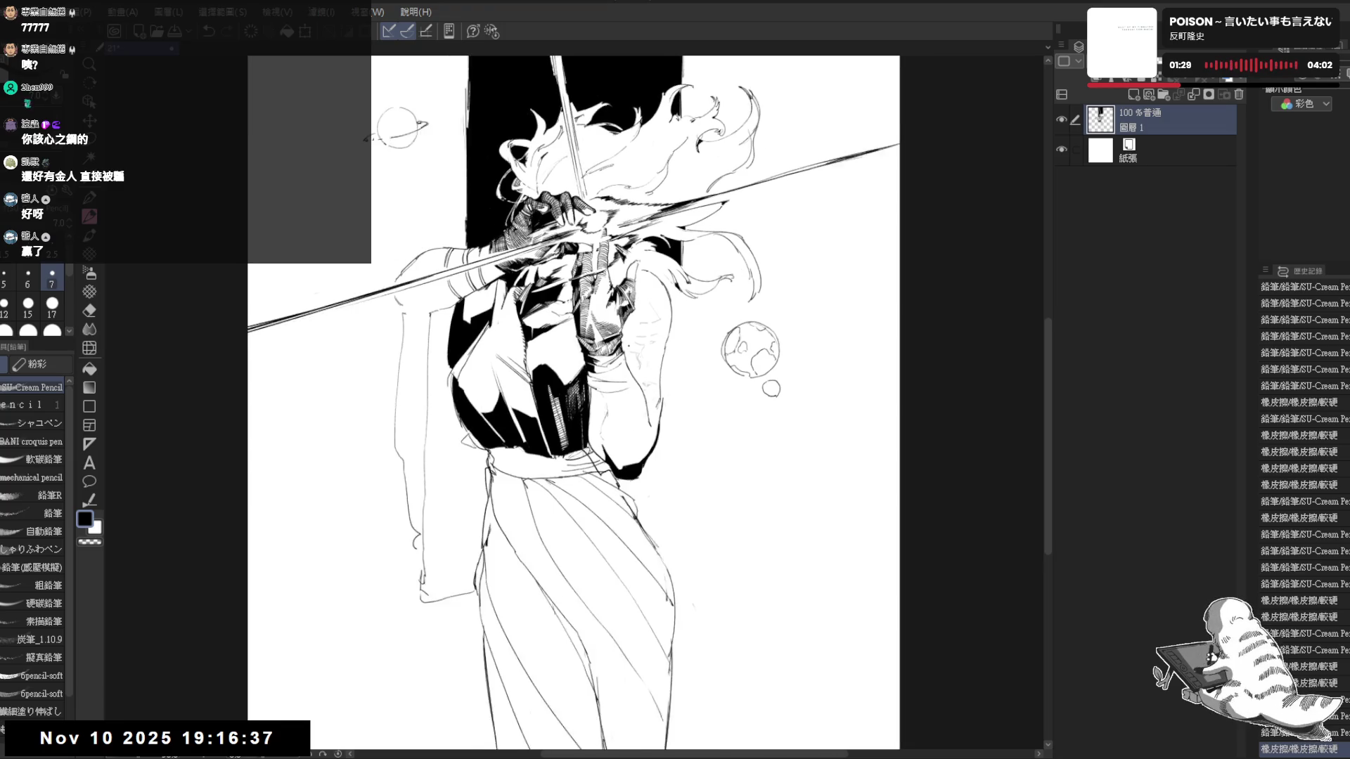
pyautogui.scroll(-1, 629, 333)
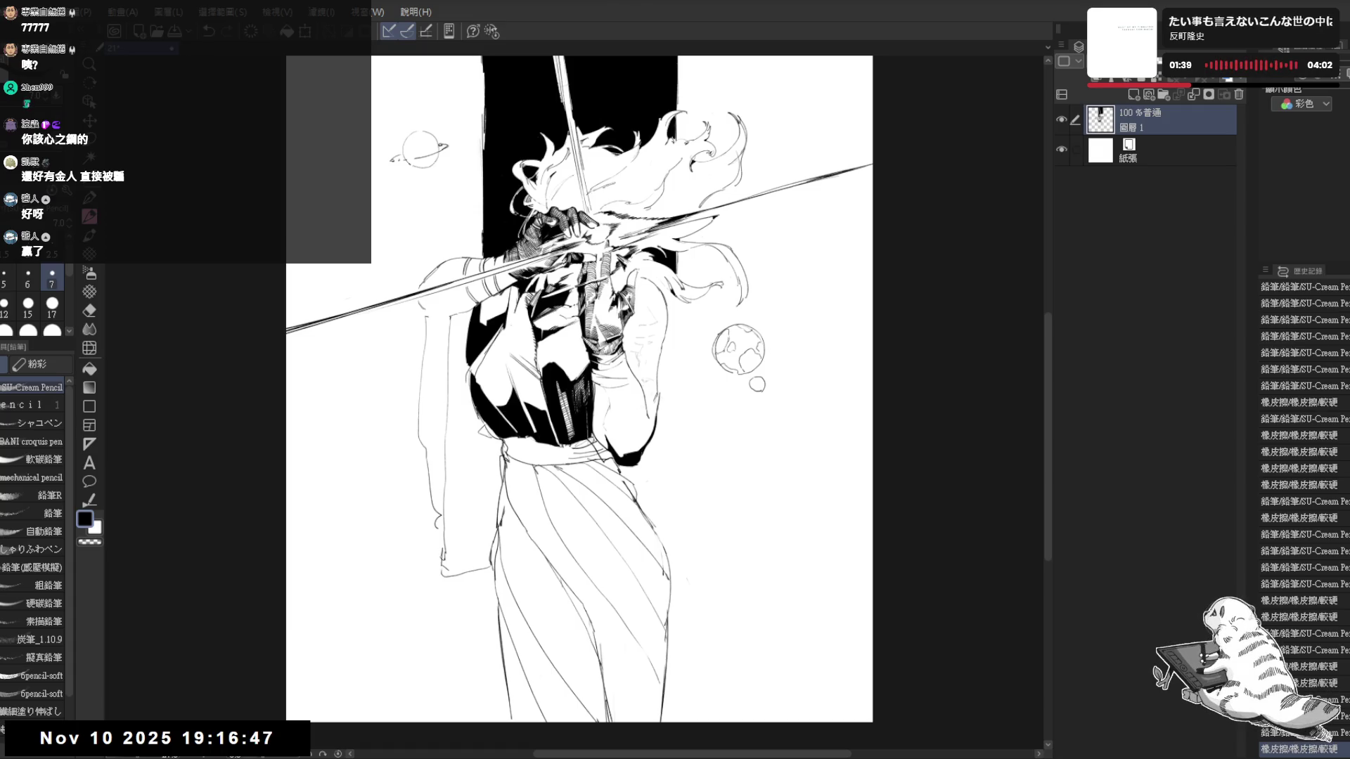
pyautogui.moveTo(626, 346); pyautogui.dragTo(676, 399)
pyautogui.scroll(2, 617, 343)
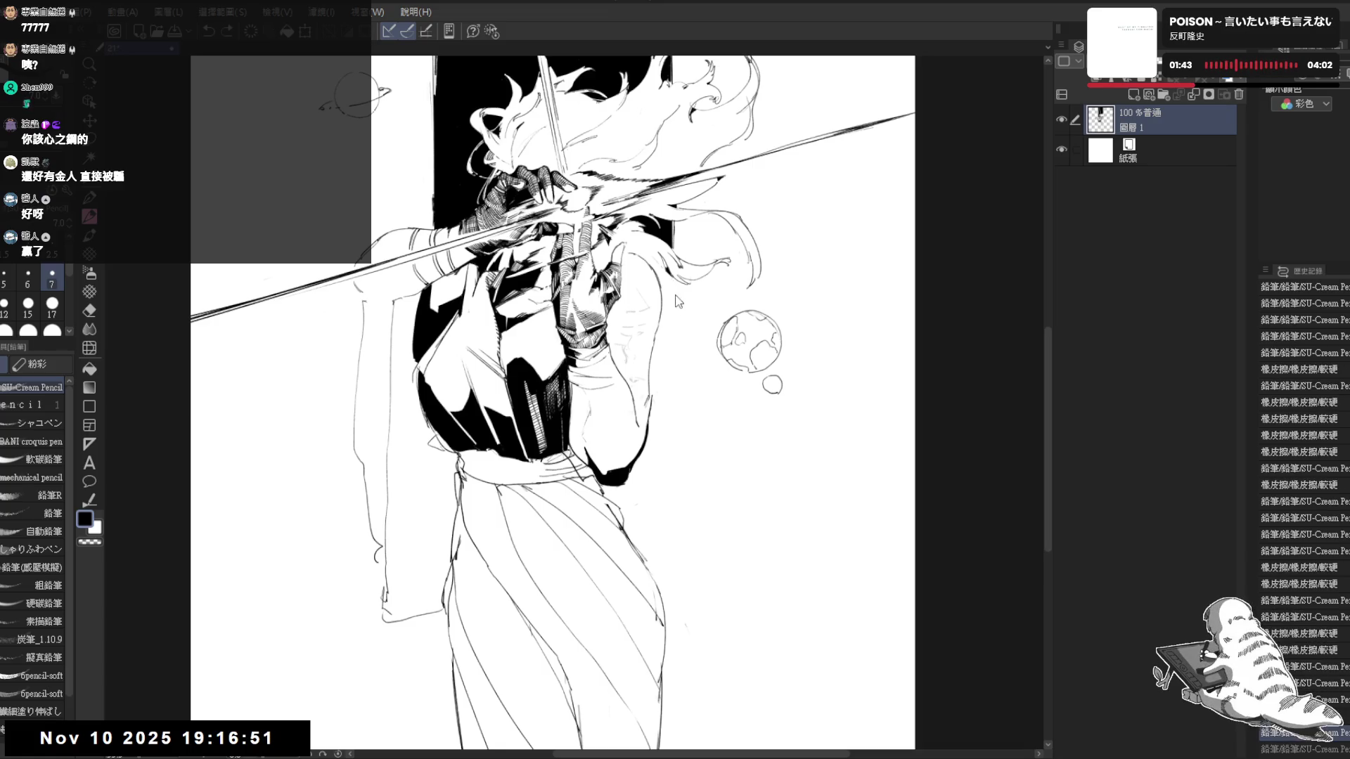
# Draw a long vertical edge beside the figure's side and fill the strip solid black, erasing a leftover mark
pyautogui.moveTo(670, 652)
pyautogui.mouseDown()
pyautogui.moveTo(671, 724)
pyautogui.moveTo(642, 595)
pyautogui.mouseUp()
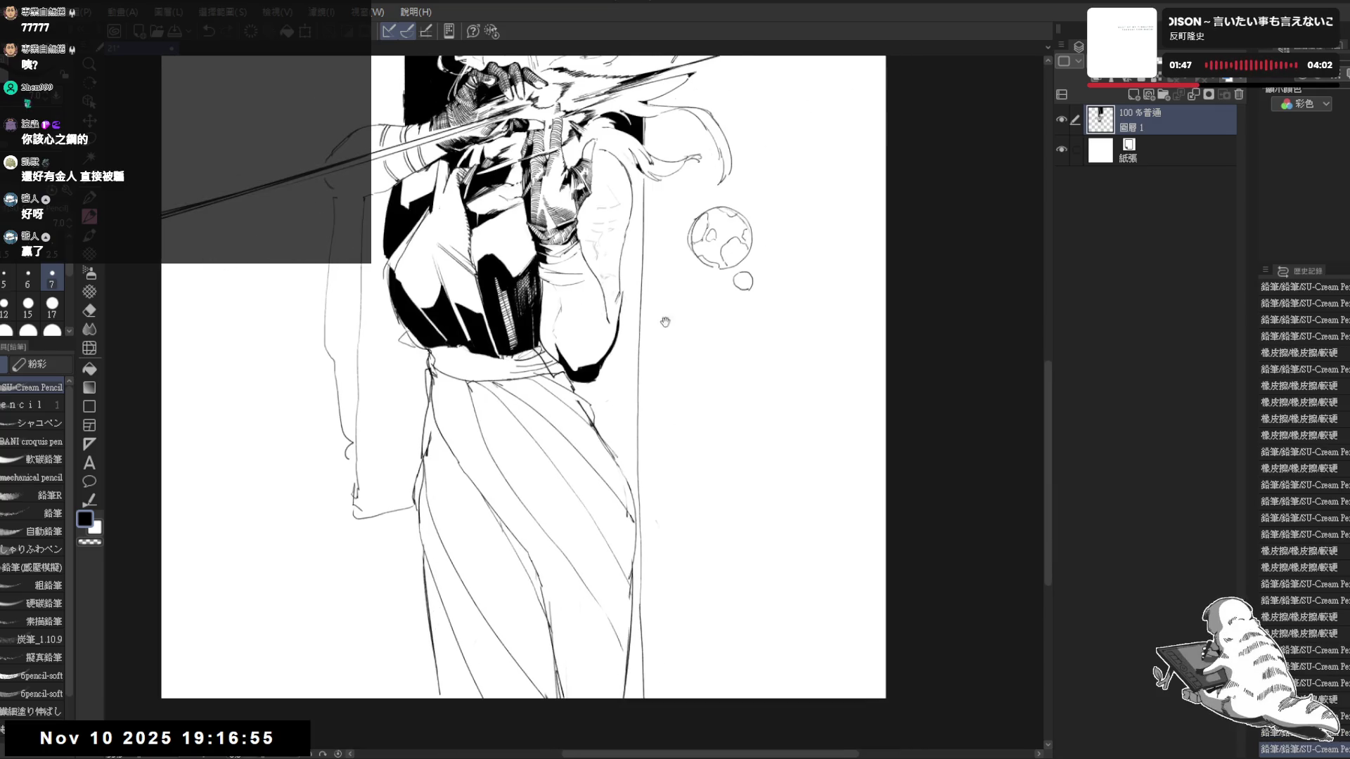
pyautogui.moveTo(646, 173); pyautogui.dragTo(648, 691)
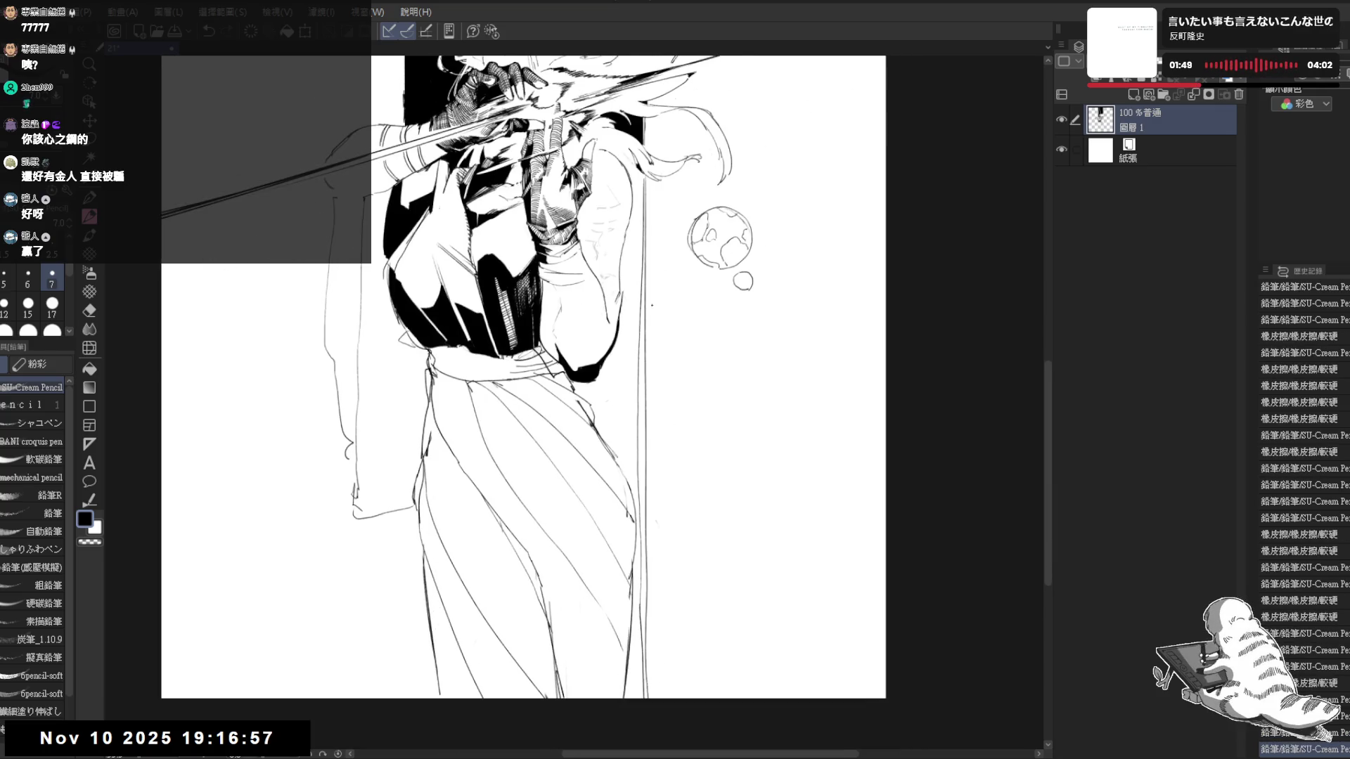
pyautogui.press('g')
pyautogui.click(629, 444)
pyautogui.click(650, 384)
pyautogui.click(633, 585)
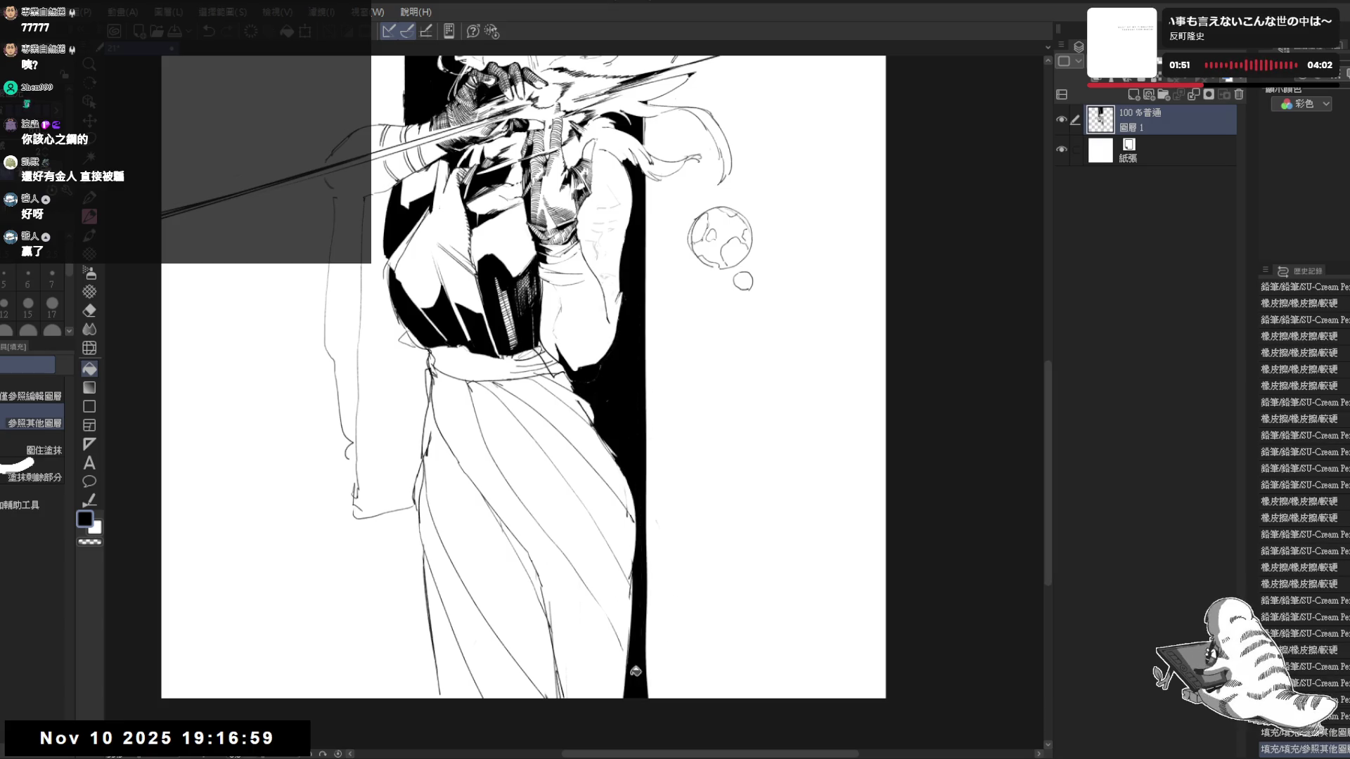
pyautogui.moveTo(632, 584); pyautogui.dragTo(640, 632)
pyautogui.press('e')
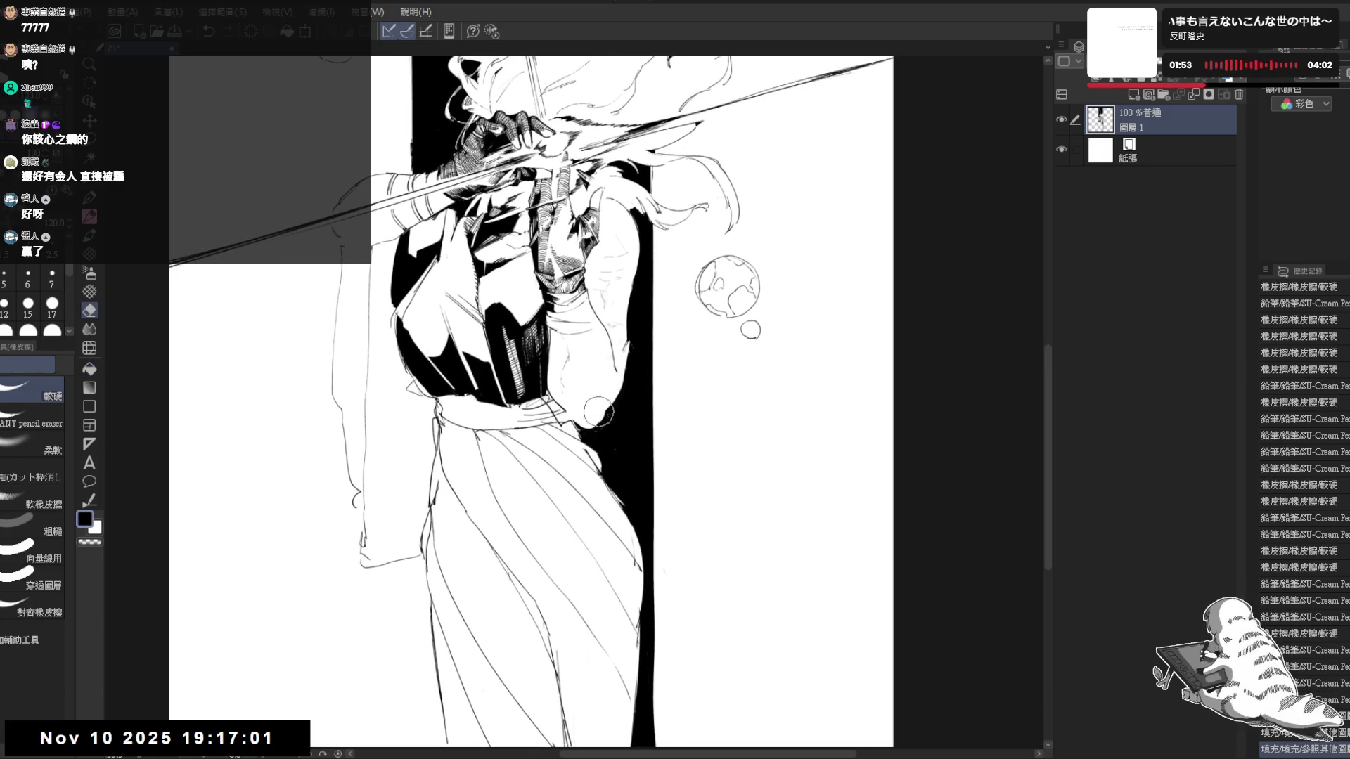
pyautogui.click(596, 418)
# Add a pencil stroke and a small curl to the hair, checking the result in a mirrored view
pyautogui.press('p')
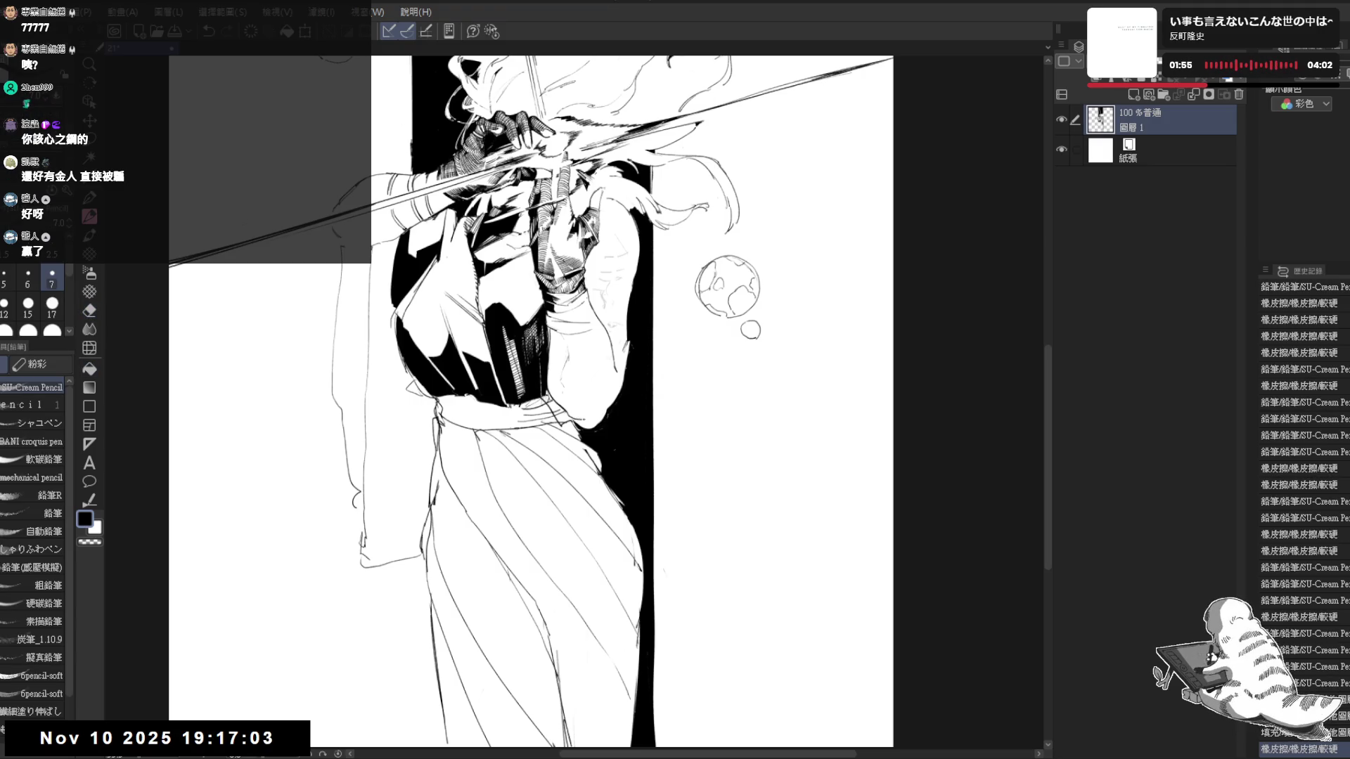
pyautogui.moveTo(721, 161); pyautogui.dragTo(734, 231)
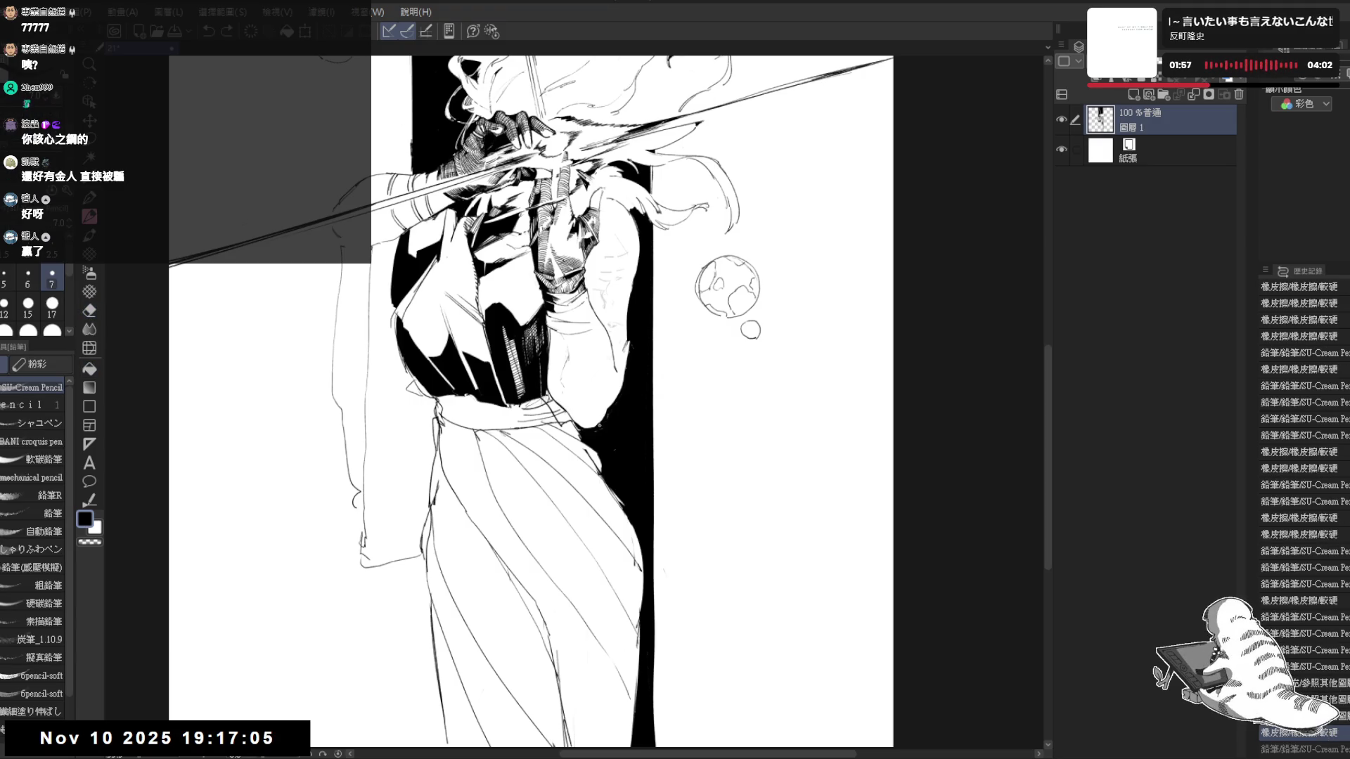
pyautogui.press('h')
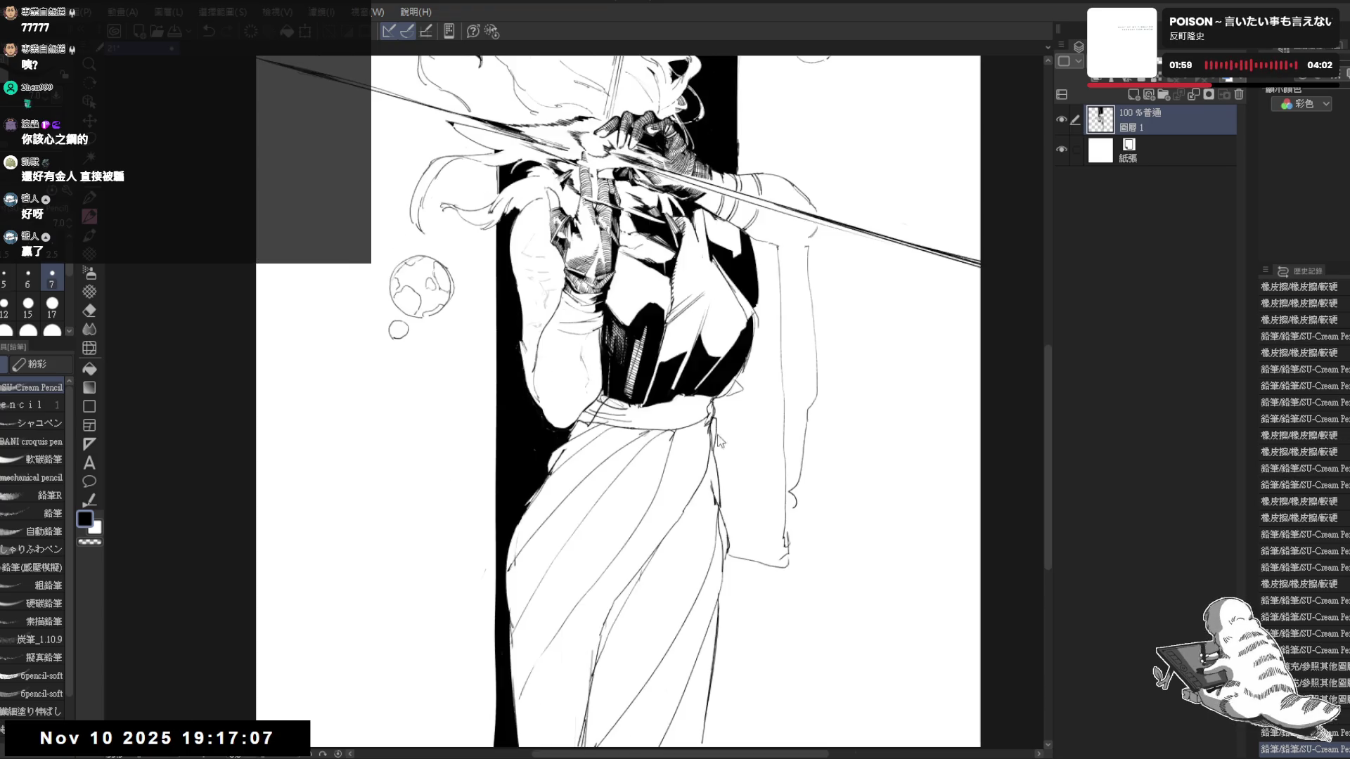
pyautogui.press('h')
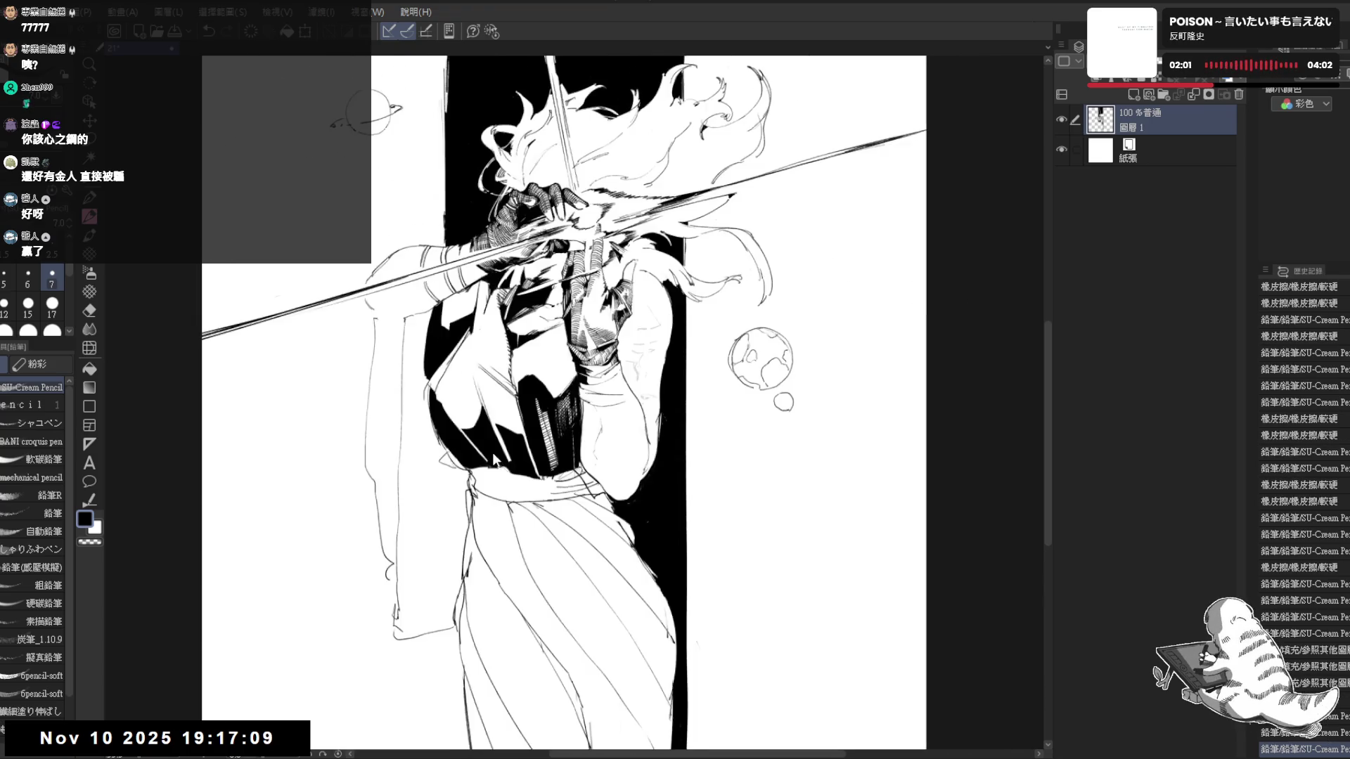
pyautogui.moveTo(493, 453); pyautogui.dragTo(613, 365)
pyautogui.press('e')
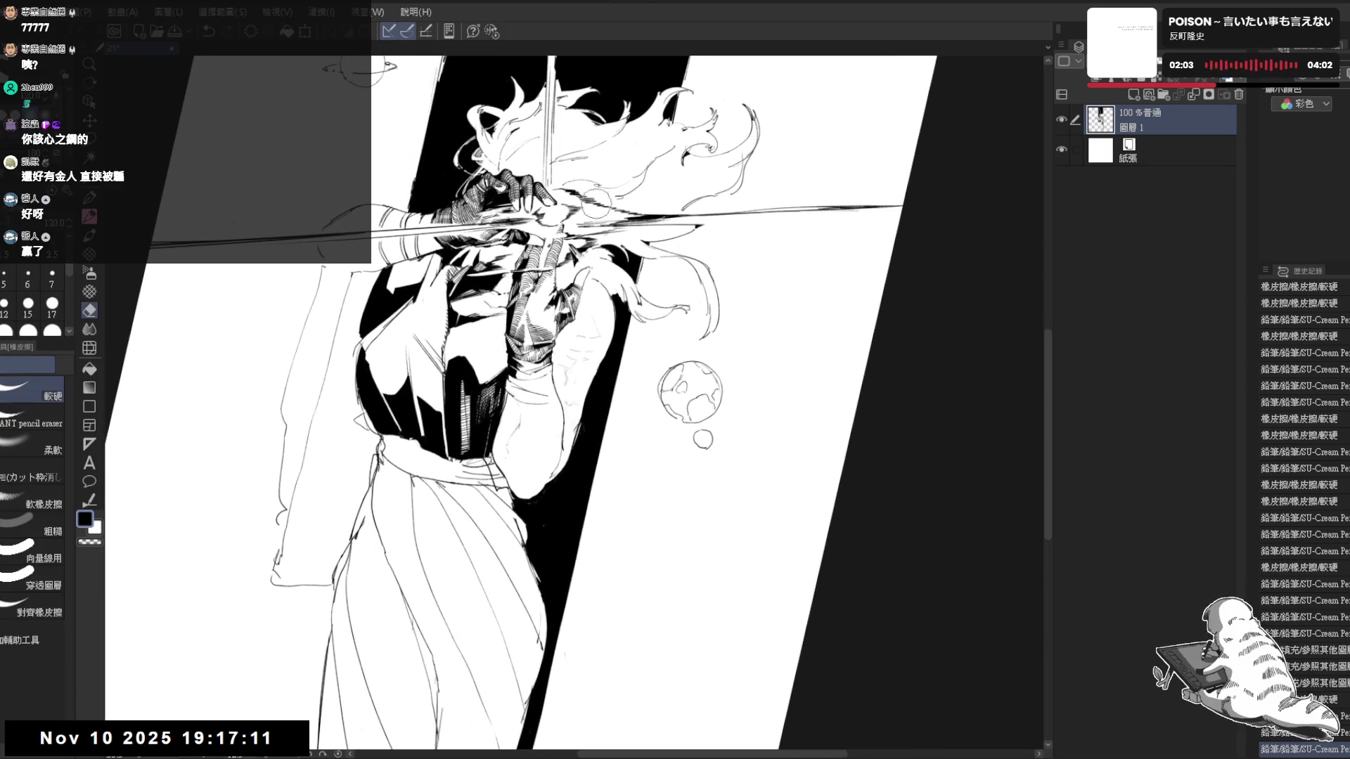
pyautogui.hotkey('ctrl', '0')
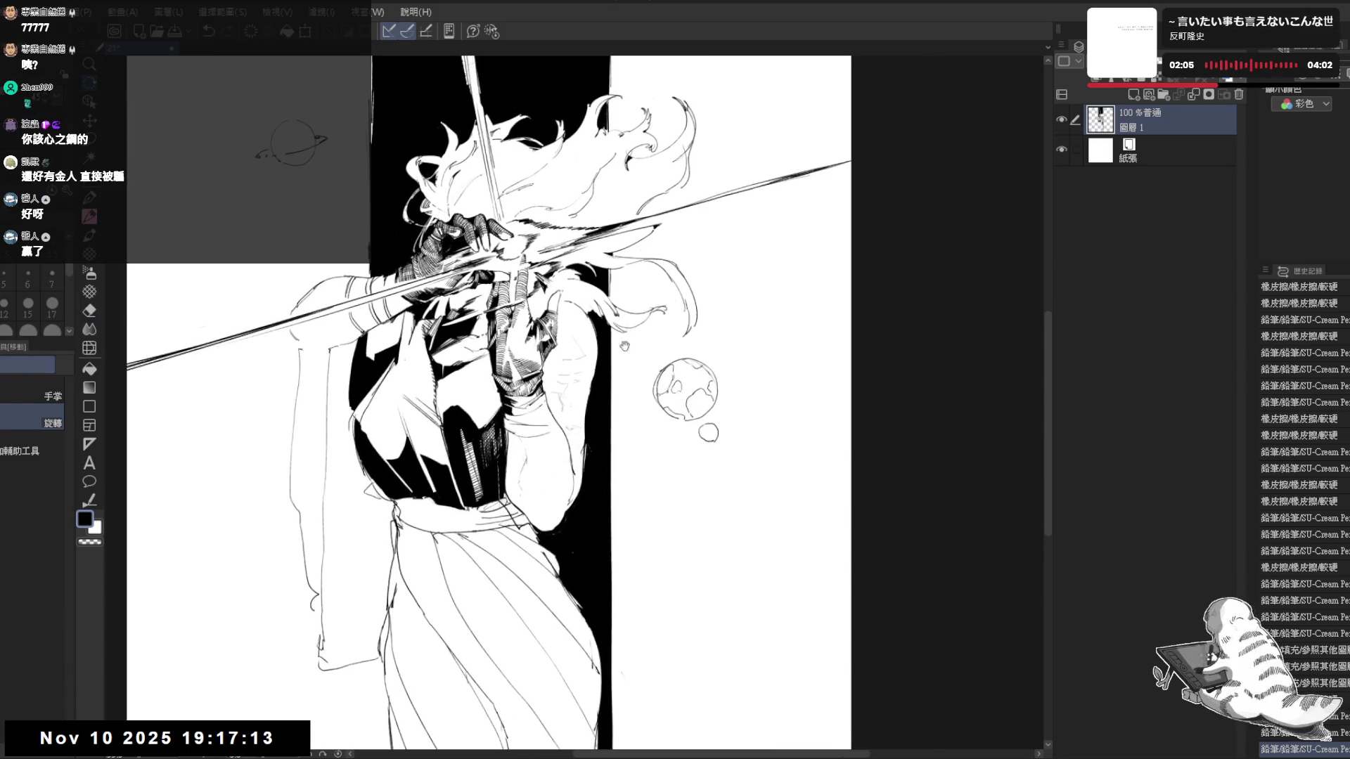
pyautogui.press('p')
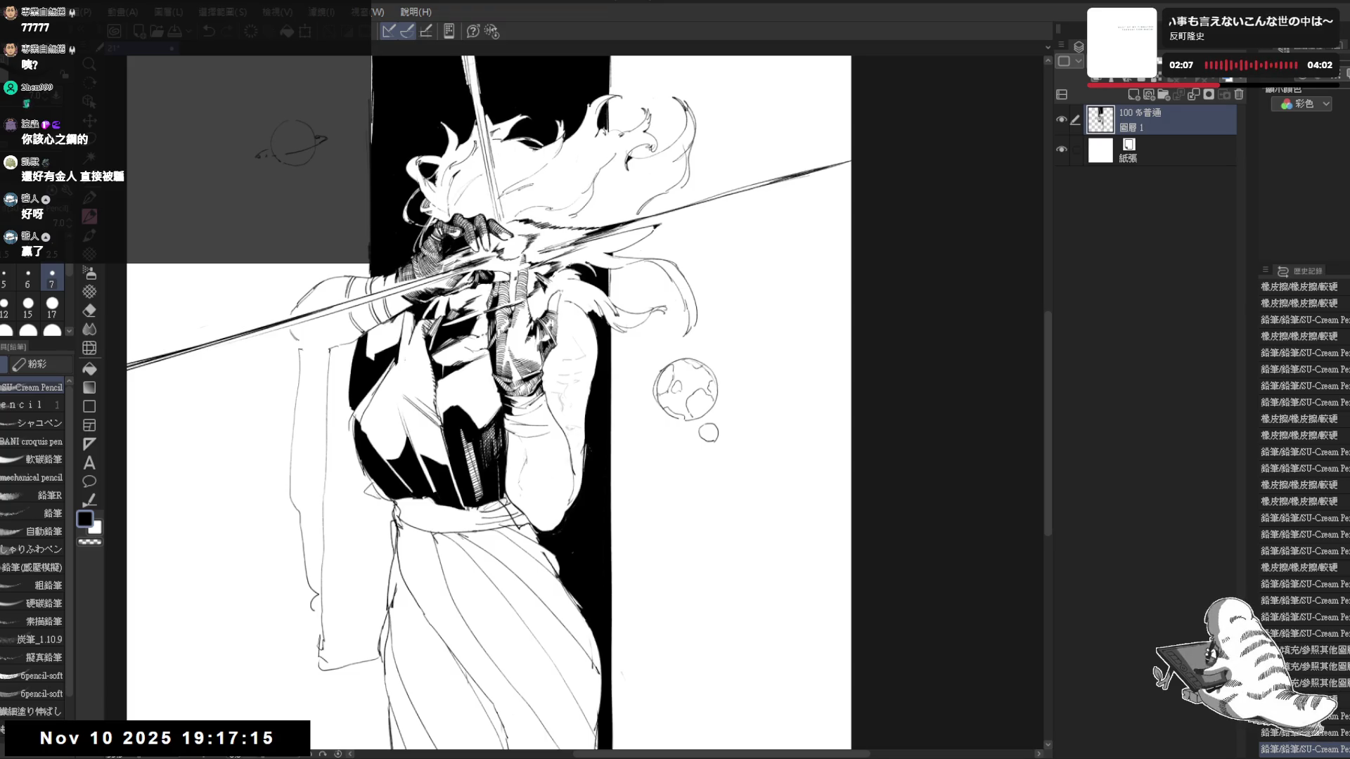
pyautogui.moveTo(663, 307); pyautogui.dragTo(637, 317)
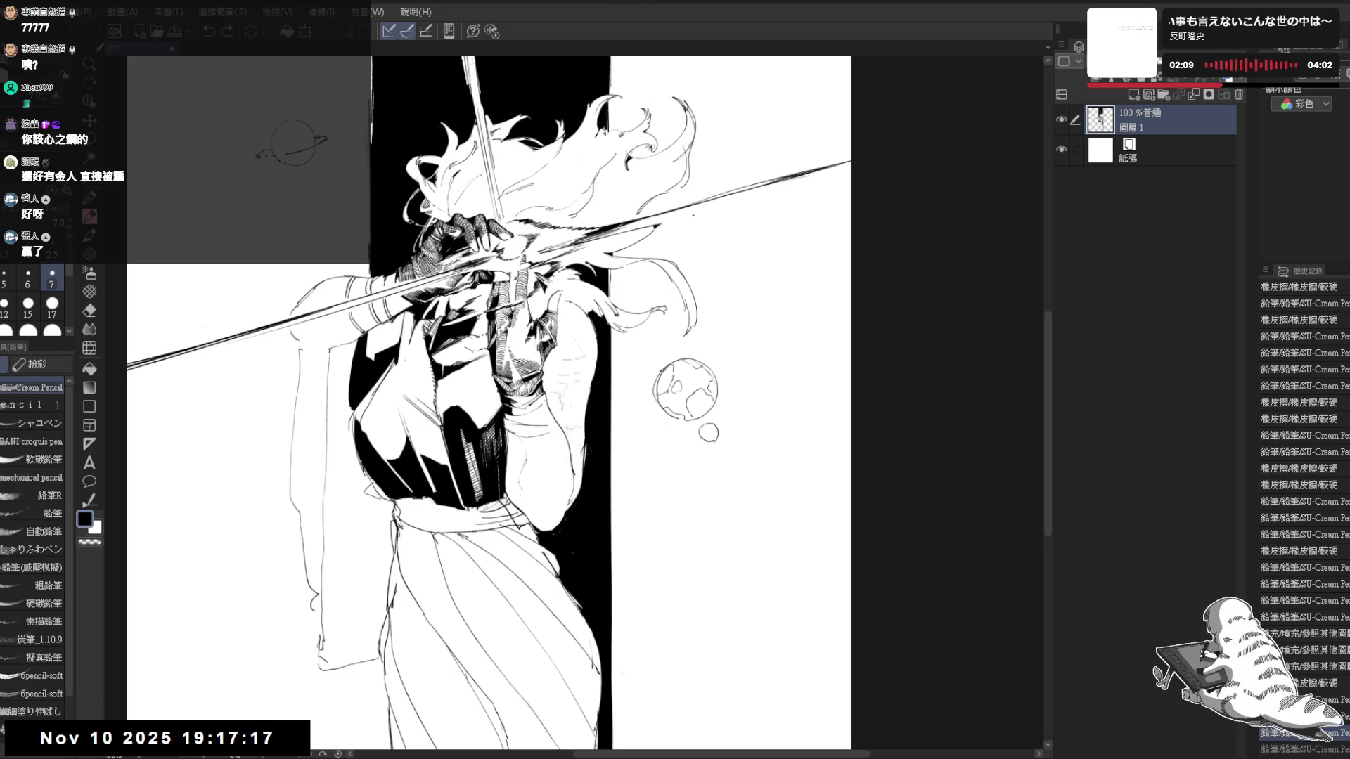
pyautogui.scroll(-1, 590, 404)
pyautogui.press('e')
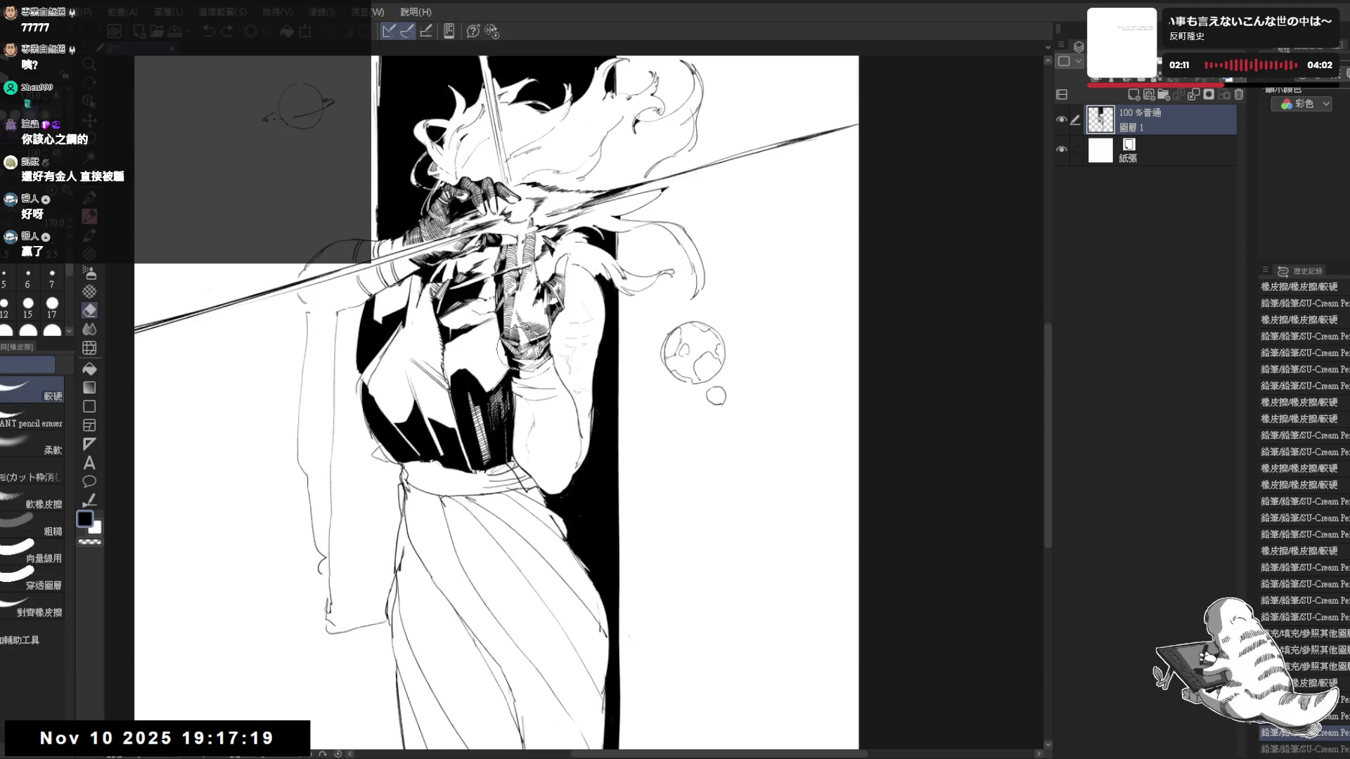
pyautogui.press('p')
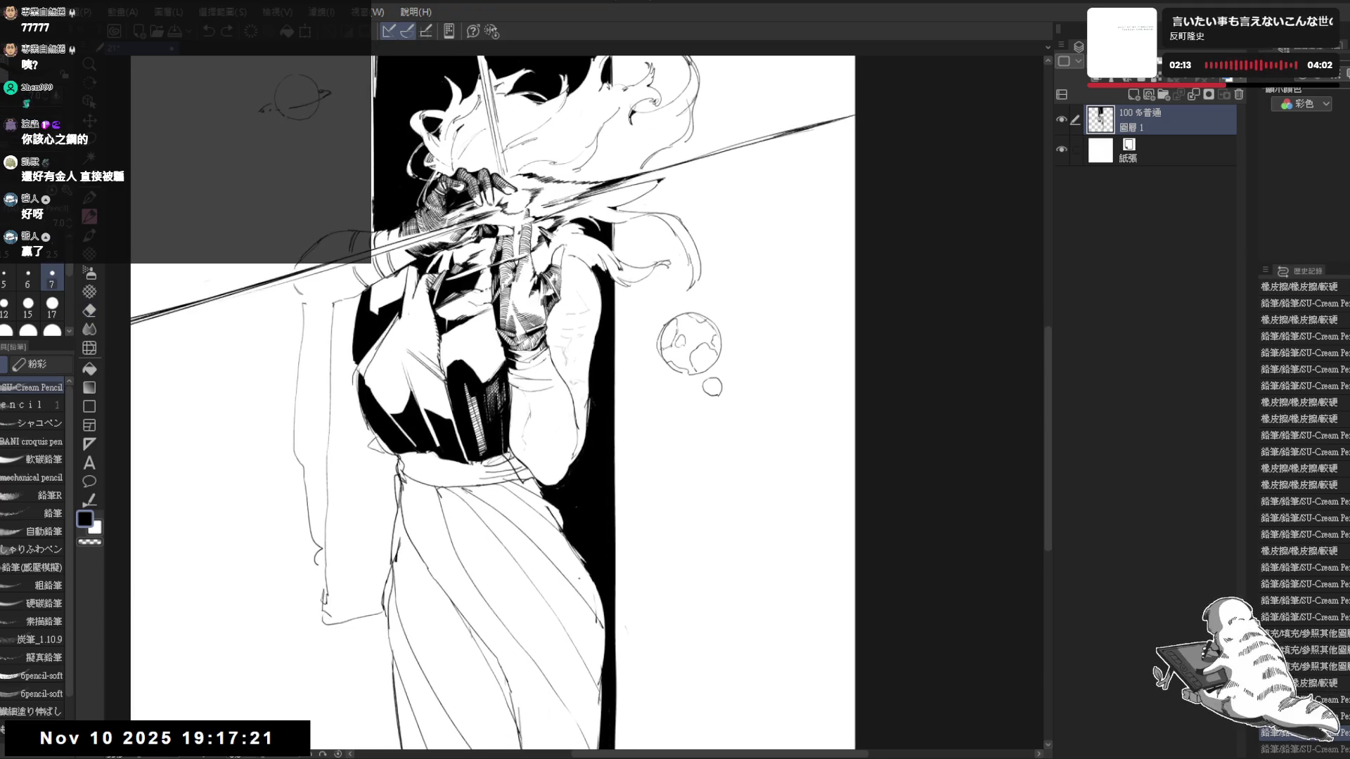
# Erase part of the left skirt line and start filling the strip left of the skirt black
pyautogui.hotkey('ctrl', '-')
pyautogui.moveTo(527, 422); pyautogui.dragTo(557, 327)
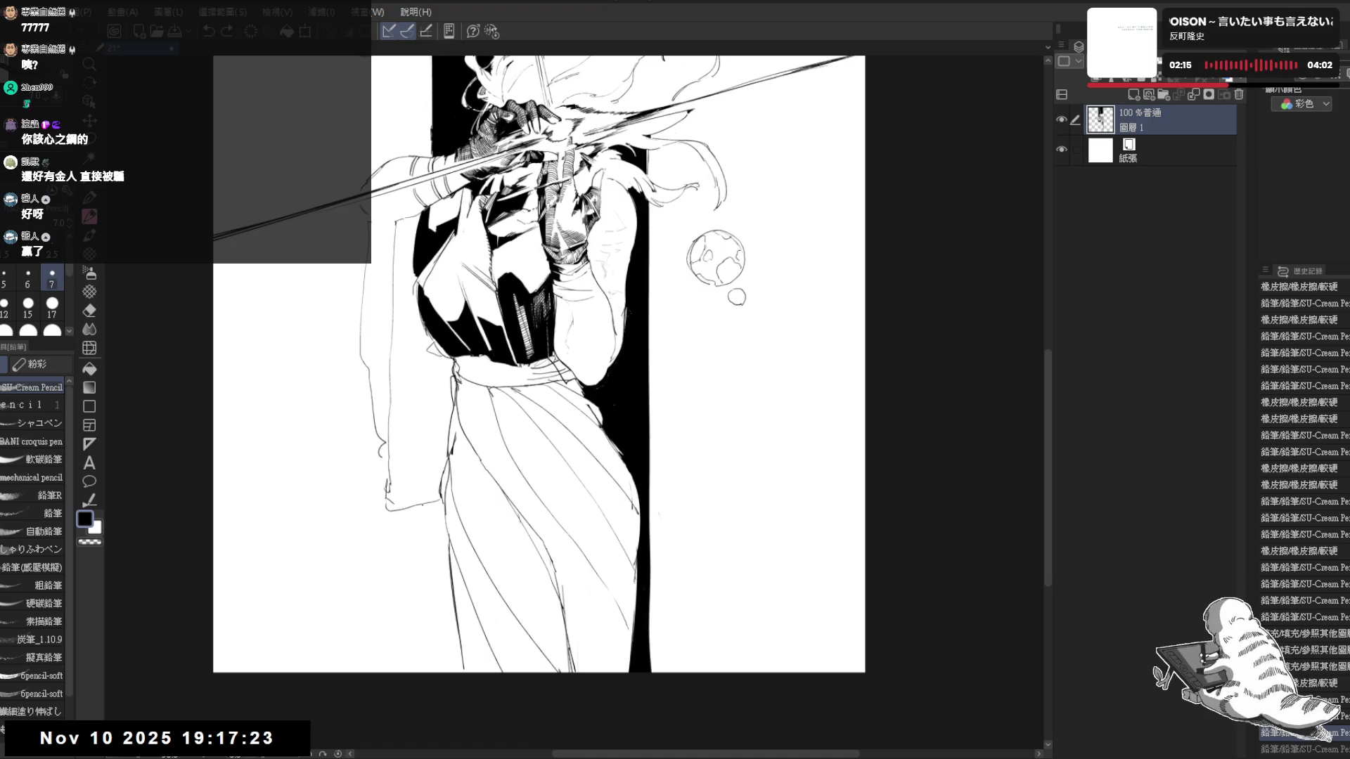
pyautogui.moveTo(444, 674); pyautogui.dragTo(440, 521)
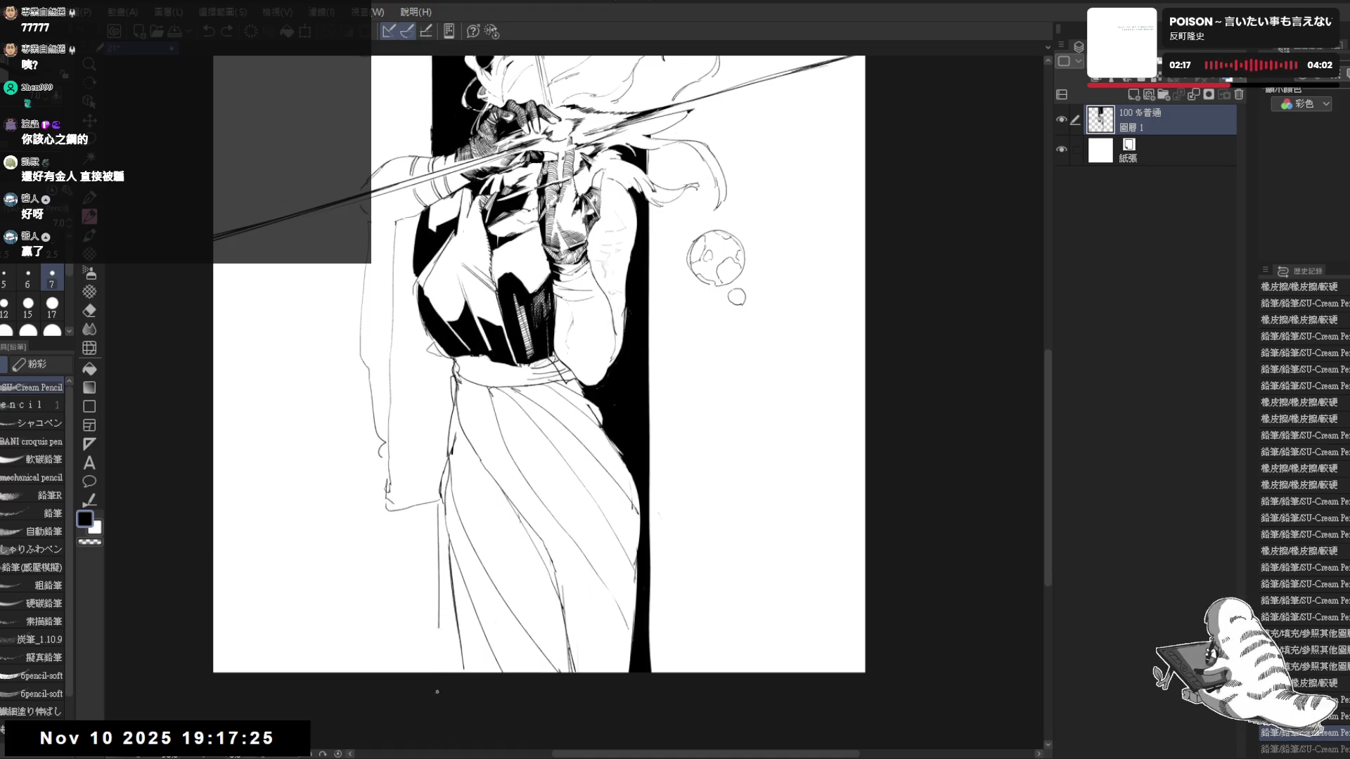
pyautogui.press('g')
pyautogui.click(445, 633)
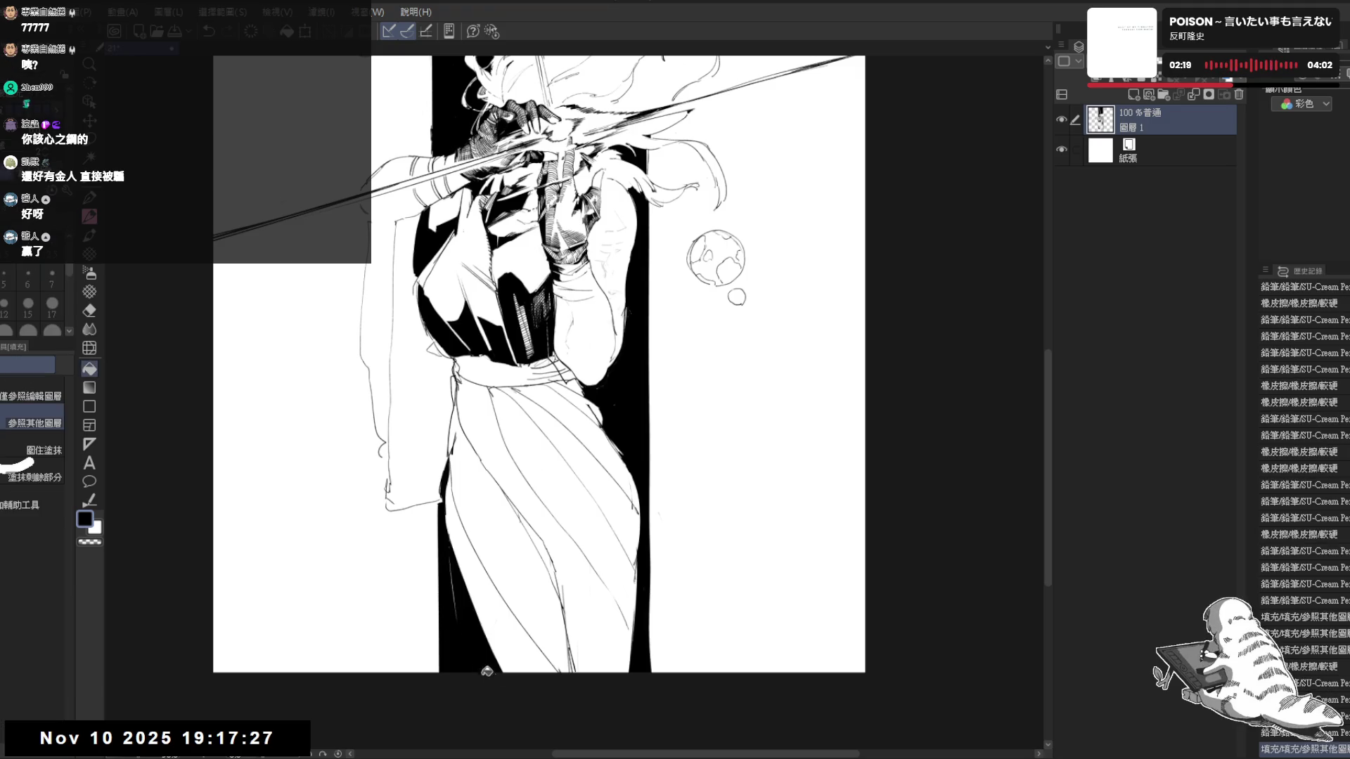
# Fill the strip left of the skirt solid black down to the canvas bottom, then rotate the view to inspect
pyautogui.click(460, 651)
pyautogui.moveTo(500, 411); pyautogui.dragTo(509, 486)
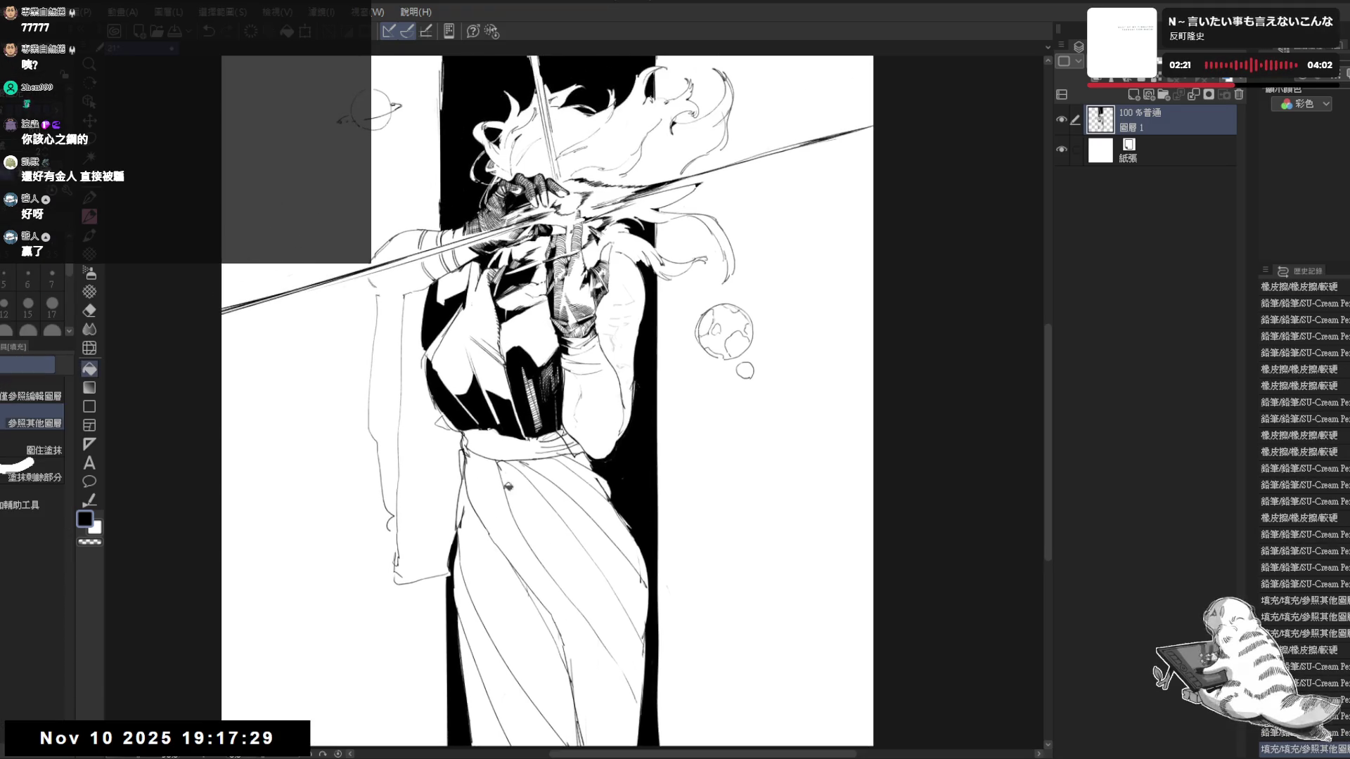
pyautogui.press('p')
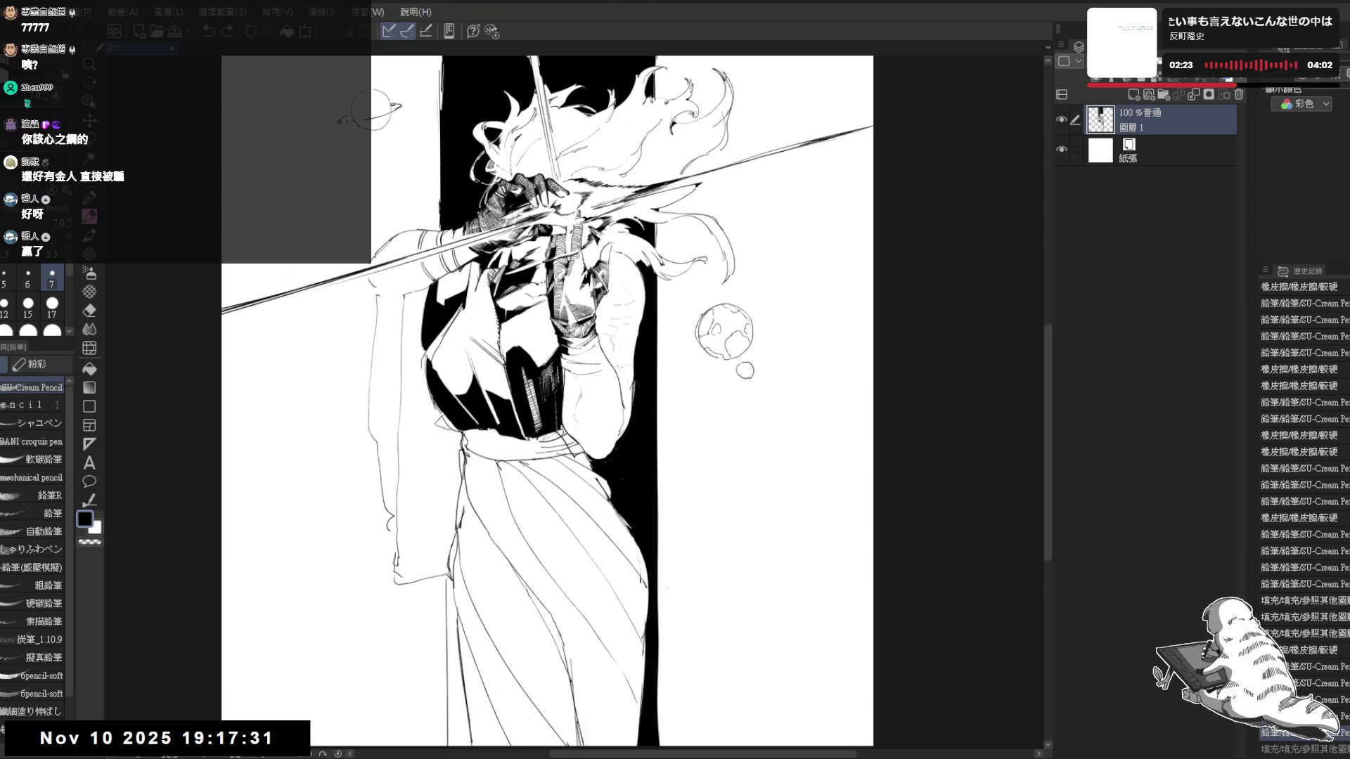
pyautogui.press('g')
pyautogui.click(457, 653)
pyautogui.moveTo(458, 654); pyautogui.dragTo(449, 727)
pyautogui.scroll(-1, 470, 348)
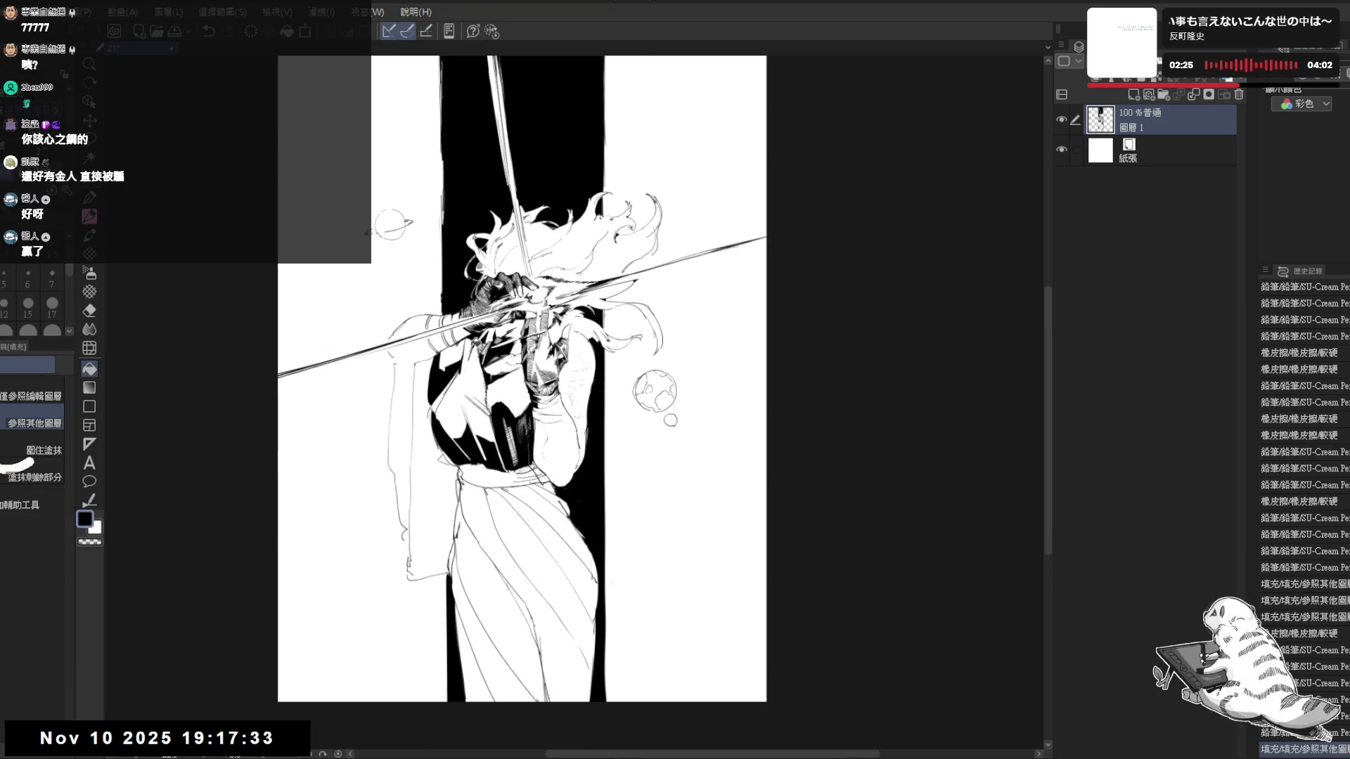
pyautogui.scroll(1, 639, 285)
pyautogui.scroll(1, 628, 298)
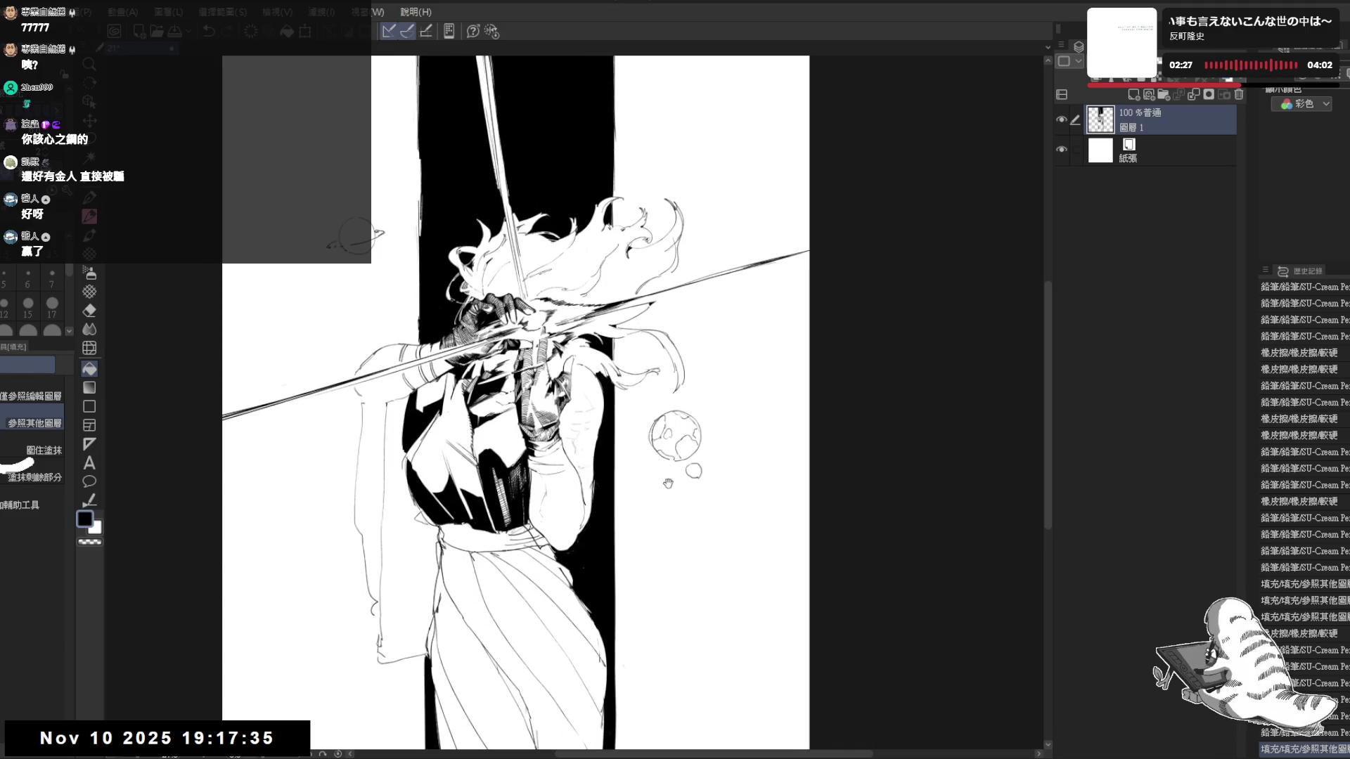
pyautogui.press('e')
pyautogui.moveTo(575, 511)
pyautogui.mouseDown()
pyautogui.moveTo(575, 461)
pyautogui.moveTo(464, 411)
pyautogui.moveTo(441, 416)
pyautogui.moveTo(461, 367)
pyautogui.mouseUp()
pyautogui.press('e')
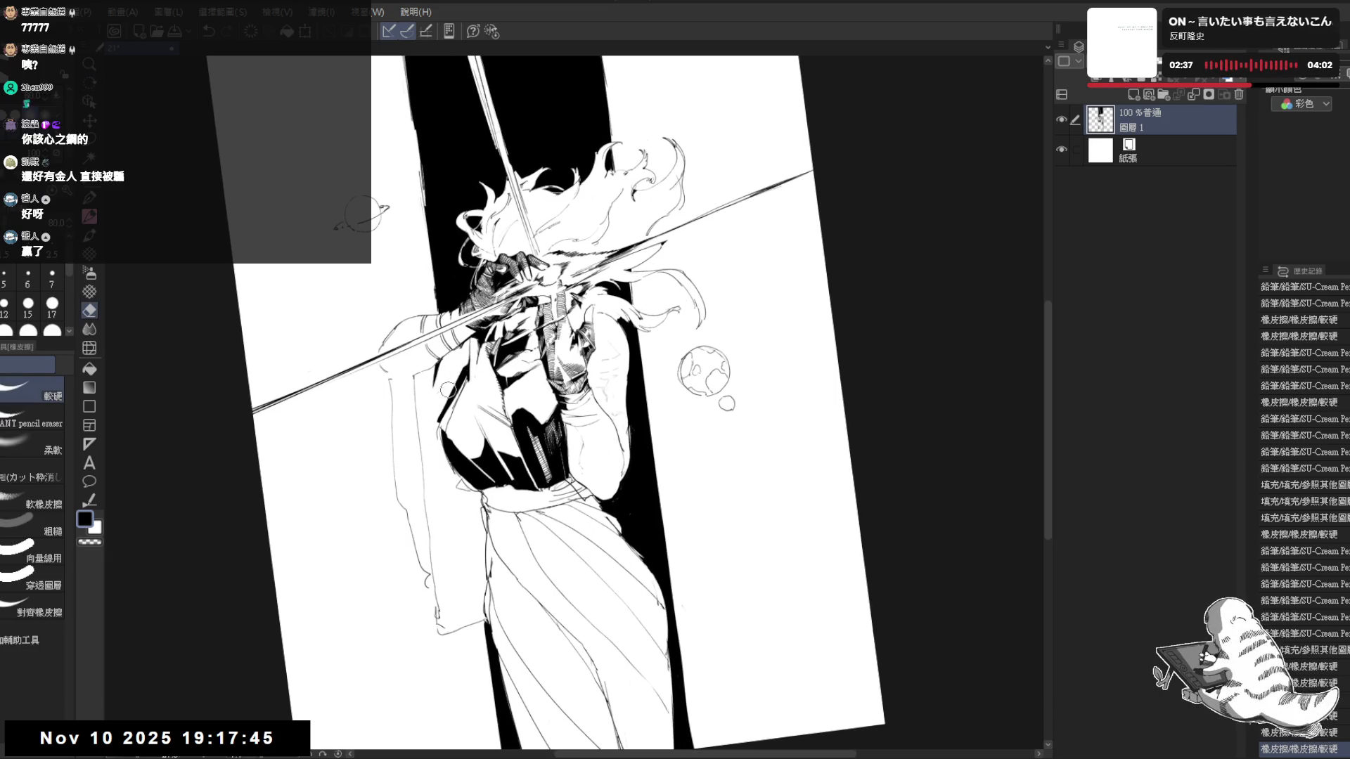
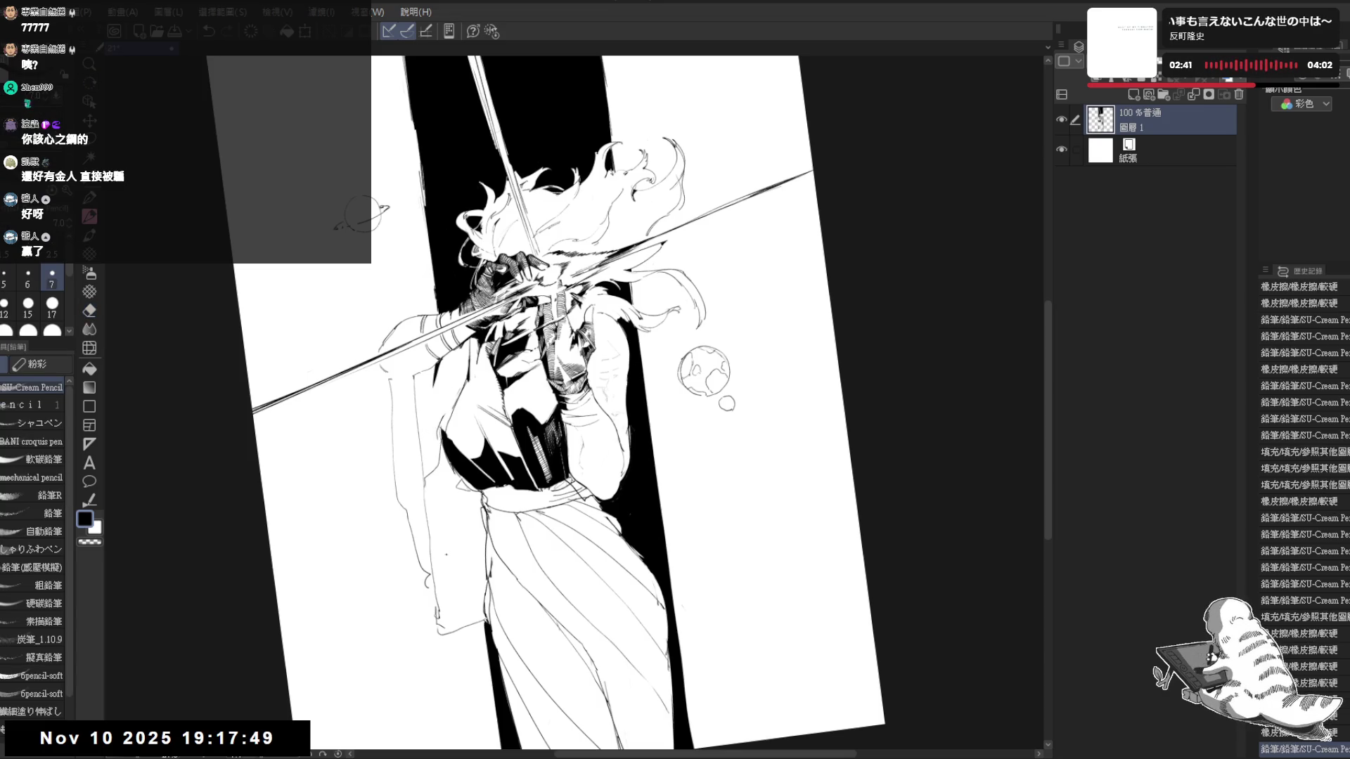
# Fill an enclosed region black, mirror the view to check, and add two short pencil strokes on the figure
pyautogui.press('g')
pyautogui.click(453, 539)
pyautogui.hotkey('ctrl', 'shift', 'r')
pyautogui.hotkey('ctrl', 'shift', 'h')
pyautogui.hotkey('ctrl', 'shift', 'h')
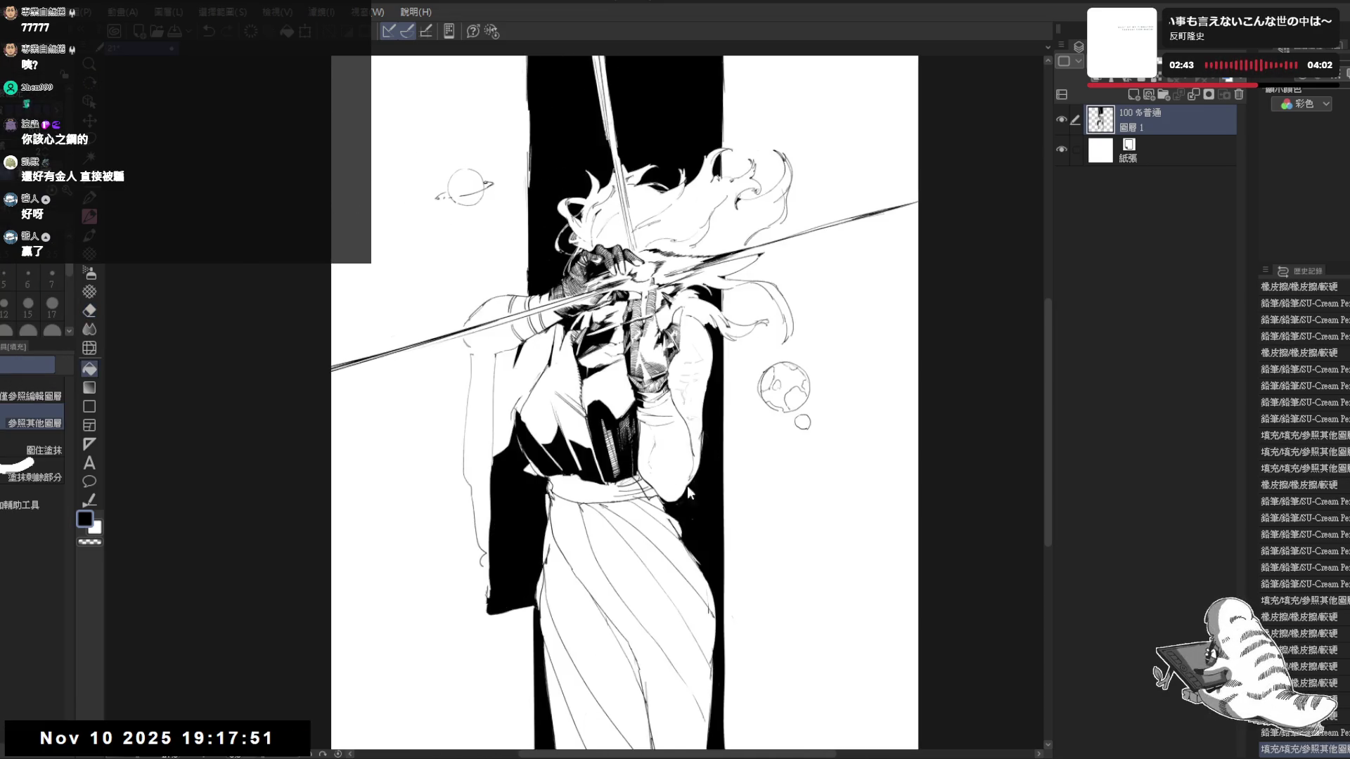
pyautogui.scroll(2, 624, 418)
pyautogui.press('p')
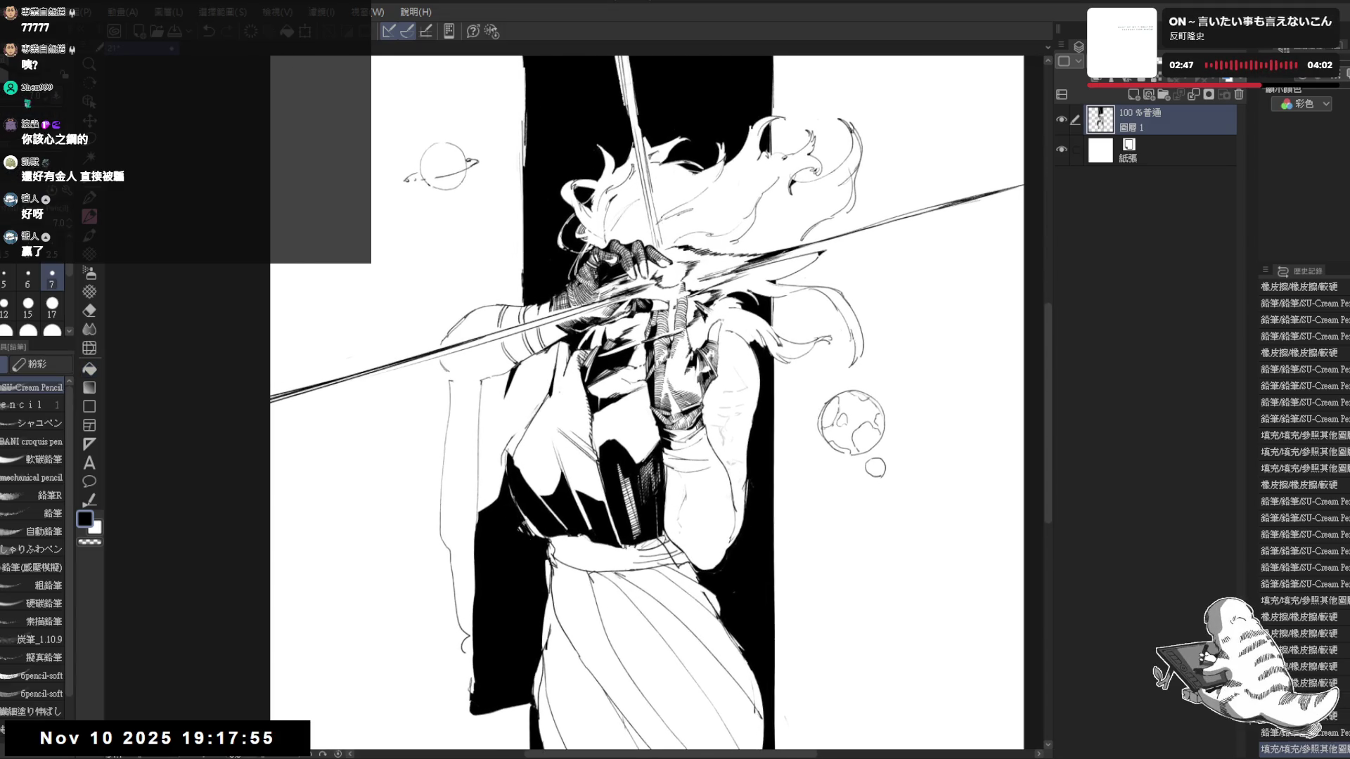
pyautogui.moveTo(527, 533); pyautogui.dragTo(519, 504)
pyautogui.moveTo(633, 423); pyautogui.dragTo(566, 520)
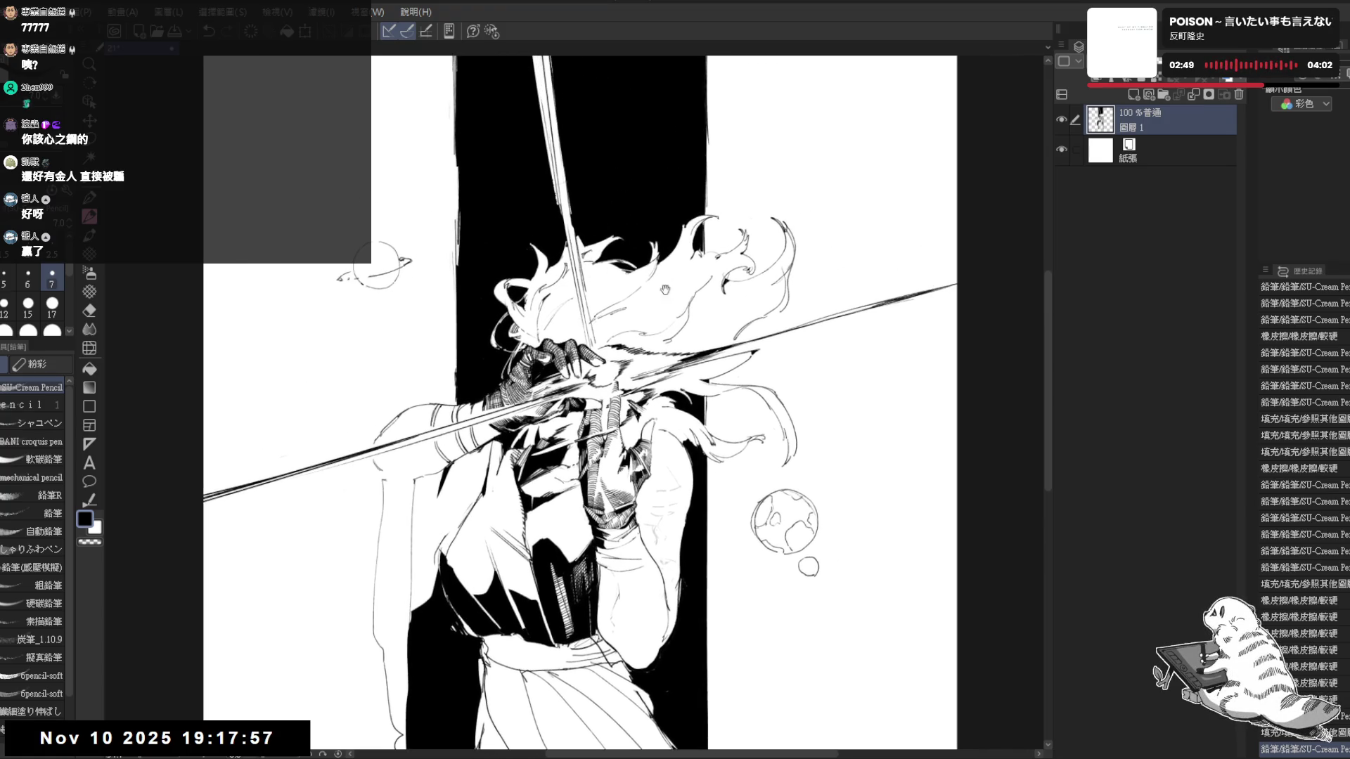
pyautogui.moveTo(664, 291); pyautogui.dragTo(693, 367)
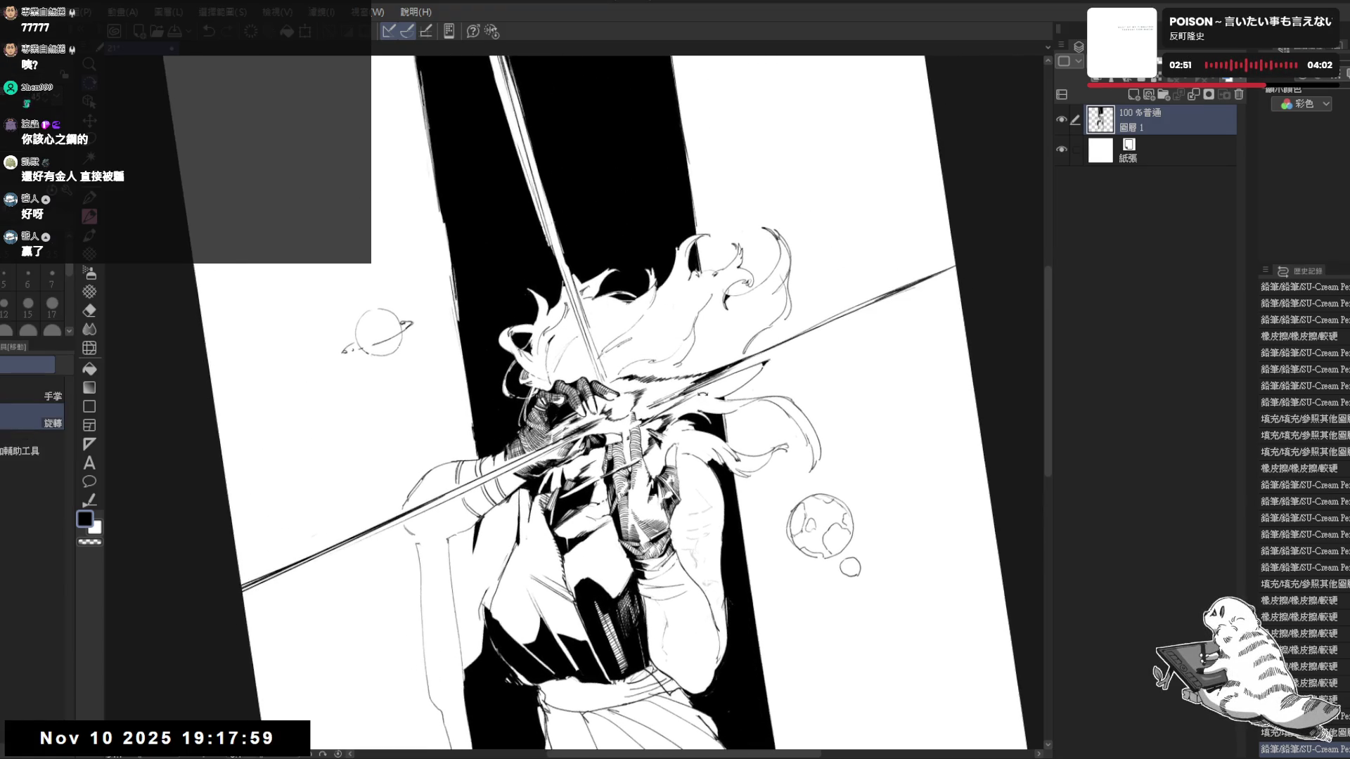
pyautogui.moveTo(665, 322); pyautogui.dragTo(652, 200)
pyautogui.scroll(-1, 650, 197)
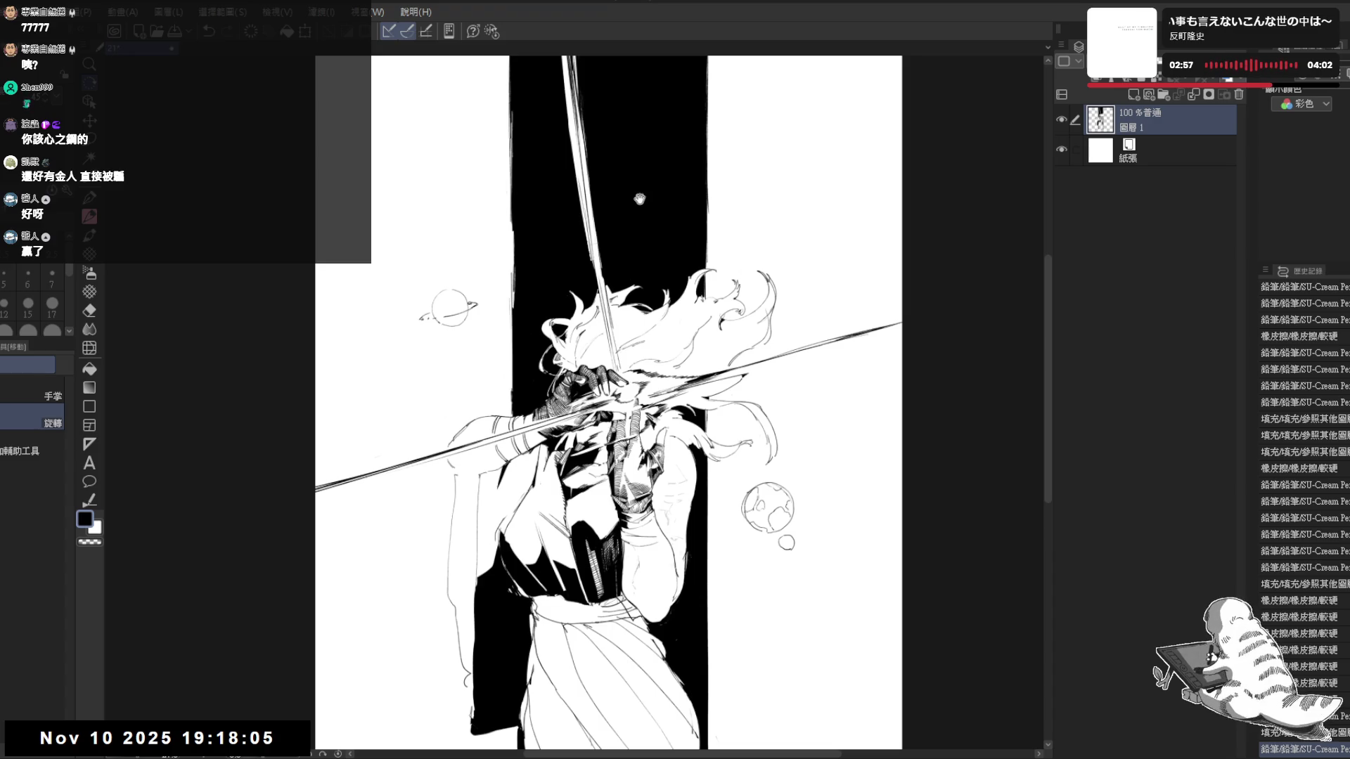
pyautogui.moveTo(639, 199); pyautogui.dragTo(626, 201)
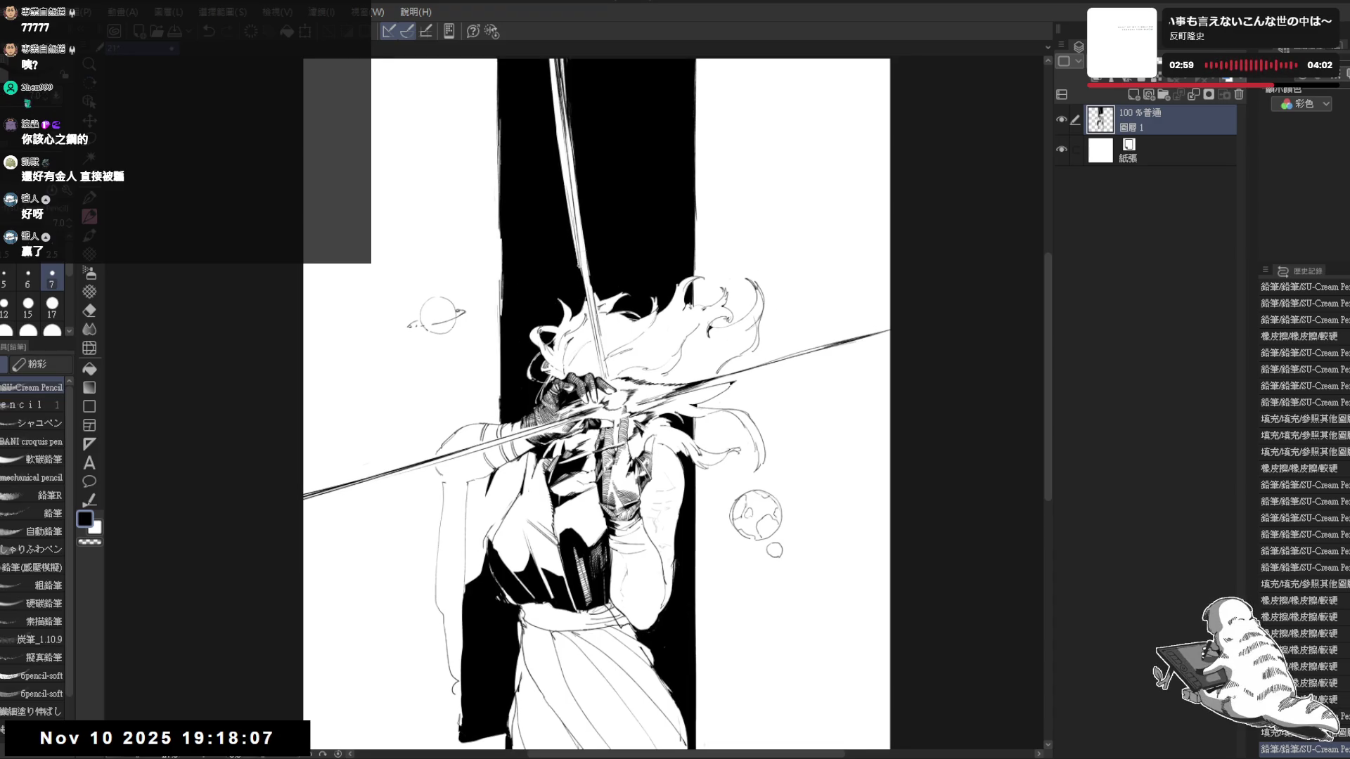
pyautogui.moveTo(596, 400); pyautogui.dragTo(594, 410)
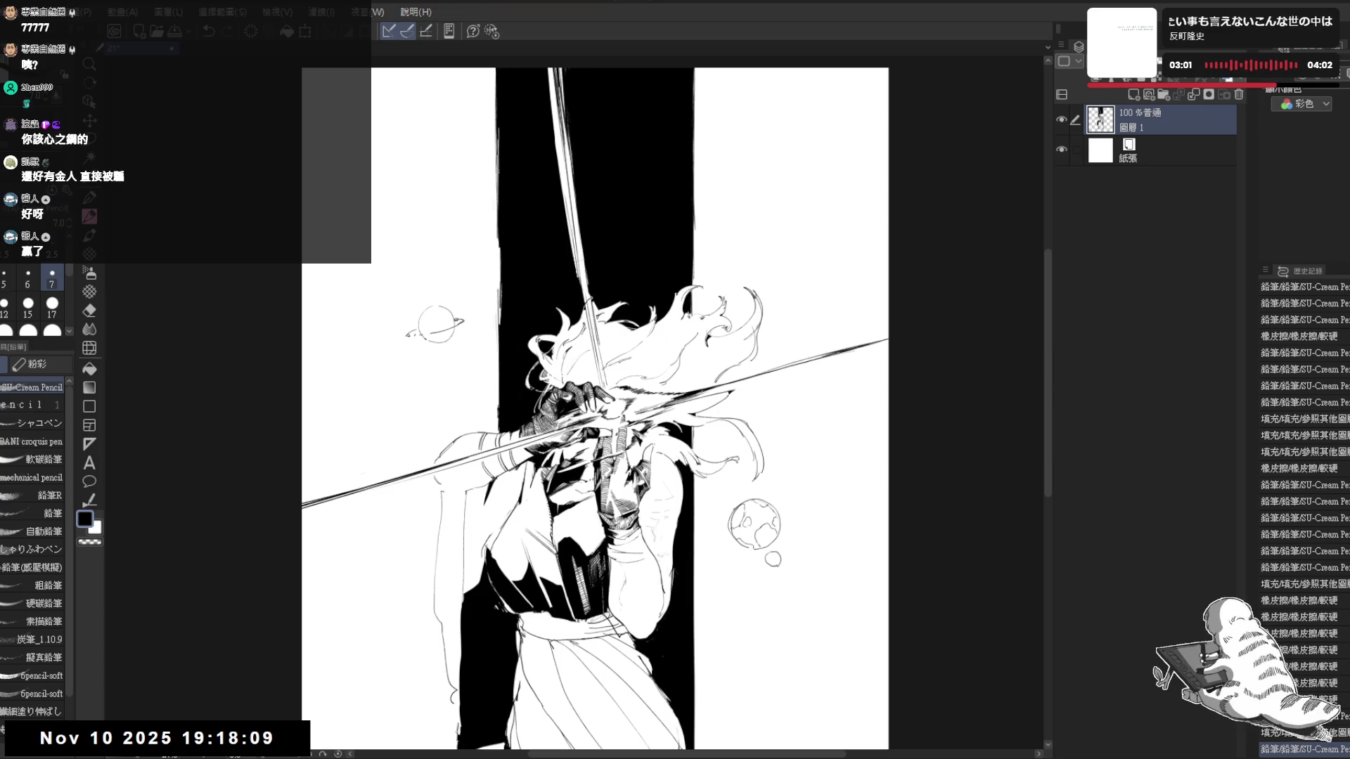
# Fill the white slivers along the upper blade black and ink over the remaining gap
pyautogui.press('g')
pyautogui.click(573, 200)
pyautogui.click(558, 138)
pyautogui.click(564, 112)
pyautogui.click(575, 227)
pyautogui.press('p')
pyautogui.moveTo(570, 193)
pyautogui.mouseDown()
pyautogui.moveTo(587, 286)
pyautogui.moveTo(564, 353)
pyautogui.mouseUp()
# Reset and tilt the view about 50 degrees to check the blade, then return it upright
pyautogui.press('e')
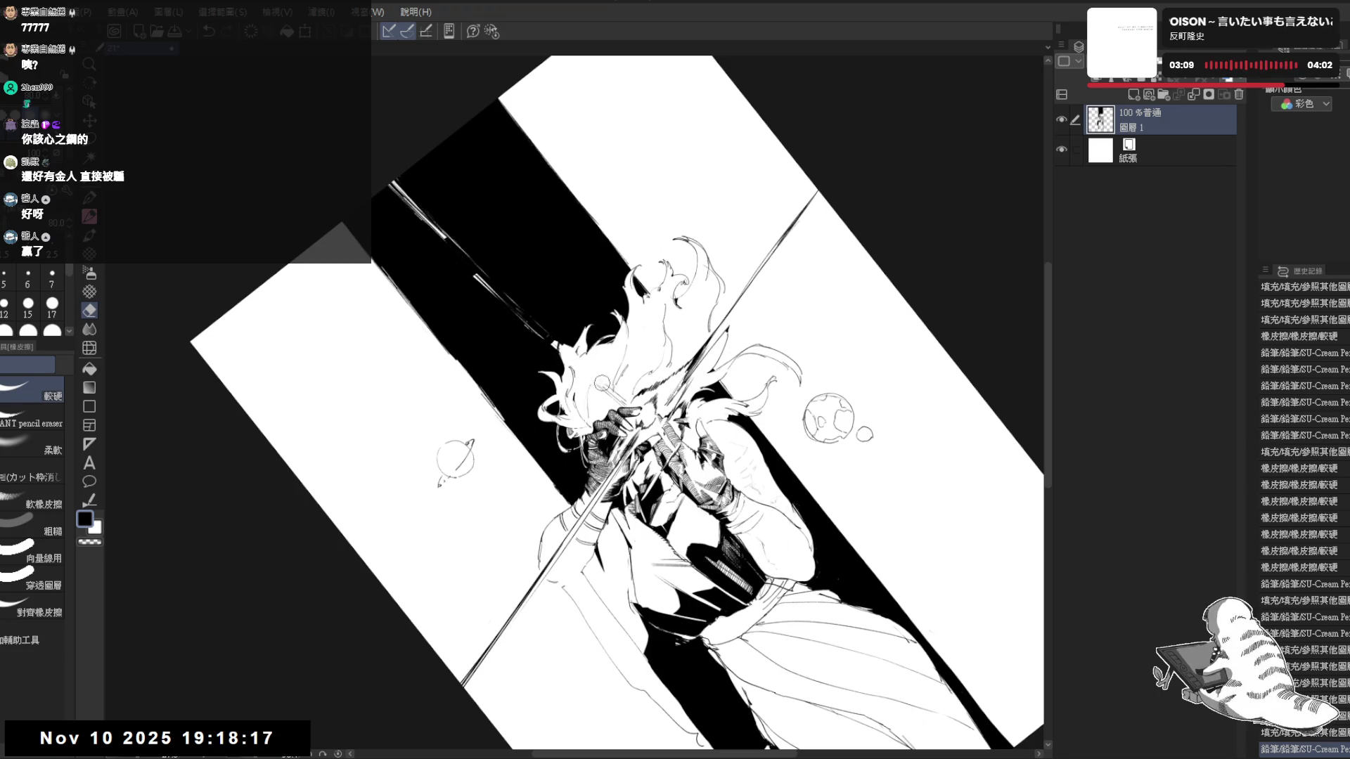
pyautogui.press('p')
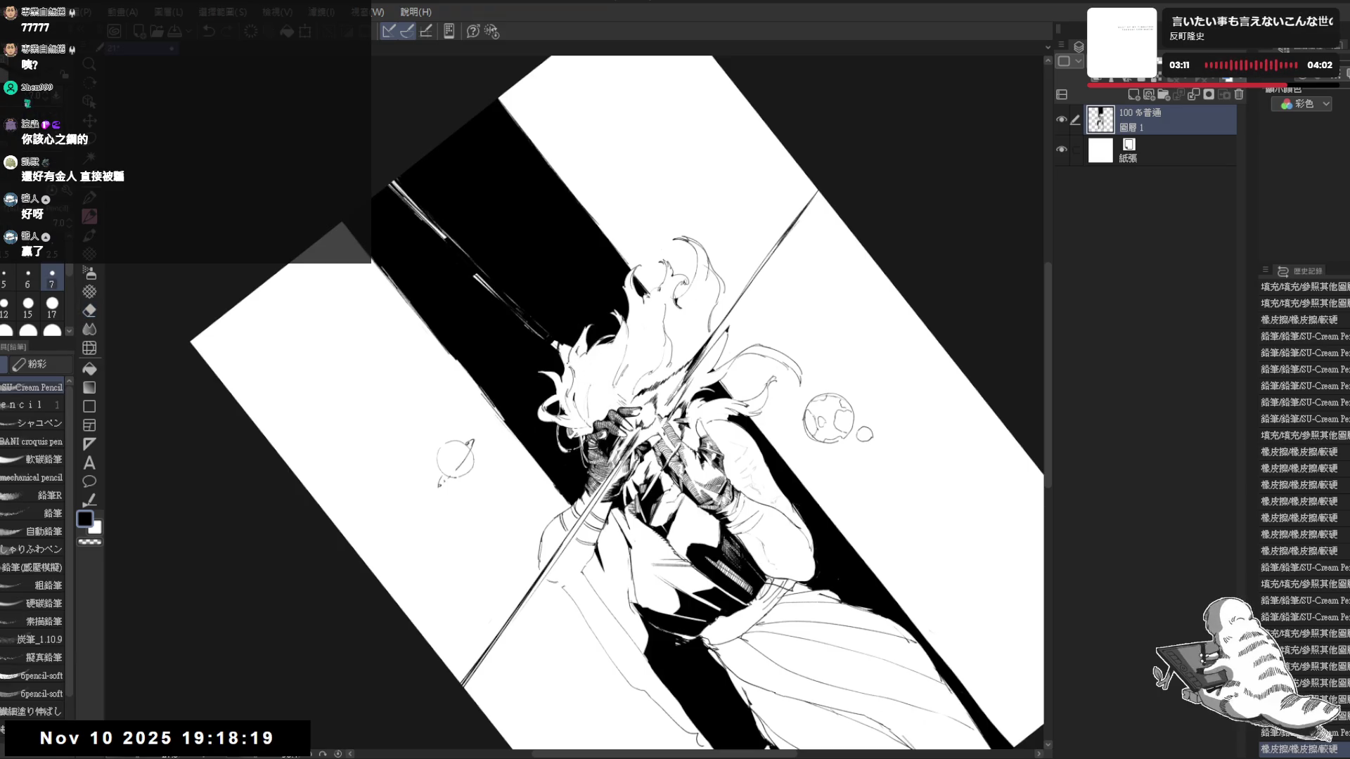
pyautogui.press('g')
pyautogui.hotkey('ctrl', 'r')
pyautogui.press('r')
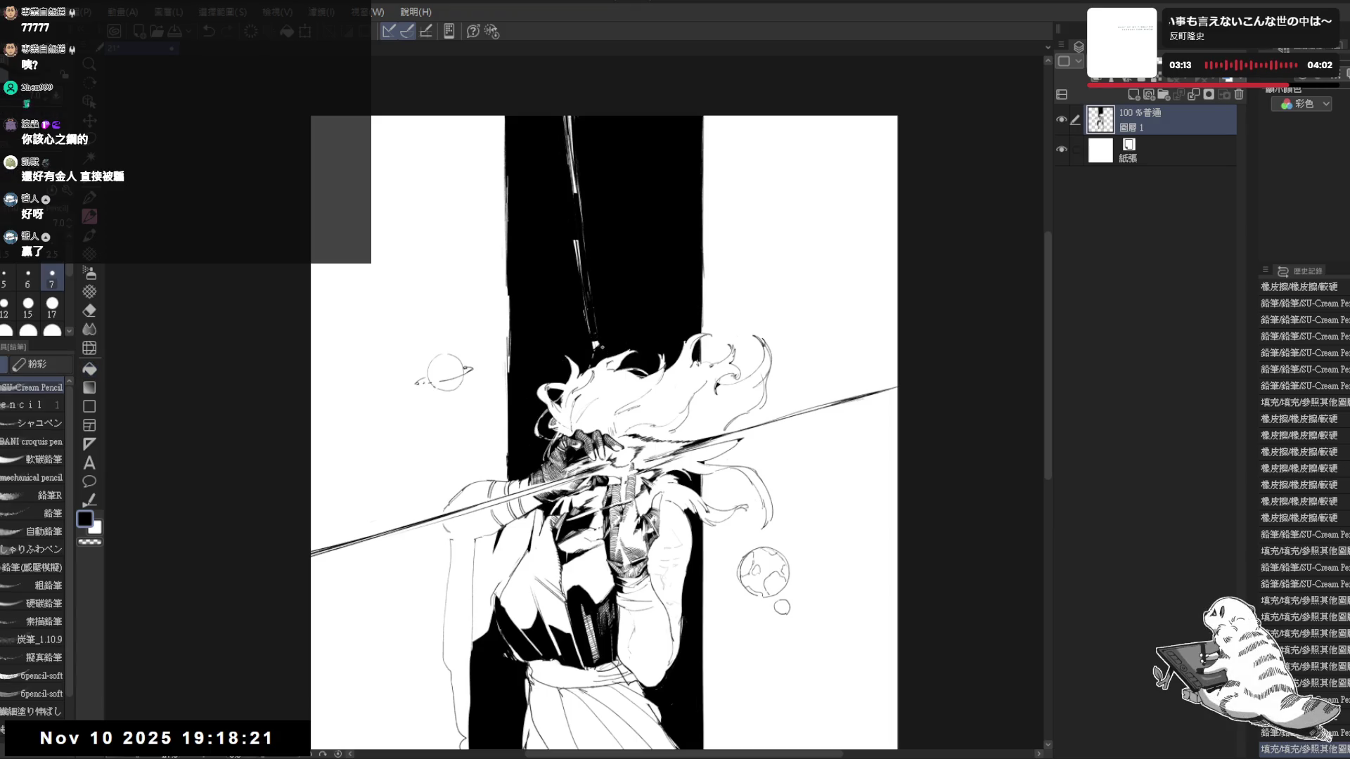
pyautogui.moveTo(845, 421); pyautogui.dragTo(738, 211)
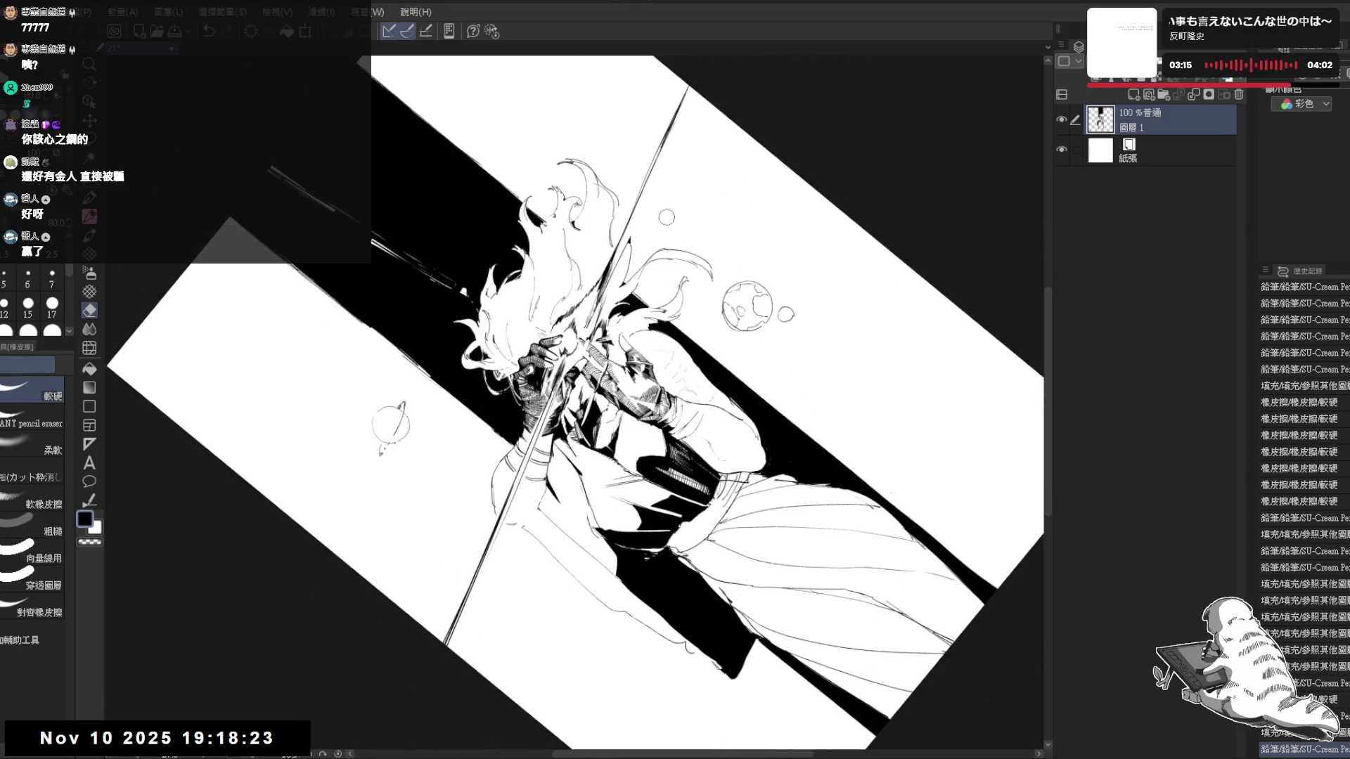
pyautogui.hotkey('ctrl', 'r')
pyautogui.press('m')
# Lasso the white streak on the upper blade, fill it black, and clear the selection
pyautogui.moveTo(536, 105); pyautogui.dragTo(552, 5)
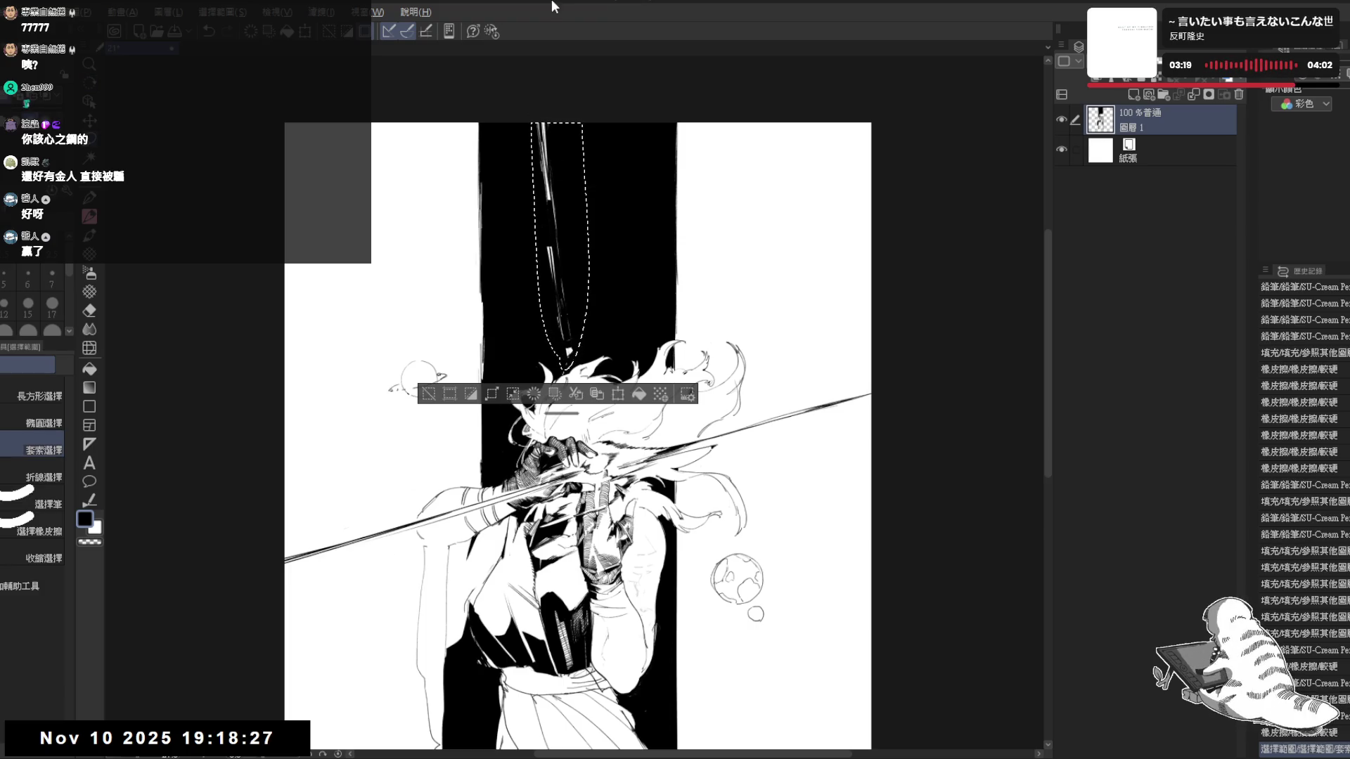
pyautogui.hotkey('alt', 'BackSpace')
pyautogui.hotkey('ctrl', 'd')
pyautogui.press('r')
pyautogui.moveTo(738, 422); pyautogui.dragTo(633, 264)
# Erase the old planet circle and stray strokes near the top of the hair
pyautogui.press('e')
pyautogui.moveTo(752, 301); pyautogui.dragTo(770, 317)
pyautogui.hotkey('ctrl', 'r')
pyautogui.press('p')
pyautogui.press('e')
pyautogui.press('-')
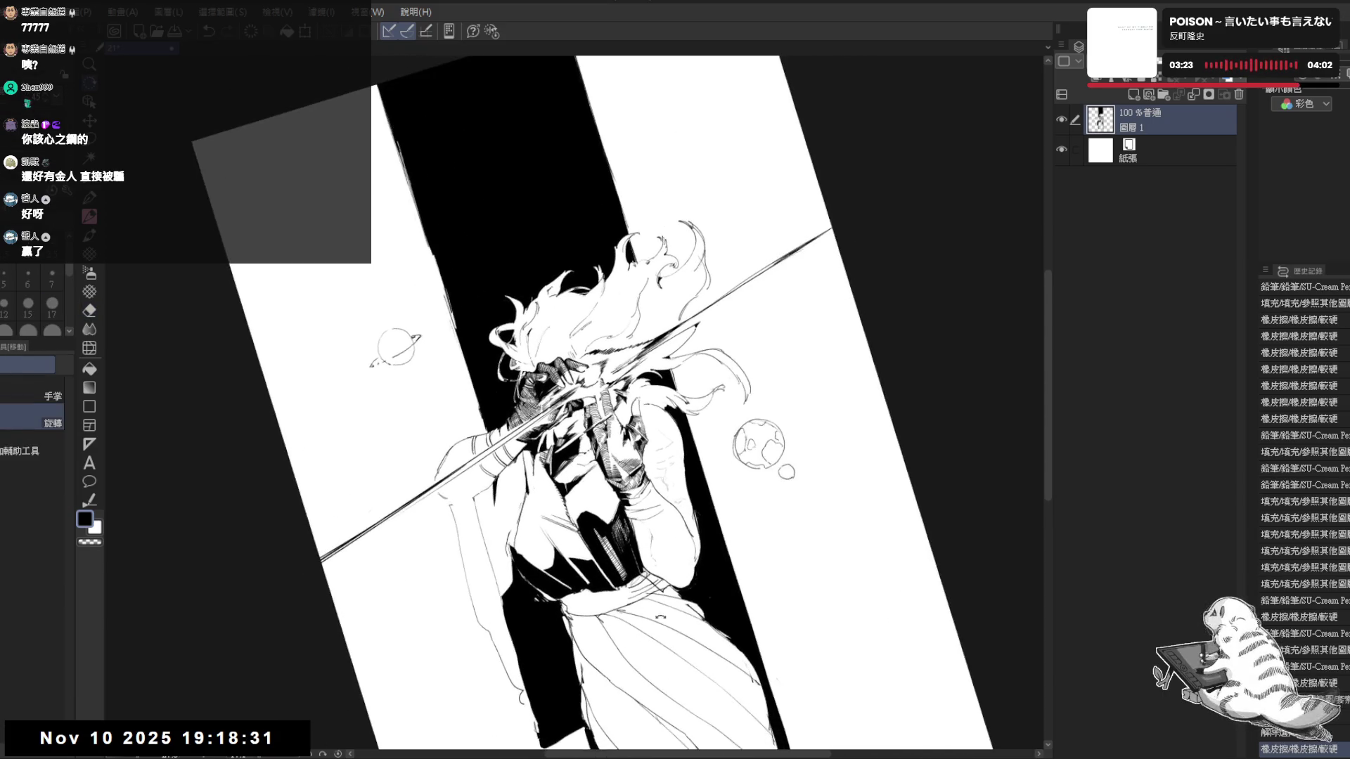
pyautogui.moveTo(702, 237)
pyautogui.mouseDown()
pyautogui.moveTo(707, 280)
pyautogui.moveTo(675, 322)
pyautogui.mouseUp()
pyautogui.moveTo(676, 202)
pyautogui.mouseDown()
pyautogui.moveTo(669, 227)
pyautogui.moveTo(690, 258)
pyautogui.moveTo(692, 225)
pyautogui.moveTo(686, 253)
pyautogui.mouseUp()
# Sketch a small planet above the figure's hair with the pencil
pyautogui.press('r')
pyautogui.press('e')
pyautogui.press('p')
pyautogui.press('e')
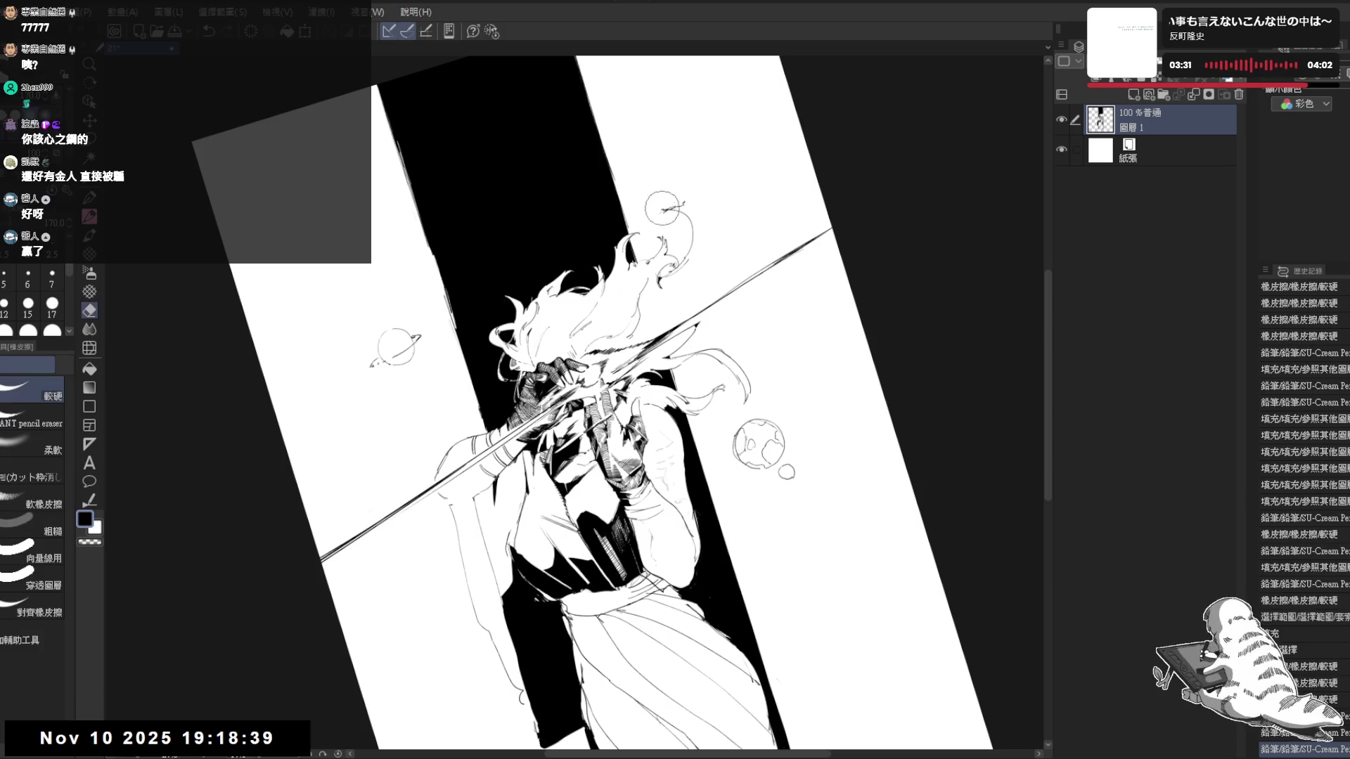
pyautogui.press('p')
pyautogui.moveTo(667, 210)
pyautogui.mouseDown()
pyautogui.moveTo(735, 209)
pyautogui.moveTo(739, 276)
pyautogui.moveTo(682, 389)
pyautogui.mouseUp()
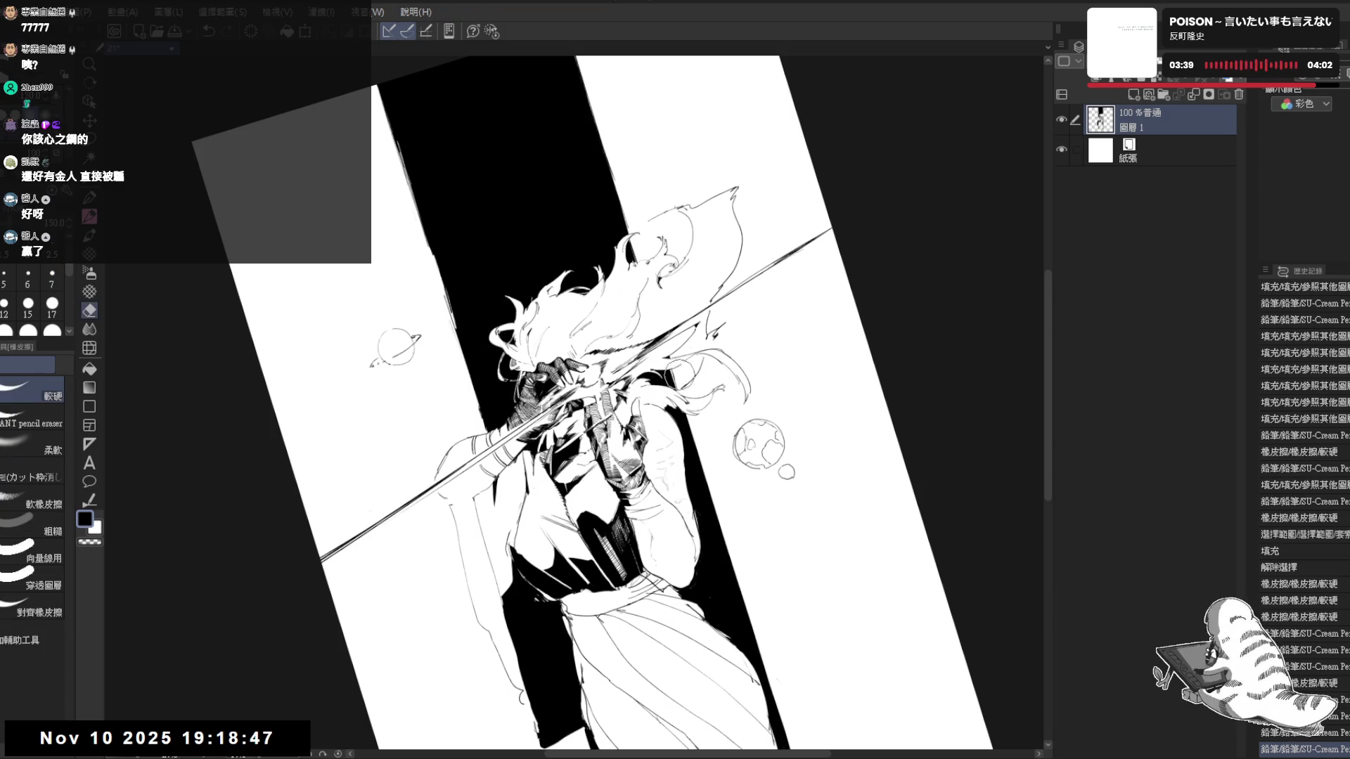
pyautogui.scroll(2, 678, 284)
# Extend the hair upward into a tall plume, rotating and mirroring the view to check
pyautogui.moveTo(786, 402); pyautogui.dragTo(744, 274)
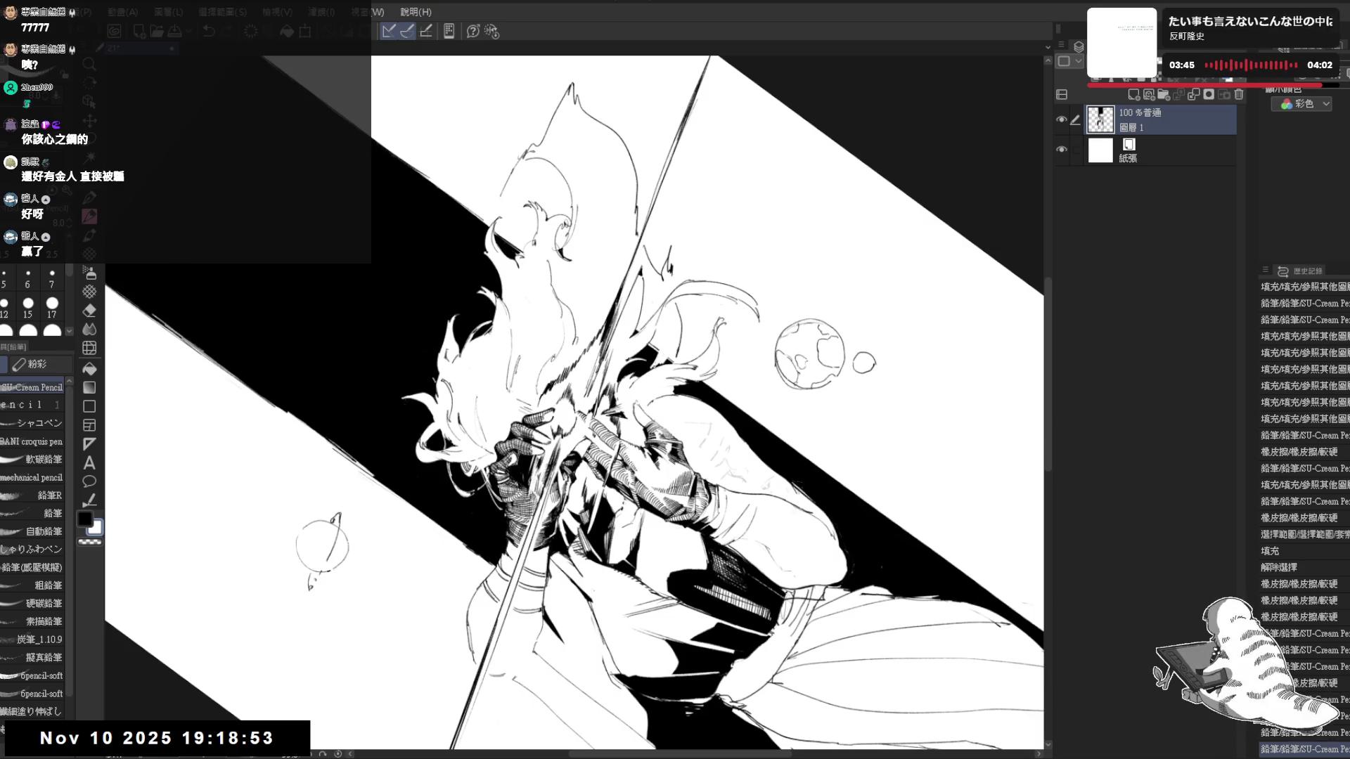
pyautogui.moveTo(738, 497); pyautogui.dragTo(760, 517)
pyautogui.moveTo(668, 341)
pyautogui.mouseDown()
pyautogui.moveTo(562, 573)
pyautogui.moveTo(535, 420)
pyautogui.moveTo(538, 442)
pyautogui.mouseUp()
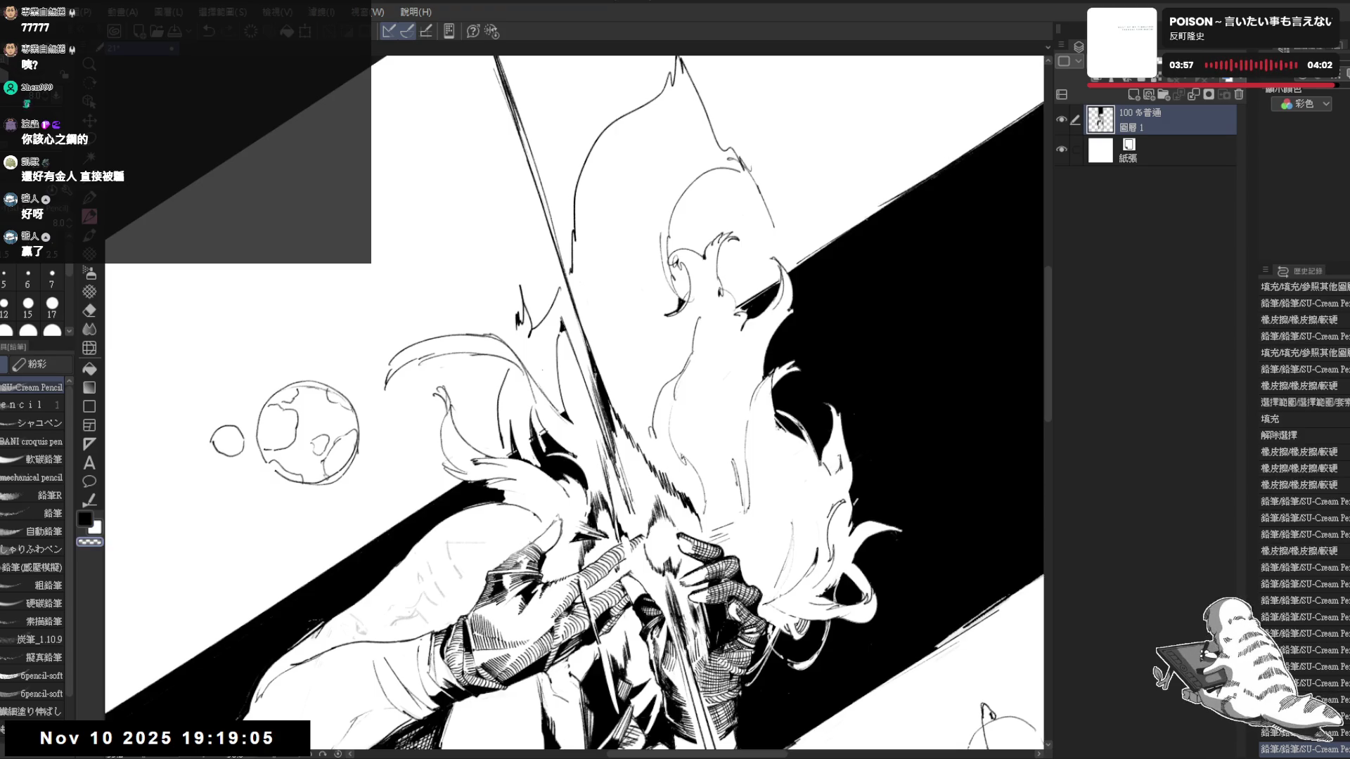
pyautogui.hotkey('ctrl', '@')
pyautogui.hotkey('ctrl', 'h')
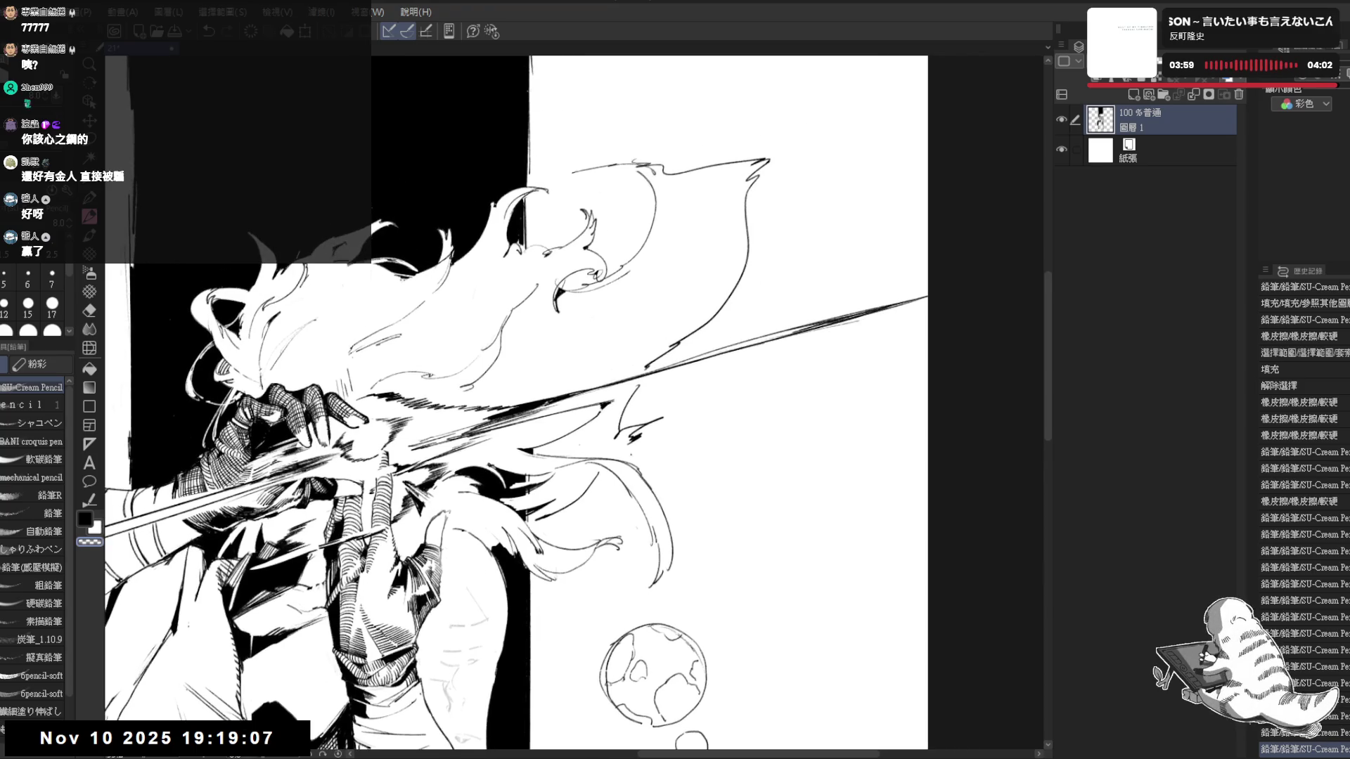
pyautogui.moveTo(517, 402); pyautogui.dragTo(492, 487)
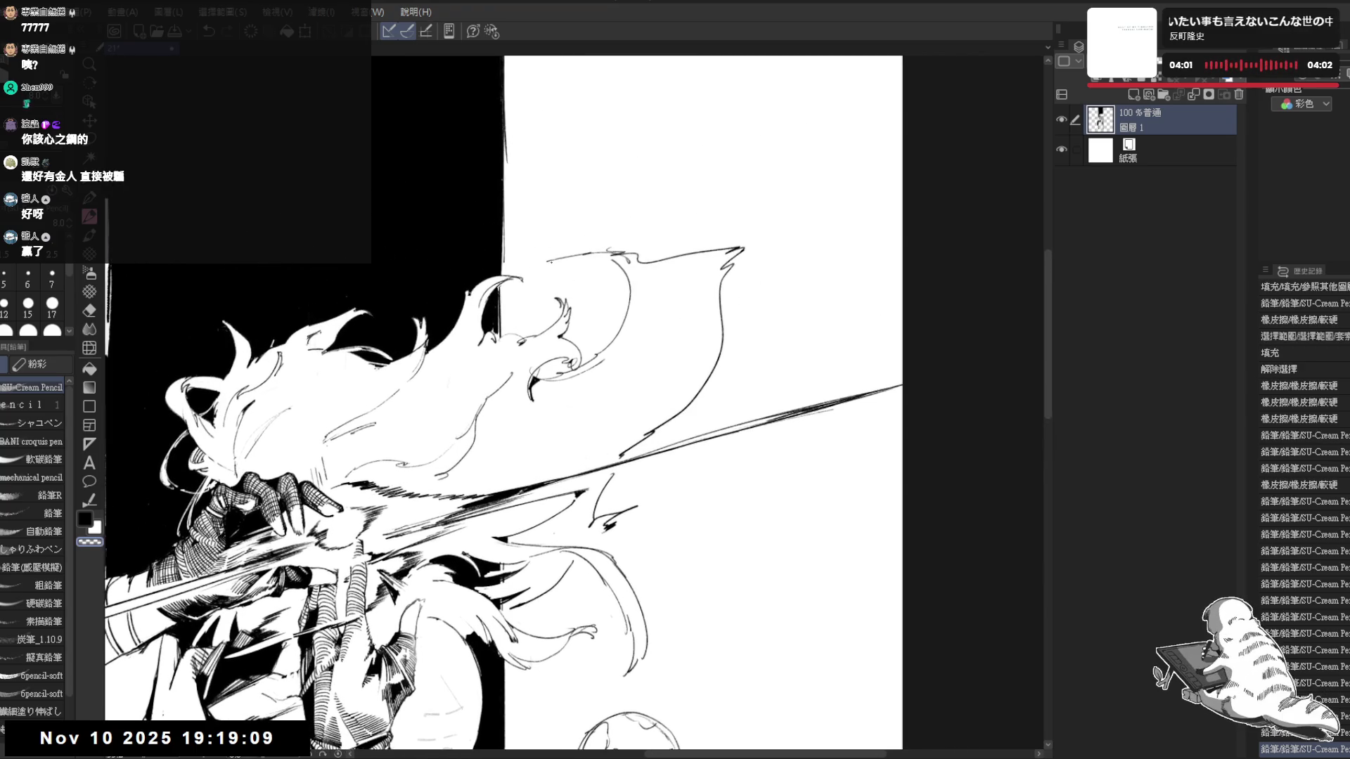
pyautogui.click(530, 273)
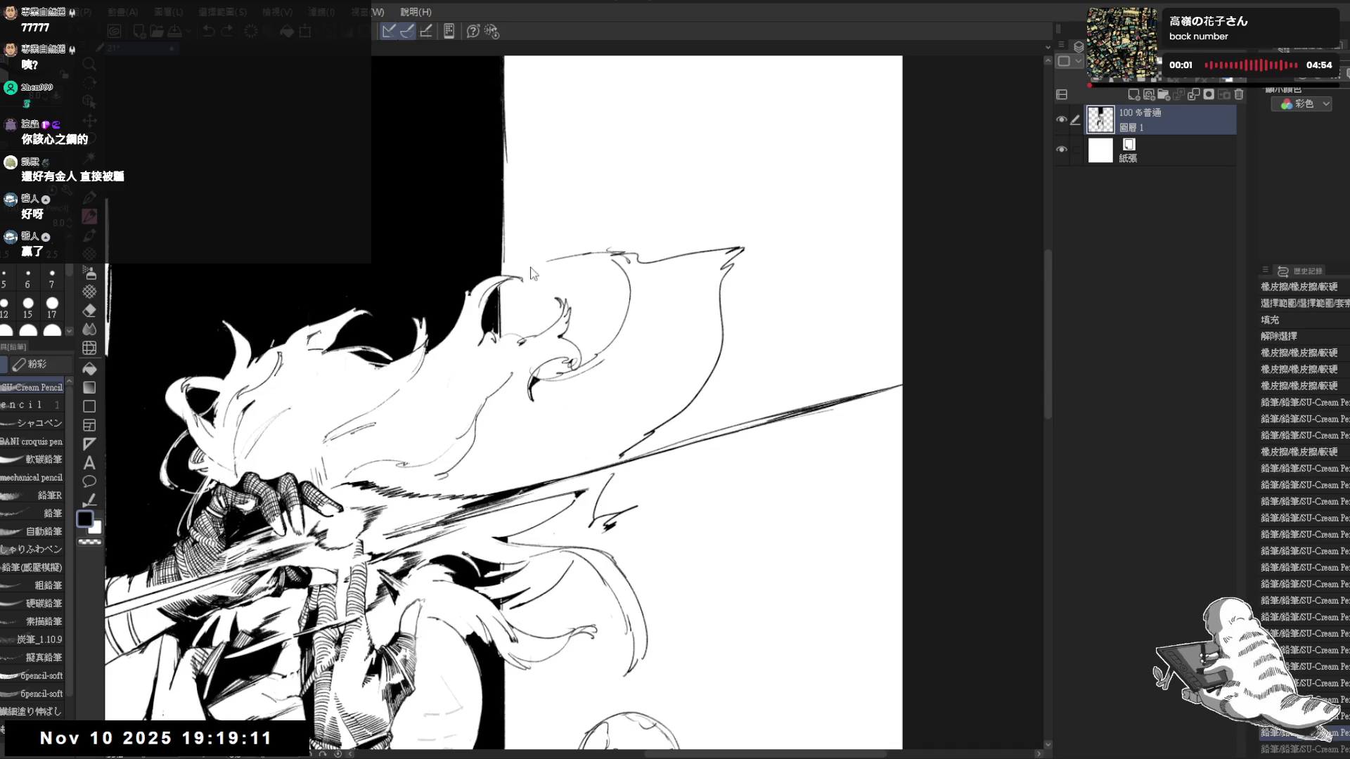
# Fill the small enclosed gap beside the hair black and straighten the view over the whole figure
pyautogui.moveTo(530, 266); pyautogui.dragTo(552, 489)
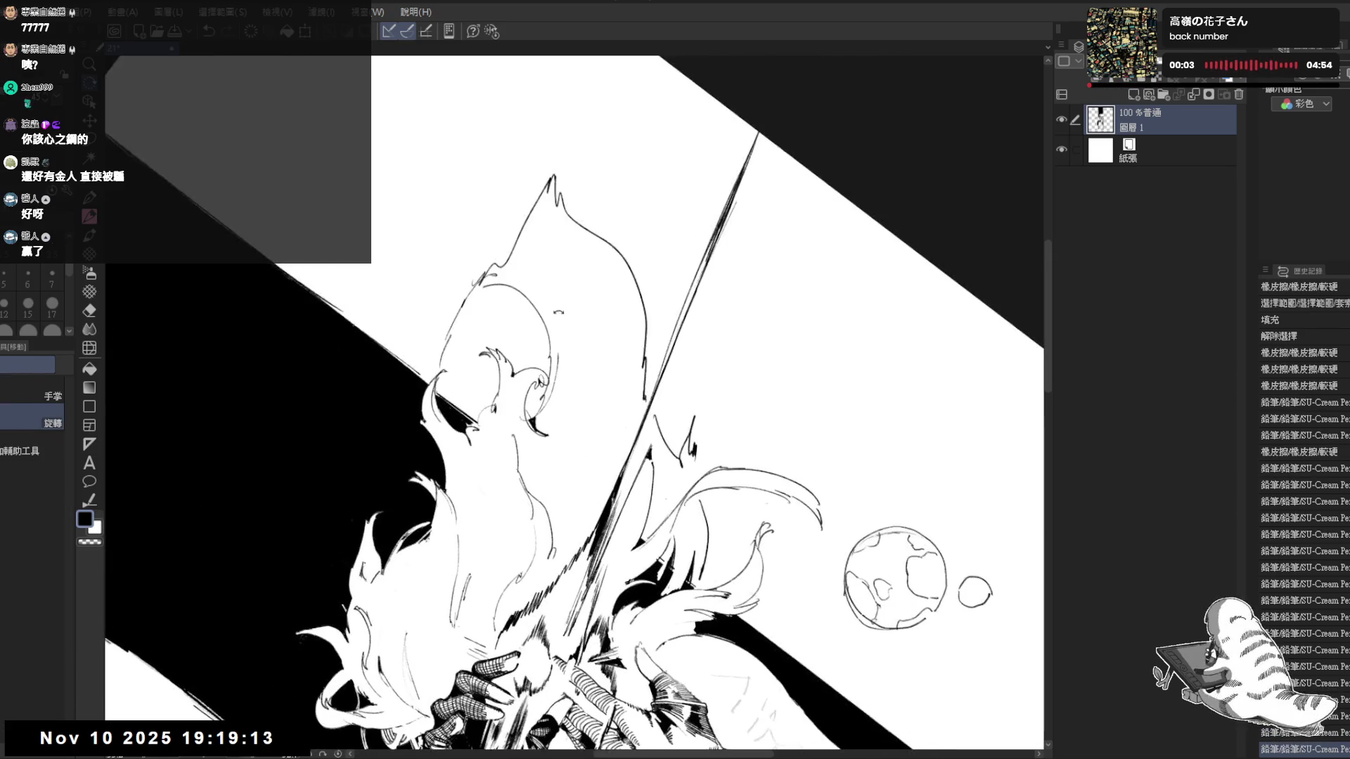
pyautogui.click(518, 297)
pyautogui.moveTo(512, 296); pyautogui.dragTo(522, 290)
pyautogui.moveTo(569, 400); pyautogui.dragTo(633, 317)
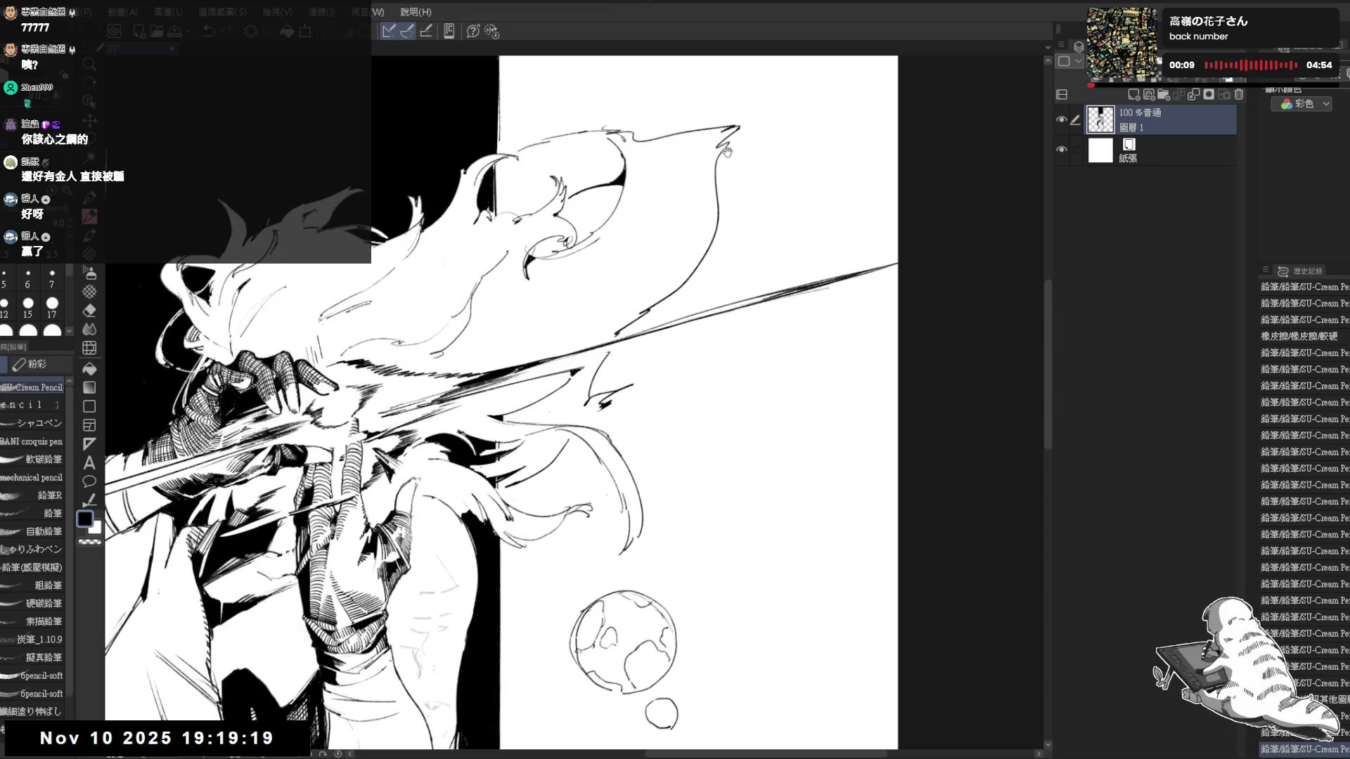
pyautogui.press('h')
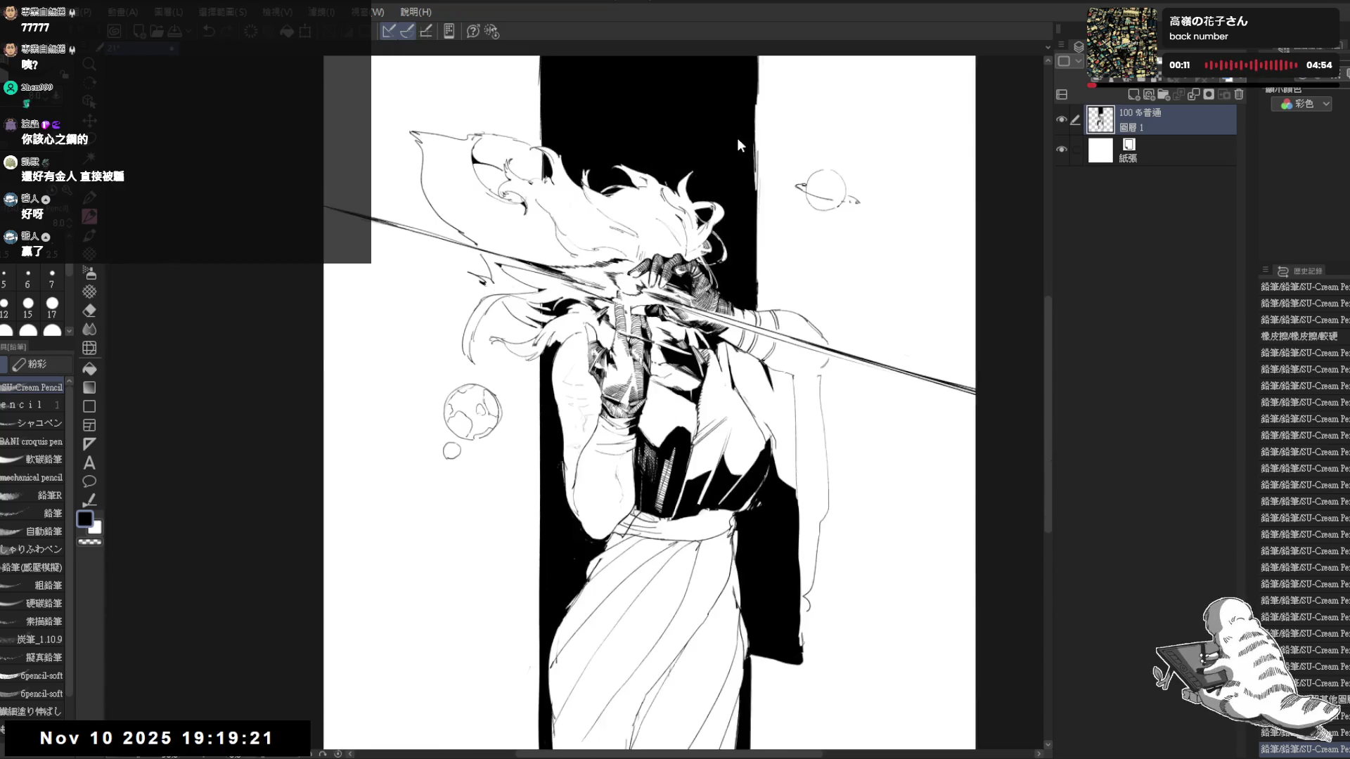
# Unflip the view and pan across the upper figure with eraser and pencil touch-ups
pyautogui.press('h')
pyautogui.moveTo(738, 137); pyautogui.dragTo(777, 159)
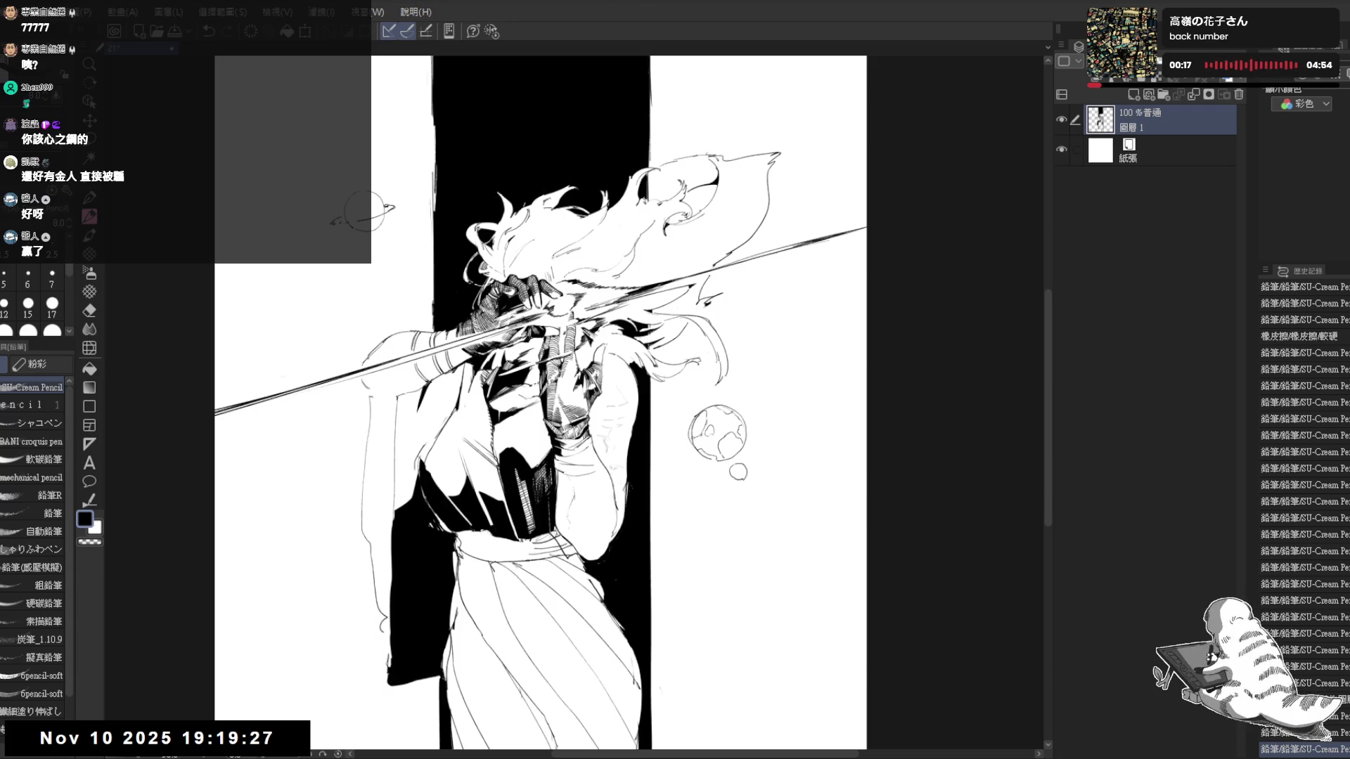
pyautogui.moveTo(360, 411); pyautogui.dragTo(419, 385)
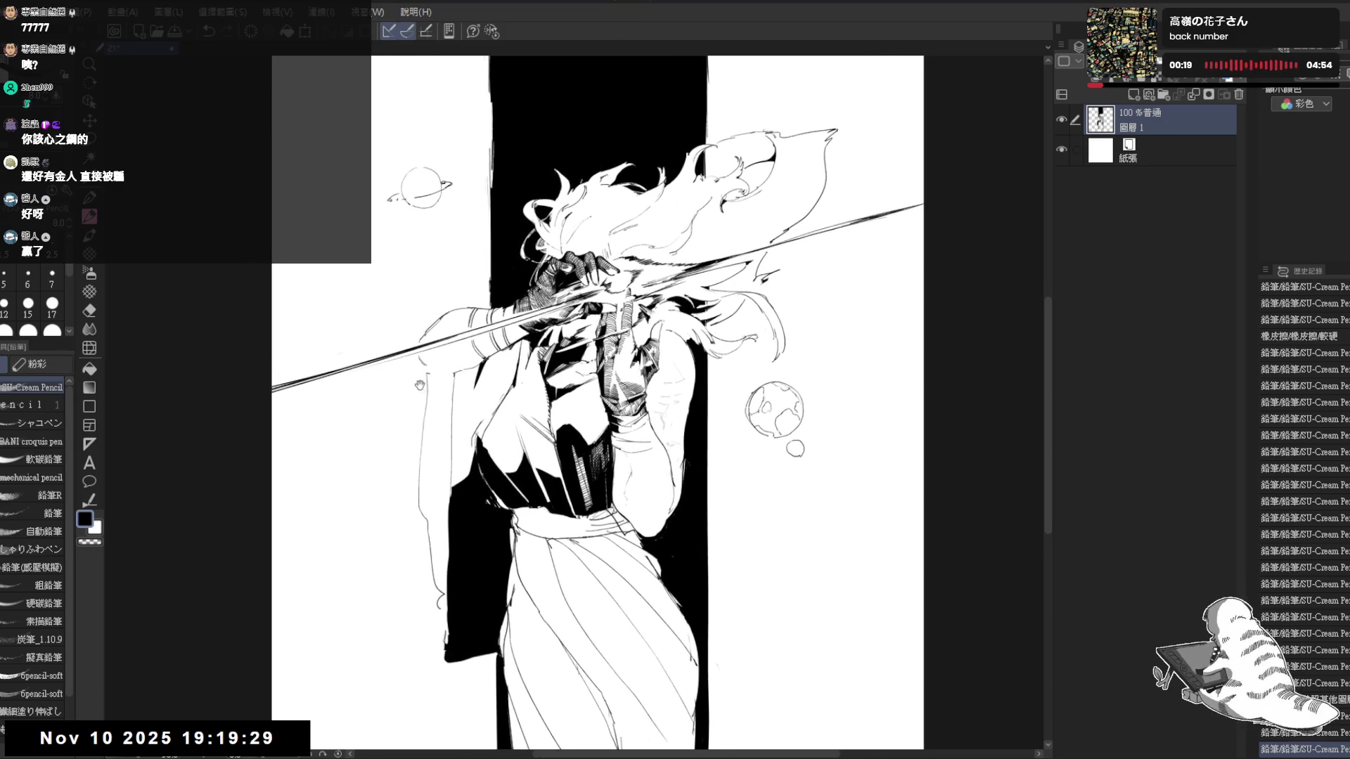
pyautogui.scroll(1, 419, 386)
pyautogui.scroll(1, 419, 384)
pyautogui.press('e')
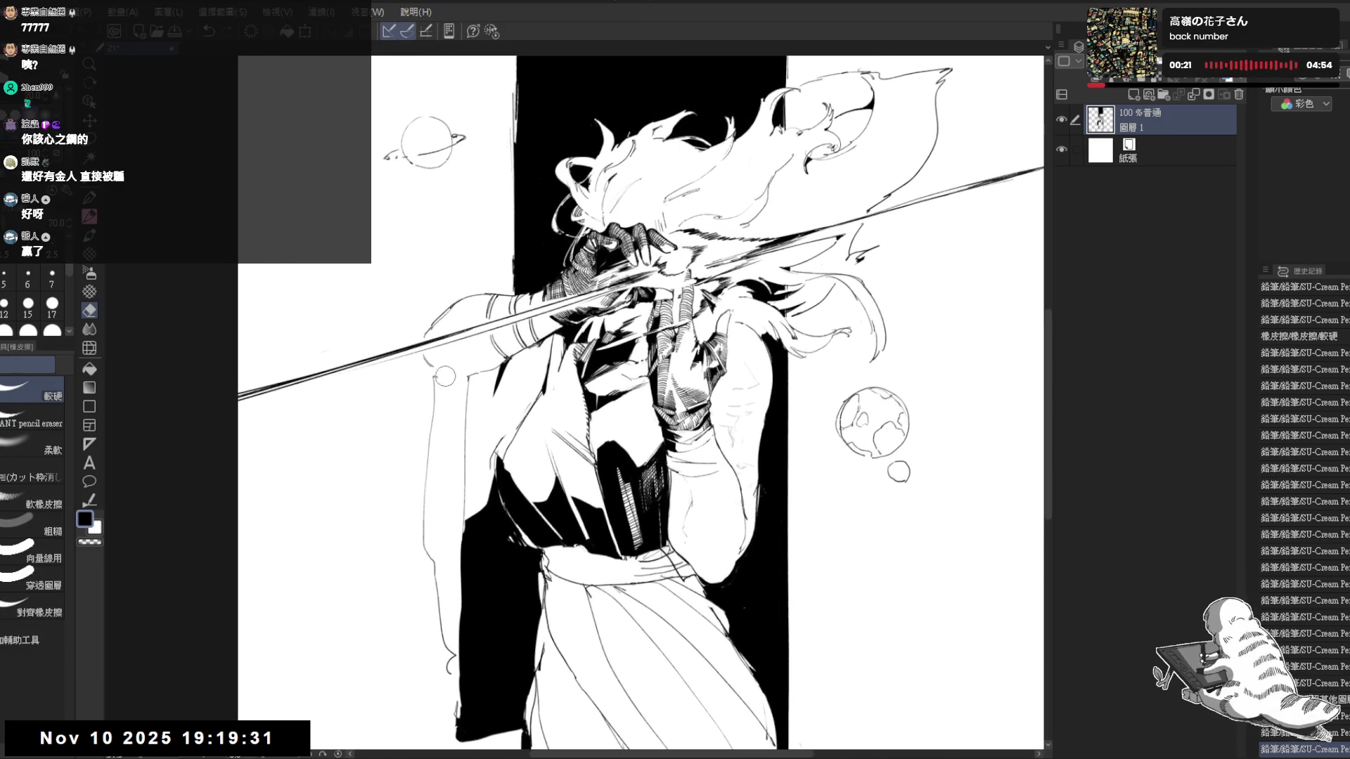
pyautogui.press('p')
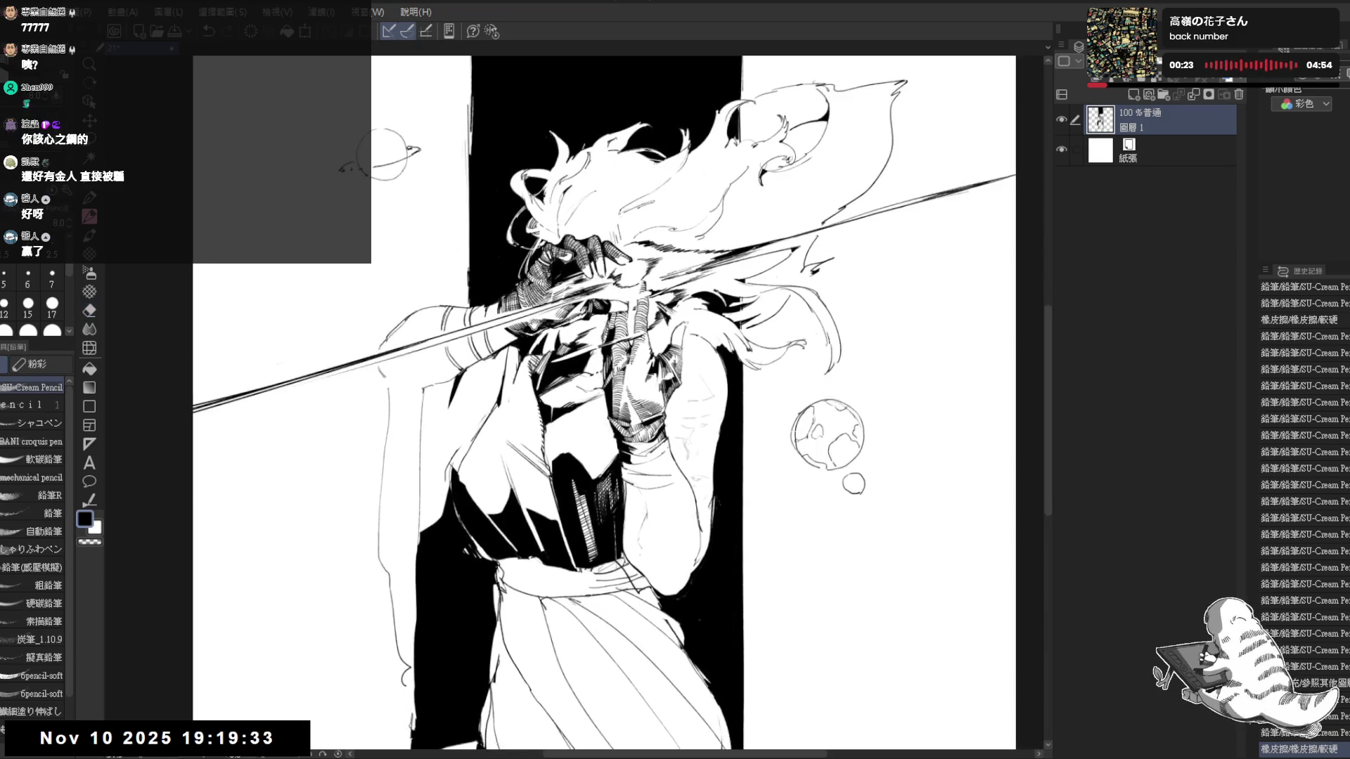
pyautogui.moveTo(480, 299); pyautogui.dragTo(495, 299)
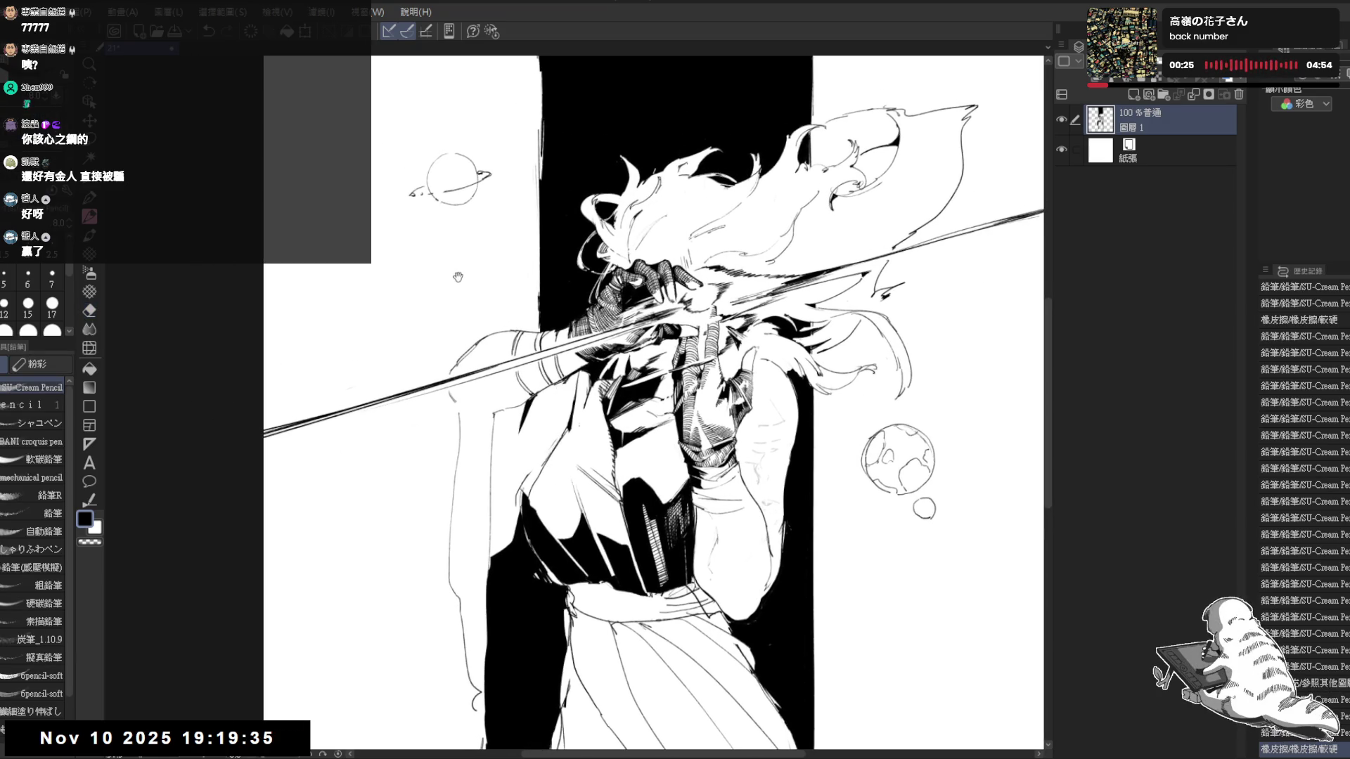
pyautogui.moveTo(755, 133); pyautogui.dragTo(740, 172)
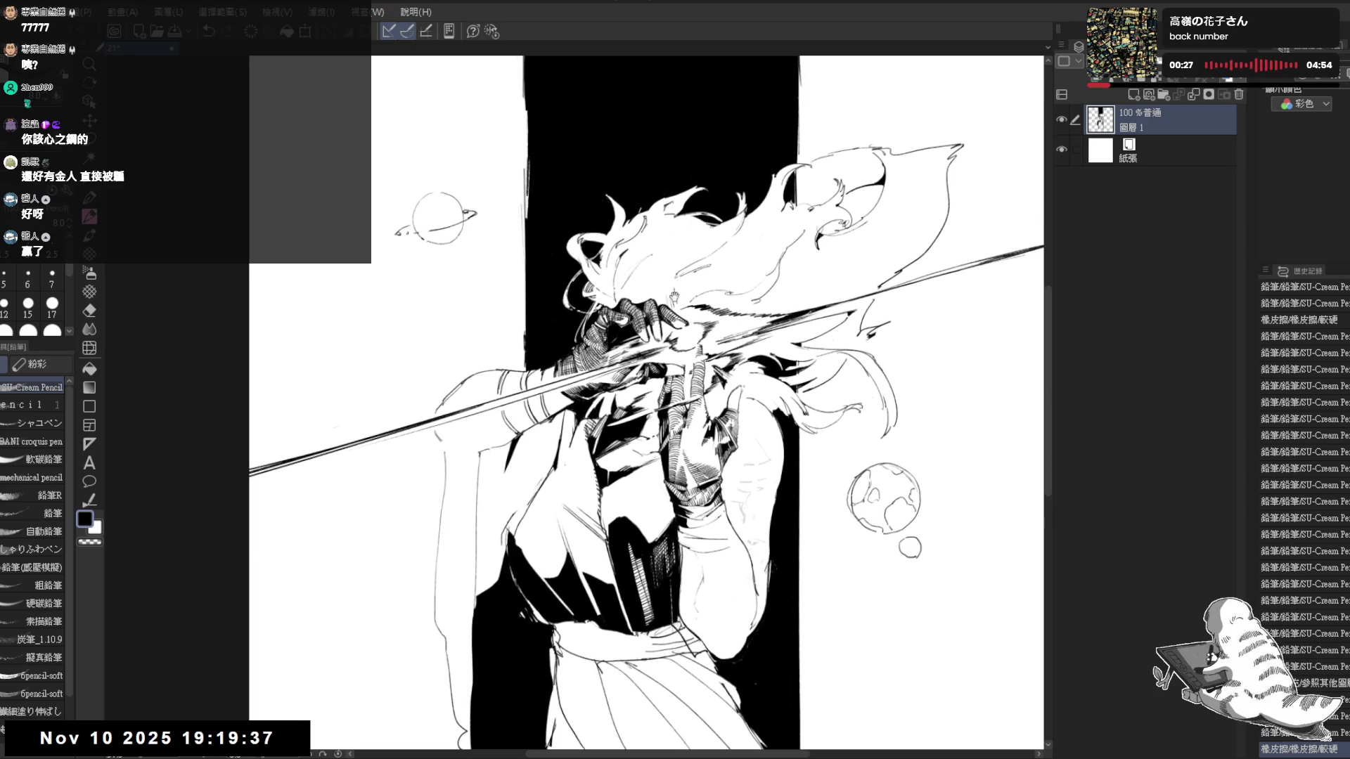
# Bring the lower figure into view and undo the stray arc stroke near the right-hand planet
pyautogui.moveTo(676, 298); pyautogui.dragTo(587, 192)
pyautogui.moveTo(726, 513); pyautogui.dragTo(731, 434)
pyautogui.hotkey('ctrl', 'z')
pyautogui.click(738, 432)
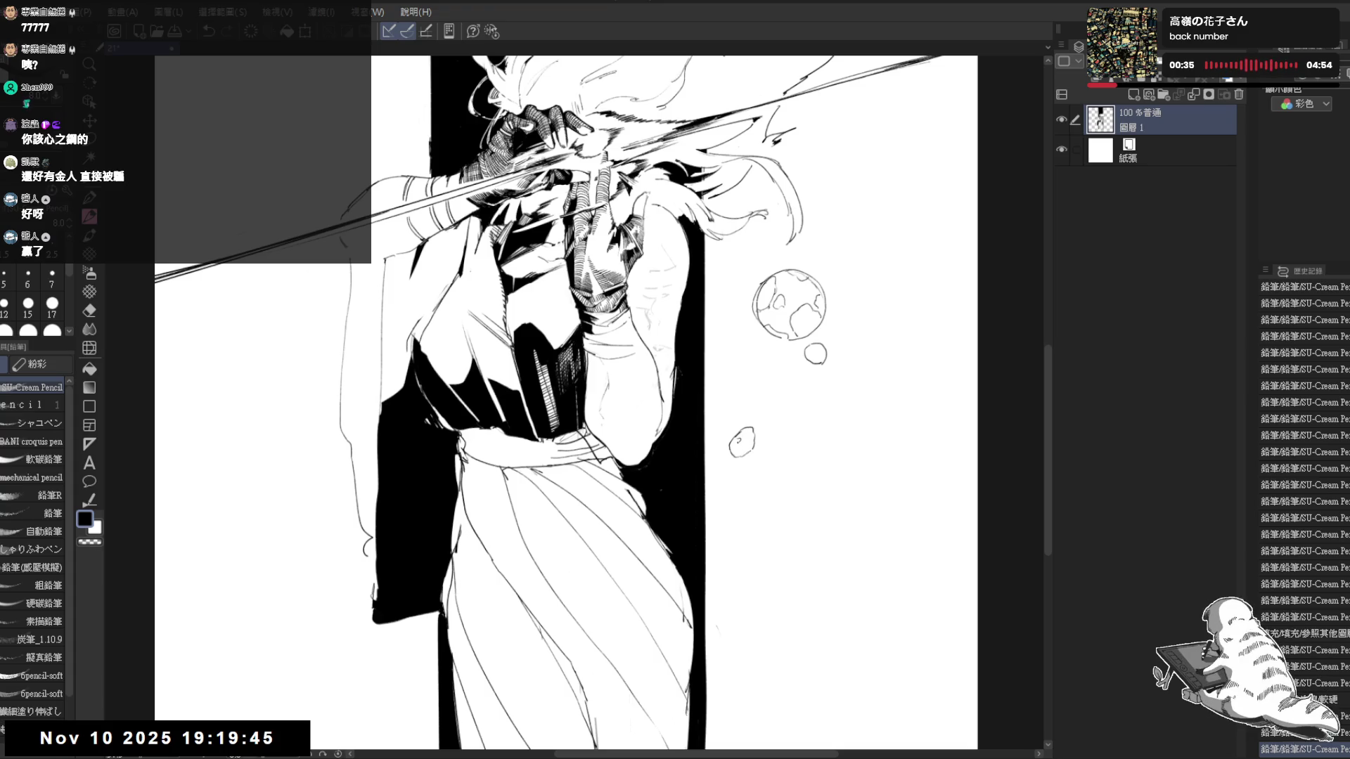
# Draw a small bubble below the planet and a curved bubble stroke near the coat hem, tilting the view
pyautogui.moveTo(738, 432); pyautogui.dragTo(744, 441)
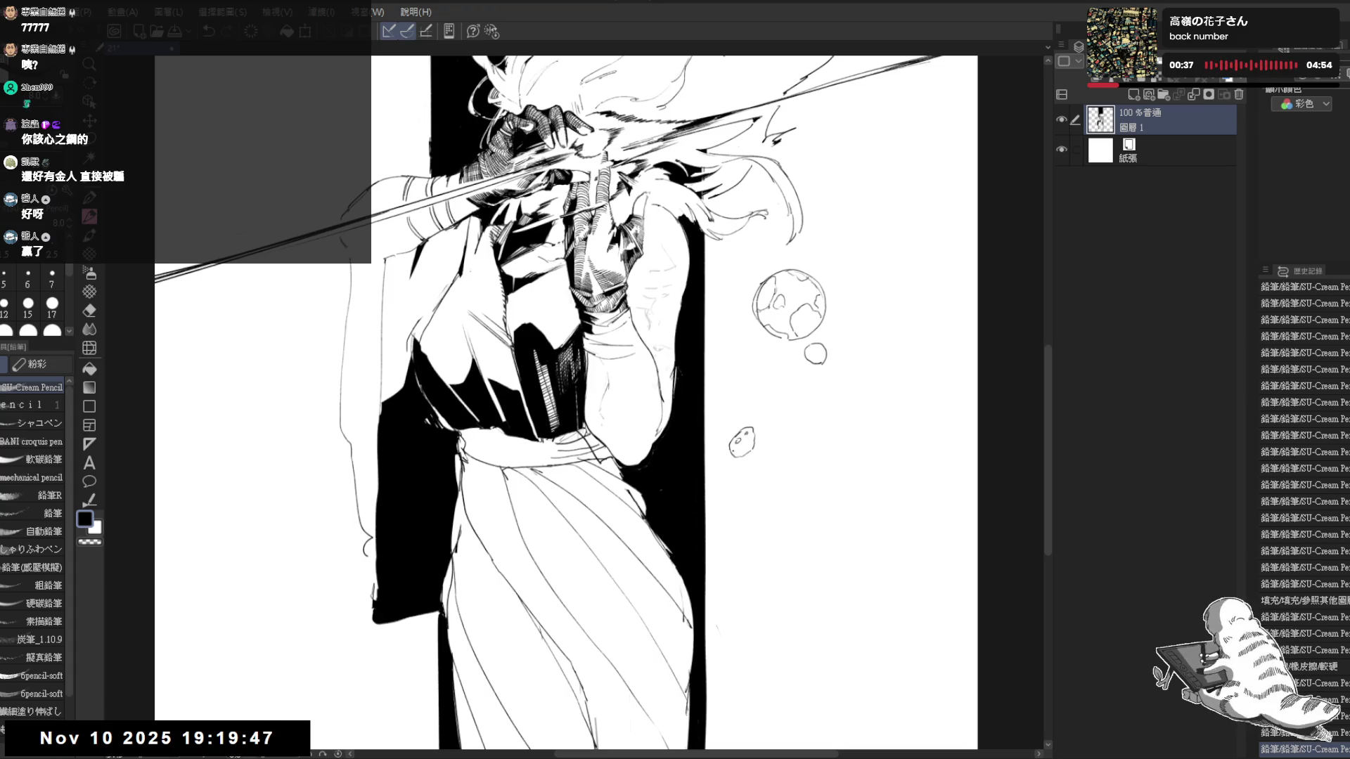
pyautogui.press('-')
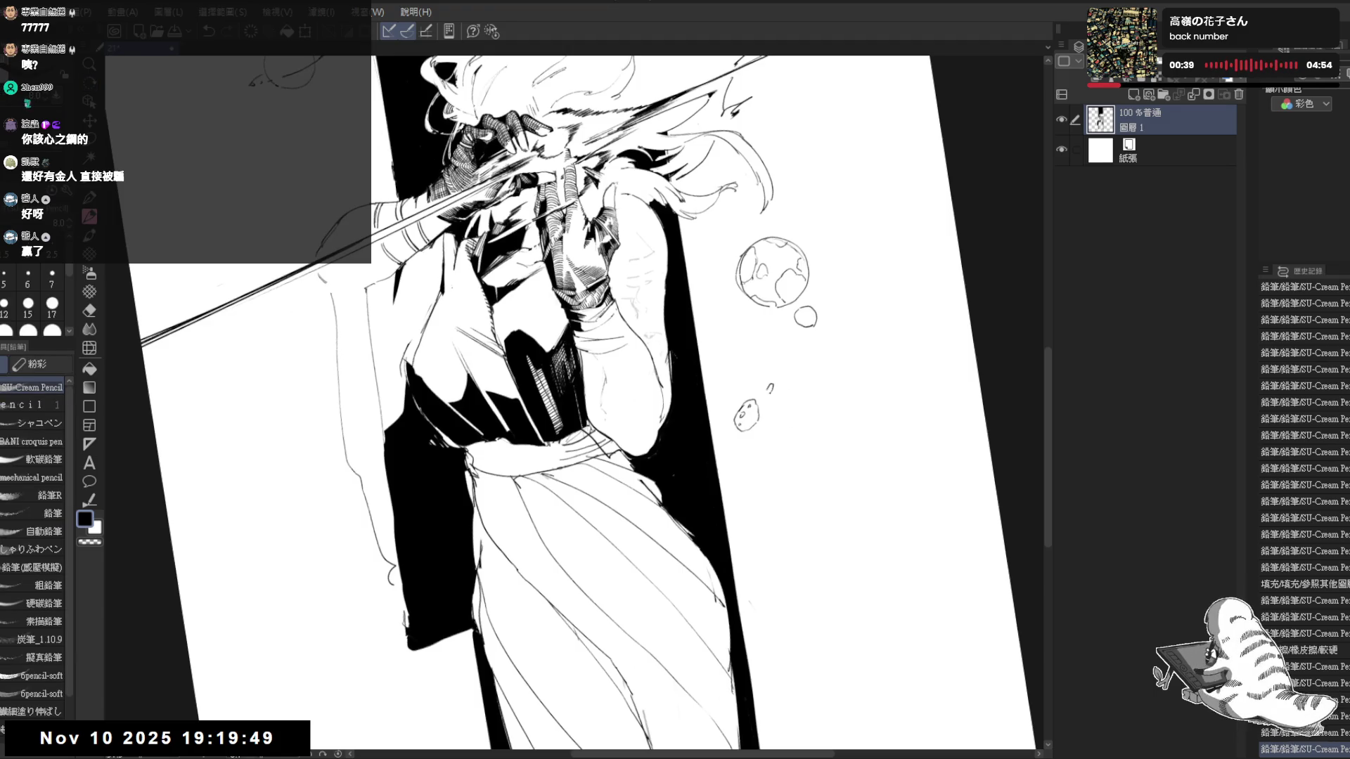
pyautogui.moveTo(465, 546)
pyautogui.mouseDown()
pyautogui.moveTo(562, 471)
pyautogui.moveTo(467, 528)
pyautogui.mouseUp()
pyautogui.press('-')
pyautogui.press('-')
pyautogui.moveTo(466, 620); pyautogui.dragTo(478, 608)
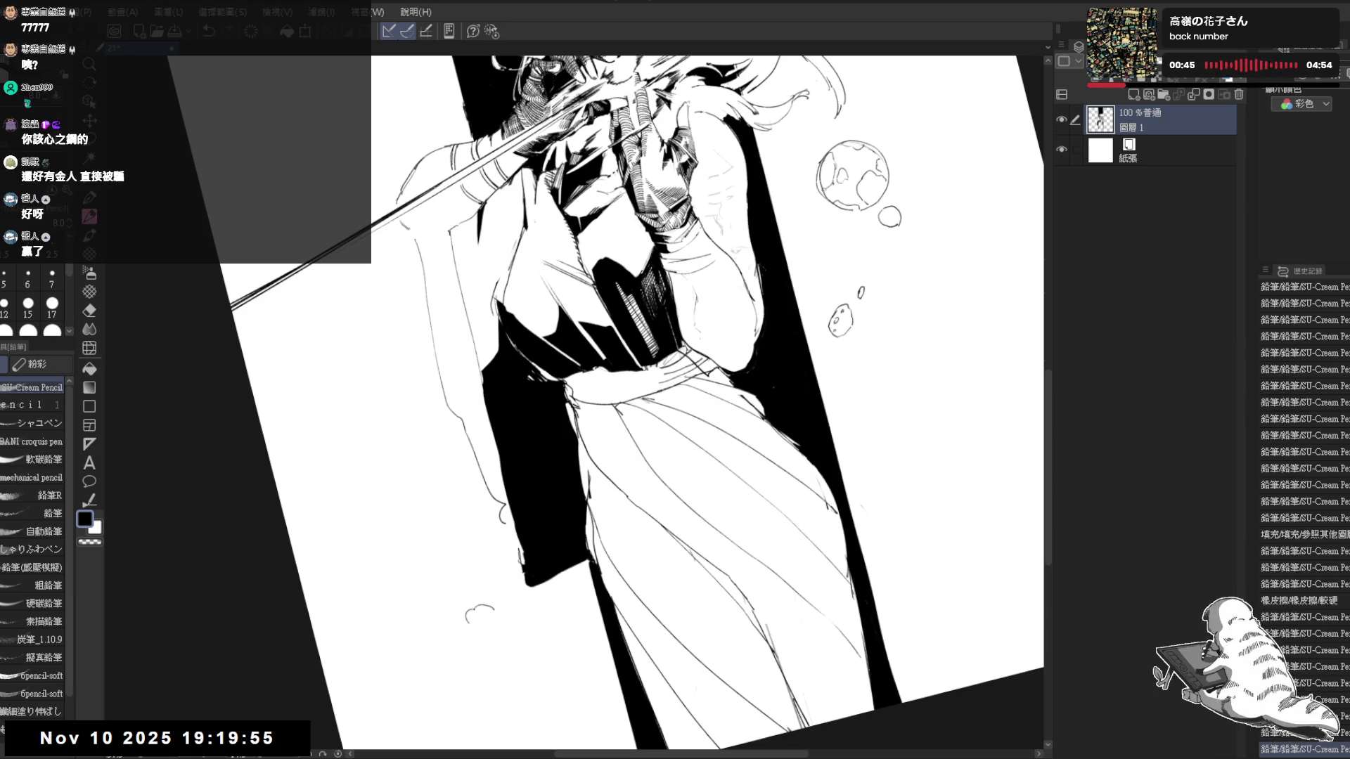
pyautogui.press('^')
pyautogui.press('^')
pyautogui.press('^')
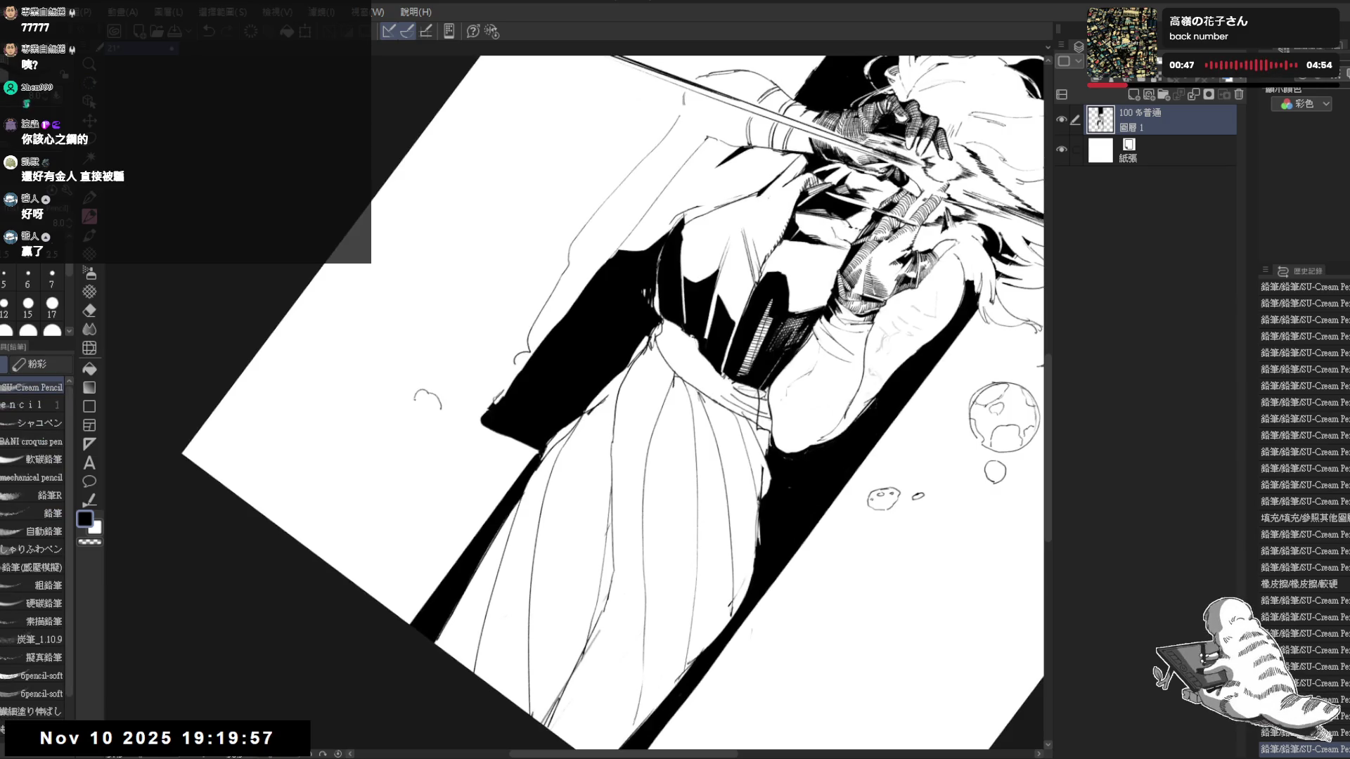
# Detail the small floating blob with inner lines and a tiny dot, then straighten the view
pyautogui.moveTo(420, 410); pyautogui.dragTo(427, 436)
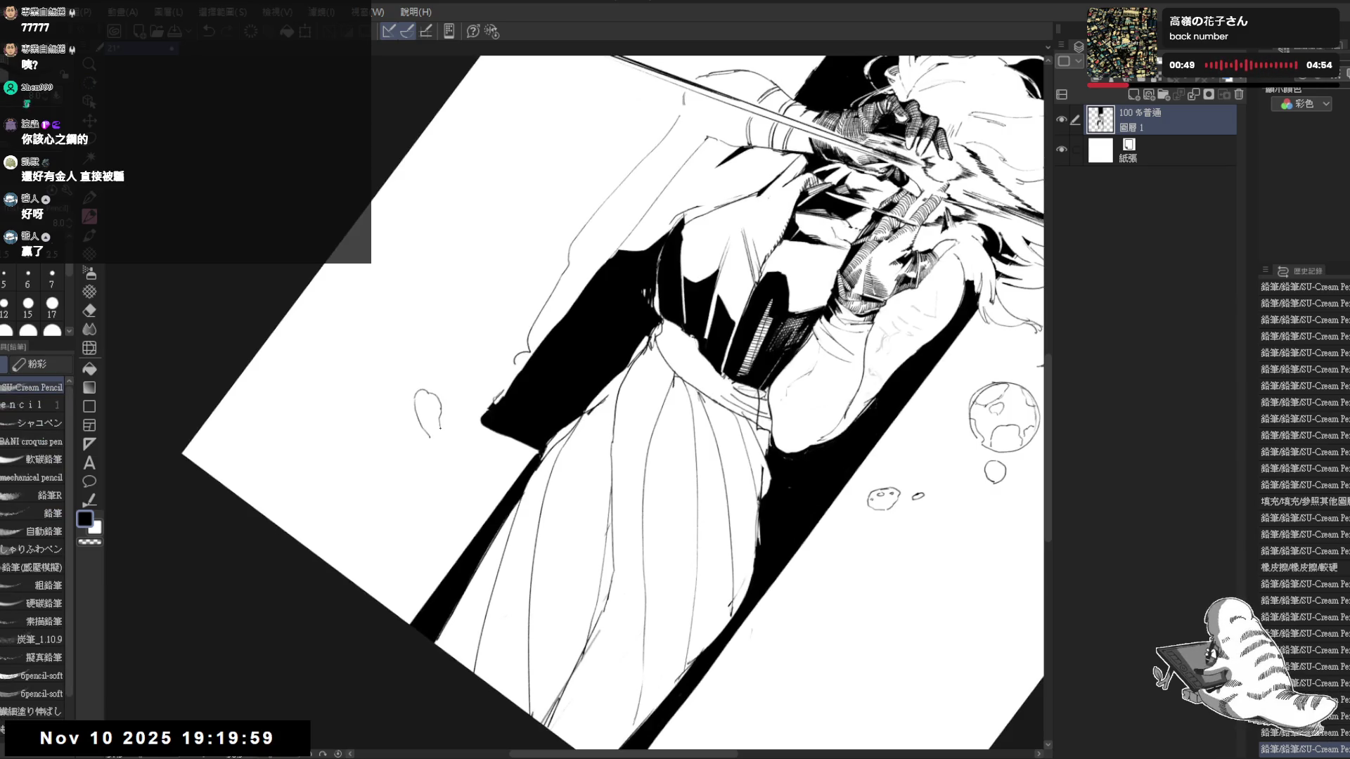
pyautogui.moveTo(421, 399); pyautogui.dragTo(435, 427)
pyautogui.click(410, 349)
pyautogui.moveTo(419, 359); pyautogui.dragTo(420, 375)
pyautogui.hotkey('ctrl', '0')
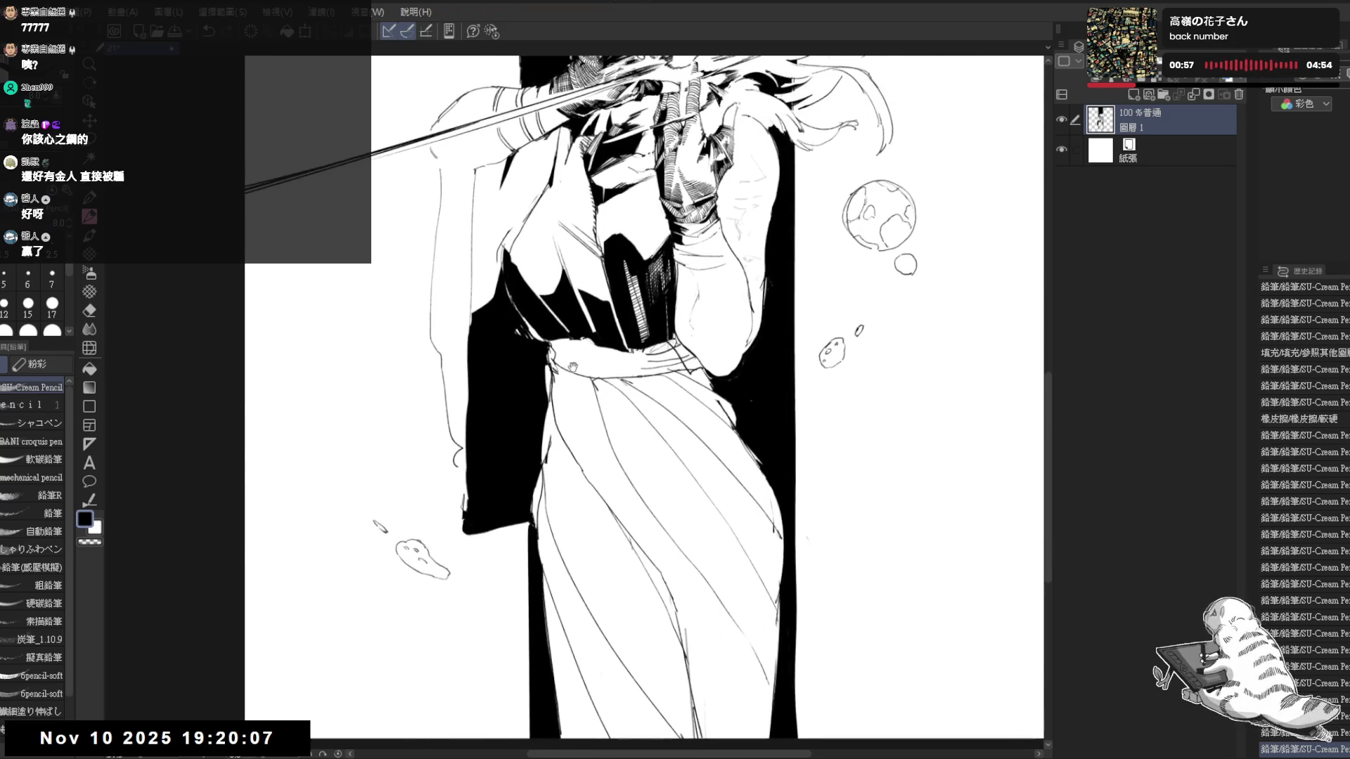
pyautogui.moveTo(571, 367); pyautogui.dragTo(471, 543)
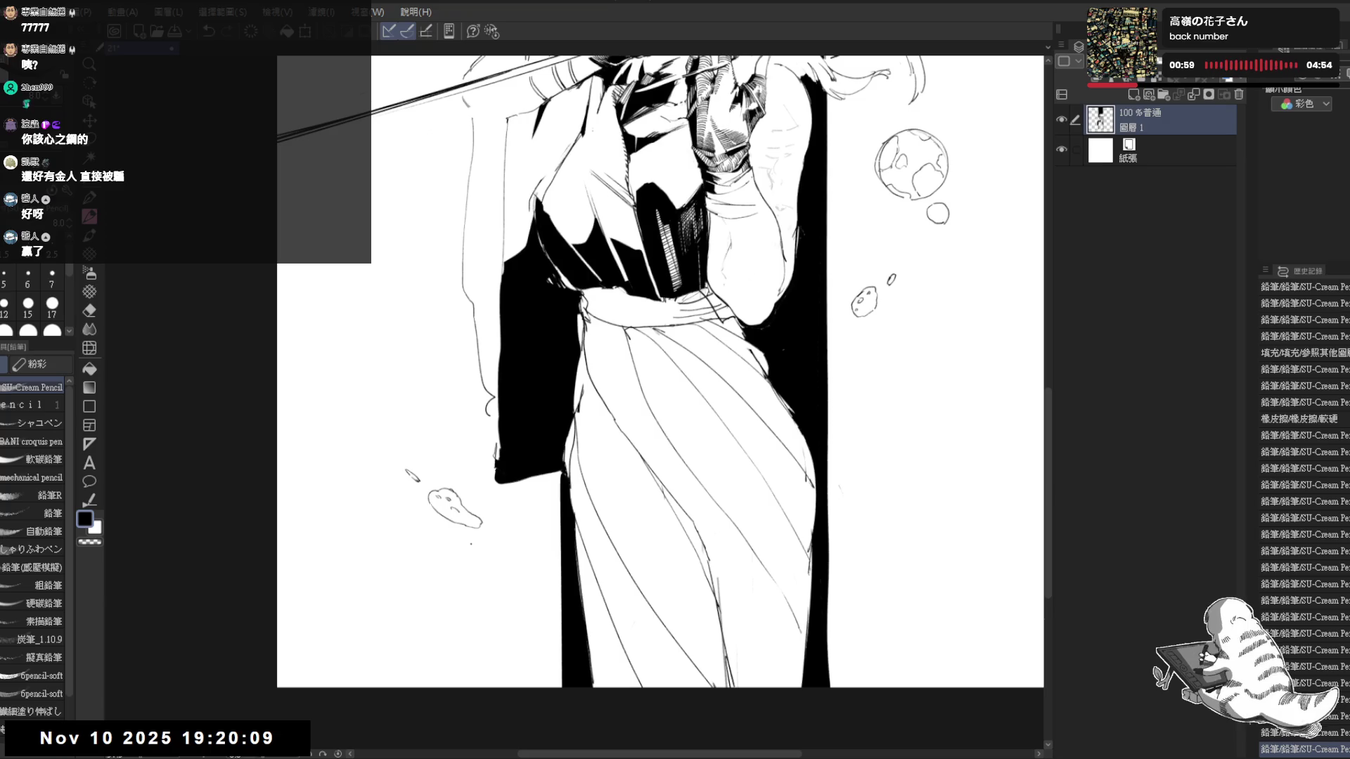
# Draw and undo a stray curved bubble stroke, then reframe for further pencil work
pyautogui.moveTo(484, 548)
pyautogui.mouseDown()
pyautogui.moveTo(514, 559)
pyautogui.moveTo(507, 525)
pyautogui.moveTo(515, 556)
pyautogui.moveTo(482, 542)
pyautogui.mouseUp()
pyautogui.hotkey('ctrl', 'z')
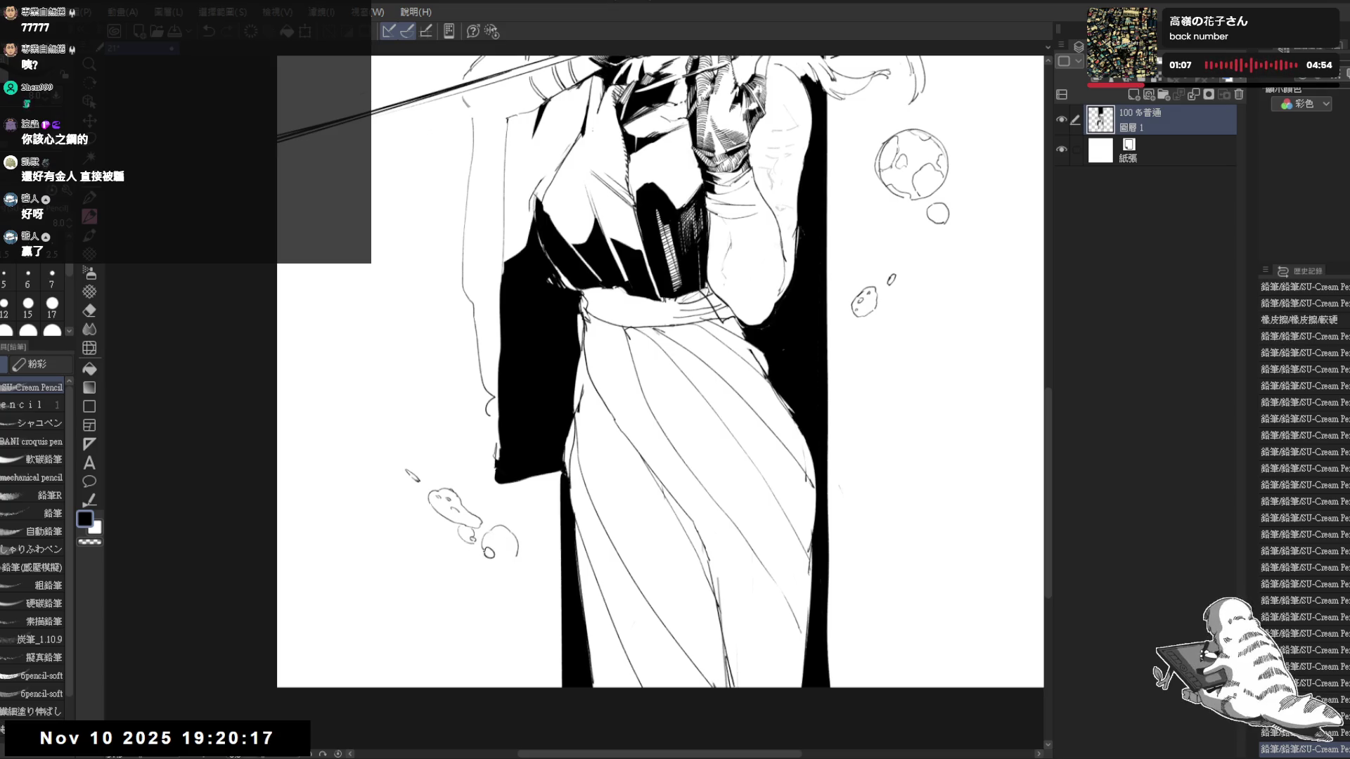
pyautogui.scroll(-2, 660, 372)
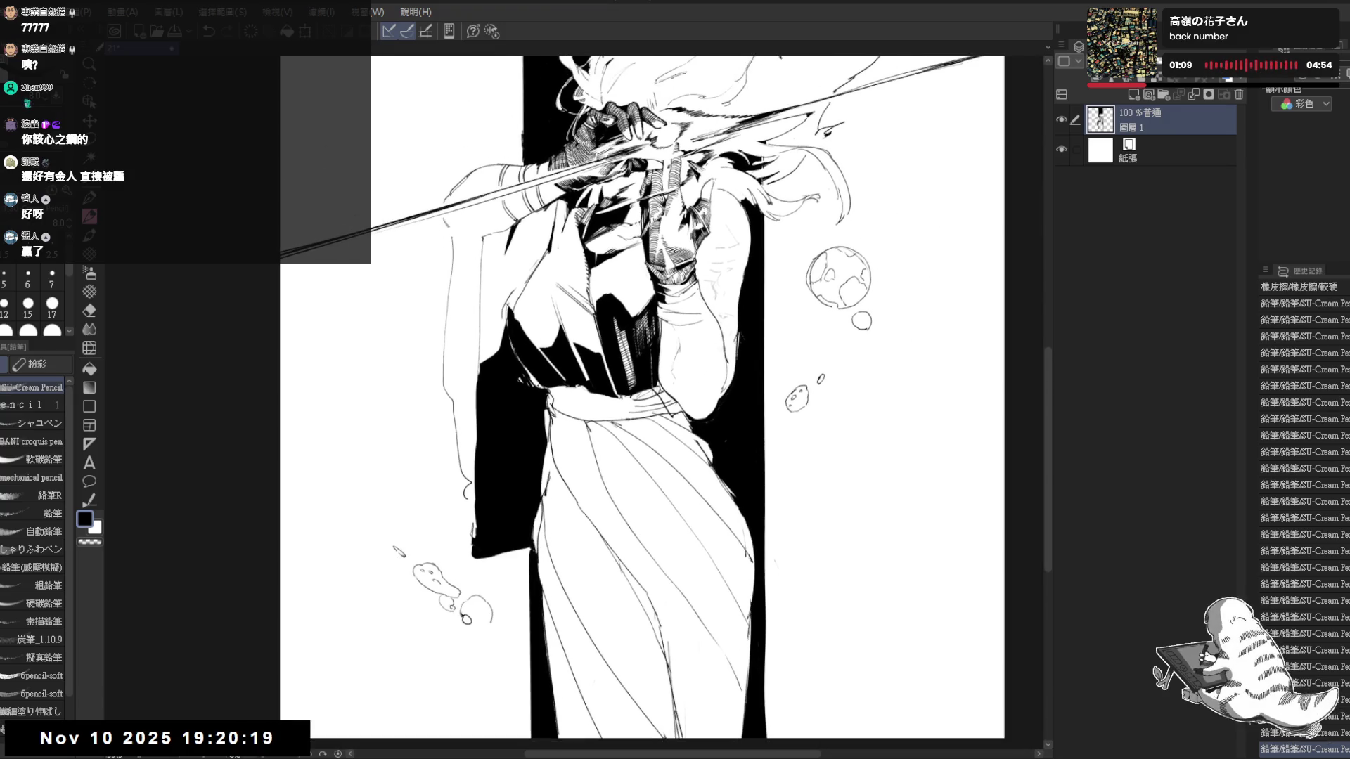
pyautogui.scroll(1, 604, 370)
pyautogui.moveTo(538, 339)
pyautogui.mouseDown()
pyautogui.moveTo(570, 387)
pyautogui.moveTo(591, 373)
pyautogui.moveTo(610, 398)
pyautogui.moveTo(640, 342)
pyautogui.mouseUp()
pyautogui.scroll(-1, 633, 402)
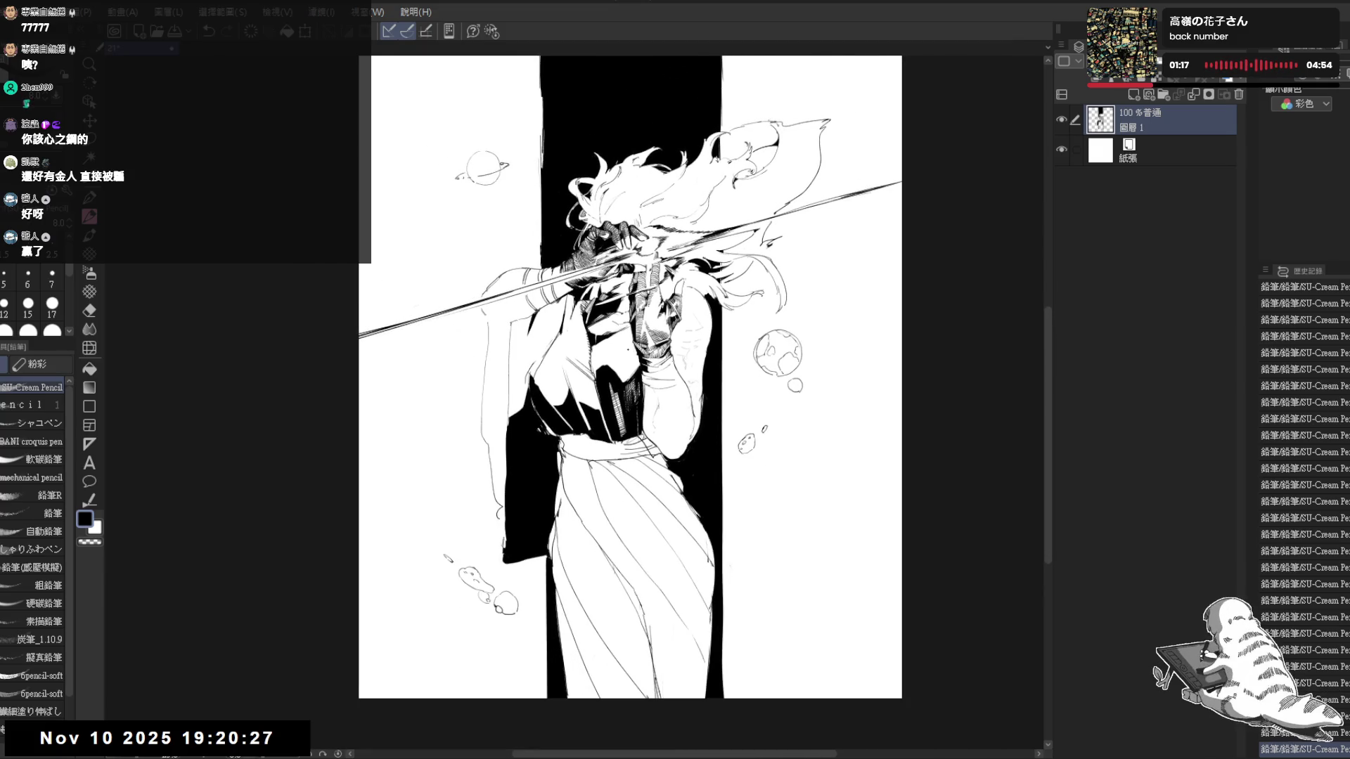
pyautogui.scroll(1, 629, 311)
pyautogui.moveTo(758, 329); pyautogui.dragTo(727, 376)
pyautogui.press('e')
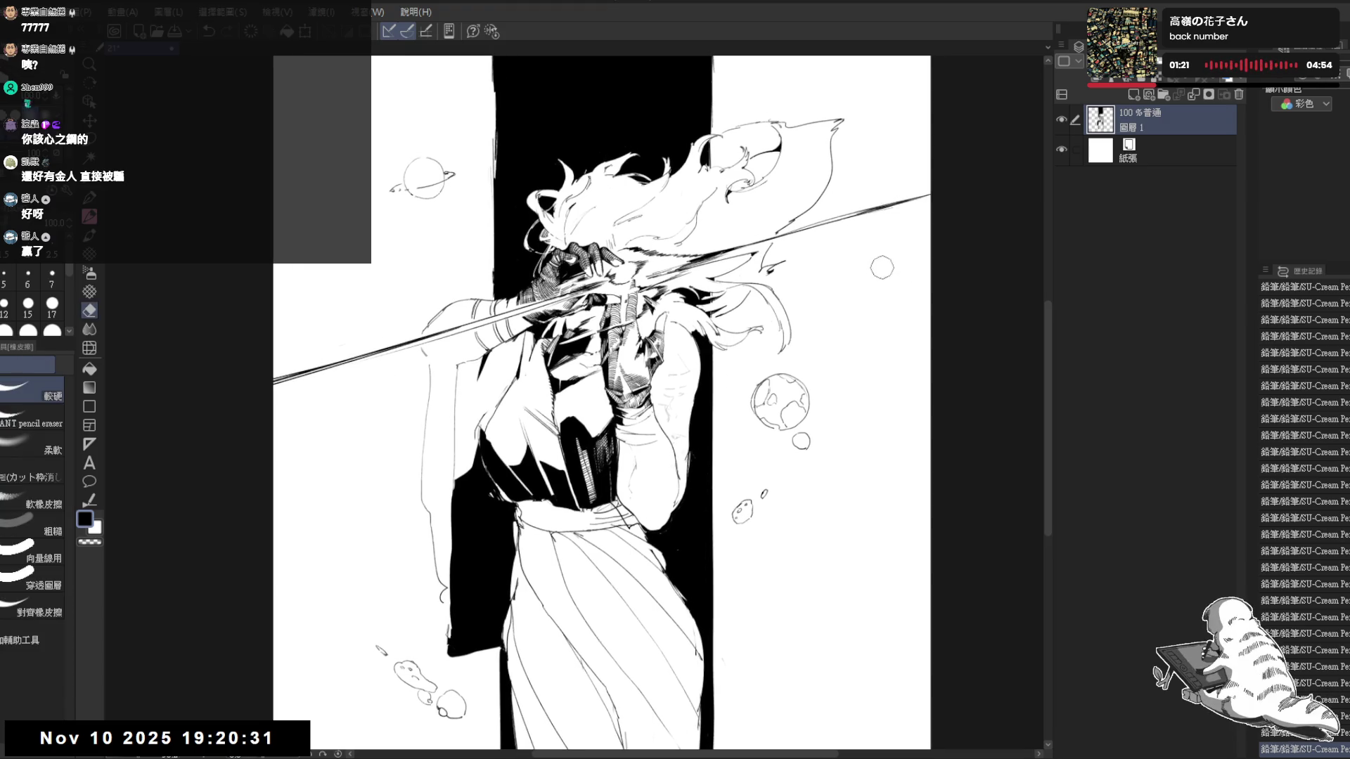
pyautogui.press('p')
pyautogui.scroll(-1, 633, 369)
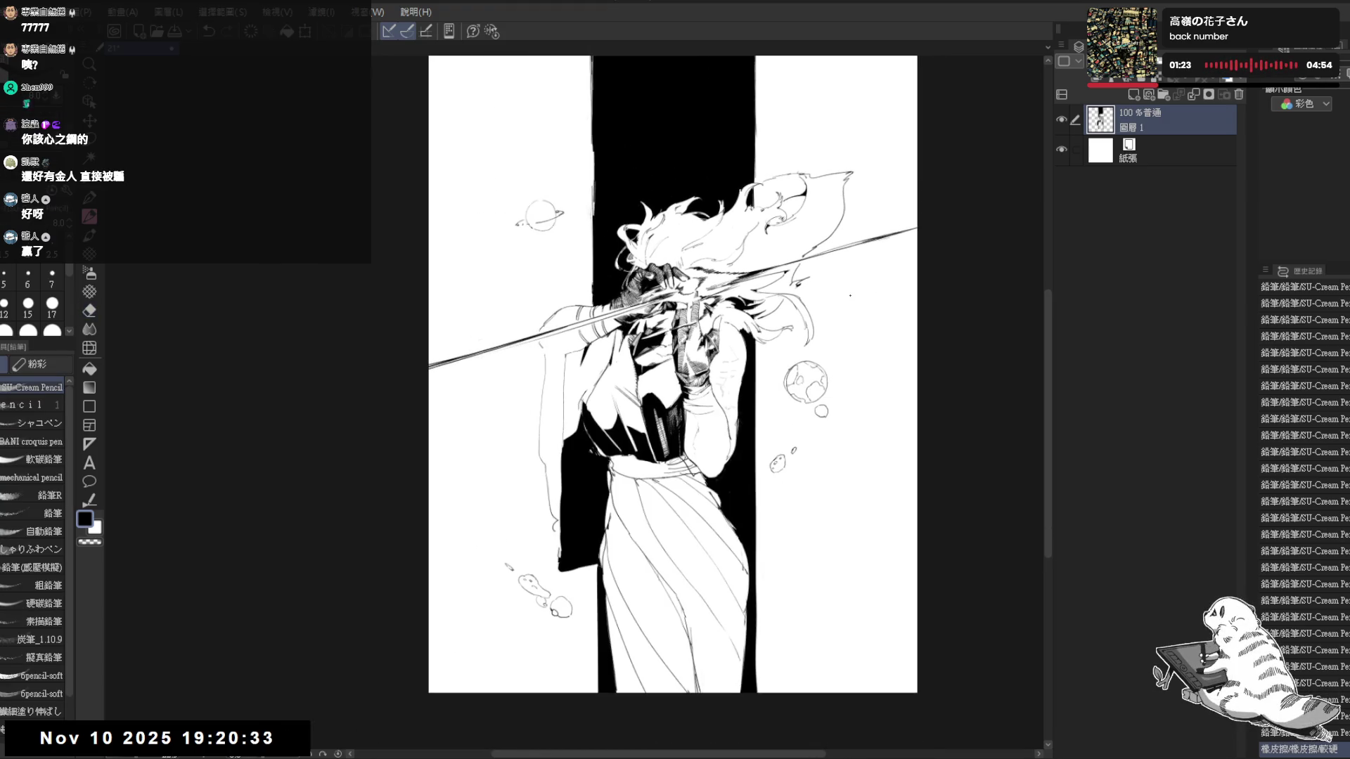
pyautogui.scroll(1, 642, 388)
pyautogui.scroll(-1, 641, 389)
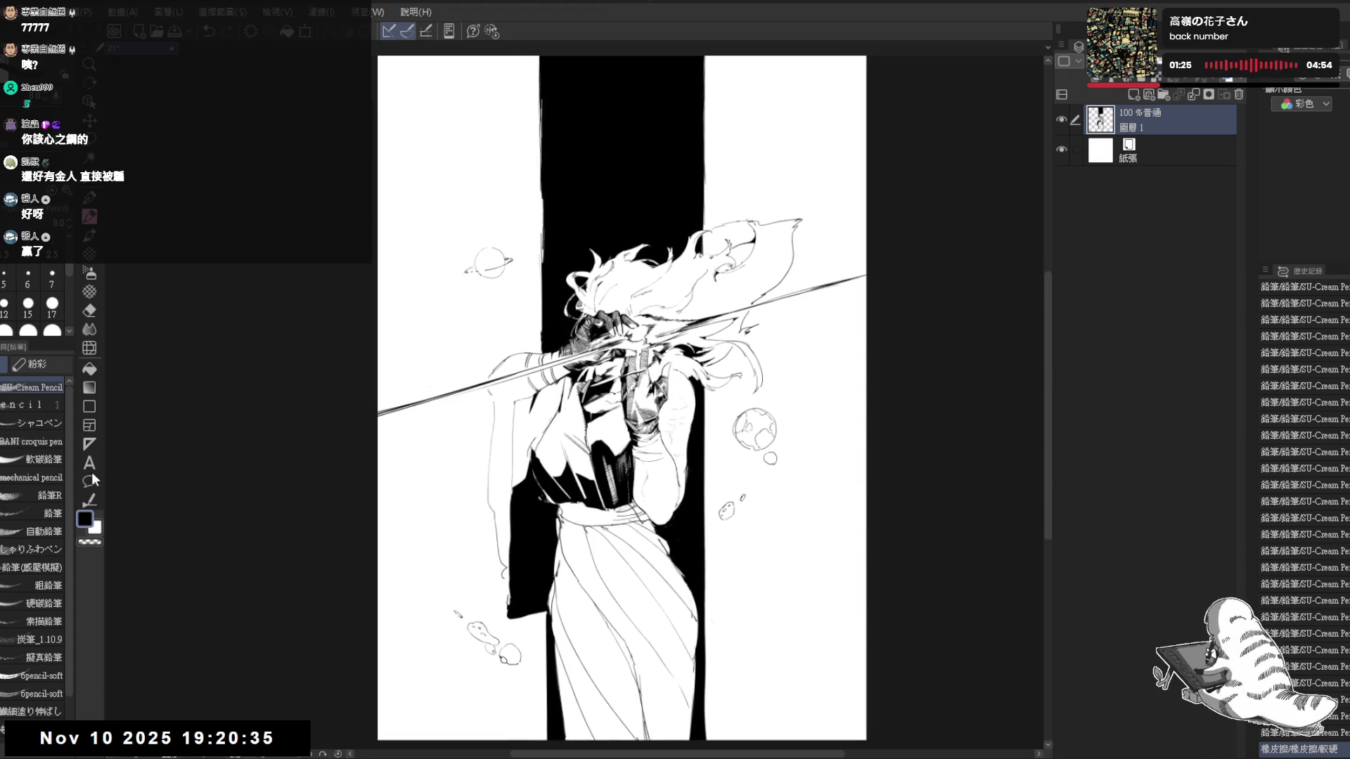
# Change the canvas size twice: trim the page bottom upward, then extend the top edge upward
pyautogui.hotkey('ctrl', 't')
pyautogui.scroll(-1, 705, 412)
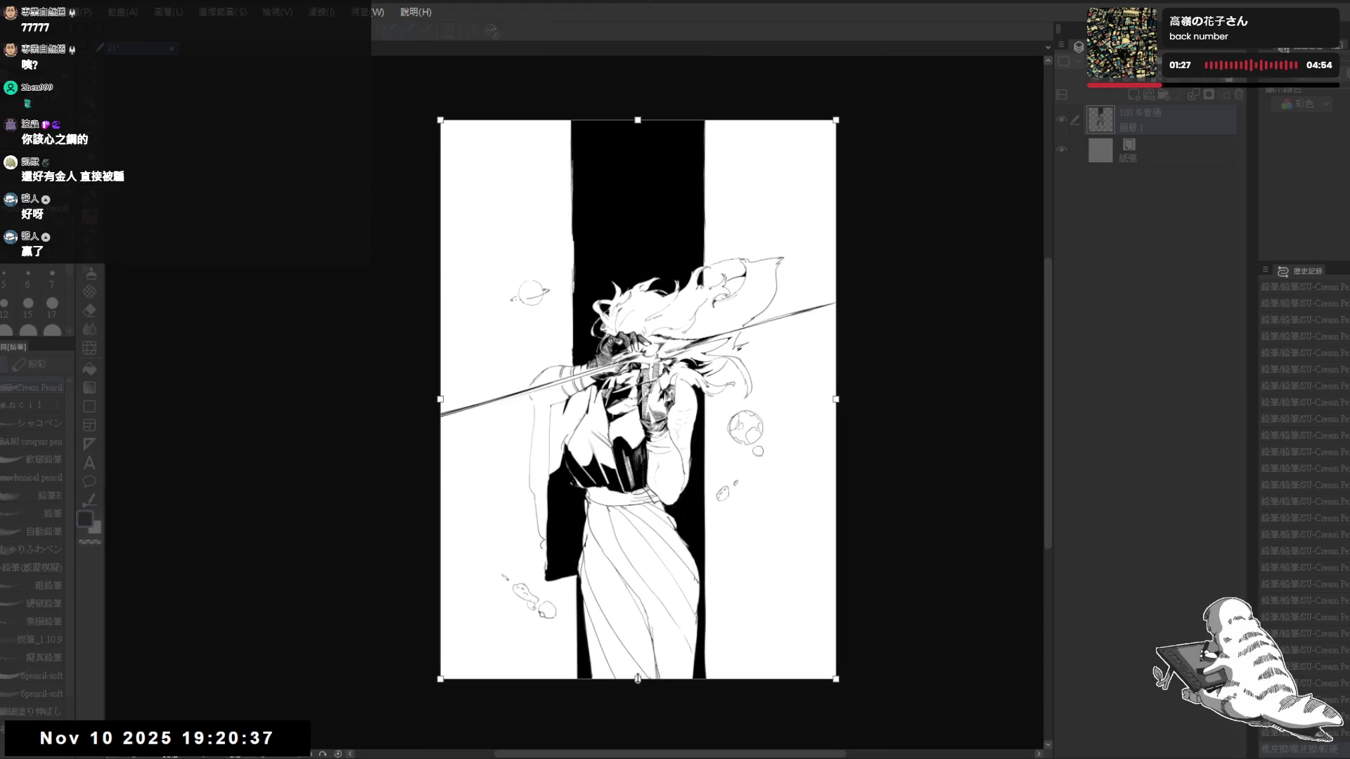
pyautogui.moveTo(637, 679); pyautogui.dragTo(637, 655)
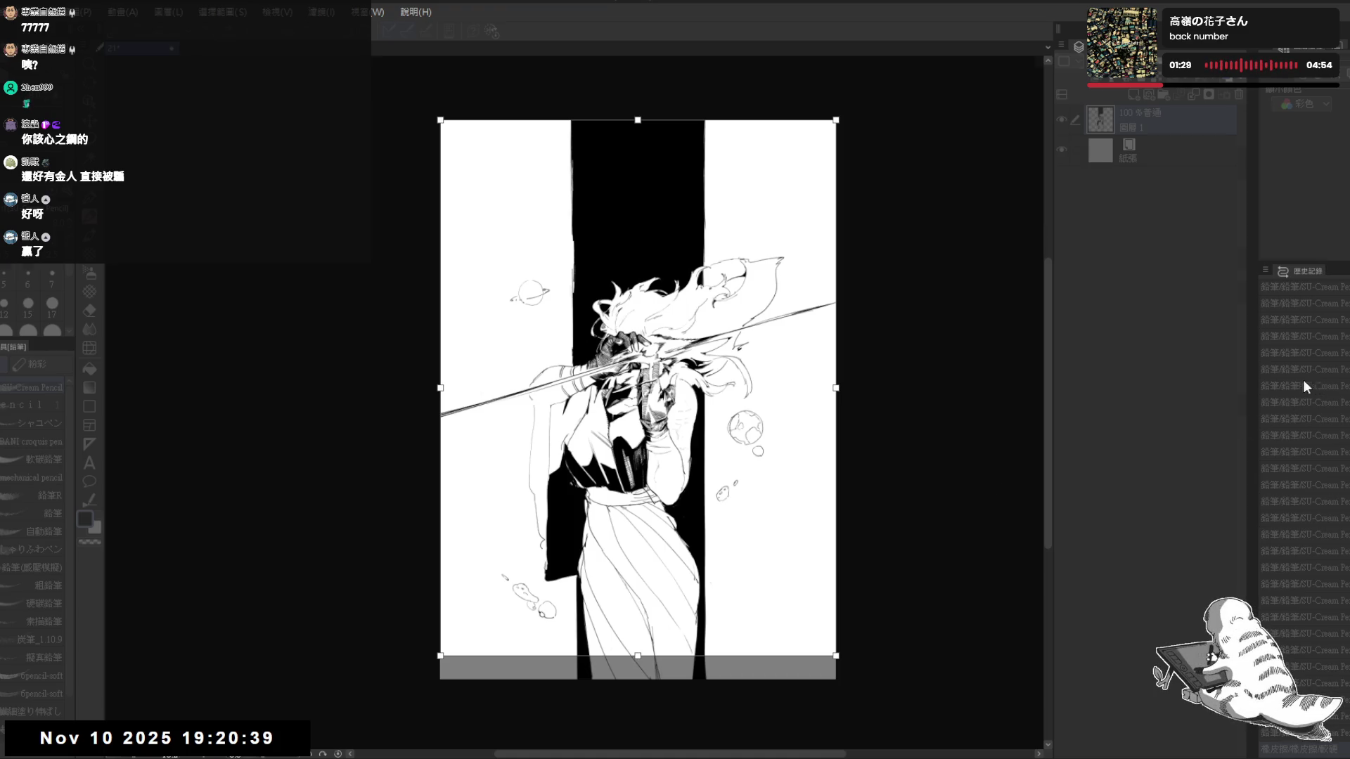
pyautogui.press('Return')
pyautogui.scroll(1, 696, 205)
pyautogui.scroll(1, 696, 206)
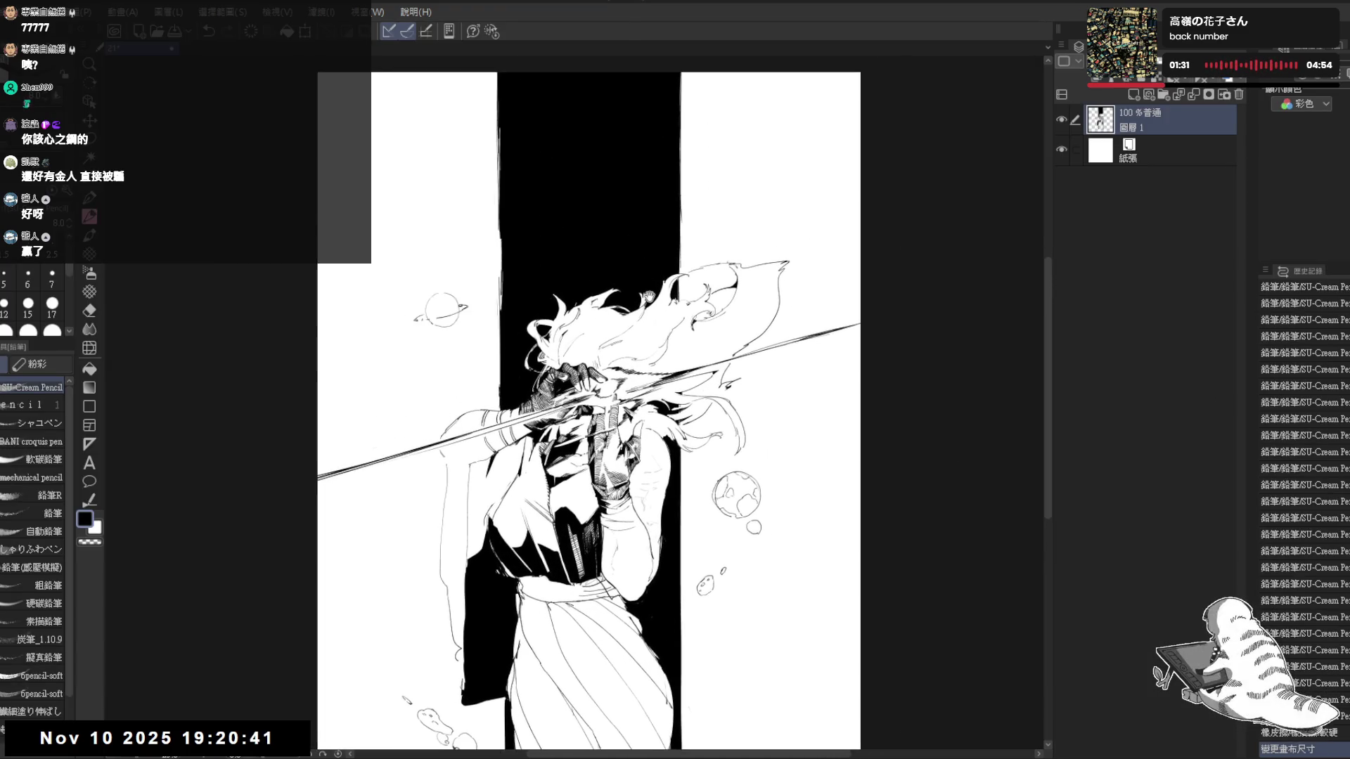
pyautogui.scroll(-1, 644, 296)
pyautogui.scroll(-1, 666, 306)
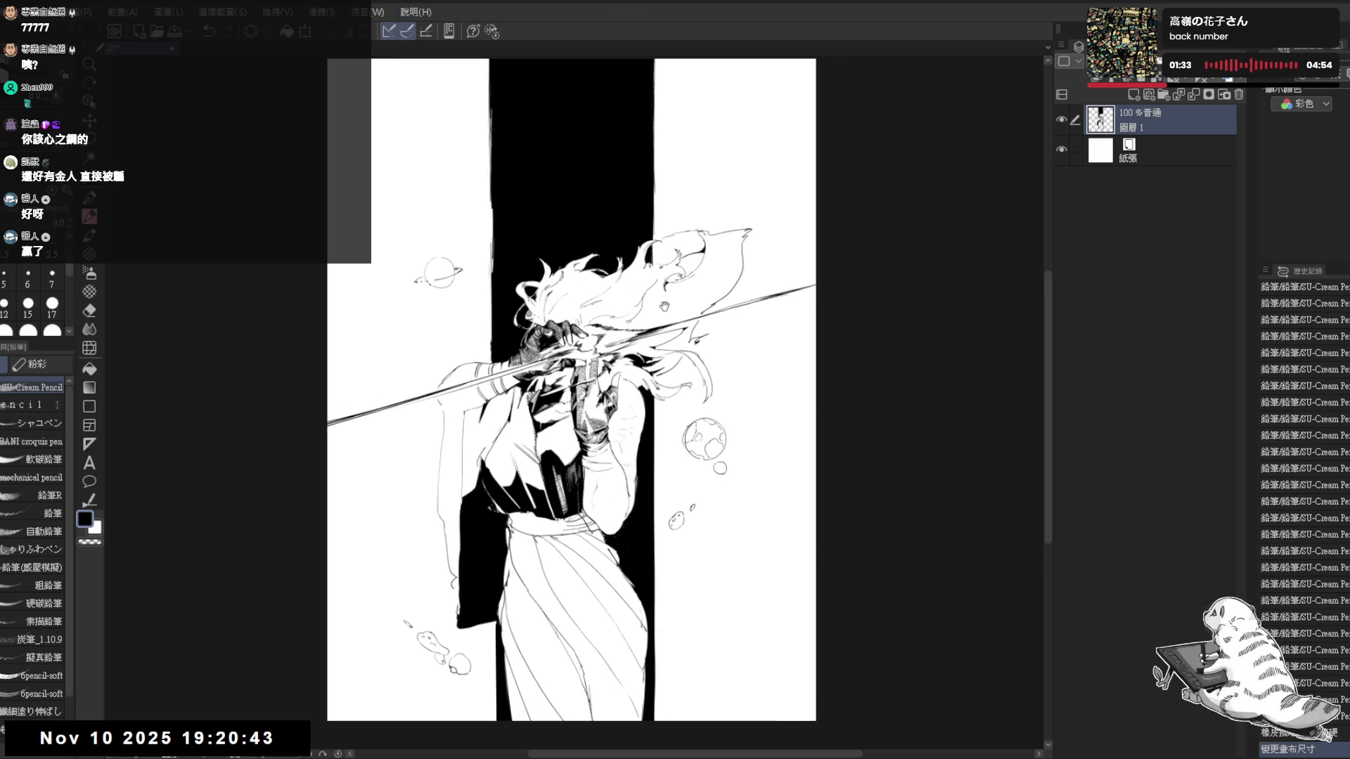
pyautogui.hotkey('ctrl', 'alt', 'c')
pyautogui.scroll(-1, 603, 213)
pyautogui.moveTo(586, 158); pyautogui.dragTo(584, 123)
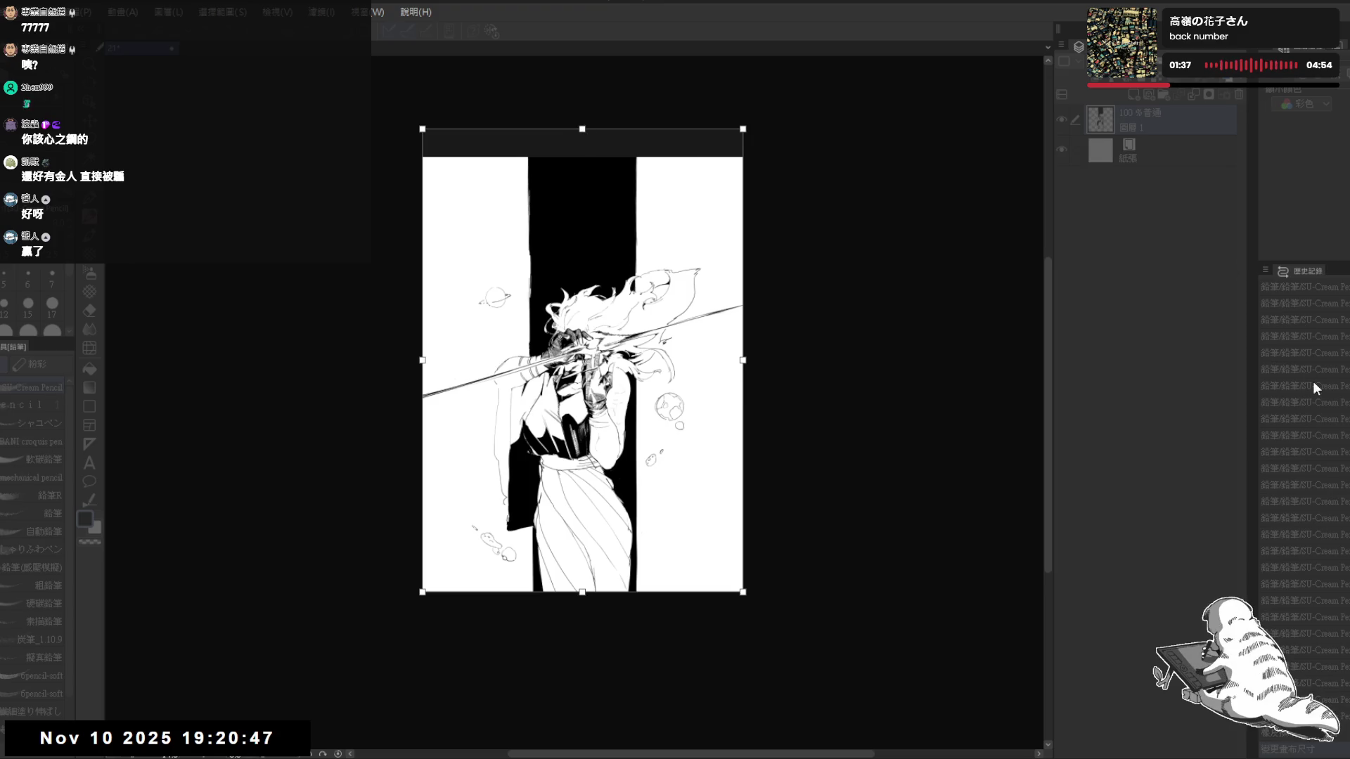
pyautogui.press('Return')
pyautogui.scroll(2, 557, 175)
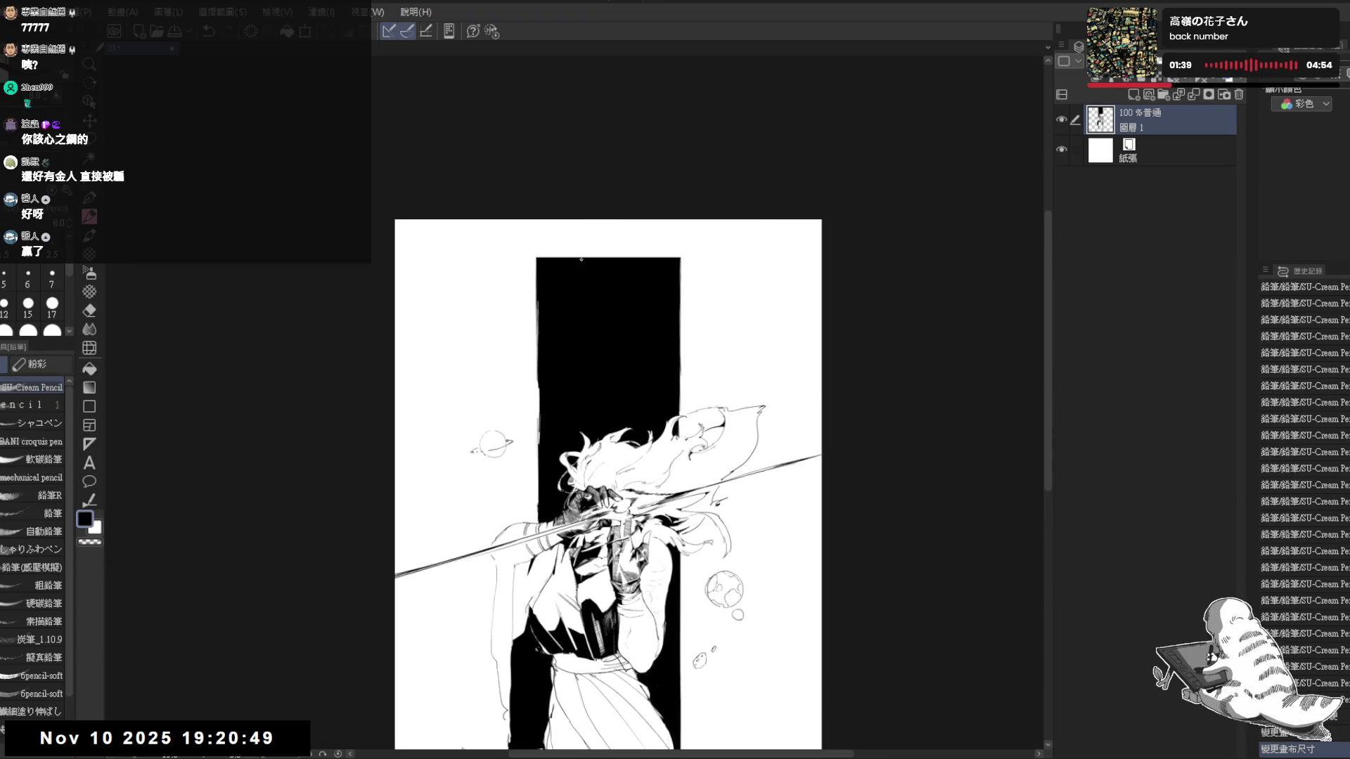
# Extend the black band's edge into the new top area and fill the gap black
pyautogui.press('e')
pyautogui.moveTo(538, 255); pyautogui.dragTo(539, 304)
pyautogui.moveTo(539, 218); pyautogui.dragTo(539, 262)
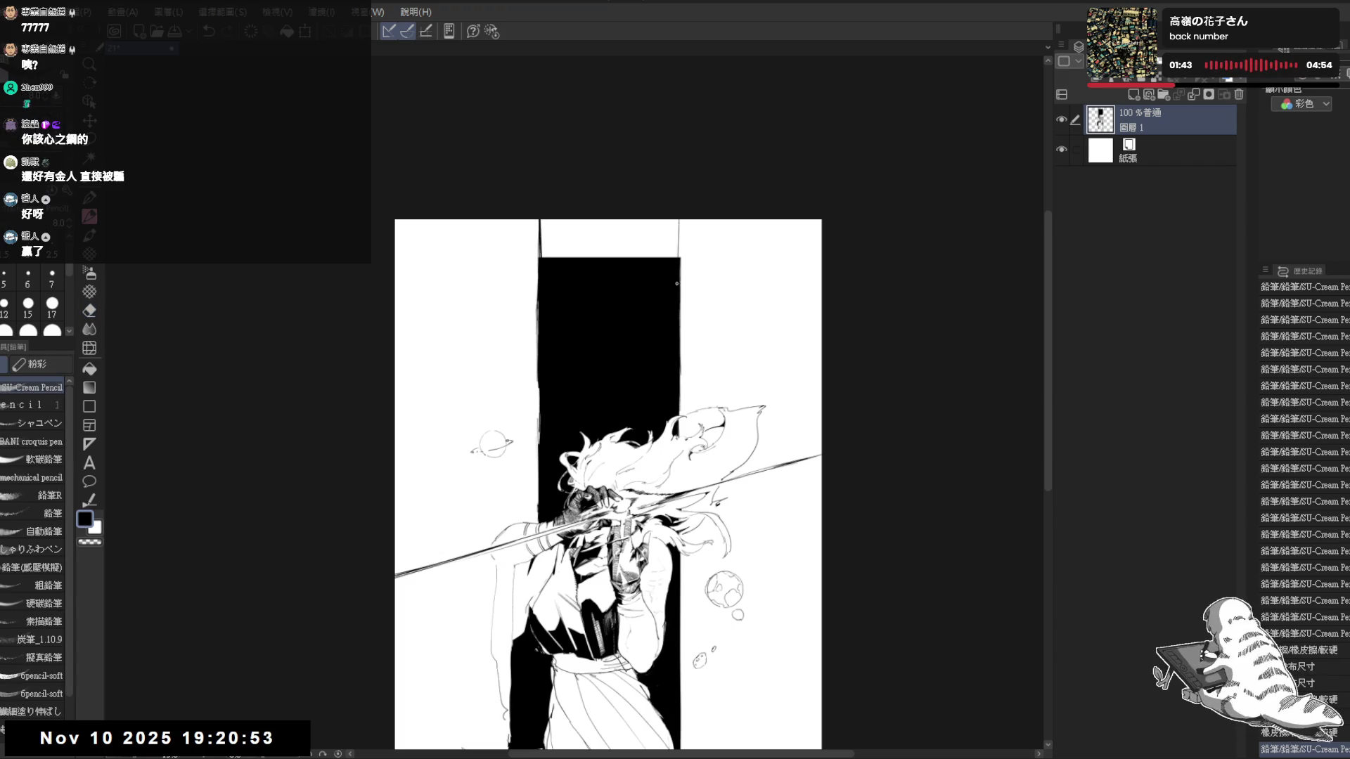
pyautogui.press('g')
pyautogui.click(598, 238)
pyautogui.moveTo(536, 217); pyautogui.dragTo(522, 172)
pyautogui.press('p')
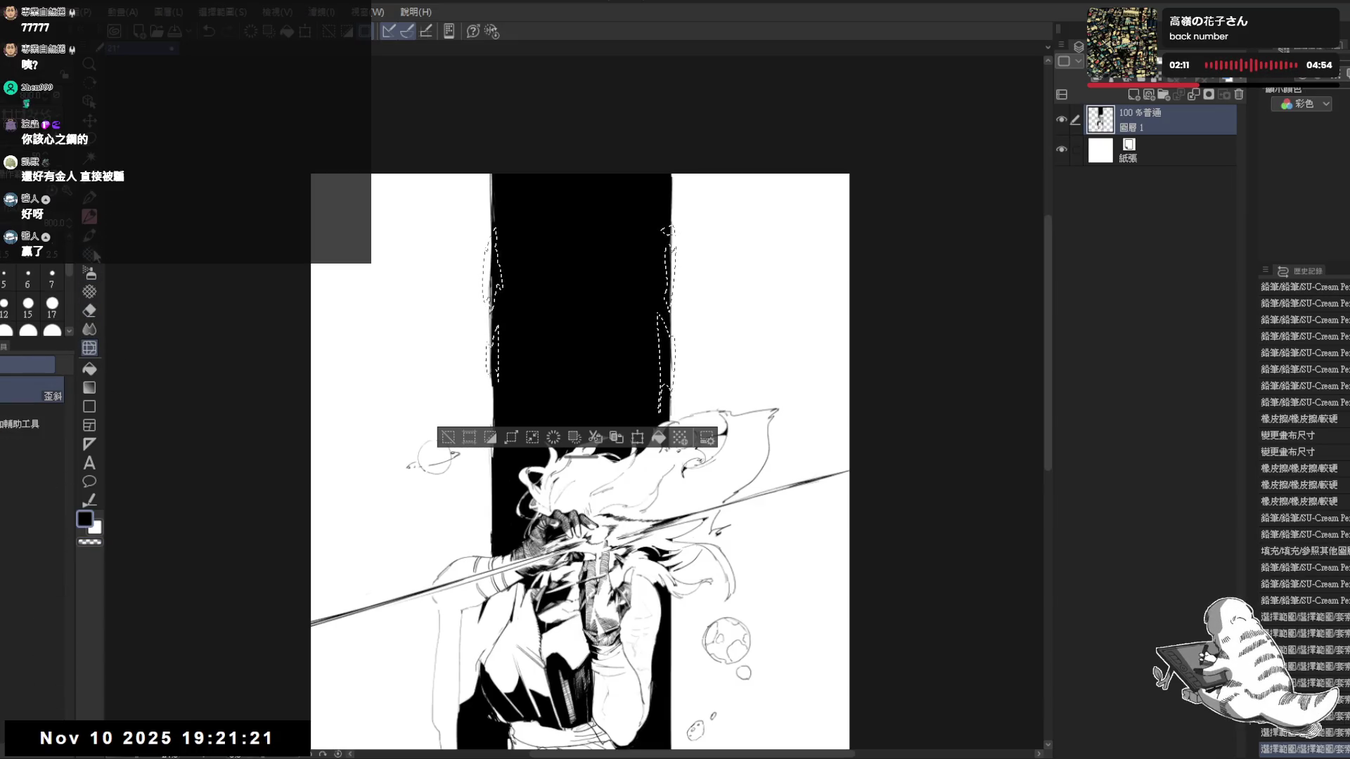
# With transparent colour on the pencil, roughen the band's left and right edges, then clear the selection
pyautogui.press('p')
pyautogui.press(']')
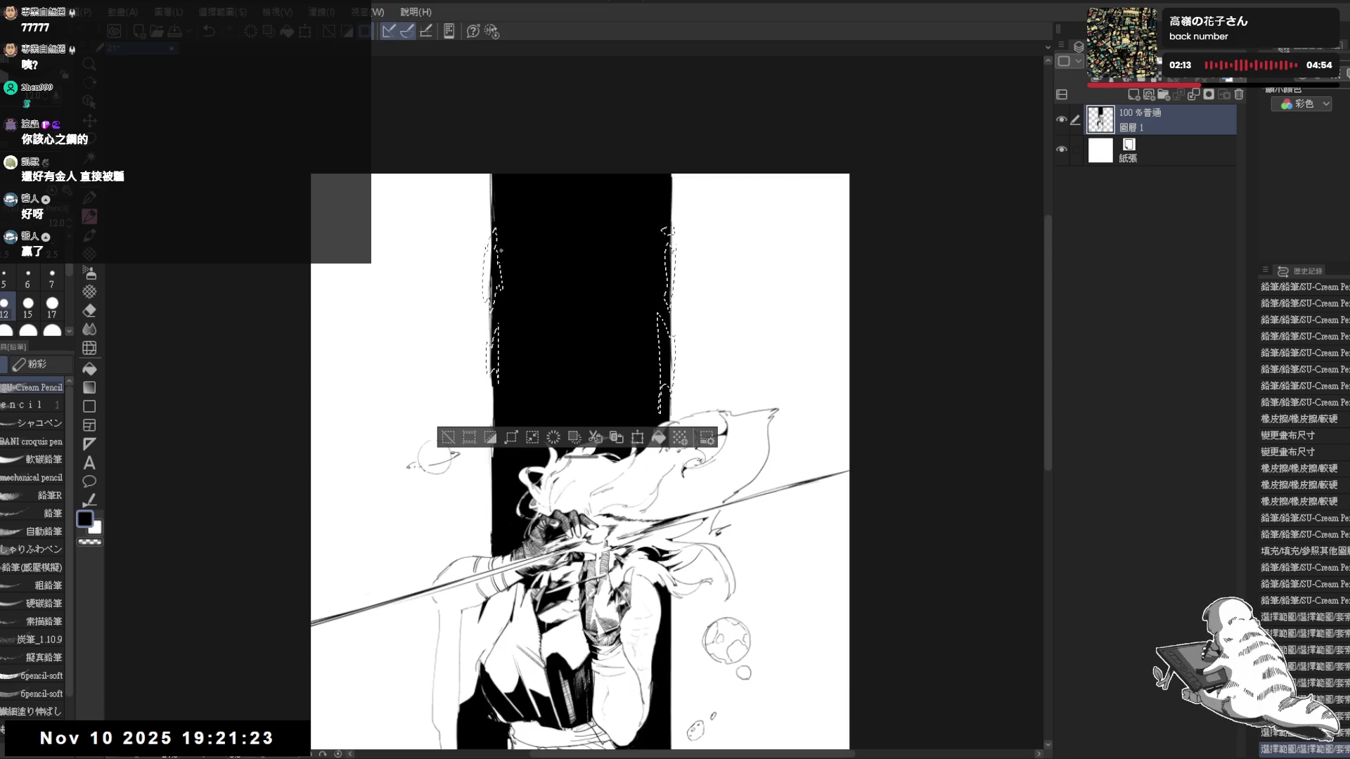
pyautogui.press('c')
pyautogui.press(']')
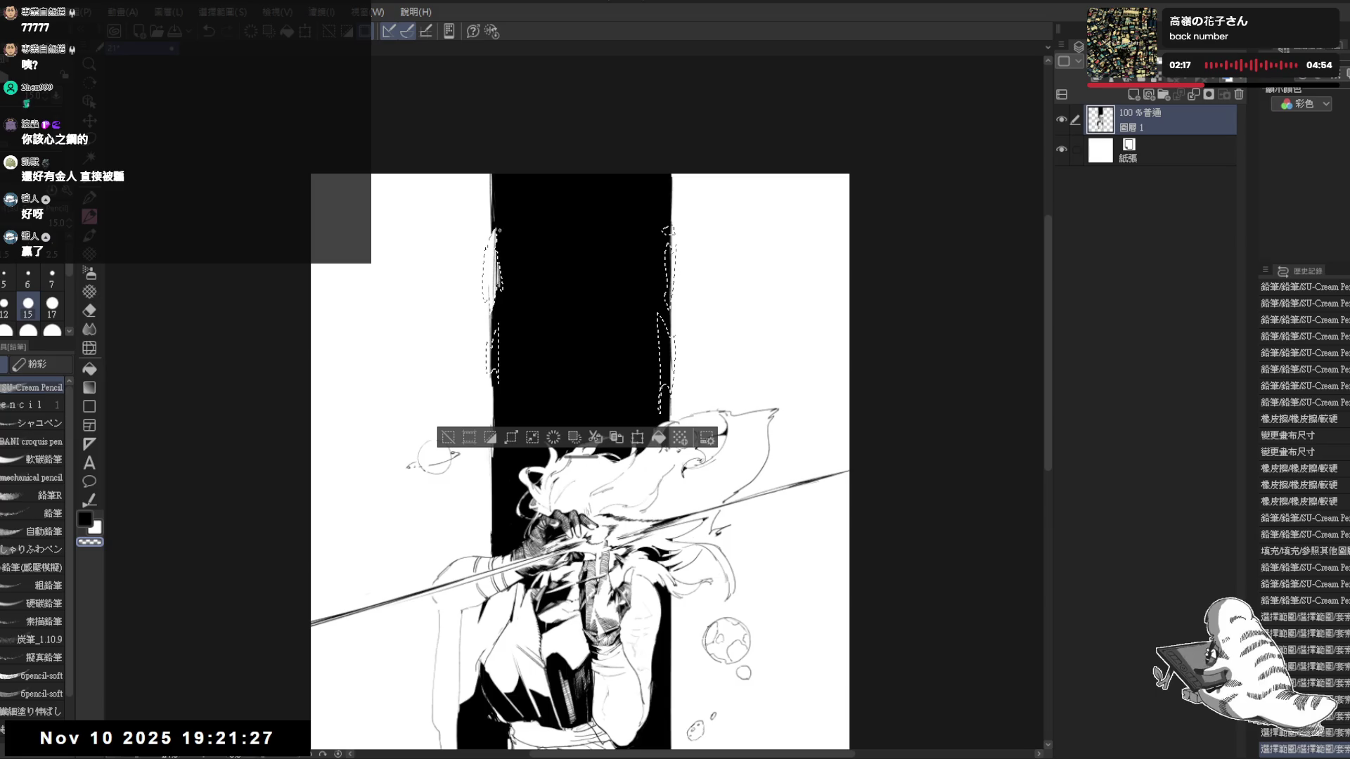
pyautogui.moveTo(493, 232); pyautogui.dragTo(499, 291)
pyautogui.moveTo(495, 337); pyautogui.dragTo(495, 381)
pyautogui.moveTo(494, 300); pyautogui.dragTo(498, 372)
pyautogui.moveTo(497, 242); pyautogui.dragTo(500, 274)
pyautogui.moveTo(670, 225); pyautogui.dragTo(667, 268)
pyautogui.moveTo(661, 371)
pyautogui.mouseDown()
pyautogui.moveTo(661, 404)
pyautogui.moveTo(665, 388)
pyautogui.mouseUp()
pyautogui.moveTo(663, 337); pyautogui.dragTo(665, 412)
pyautogui.moveTo(499, 259); pyautogui.dragTo(501, 293)
pyautogui.moveTo(665, 317); pyautogui.dragTo(664, 406)
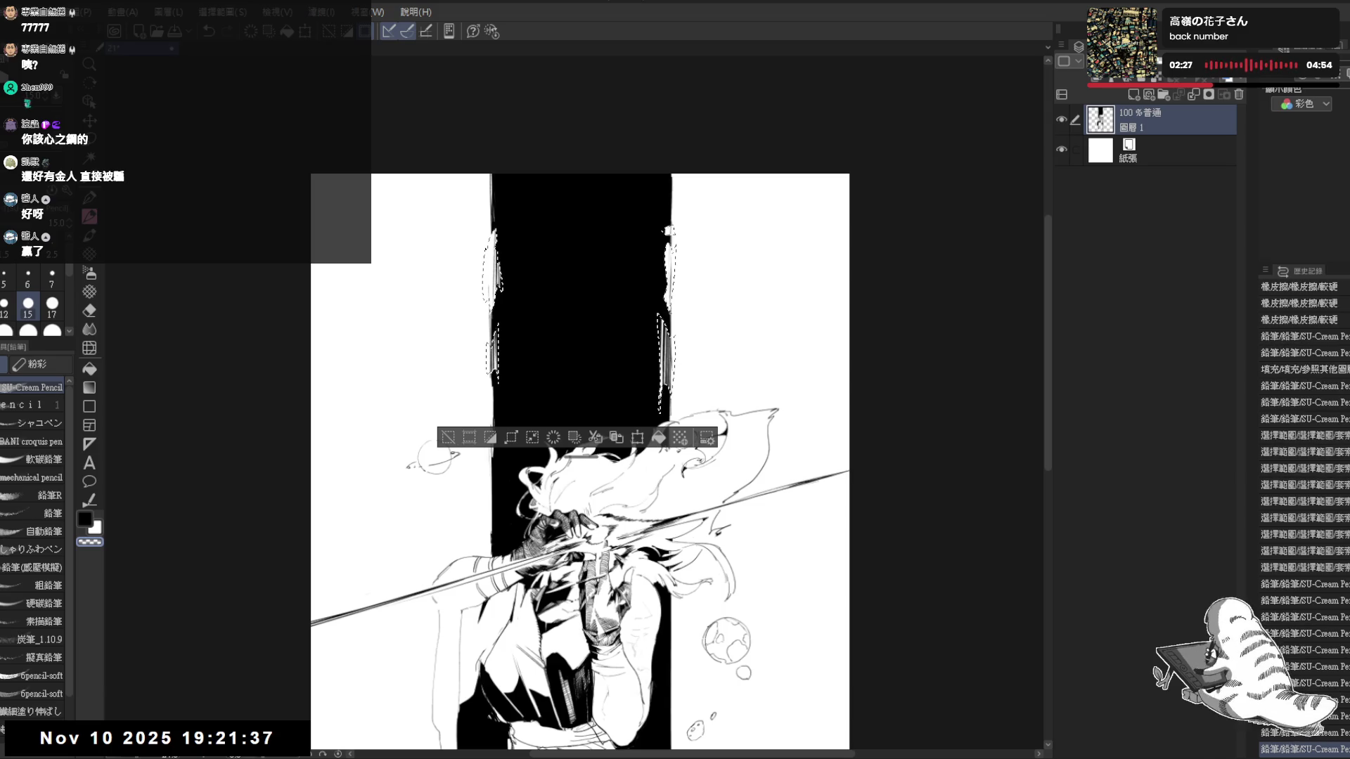
pyautogui.moveTo(497, 237); pyautogui.dragTo(495, 300)
pyautogui.hotkey('ctrl', 'd')
# Darken strokes along the band's right edge and erase thin scratch lines into its left edge
pyautogui.moveTo(738, 316)
pyautogui.mouseDown()
pyautogui.moveTo(696, 264)
pyautogui.moveTo(655, 344)
pyautogui.mouseUp()
pyautogui.moveTo(658, 287); pyautogui.dragTo(658, 345)
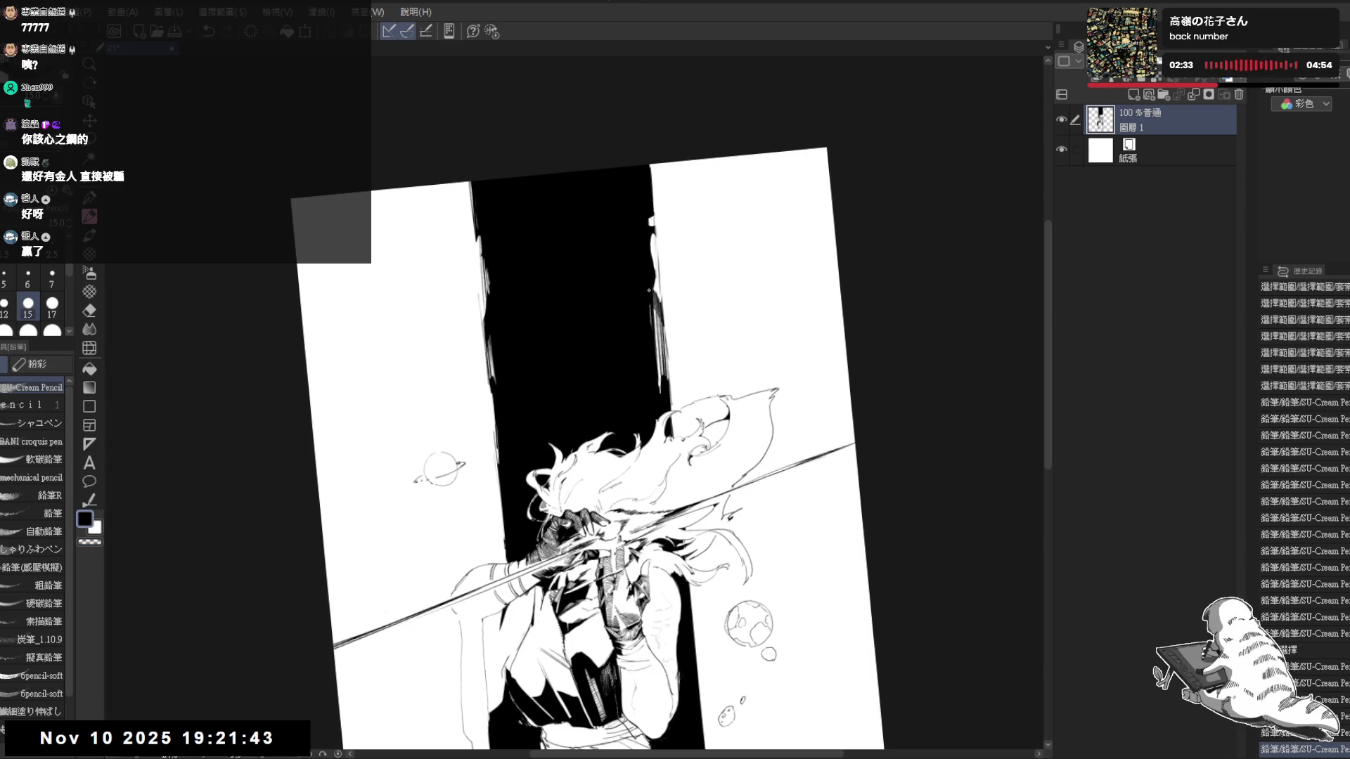
pyautogui.moveTo(655, 314)
pyautogui.mouseDown()
pyautogui.moveTo(659, 390)
pyautogui.moveTo(662, 376)
pyautogui.mouseUp()
pyautogui.press('c')
pyautogui.moveTo(487, 313); pyautogui.dragTo(487, 384)
pyautogui.moveTo(488, 304)
pyautogui.mouseDown()
pyautogui.moveTo(488, 376)
pyautogui.moveTo(486, 342)
pyautogui.mouseUp()
pyautogui.press('c')
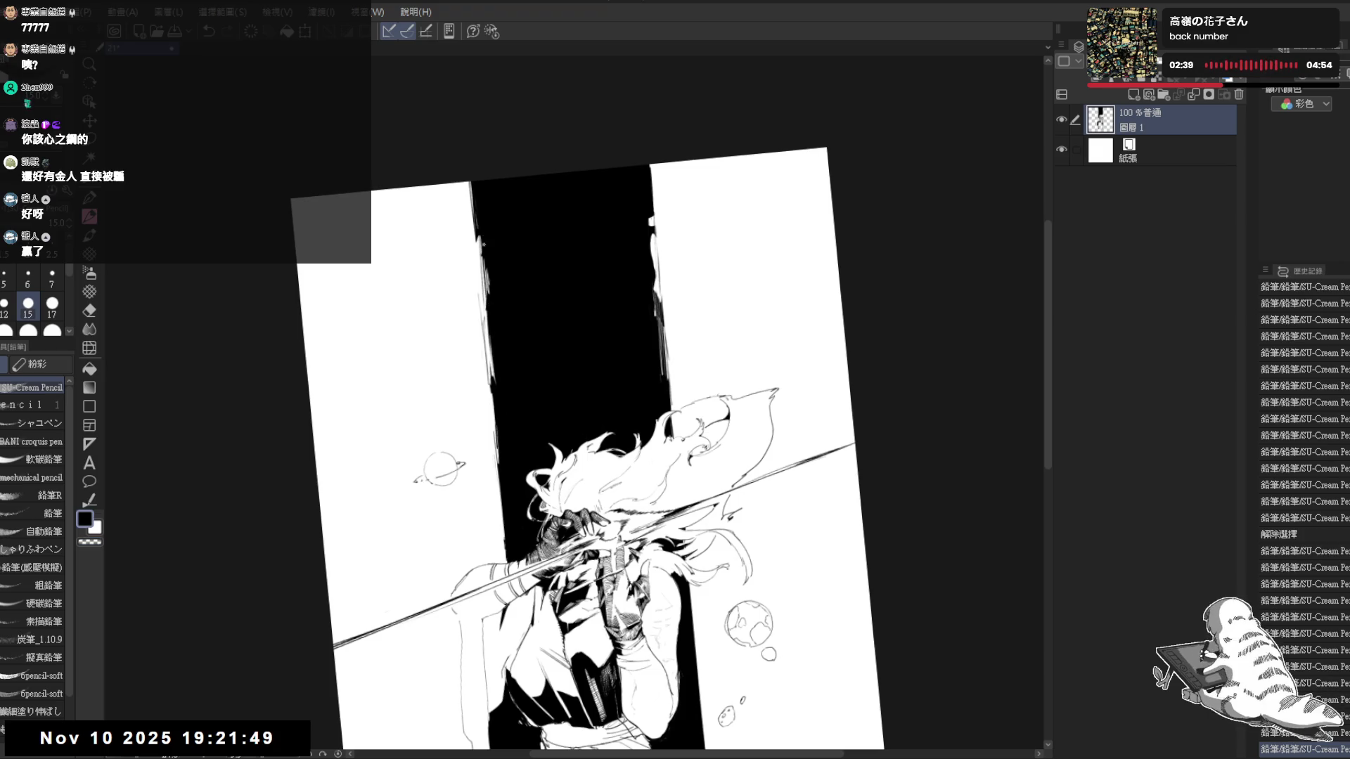
# Add short black strokes fraying both band edges near the top, then fit the page upright
pyautogui.moveTo(487, 270); pyautogui.dragTo(488, 289)
pyautogui.click(665, 230)
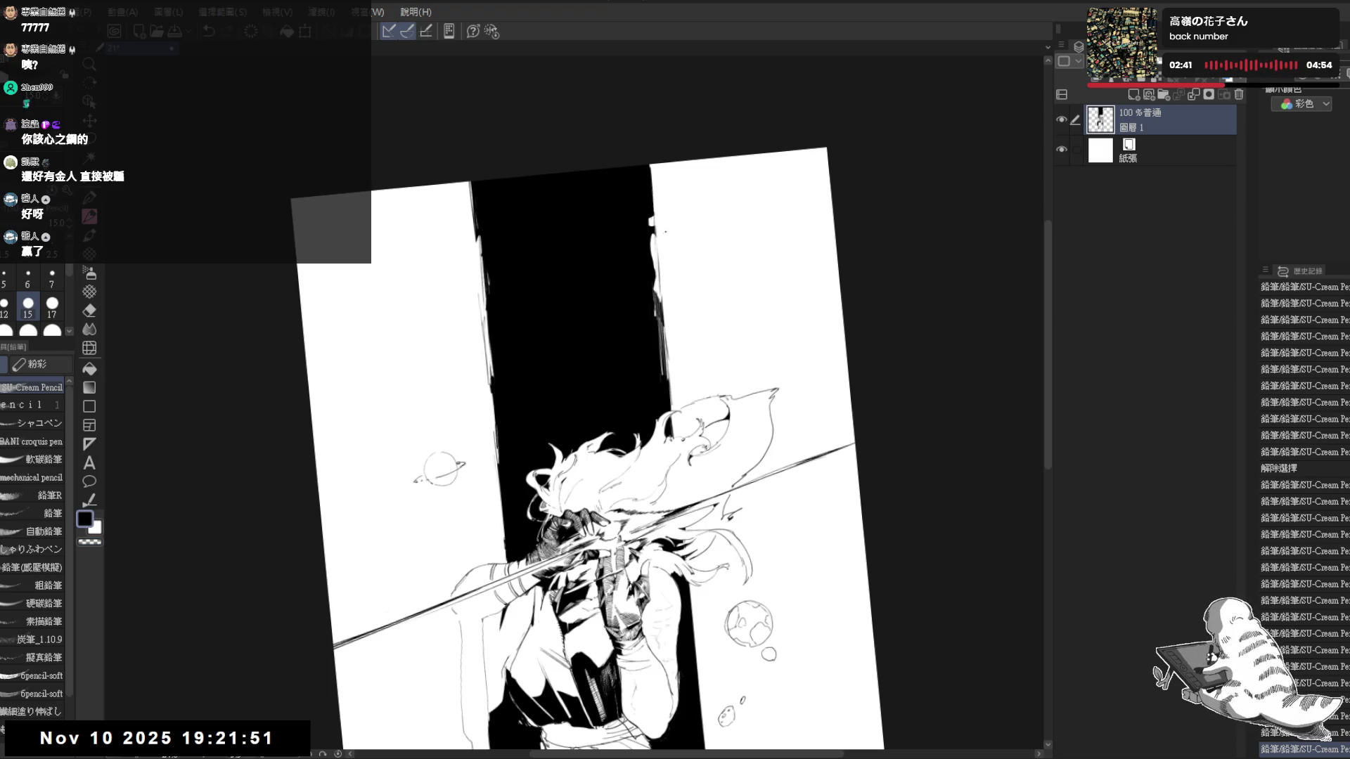
pyautogui.moveTo(652, 239); pyautogui.dragTo(652, 269)
pyautogui.moveTo(654, 281); pyautogui.dragTo(656, 308)
pyautogui.moveTo(651, 220); pyautogui.dragTo(651, 245)
pyautogui.moveTo(653, 233)
pyautogui.mouseDown()
pyautogui.moveTo(652, 251)
pyautogui.moveTo(649, 230)
pyautogui.mouseUp()
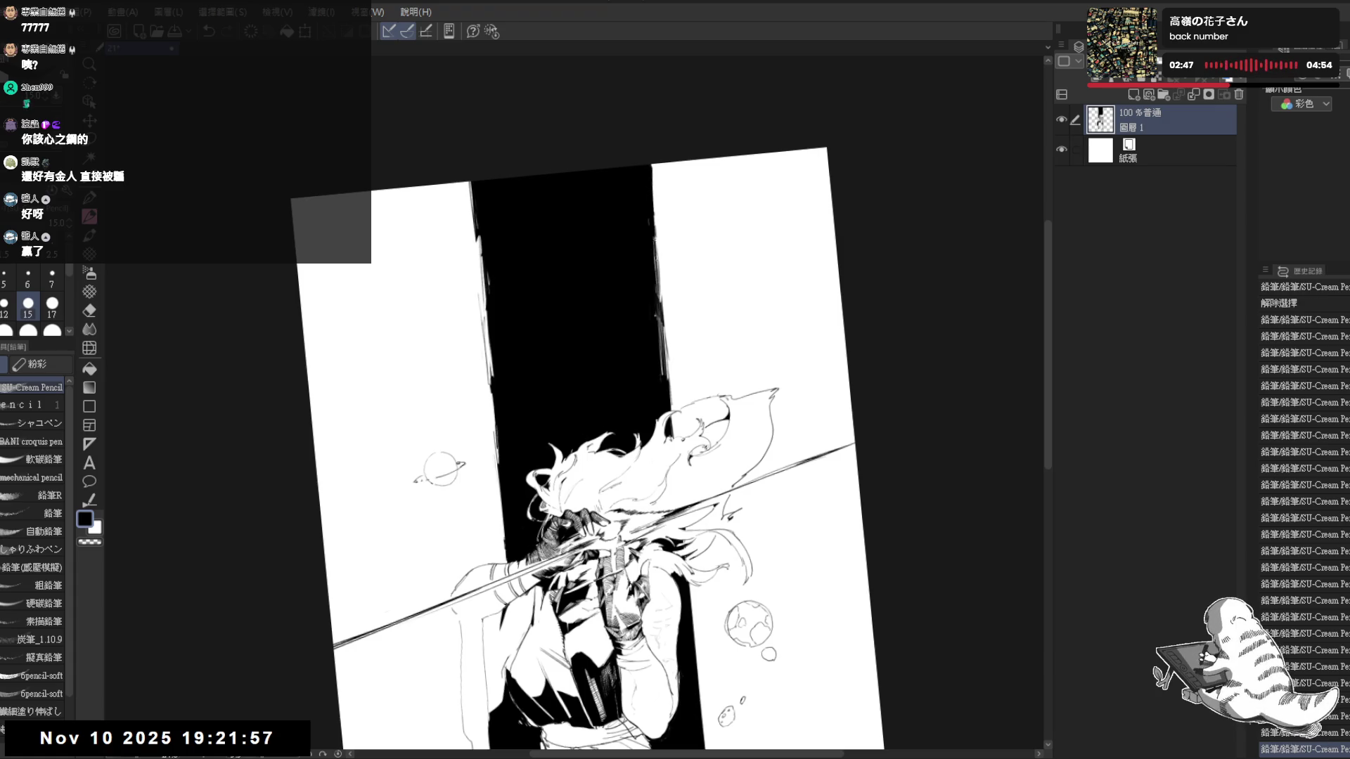
pyautogui.hotkey('ctrl', '0')
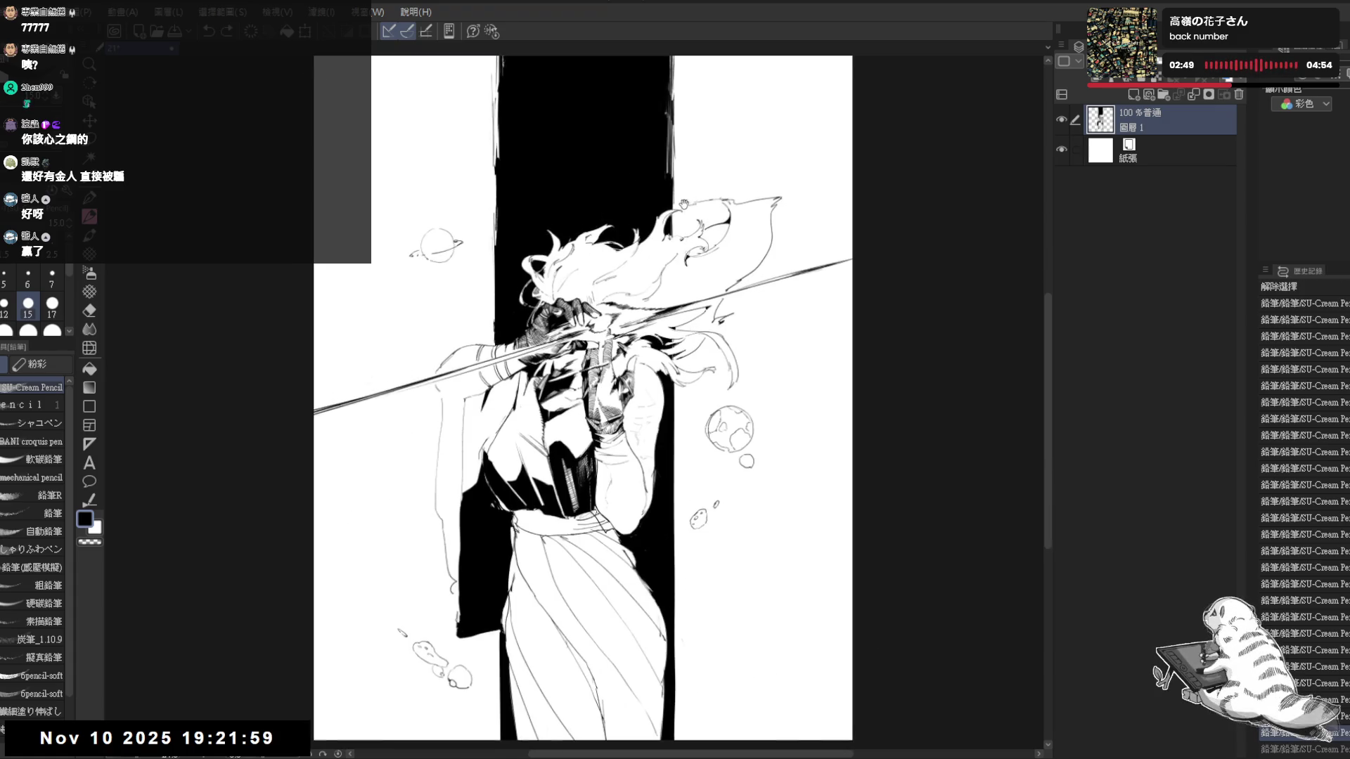
# Pan over the page top and figure's body with small eraser clean-ups
pyautogui.moveTo(635, 200); pyautogui.dragTo(657, 261)
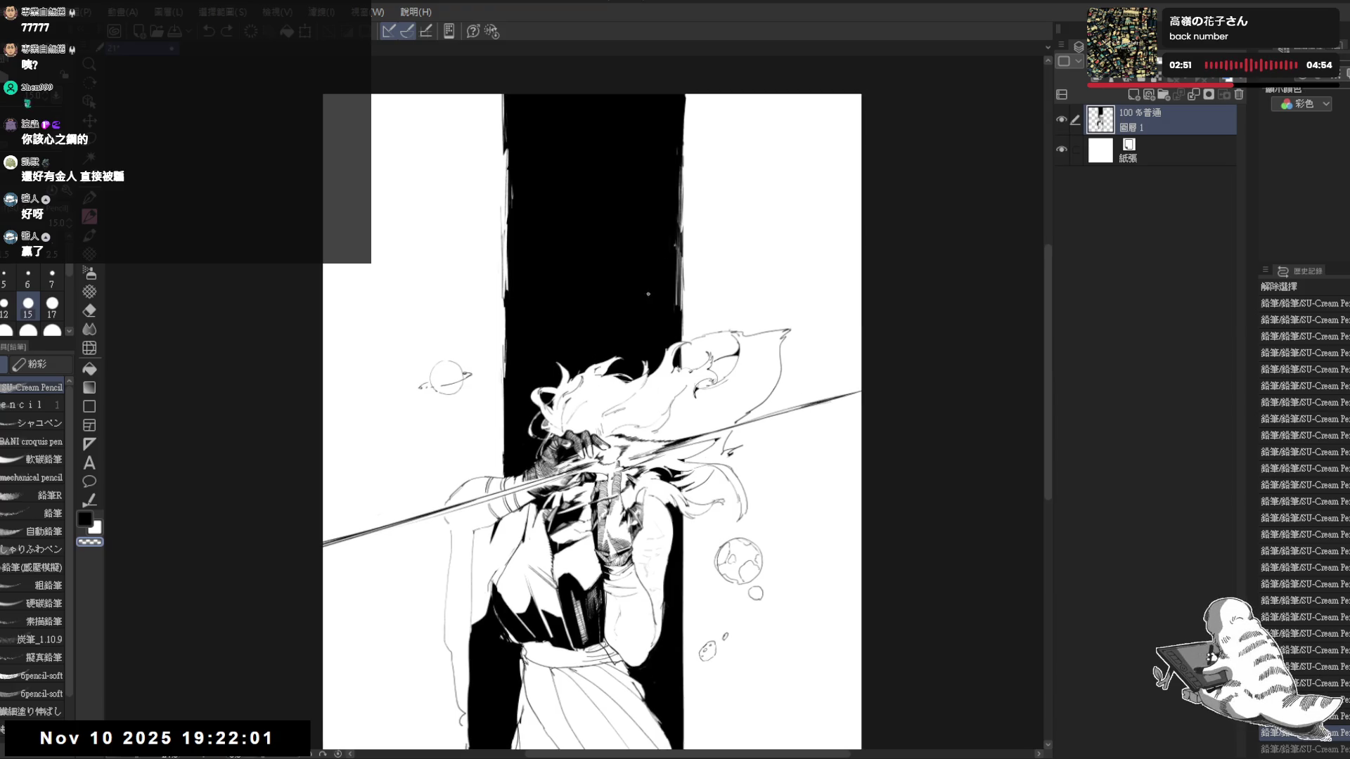
pyautogui.scroll(2, 627, 307)
pyautogui.moveTo(627, 307); pyautogui.dragTo(592, 143)
pyautogui.moveTo(563, 297)
pyautogui.mouseDown()
pyautogui.moveTo(584, 329)
pyautogui.moveTo(591, 422)
pyautogui.mouseUp()
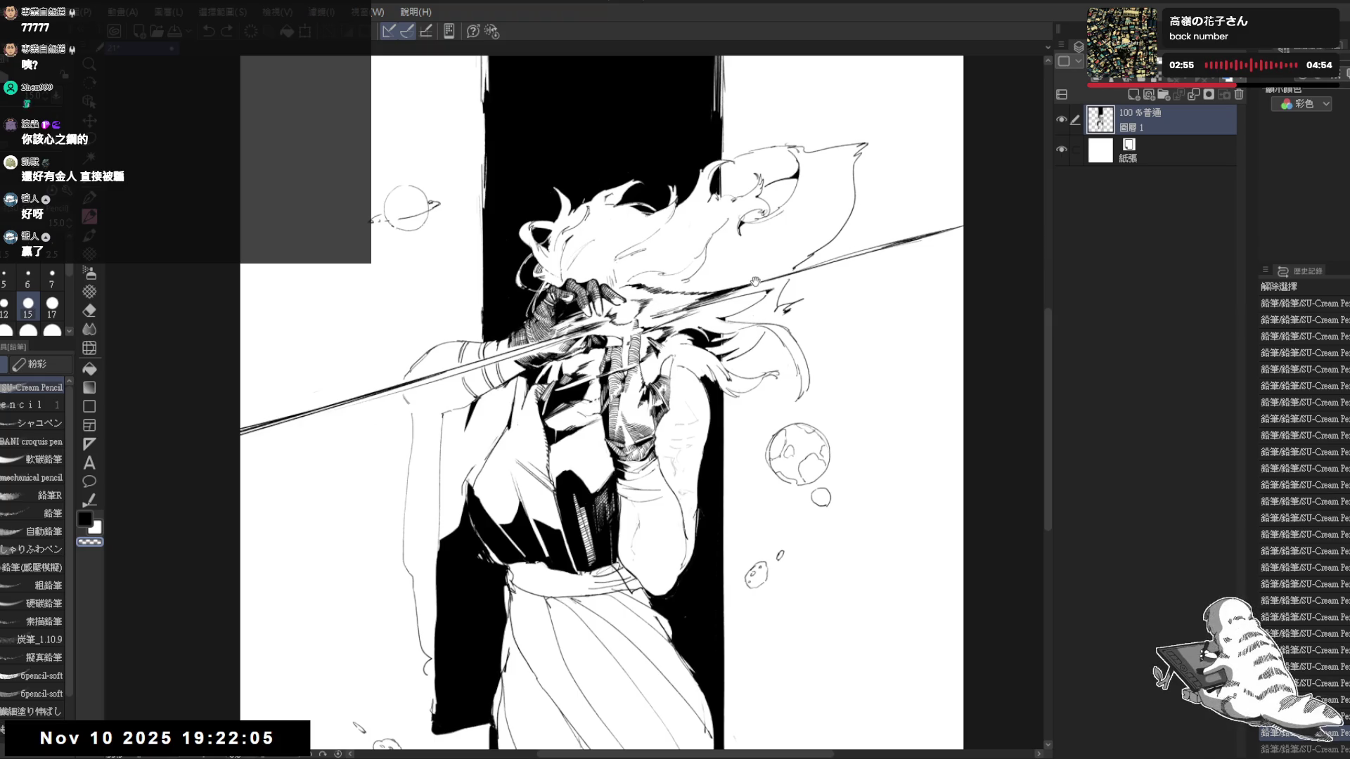
pyautogui.press('e')
pyautogui.press('p')
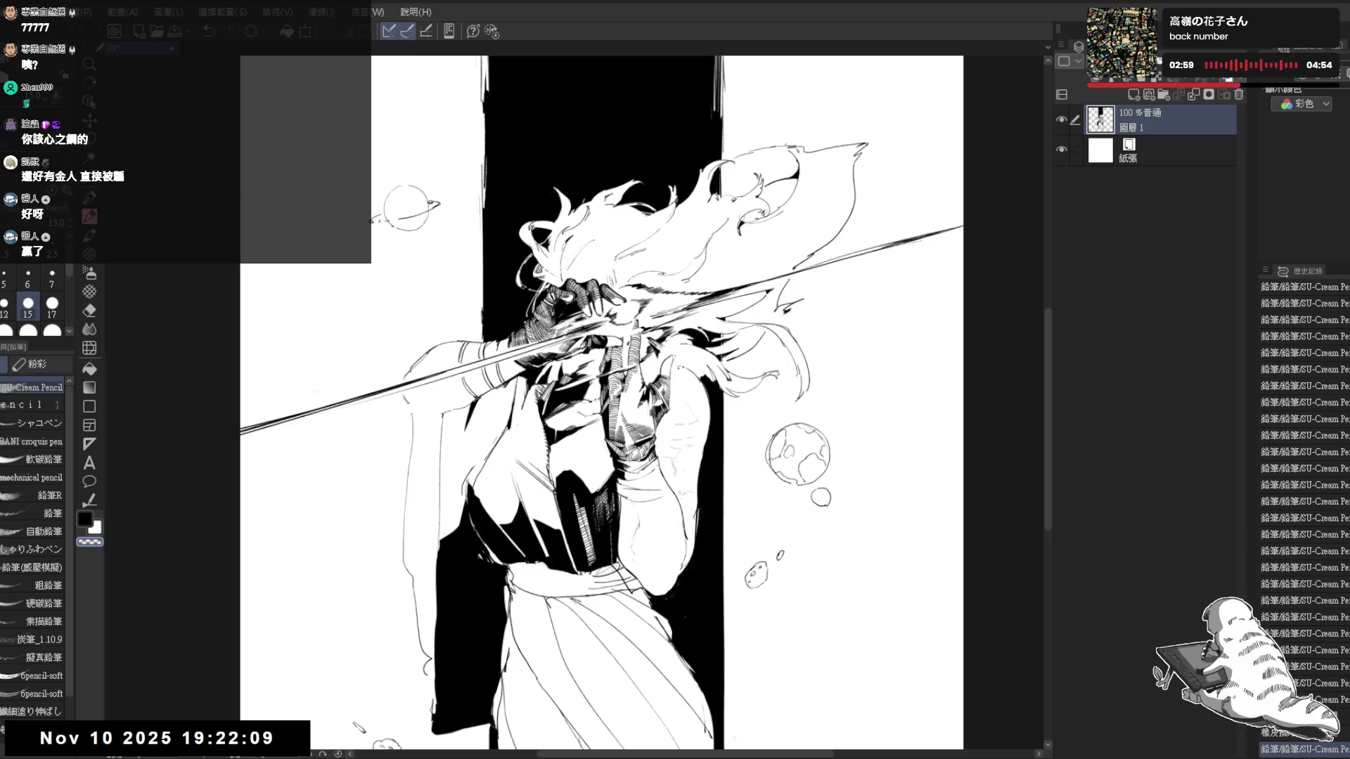
# Mirror the view to check the composition, unmirror it, and reset the view upright
pyautogui.press('h')
pyautogui.press('h')
pyautogui.moveTo(584, 593); pyautogui.dragTo(573, 388)
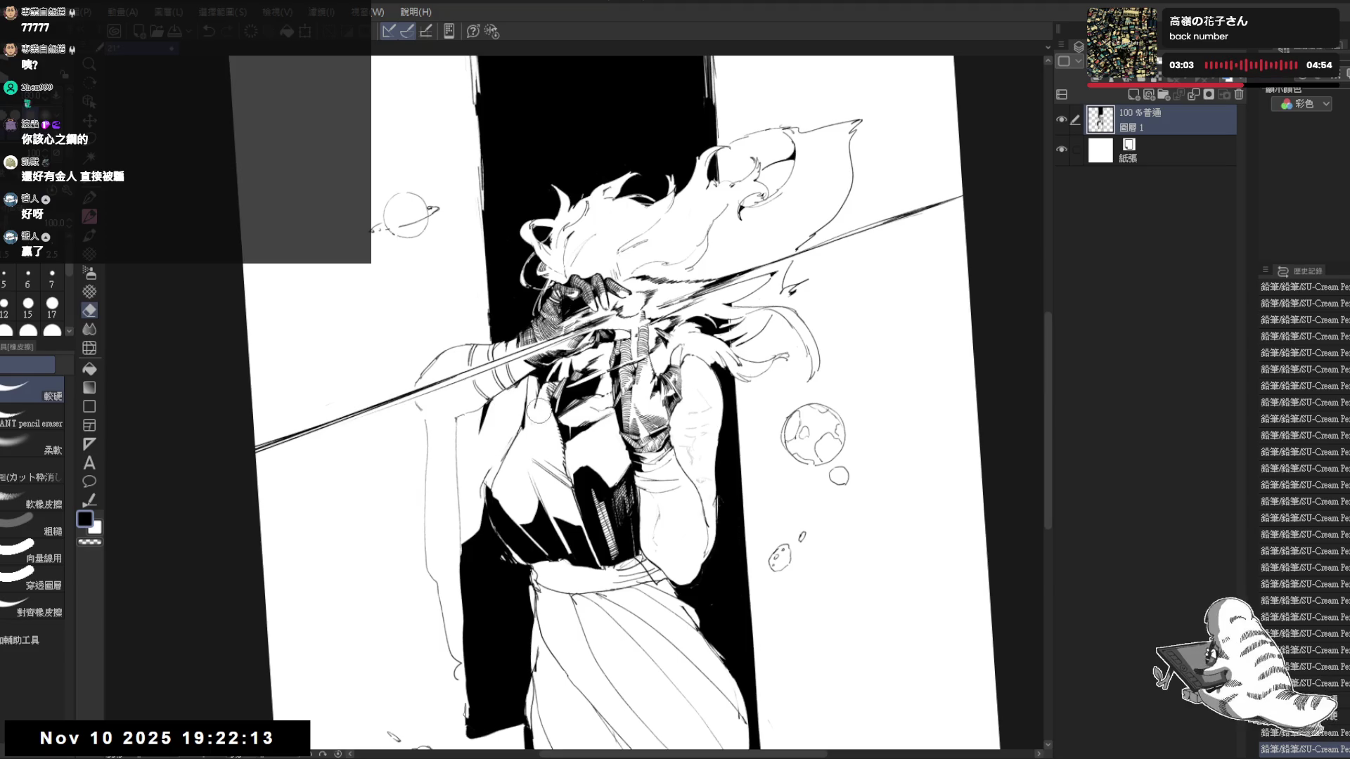
pyautogui.doubleClick(507, 379)
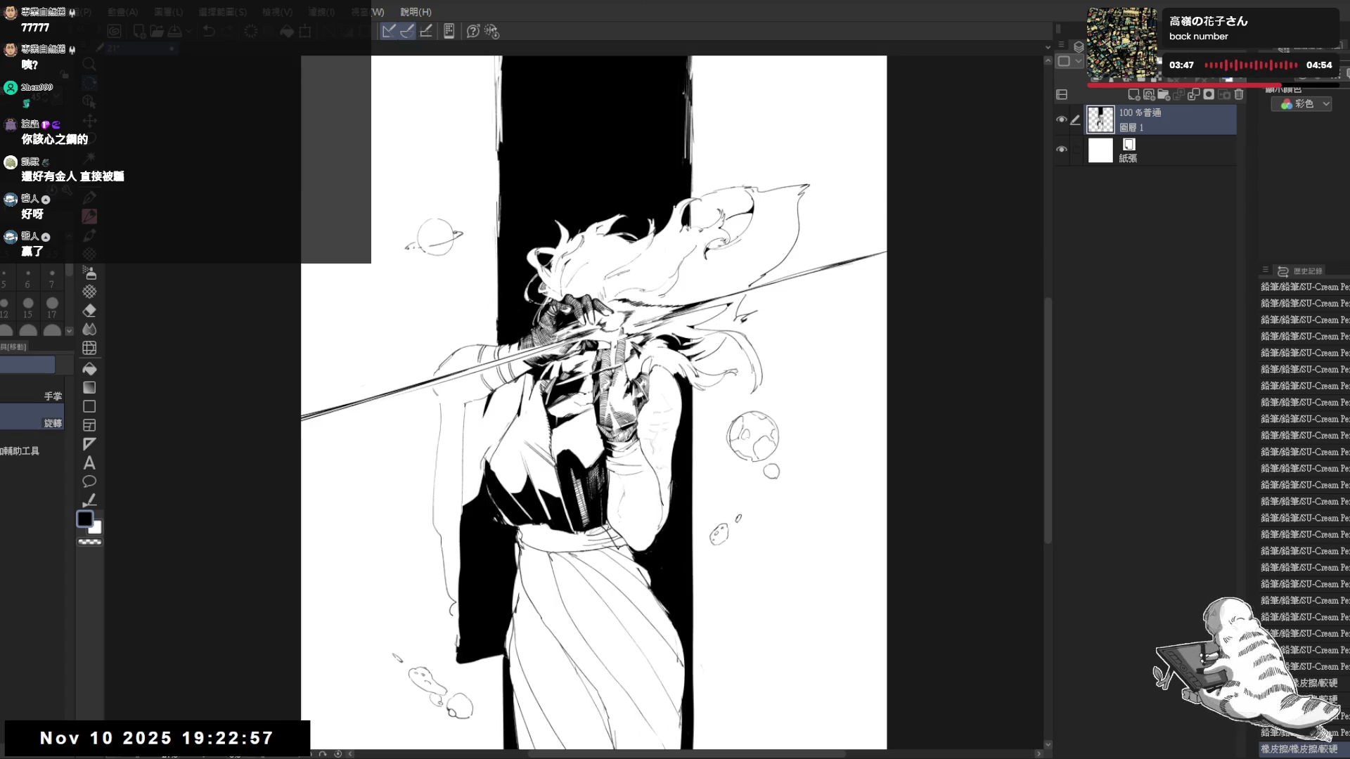
pyautogui.scroll(1, 744, 213)
pyautogui.scroll(1, 744, 213)
pyautogui.scroll(1, 745, 213)
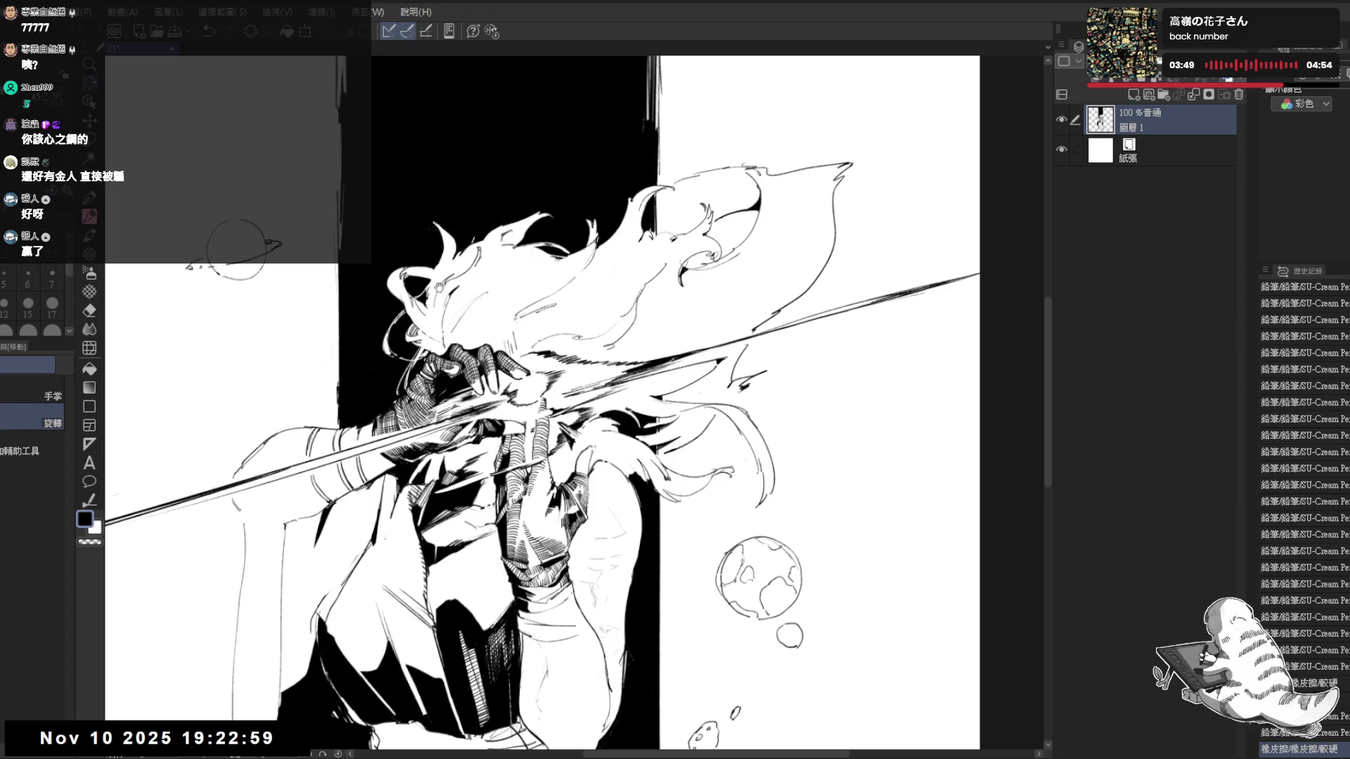
# Add pencil lines along the left skirt fold and small strokes on the lower skirt
pyautogui.moveTo(443, 316); pyautogui.dragTo(467, 285)
pyautogui.moveTo(443, 394); pyautogui.dragTo(479, 226)
pyautogui.moveTo(494, 394); pyautogui.dragTo(503, 407)
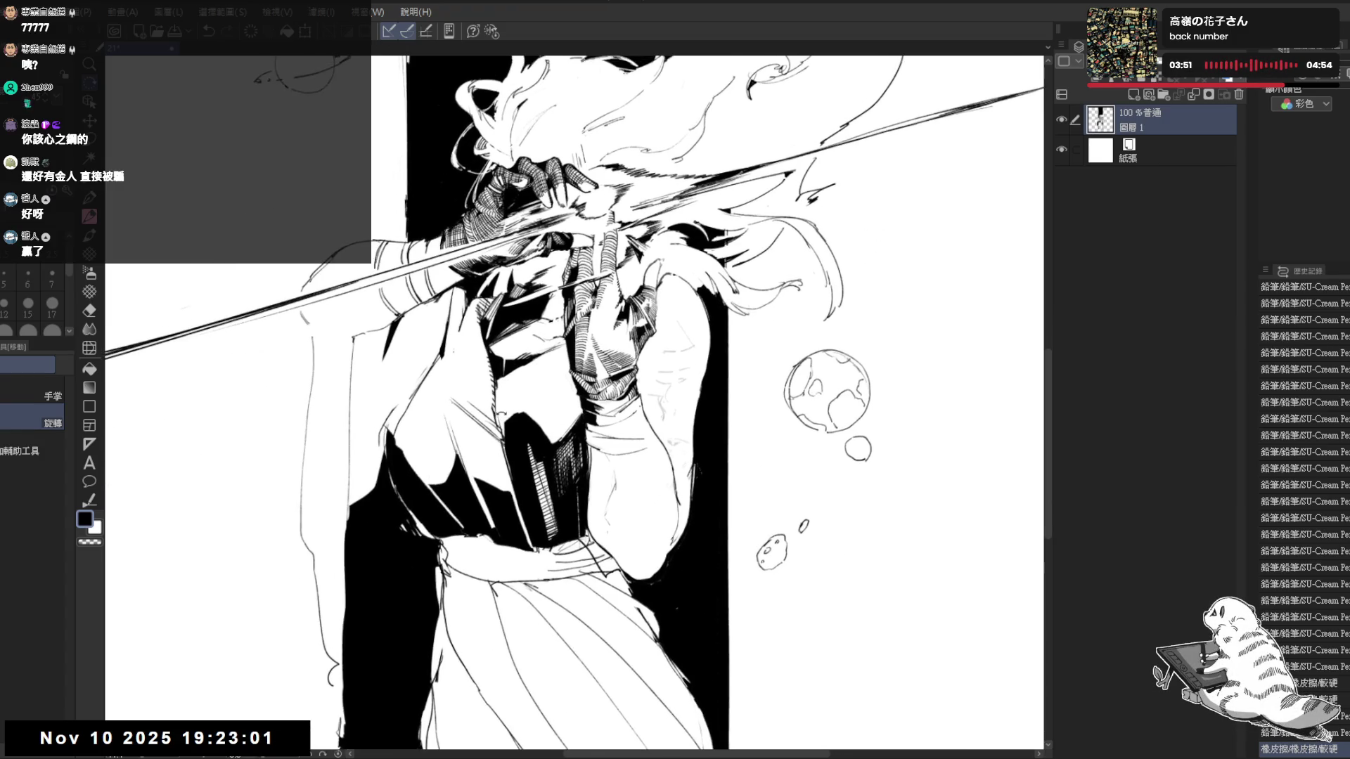
pyautogui.scroll(-2, 502, 409)
pyautogui.scroll(1, 411, 418)
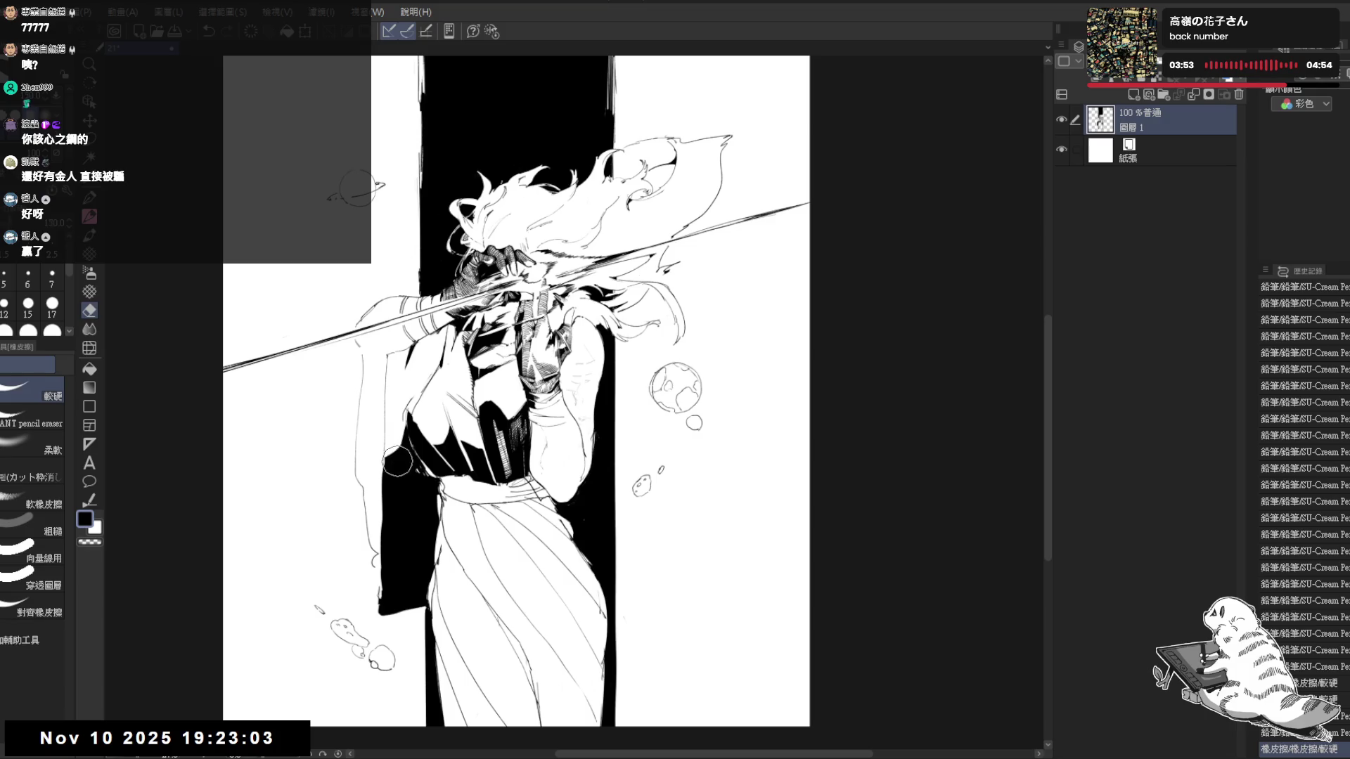
pyautogui.moveTo(431, 561)
pyautogui.mouseDown()
pyautogui.moveTo(425, 538)
pyautogui.moveTo(435, 587)
pyautogui.mouseUp()
pyautogui.moveTo(432, 513); pyautogui.dragTo(441, 617)
pyautogui.moveTo(443, 554)
pyautogui.mouseDown()
pyautogui.moveTo(431, 632)
pyautogui.moveTo(471, 667)
pyautogui.moveTo(459, 705)
pyautogui.moveTo(479, 678)
pyautogui.mouseUp()
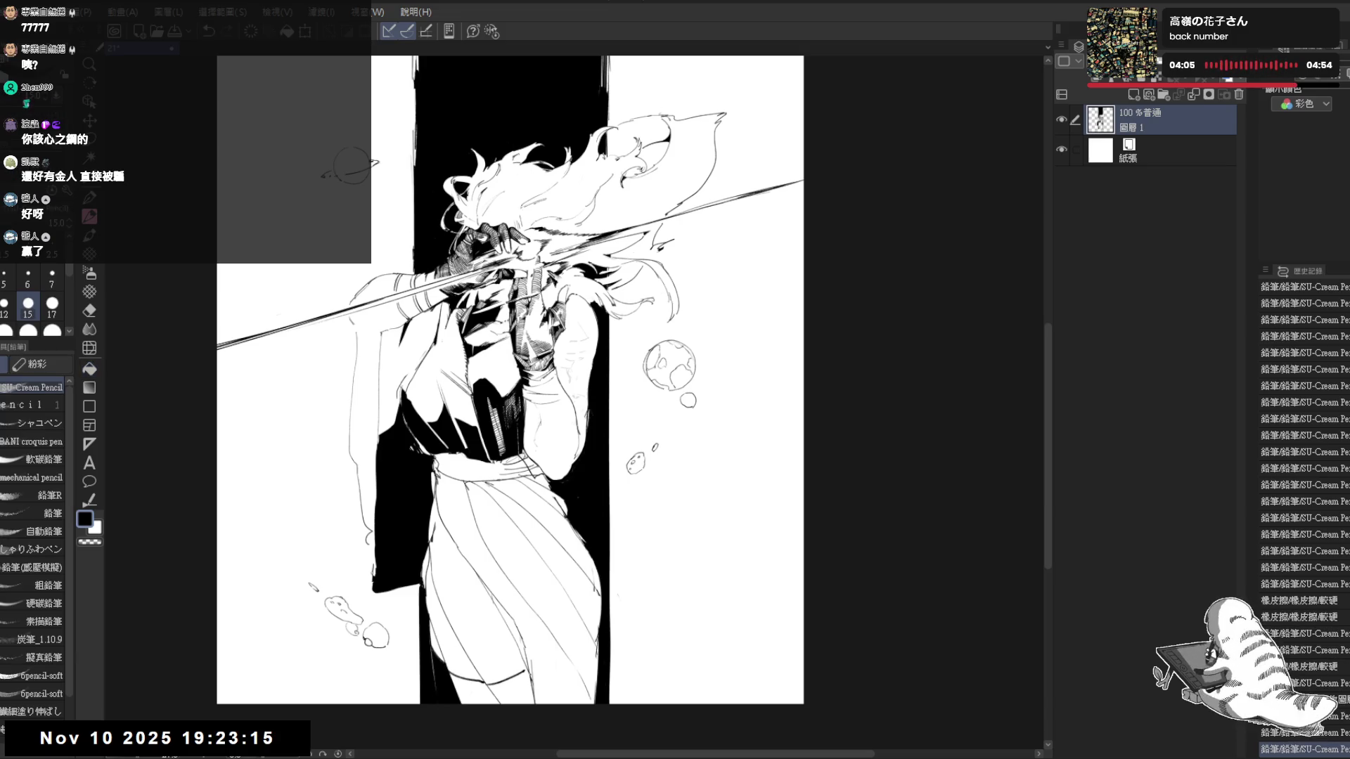
pyautogui.moveTo(540, 666)
pyautogui.mouseDown()
pyautogui.moveTo(542, 679)
pyautogui.moveTo(553, 668)
pyautogui.mouseUp()
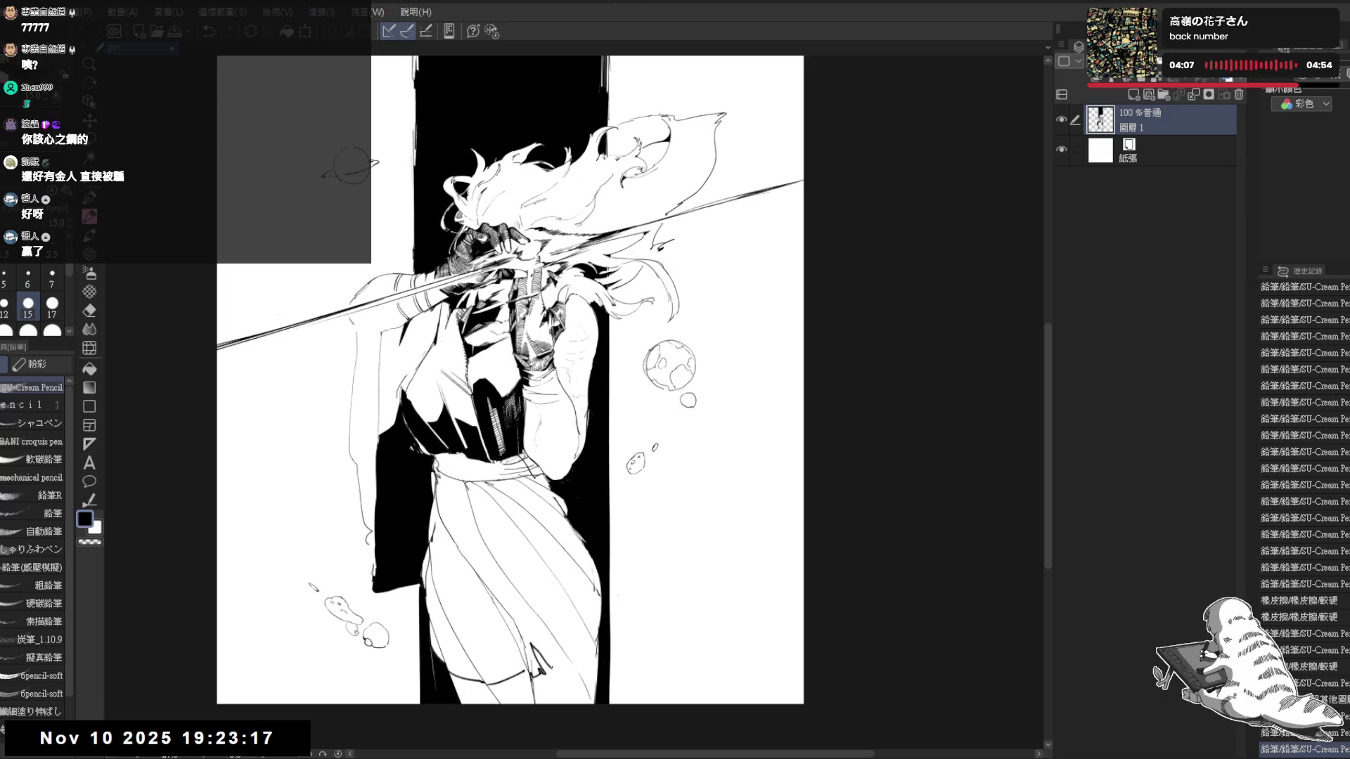
# Clean a bit of the skirt hem with transparent colour, reset rotation and erase a stray mark
pyautogui.press('space')
pyautogui.moveTo(649, 733)
pyautogui.mouseDown()
pyautogui.moveTo(629, 720)
pyautogui.moveTo(535, 744)
pyautogui.mouseUp()
pyautogui.press('c')
pyautogui.moveTo(449, 635)
pyautogui.mouseDown()
pyautogui.moveTo(450, 669)
pyautogui.moveTo(435, 677)
pyautogui.mouseUp()
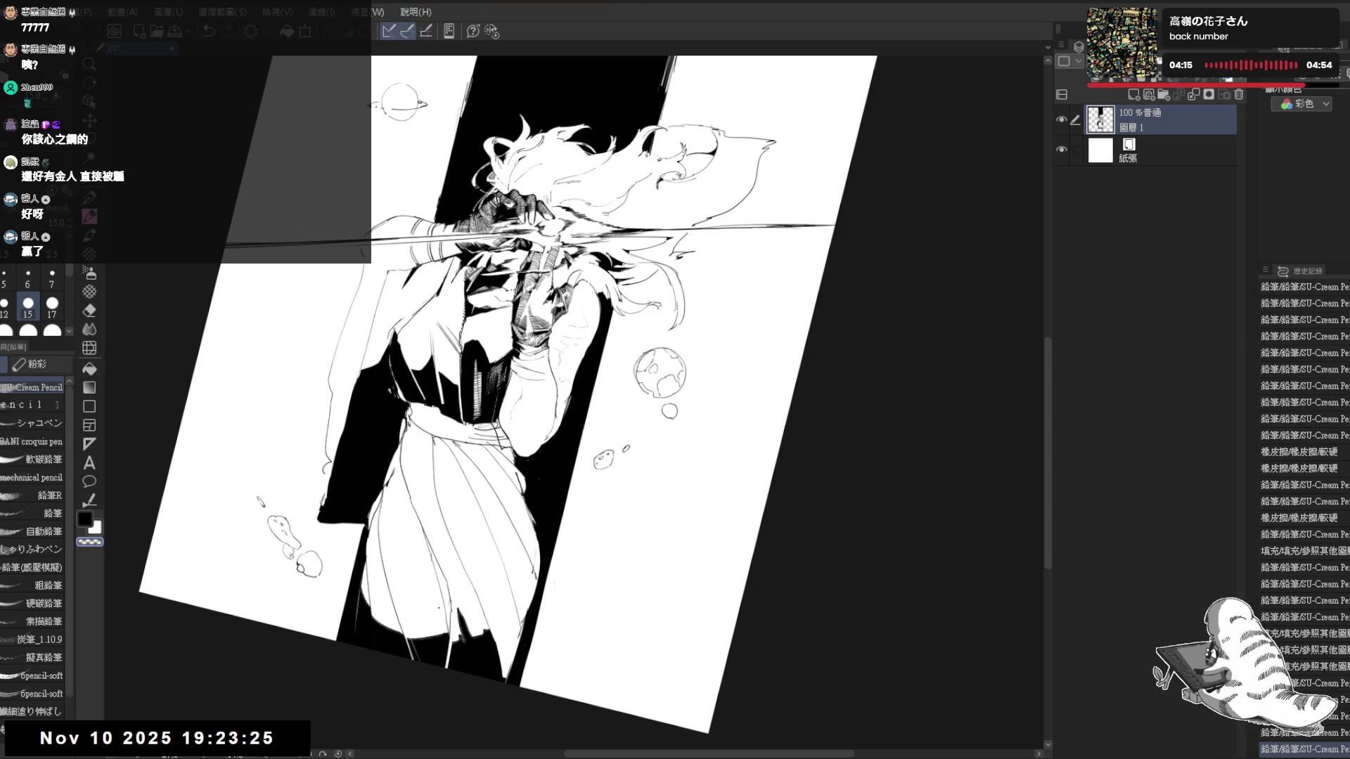
pyautogui.hotkey('ctrl', '0')
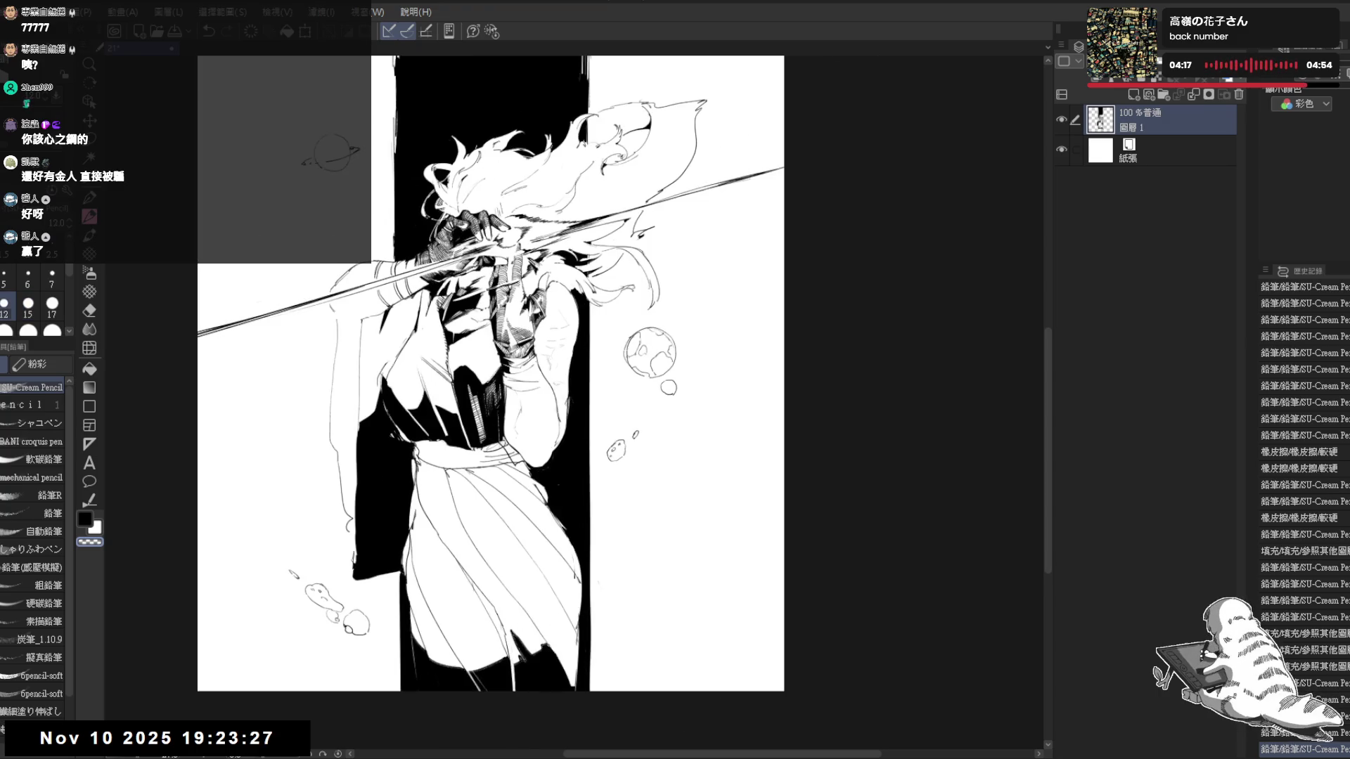
pyautogui.moveTo(548, 639); pyautogui.dragTo(576, 661)
pyautogui.press('c')
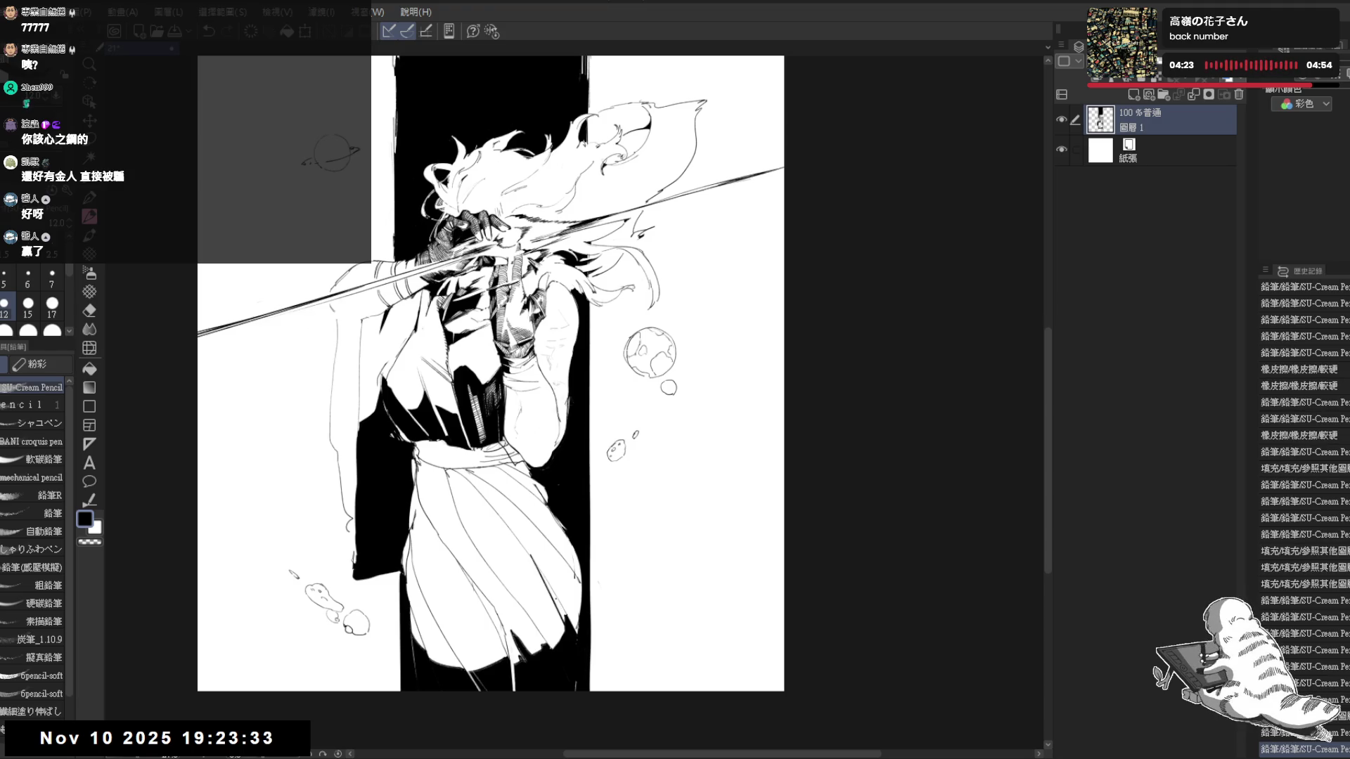
pyautogui.press('e')
pyautogui.moveTo(533, 558); pyautogui.dragTo(566, 622)
pyautogui.press('p')
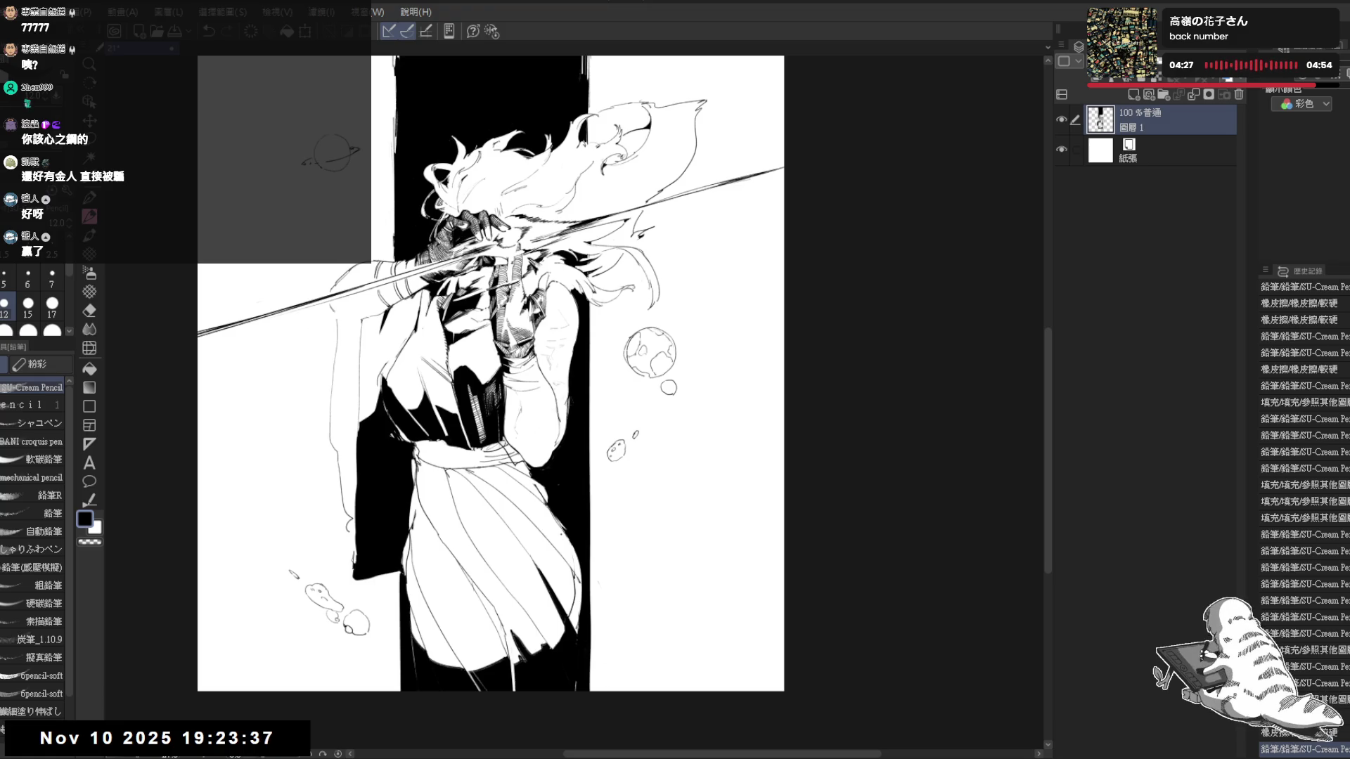
pyautogui.press('g')
# Check the figure with the view mirrored horizontally, then flip it back
pyautogui.click(582, 605)
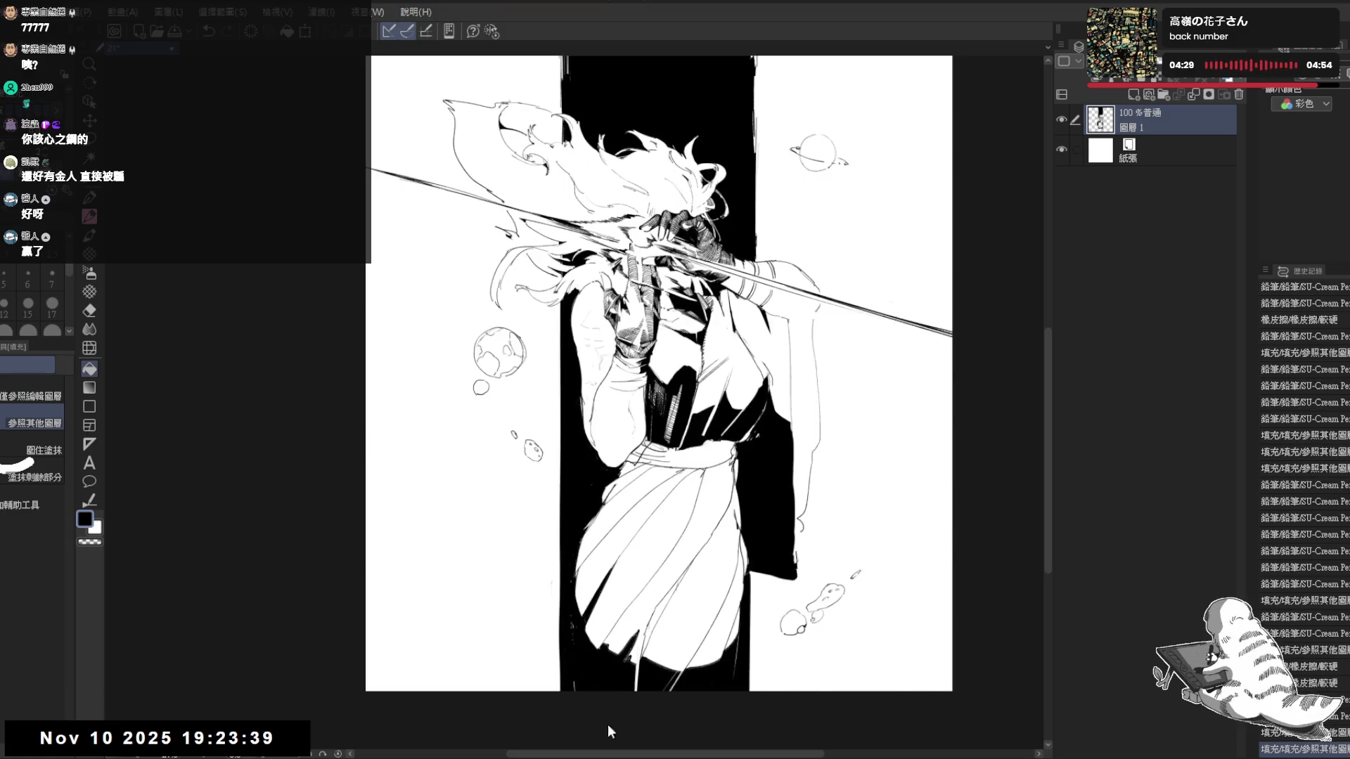
pyautogui.press('h')
pyautogui.moveTo(535, 542); pyautogui.dragTo(451, 547)
pyautogui.scroll(1, 548, 474)
pyautogui.press('p')
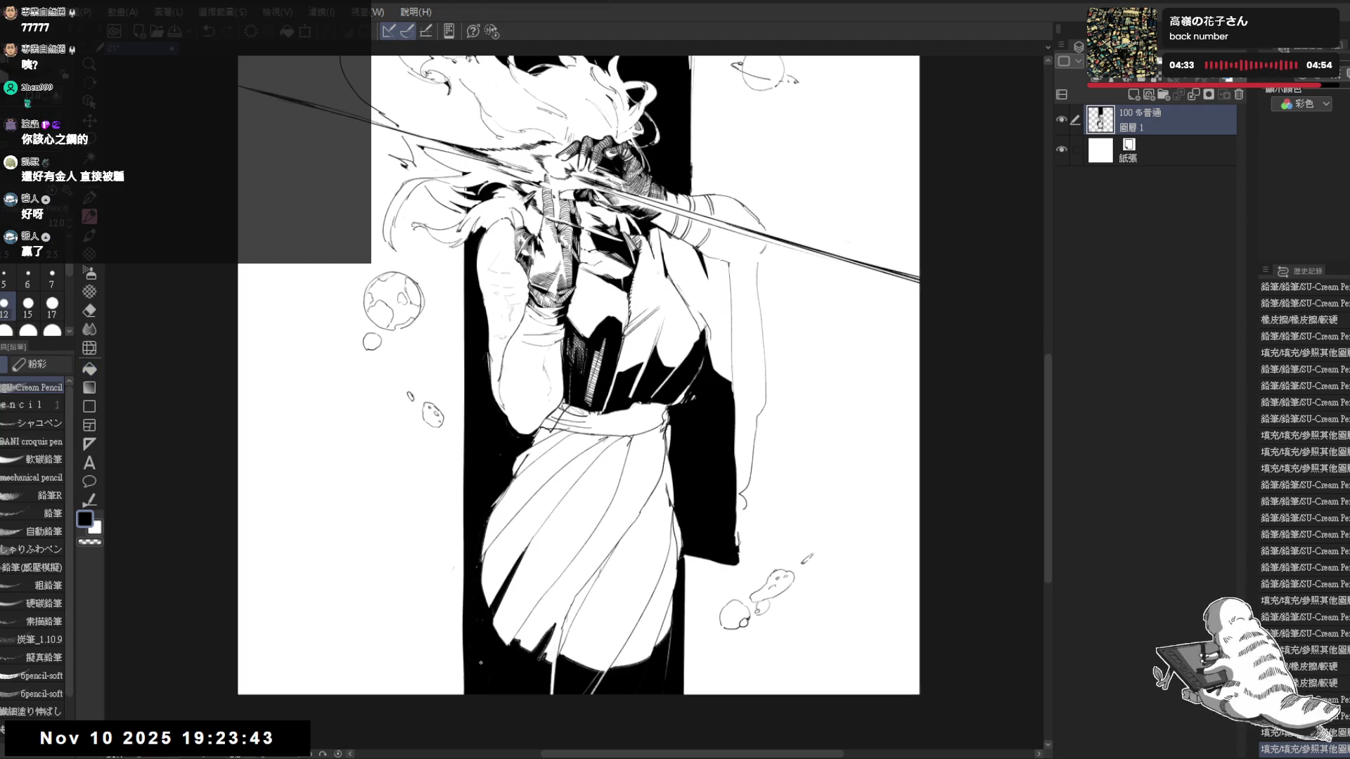
pyautogui.press('h')
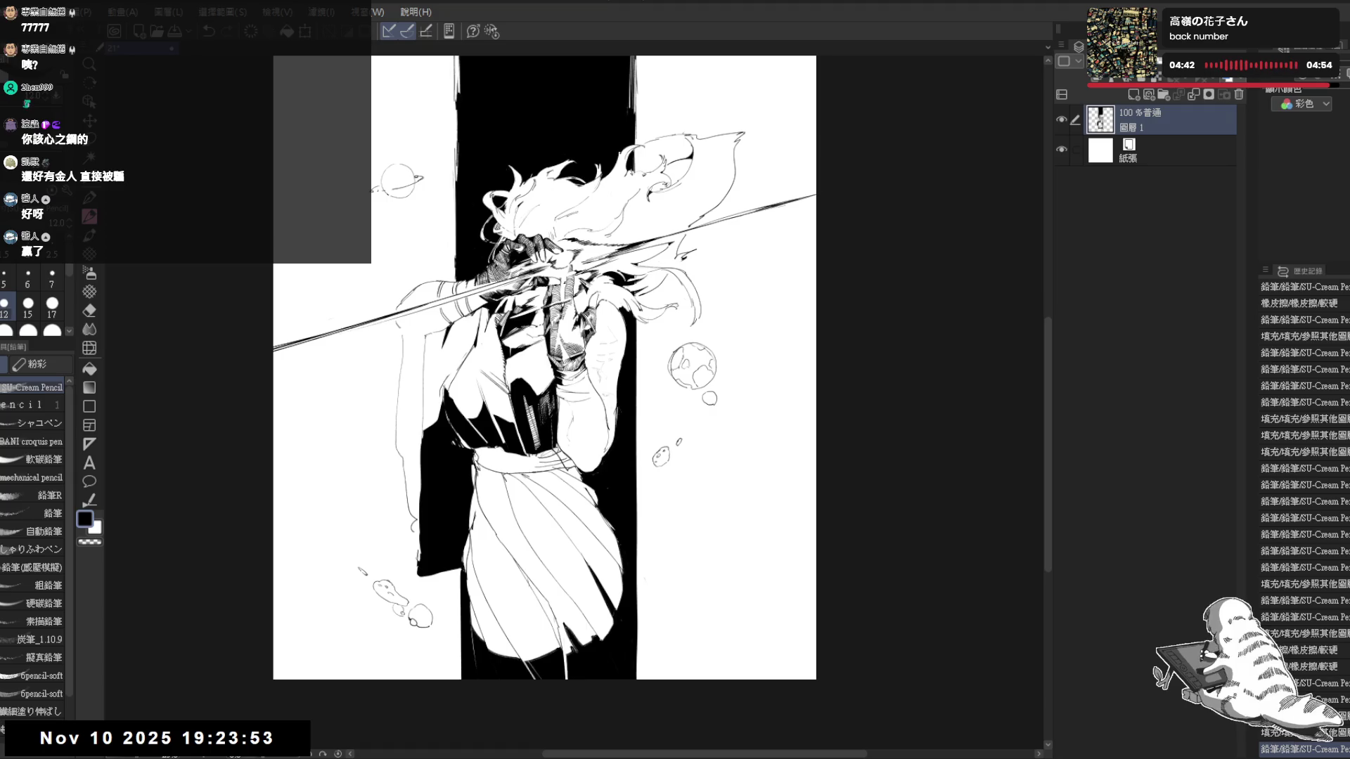
pyautogui.scroll(1, 524, 437)
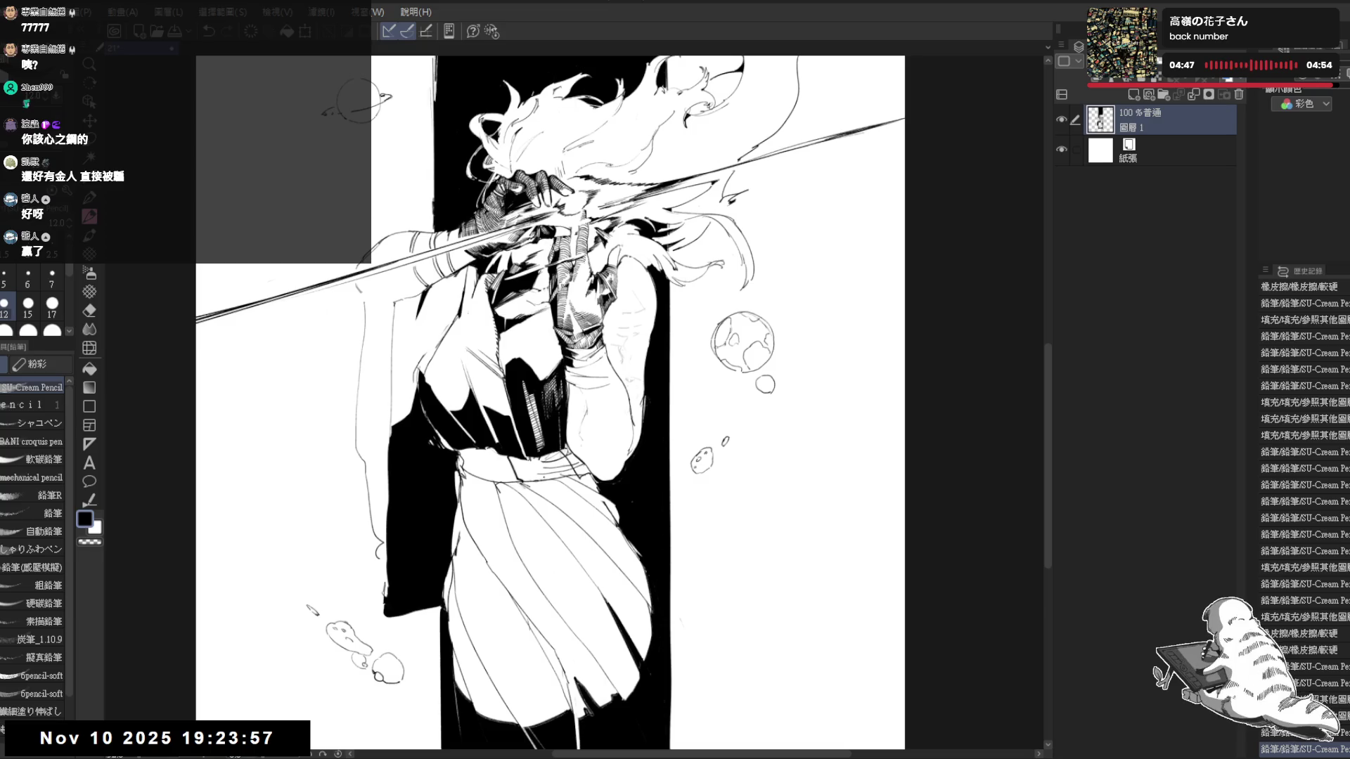
# Fill the small gaps in the belt solid black
pyautogui.press('g')
pyautogui.click(528, 466)
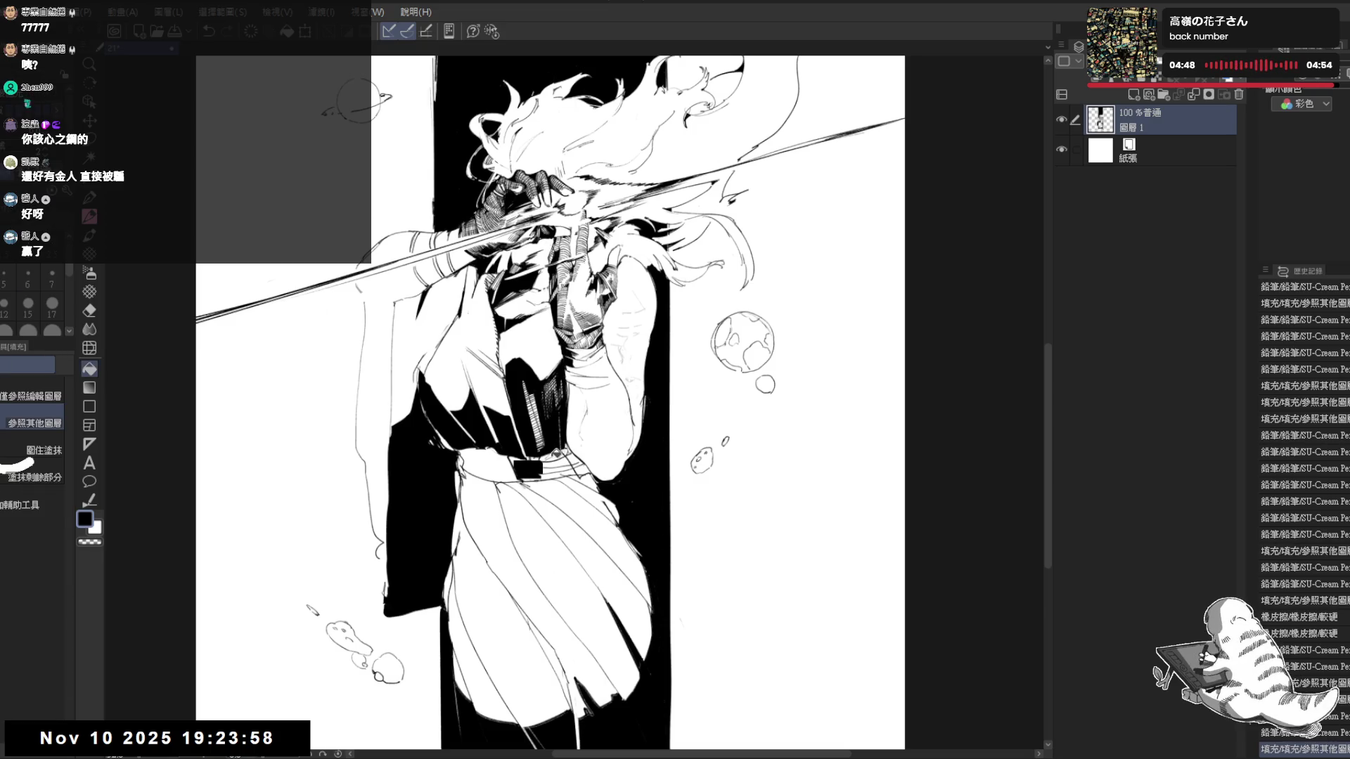
pyautogui.click(528, 464)
pyautogui.click(559, 457)
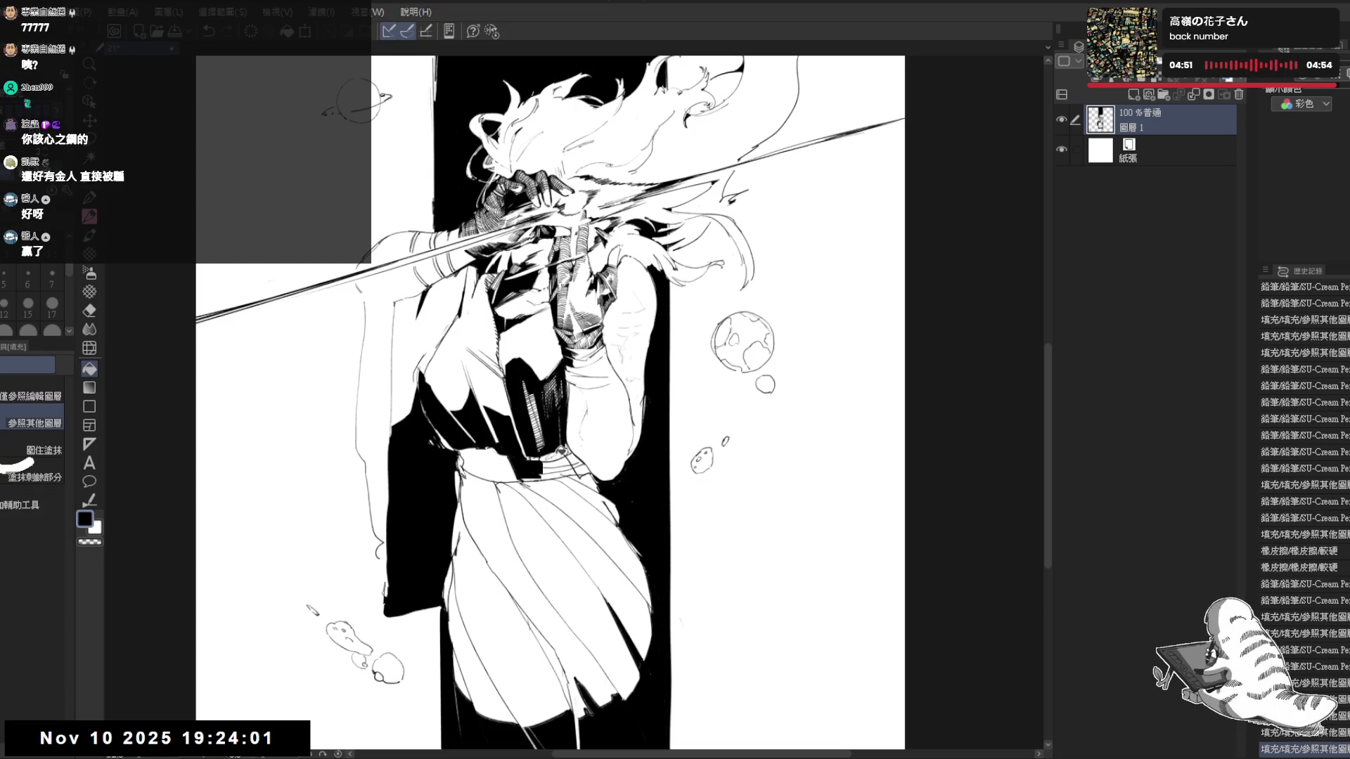
pyautogui.click(559, 452)
pyautogui.click(554, 453)
pyautogui.press('p')
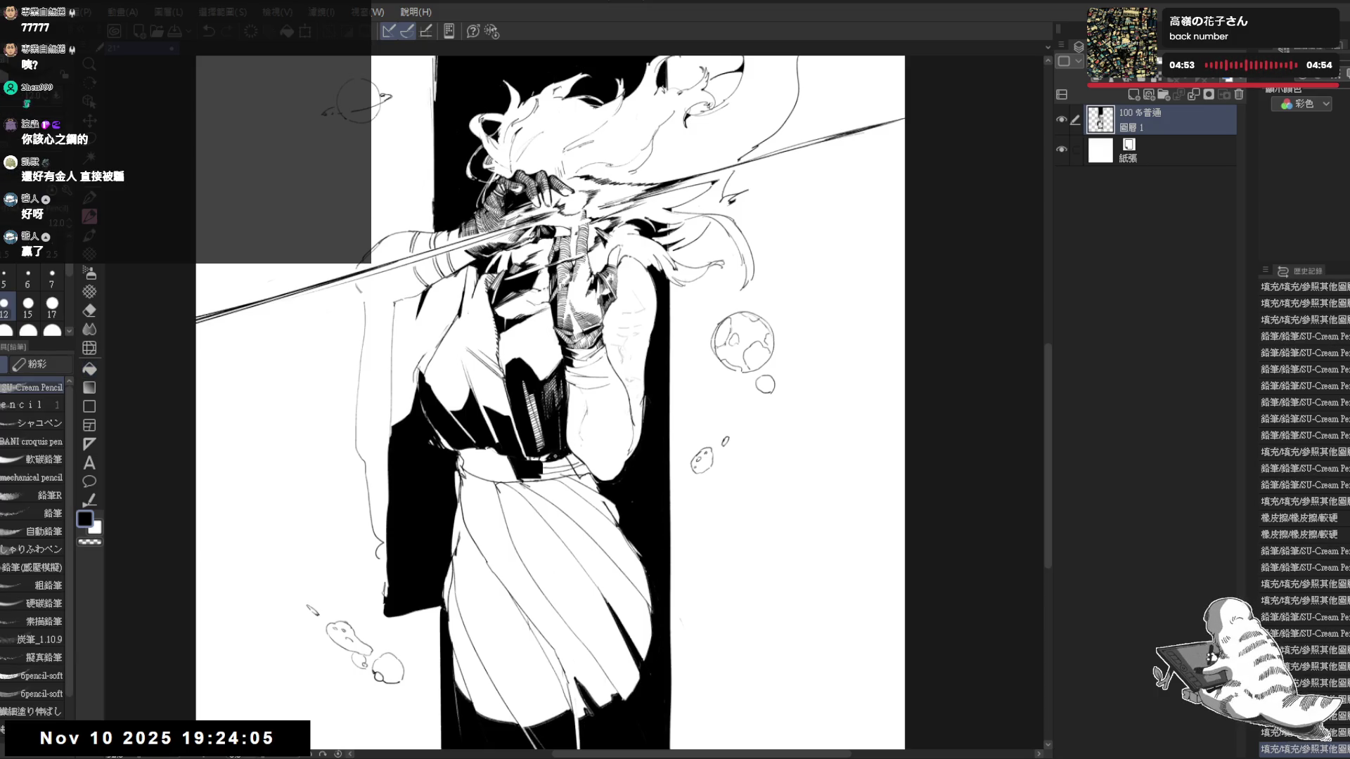
# Fill the remaining small areas beside and around the belt black
pyautogui.press('g')
pyautogui.click(577, 460)
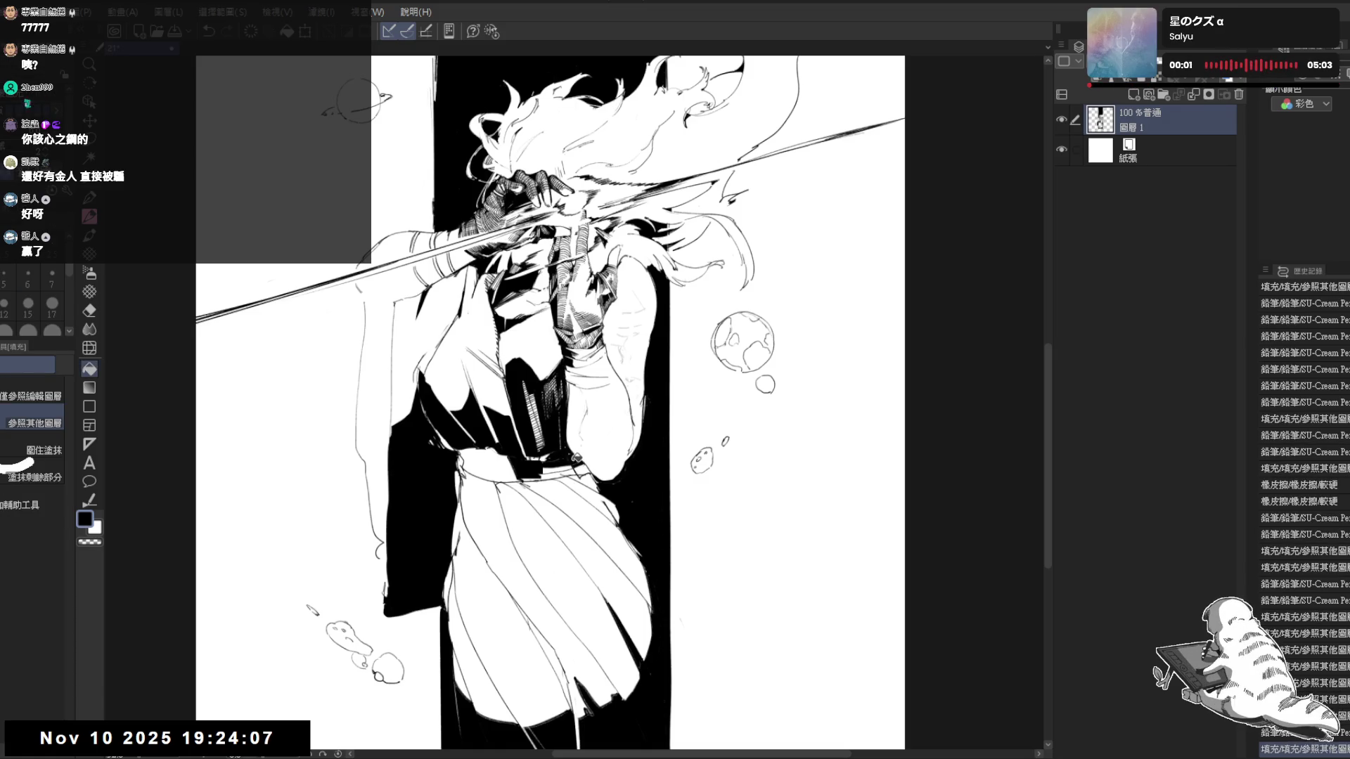
pyautogui.click(561, 465)
pyautogui.click(552, 472)
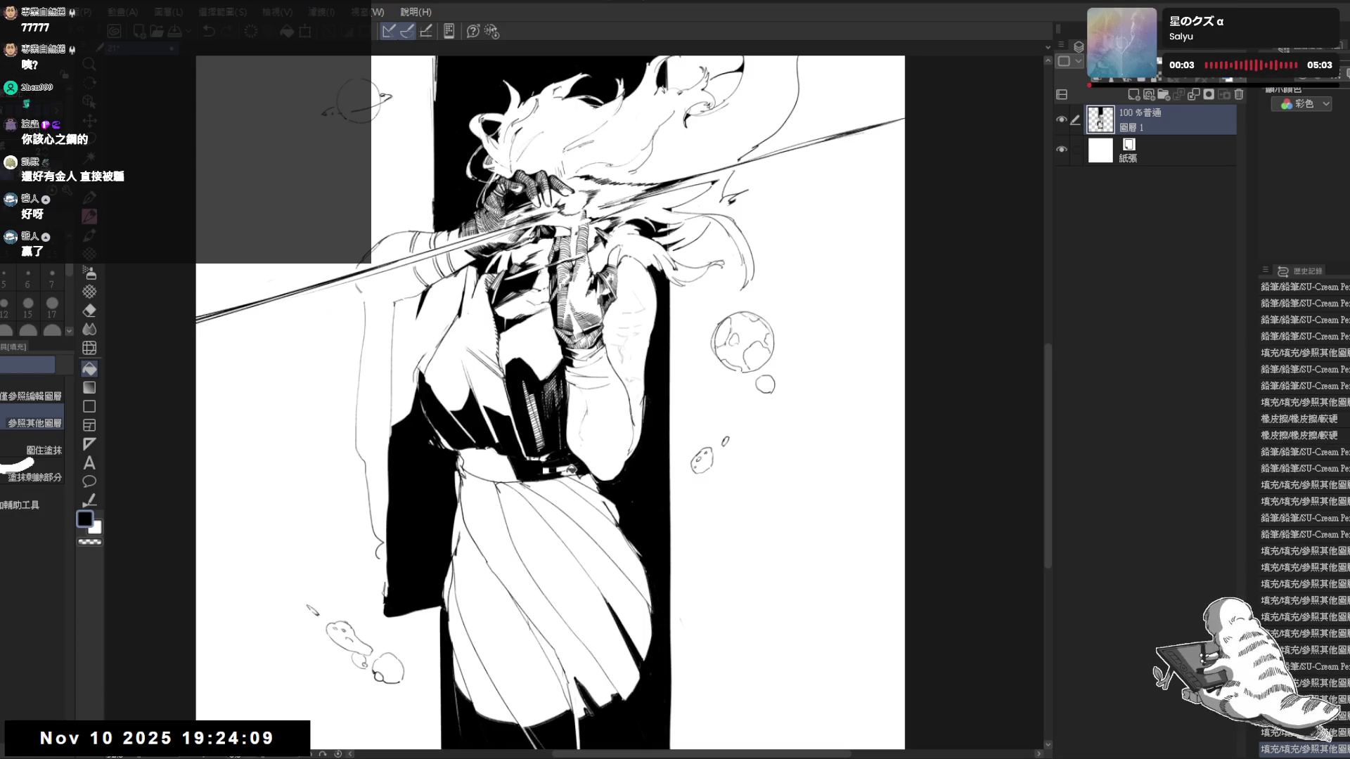
pyautogui.click(599, 521)
pyautogui.press('p')
# Clean a short line near the waist, add dark skirt strokes and fill a skirt area black
pyautogui.moveTo(633, 474); pyautogui.dragTo(738, 317)
pyautogui.press('x')
pyautogui.moveTo(521, 416); pyautogui.dragTo(494, 446)
pyautogui.press('x')
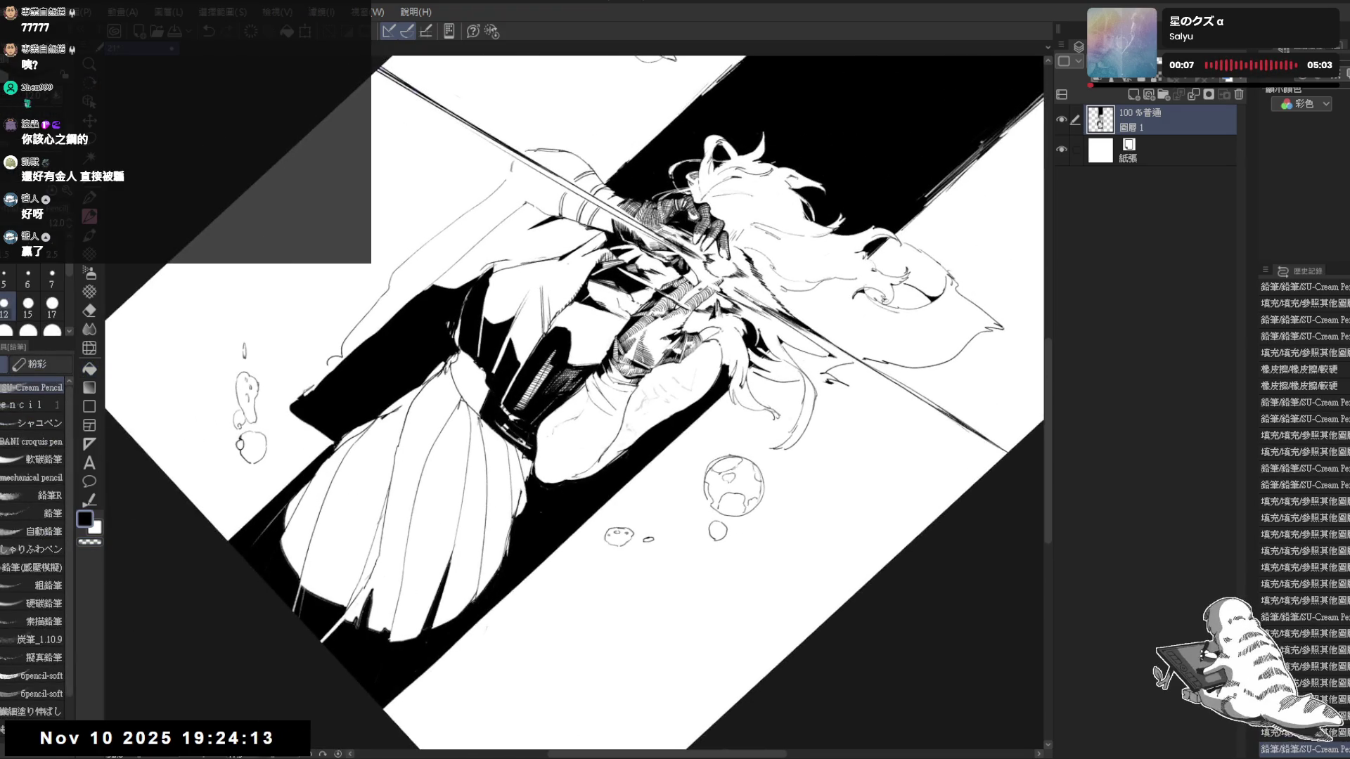
pyautogui.moveTo(632, 475); pyautogui.dragTo(717, 349)
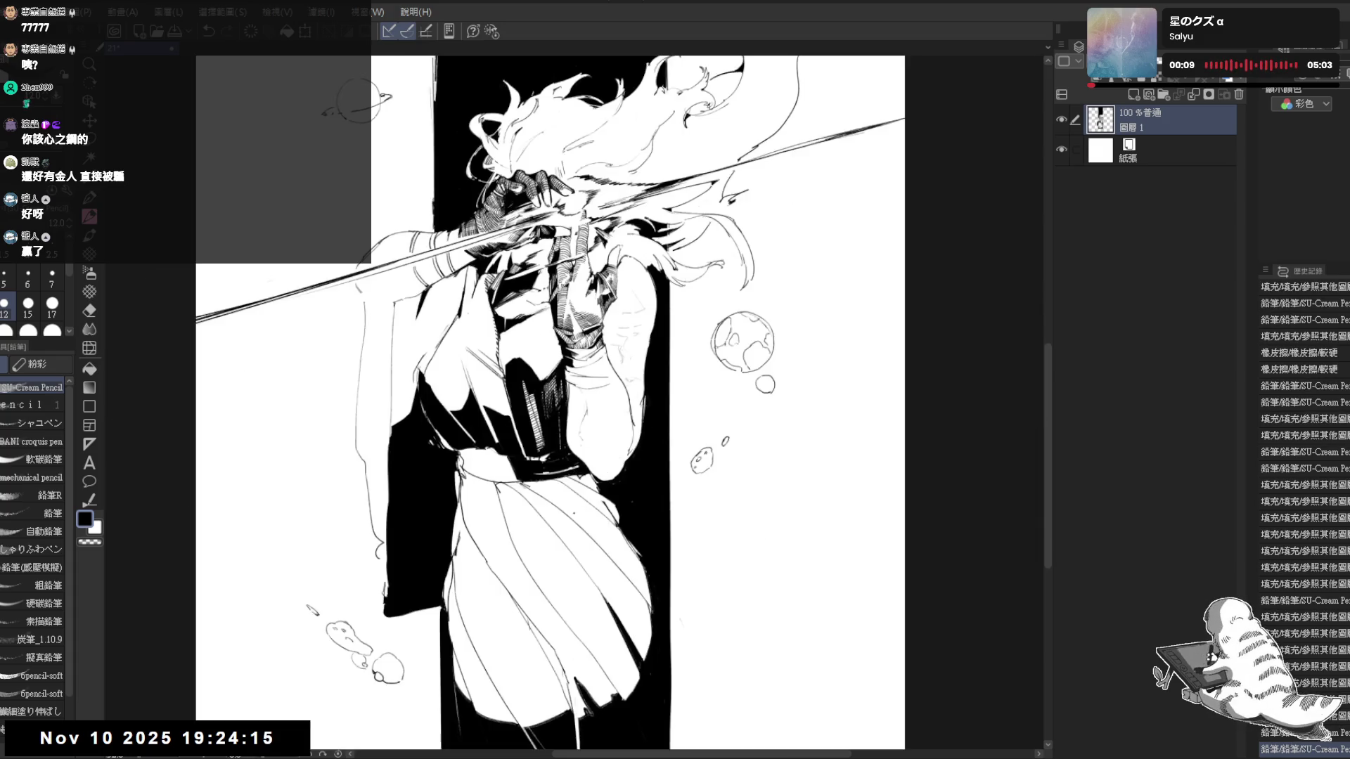
pyautogui.moveTo(487, 432)
pyautogui.mouseDown()
pyautogui.moveTo(477, 447)
pyautogui.moveTo(510, 483)
pyautogui.mouseUp()
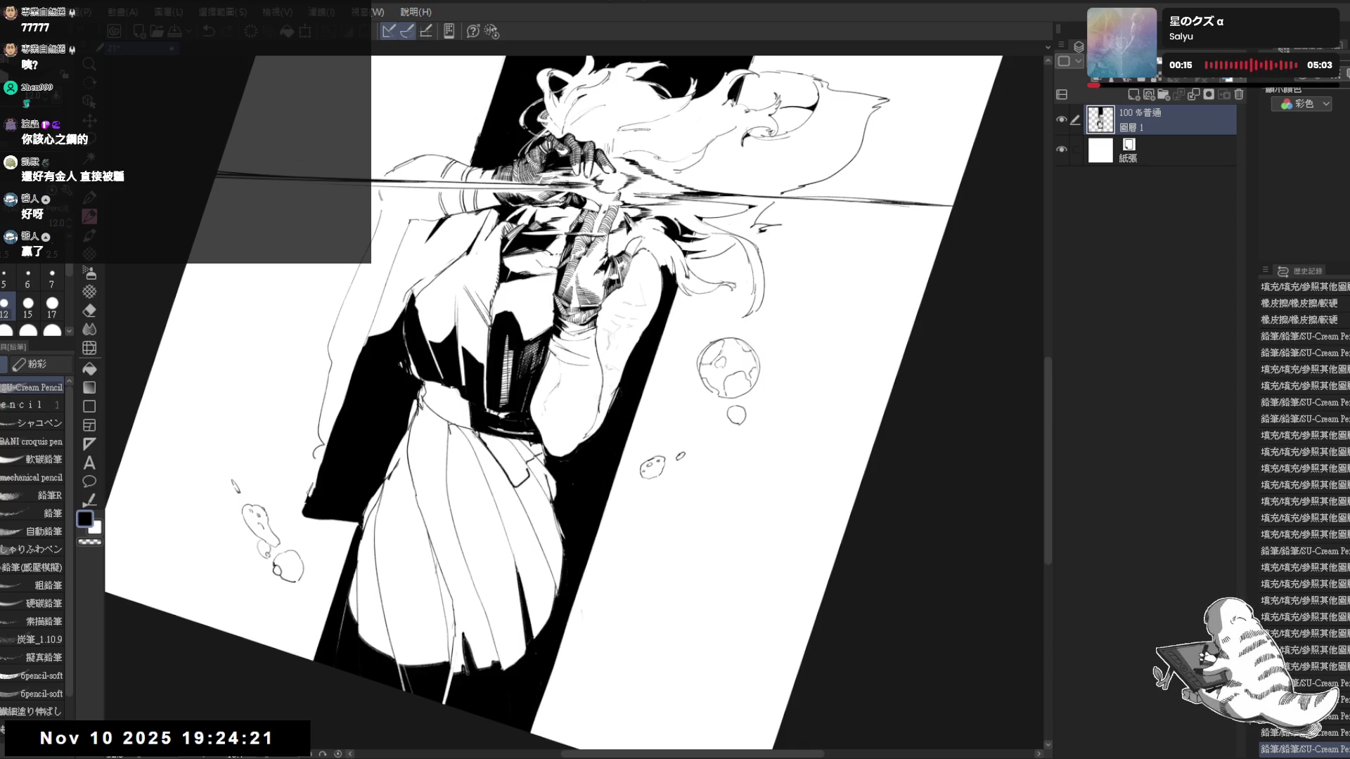
pyautogui.press('g')
pyautogui.click(520, 447)
pyautogui.press('p')
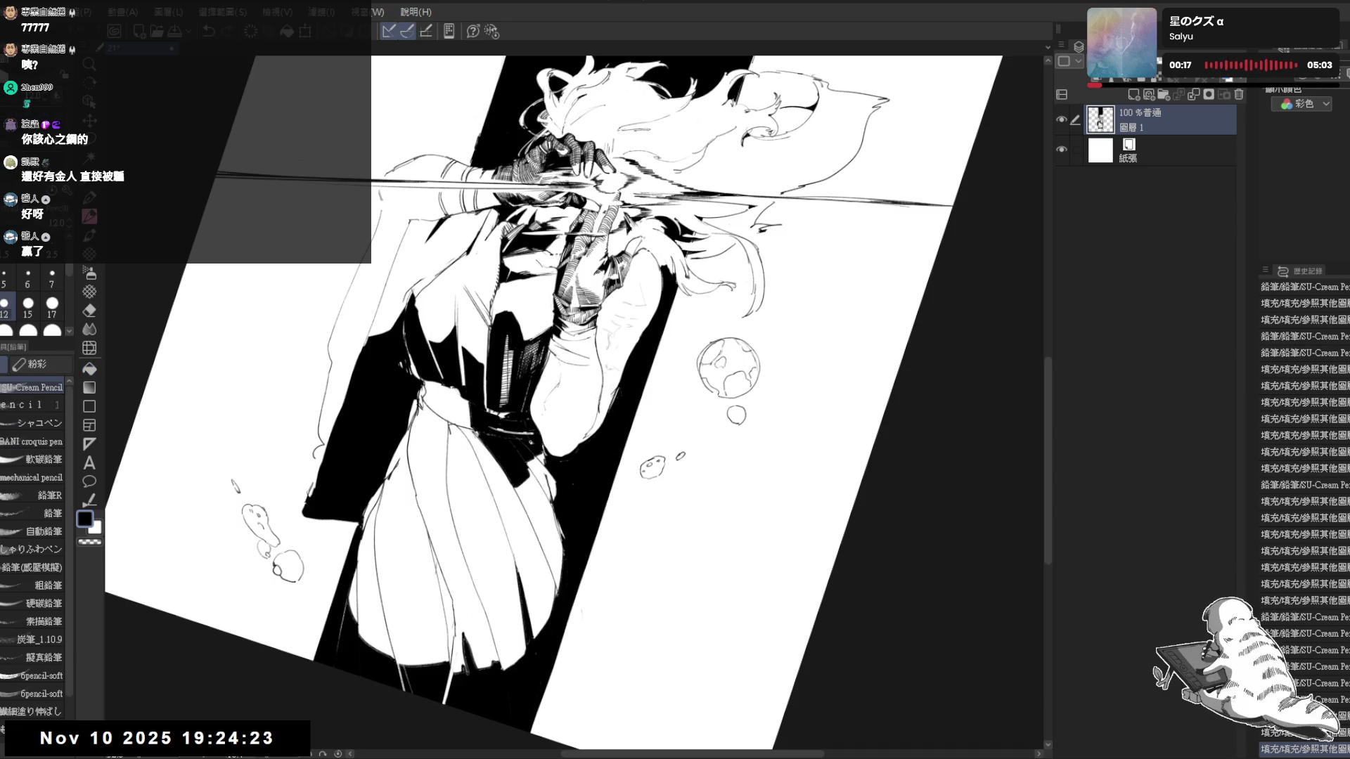
# Erase a stray mark, check the view rotated and mirrored, then add a dark stroke near the skirt
pyautogui.press('-')
pyautogui.press('-')
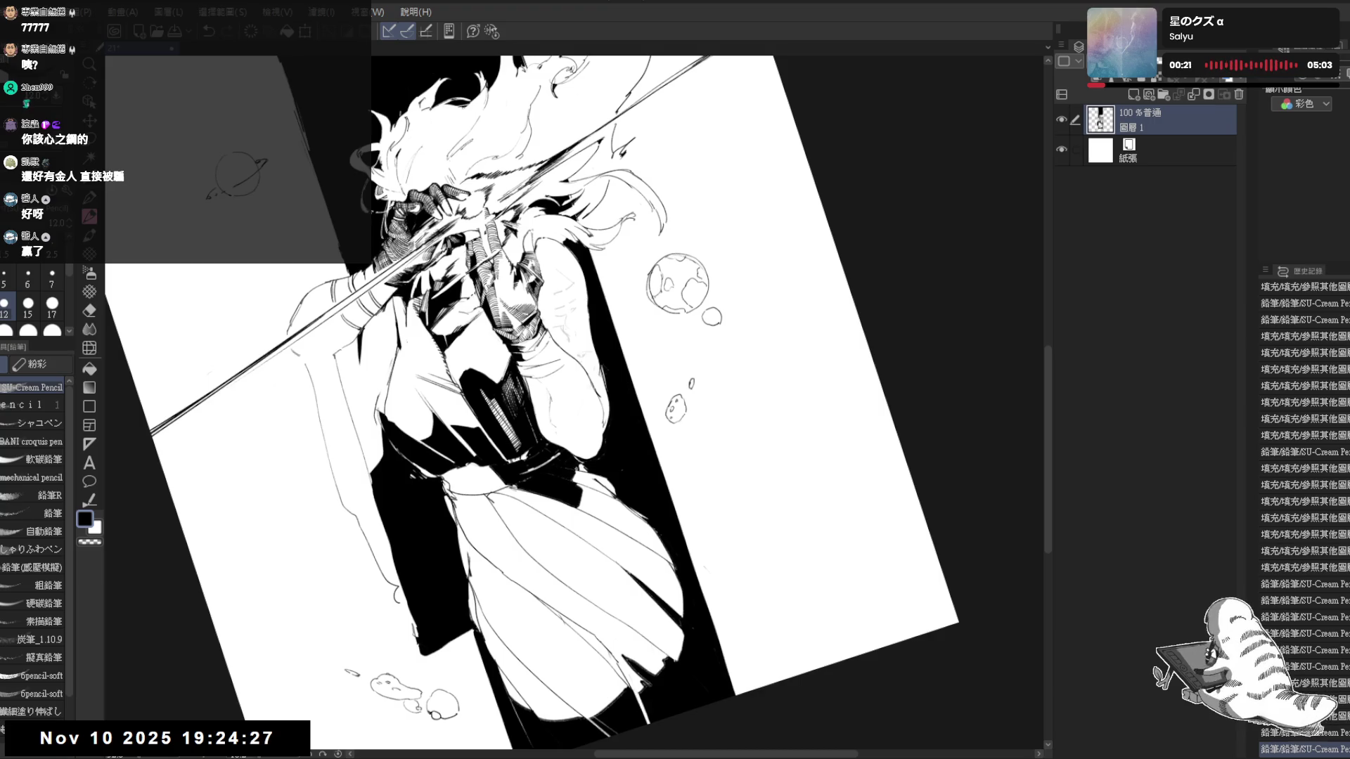
pyautogui.press('^')
pyautogui.press('^')
pyautogui.press('c')
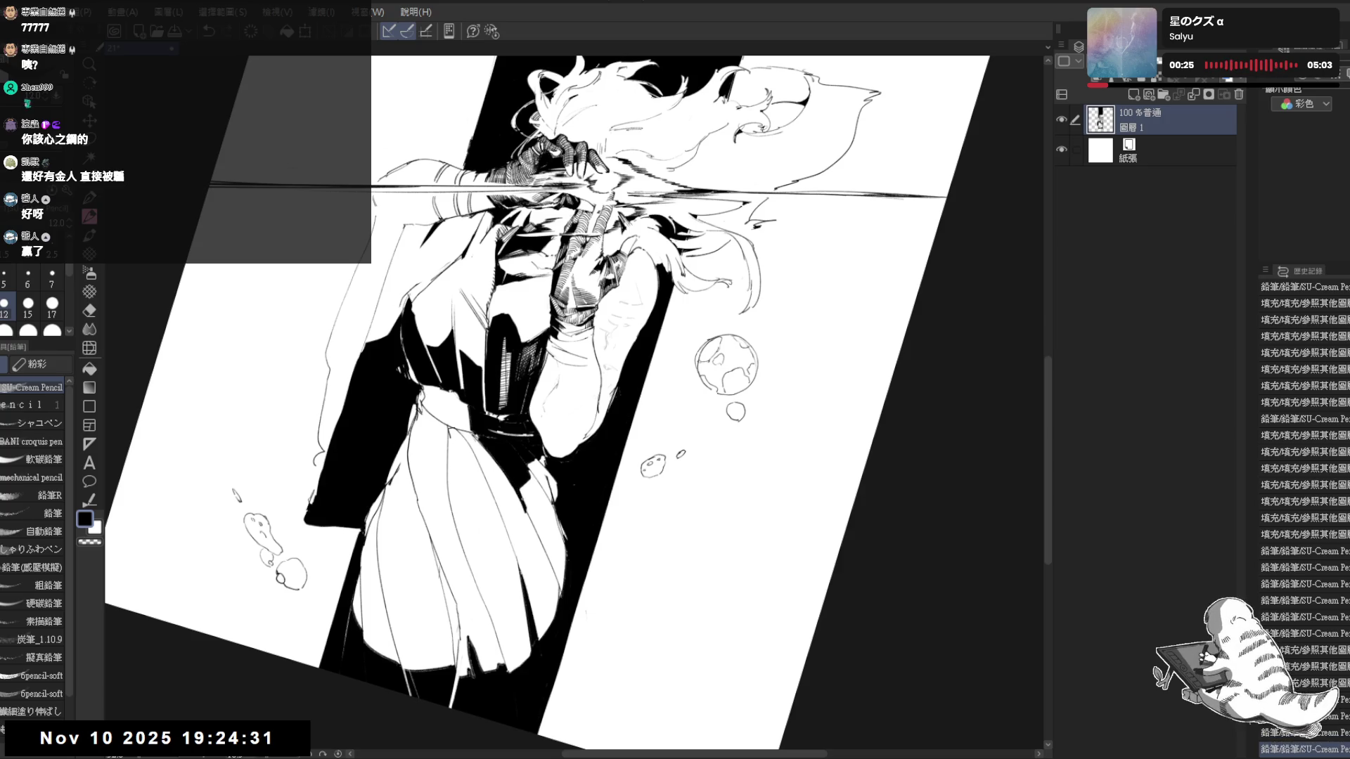
pyautogui.press('e')
pyautogui.moveTo(504, 499)
pyautogui.mouseDown()
pyautogui.moveTo(543, 543)
pyautogui.moveTo(525, 489)
pyautogui.moveTo(543, 466)
pyautogui.mouseUp()
pyautogui.press('p')
pyautogui.press('r')
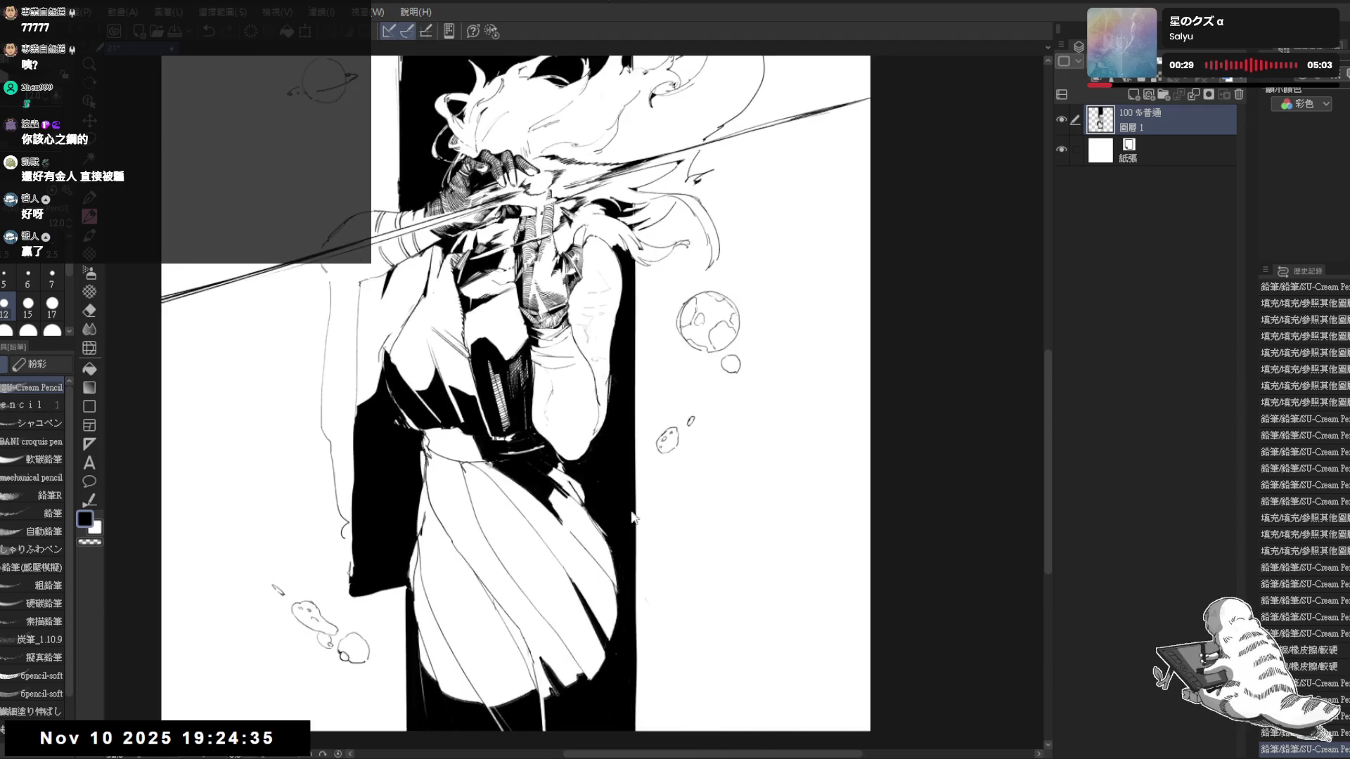
pyautogui.press('h')
pyautogui.press('h')
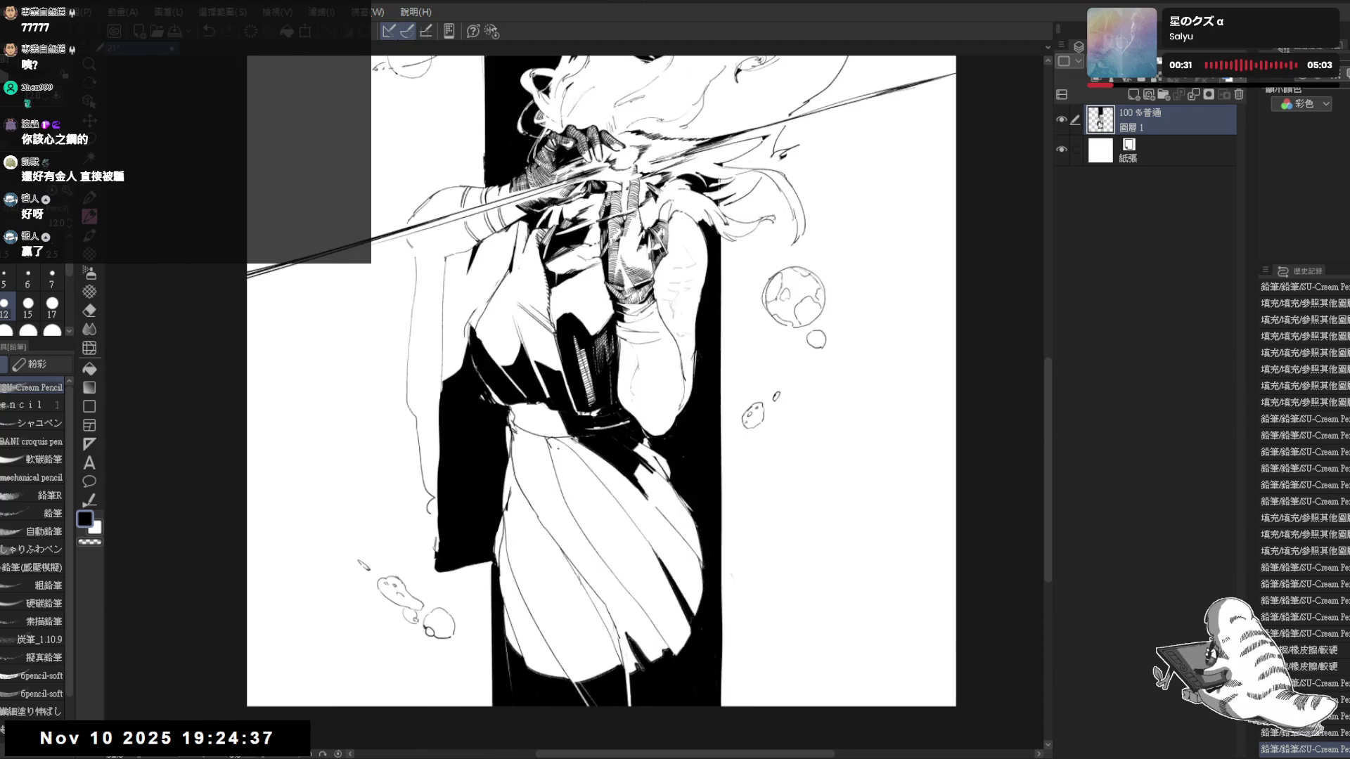
pyautogui.press('e')
pyautogui.press('^')
pyautogui.press('p')
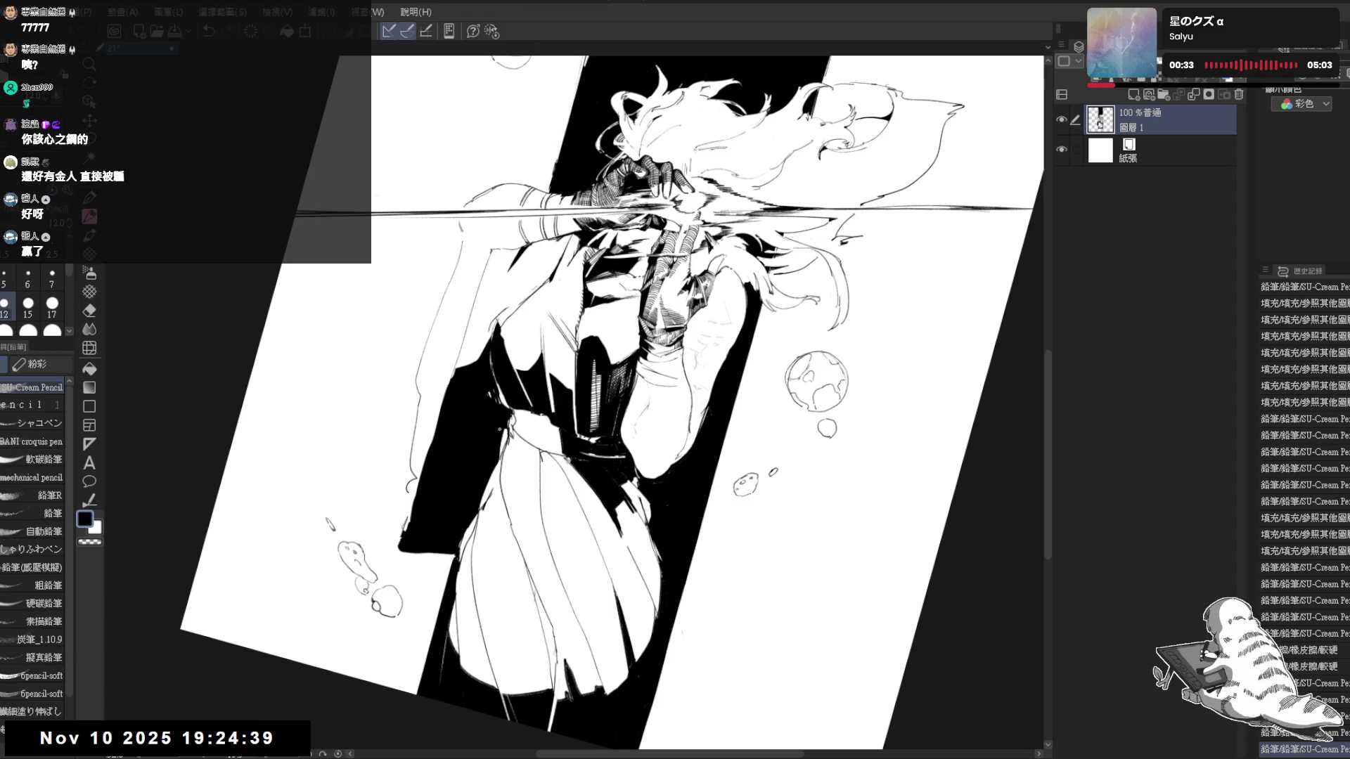
pyautogui.press('r')
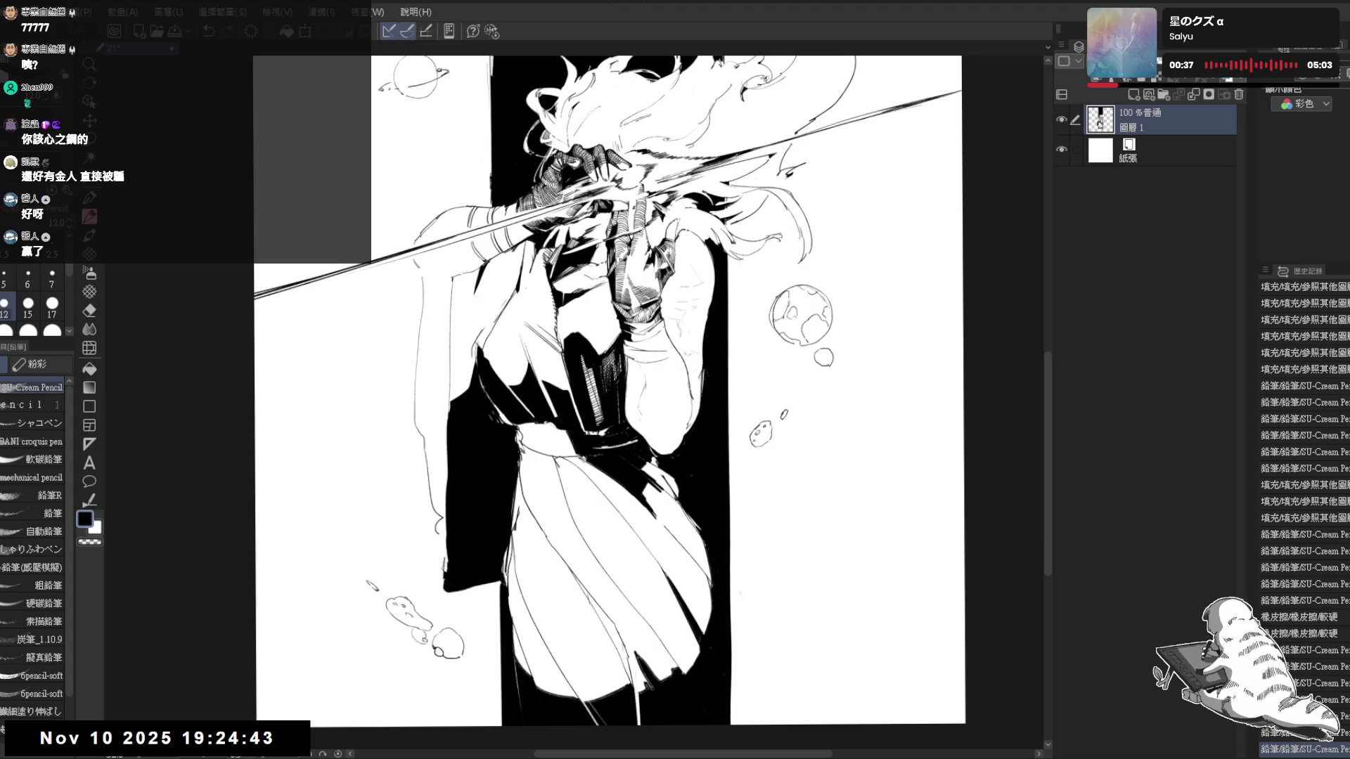
pyautogui.moveTo(517, 464); pyautogui.dragTo(501, 593)
# Erase small marks near the skirt, touch it up with pencil and zoom out to the whole figure
pyautogui.press('e')
pyautogui.moveTo(520, 520); pyautogui.dragTo(517, 569)
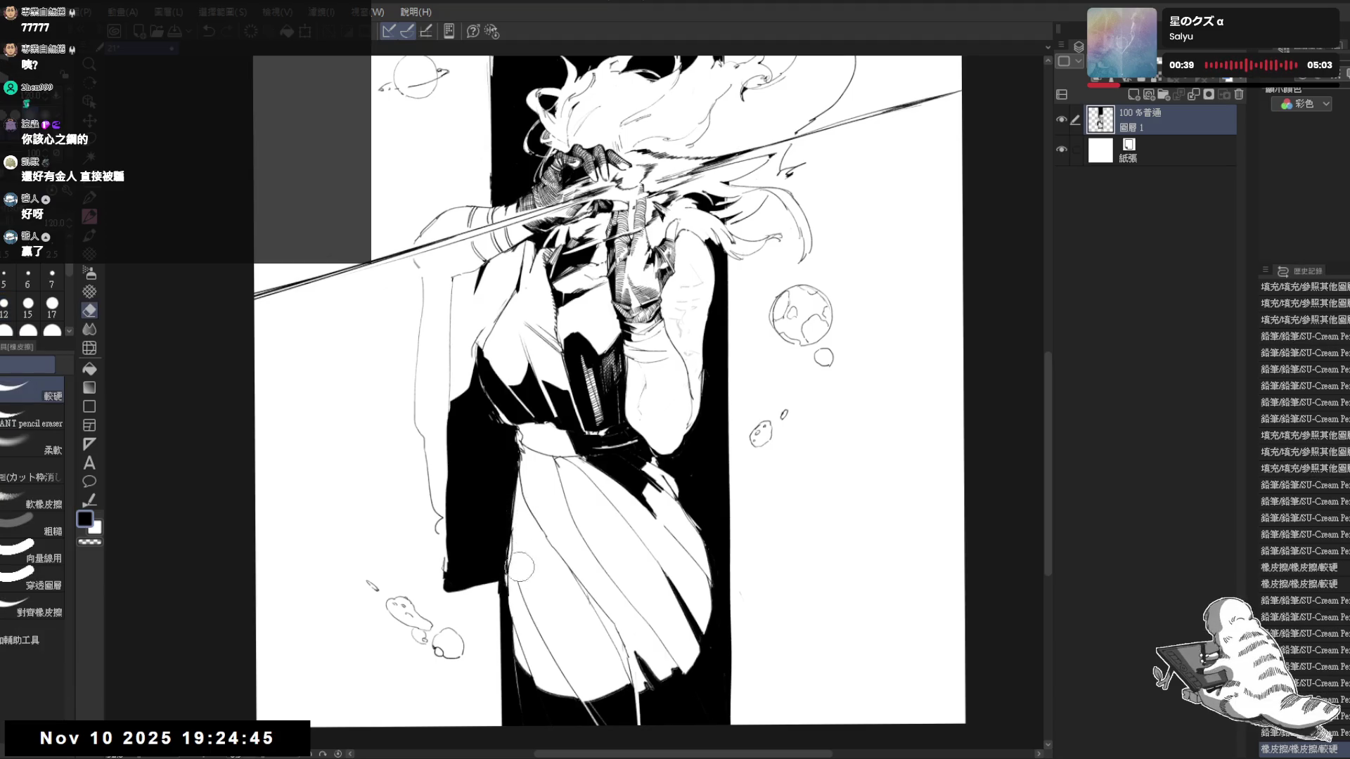
pyautogui.press('p')
pyautogui.moveTo(511, 506); pyautogui.dragTo(504, 499)
pyautogui.hotkey('ctrl', '-')
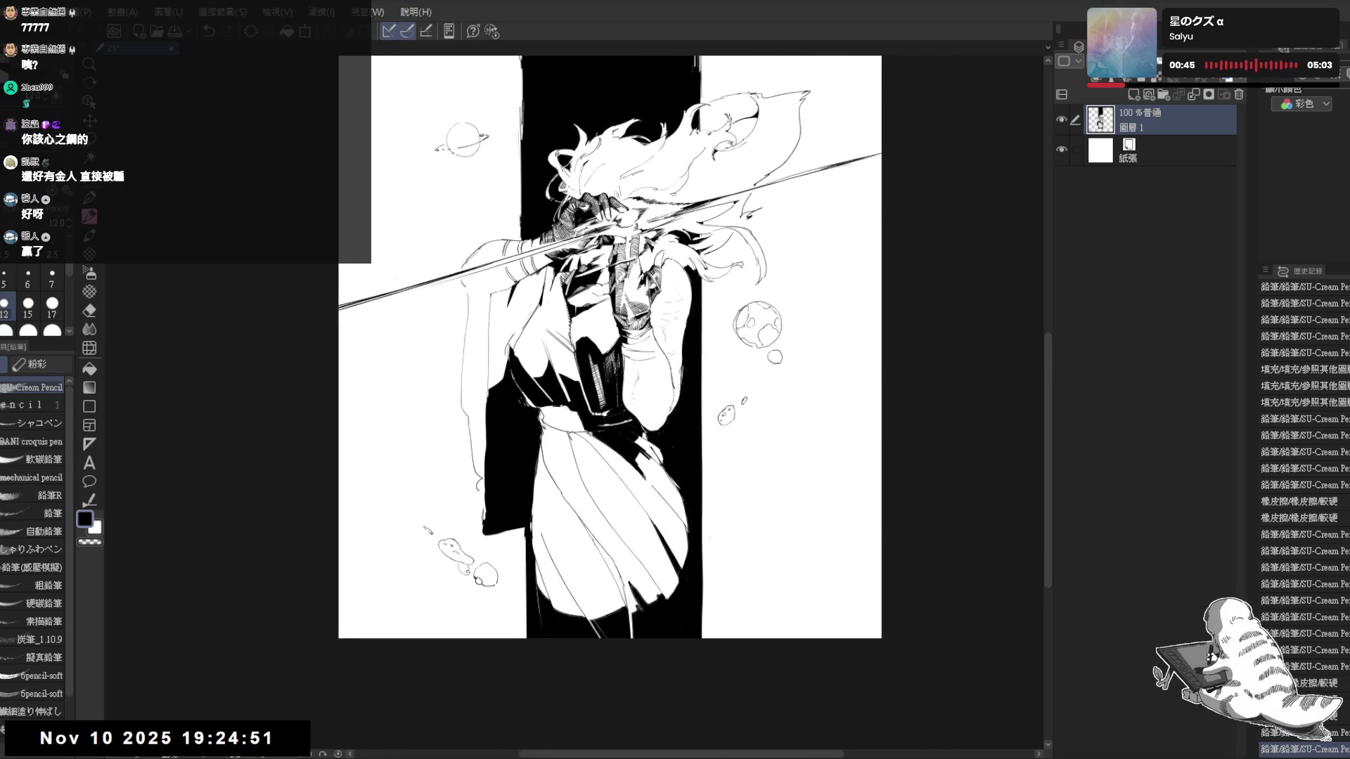
pyautogui.moveTo(629, 289); pyautogui.dragTo(583, 313)
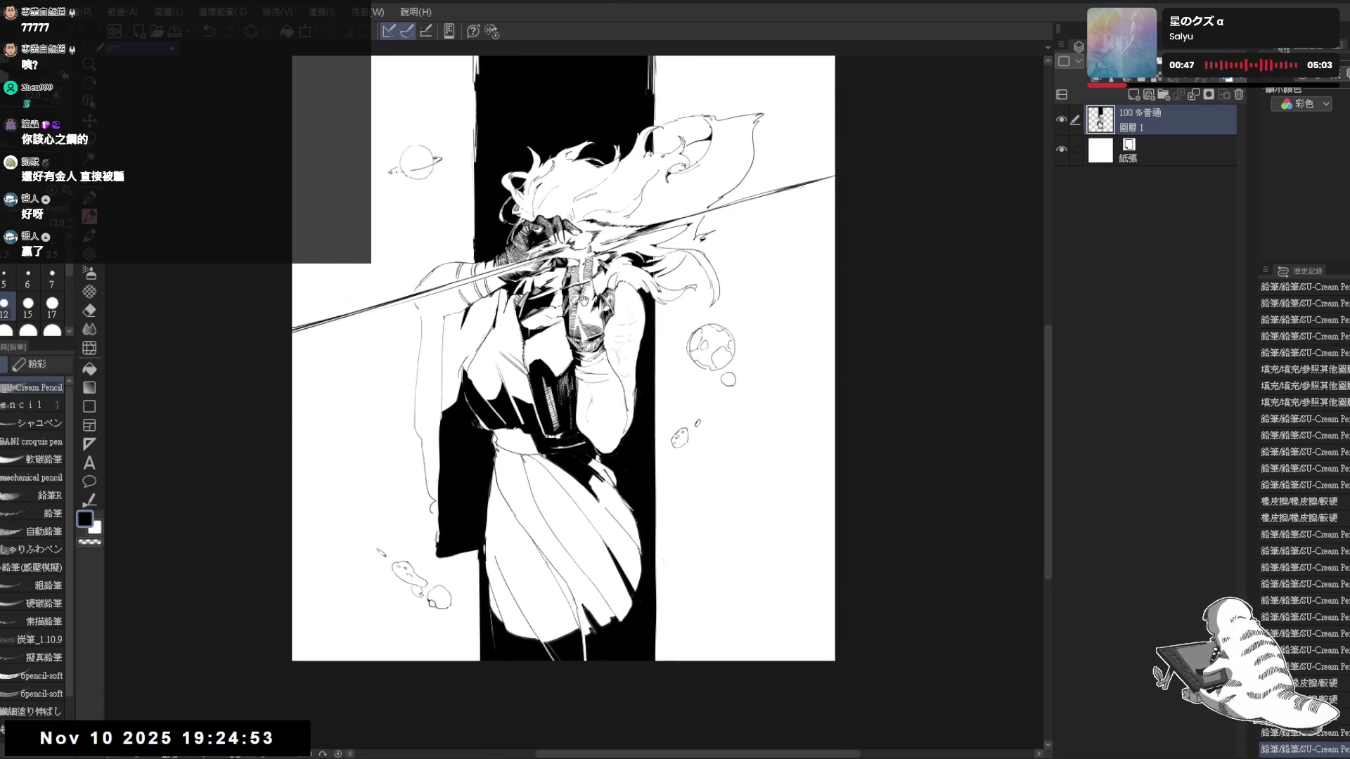
pyautogui.scroll(1, 599, 337)
pyautogui.scroll(1, 585, 359)
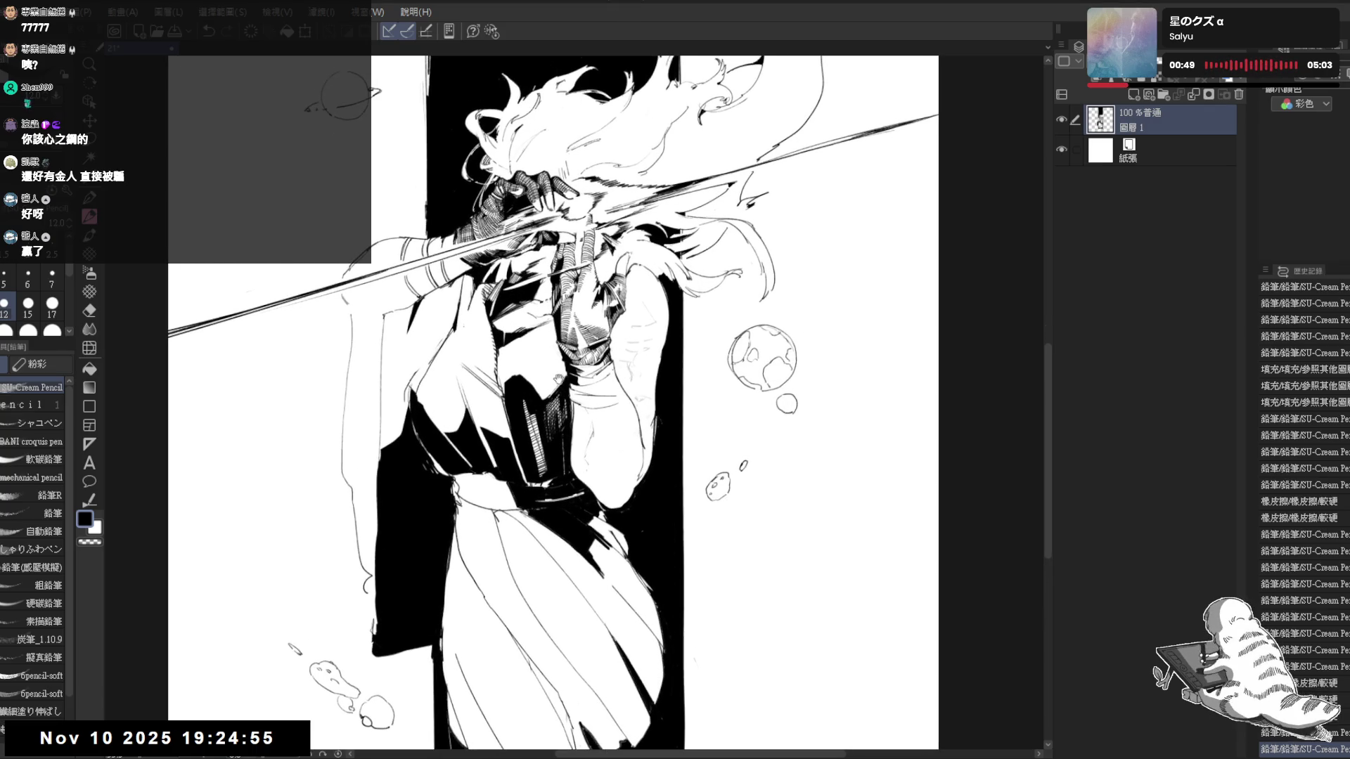
pyautogui.scroll(1, 565, 395)
pyautogui.moveTo(533, 442); pyautogui.dragTo(515, 460)
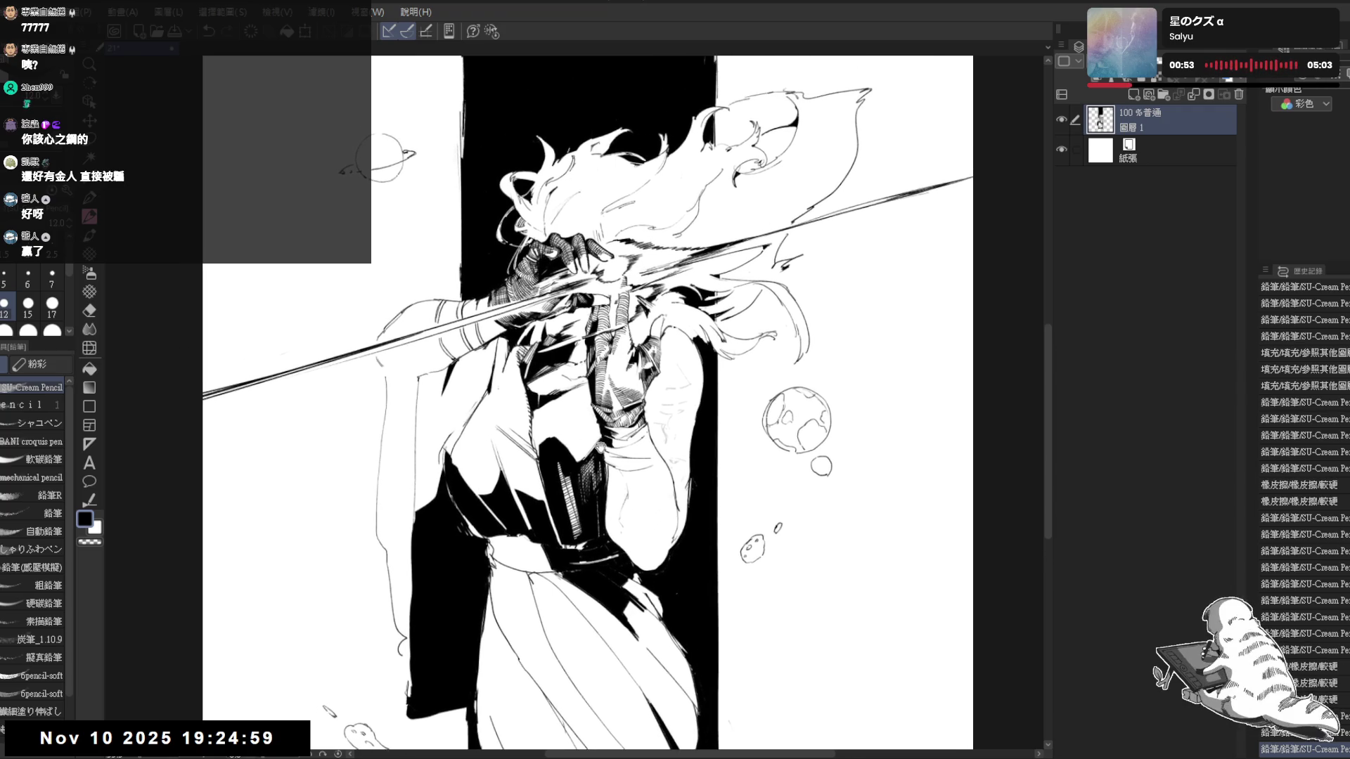
# Erase the stray sketch lines along the coat's left and lower-left edge
pyautogui.press('e')
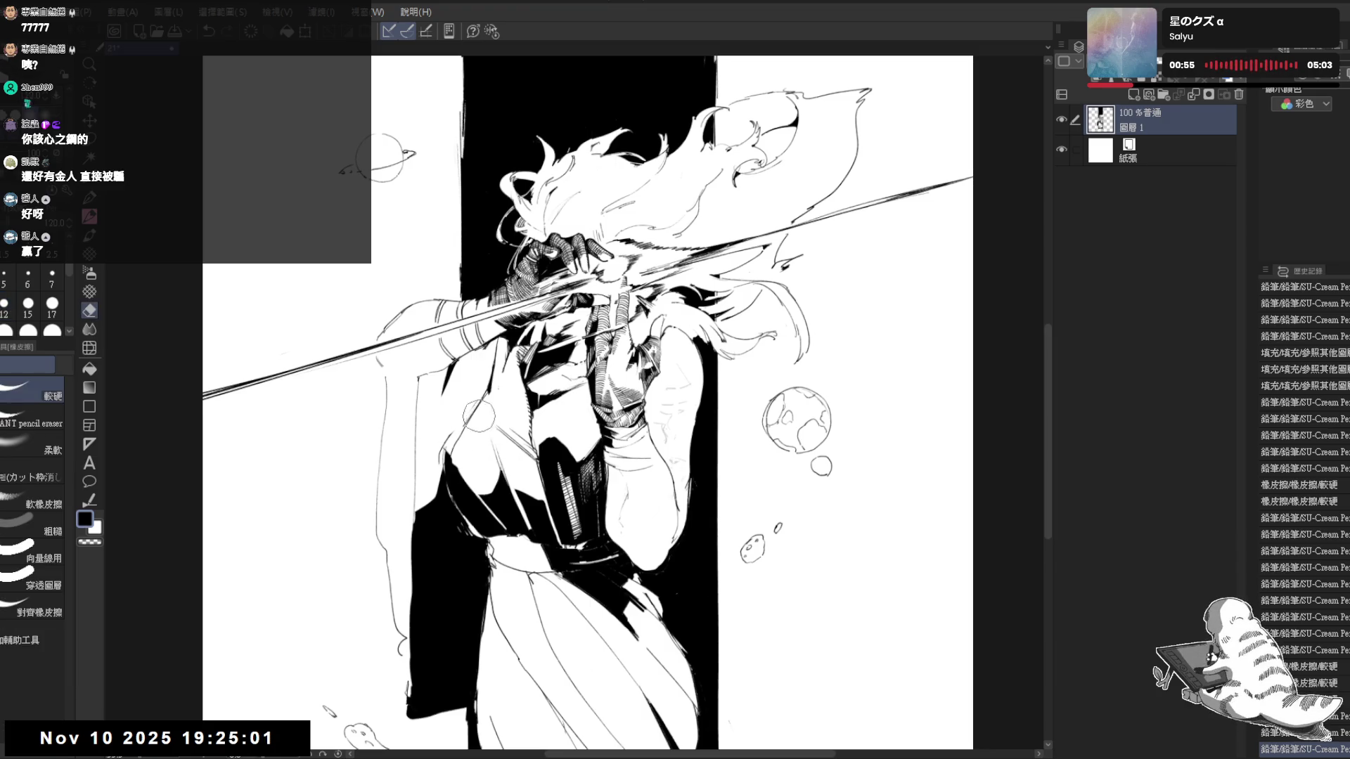
pyautogui.moveTo(480, 411)
pyautogui.mouseDown()
pyautogui.moveTo(442, 480)
pyautogui.moveTo(465, 522)
pyautogui.moveTo(450, 457)
pyautogui.moveTo(464, 511)
pyautogui.moveTo(494, 448)
pyautogui.moveTo(428, 590)
pyautogui.mouseUp()
pyautogui.press('p')
pyautogui.press('e')
pyautogui.moveTo(427, 464)
pyautogui.mouseDown()
pyautogui.moveTo(422, 633)
pyautogui.moveTo(454, 496)
pyautogui.moveTo(475, 575)
pyautogui.mouseUp()
pyautogui.moveTo(469, 495)
pyautogui.mouseDown()
pyautogui.moveTo(485, 553)
pyautogui.moveTo(422, 643)
pyautogui.moveTo(485, 569)
pyautogui.moveTo(423, 654)
pyautogui.mouseUp()
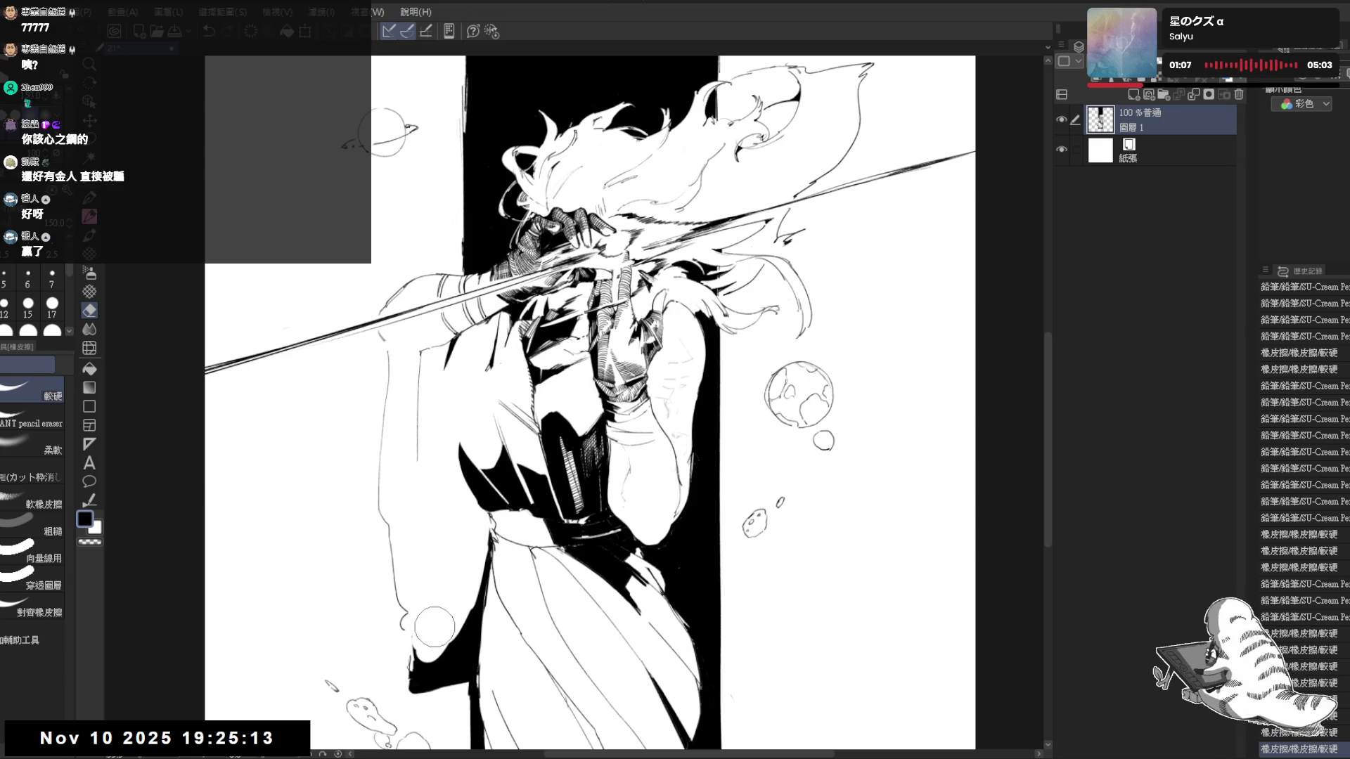
pyautogui.moveTo(455, 607); pyautogui.dragTo(423, 643)
pyautogui.press('p')
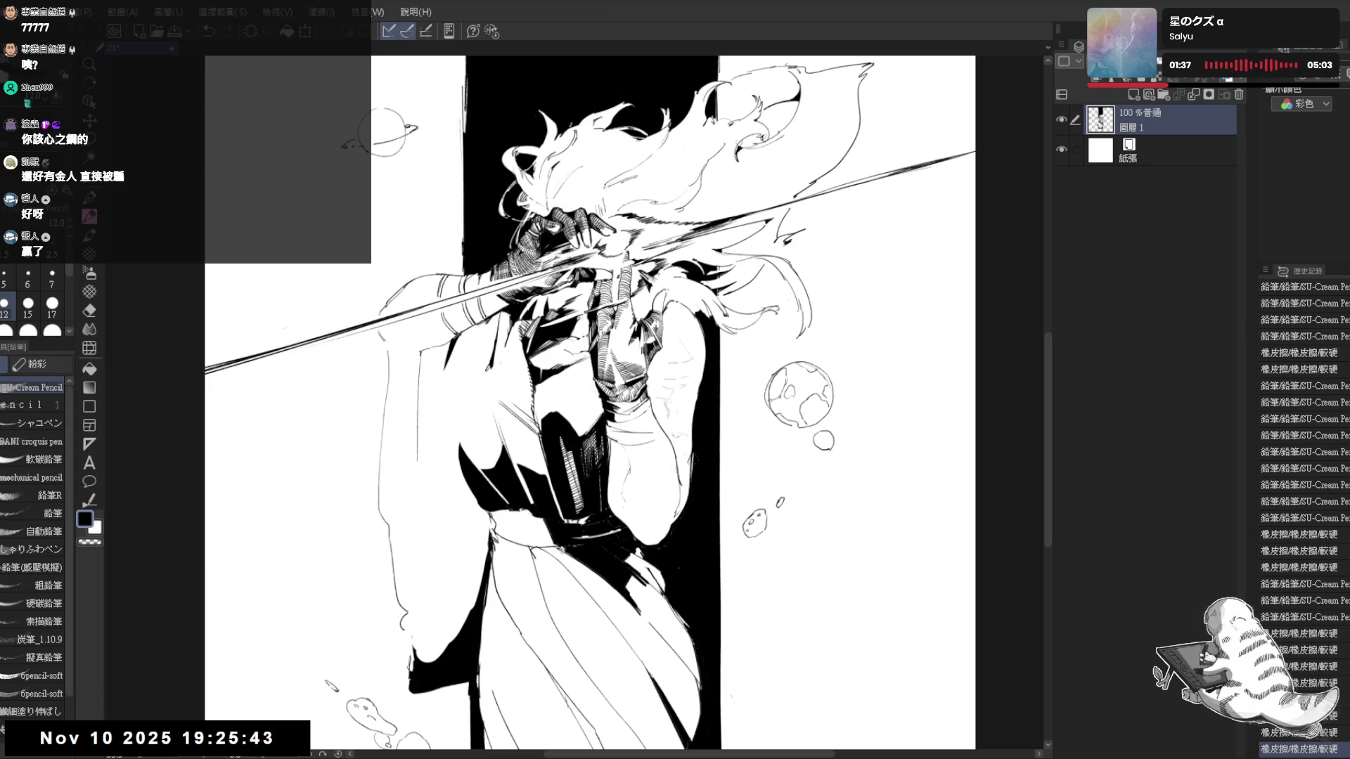
pyautogui.scroll(-1, 628, 406)
# Erase one small stray mark on the drawing after repositioning the view
pyautogui.press('e')
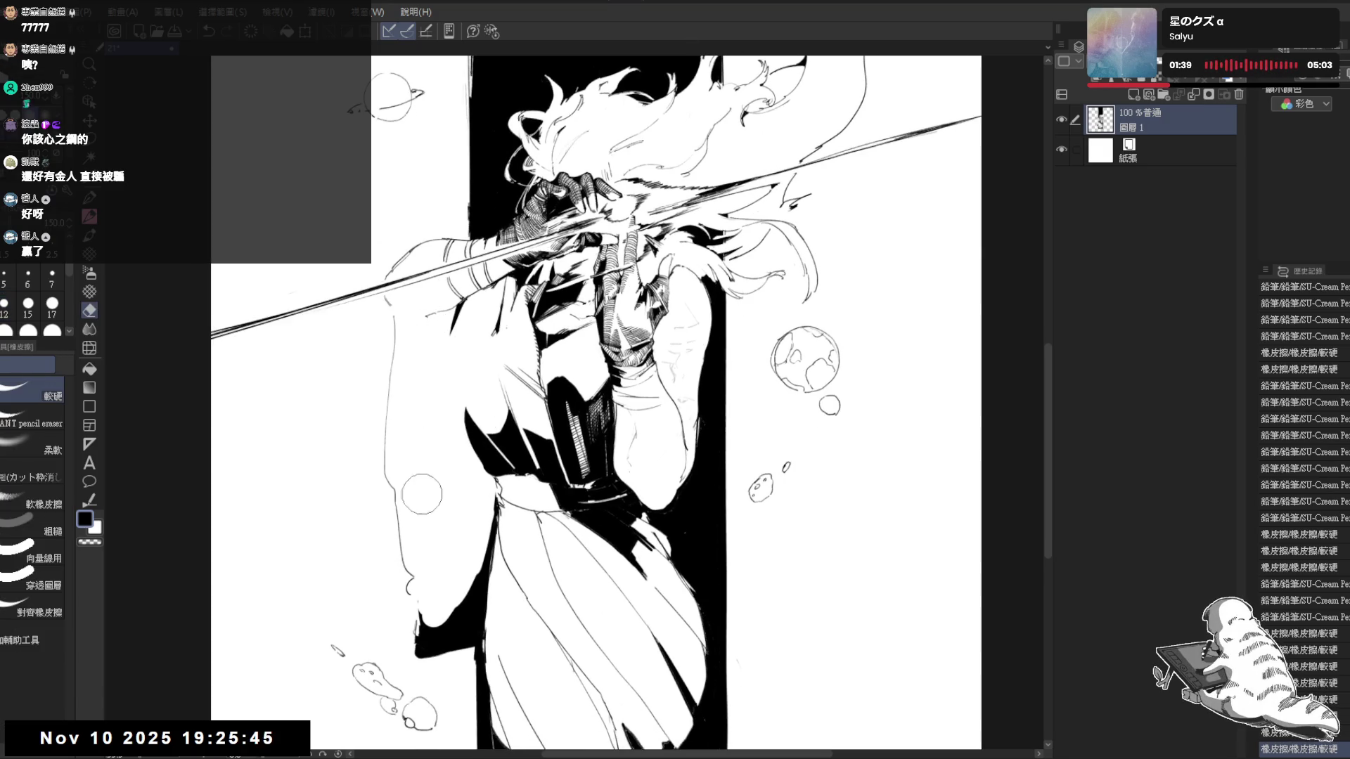
pyautogui.moveTo(403, 405); pyautogui.dragTo(443, 569)
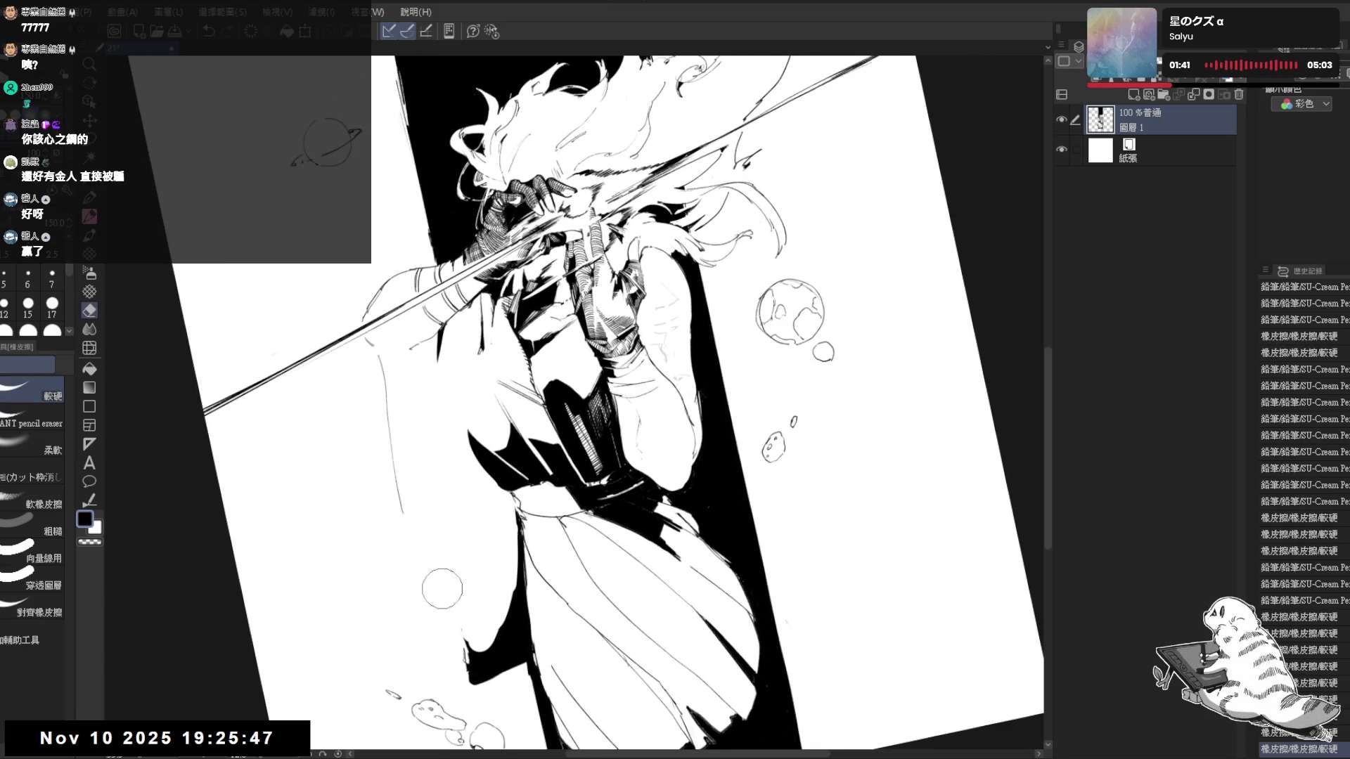
pyautogui.hotkey('ctrl', '0')
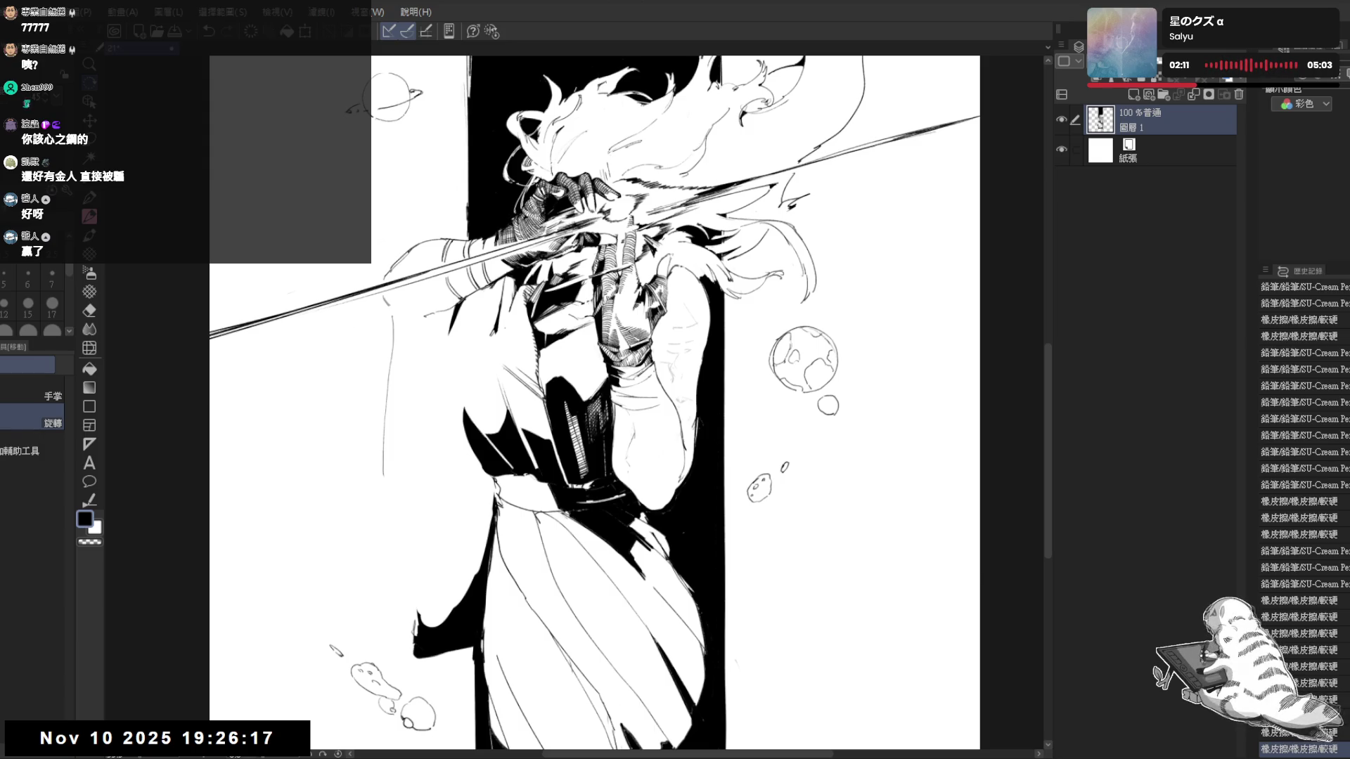
pyautogui.moveTo(592, 401); pyautogui.dragTo(565, 356)
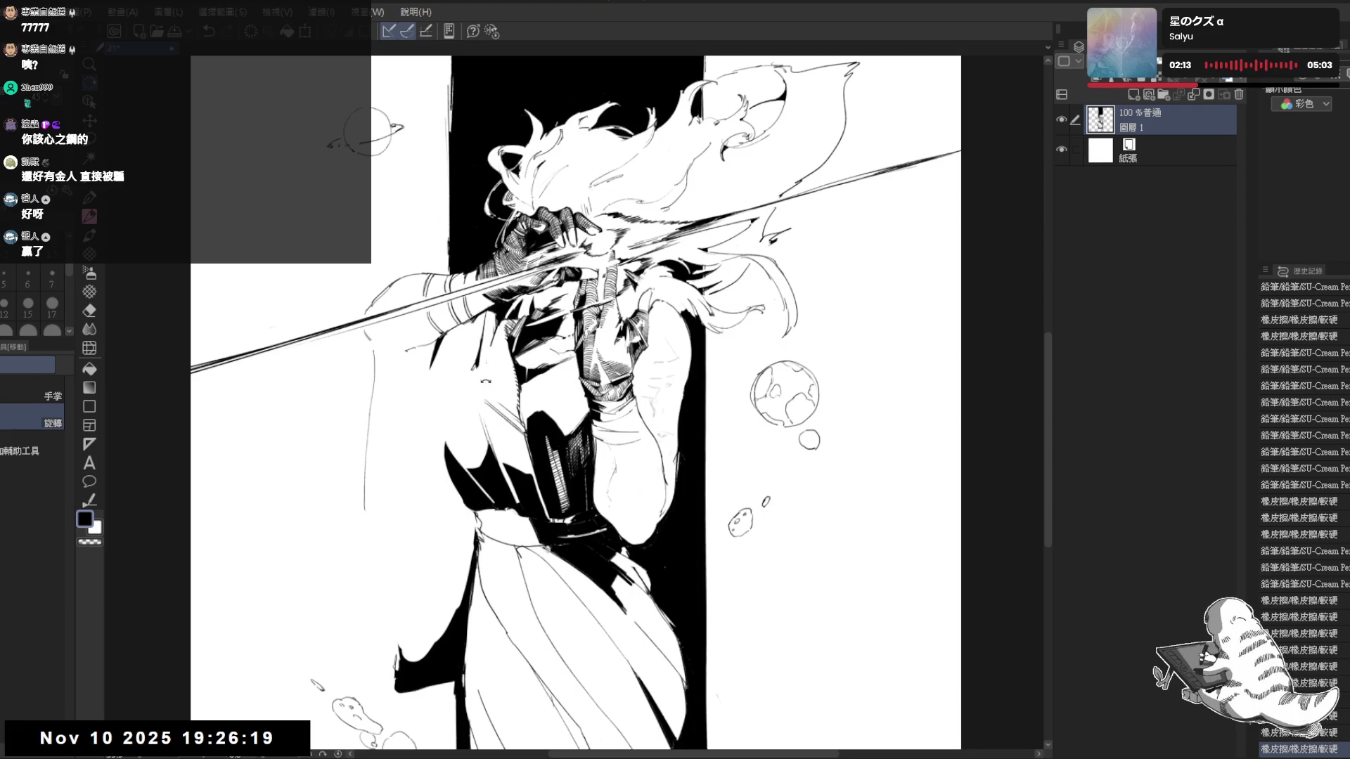
pyautogui.scroll(2, 488, 271)
pyautogui.scroll(2, 457, 321)
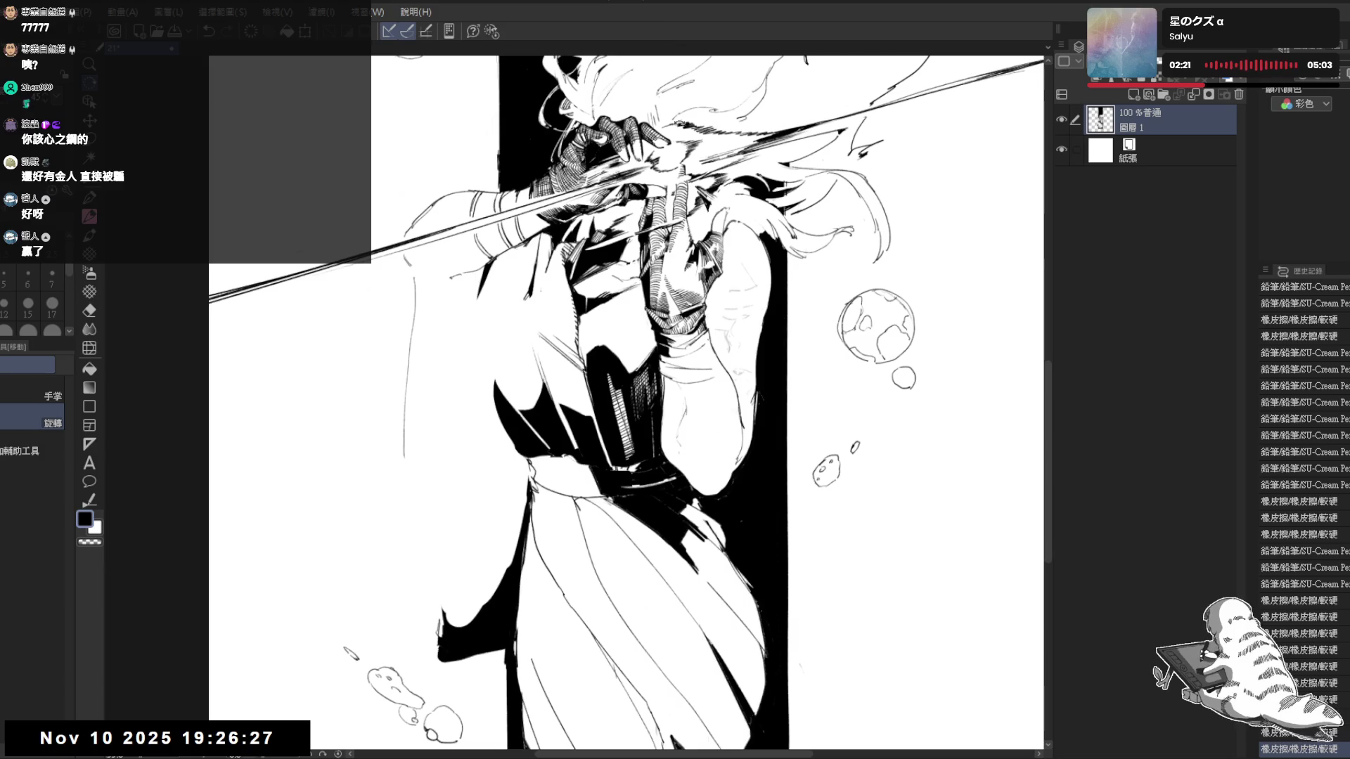
pyautogui.moveTo(633, 422); pyautogui.dragTo(642, 438)
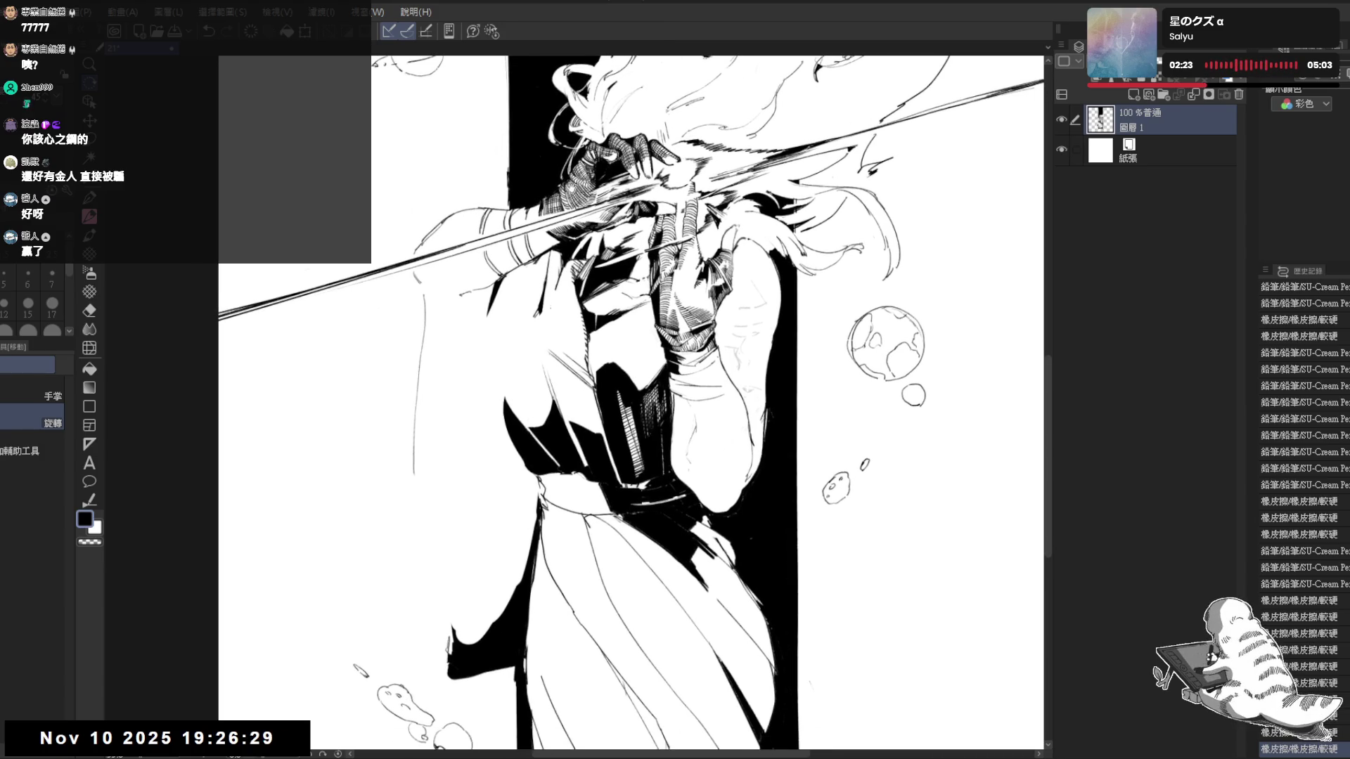
pyautogui.moveTo(569, 188); pyautogui.dragTo(559, 193)
pyautogui.moveTo(467, 300); pyautogui.dragTo(427, 270)
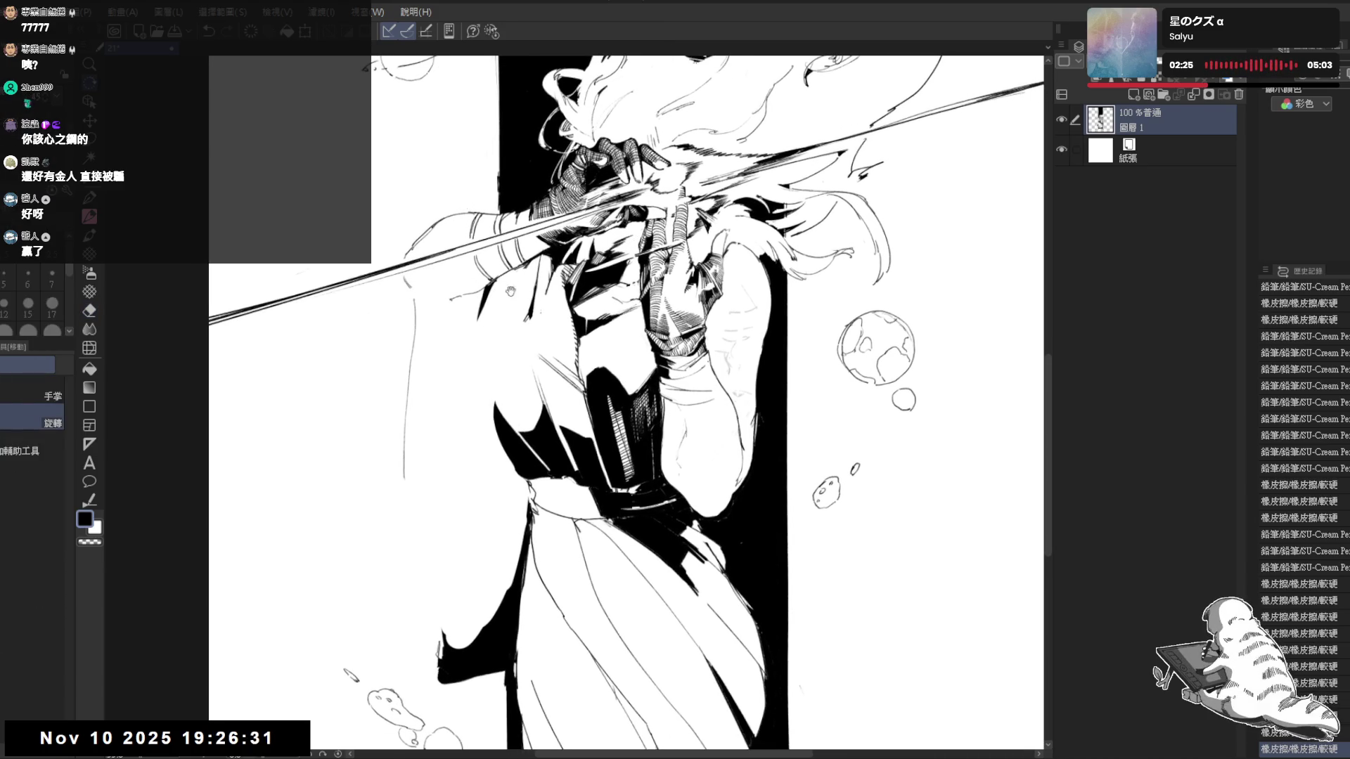
pyautogui.scroll(2, 513, 242)
pyautogui.moveTo(512, 242); pyautogui.dragTo(548, 276)
pyautogui.press('p')
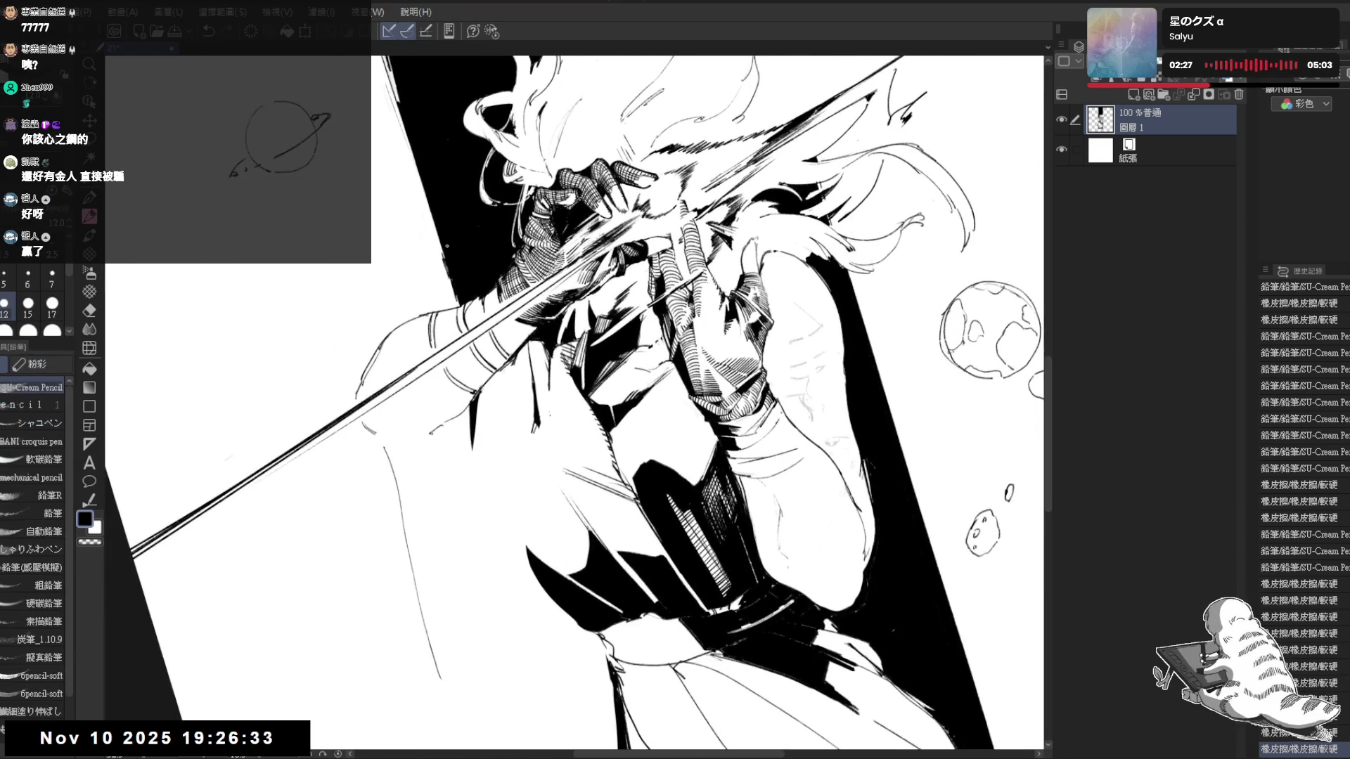
# Turn the view for drawing, set the pencil size to 6 and undo an accidental mark
pyautogui.hotkey('ctrl', '@')
pyautogui.moveTo(751, 380)
pyautogui.mouseDown()
pyautogui.moveTo(704, 355)
pyautogui.moveTo(589, 367)
pyautogui.moveTo(600, 367)
pyautogui.moveTo(522, 353)
pyautogui.mouseUp()
pyautogui.press('r')
pyautogui.press('p')
pyautogui.press('r')
pyautogui.press('[')
pyautogui.hotkey('ctrl', 'z')
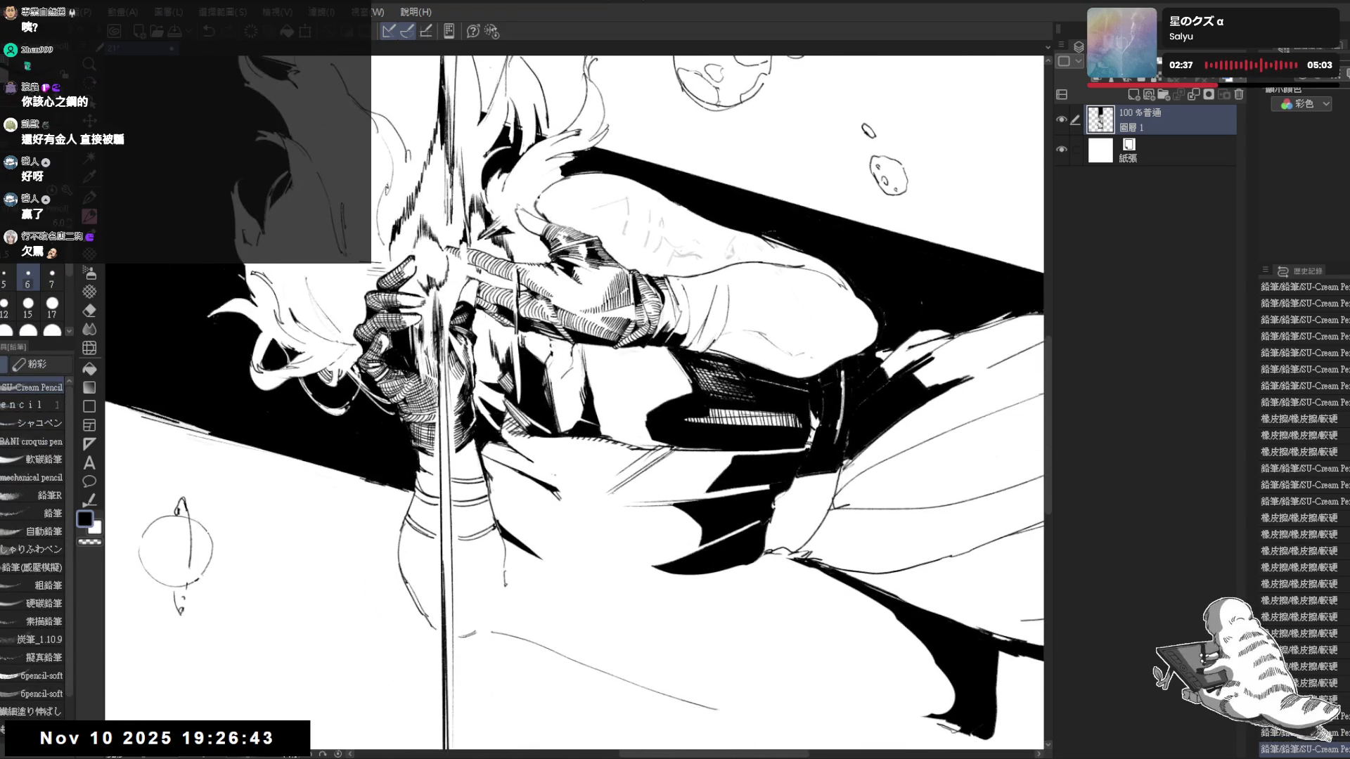
pyautogui.moveTo(537, 343)
pyautogui.mouseDown()
pyautogui.moveTo(547, 365)
pyautogui.moveTo(526, 498)
pyautogui.mouseUp()
pyautogui.press('p')
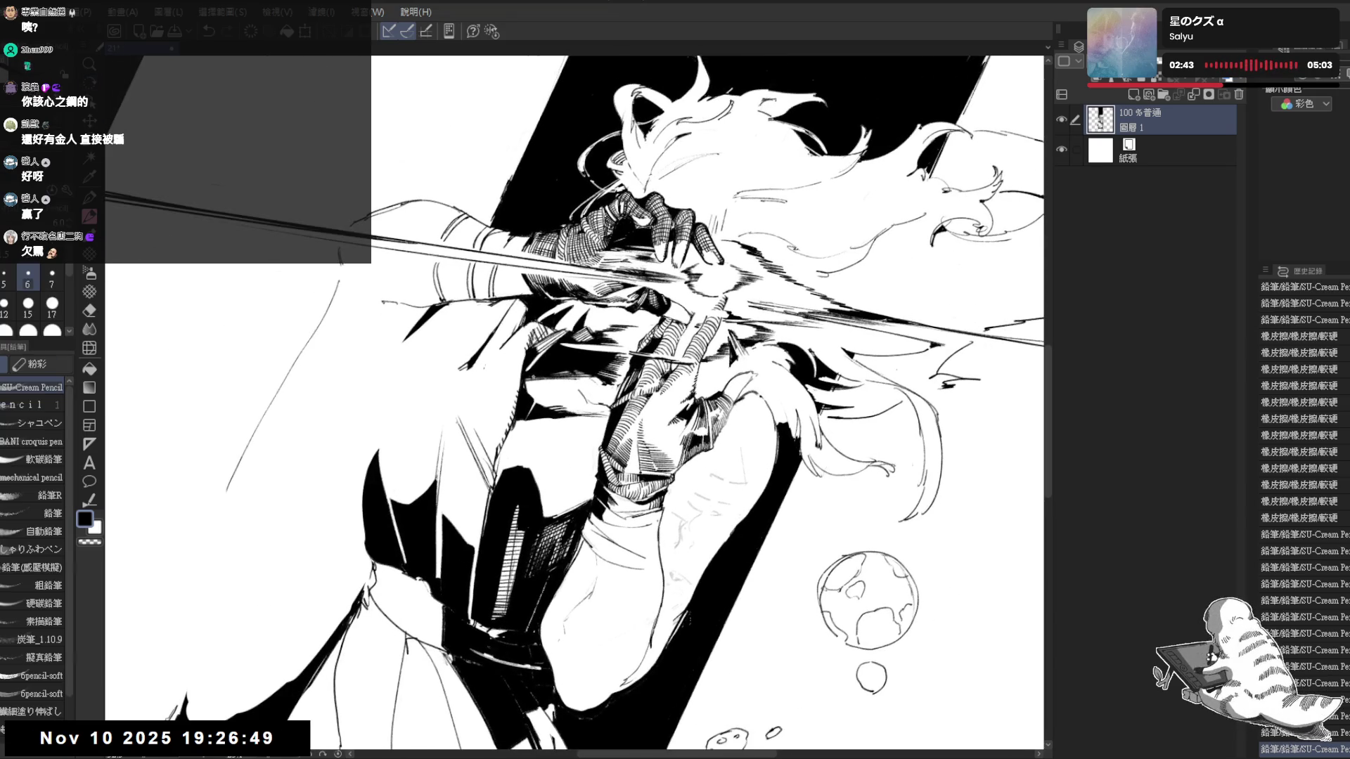
pyautogui.hotkey('ctrl', '@')
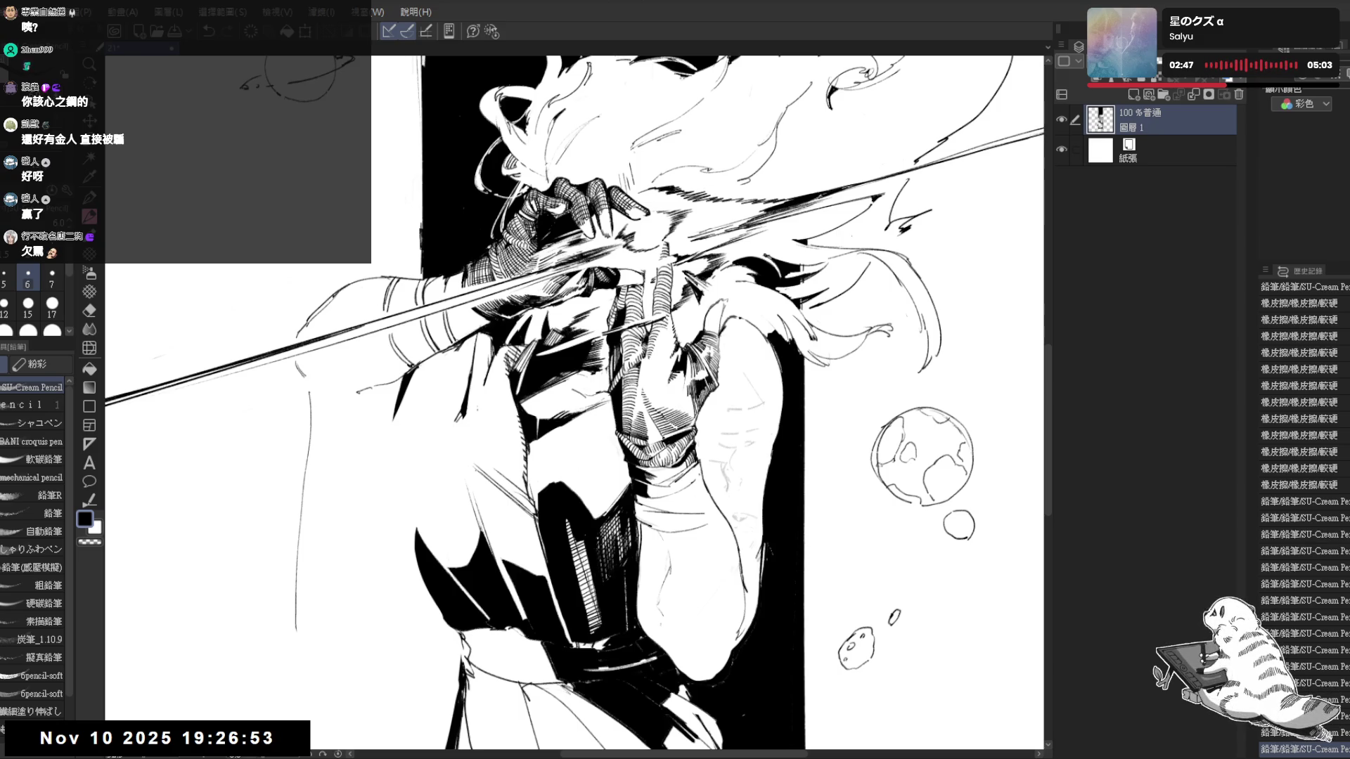
pyautogui.press('r')
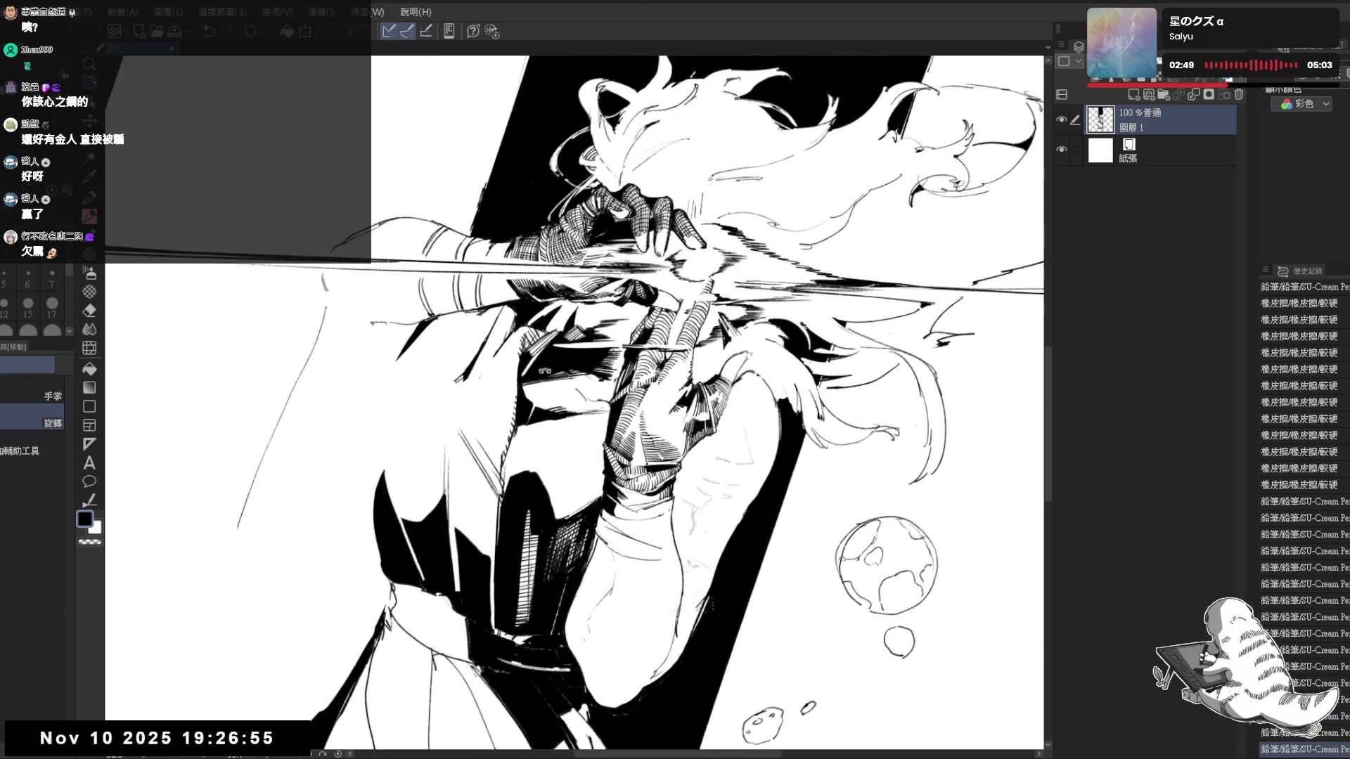
# Hatch short shading strokes on the gloved hand and wrist beneath the sword
pyautogui.moveTo(530, 380); pyautogui.dragTo(532, 401)
pyautogui.moveTo(541, 381); pyautogui.dragTo(542, 396)
pyautogui.moveTo(551, 372)
pyautogui.mouseDown()
pyautogui.moveTo(546, 397)
pyautogui.moveTo(573, 389)
pyautogui.mouseUp()
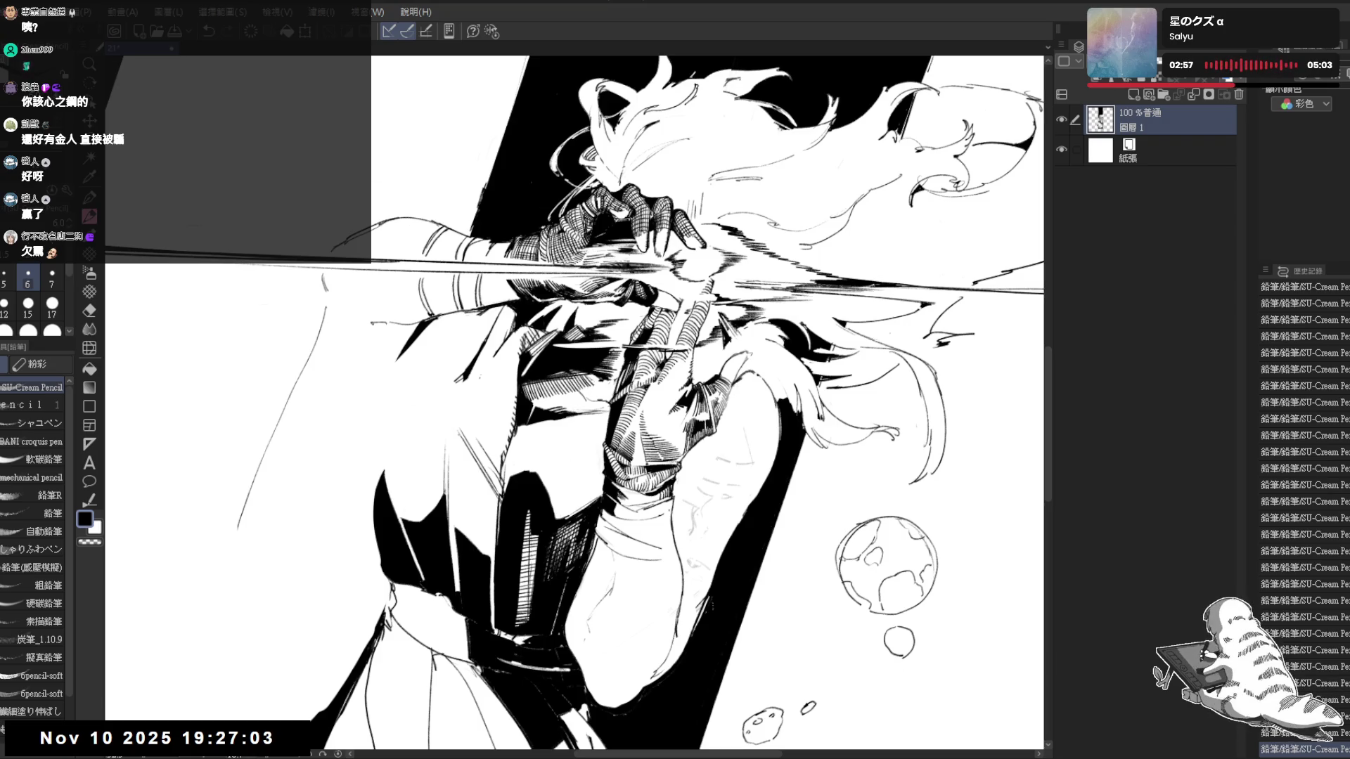
pyautogui.moveTo(632, 401); pyautogui.dragTo(686, 317)
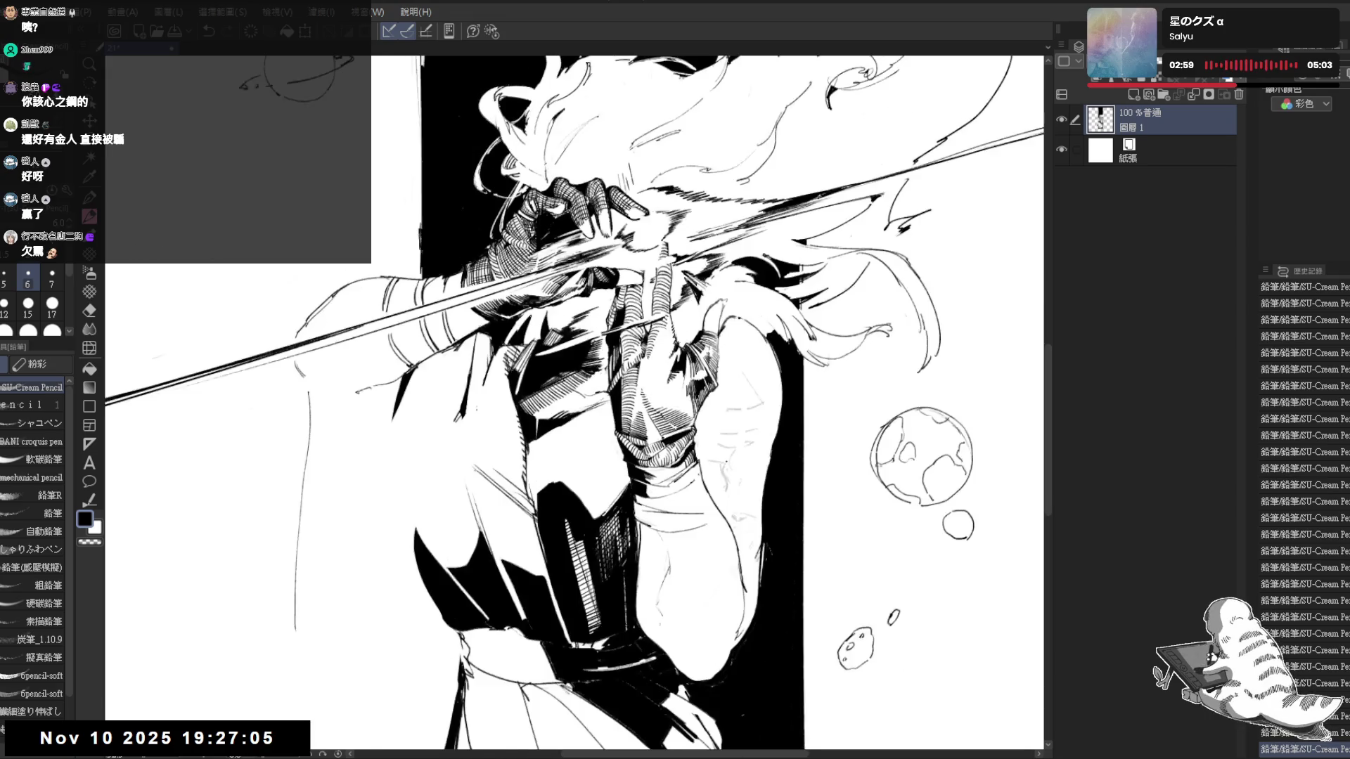
pyautogui.moveTo(577, 523)
pyautogui.mouseDown()
pyautogui.moveTo(633, 444)
pyautogui.moveTo(561, 430)
pyautogui.mouseUp()
pyautogui.press('e')
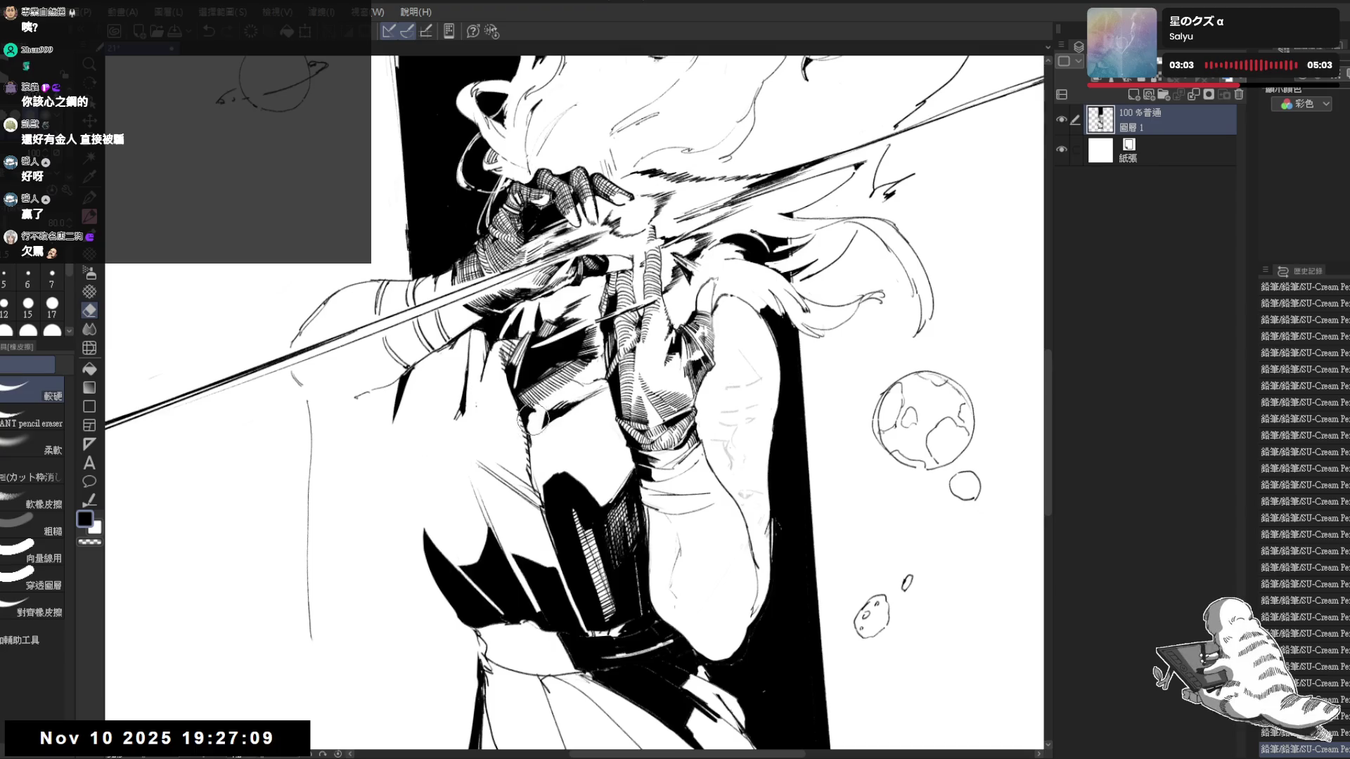
pyautogui.press('p')
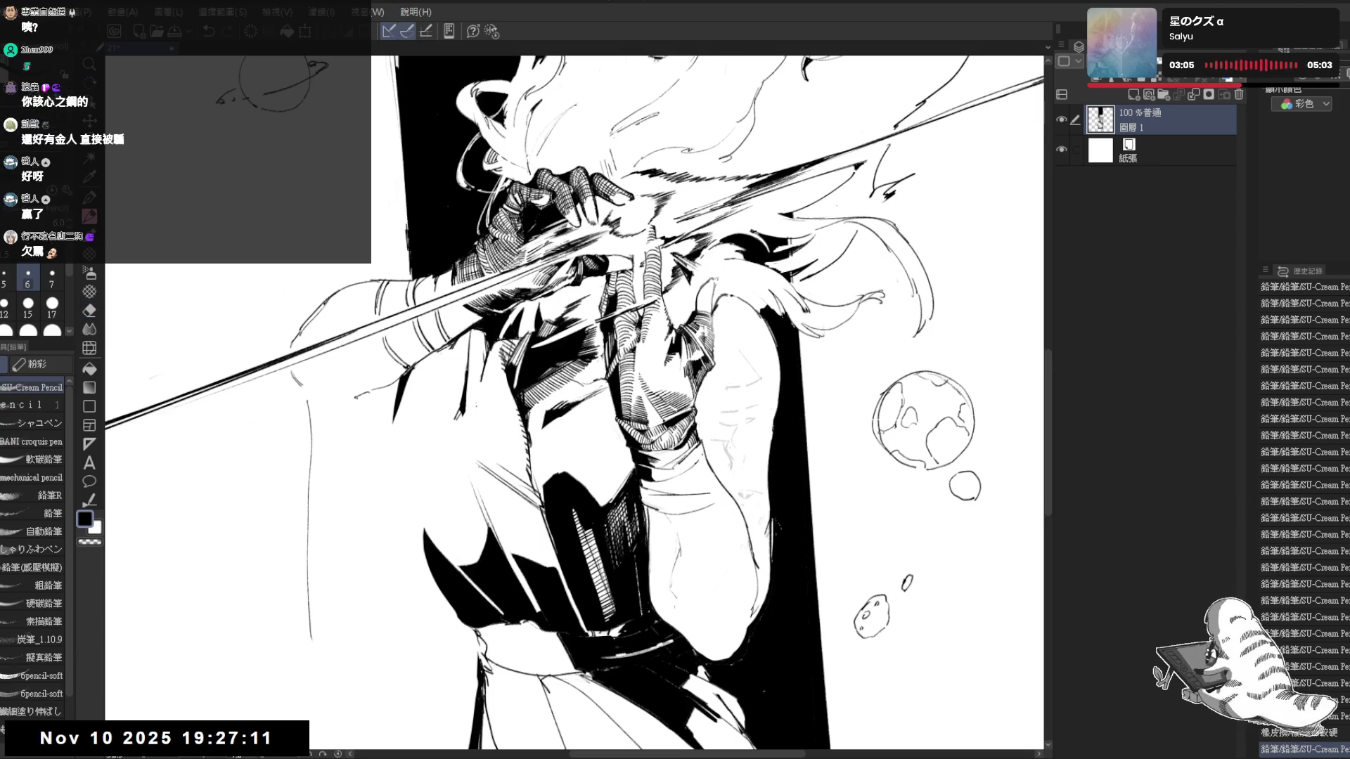
pyautogui.scroll(-1, 527, 422)
pyautogui.scroll(-1, 527, 421)
pyautogui.scroll(-1, 521, 294)
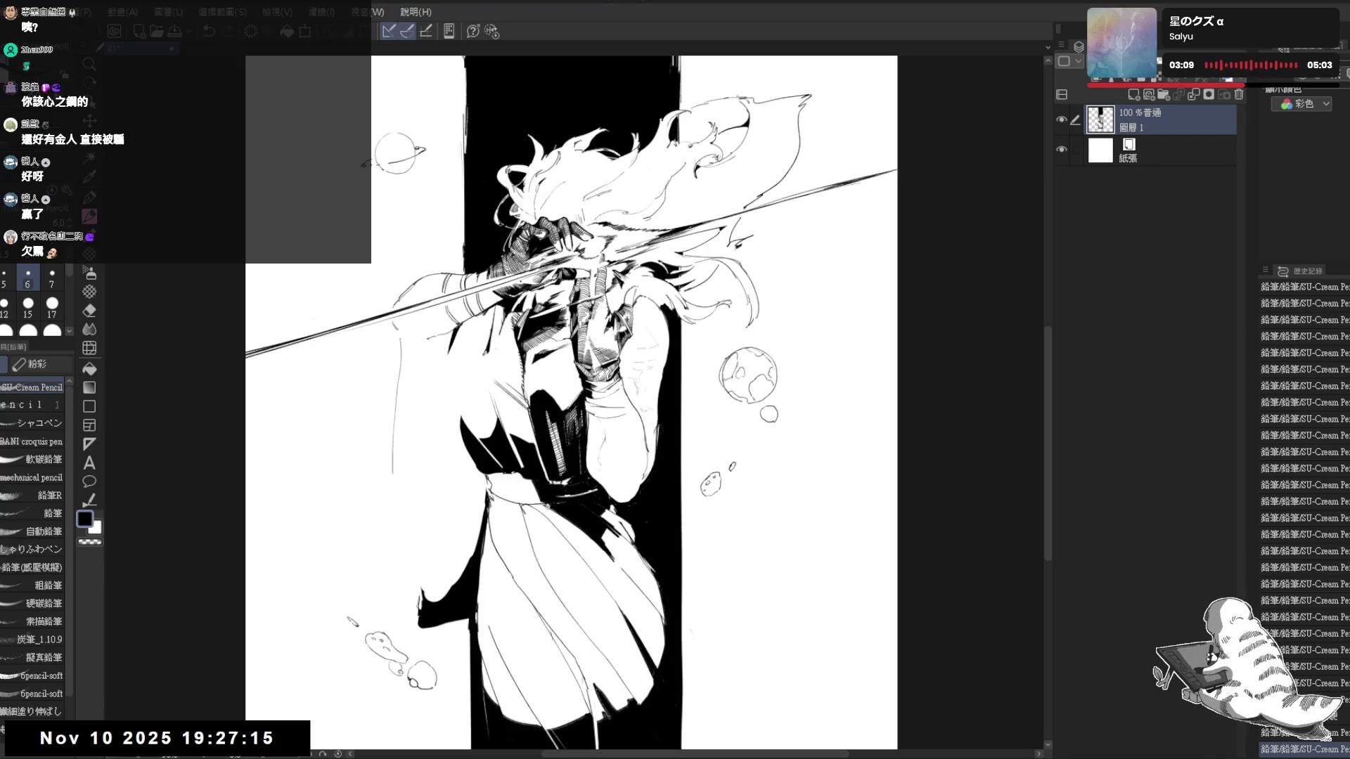
pyautogui.scroll(1, 539, 327)
pyautogui.scroll(1, 541, 327)
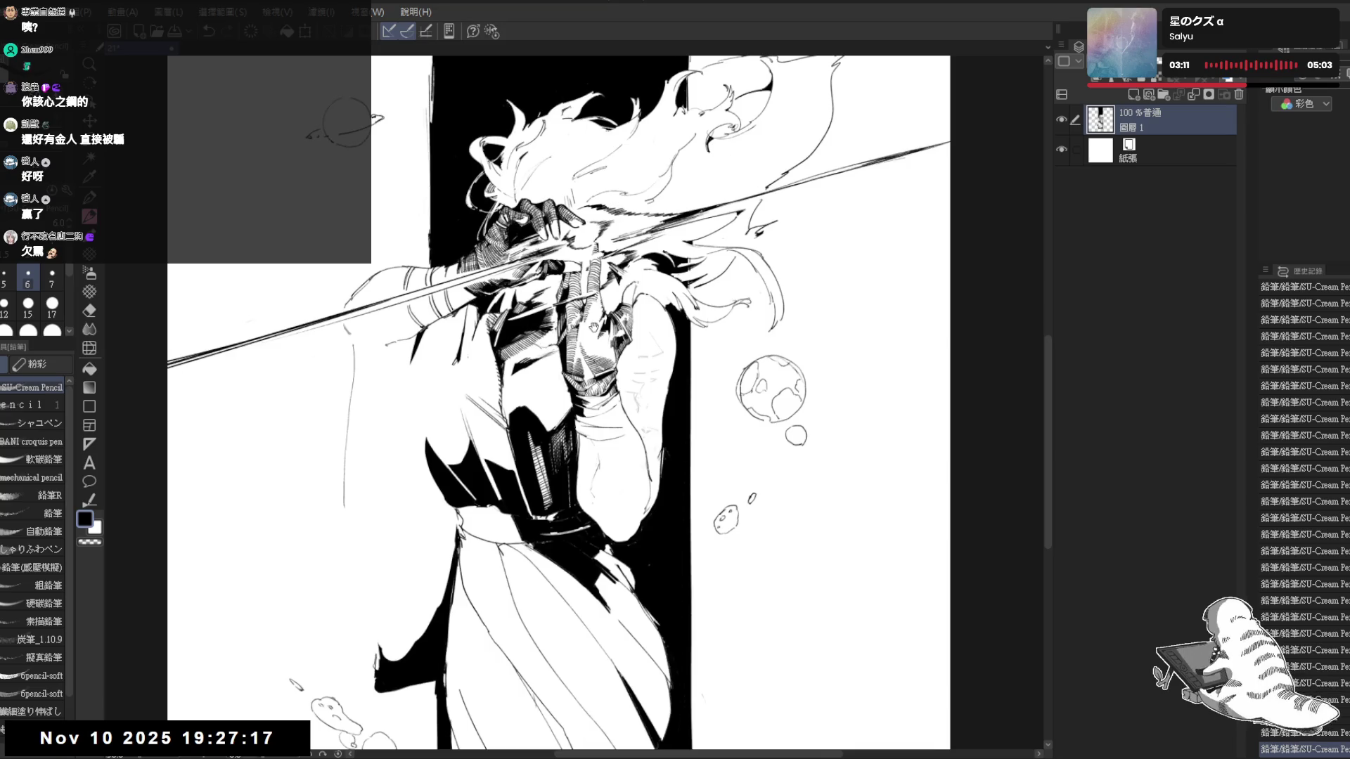
pyautogui.scroll(1, 548, 325)
pyautogui.scroll(1, 528, 270)
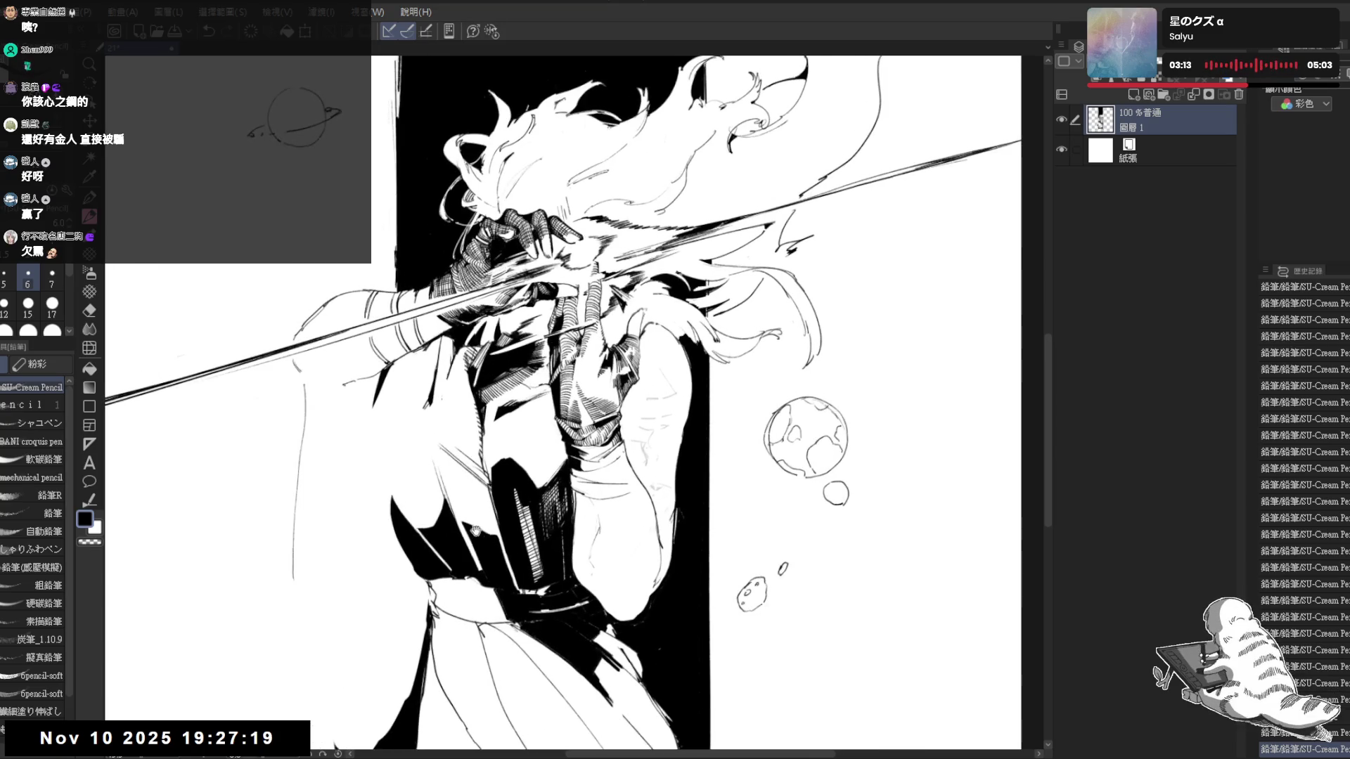
# Make quick eraser touch-ups on small stray marks, then straighten the view upright
pyautogui.moveTo(707, 232); pyautogui.dragTo(728, 288)
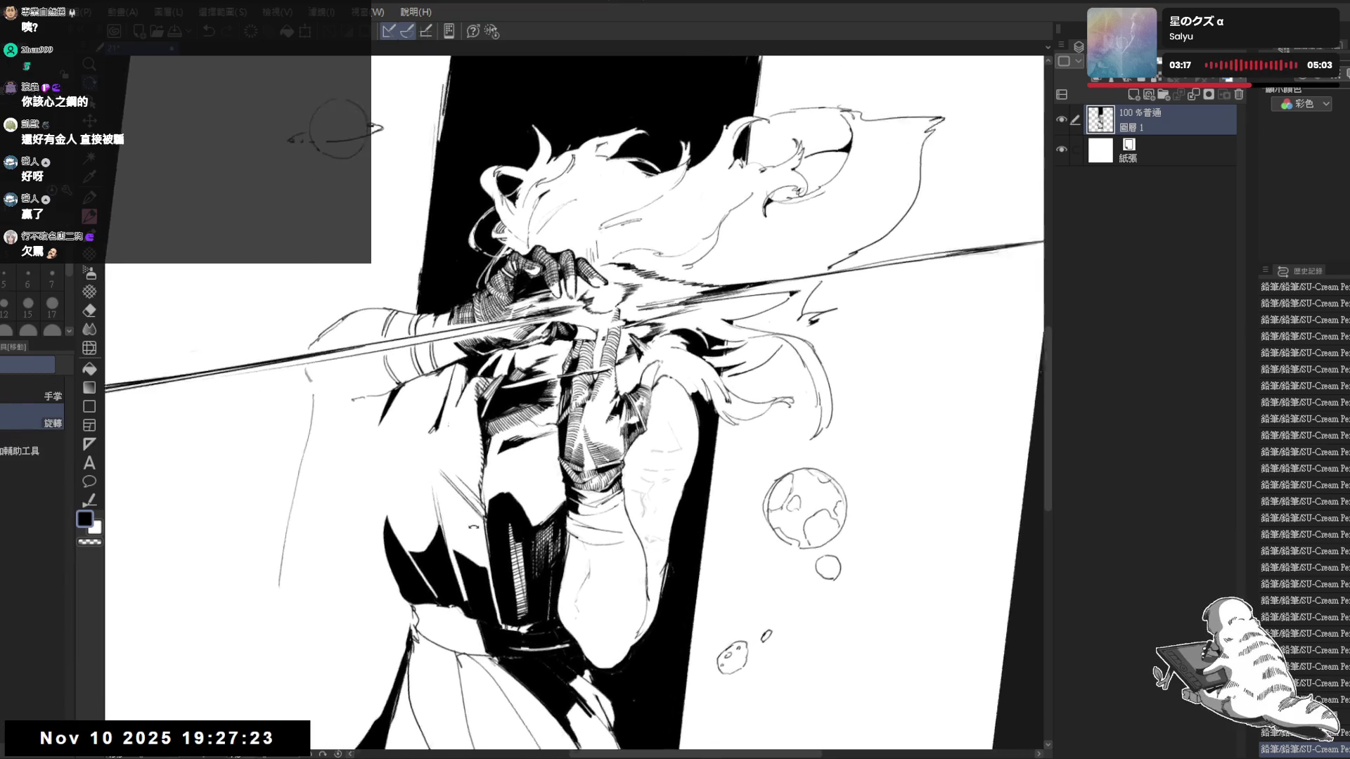
pyautogui.press('e')
pyautogui.press('p')
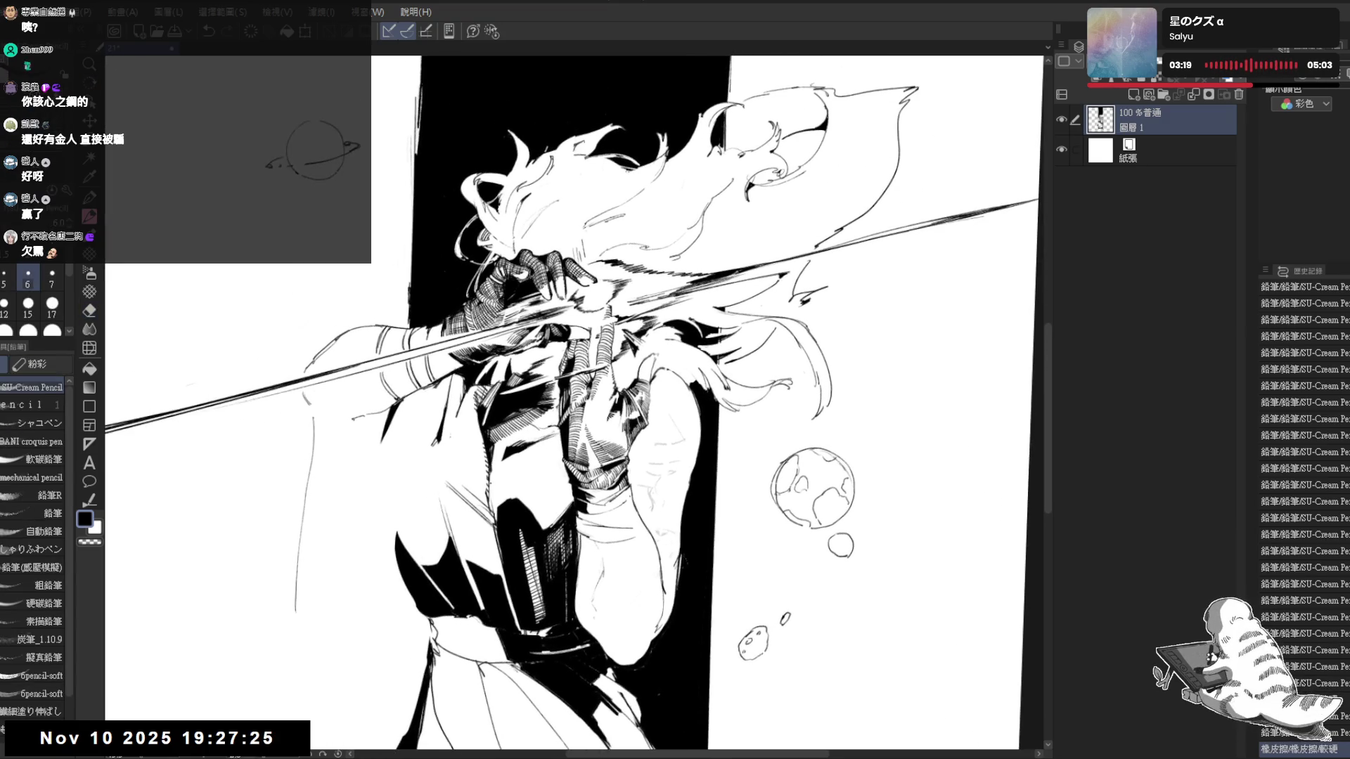
pyautogui.press('e')
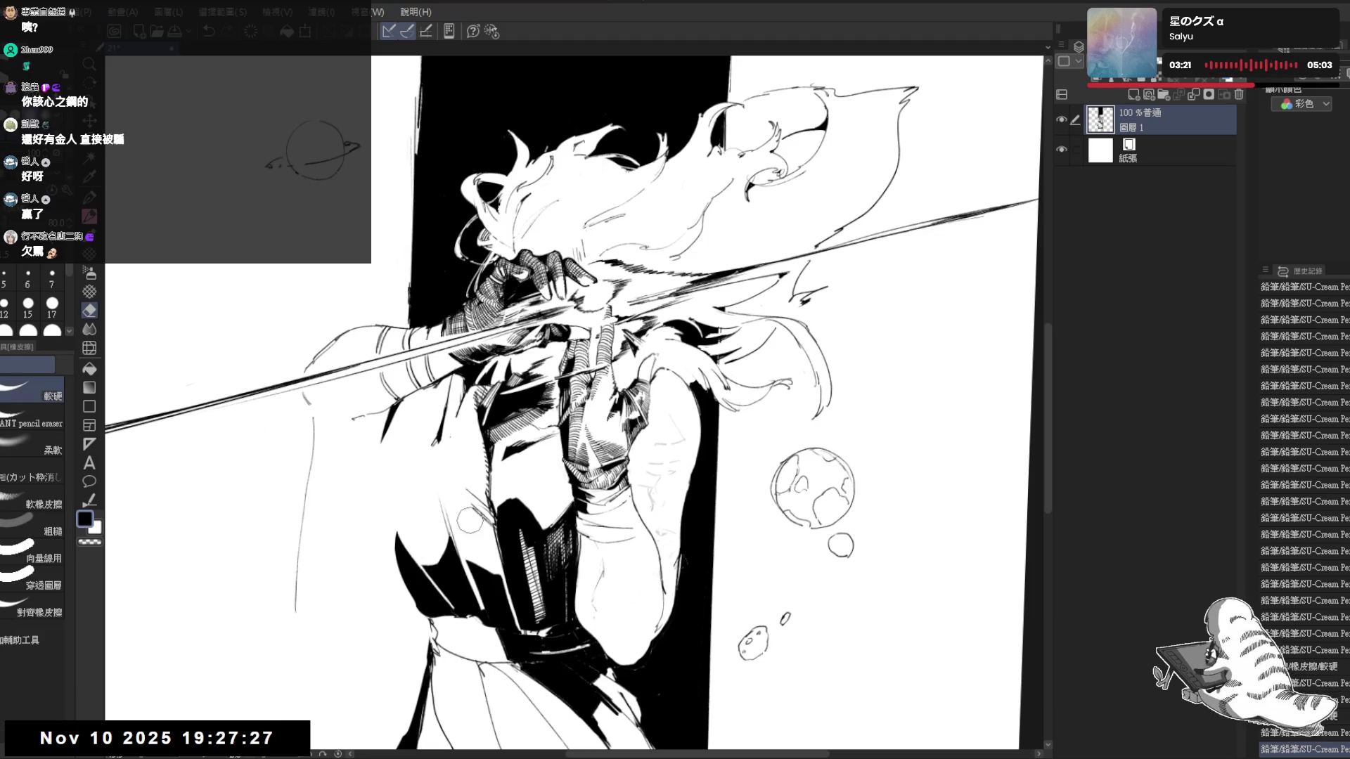
pyautogui.press('p')
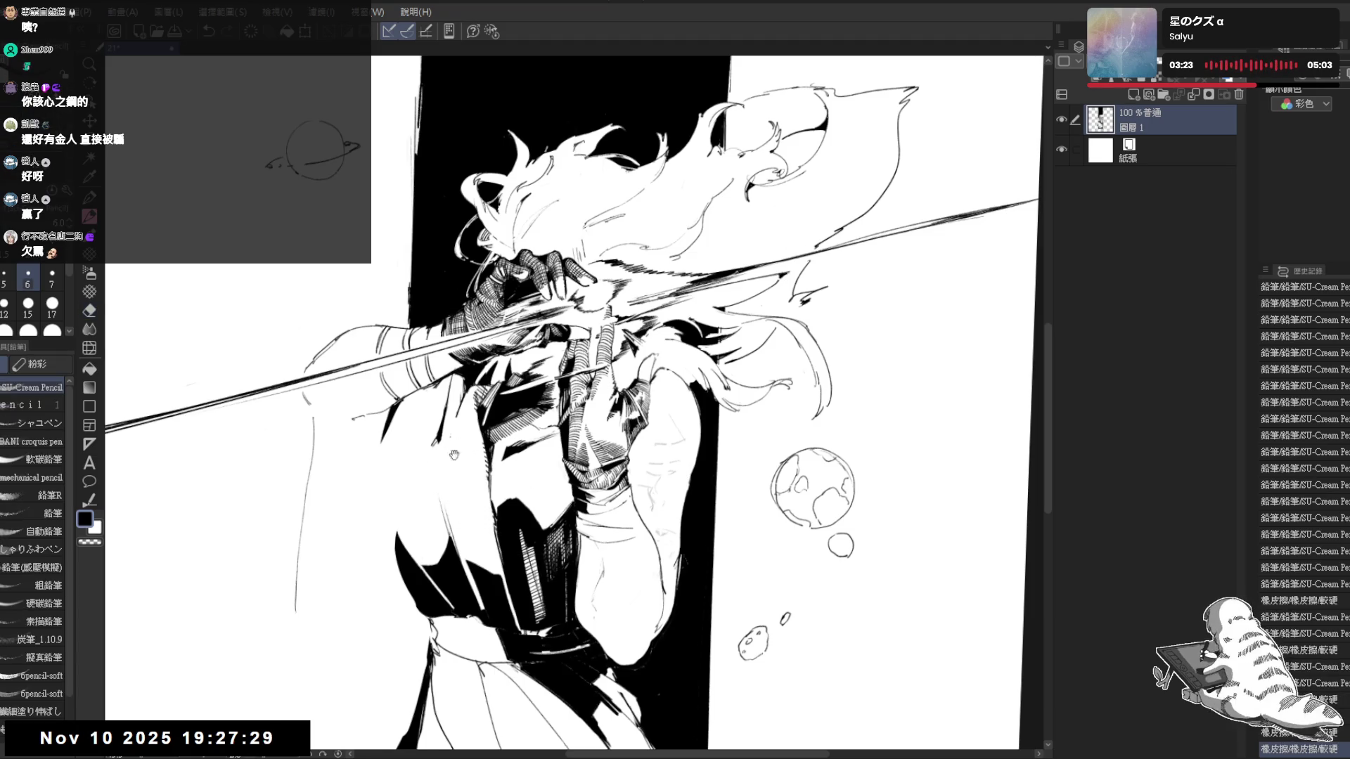
pyautogui.moveTo(495, 430); pyautogui.dragTo(461, 342)
pyautogui.scroll(-1, 451, 298)
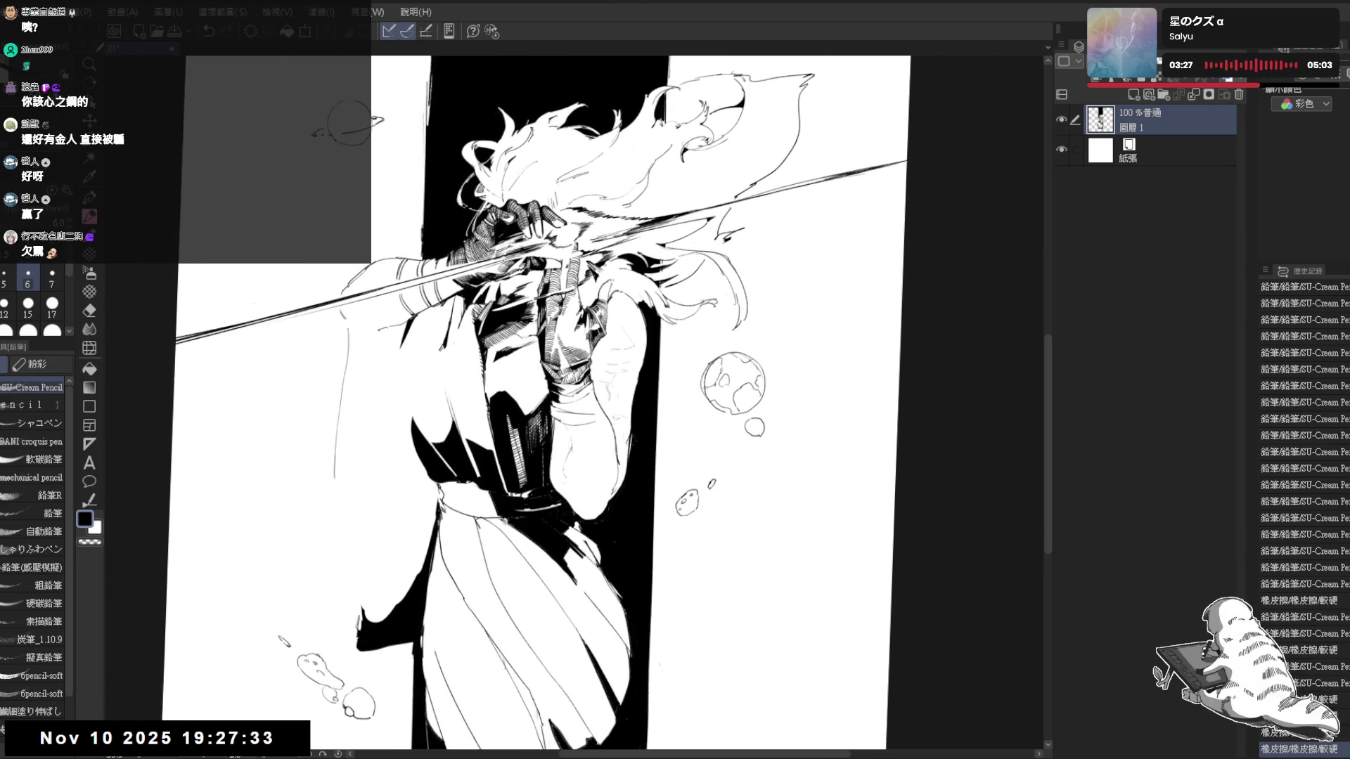
pyautogui.moveTo(453, 317); pyautogui.dragTo(438, 280)
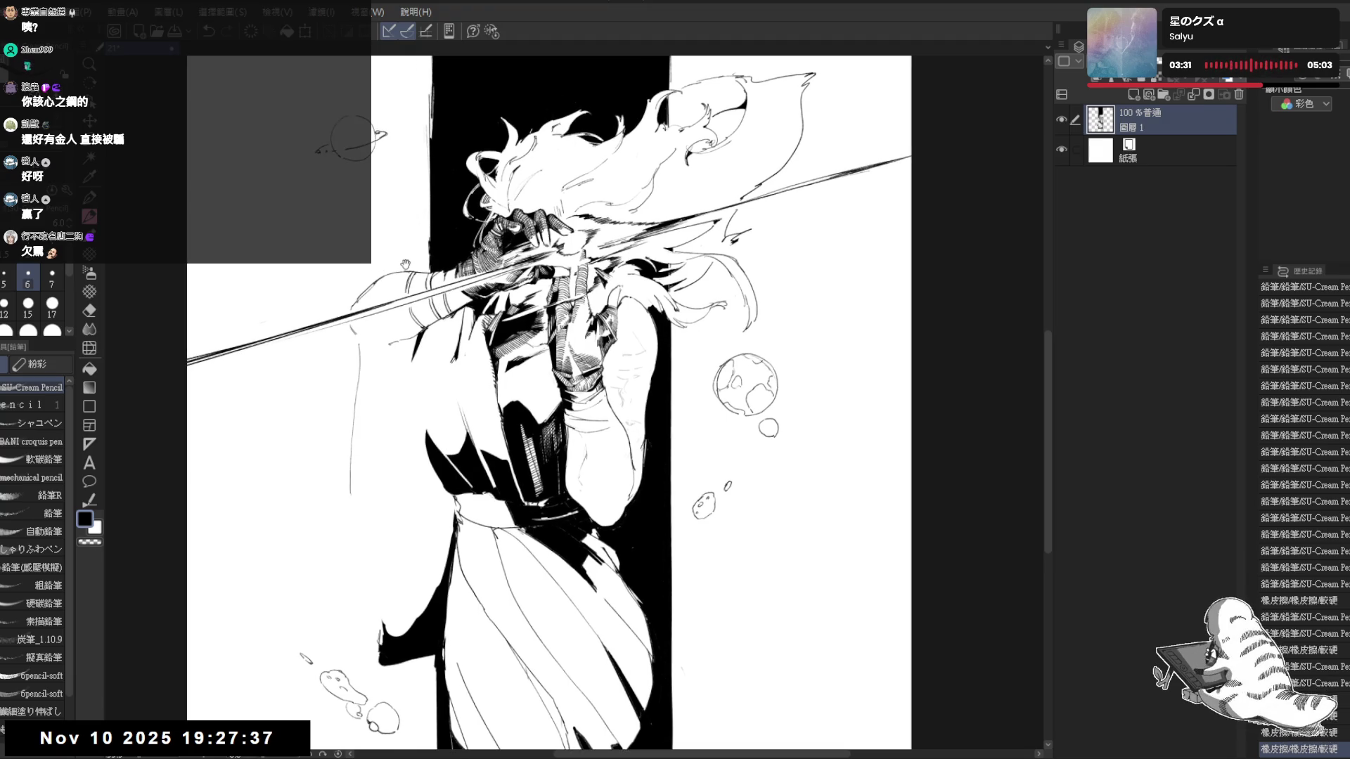
pyautogui.scroll(1, 405, 263)
pyautogui.scroll(2, 507, 192)
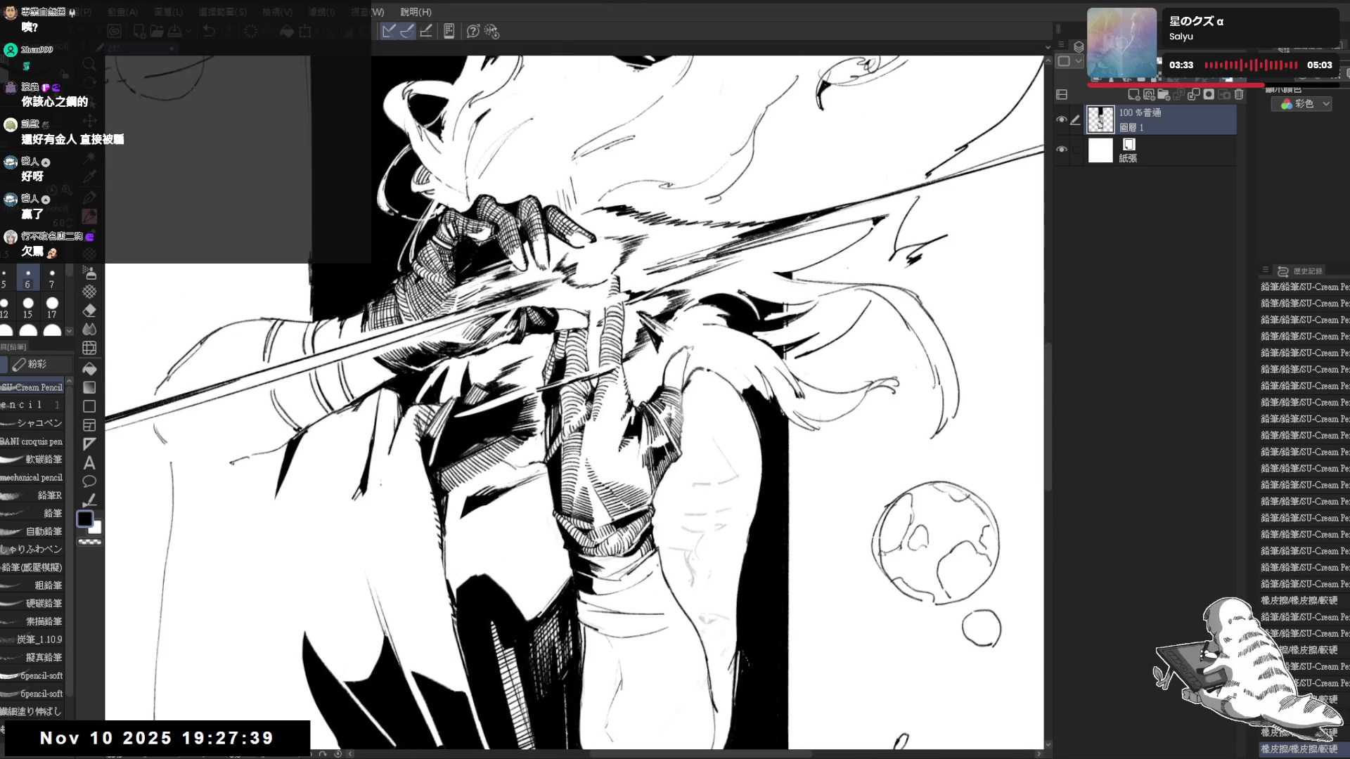
pyautogui.moveTo(584, 234)
pyautogui.mouseDown()
pyautogui.moveTo(514, 278)
pyautogui.moveTo(520, 293)
pyautogui.mouseUp()
pyautogui.press('e')
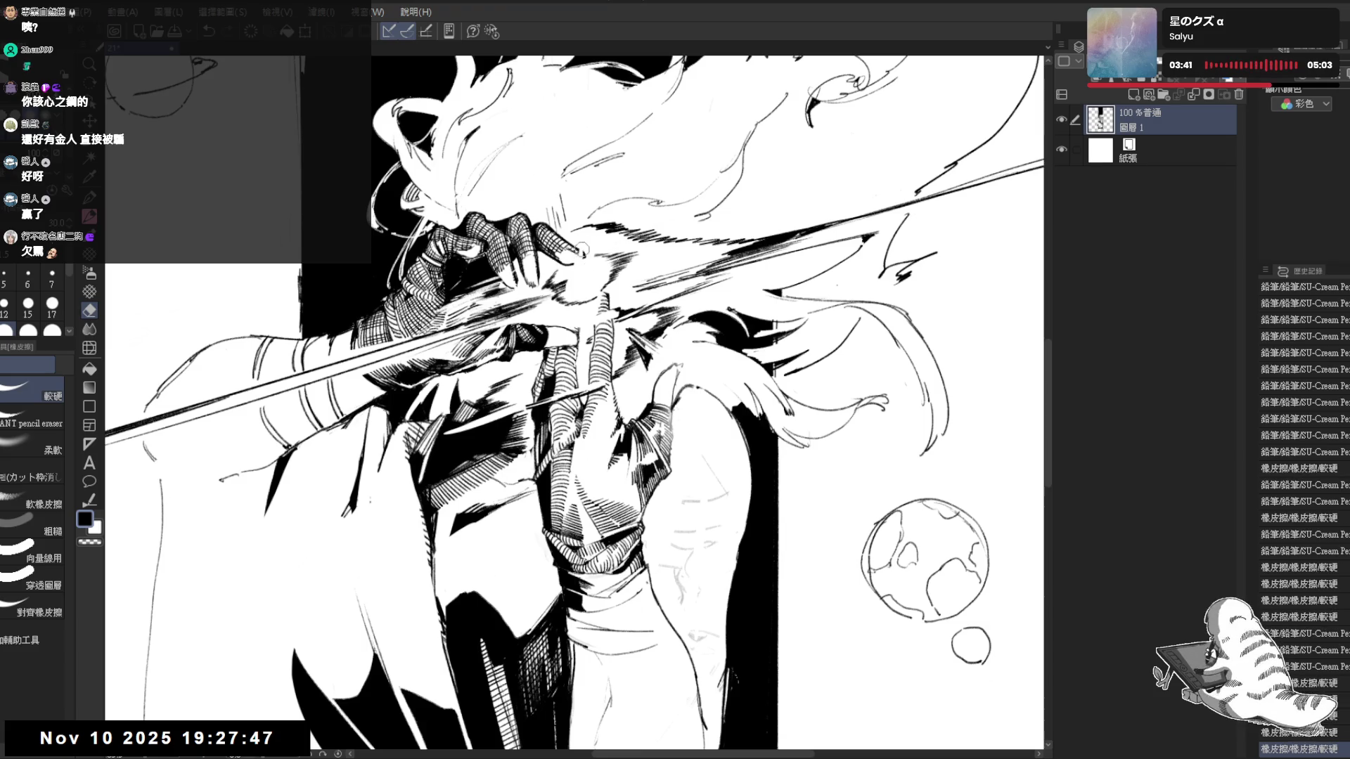
pyautogui.press('p')
pyautogui.press('h')
pyautogui.press('h')
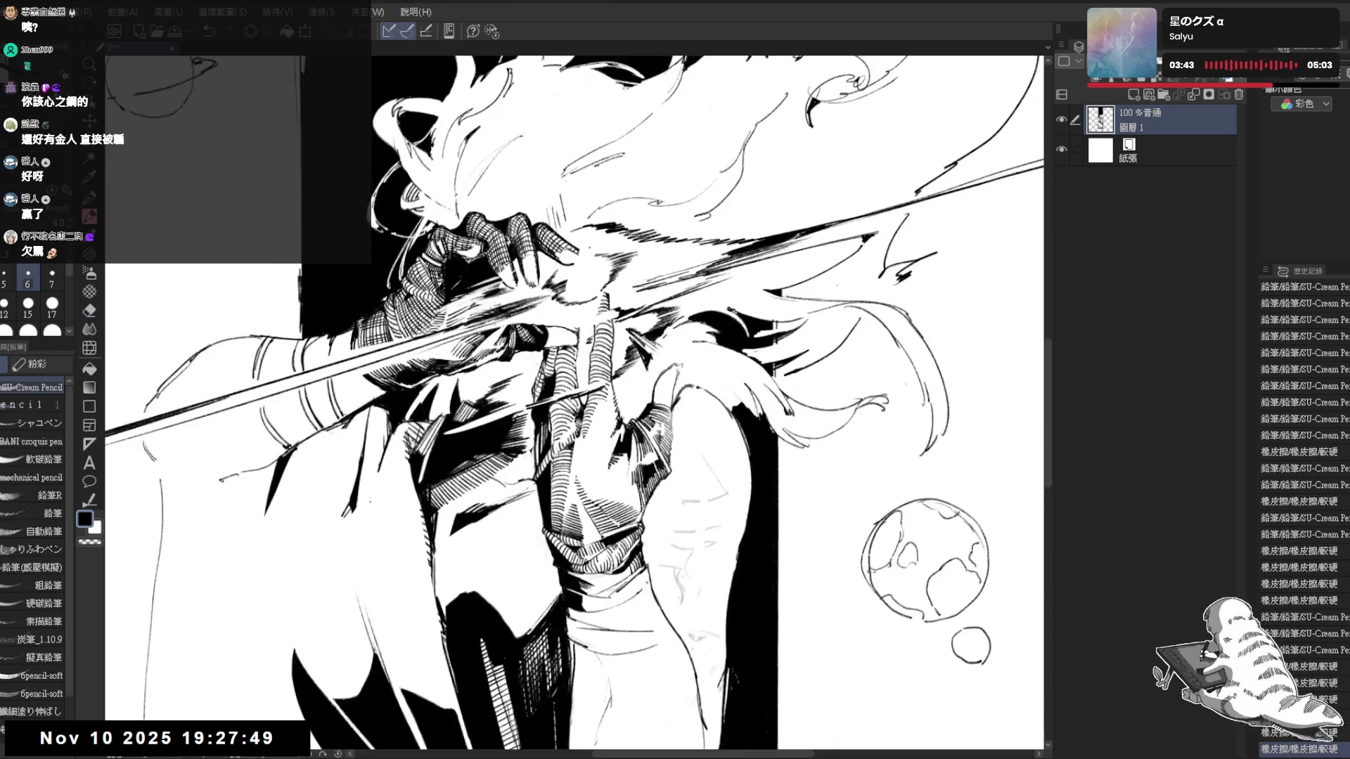
pyautogui.press('e')
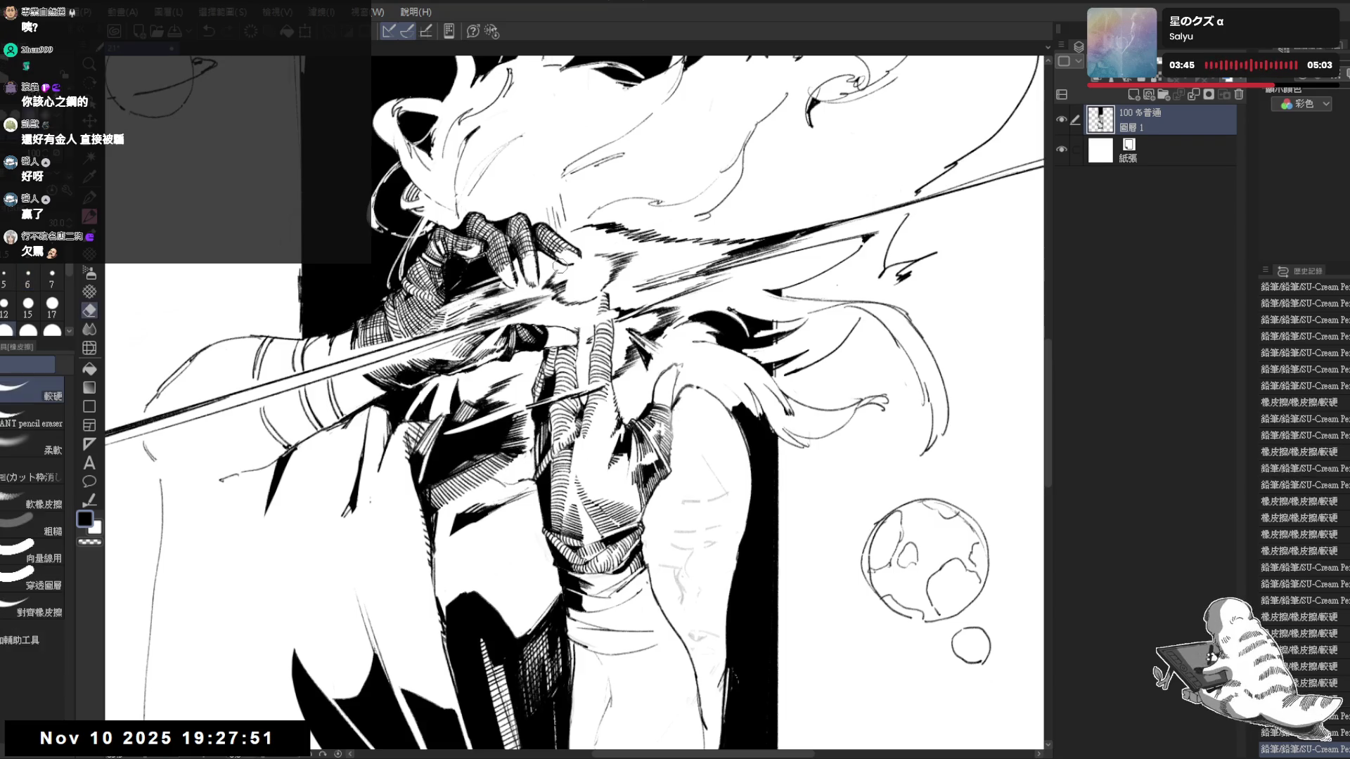
pyautogui.press('p')
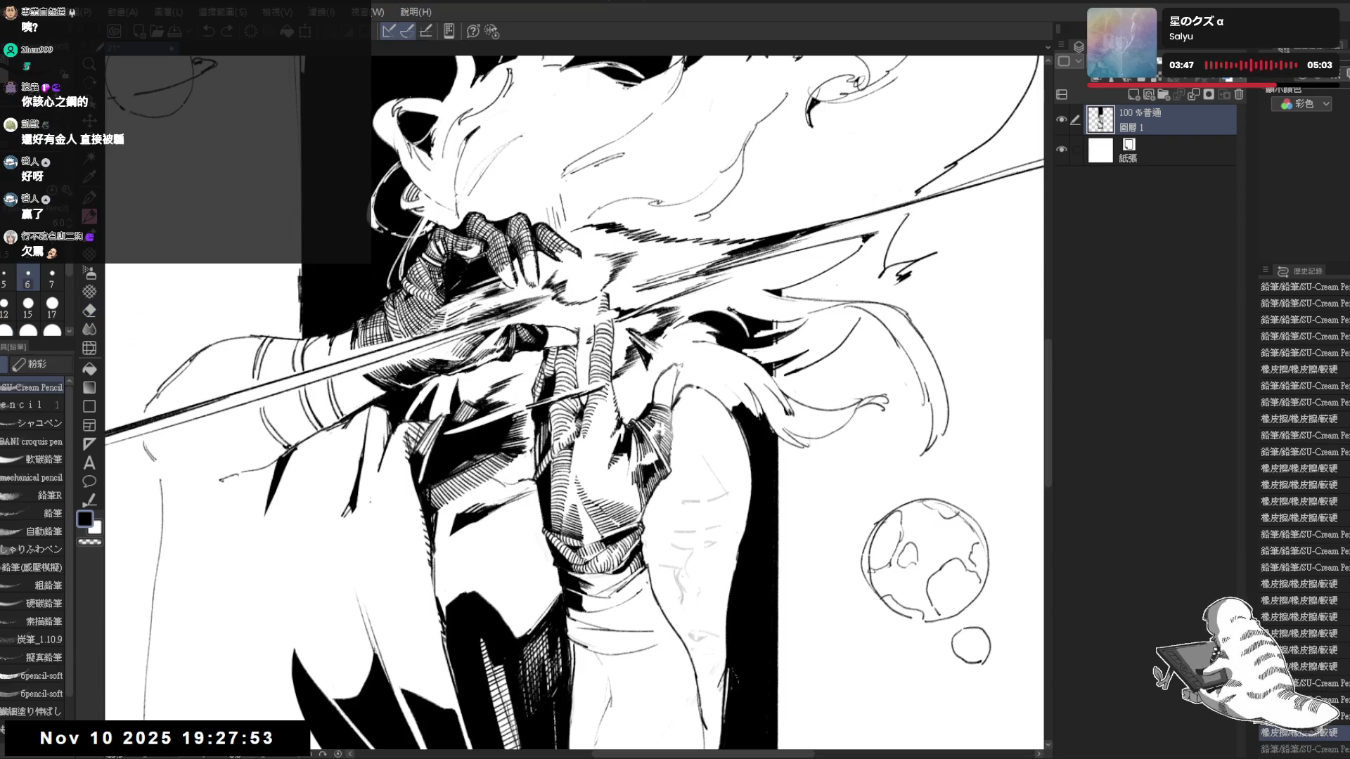
pyautogui.moveTo(580, 422); pyautogui.dragTo(633, 380)
pyautogui.scroll(-2, 645, 319)
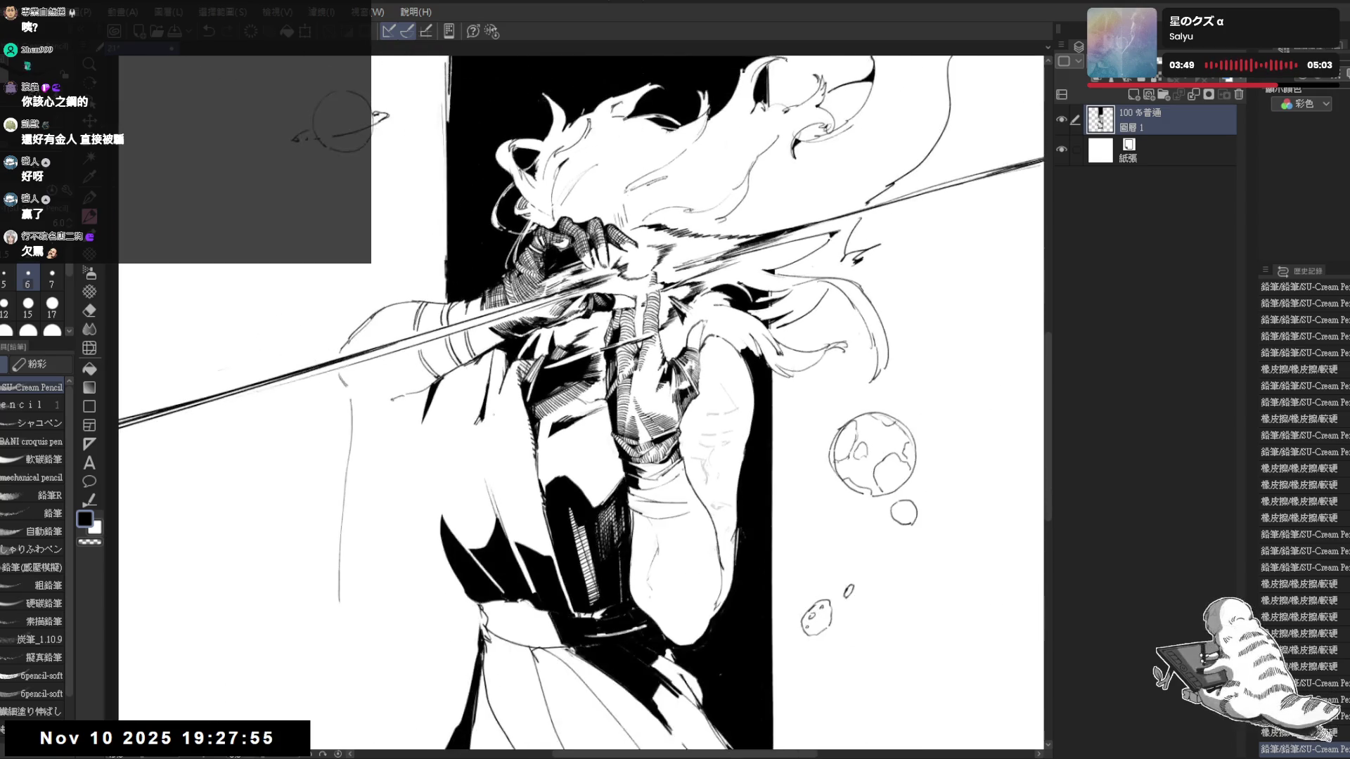
# Rotate the view and add small pencil touch-up strokes on the figure
pyautogui.moveTo(581, 406); pyautogui.dragTo(644, 379)
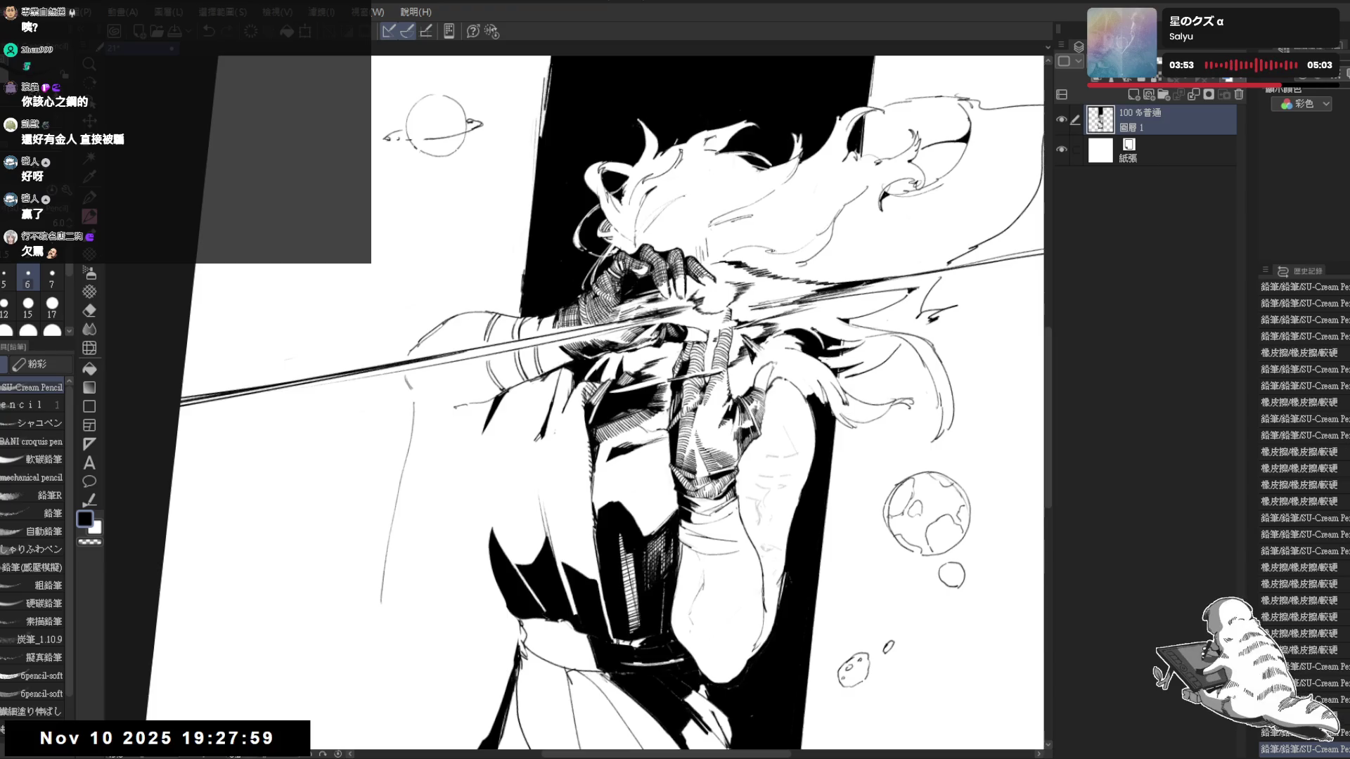
pyautogui.moveTo(655, 316); pyautogui.dragTo(549, 444)
pyautogui.press('e')
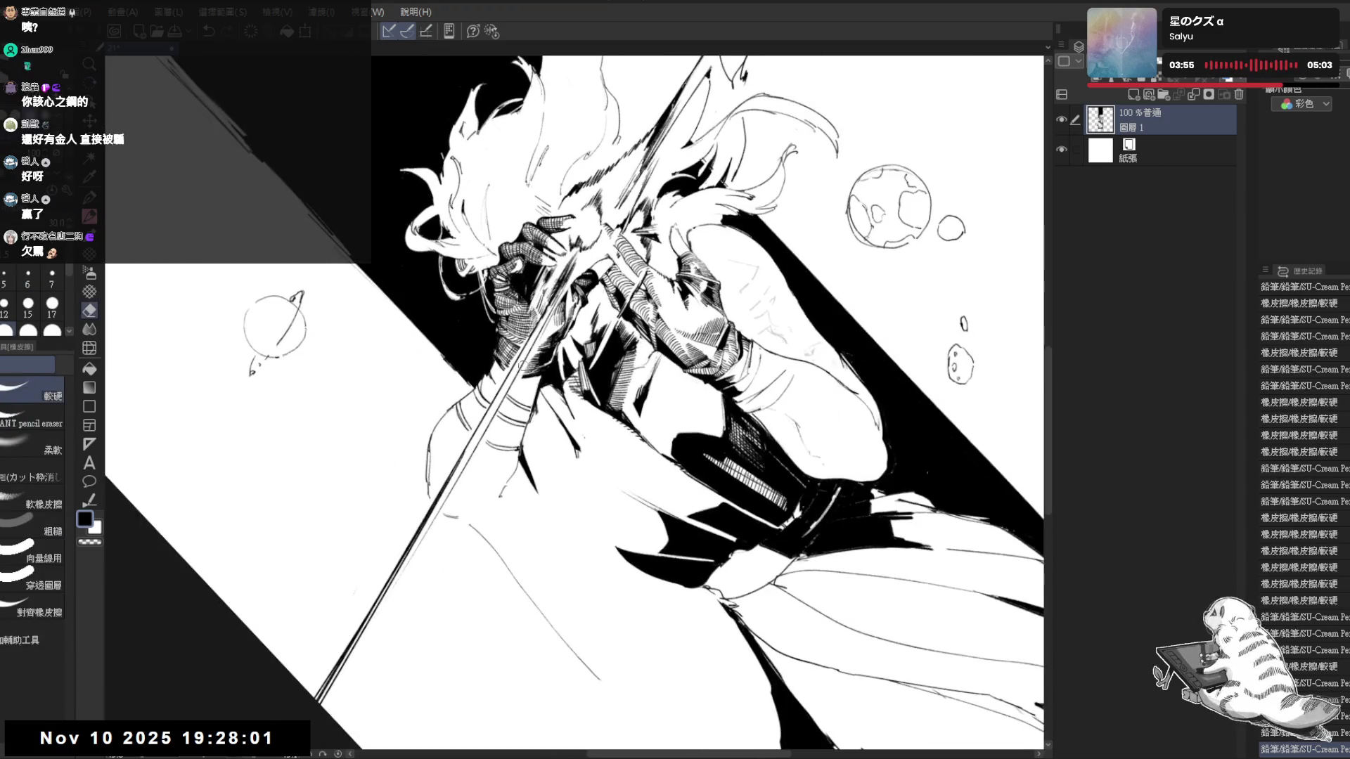
pyautogui.press('p')
pyautogui.moveTo(512, 395); pyautogui.dragTo(546, 420)
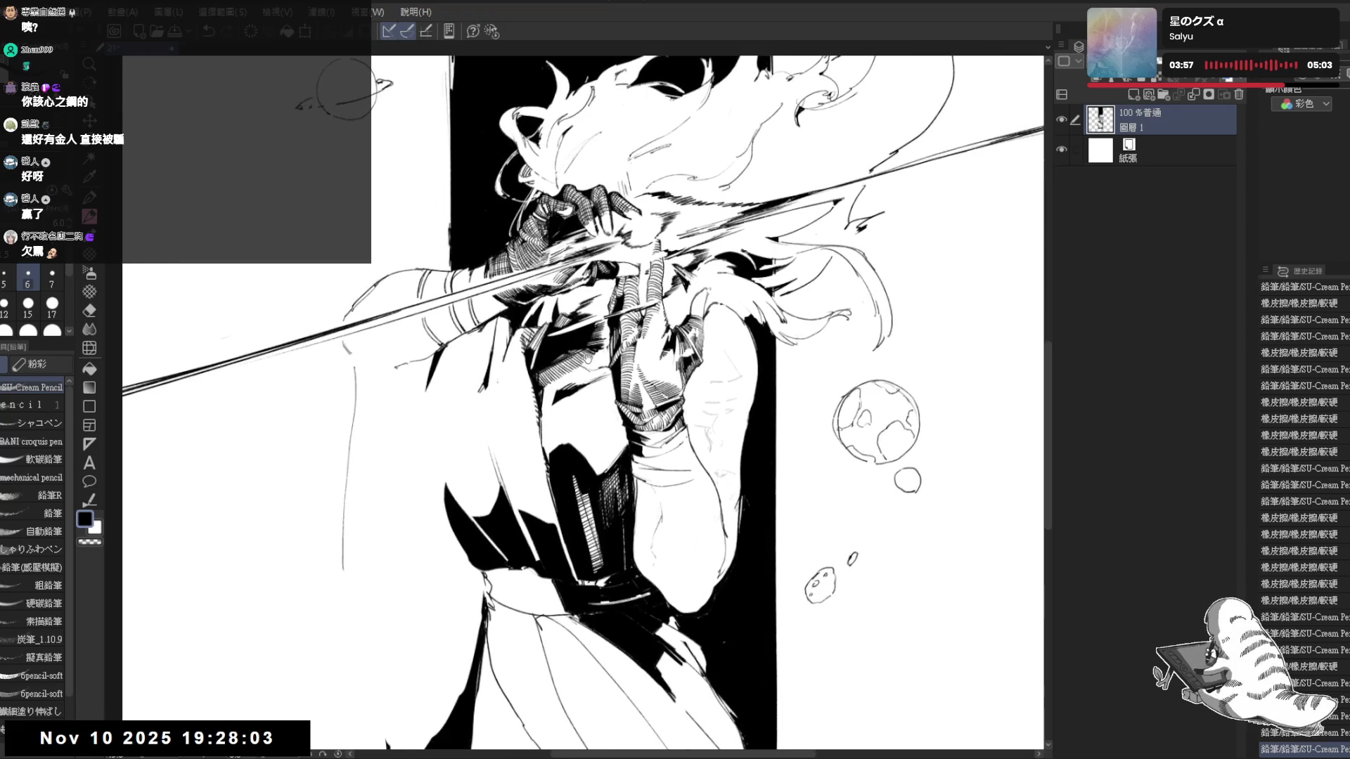
pyautogui.moveTo(547, 422); pyautogui.dragTo(557, 383)
pyautogui.press('e')
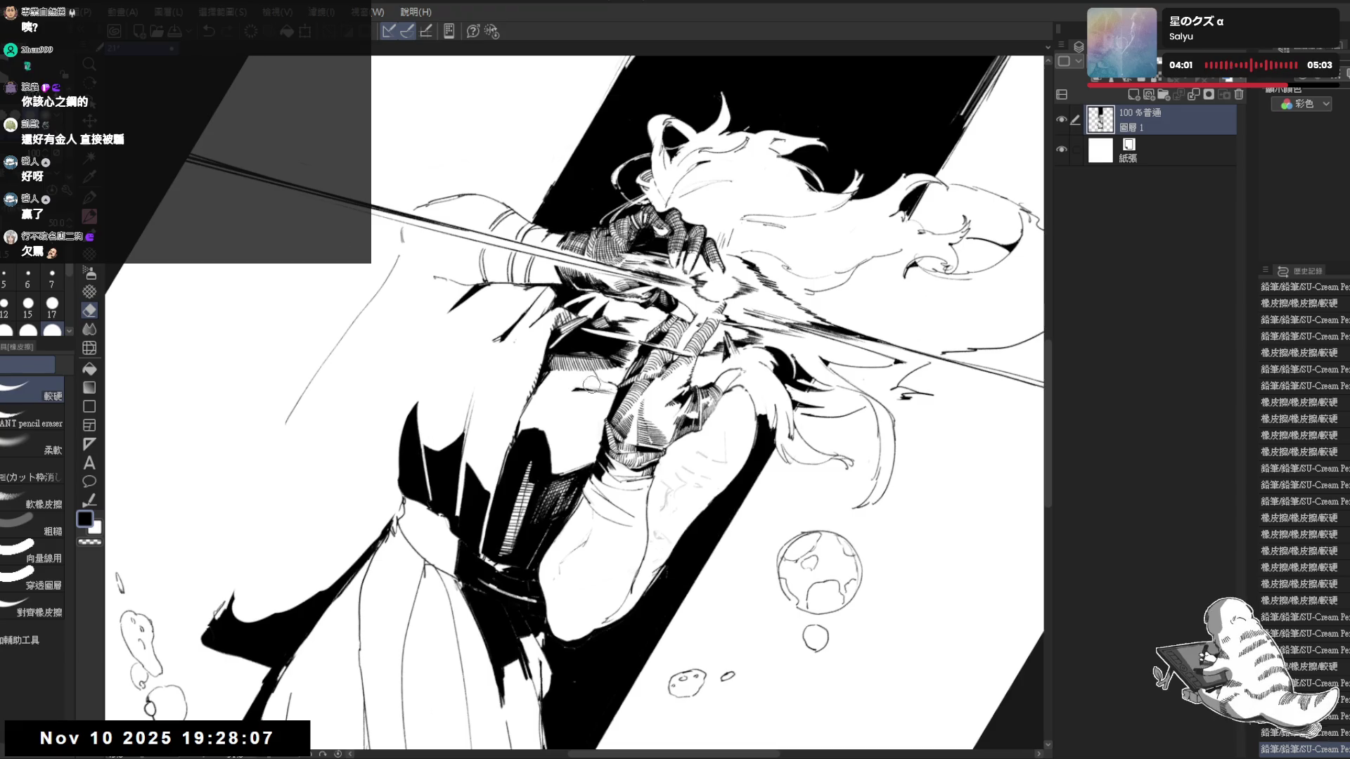
pyautogui.press('p')
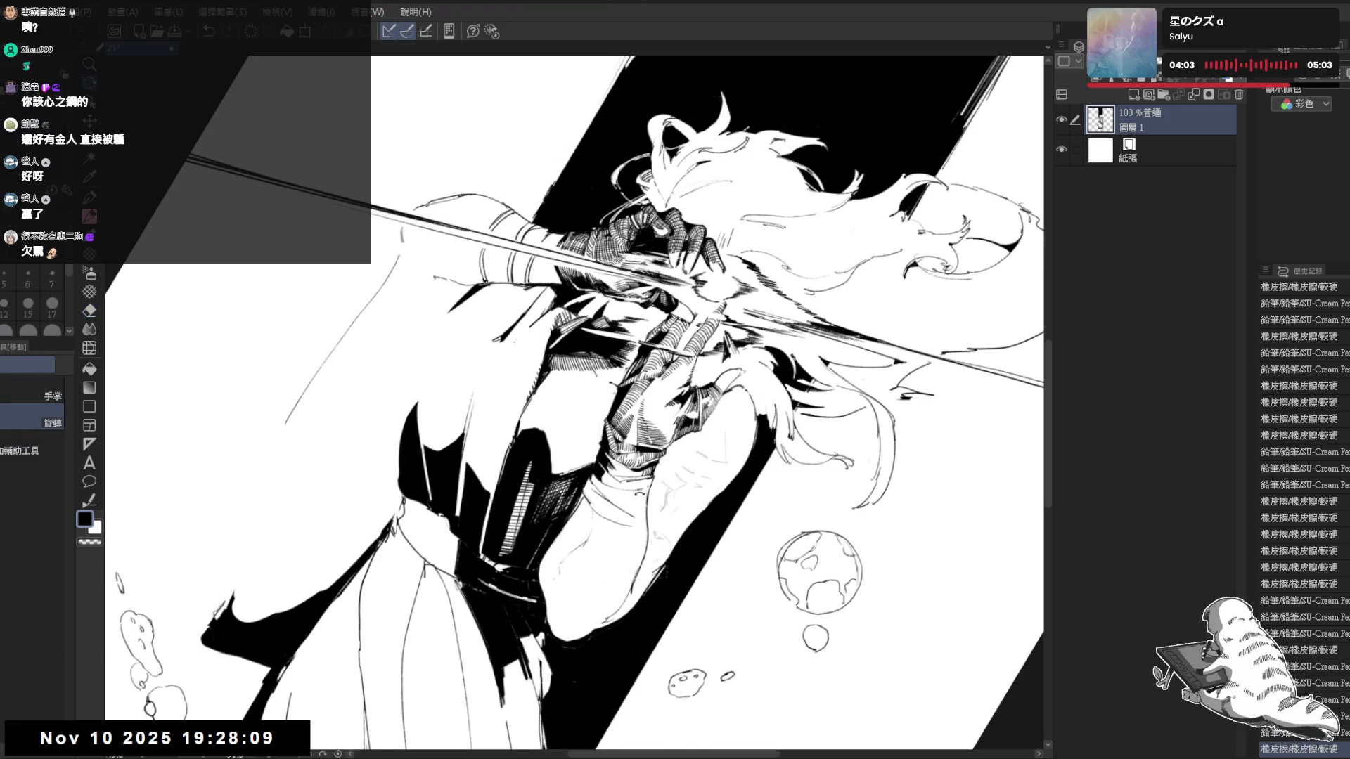
pyautogui.moveTo(569, 400); pyautogui.dragTo(592, 421)
pyautogui.moveTo(917, 407); pyautogui.dragTo(950, 420)
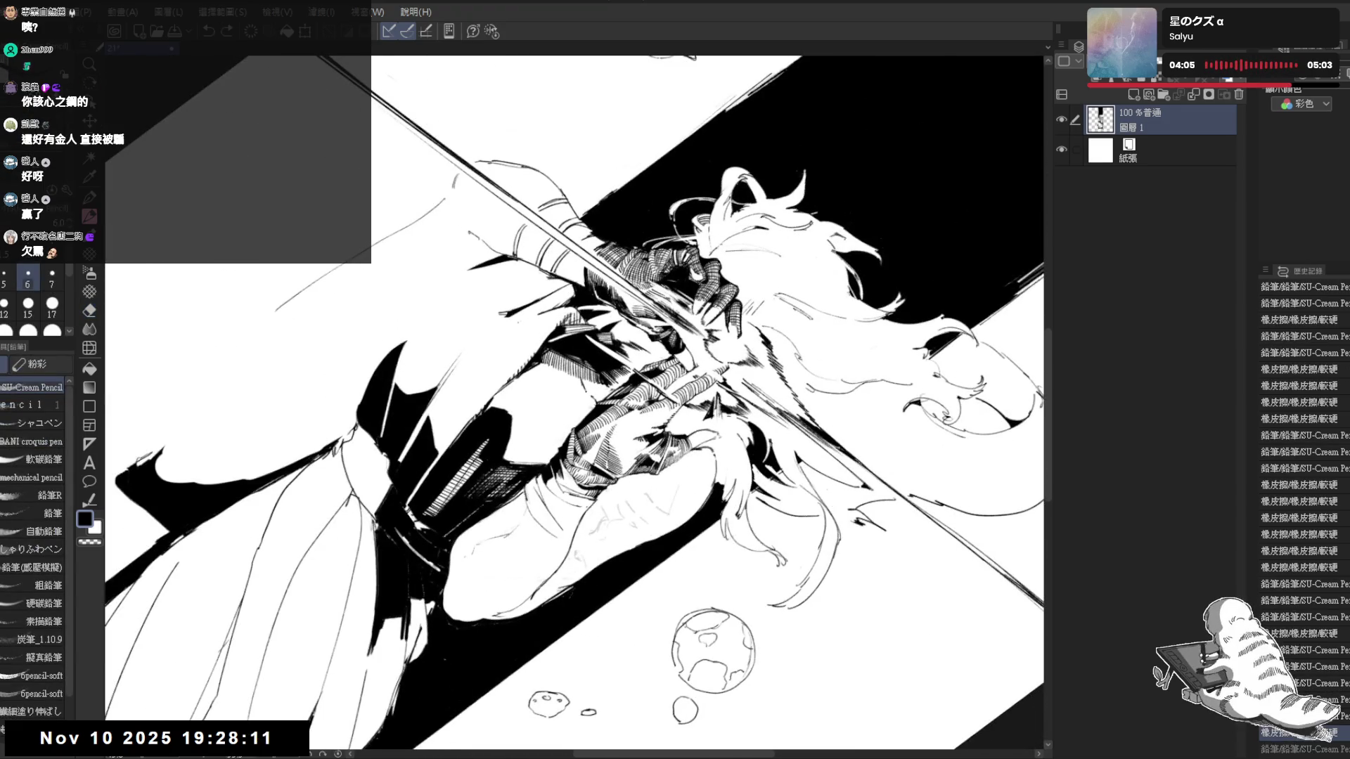
pyautogui.moveTo(597, 384); pyautogui.dragTo(605, 393)
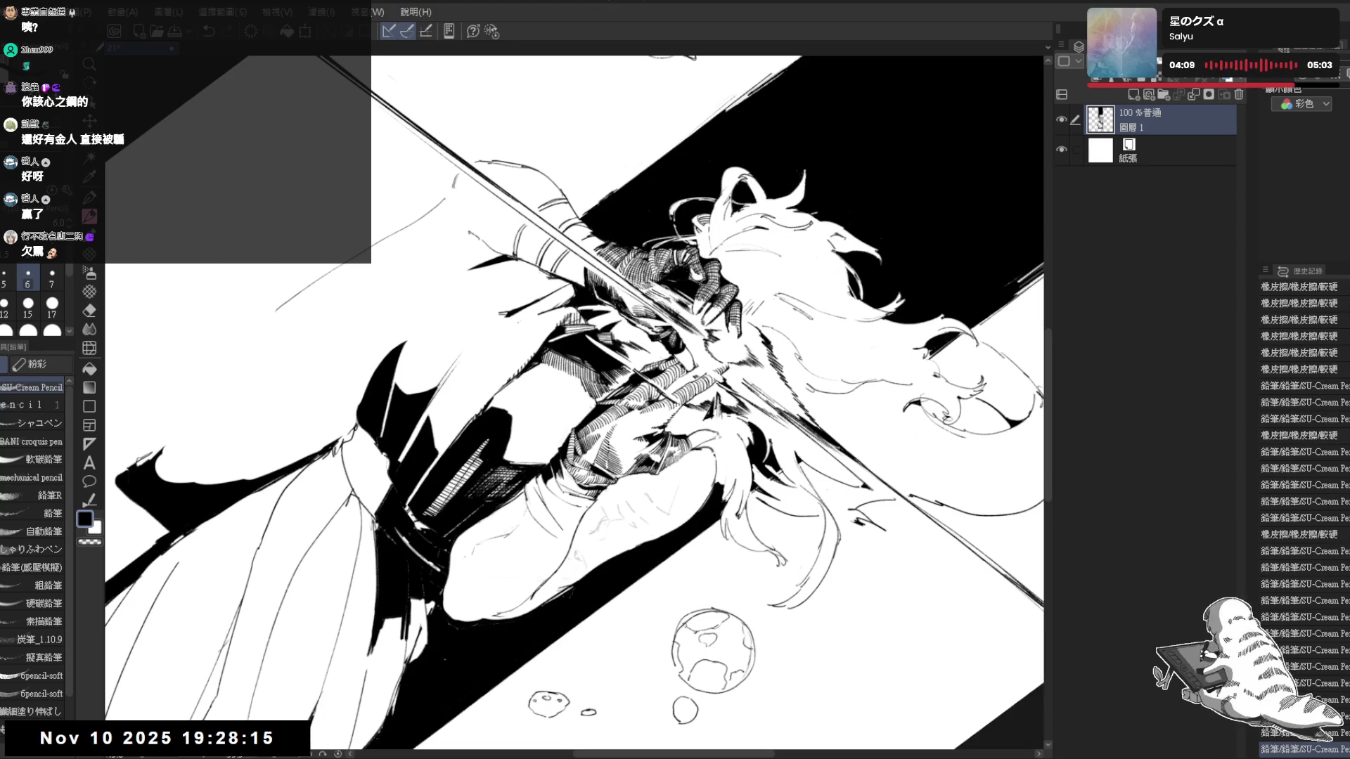
# Erase a small mark on the figure and turn the view back upright
pyautogui.press('e')
pyautogui.hotkey('ctrl', '@')
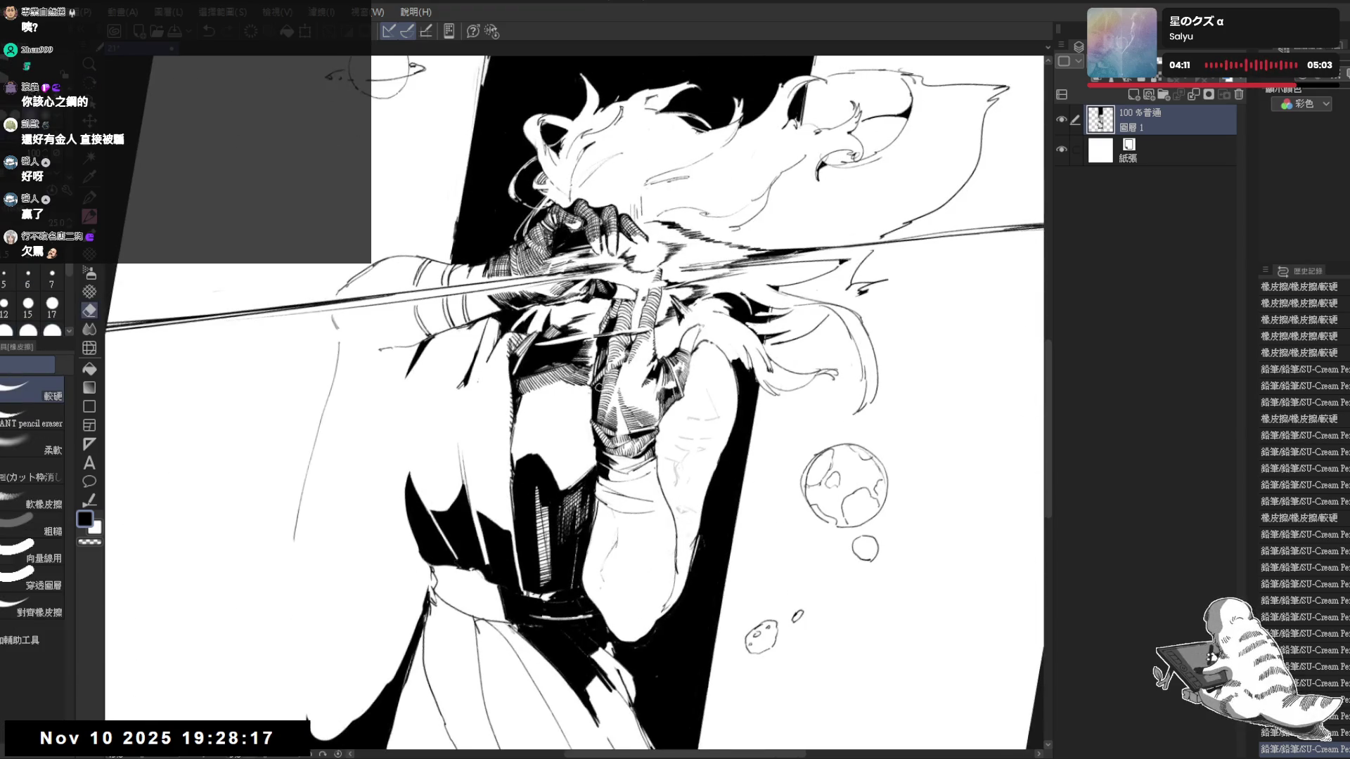
pyautogui.click(588, 393)
pyautogui.press('r')
pyautogui.moveTo(588, 393); pyautogui.dragTo(529, 490)
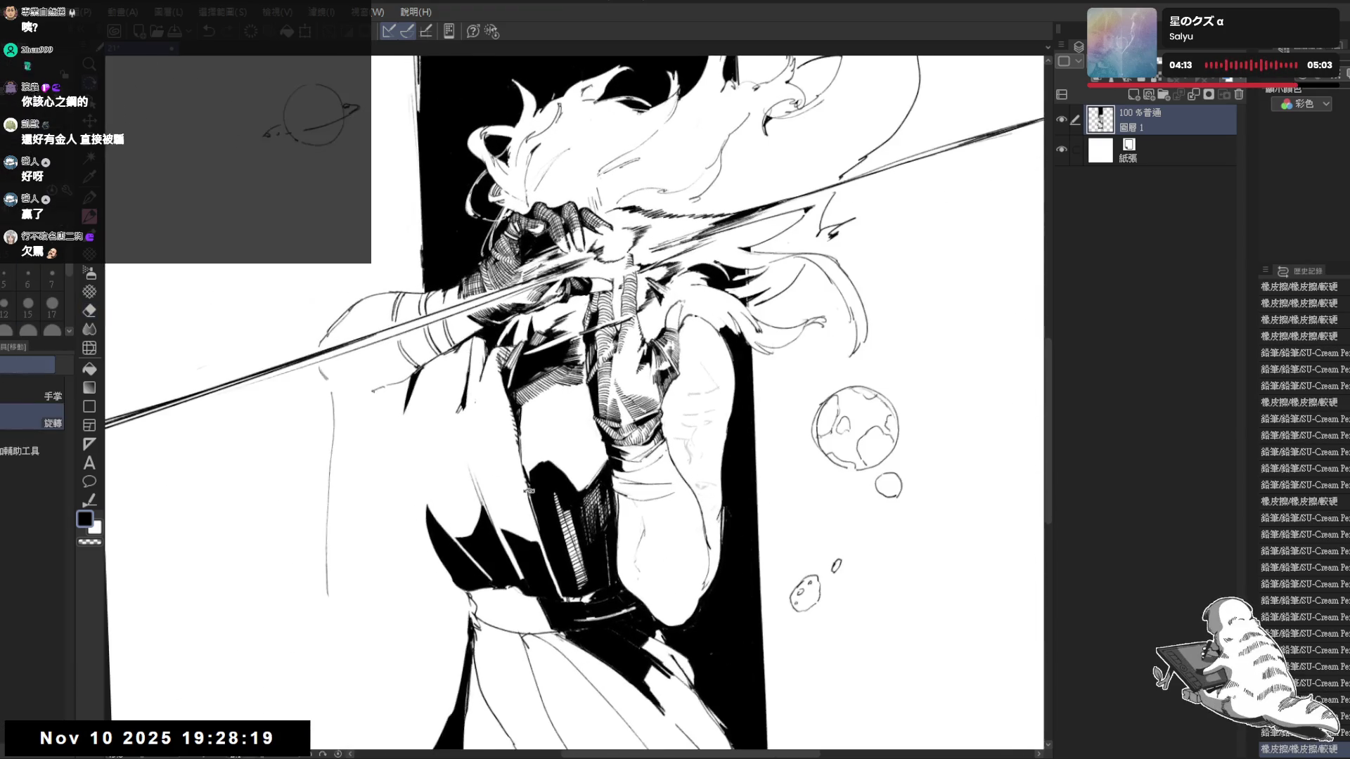
pyautogui.hotkey('ctrl', '@')
pyautogui.press('p')
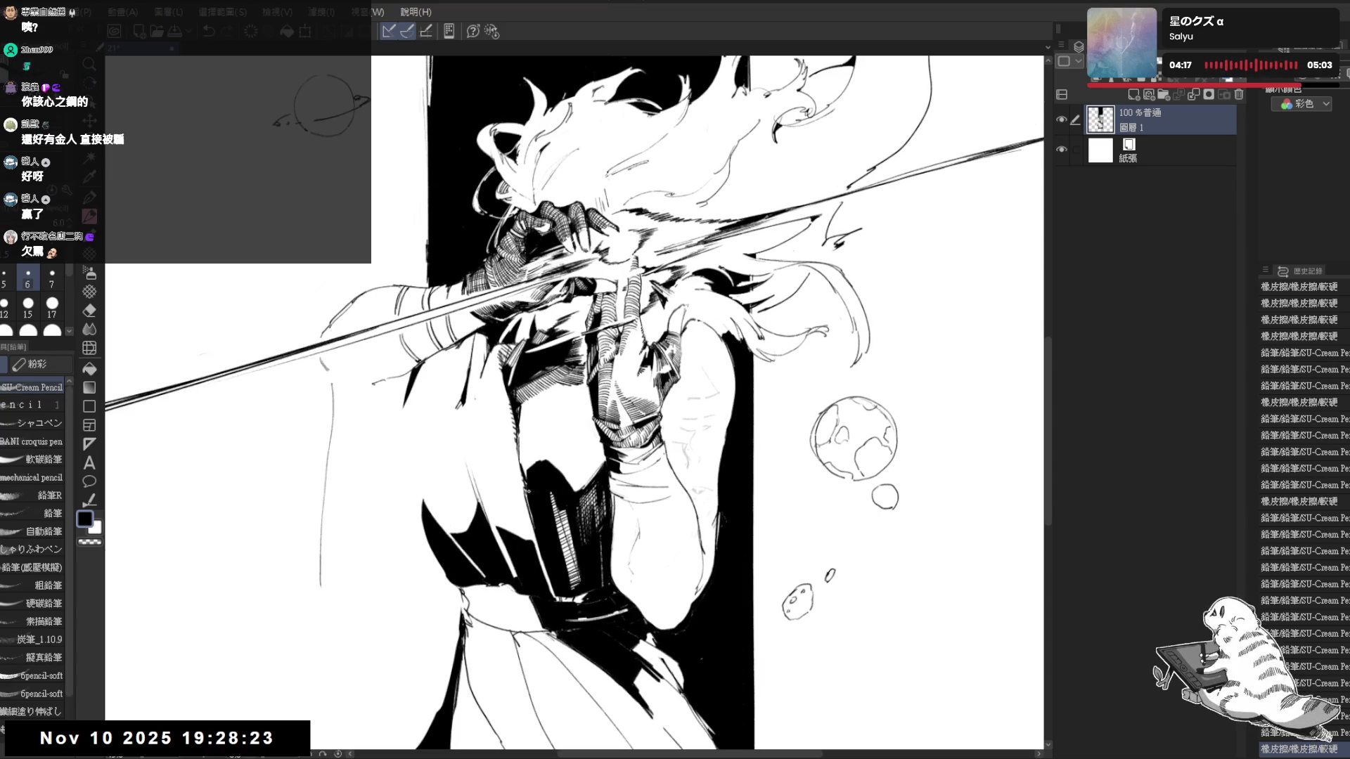
# Darken a small area, fill small linework gaps black and fit the drawing in the window
pyautogui.moveTo(575, 401); pyautogui.dragTo(622, 443)
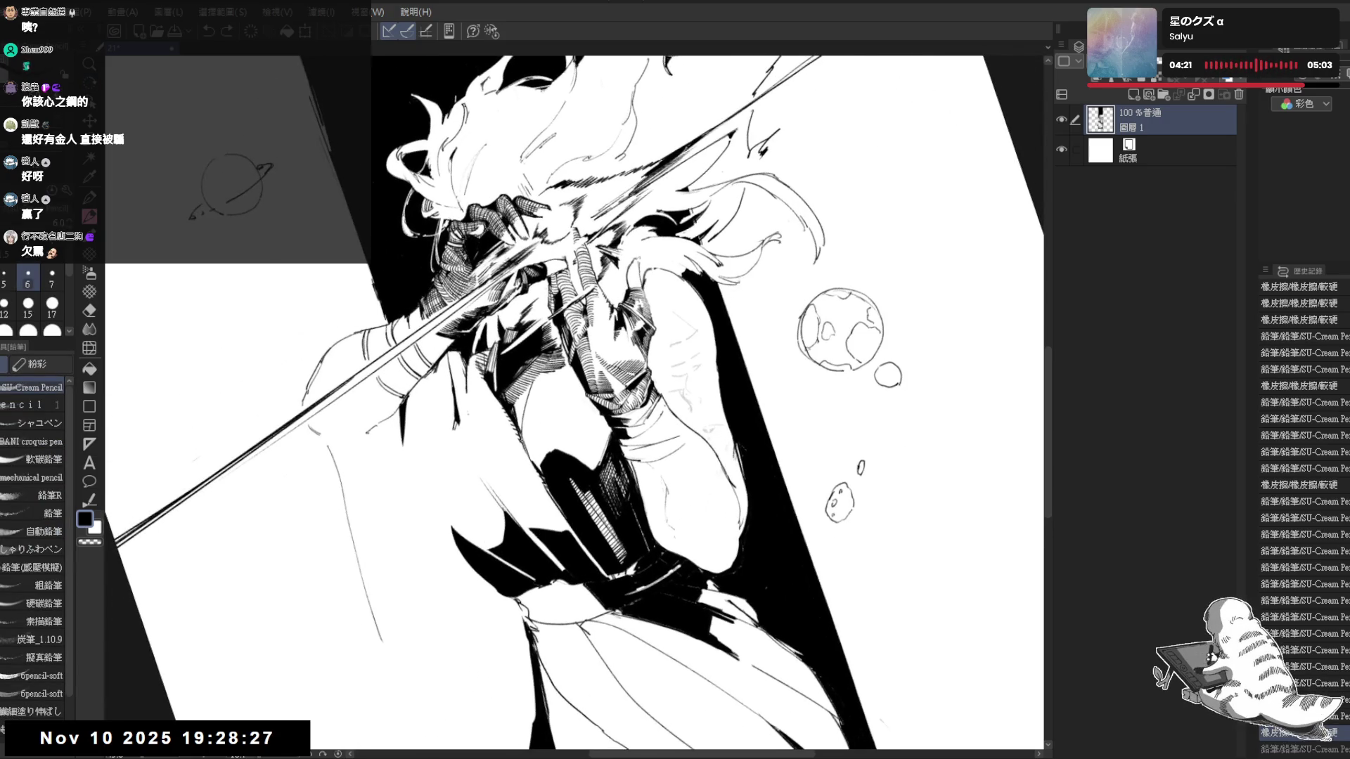
pyautogui.moveTo(523, 378); pyautogui.dragTo(532, 391)
pyautogui.press('g')
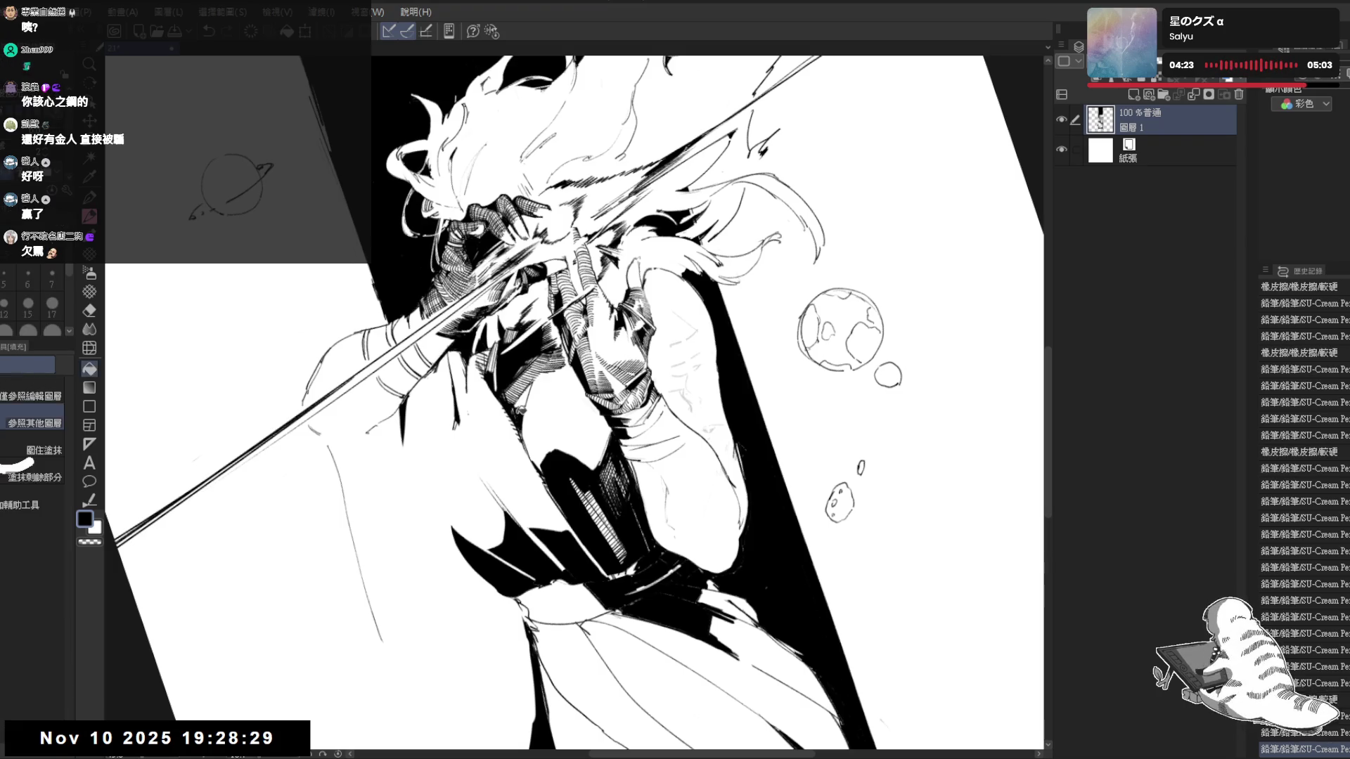
pyautogui.hotkey('ctrl', '0')
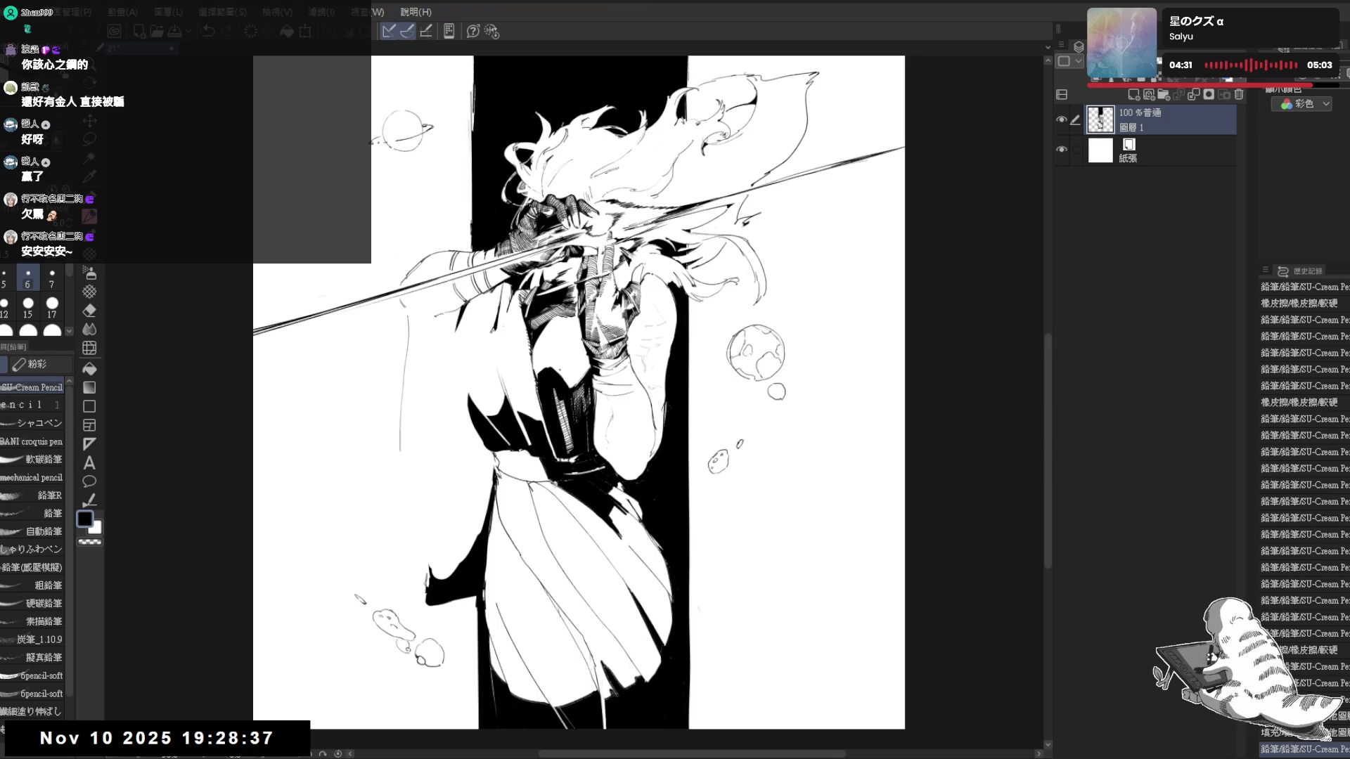
# Erase stray marks near the torso and redraw short pencil strokes along the raised arm
pyautogui.press('e')
pyautogui.moveTo(551, 353); pyautogui.dragTo(559, 359)
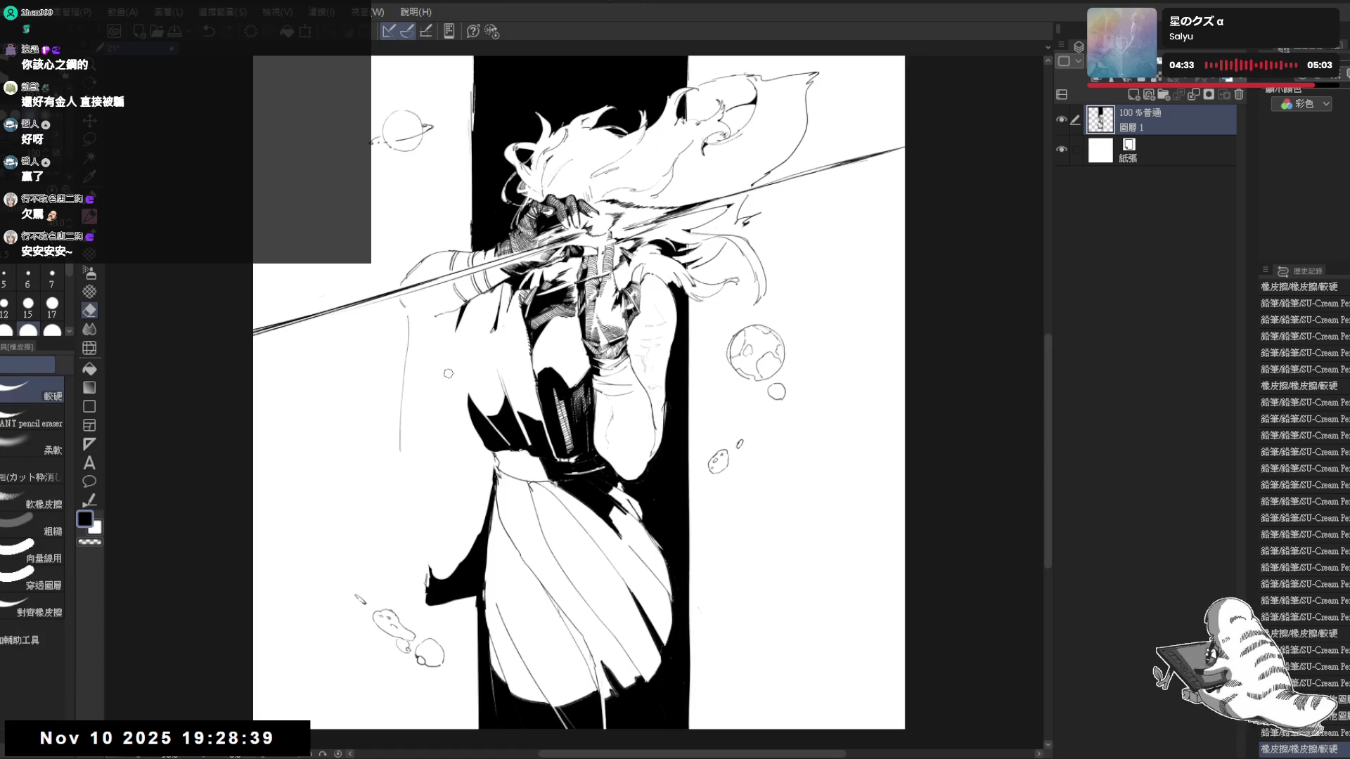
pyautogui.moveTo(464, 362)
pyautogui.mouseDown()
pyautogui.moveTo(504, 306)
pyautogui.moveTo(481, 348)
pyautogui.mouseUp()
pyautogui.moveTo(483, 346)
pyautogui.mouseDown()
pyautogui.moveTo(493, 352)
pyautogui.moveTo(471, 406)
pyautogui.moveTo(483, 443)
pyautogui.moveTo(480, 422)
pyautogui.mouseUp()
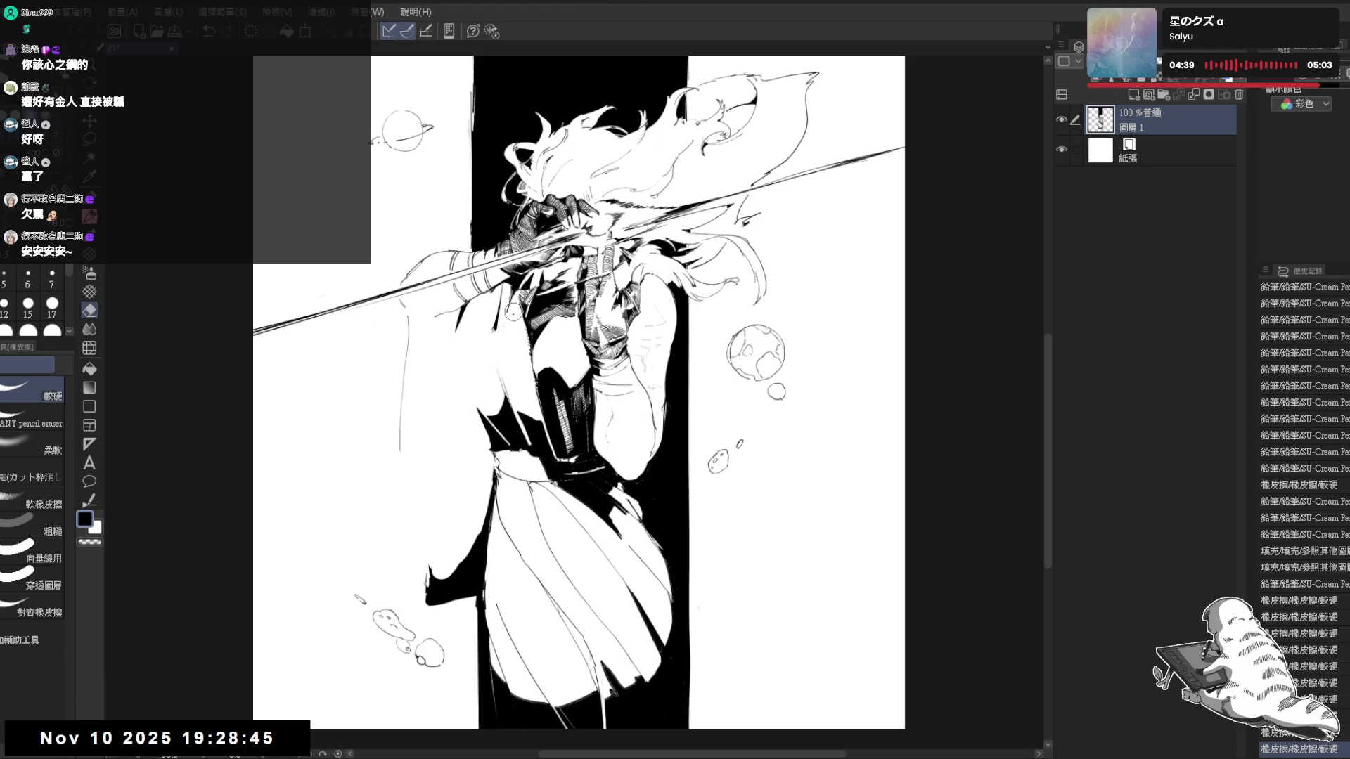
pyautogui.press('p')
pyautogui.moveTo(496, 294); pyautogui.dragTo(466, 357)
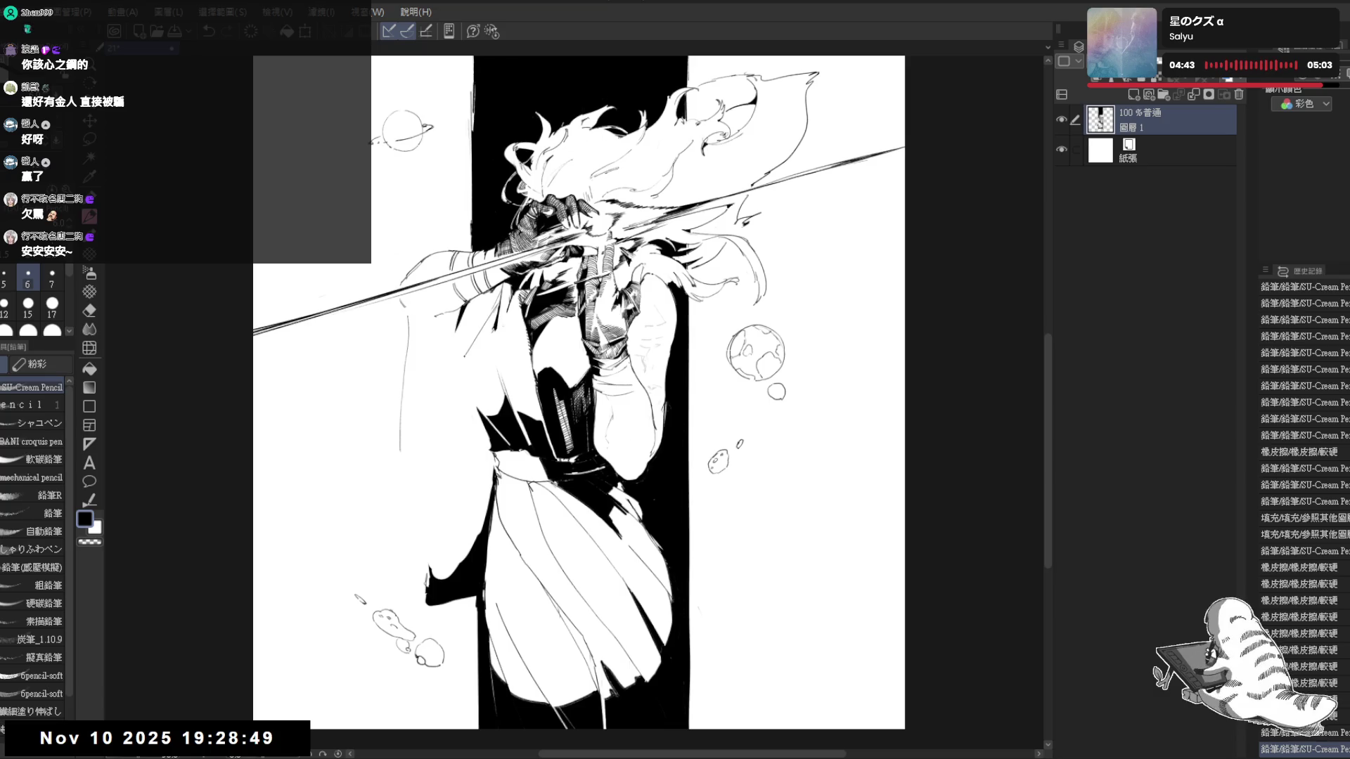
pyautogui.moveTo(496, 305)
pyautogui.mouseDown()
pyautogui.moveTo(466, 386)
pyautogui.moveTo(465, 356)
pyautogui.mouseUp()
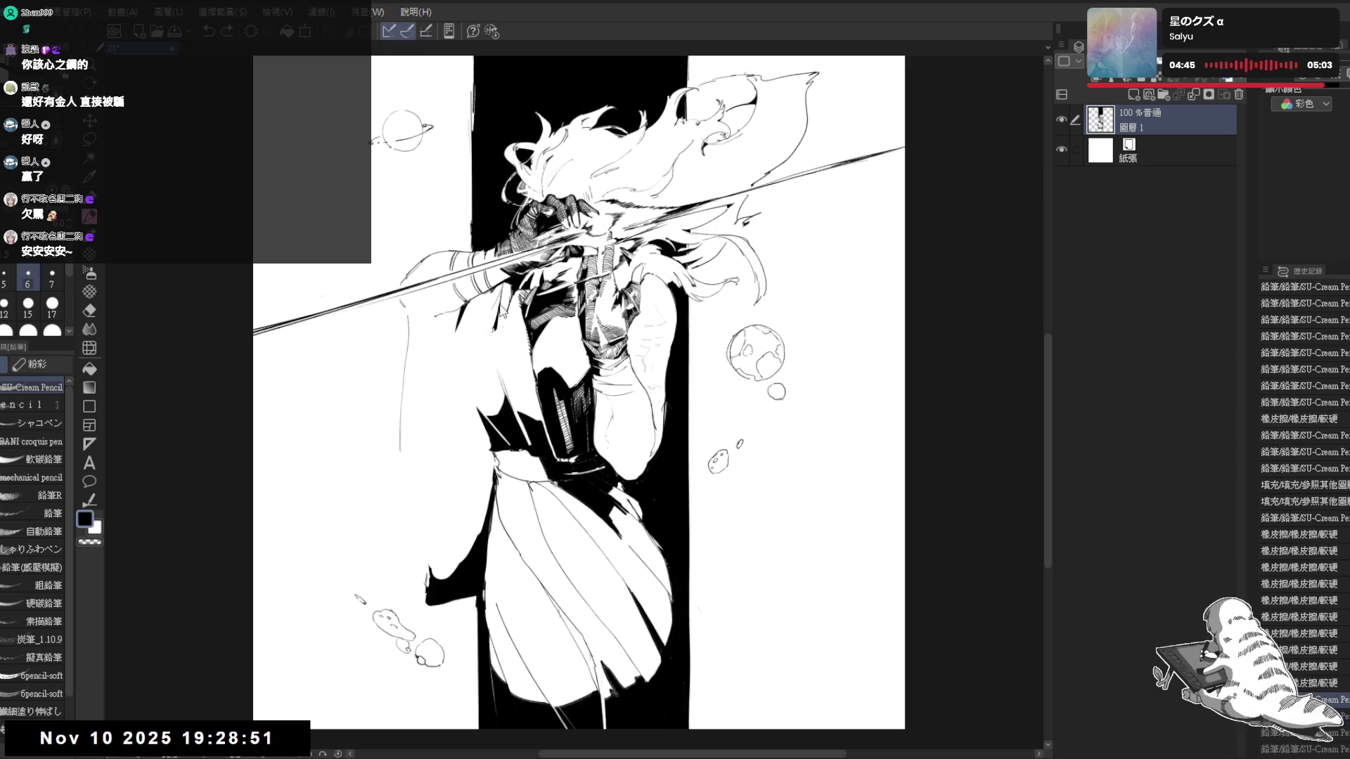
pyautogui.moveTo(496, 305); pyautogui.dragTo(468, 359)
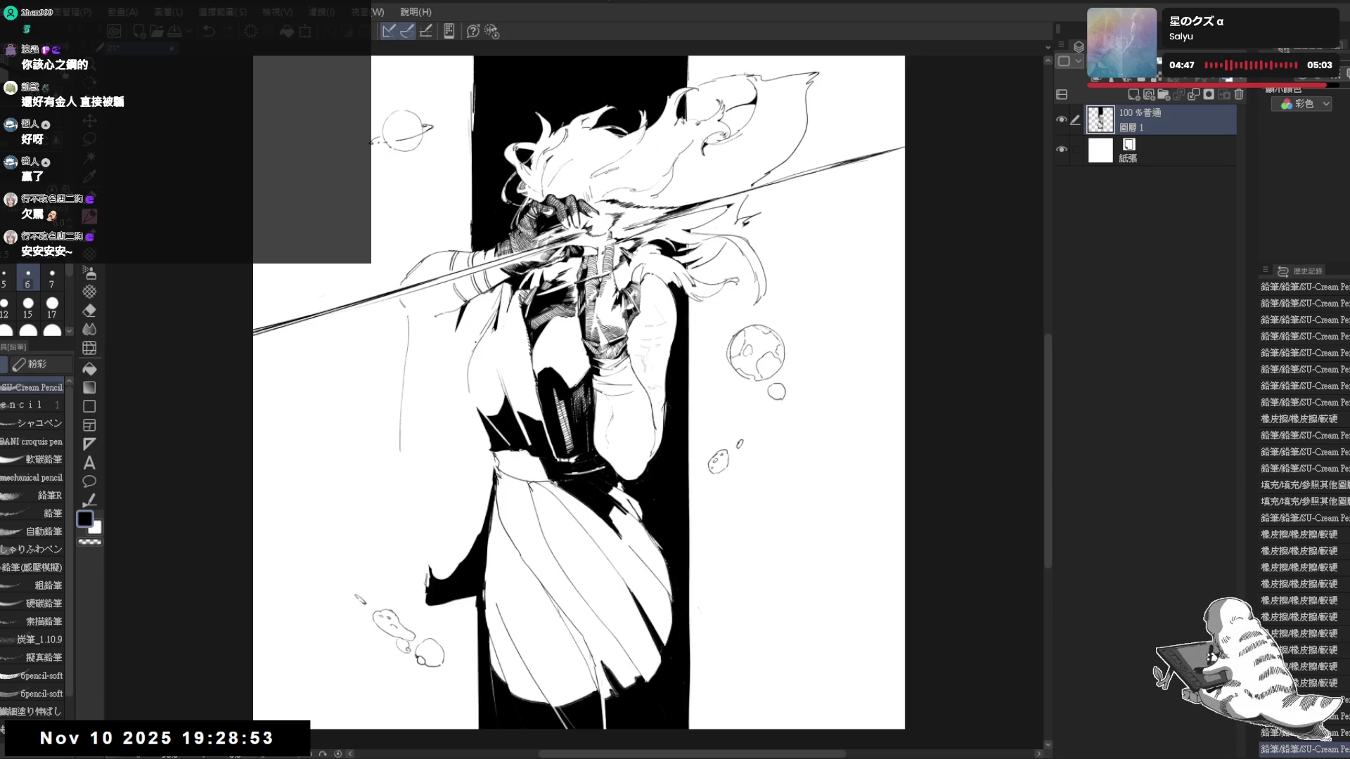
# Refine the lower arm strokes with undo/redo, then mirror the view to check the figure
pyautogui.press('e')
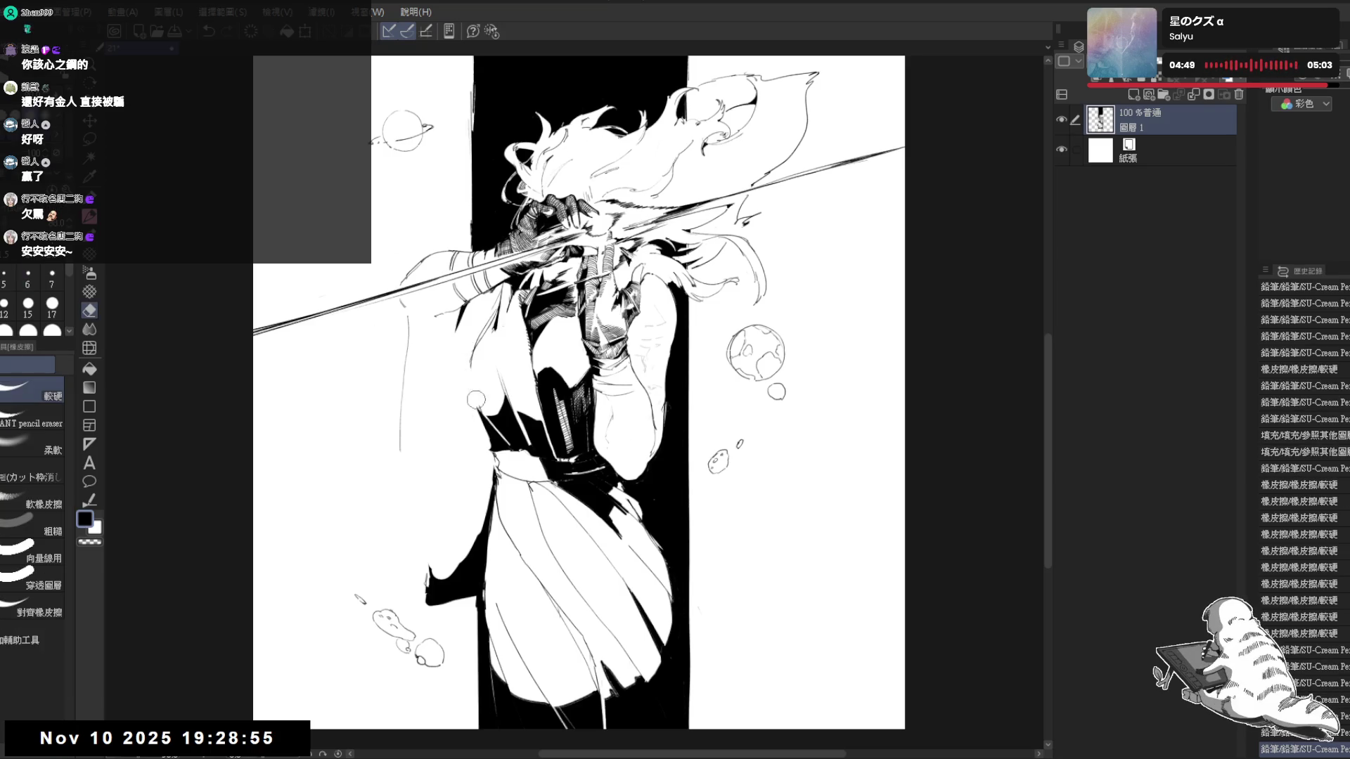
pyautogui.press('p')
pyautogui.moveTo(487, 358)
pyautogui.mouseDown()
pyautogui.moveTo(471, 378)
pyautogui.moveTo(477, 396)
pyautogui.mouseUp()
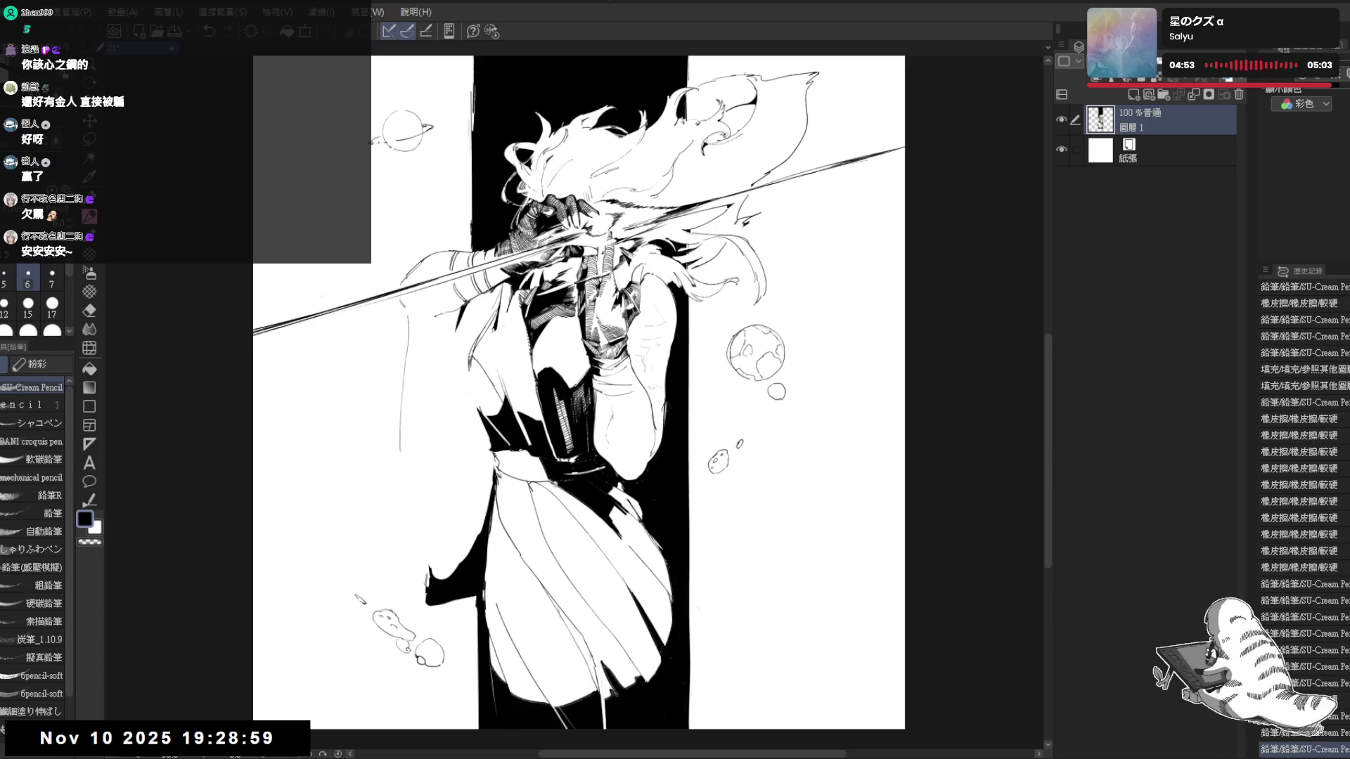
pyautogui.hotkey('ctrl', 'z')
pyautogui.moveTo(473, 347)
pyautogui.mouseDown()
pyautogui.moveTo(466, 411)
pyautogui.moveTo(494, 401)
pyautogui.moveTo(484, 378)
pyautogui.mouseUp()
pyautogui.press('e')
pyautogui.press('p')
pyautogui.hotkey('ctrl', 'y')
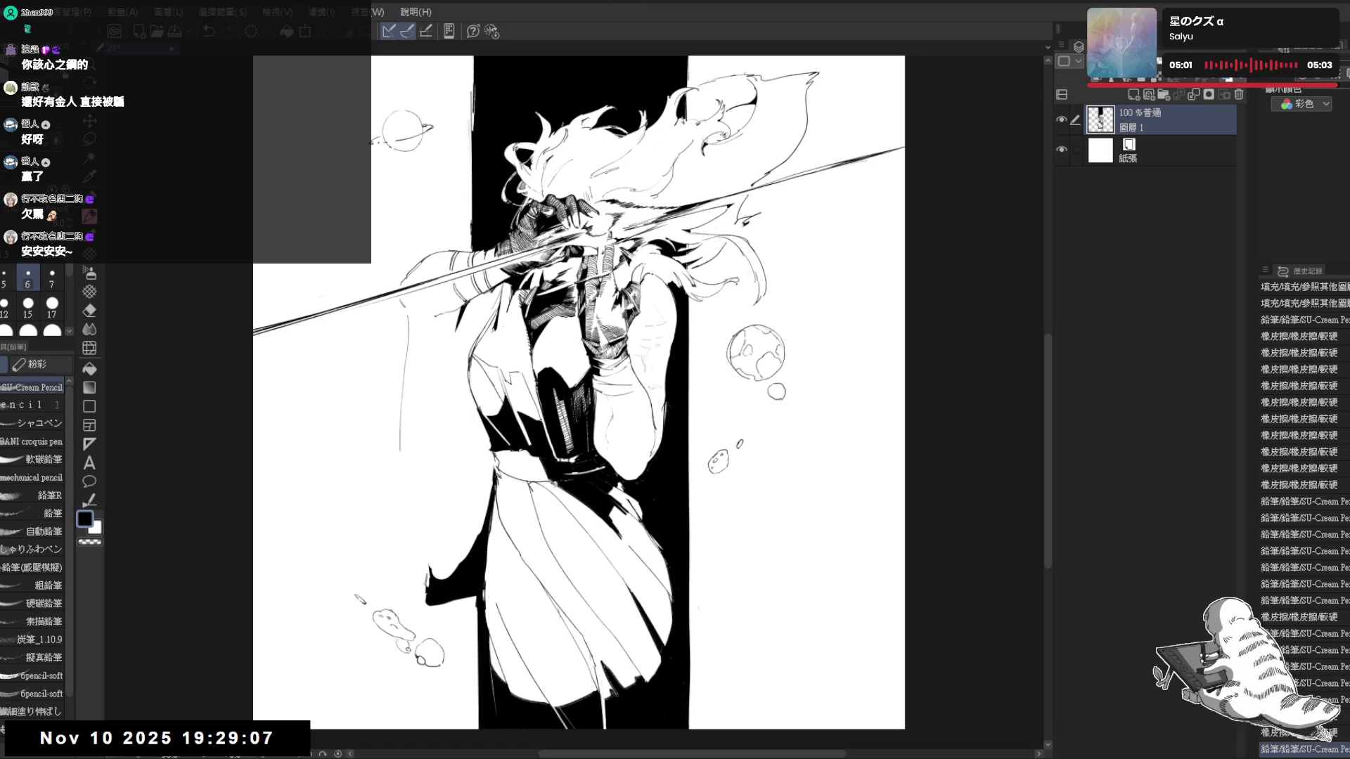
pyautogui.press('h')
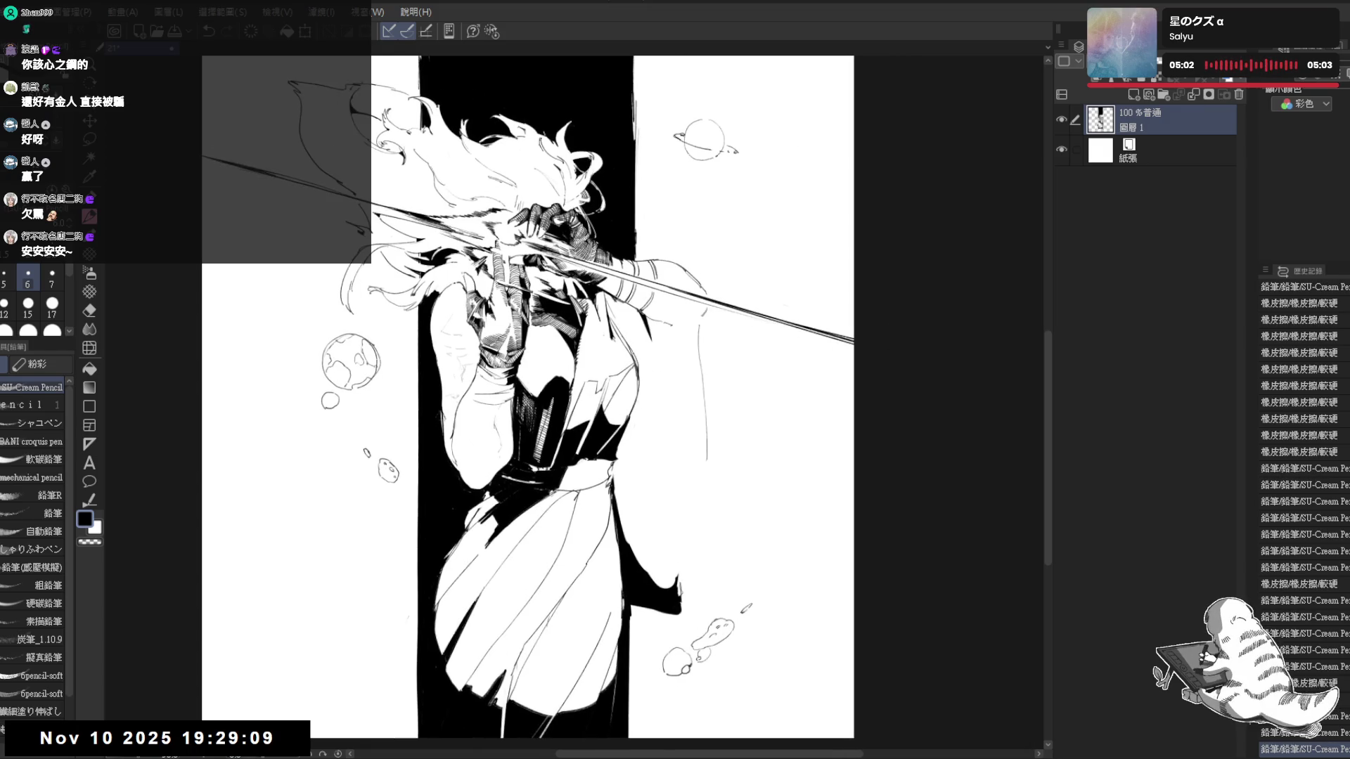
# Unmirror the view and fill small jacket patches black, undoing one stray fill and adding a pencil stroke
pyautogui.press('e')
pyautogui.press('p')
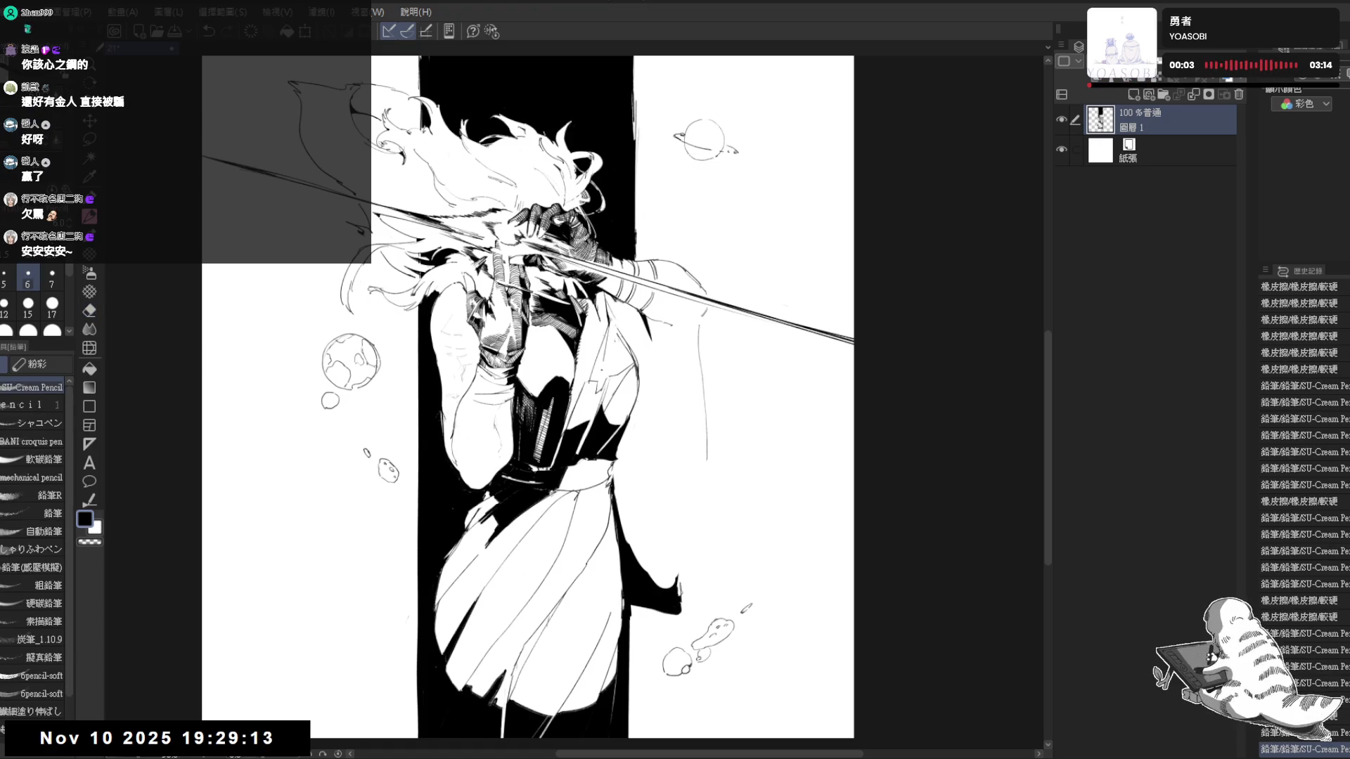
pyautogui.press('h')
pyautogui.press('g')
pyautogui.click(549, 423)
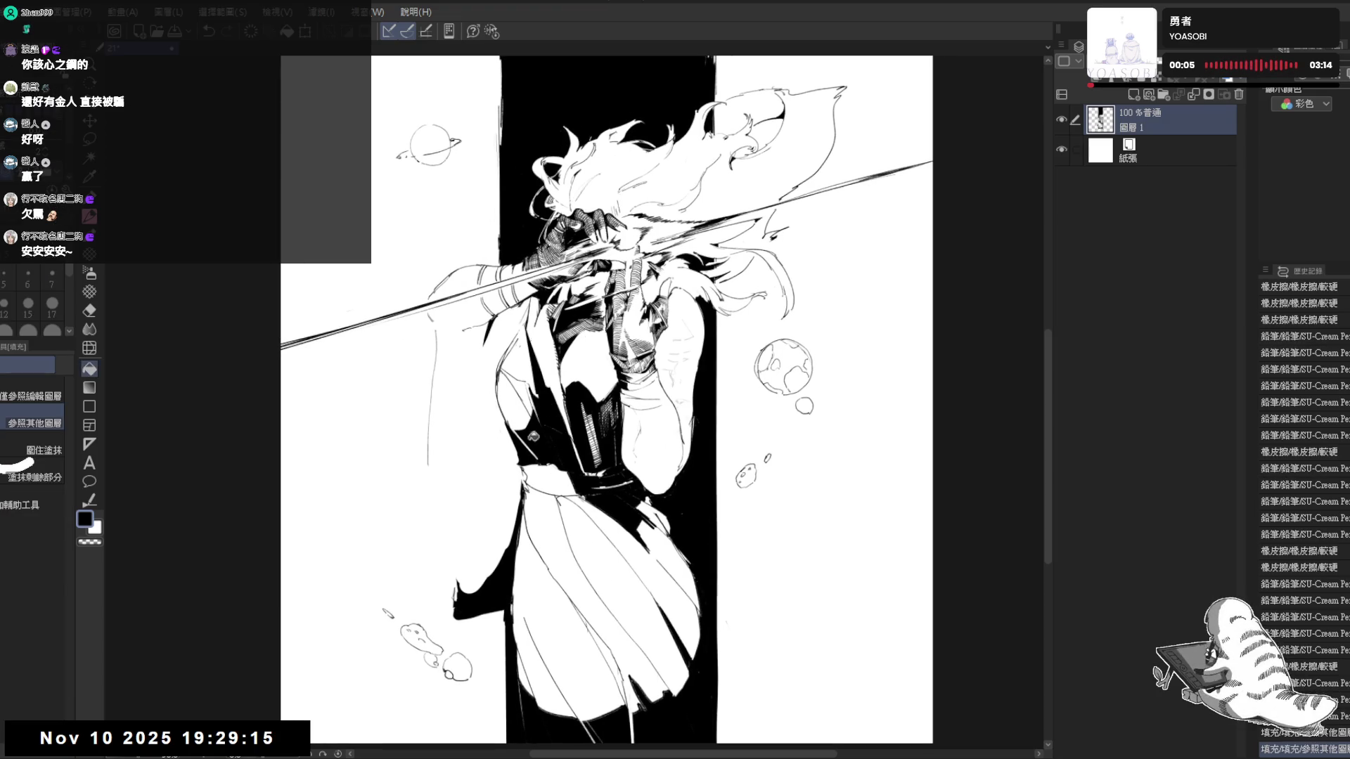
pyautogui.click(517, 413)
pyautogui.hotkey('ctrl', 'z')
pyautogui.press('p')
pyautogui.moveTo(511, 420); pyautogui.dragTo(519, 430)
pyautogui.press('g')
pyautogui.click(514, 402)
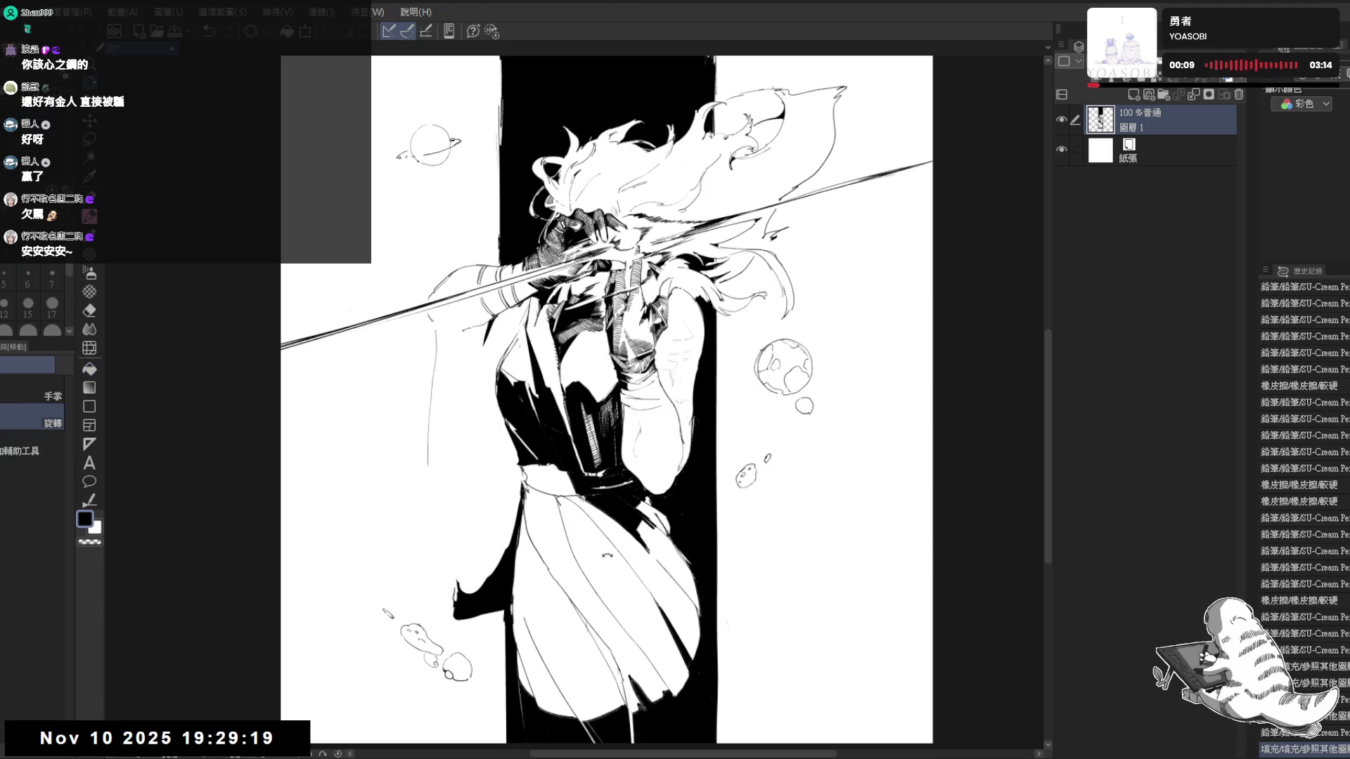
# Tilt the view slightly, erase a small mark on the figure, and turn the view back upright
pyautogui.moveTo(739, 264); pyautogui.dragTo(674, 212)
pyautogui.press('p')
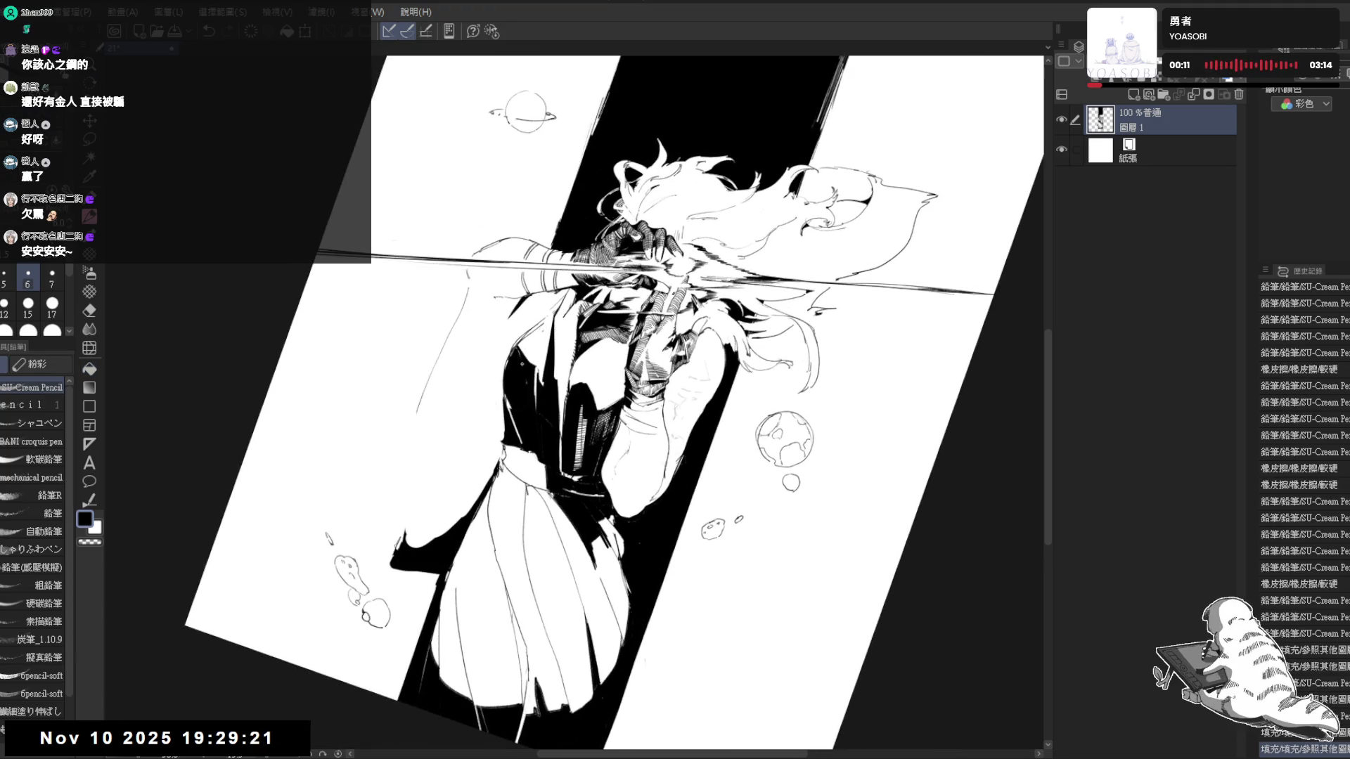
pyautogui.press('r')
pyautogui.moveTo(791, 475); pyautogui.dragTo(781, 369)
pyautogui.press('p')
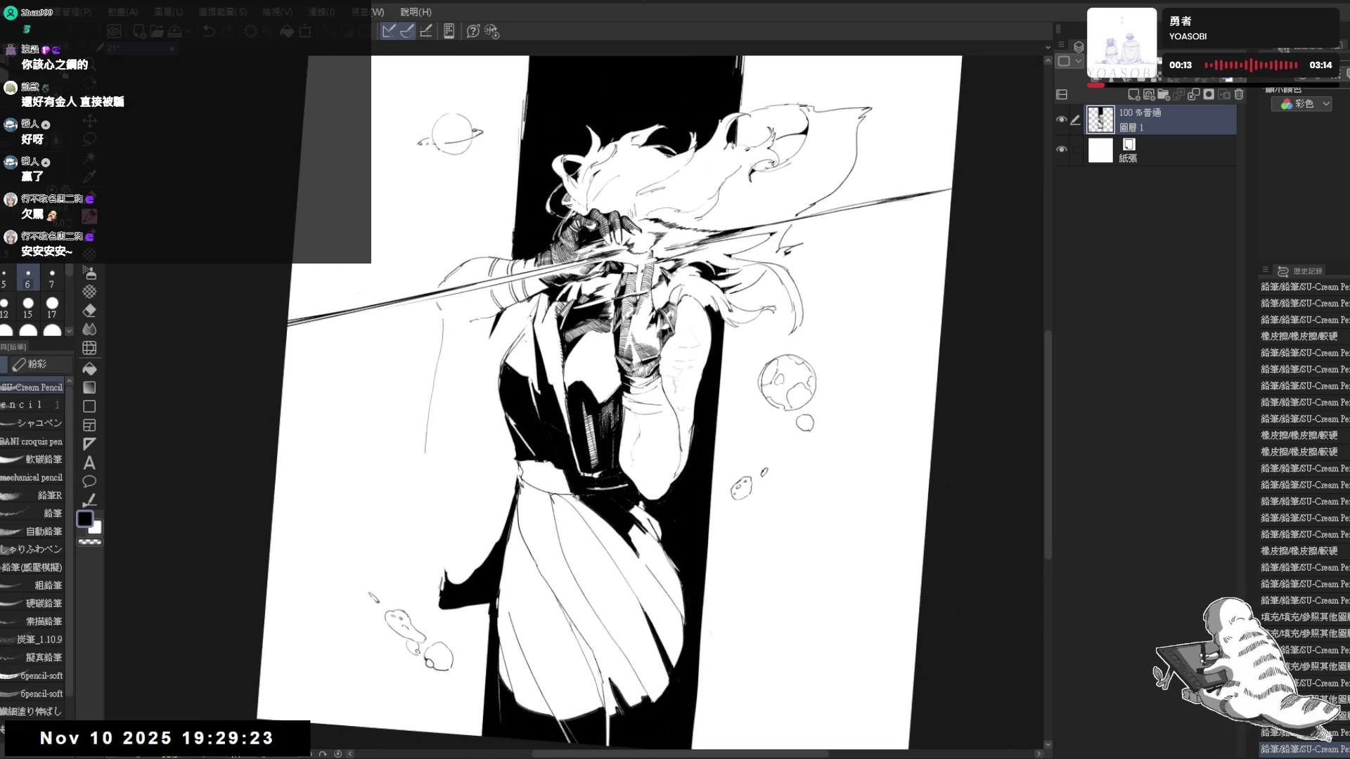
pyautogui.press('e')
pyautogui.moveTo(528, 322); pyautogui.dragTo(537, 395)
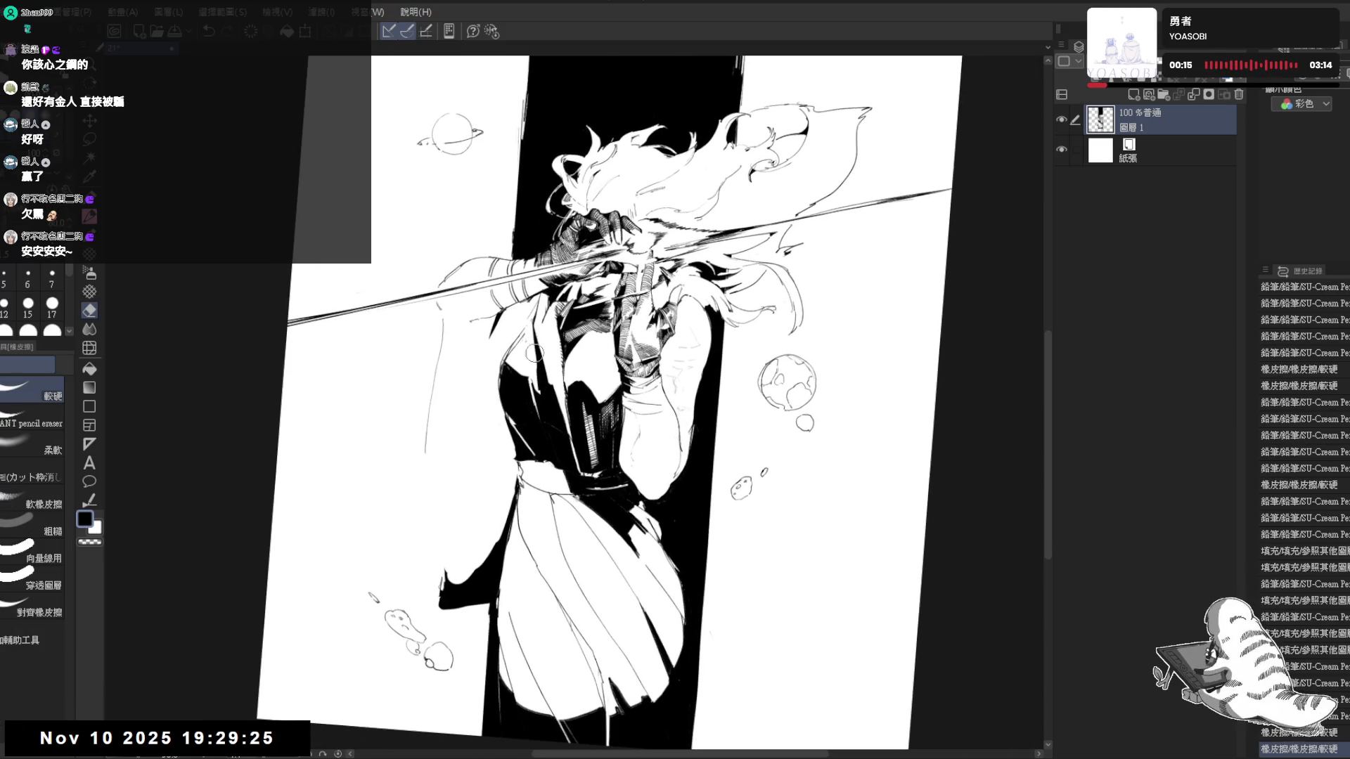
pyautogui.press('r')
pyautogui.moveTo(531, 331); pyautogui.dragTo(549, 317)
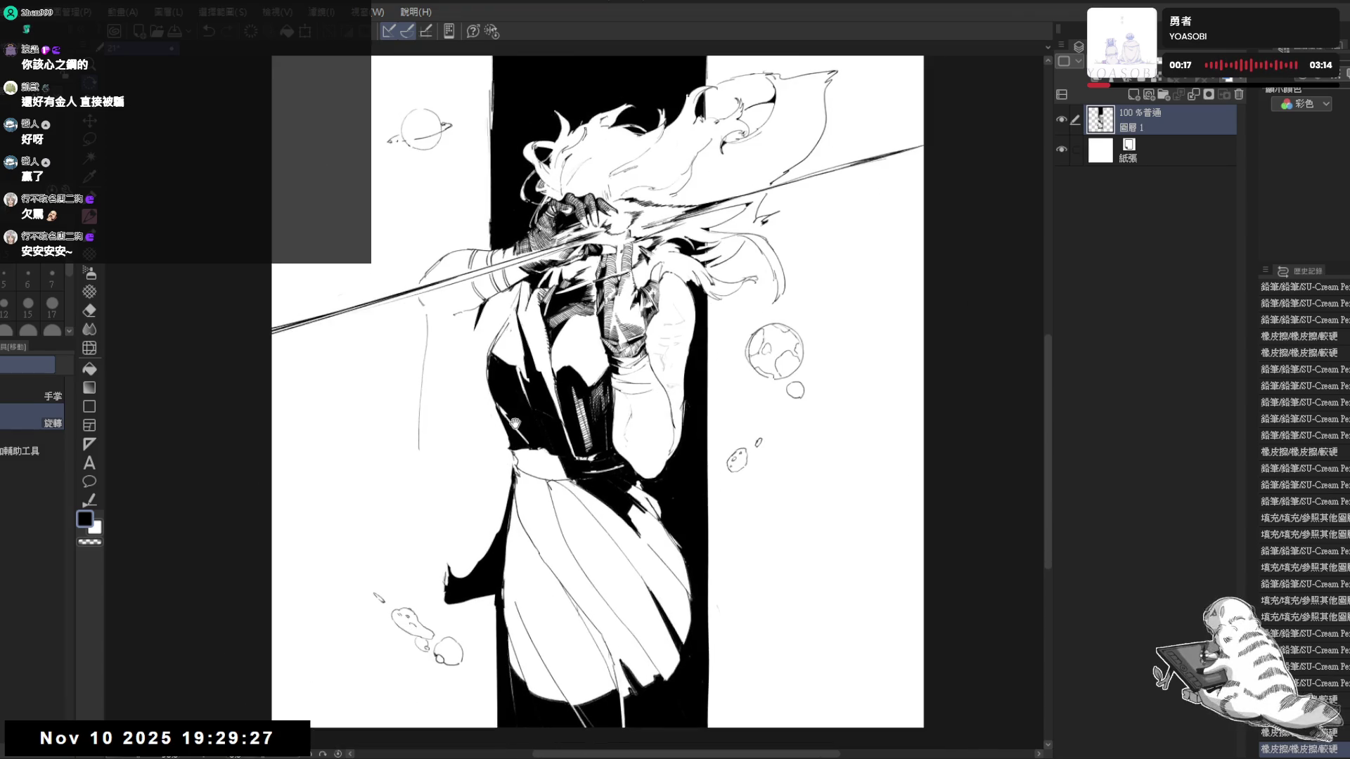
pyautogui.scroll(-1, 485, 394)
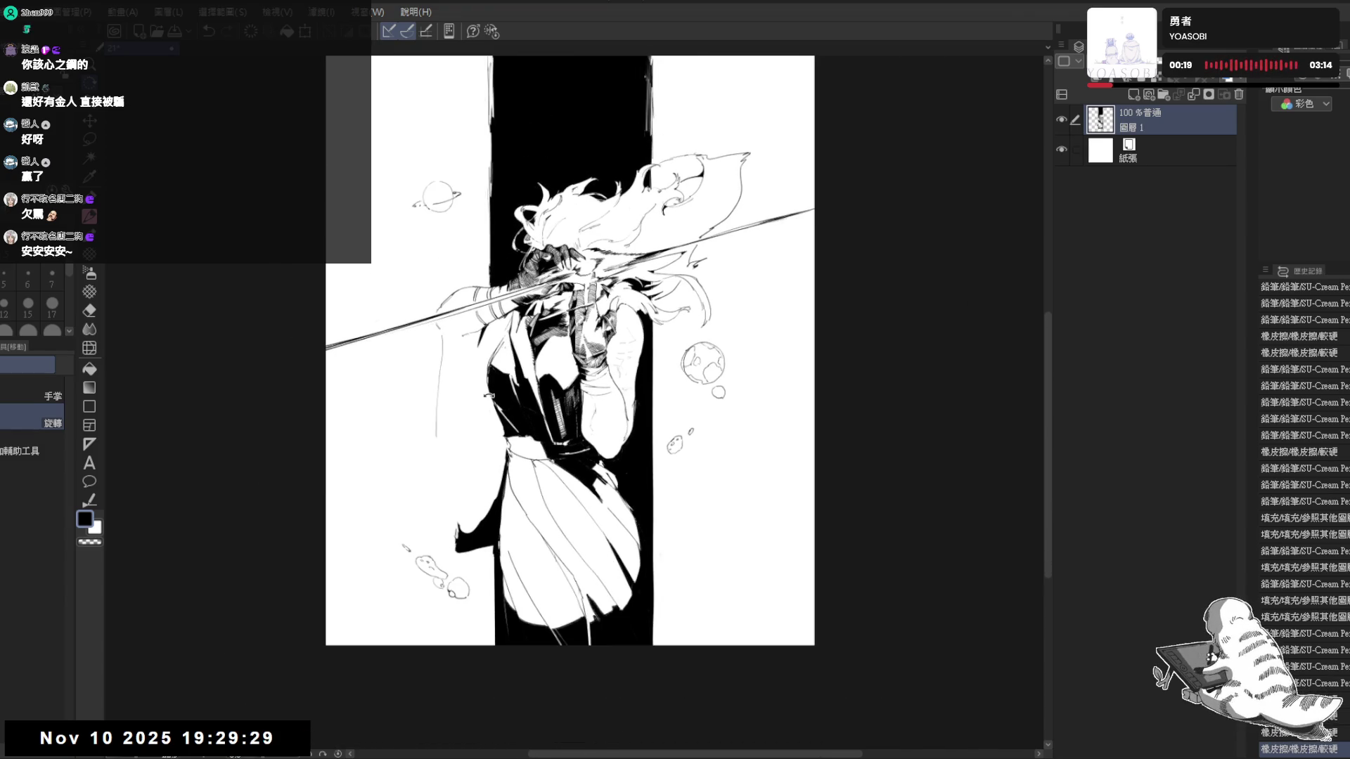
pyautogui.scroll(1, 486, 396)
# Erase small marks near the shoulder and add a couple of short pencil strokes on the arm
pyautogui.moveTo(657, 392); pyautogui.dragTo(634, 414)
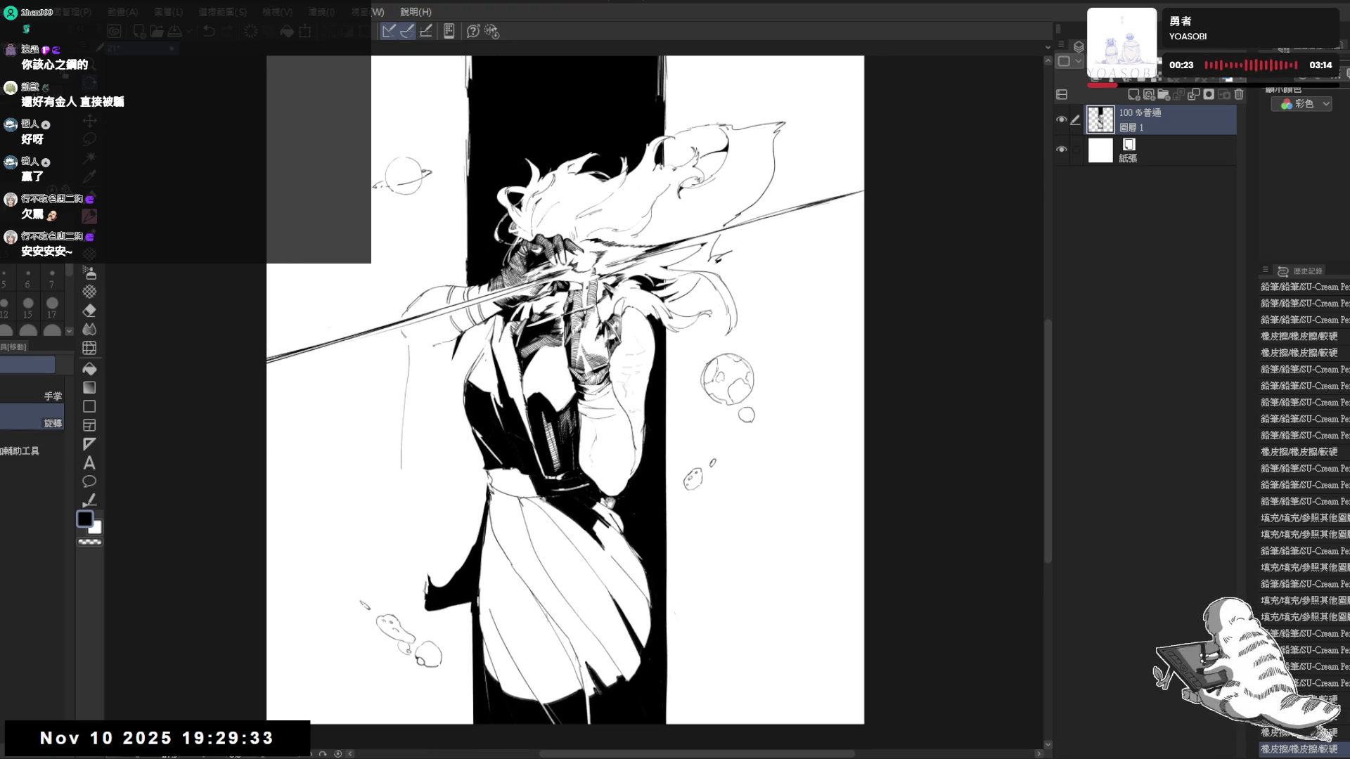
pyautogui.moveTo(697, 328); pyautogui.dragTo(712, 349)
pyautogui.scroll(1, 484, 412)
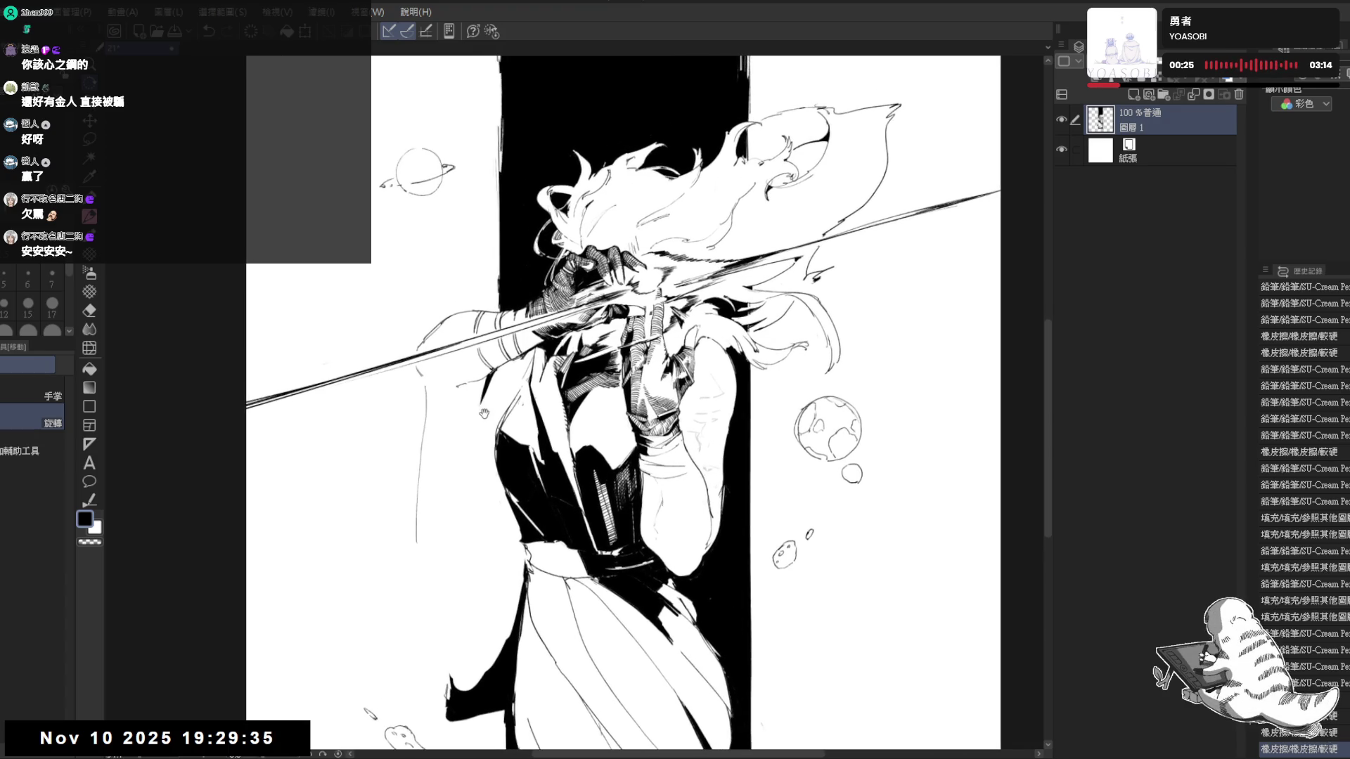
pyautogui.press('e')
pyautogui.moveTo(445, 390)
pyautogui.mouseDown()
pyautogui.moveTo(488, 432)
pyautogui.moveTo(521, 422)
pyautogui.mouseUp()
pyautogui.press('p')
pyautogui.press('e')
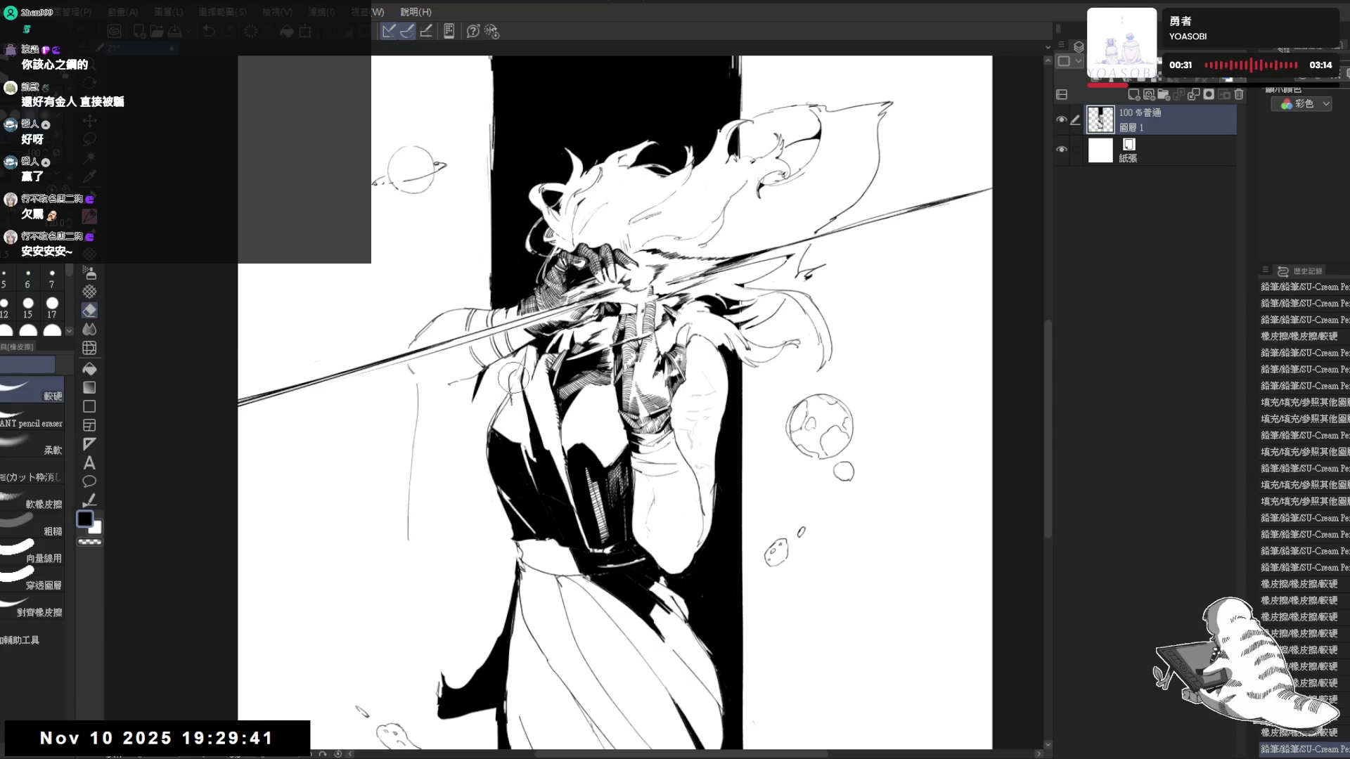
pyautogui.moveTo(506, 364); pyautogui.dragTo(523, 392)
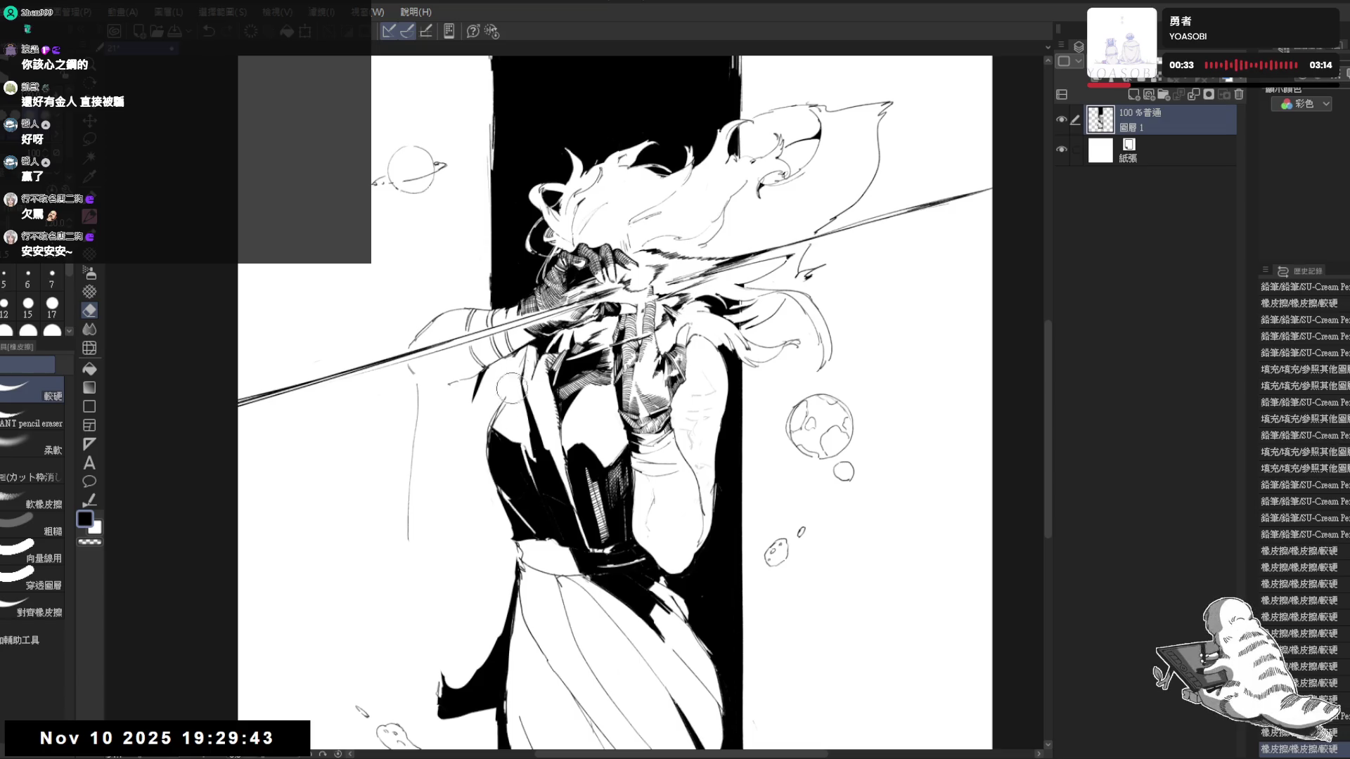
pyautogui.press('p')
pyautogui.moveTo(516, 419); pyautogui.dragTo(515, 439)
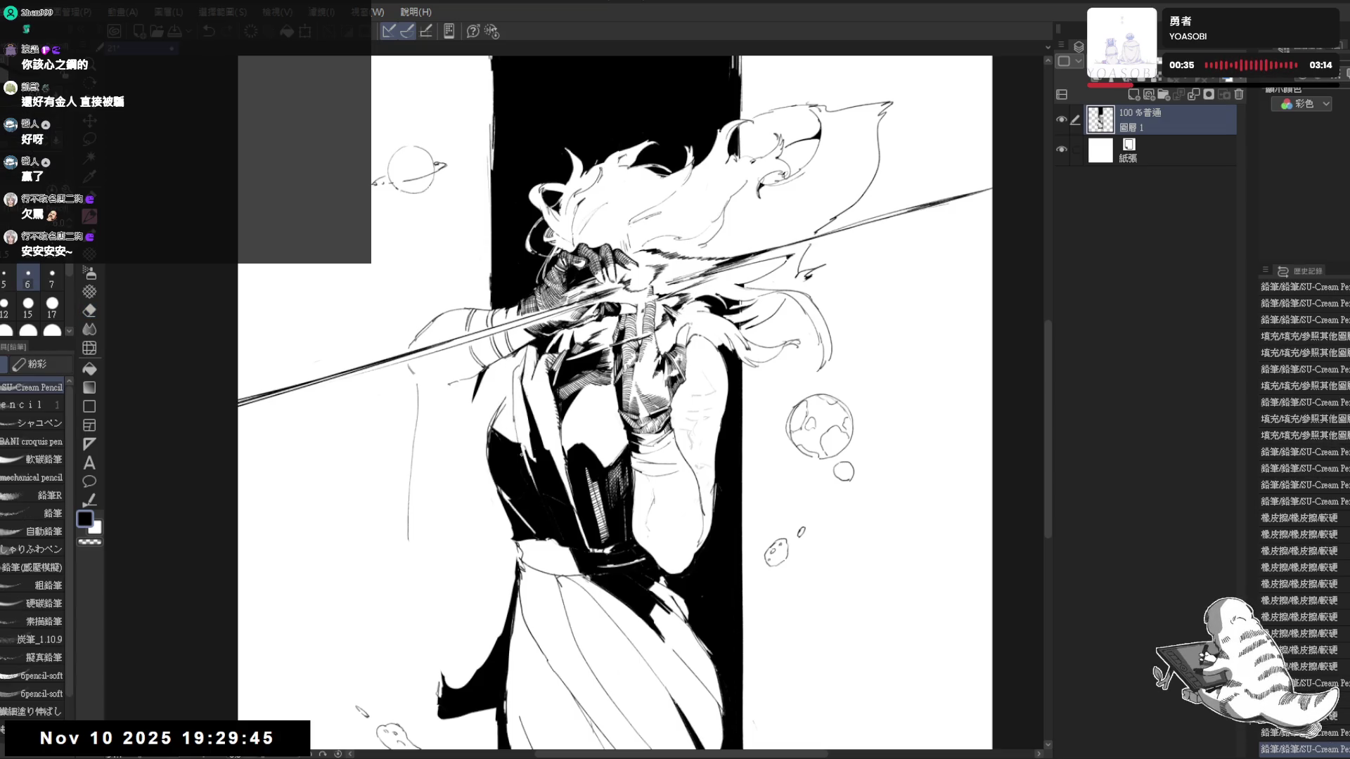
pyautogui.moveTo(652, 452); pyautogui.dragTo(664, 461)
pyautogui.hscroll(1, 599, 403)
# Erase a stray mark, lighten the arm lines, then reset rotation and zoom out to the whole page
pyautogui.moveTo(516, 438); pyautogui.dragTo(499, 395)
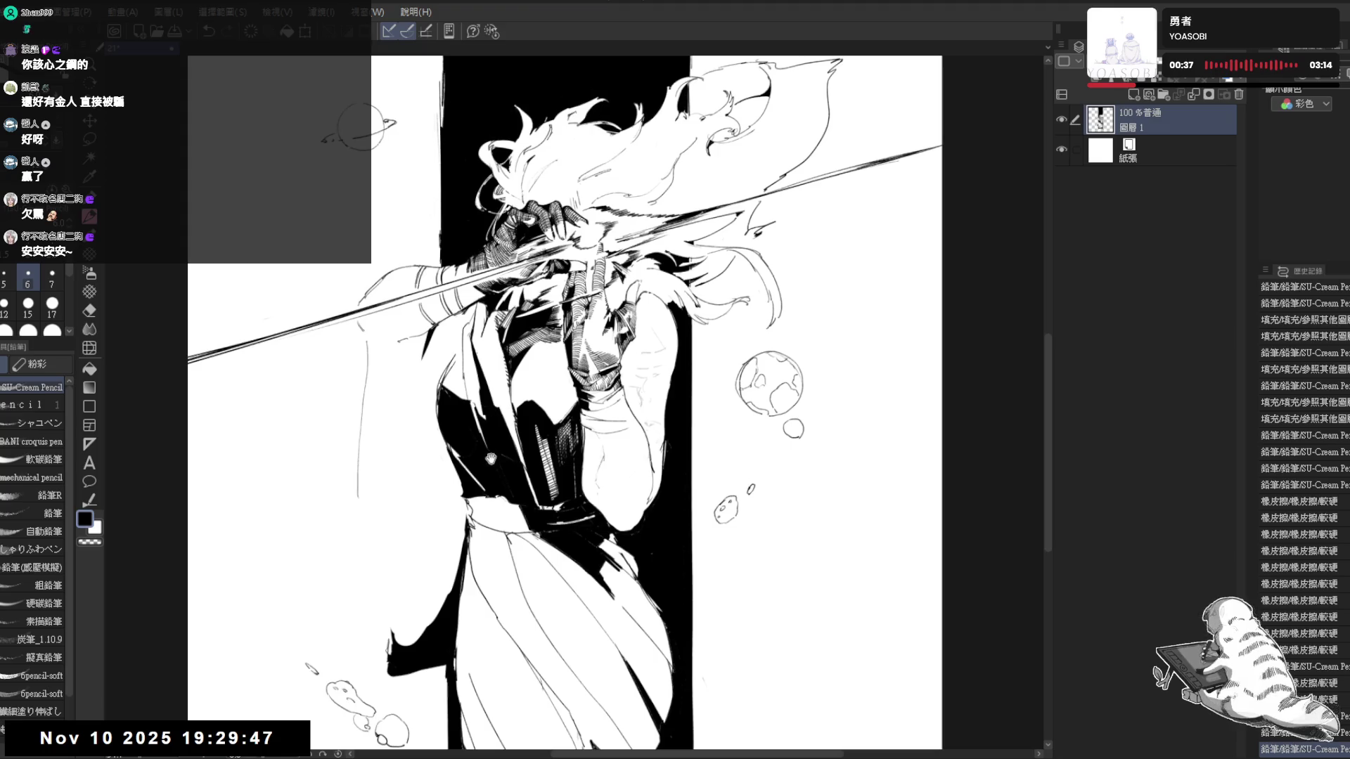
pyautogui.press('e')
pyautogui.click(511, 512)
pyautogui.press('p')
pyautogui.moveTo(511, 512); pyautogui.dragTo(473, 478)
pyautogui.press('r')
pyautogui.press('e')
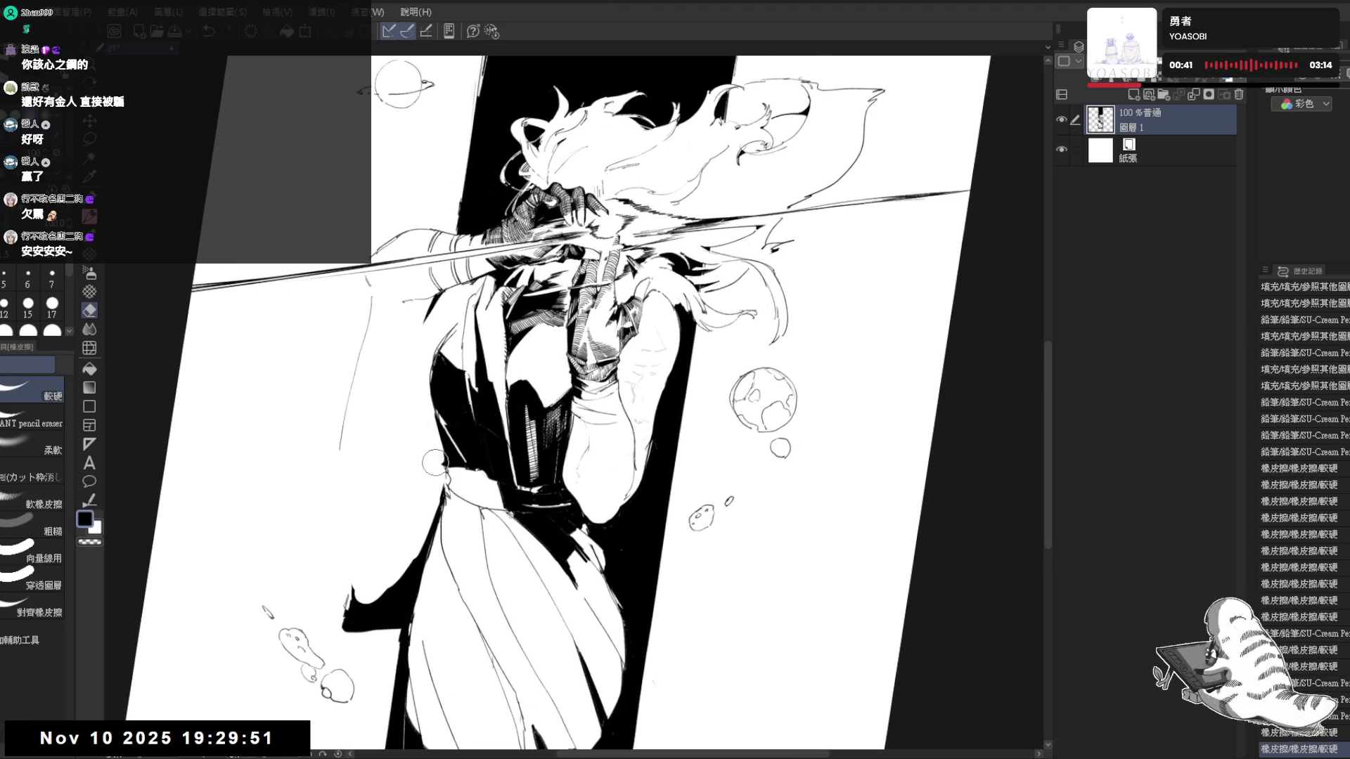
pyautogui.press('p')
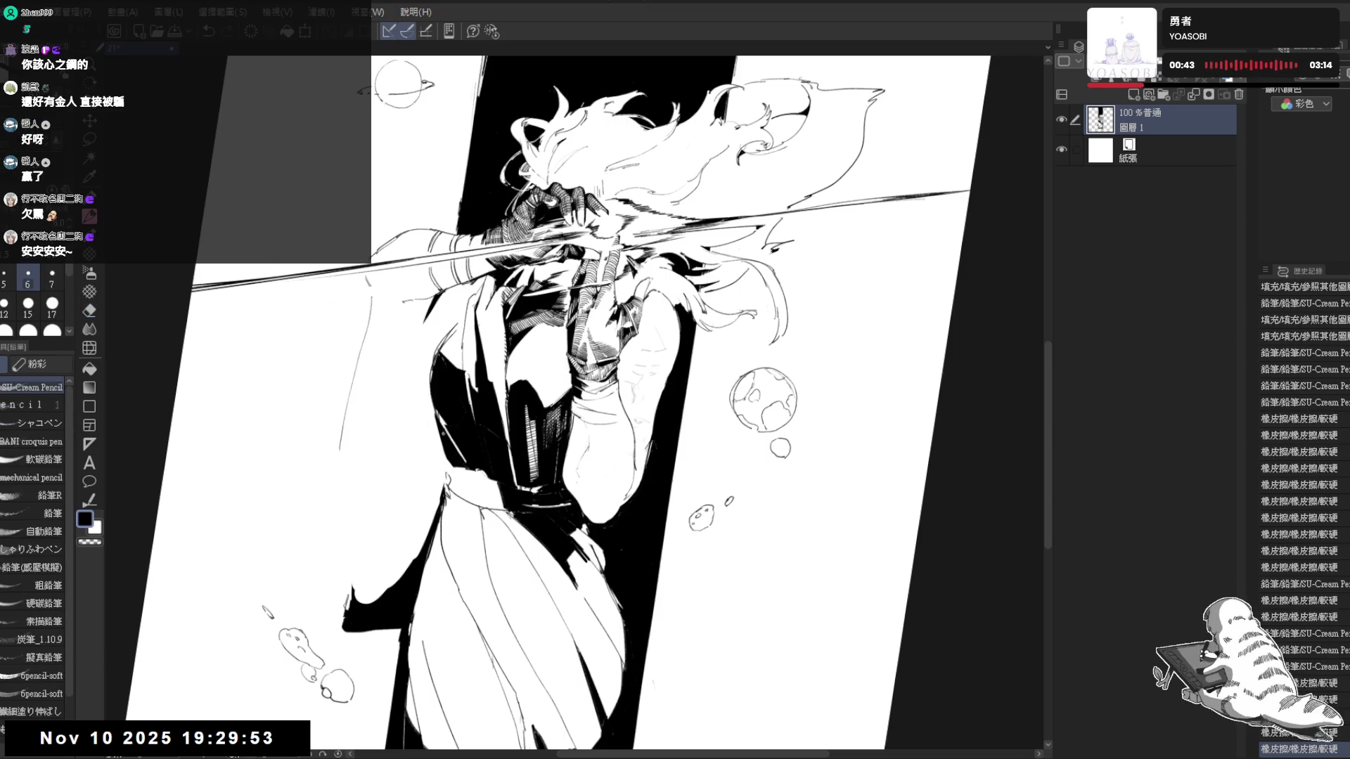
pyautogui.press('e')
pyautogui.moveTo(435, 406)
pyautogui.mouseDown()
pyautogui.moveTo(445, 453)
pyautogui.moveTo(440, 441)
pyautogui.mouseUp()
pyautogui.press('p')
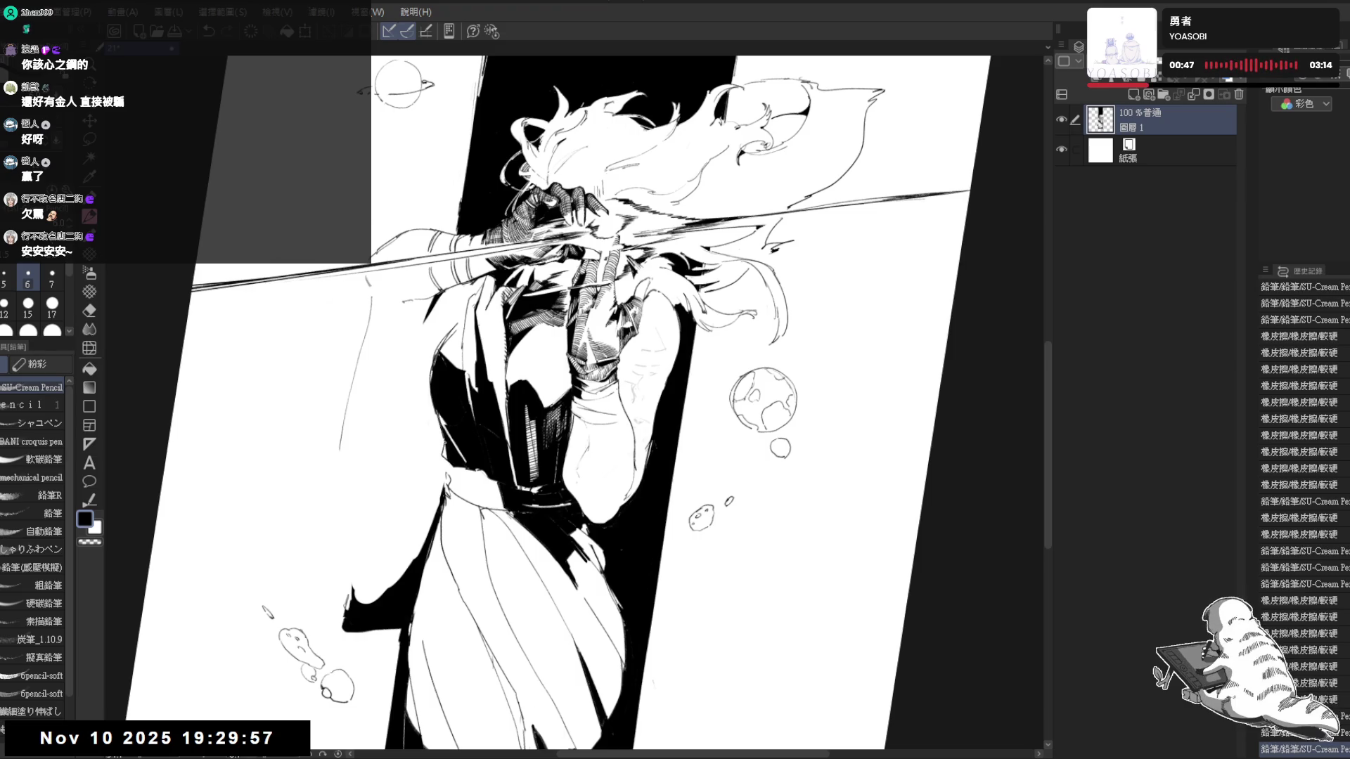
pyautogui.hotkey('ctrl', '0')
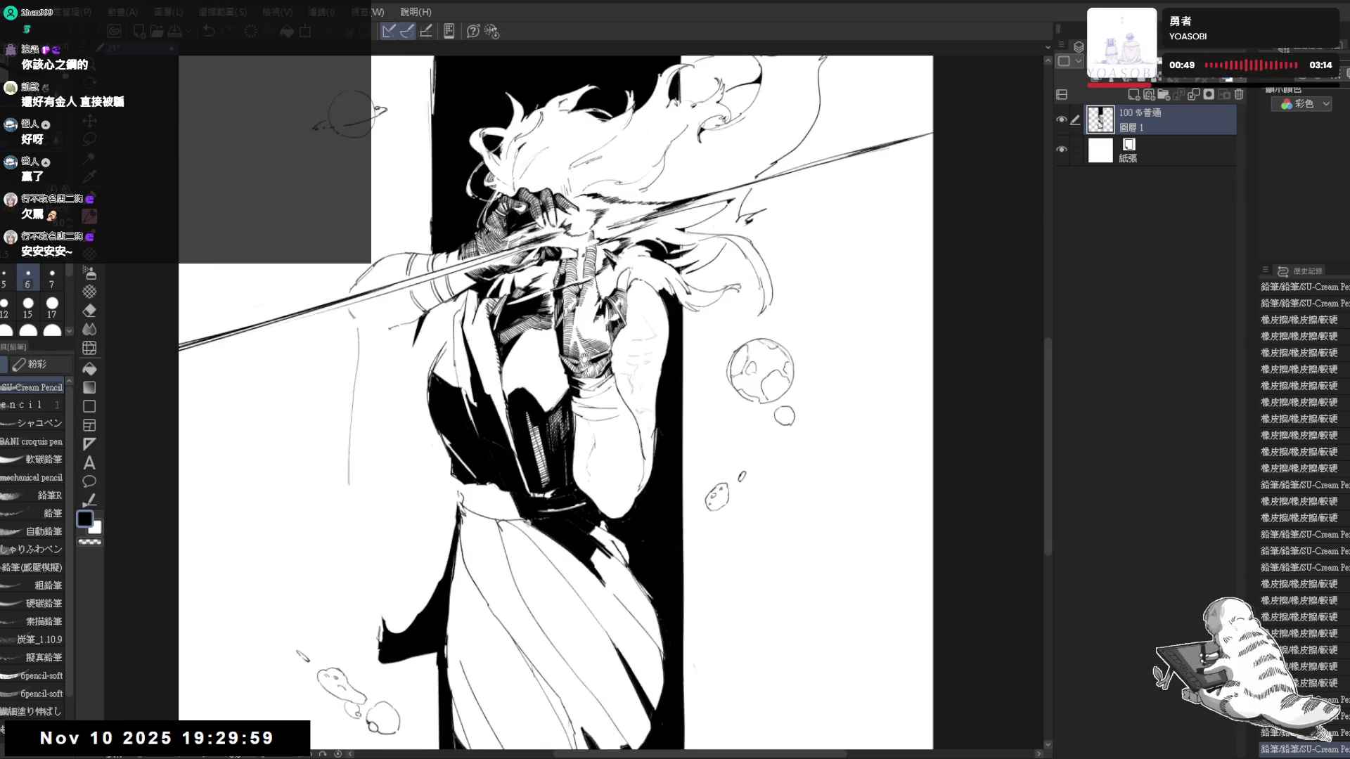
pyautogui.hotkey('ctrl', '-')
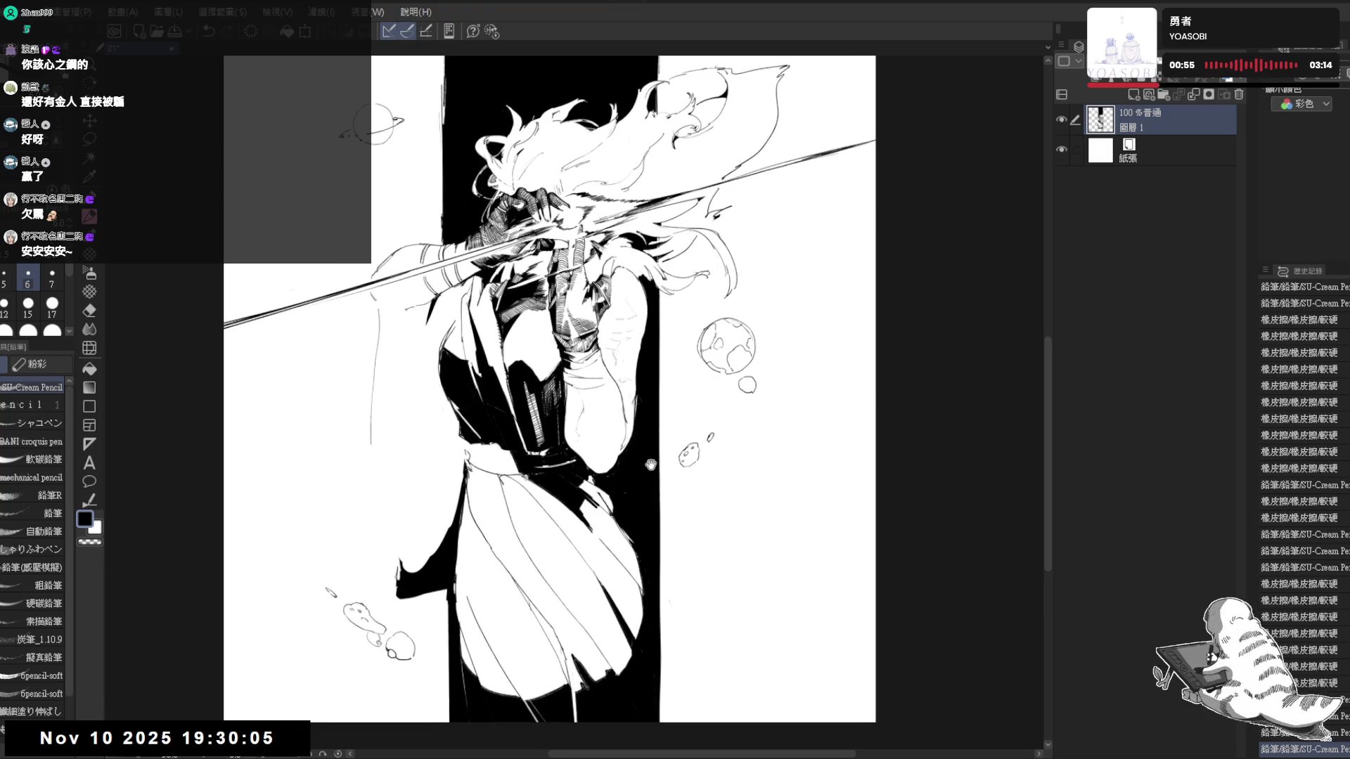
# Reposition the view and draw two thin pencil strokes on the coat
pyautogui.moveTo(654, 502); pyautogui.dragTo(607, 541)
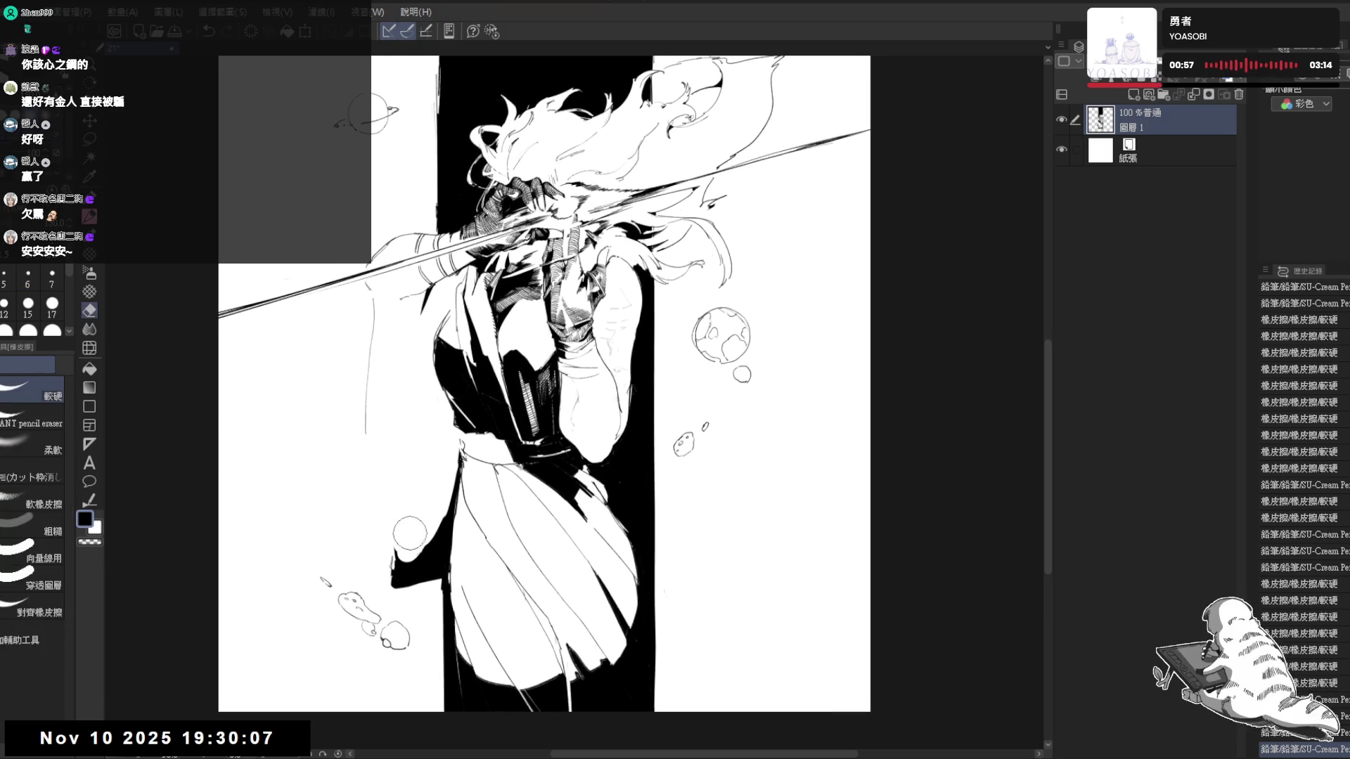
pyautogui.moveTo(393, 485); pyautogui.dragTo(395, 365)
pyautogui.scroll(1, 395, 365)
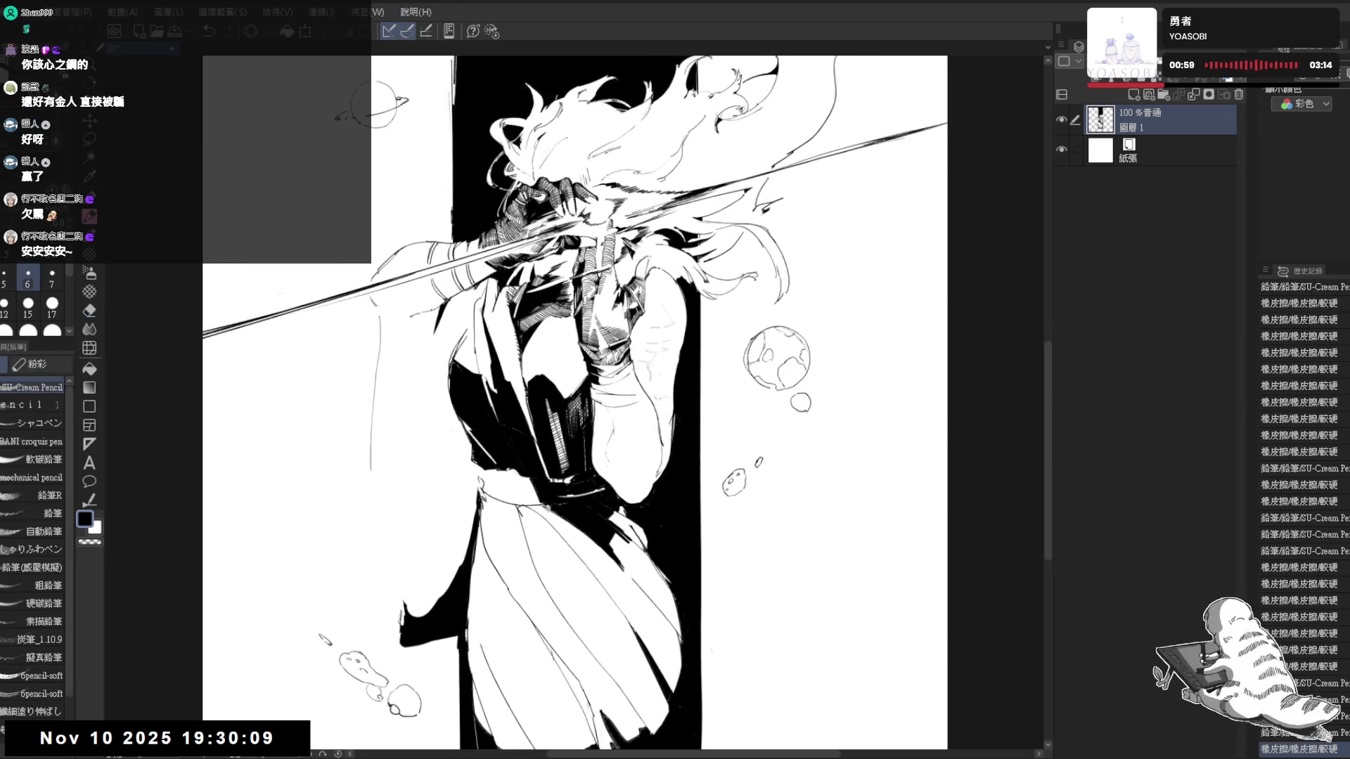
pyautogui.moveTo(418, 349); pyautogui.dragTo(432, 414)
pyautogui.press('e')
pyautogui.press('p')
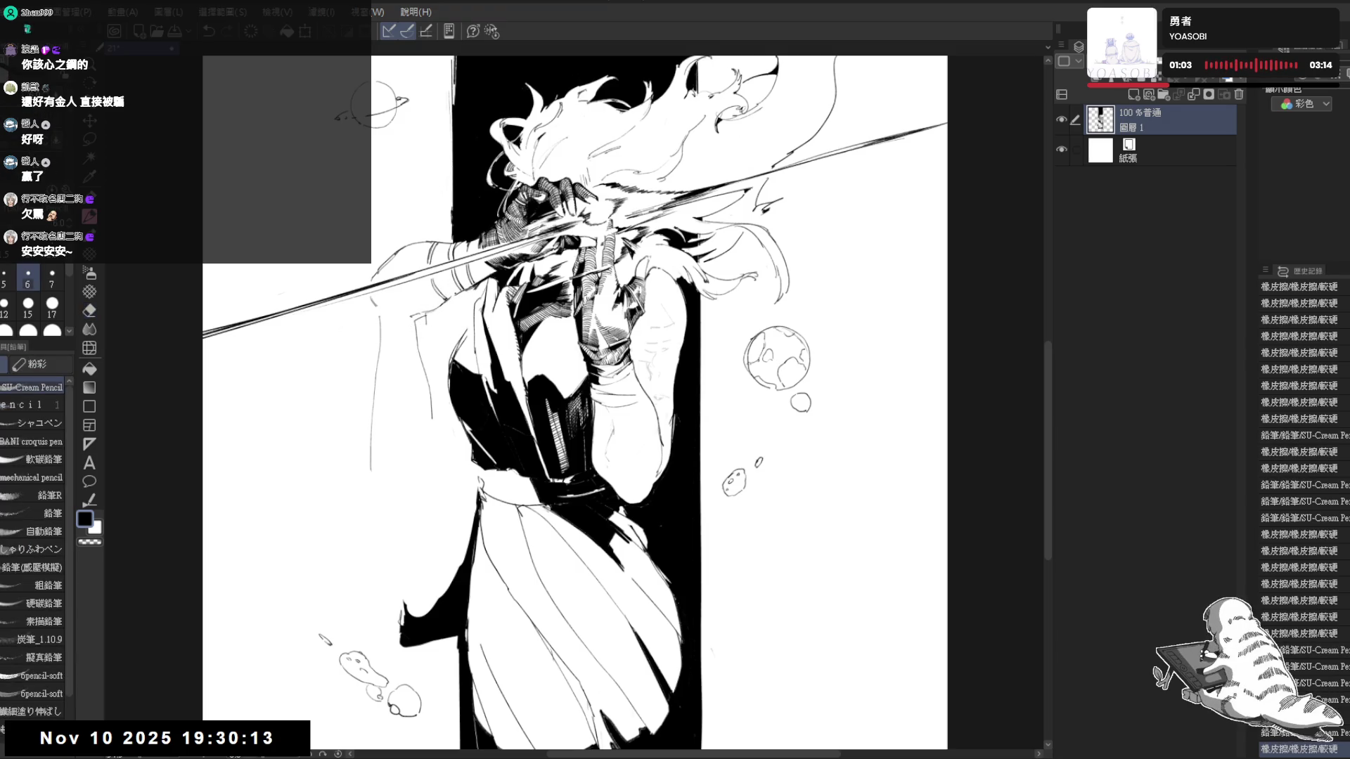
pyautogui.moveTo(407, 315); pyautogui.dragTo(433, 300)
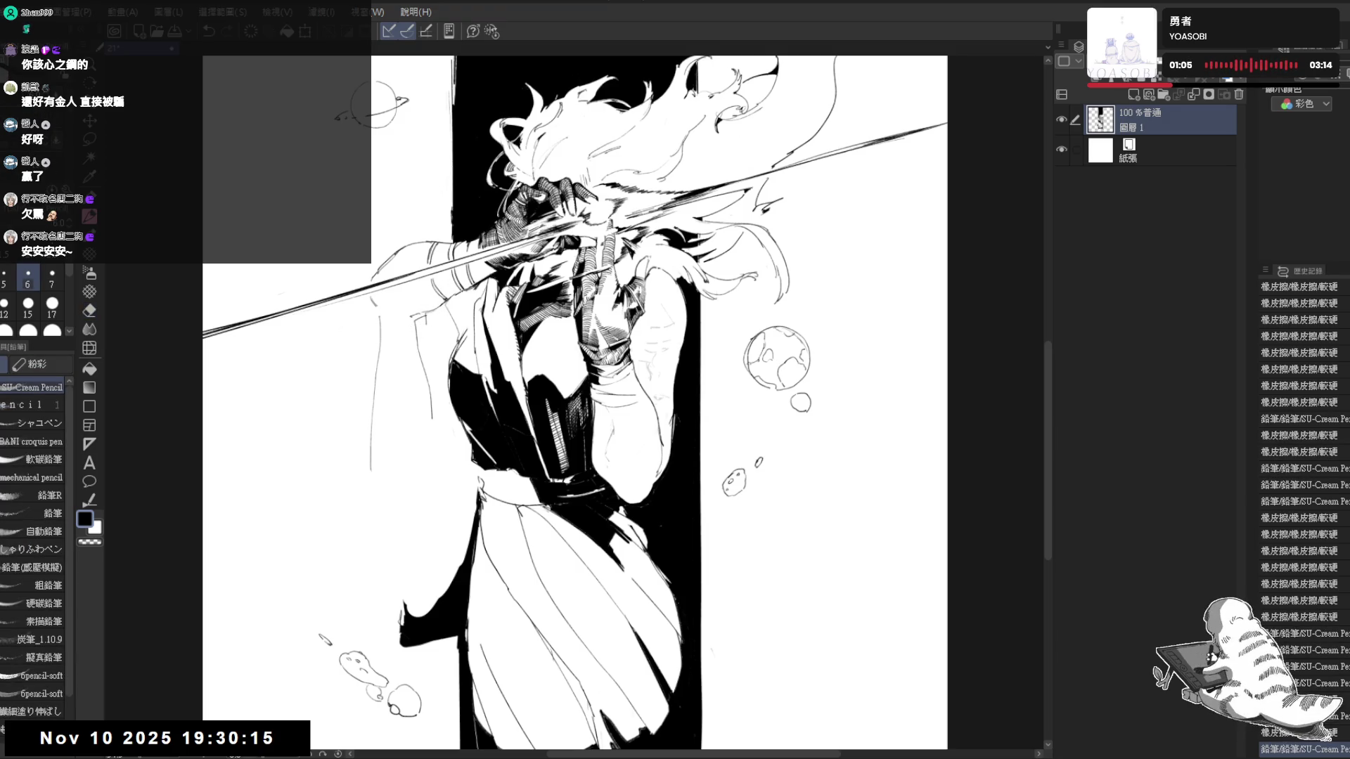
pyautogui.moveTo(782, 264); pyautogui.dragTo(786, 292)
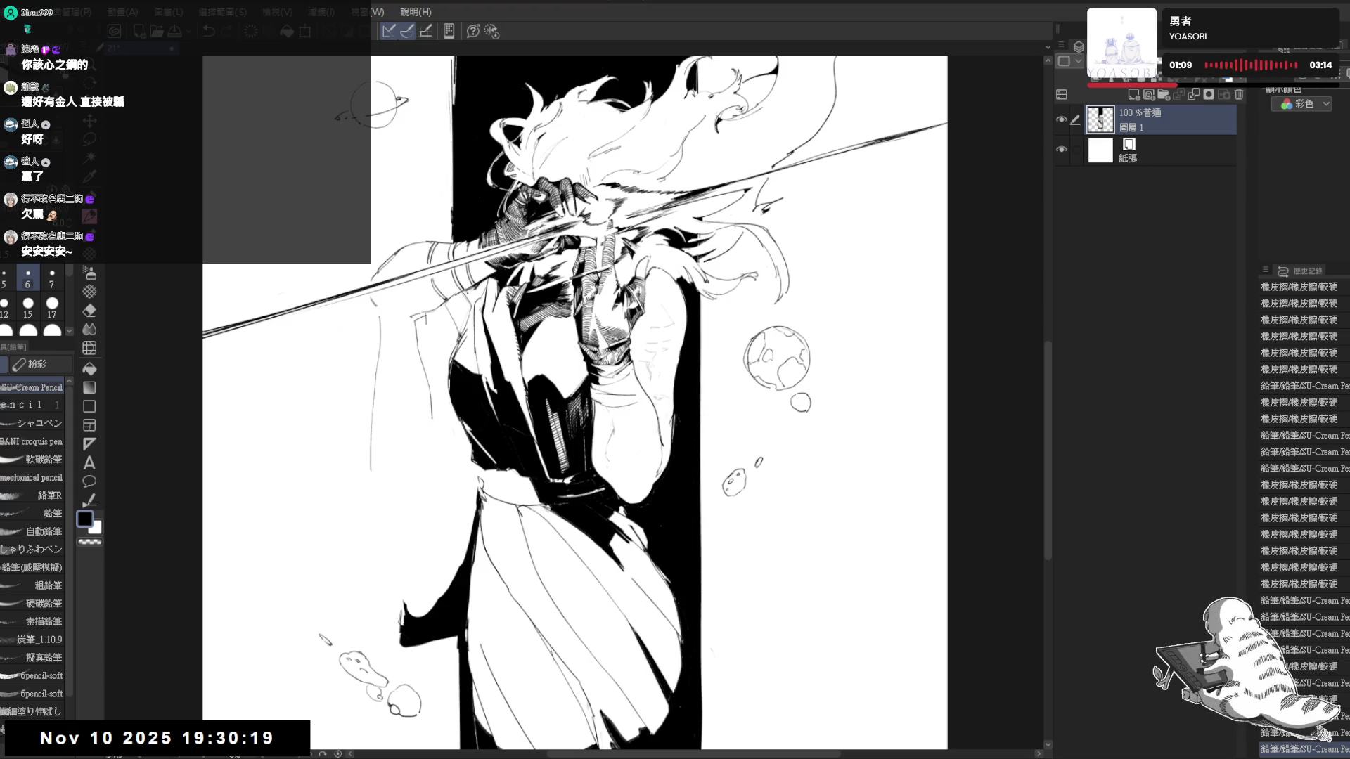
# Fill a small area near the hair black, then mirror and zoom in on the torso to check
pyautogui.press('g')
pyautogui.click(494, 283)
pyautogui.press('p')
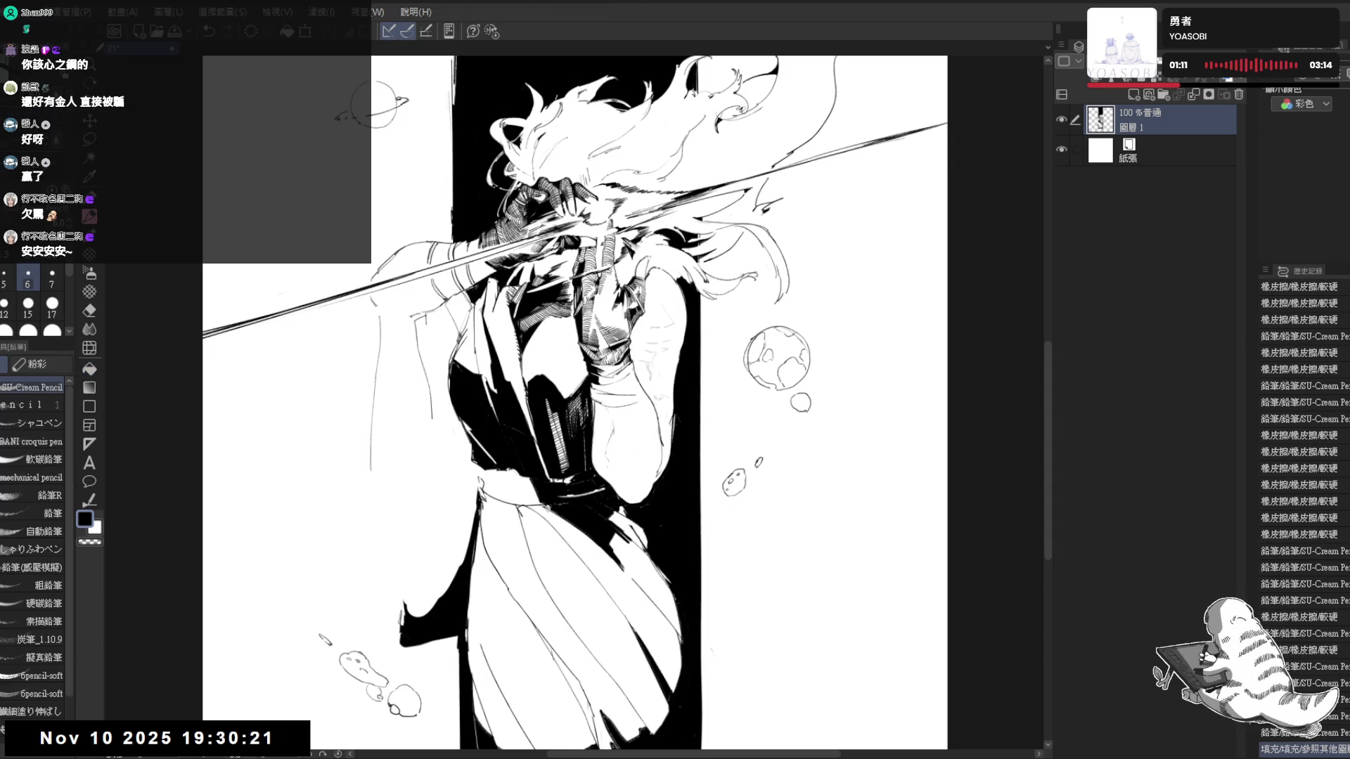
pyautogui.press('h')
pyautogui.click(617, 300)
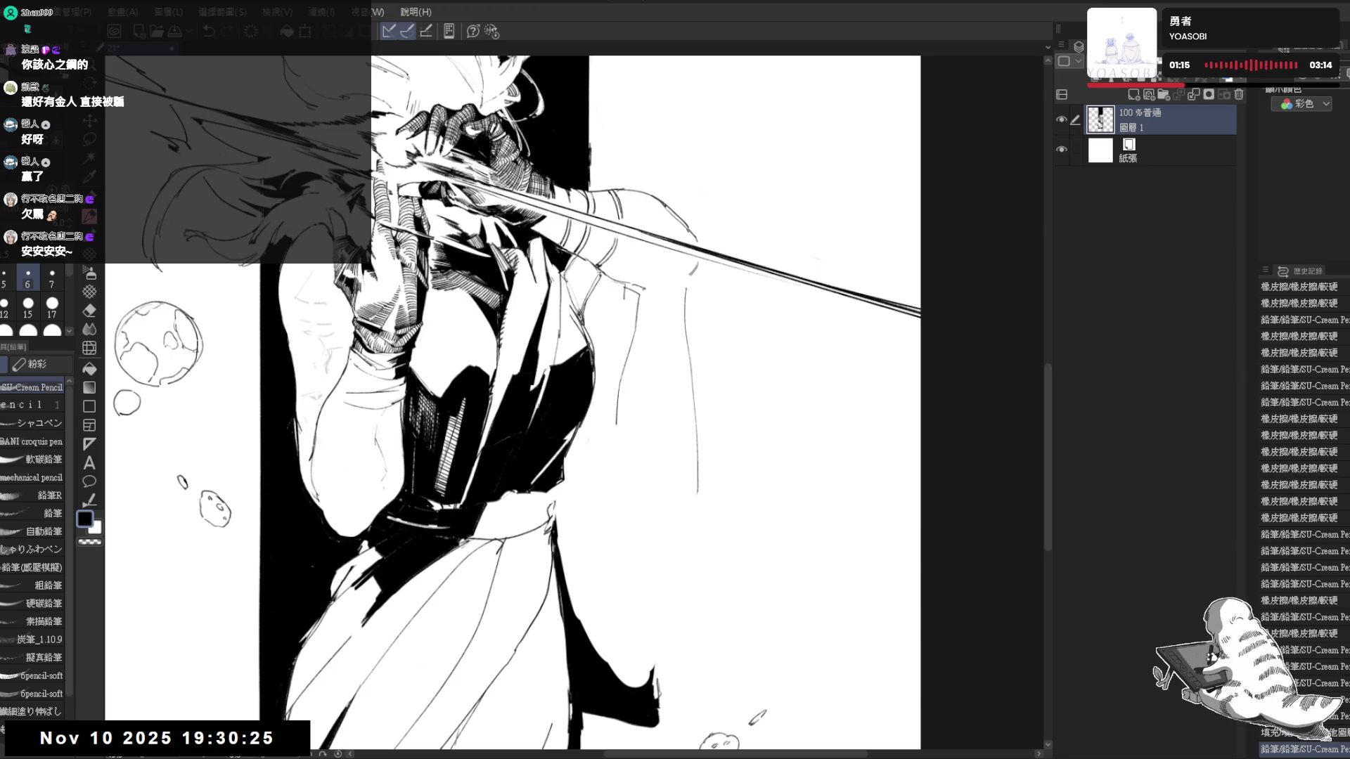
pyautogui.hscroll(1, 513, 403)
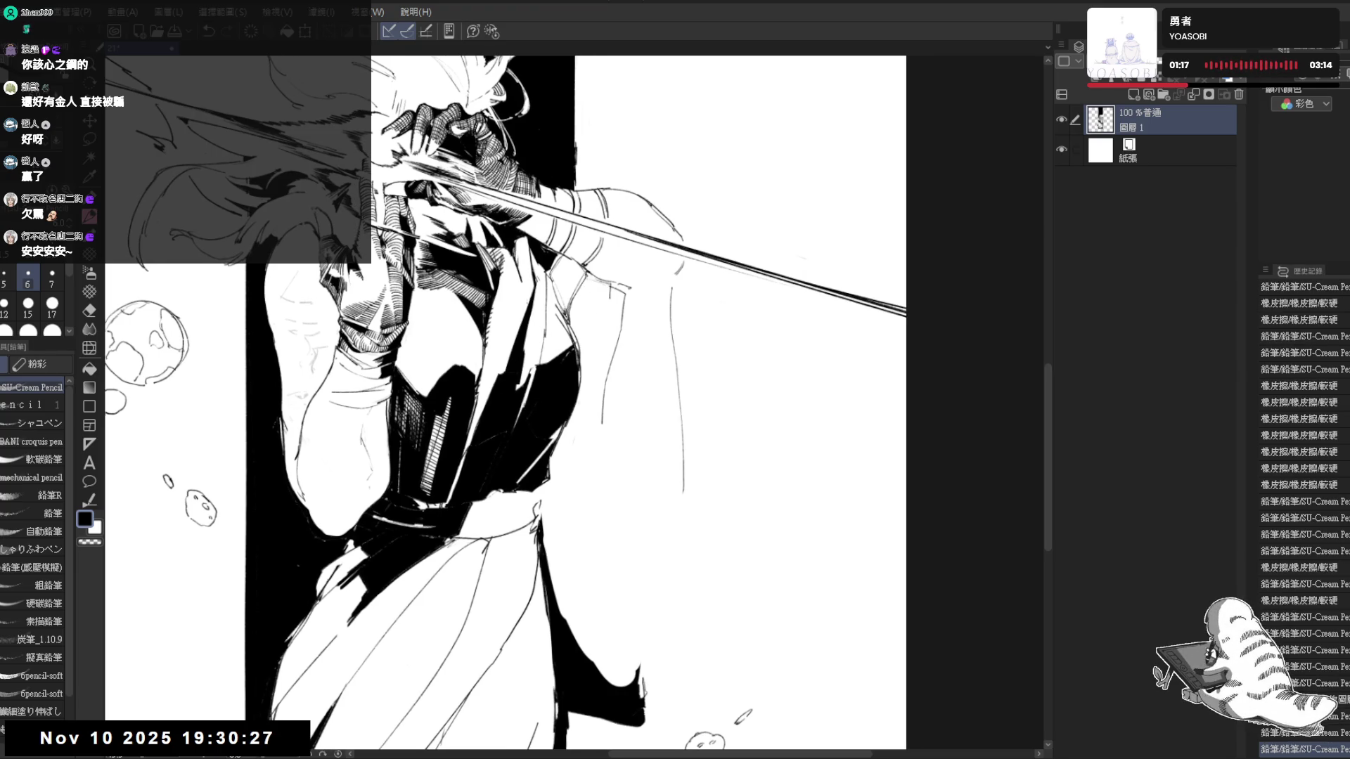
# Fill the white patch beside the lapel black and clean its edge with the eraser
pyautogui.click(591, 317)
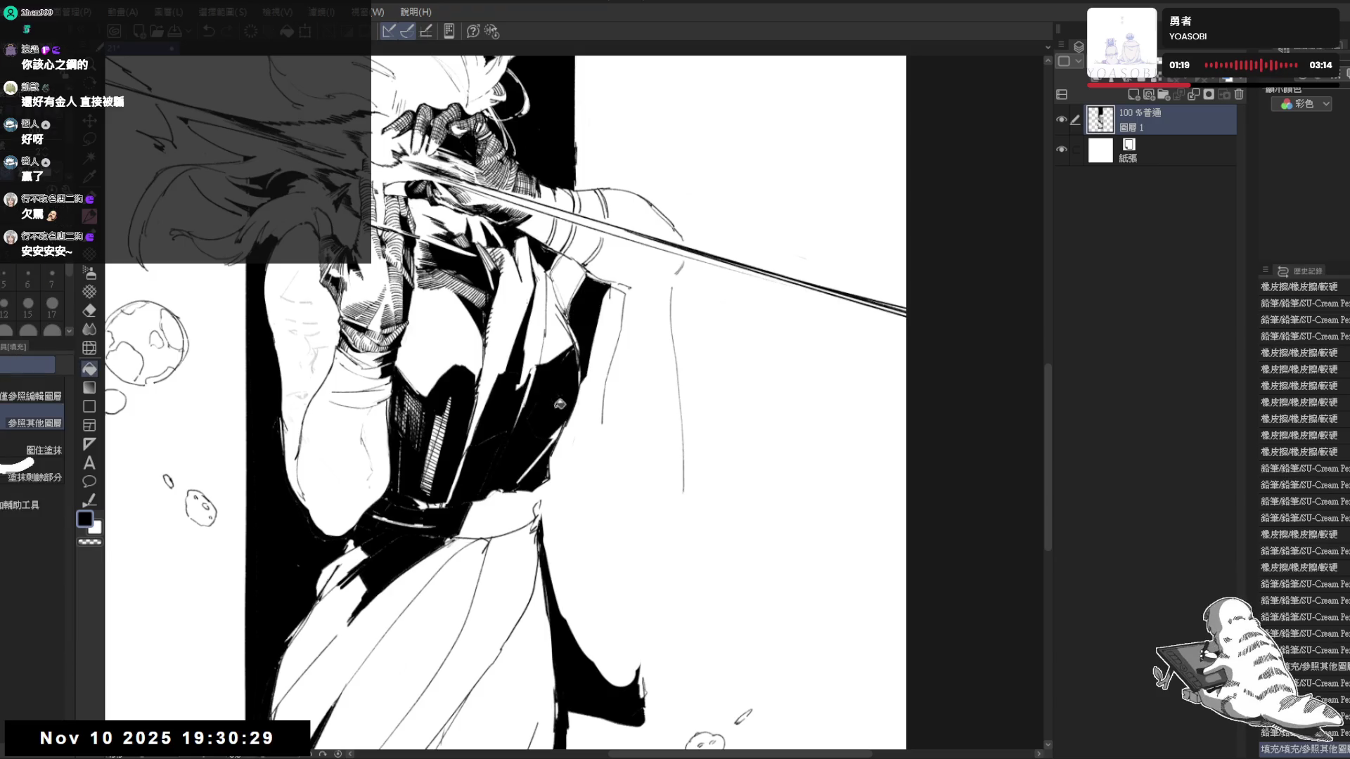
pyautogui.moveTo(528, 369); pyautogui.dragTo(507, 407)
pyautogui.press('e')
pyautogui.moveTo(601, 316)
pyautogui.mouseDown()
pyautogui.moveTo(575, 380)
pyautogui.moveTo(579, 336)
pyautogui.moveTo(570, 422)
pyautogui.mouseUp()
pyautogui.press('p')
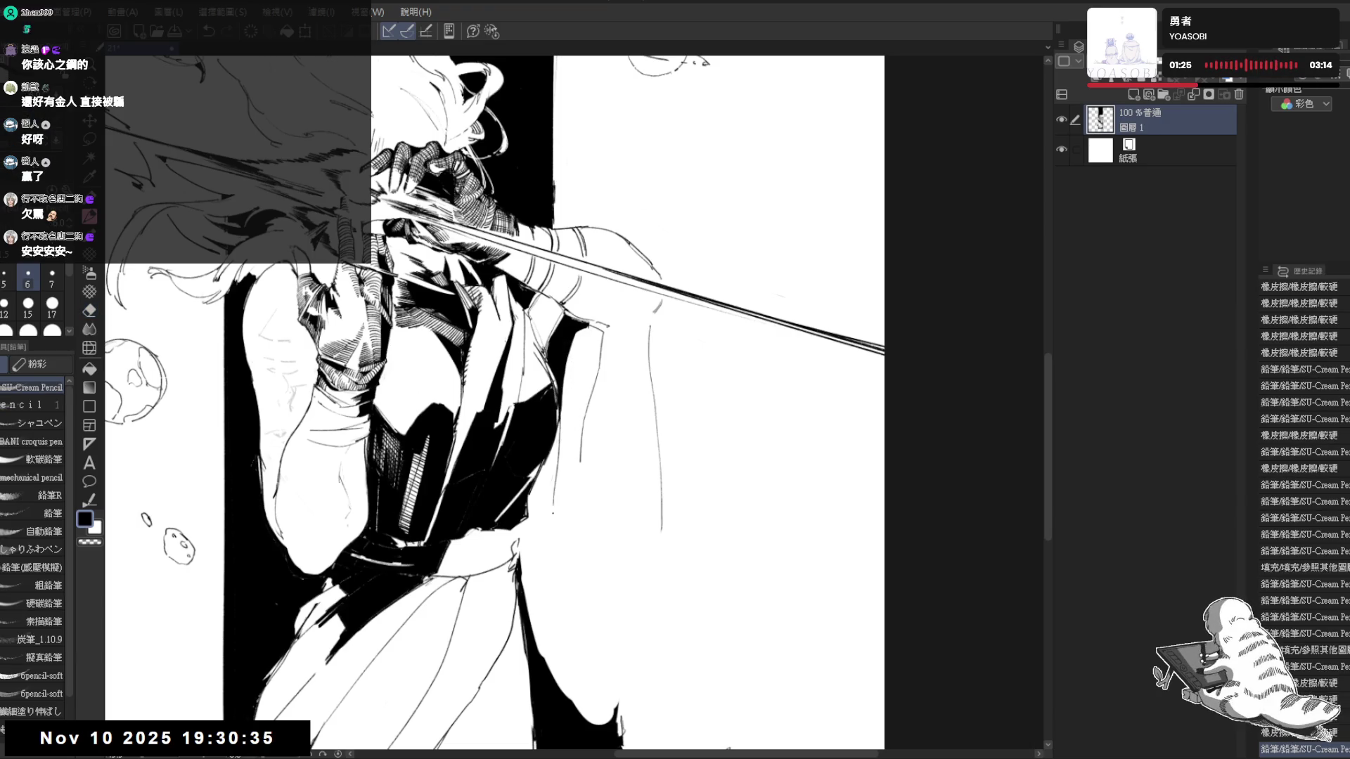
# Draw the long lapel line, undoing and redrawing it several times until it sits right
pyautogui.moveTo(559, 496); pyautogui.dragTo(559, 569)
pyautogui.hotkey('ctrl', 'z')
pyautogui.moveTo(565, 390); pyautogui.dragTo(553, 563)
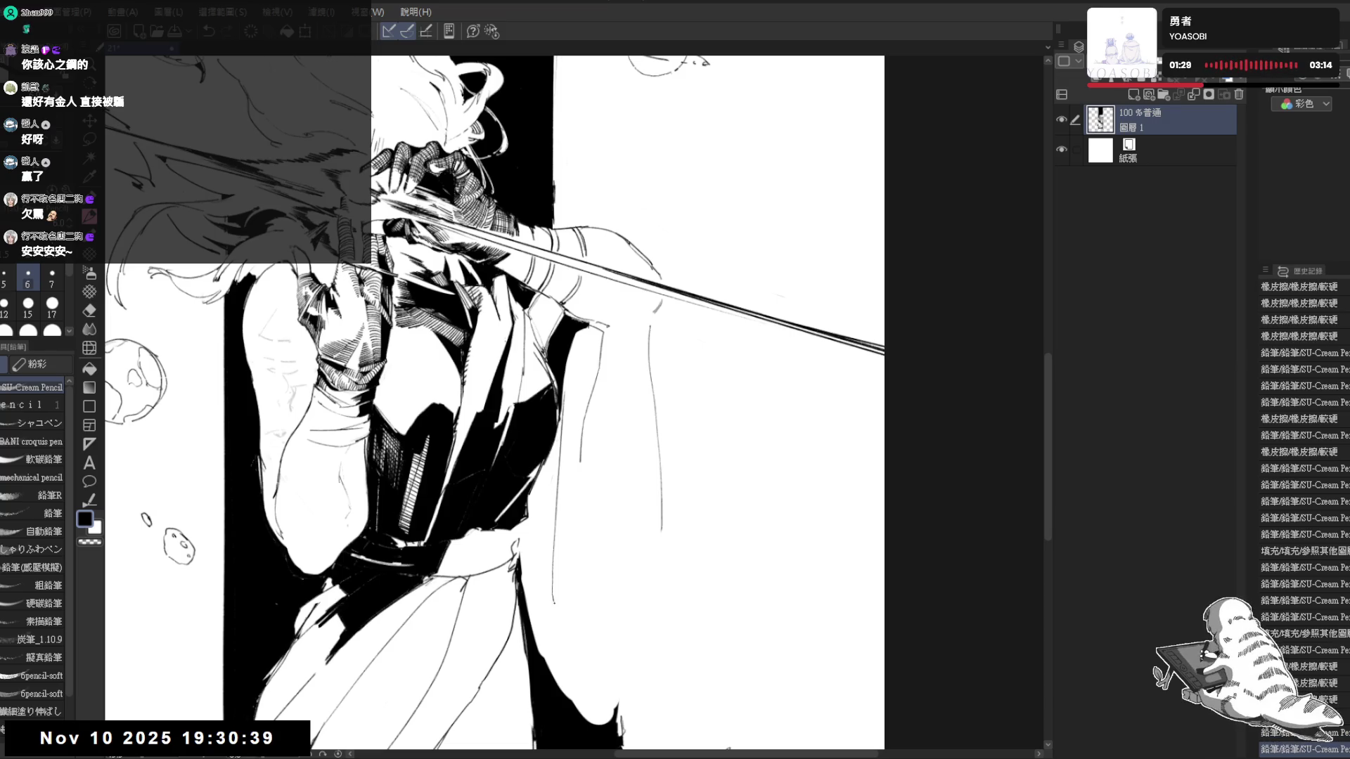
pyautogui.hotkey('ctrl', 'z')
pyautogui.moveTo(560, 421); pyautogui.dragTo(558, 607)
pyautogui.moveTo(549, 467); pyautogui.dragTo(554, 578)
pyautogui.hotkey('ctrl', 'z')
pyautogui.moveTo(557, 435); pyautogui.dragTo(557, 587)
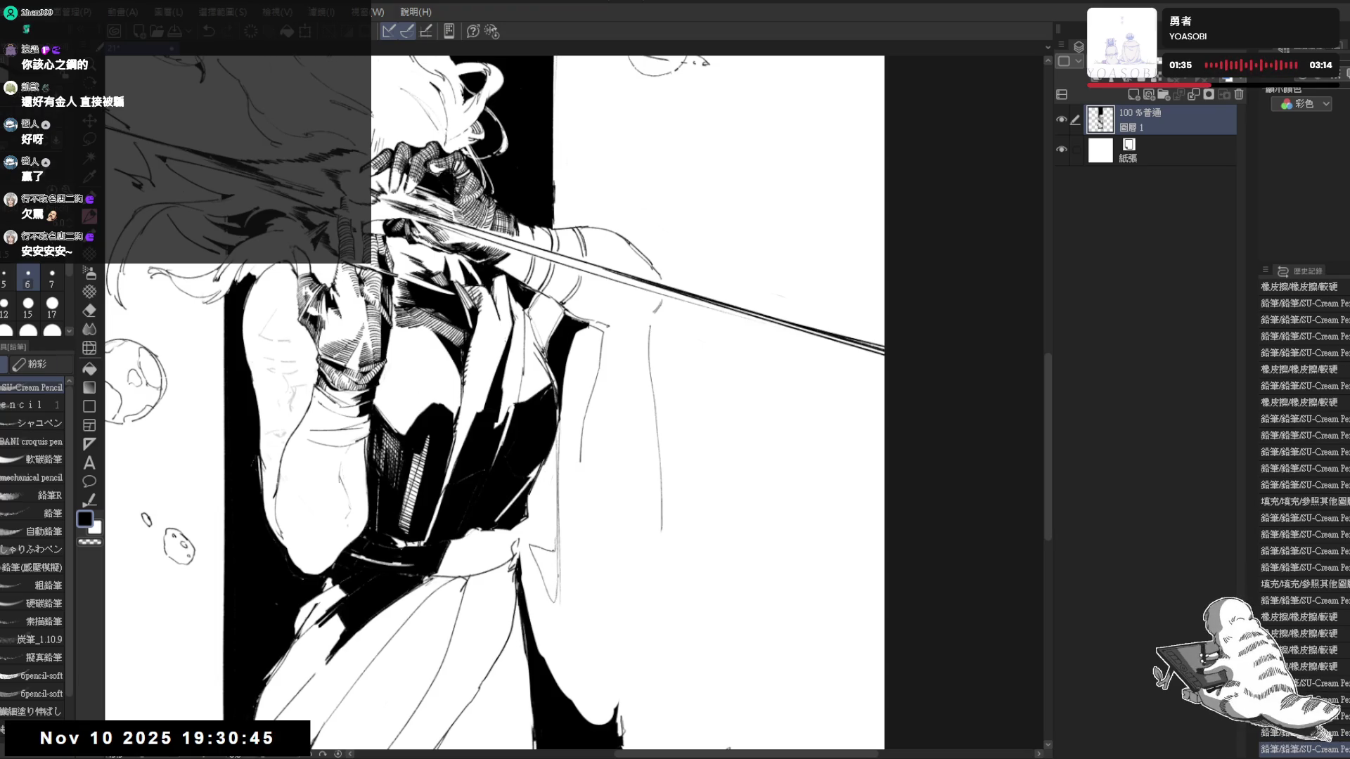
# Rotate the view, add a short stroke along the lapel, and turn the view back upright
pyautogui.hotkey('shift', 'space')
pyautogui.moveTo(590, 422); pyautogui.dragTo(653, 317)
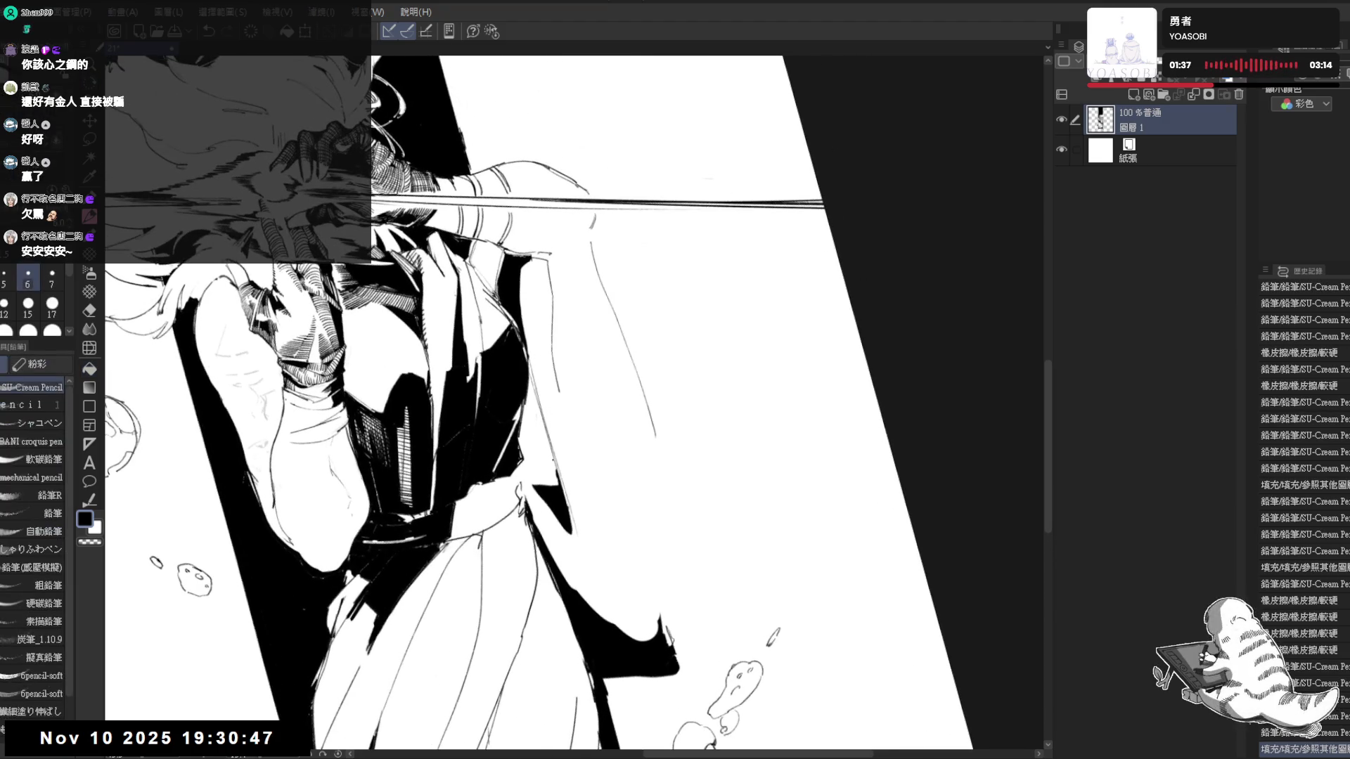
pyautogui.moveTo(554, 464); pyautogui.dragTo(557, 487)
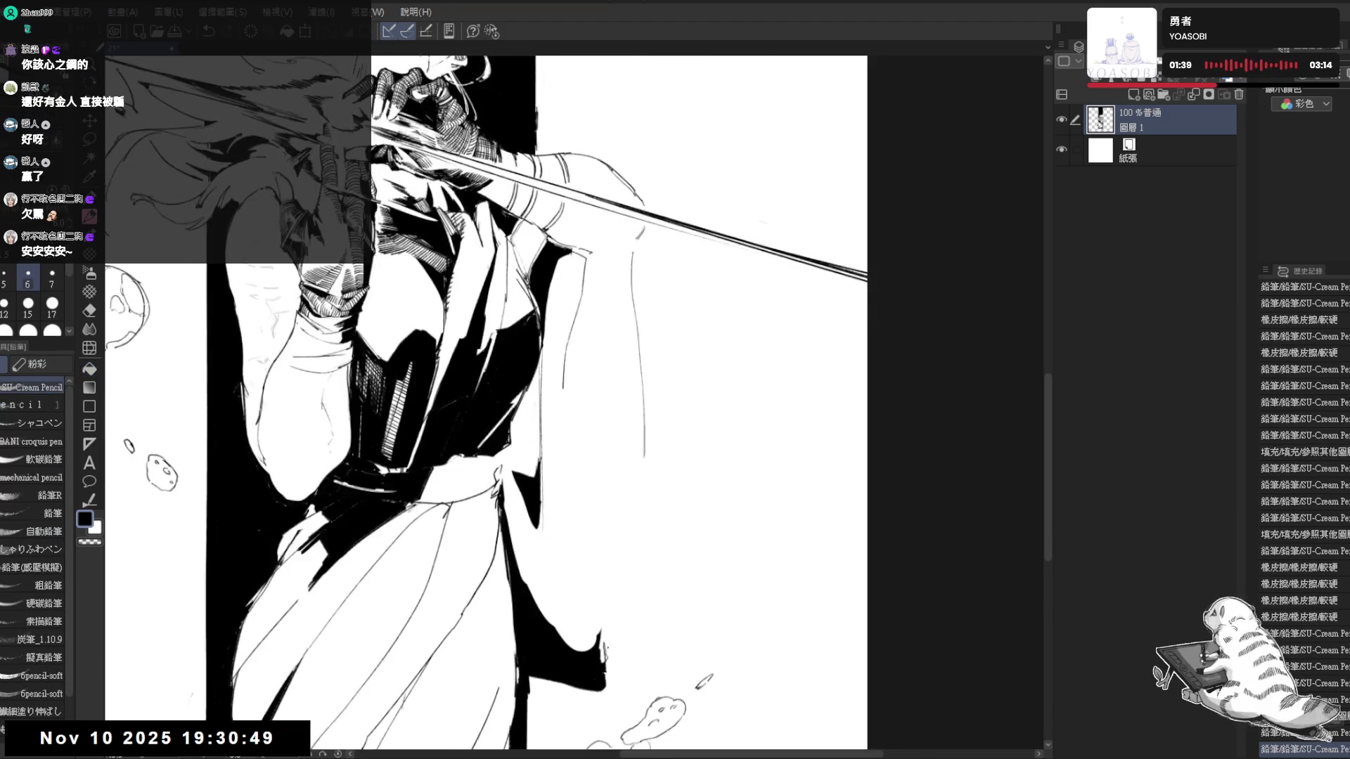
pyautogui.moveTo(591, 422); pyautogui.dragTo(480, 290)
# Add pencil strokes to the coat and near the collar, undoing a stray one
pyautogui.press('e')
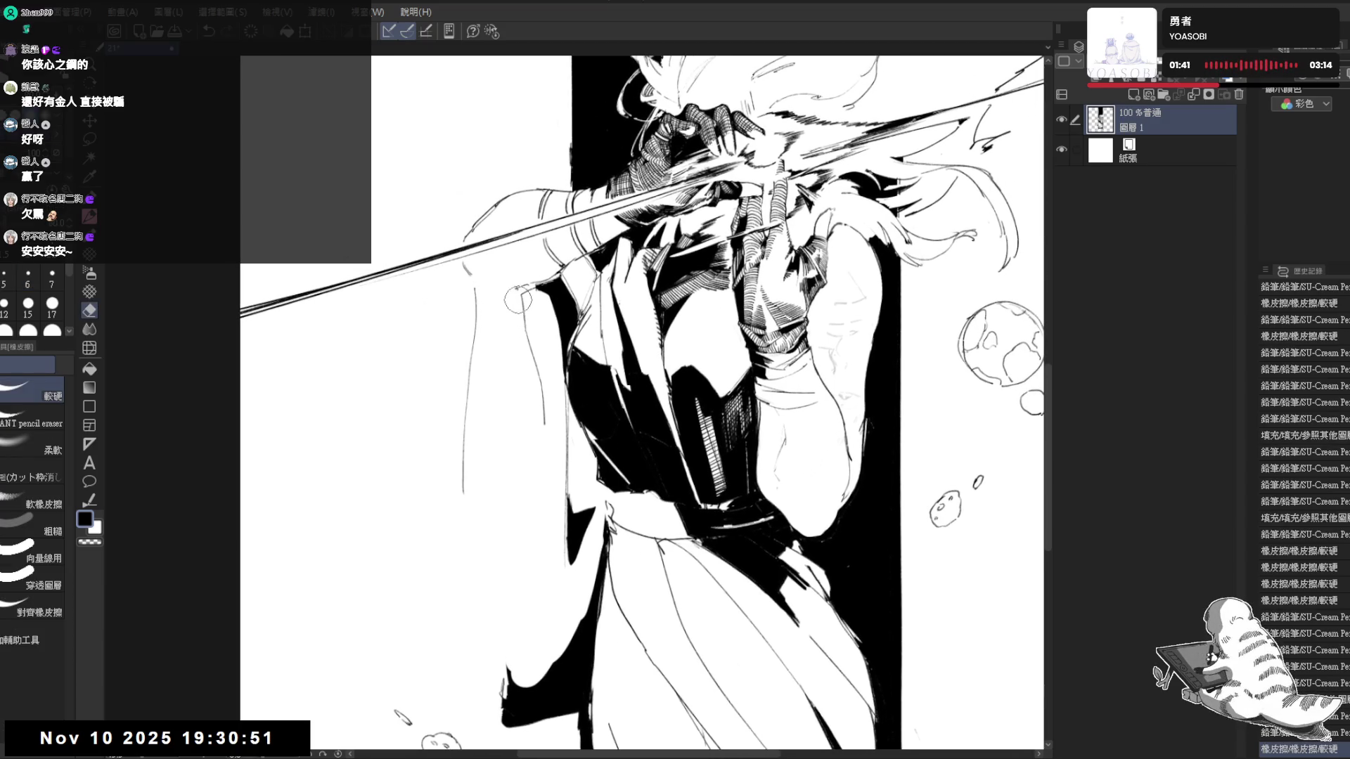
pyautogui.press('p')
pyautogui.moveTo(551, 453); pyautogui.dragTo(554, 485)
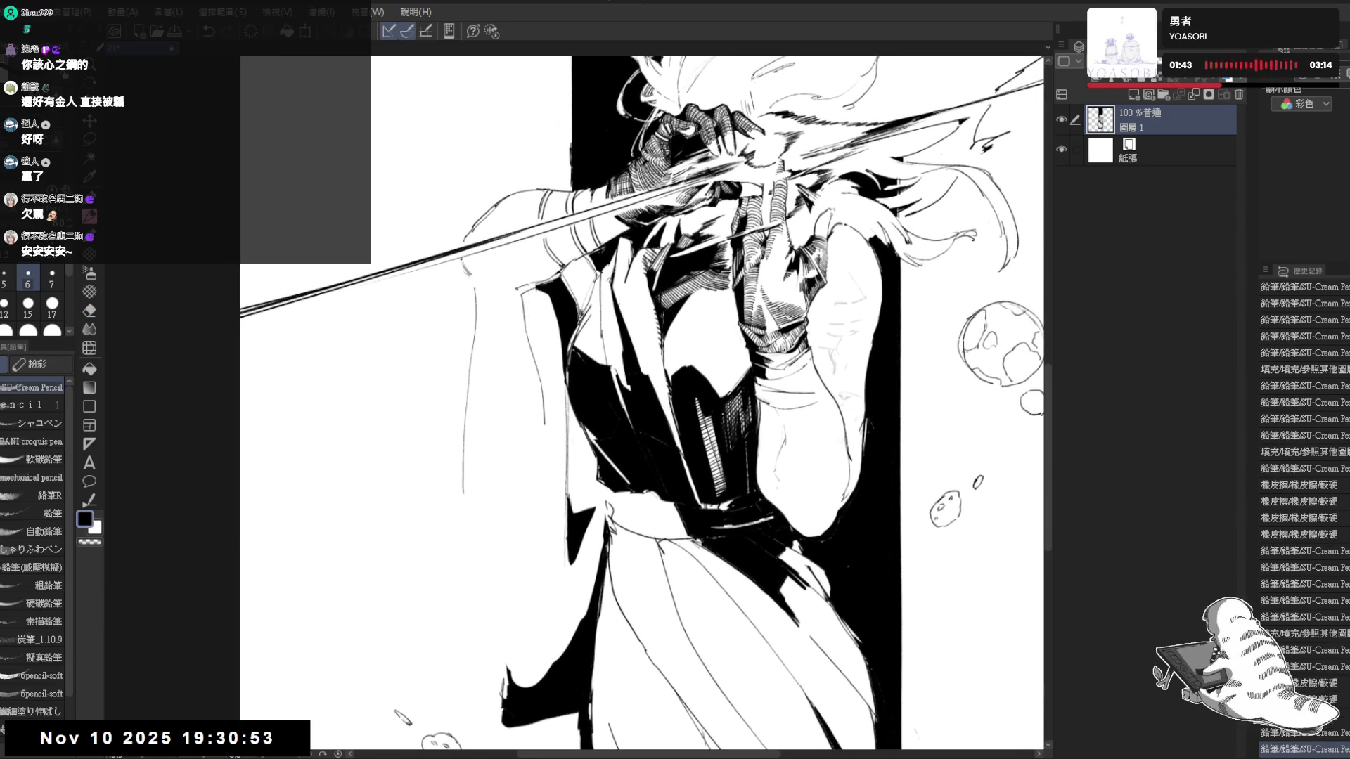
pyautogui.moveTo(491, 287)
pyautogui.mouseDown()
pyautogui.moveTo(509, 278)
pyautogui.moveTo(511, 303)
pyautogui.moveTo(491, 434)
pyautogui.mouseUp()
pyautogui.press('e')
pyautogui.press('p')
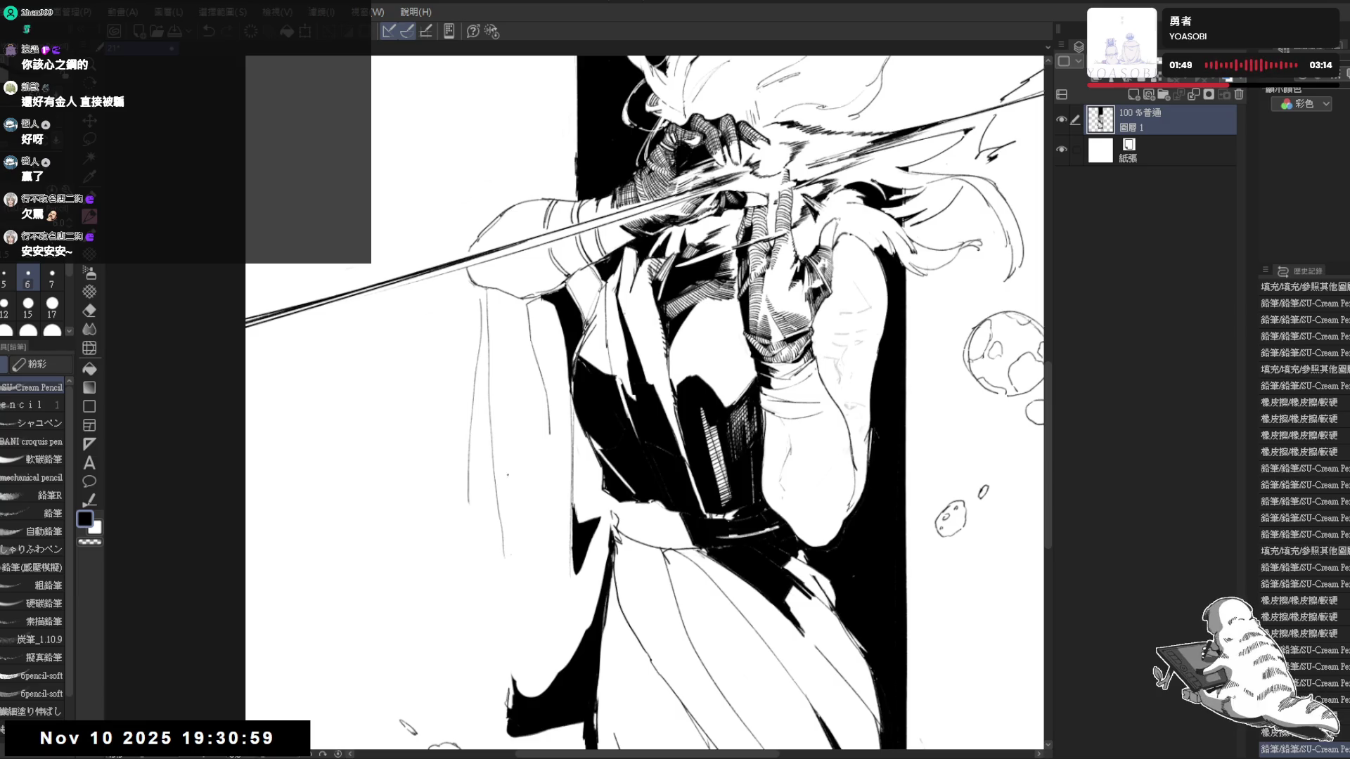
pyautogui.hotkey('ctrl', 'z')
# Draw the hanging left sleeve's edges, clean a spot, and fill the sleeve black
pyautogui.moveTo(500, 453); pyautogui.dragTo(517, 534)
pyautogui.moveTo(548, 427); pyautogui.dragTo(534, 601)
pyautogui.press('e')
pyautogui.press('p')
pyautogui.moveTo(483, 371)
pyautogui.mouseDown()
pyautogui.moveTo(504, 393)
pyautogui.moveTo(498, 426)
pyautogui.mouseUp()
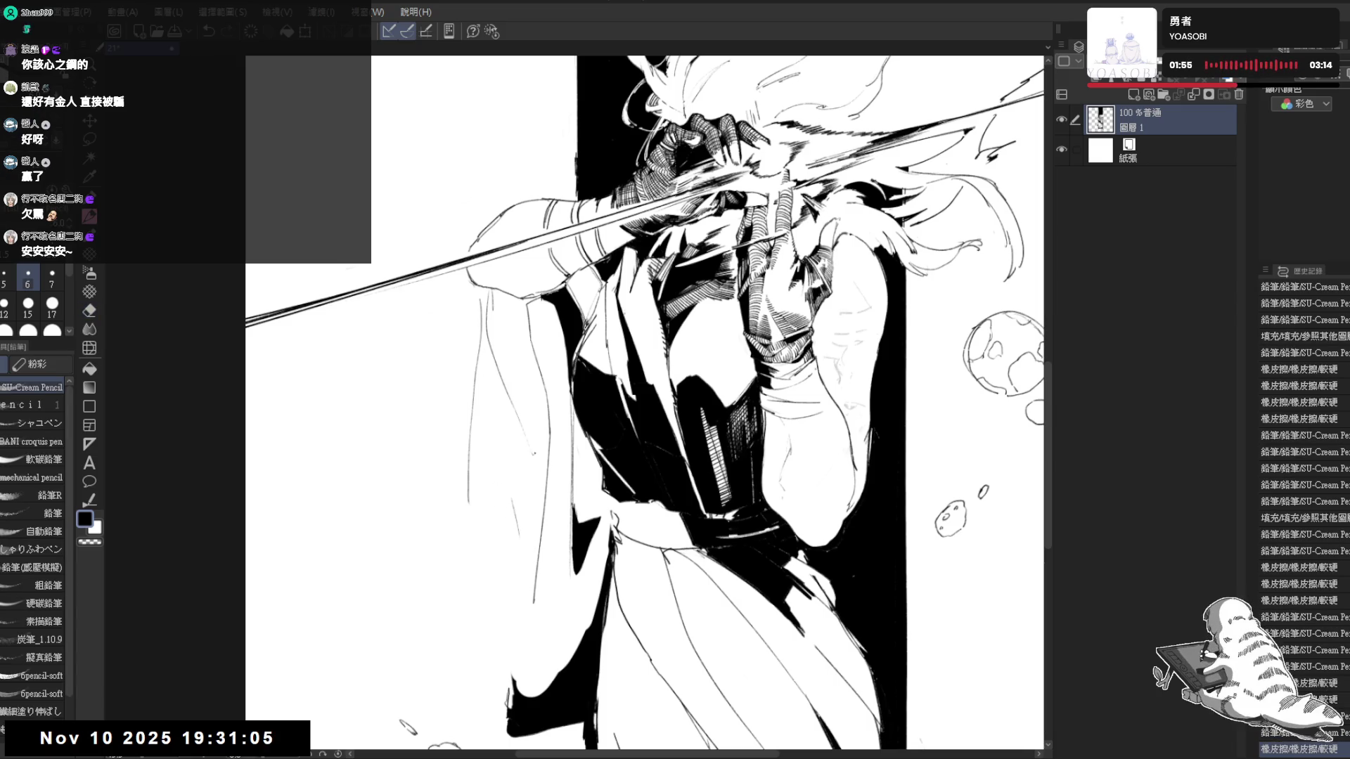
pyautogui.press('g')
pyautogui.click(535, 369)
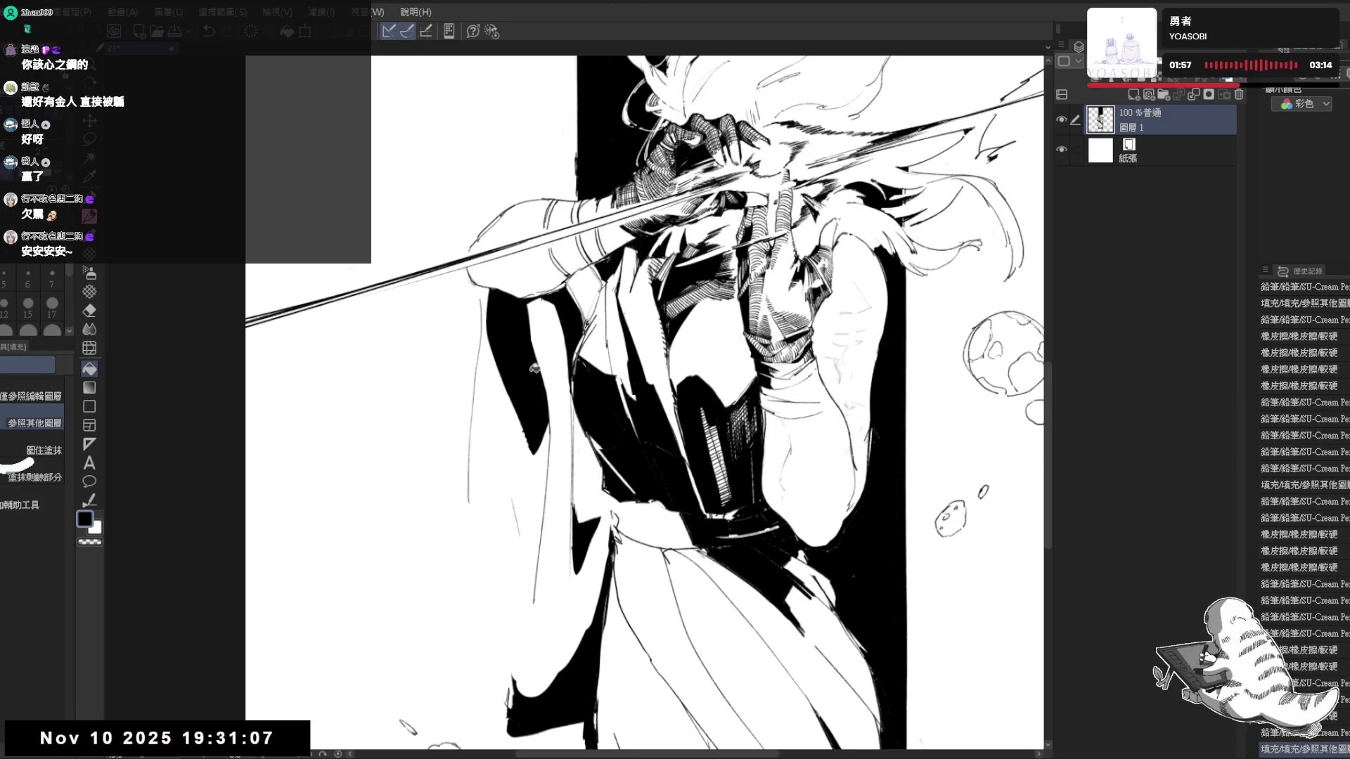
pyautogui.scroll(-2, 565, 204)
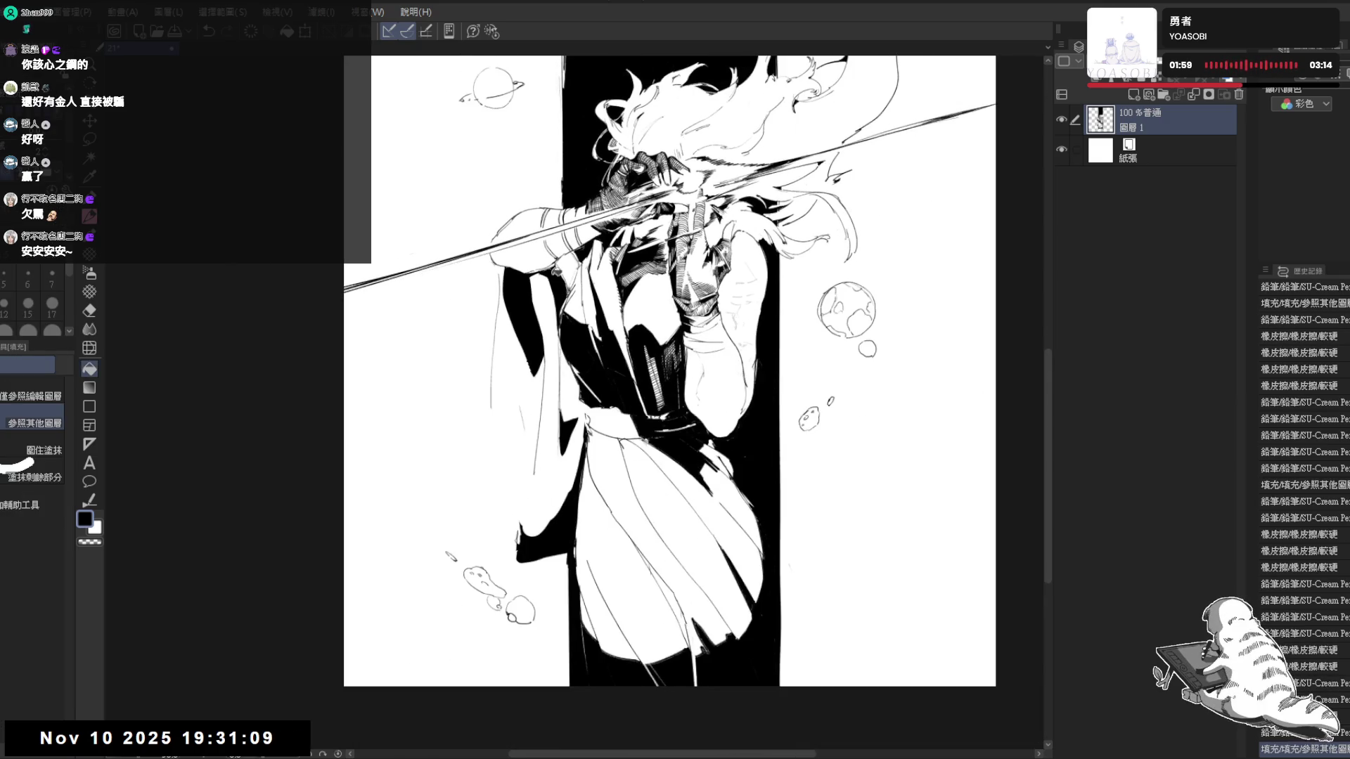
# Erase a stray mark beside the sleeve and try short strokes near its top, undoing each
pyautogui.press('b')
pyautogui.press('p')
pyautogui.press('e')
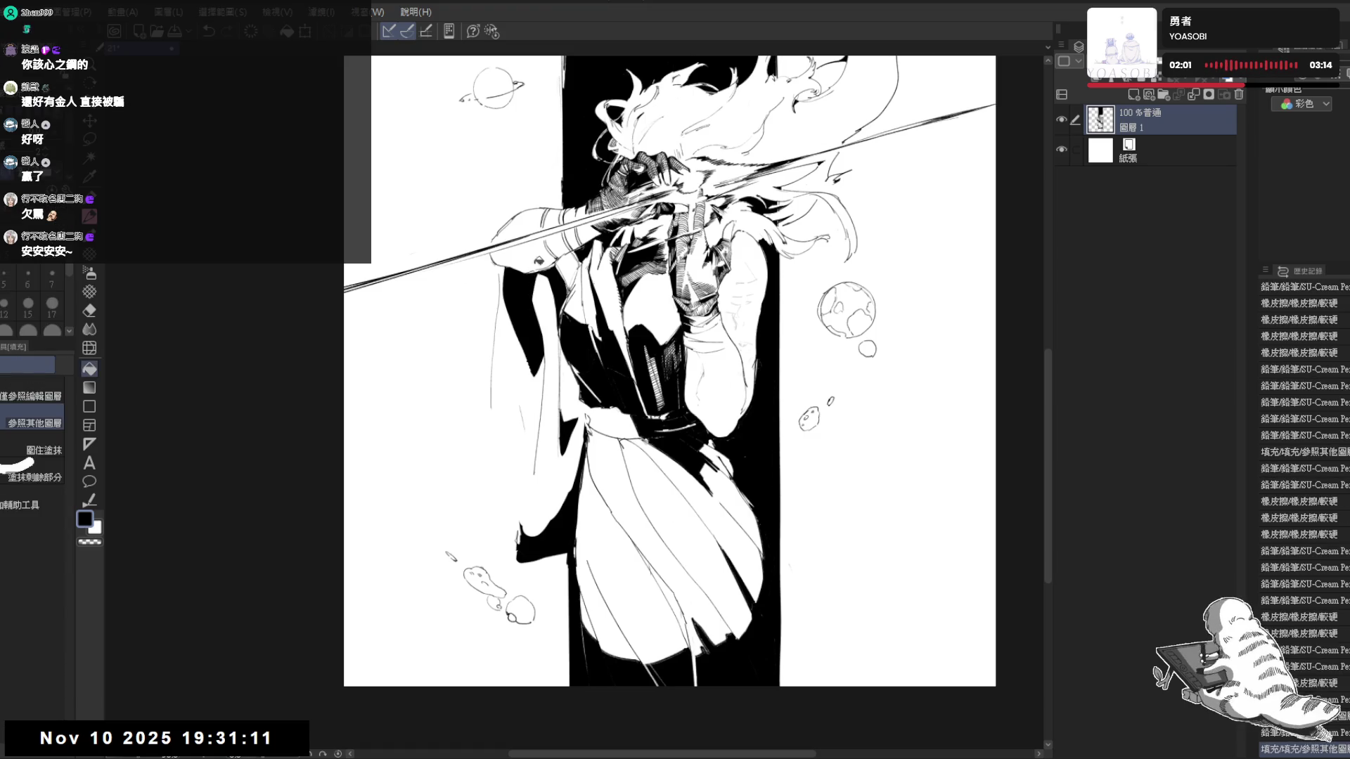
pyautogui.press('p')
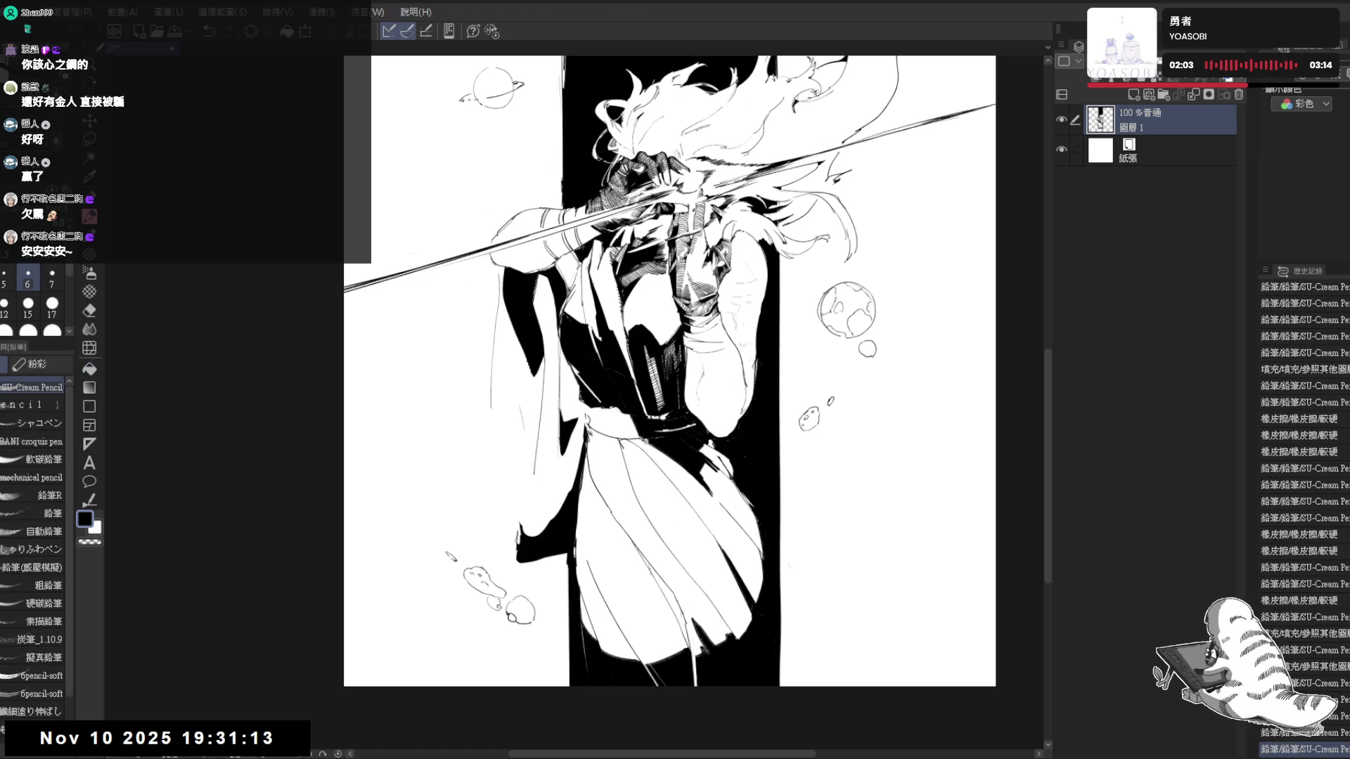
pyautogui.press('e')
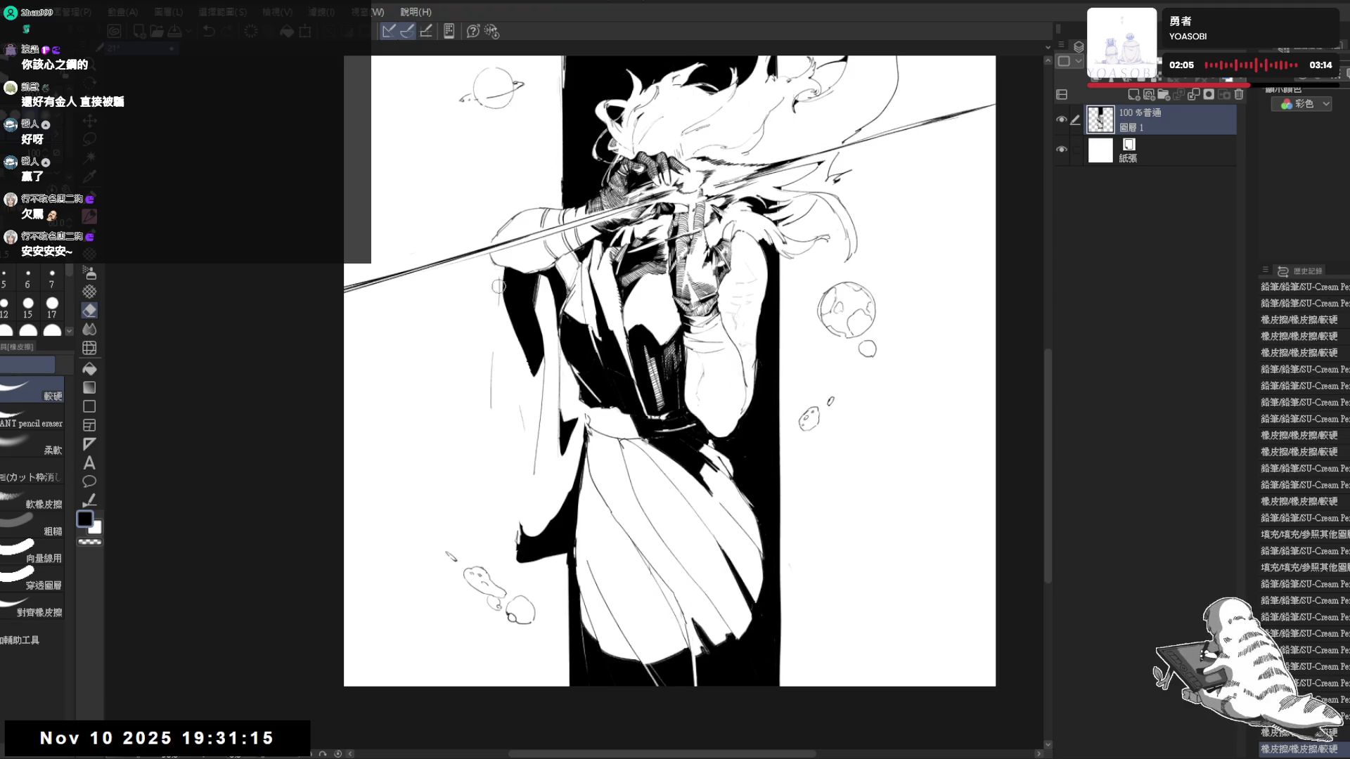
pyautogui.moveTo(498, 279); pyautogui.dragTo(497, 329)
pyautogui.press('p')
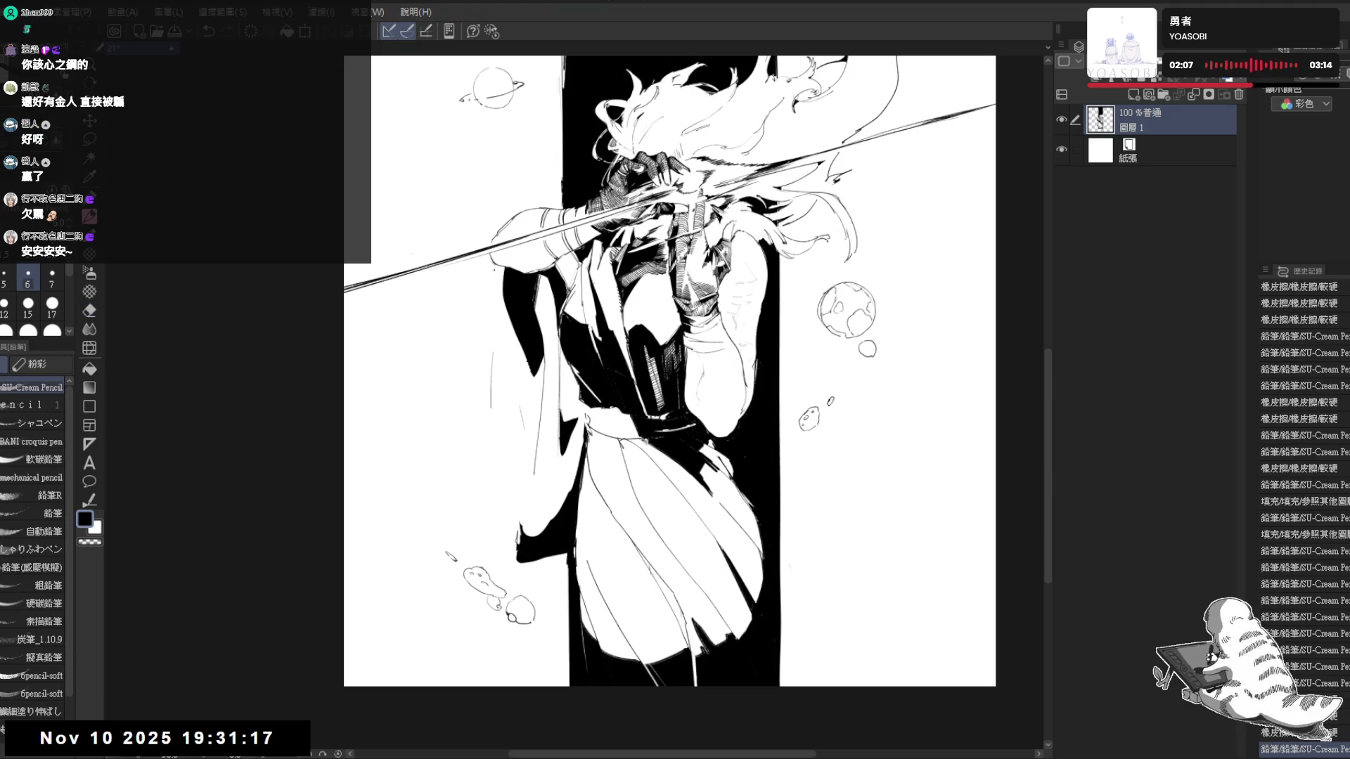
pyautogui.moveTo(494, 256); pyautogui.dragTo(496, 290)
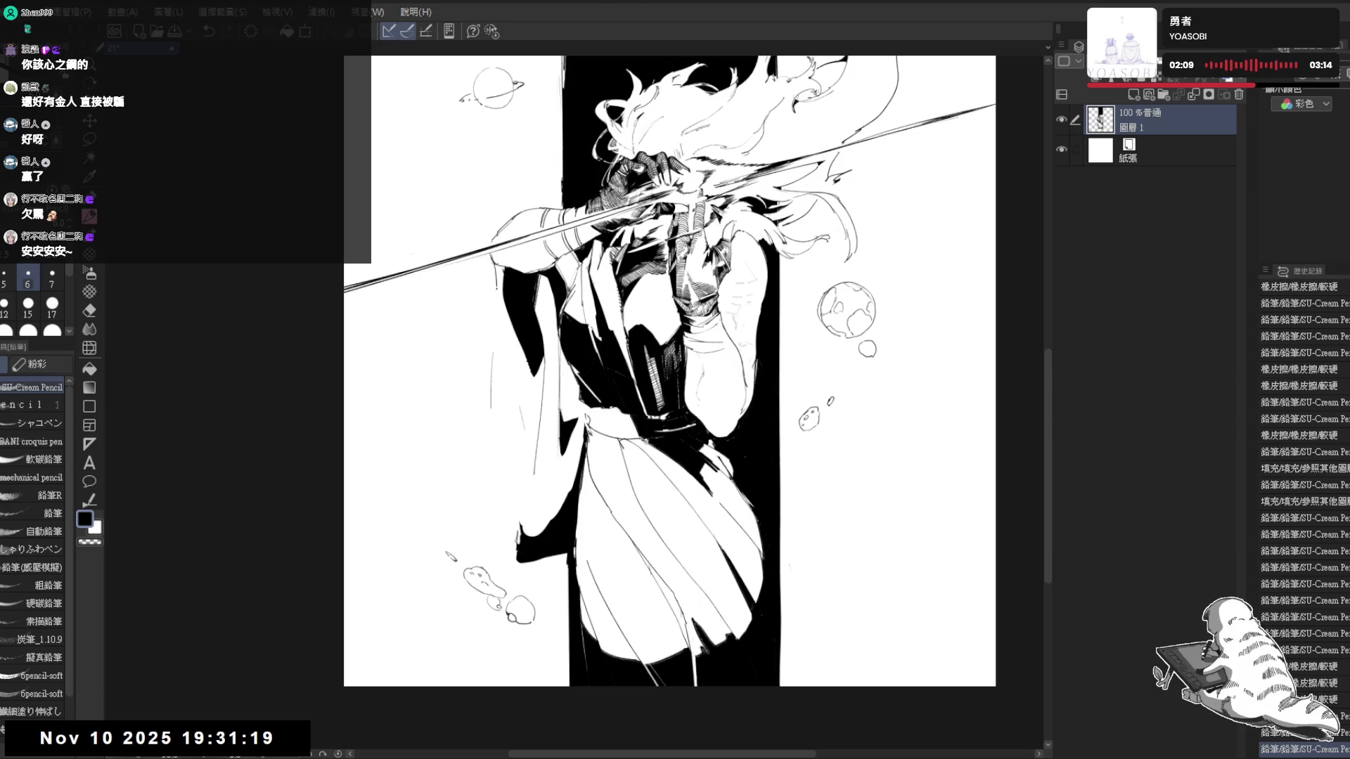
pyautogui.hotkey('ctrl', 'z')
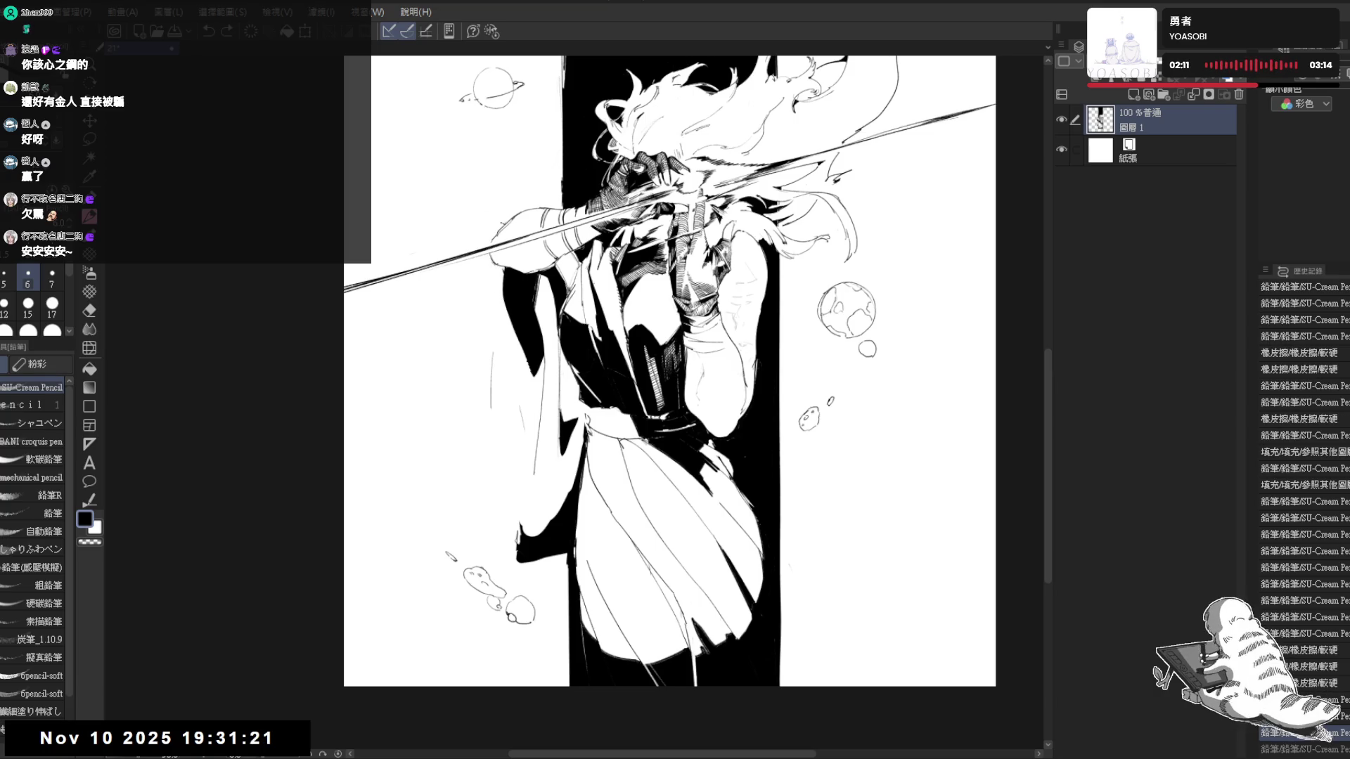
pyautogui.moveTo(493, 223); pyautogui.dragTo(487, 245)
pyautogui.hotkey('ctrl', 'z')
pyautogui.hotkey('ctrl', 'z')
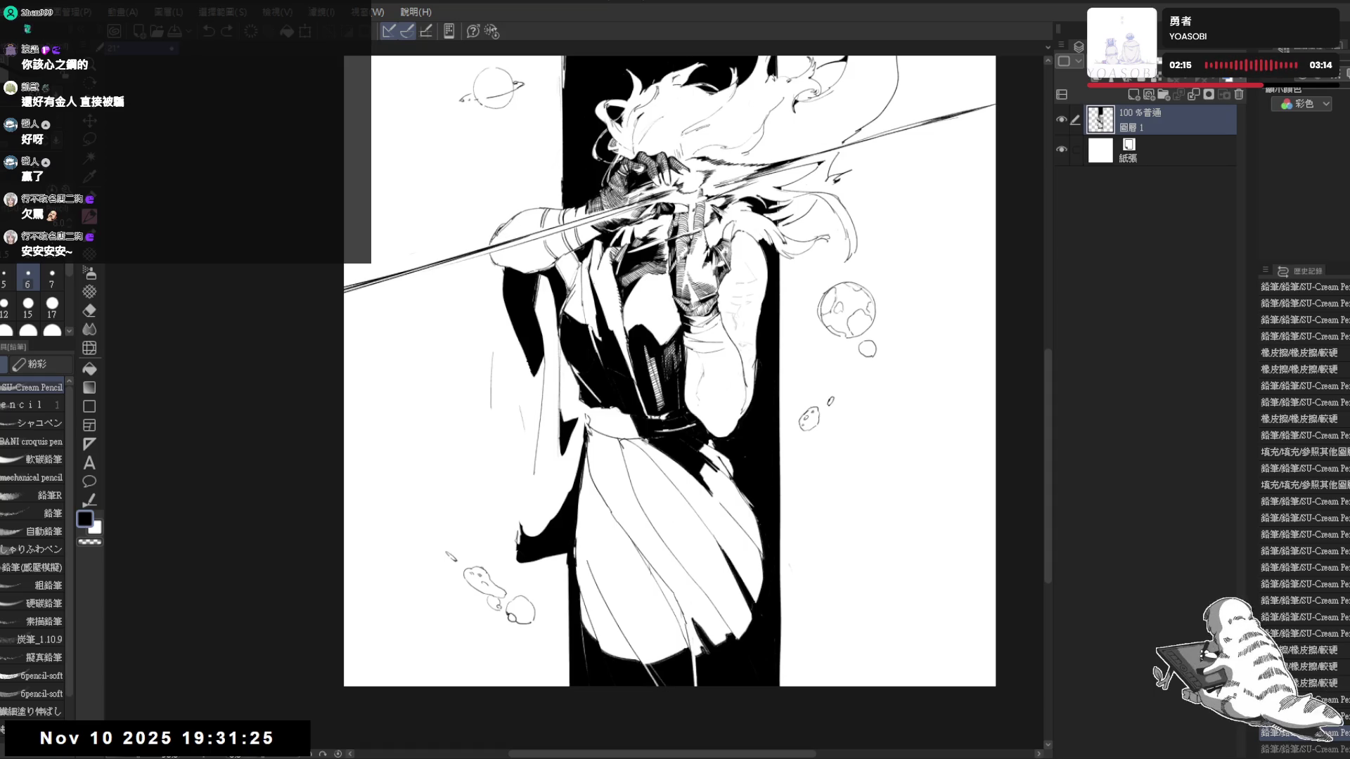
pyautogui.moveTo(503, 220); pyautogui.dragTo(487, 243)
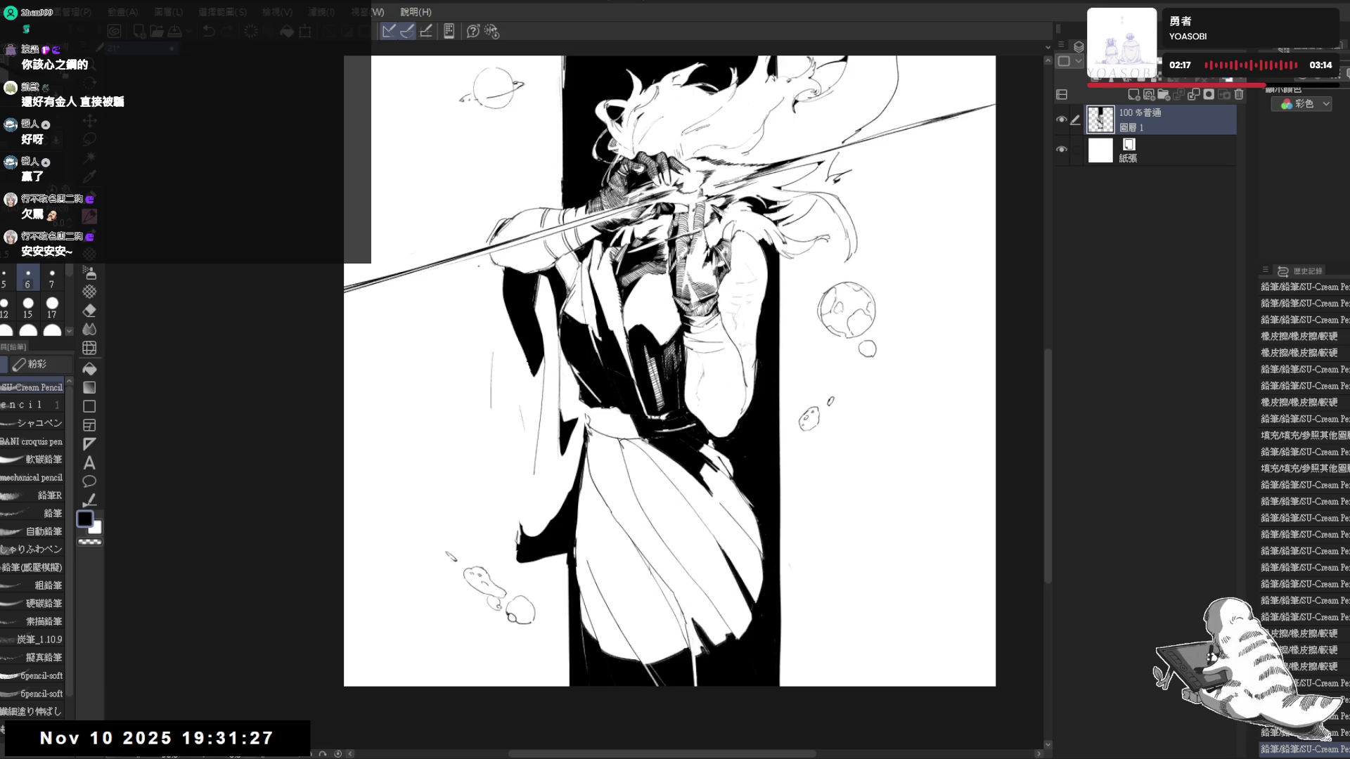
pyautogui.moveTo(483, 289); pyautogui.dragTo(512, 523)
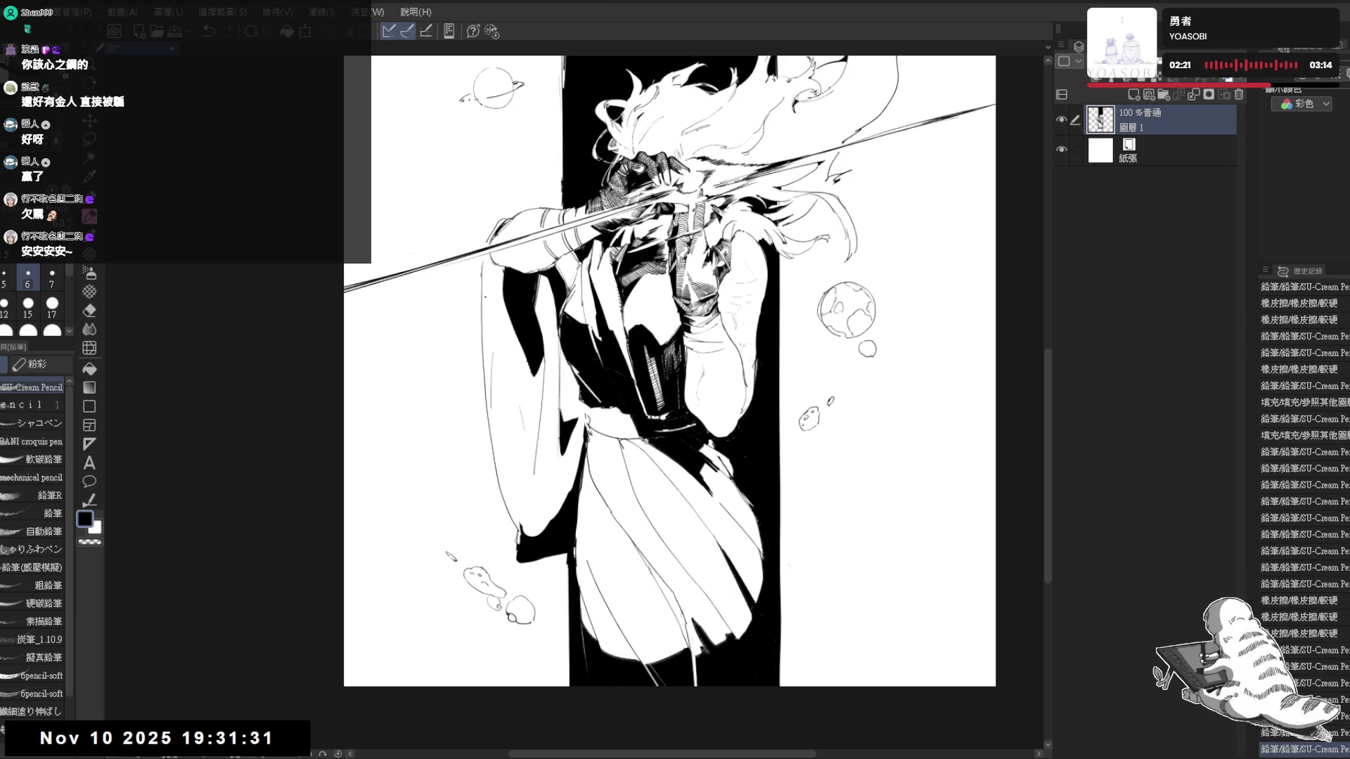
# Redraw the long outer outline of the left sleeve, check it mirrored, and erase dark marks along its edge
pyautogui.hotkey('ctrl', 'z')
pyautogui.moveTo(483, 258); pyautogui.dragTo(496, 438)
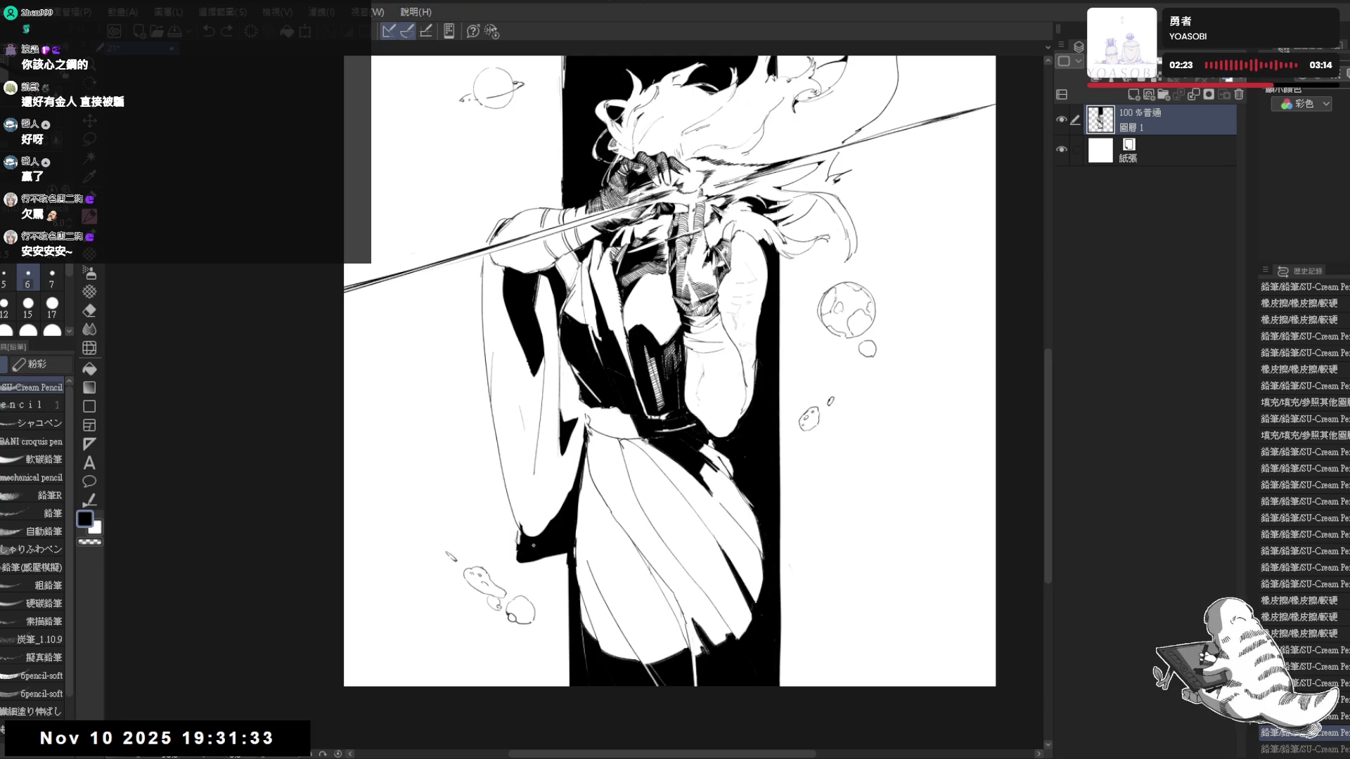
pyautogui.press('h')
pyautogui.press('h')
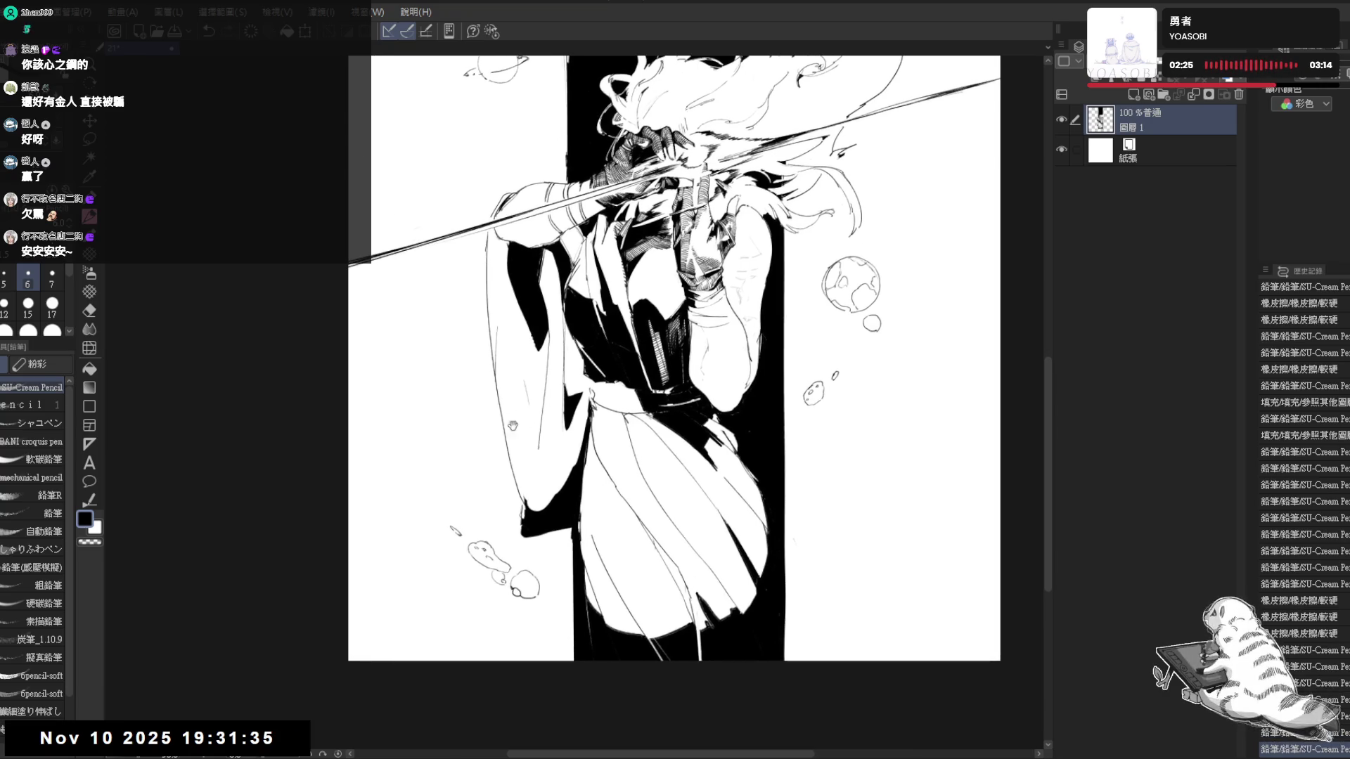
pyautogui.press('e')
pyautogui.moveTo(524, 476)
pyautogui.mouseDown()
pyautogui.moveTo(532, 536)
pyautogui.moveTo(569, 458)
pyautogui.mouseUp()
pyautogui.moveTo(558, 527)
pyautogui.mouseDown()
pyautogui.moveTo(578, 453)
pyautogui.moveTo(536, 481)
pyautogui.mouseUp()
# Add a stroke and a small dark mark down the coat's side and fill an enclosed patch black
pyautogui.moveTo(533, 363)
pyautogui.mouseDown()
pyautogui.moveTo(511, 346)
pyautogui.moveTo(541, 364)
pyautogui.moveTo(539, 479)
pyautogui.moveTo(522, 515)
pyautogui.moveTo(542, 517)
pyautogui.mouseUp()
pyautogui.press('p')
pyautogui.press('g')
pyautogui.click(545, 337)
pyautogui.press('p')
pyautogui.press('g')
pyautogui.click(532, 465)
pyautogui.press('p')
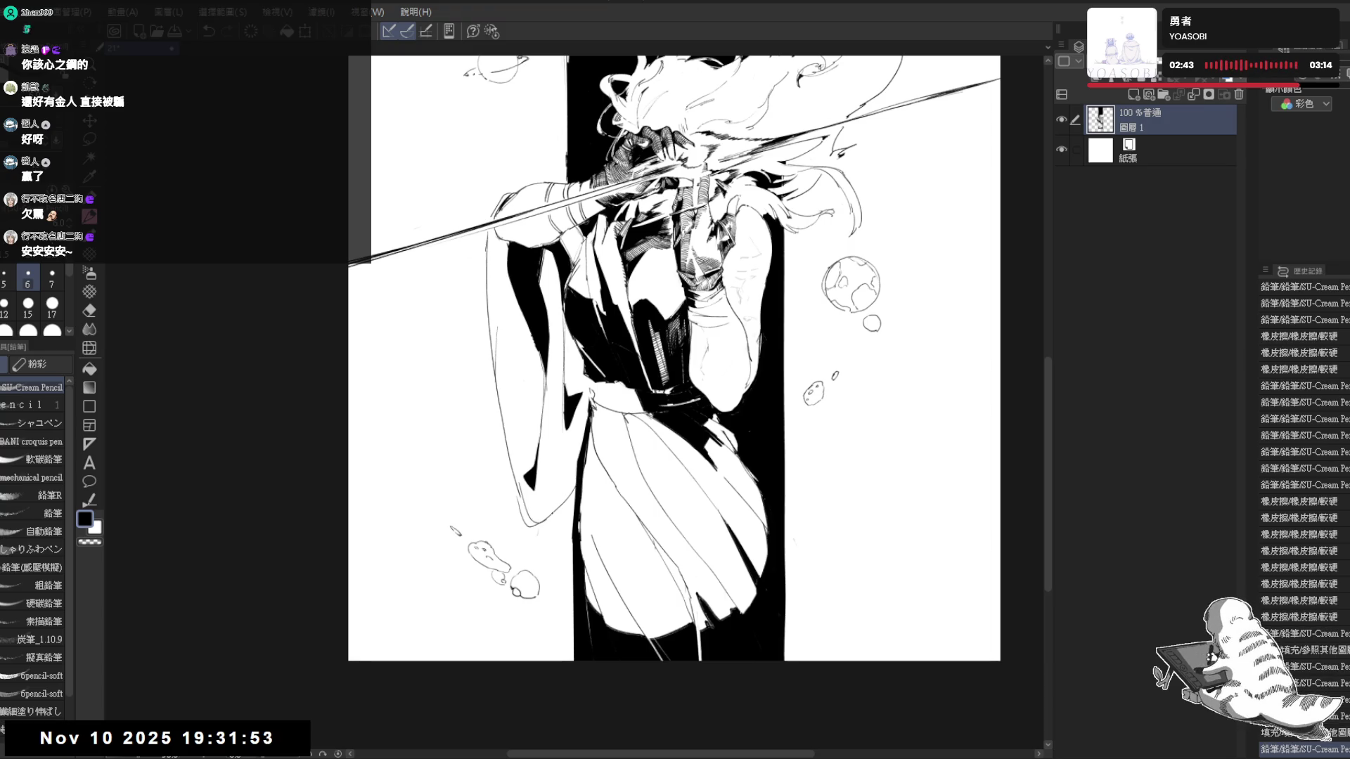
pyautogui.hotkey('ctrl', '+')
pyautogui.hotkey('ctrl', '+')
# Erase stray lines near the end of the hanging left arm, checking at full-page zoom
pyautogui.press('e')
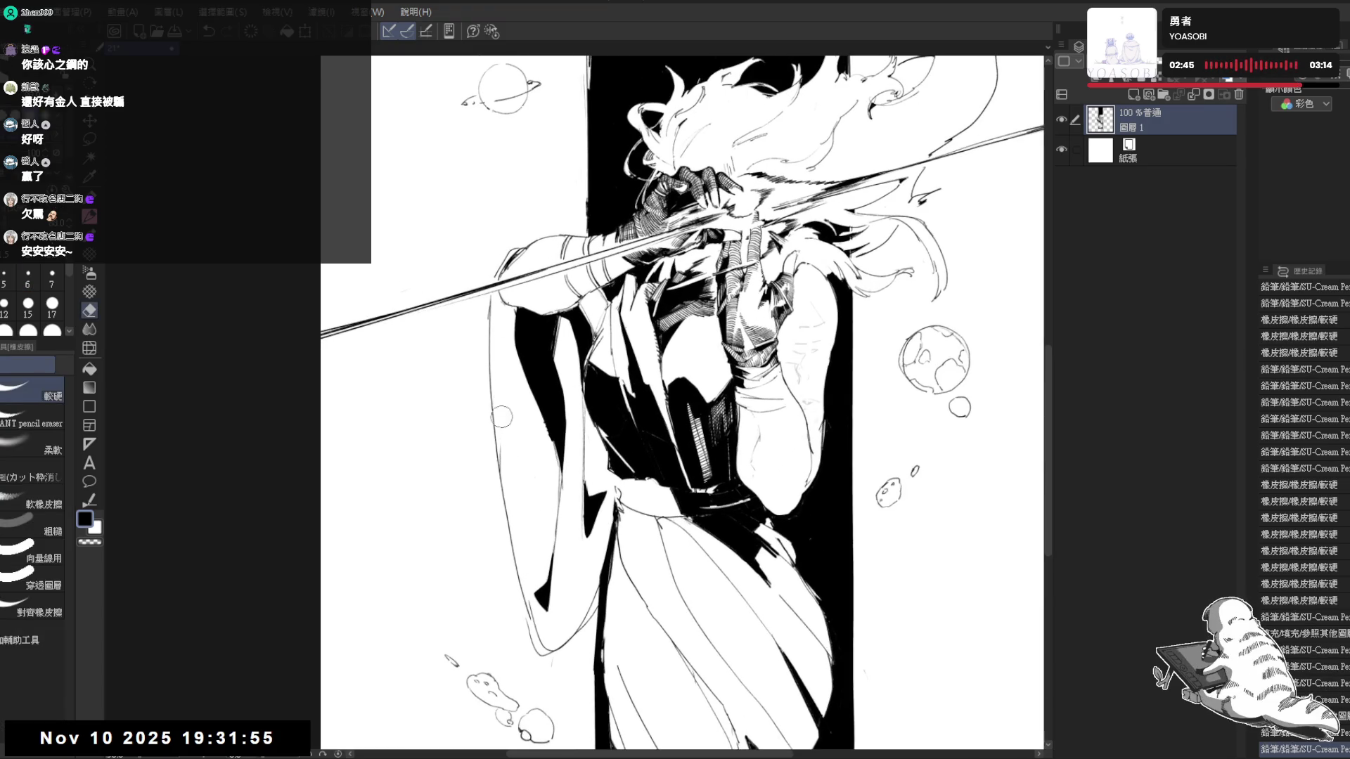
pyautogui.press('p')
pyautogui.hotkey('ctrl', '-')
pyautogui.hotkey('ctrl', '-')
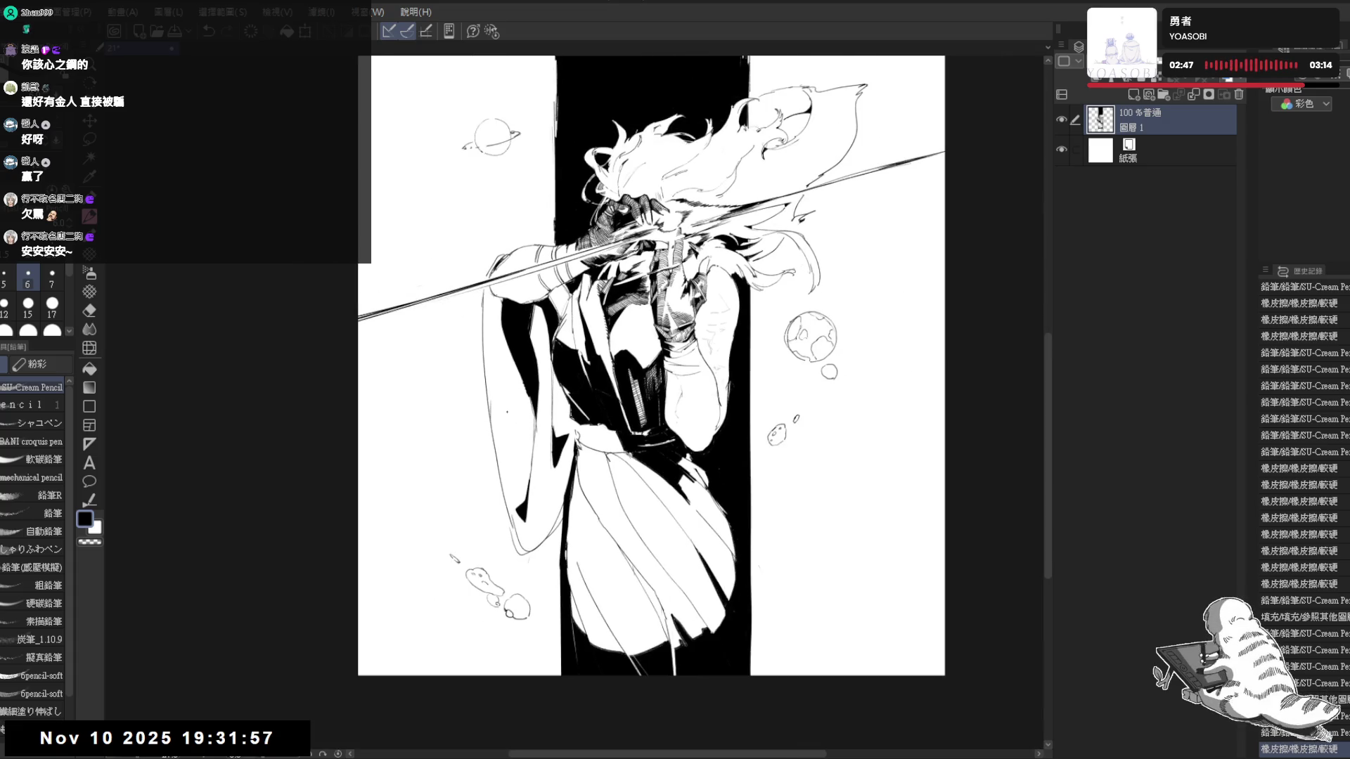
pyautogui.hotkey('ctrl', '+')
pyautogui.hotkey('ctrl', '+')
pyautogui.hotkey('ctrl', '+')
pyautogui.hotkey('ctrl', '+')
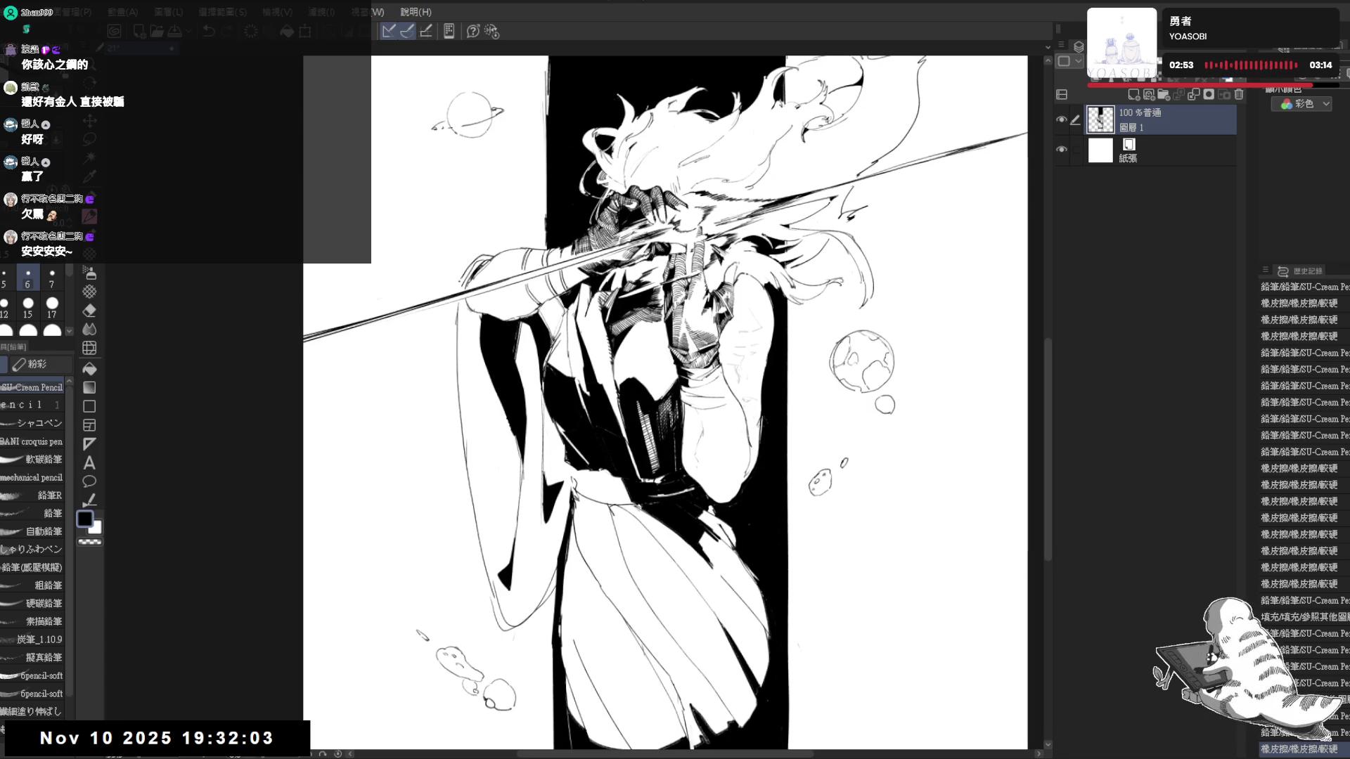
pyautogui.press('e')
pyautogui.moveTo(459, 286)
pyautogui.mouseDown()
pyautogui.moveTo(483, 260)
pyautogui.moveTo(461, 285)
pyautogui.moveTo(469, 542)
pyautogui.mouseUp()
pyautogui.press('p')
pyautogui.hotkey('ctrl', 'z')
pyautogui.press('e')
pyautogui.moveTo(463, 492); pyautogui.dragTo(479, 547)
pyautogui.press('p')
# Draw new strokes along the left sleeve and mirror the canvas to check proportions
pyautogui.moveTo(458, 351); pyautogui.dragTo(479, 464)
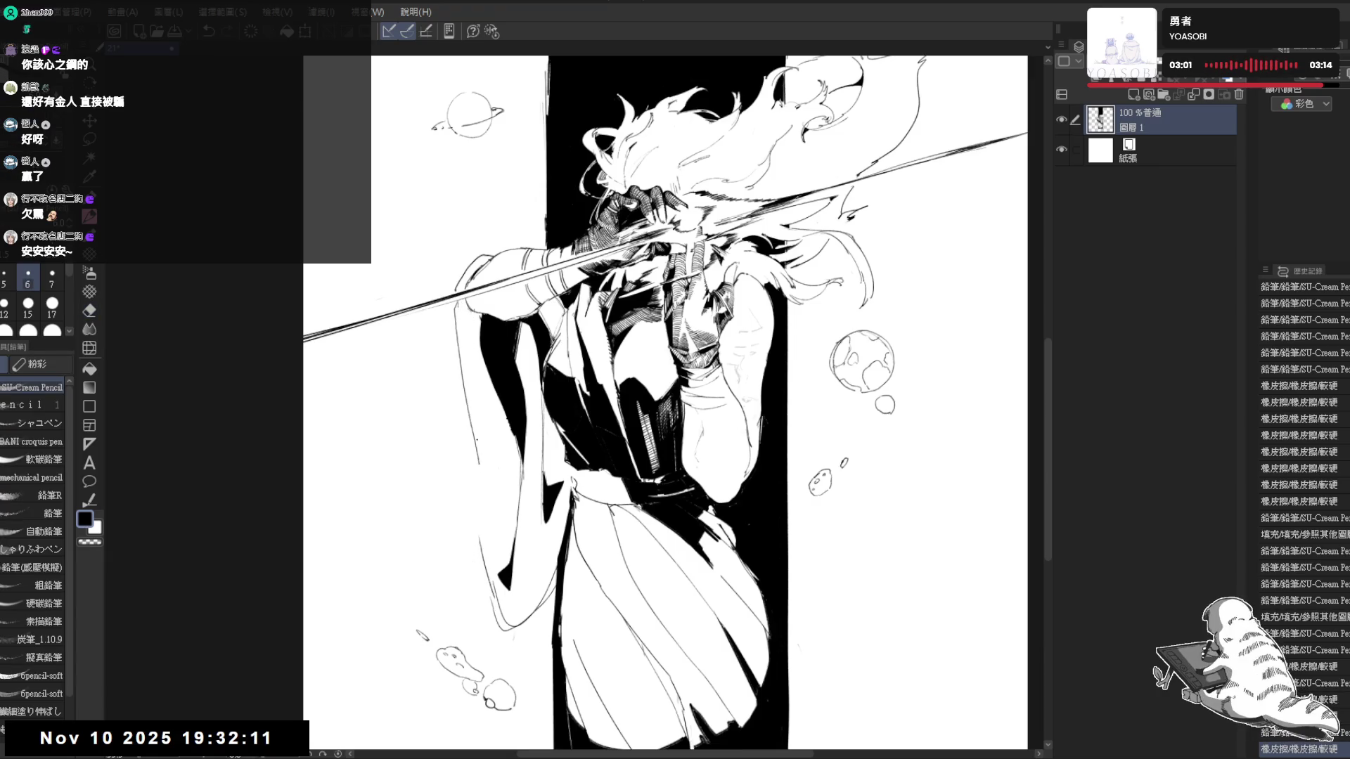
pyautogui.moveTo(455, 304)
pyautogui.mouseDown()
pyautogui.moveTo(469, 440)
pyautogui.moveTo(519, 468)
pyautogui.mouseUp()
pyautogui.hotkey('ctrl', 'z')
pyautogui.press('h')
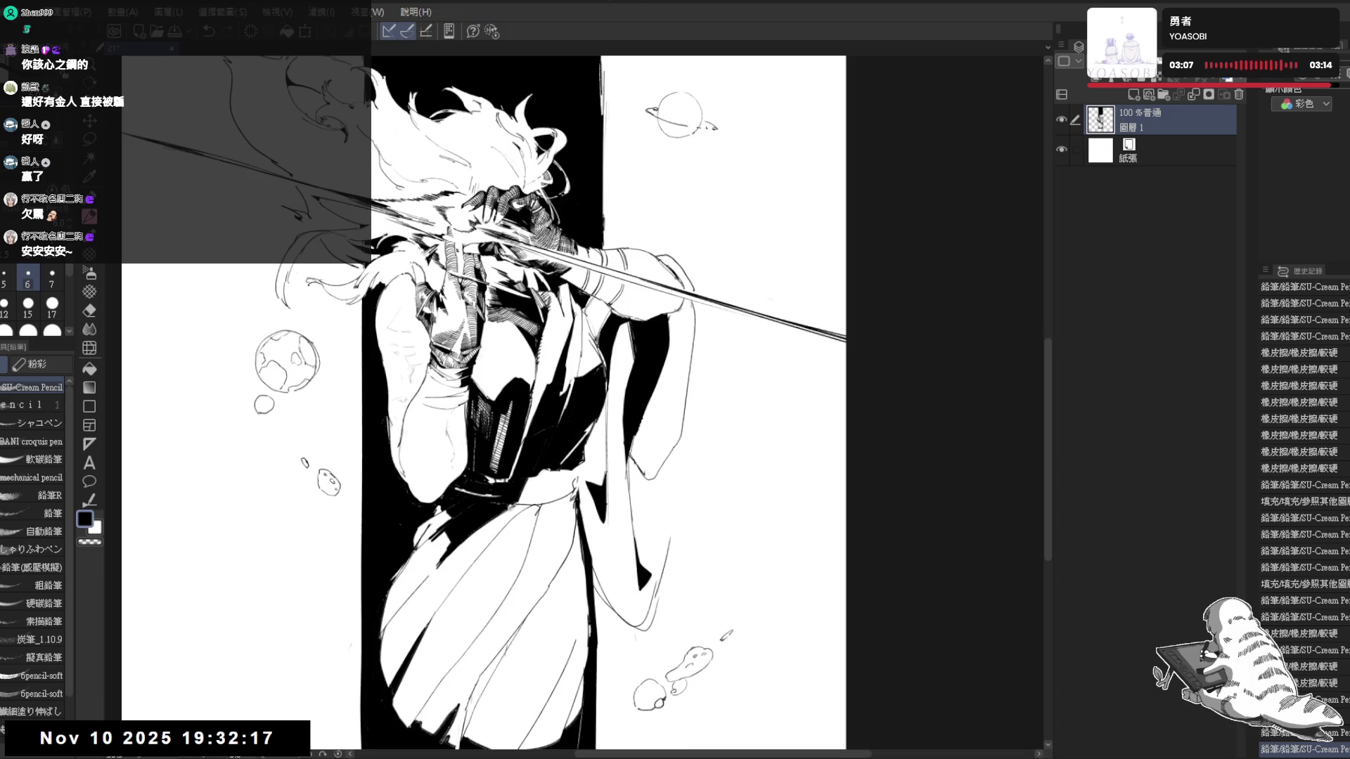
pyautogui.press('h')
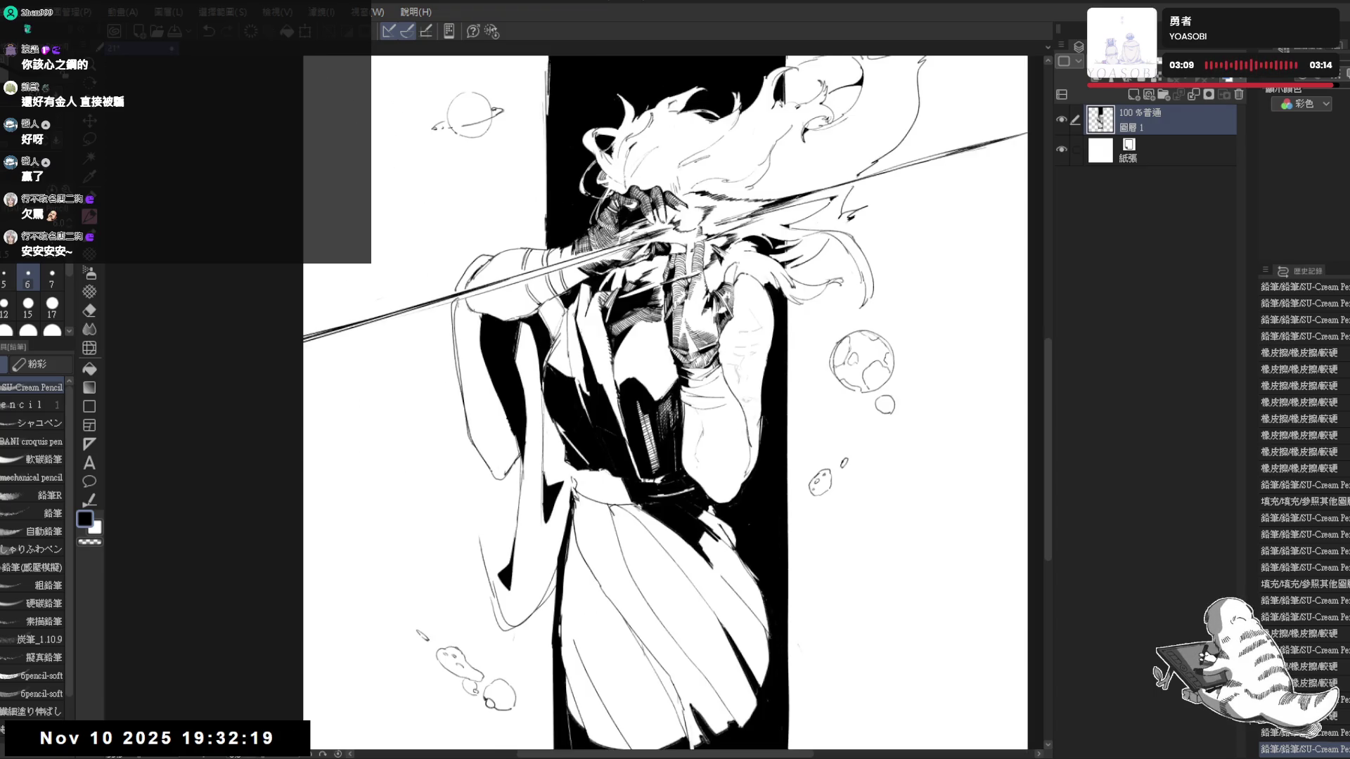
# Trim parts of the sleeve line and redraw its lower edge as one clean stroke
pyautogui.press('e')
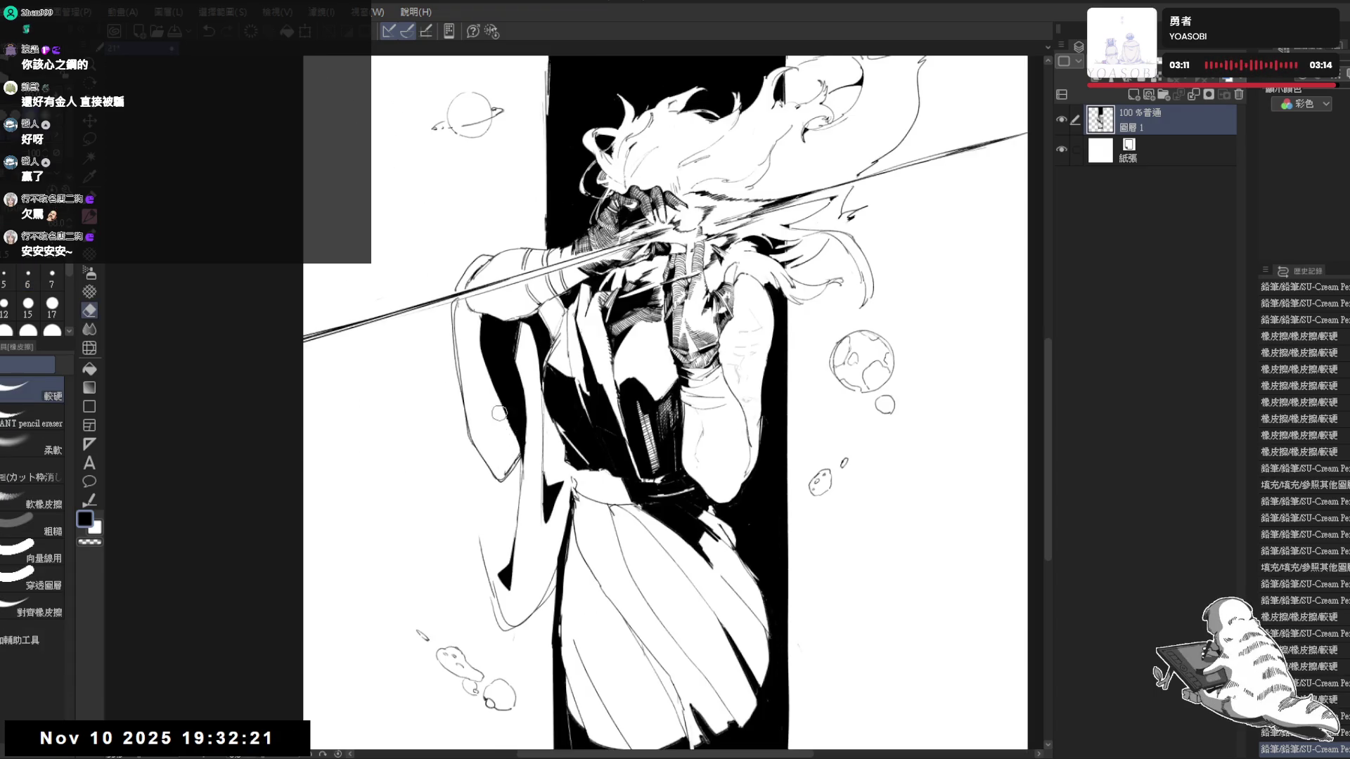
pyautogui.moveTo(516, 448); pyautogui.dragTo(485, 374)
pyautogui.press('p')
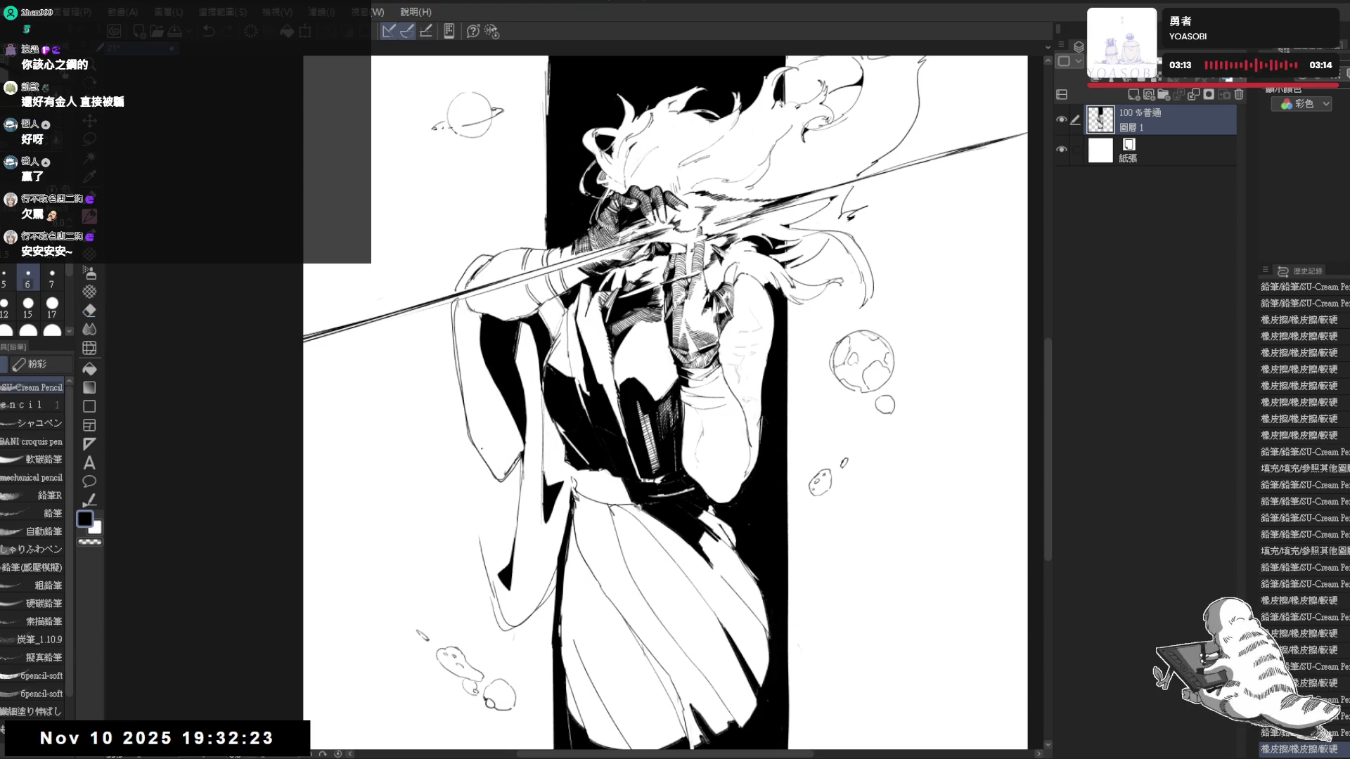
pyautogui.press('e')
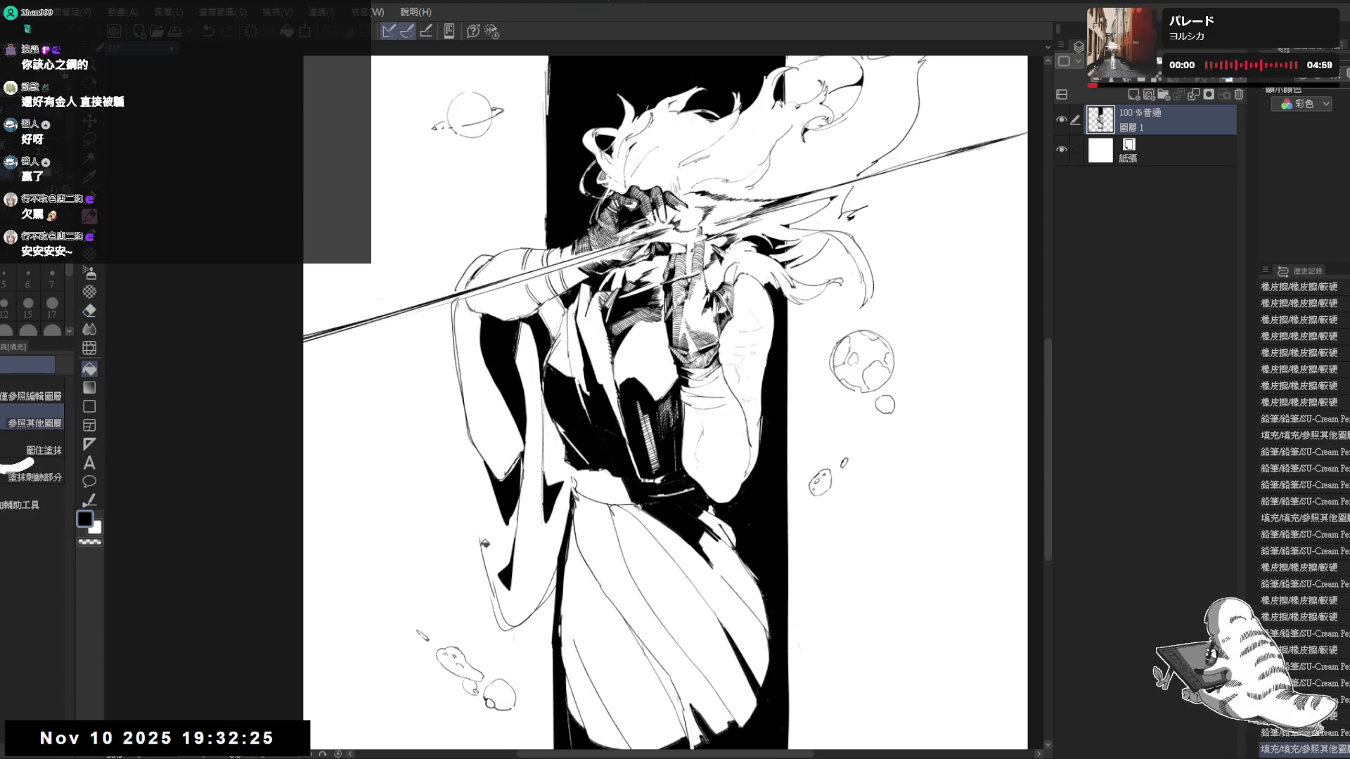
pyautogui.moveTo(477, 512); pyautogui.dragTo(494, 575)
pyautogui.press('p')
pyautogui.moveTo(481, 451); pyautogui.dragTo(491, 584)
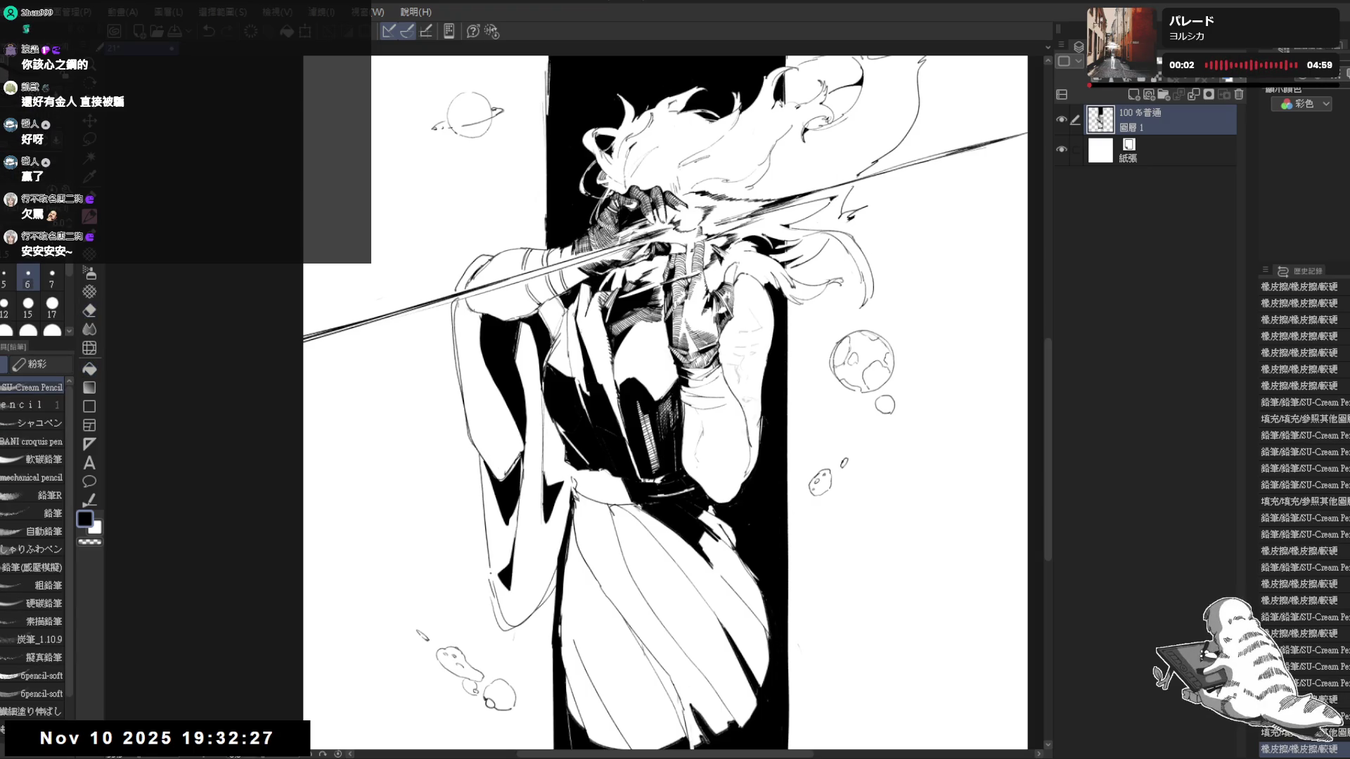
pyautogui.moveTo(620, 365); pyautogui.dragTo(584, 322)
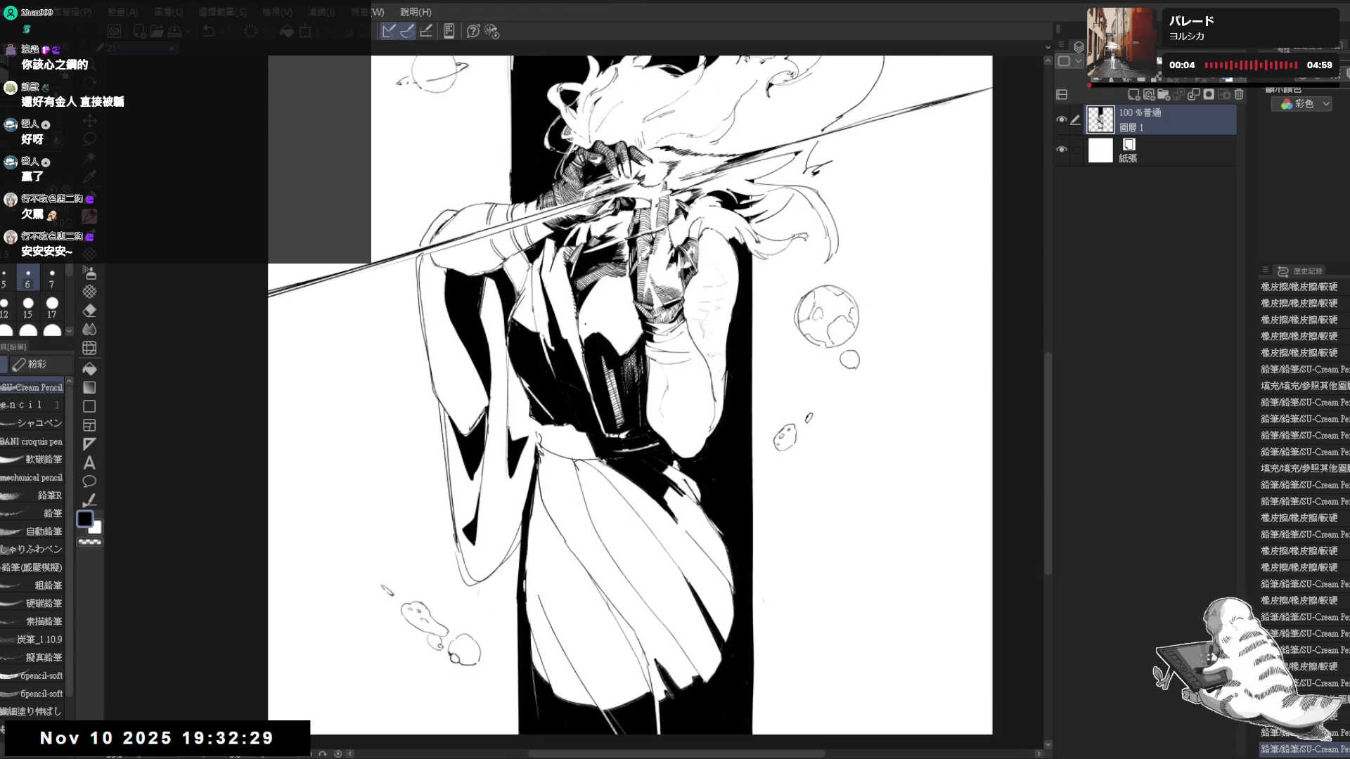
pyautogui.scroll(-1, 533, 191)
# Mirror-check the figure, then erase small white marks inside the black band on a tilted canvas
pyautogui.press('h')
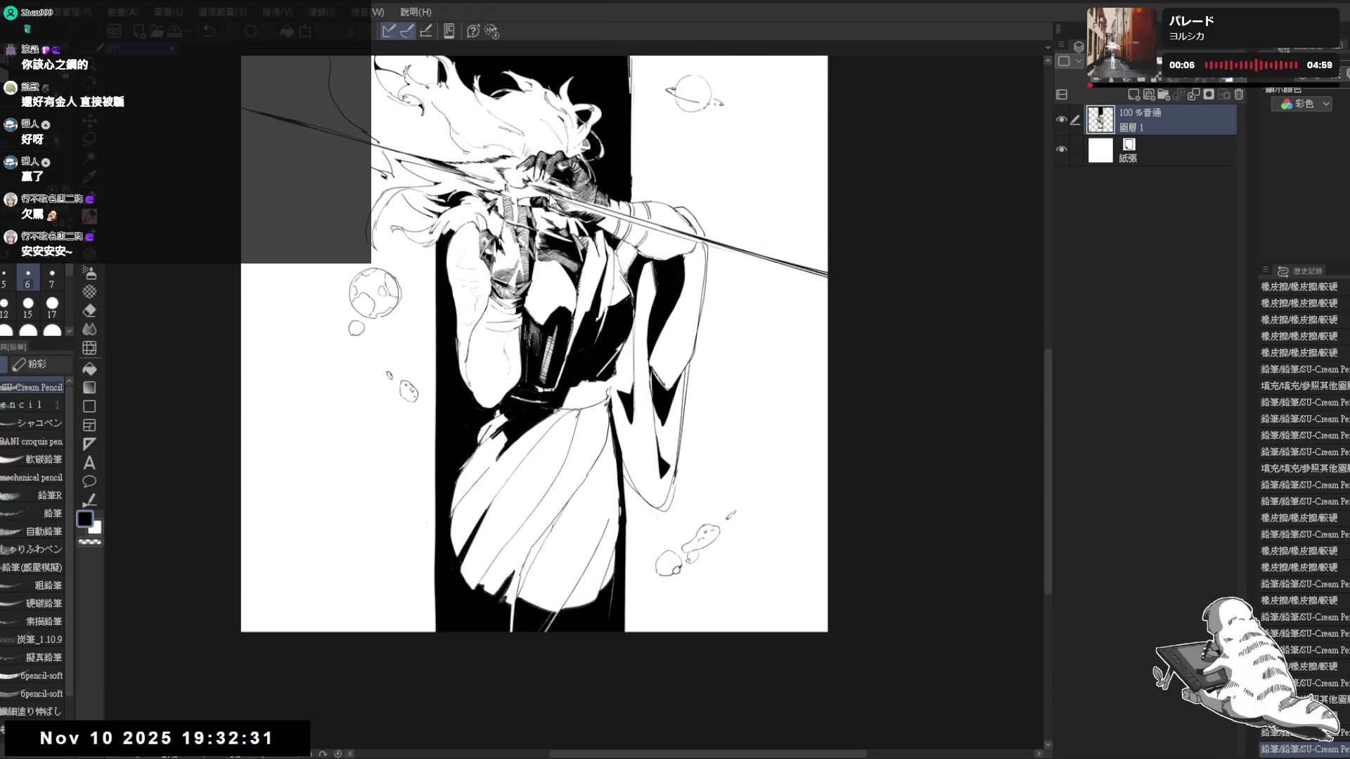
pyautogui.press('h')
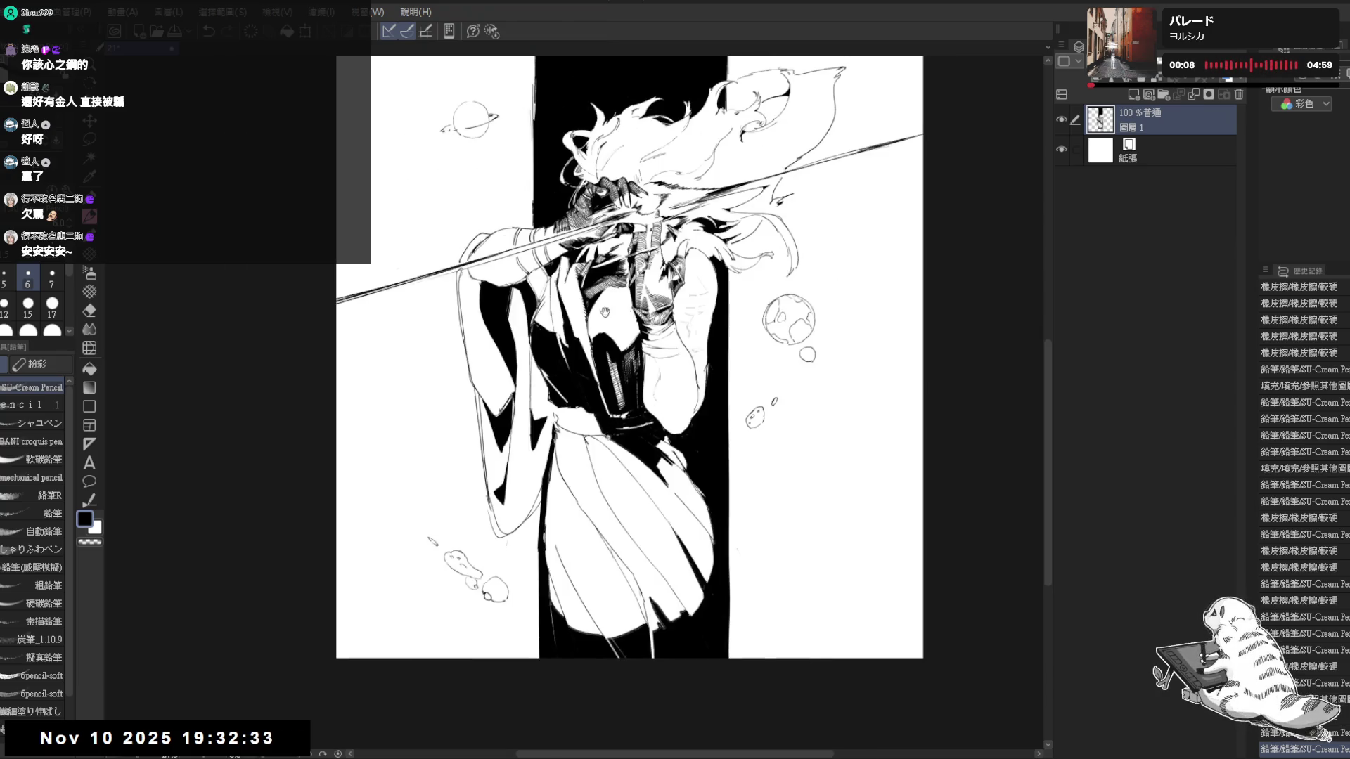
pyautogui.scroll(1, 623, 399)
pyautogui.scroll(1, 623, 399)
pyautogui.press('-')
pyautogui.press('e')
pyautogui.moveTo(637, 443)
pyautogui.mouseDown()
pyautogui.moveTo(650, 414)
pyautogui.moveTo(628, 464)
pyautogui.moveTo(641, 468)
pyautogui.moveTo(625, 453)
pyautogui.mouseUp()
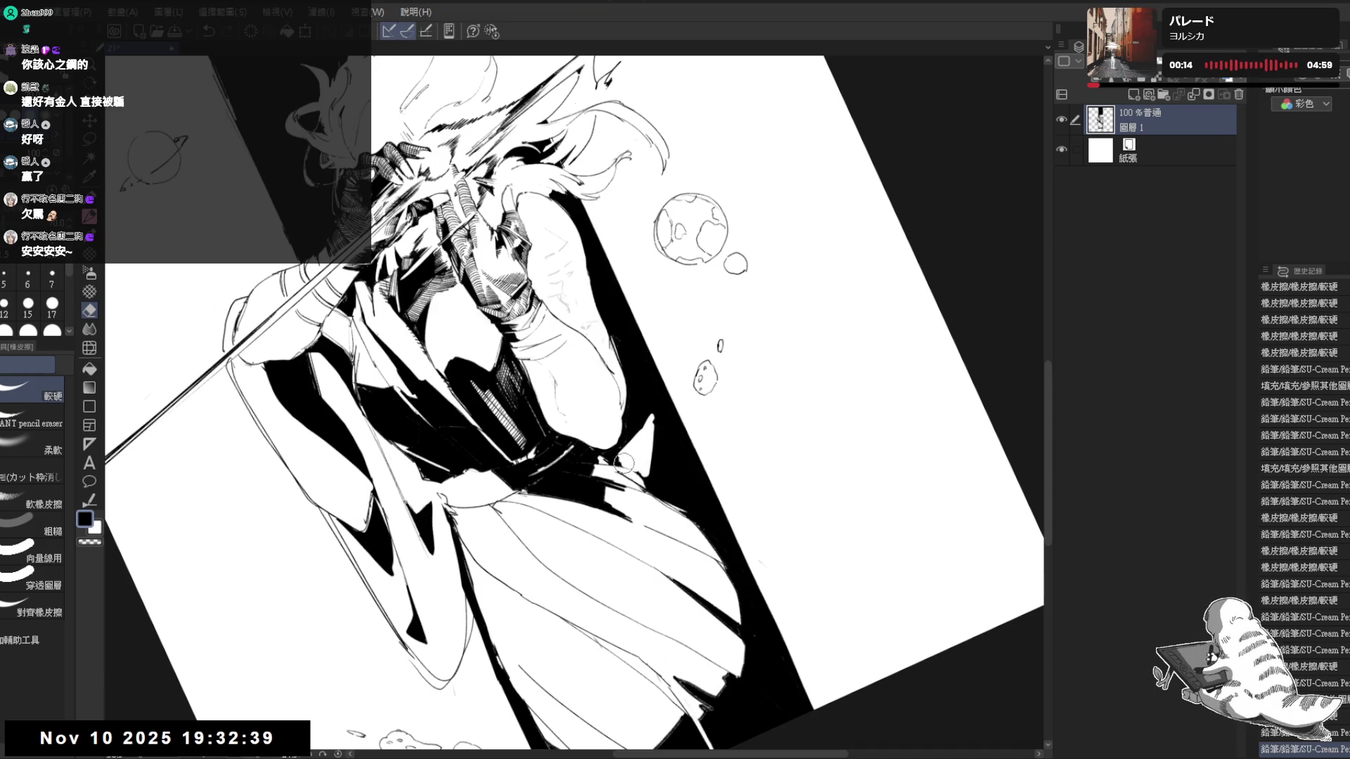
pyautogui.press('p')
pyautogui.press('^')
pyautogui.press('-')
# Redraw a coat line near the waist and mirror the view to check it
pyautogui.press('e')
pyautogui.press('p')
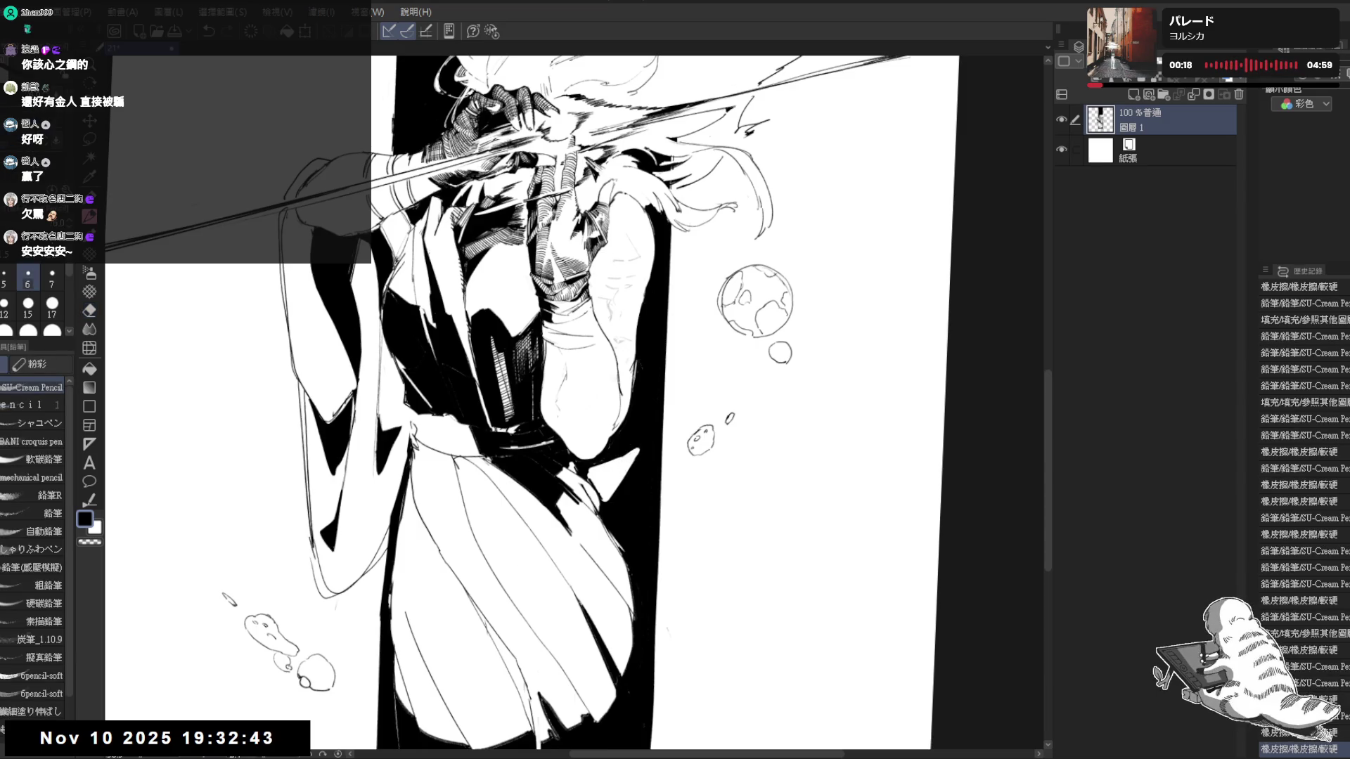
pyautogui.moveTo(628, 459)
pyautogui.mouseDown()
pyautogui.moveTo(642, 421)
pyautogui.moveTo(643, 455)
pyautogui.mouseUp()
pyautogui.press('e')
pyautogui.press('p')
pyautogui.press('e')
pyautogui.press('p')
pyautogui.press('h')
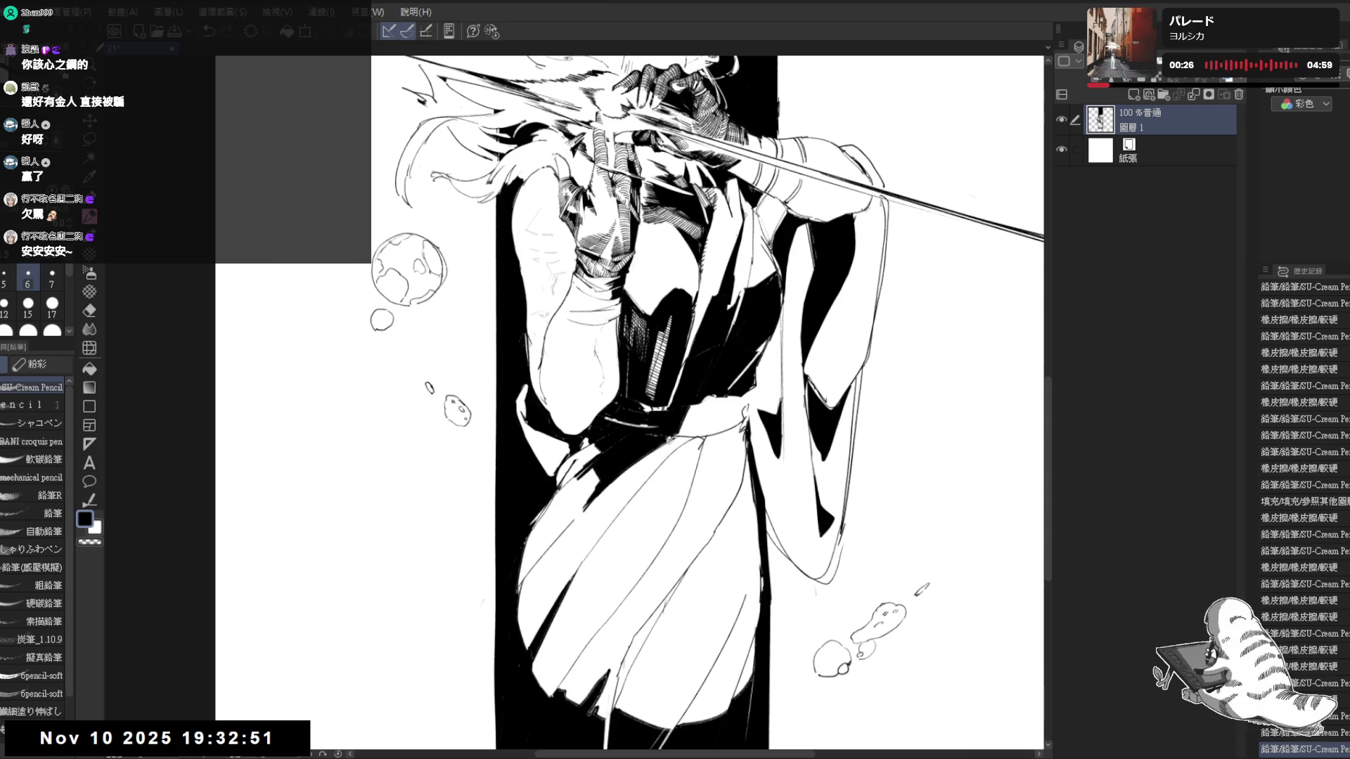
pyautogui.scroll(-1, 633, 402)
pyautogui.scroll(-1, 633, 401)
pyautogui.scroll(-1, 633, 402)
pyautogui.scroll(3, 453, 438)
# Add small pencil hatching marks on the coat, rotating the canvas between strokes
pyautogui.press('r')
pyautogui.moveTo(480, 453); pyautogui.dragTo(502, 427)
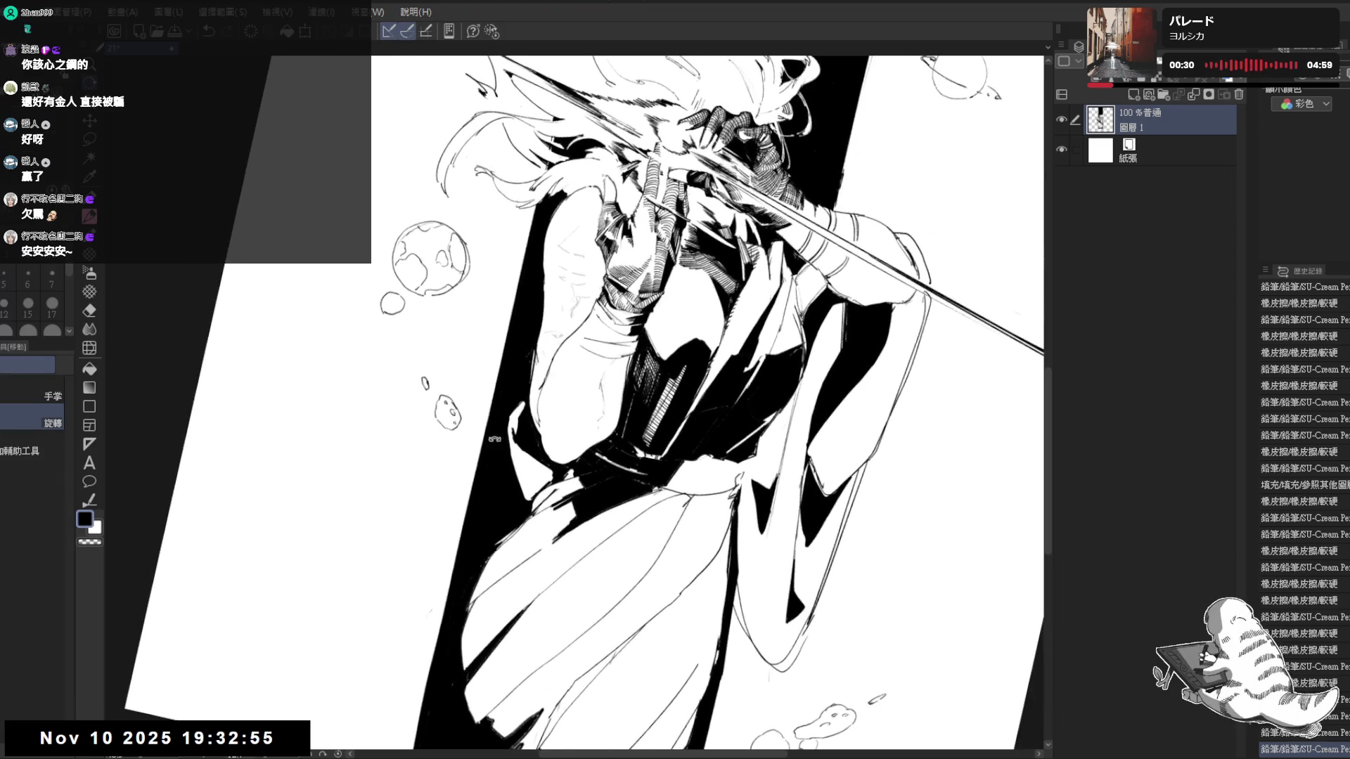
pyautogui.press('p')
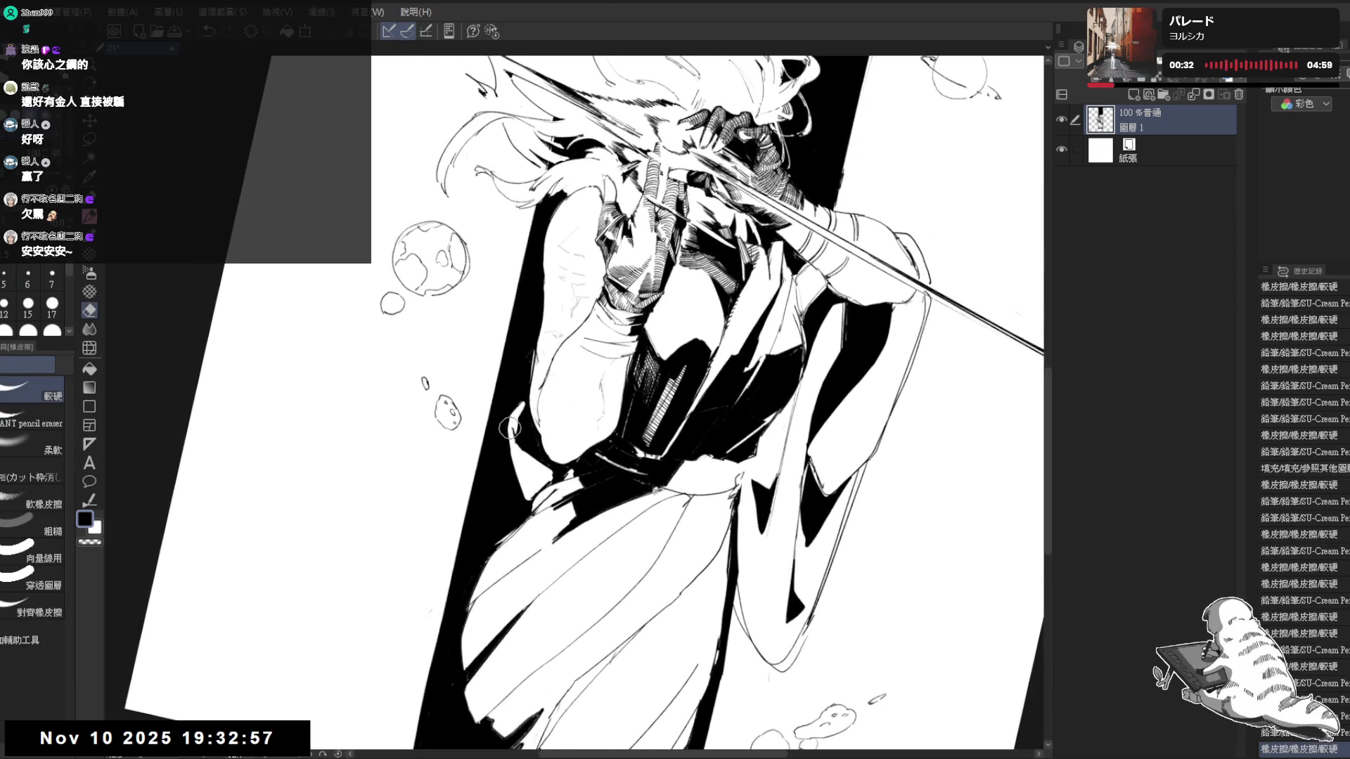
pyautogui.moveTo(497, 432)
pyautogui.mouseDown()
pyautogui.moveTo(506, 443)
pyautogui.moveTo(523, 406)
pyautogui.moveTo(623, 489)
pyautogui.mouseUp()
pyautogui.press('r')
pyautogui.press('p')
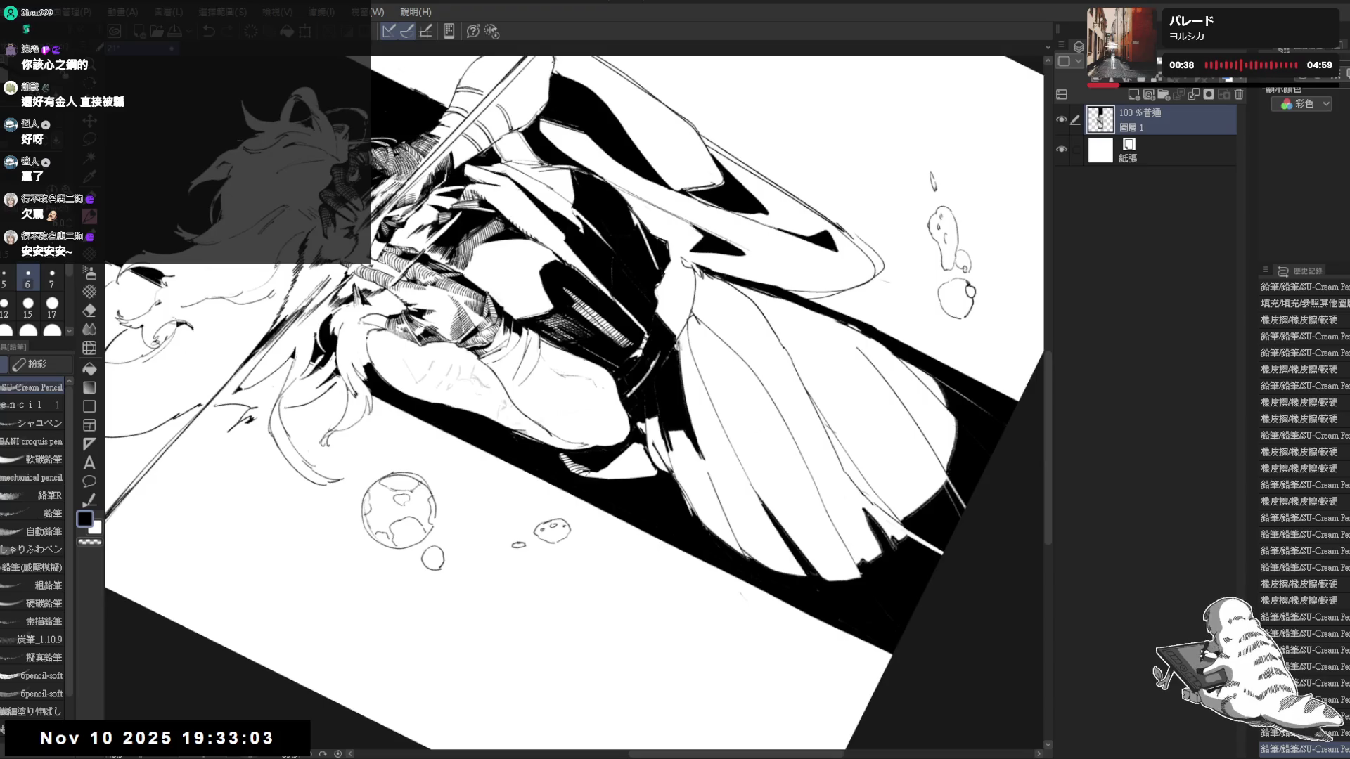
pyautogui.moveTo(604, 467); pyautogui.dragTo(609, 480)
pyautogui.moveTo(606, 472)
pyautogui.mouseDown()
pyautogui.moveTo(609, 483)
pyautogui.moveTo(637, 458)
pyautogui.moveTo(657, 478)
pyautogui.mouseUp()
# Rotate and tilt the canvas through several angles to review the figure, ending upright
pyautogui.press('r')
pyautogui.moveTo(680, 531); pyautogui.dragTo(502, 551)
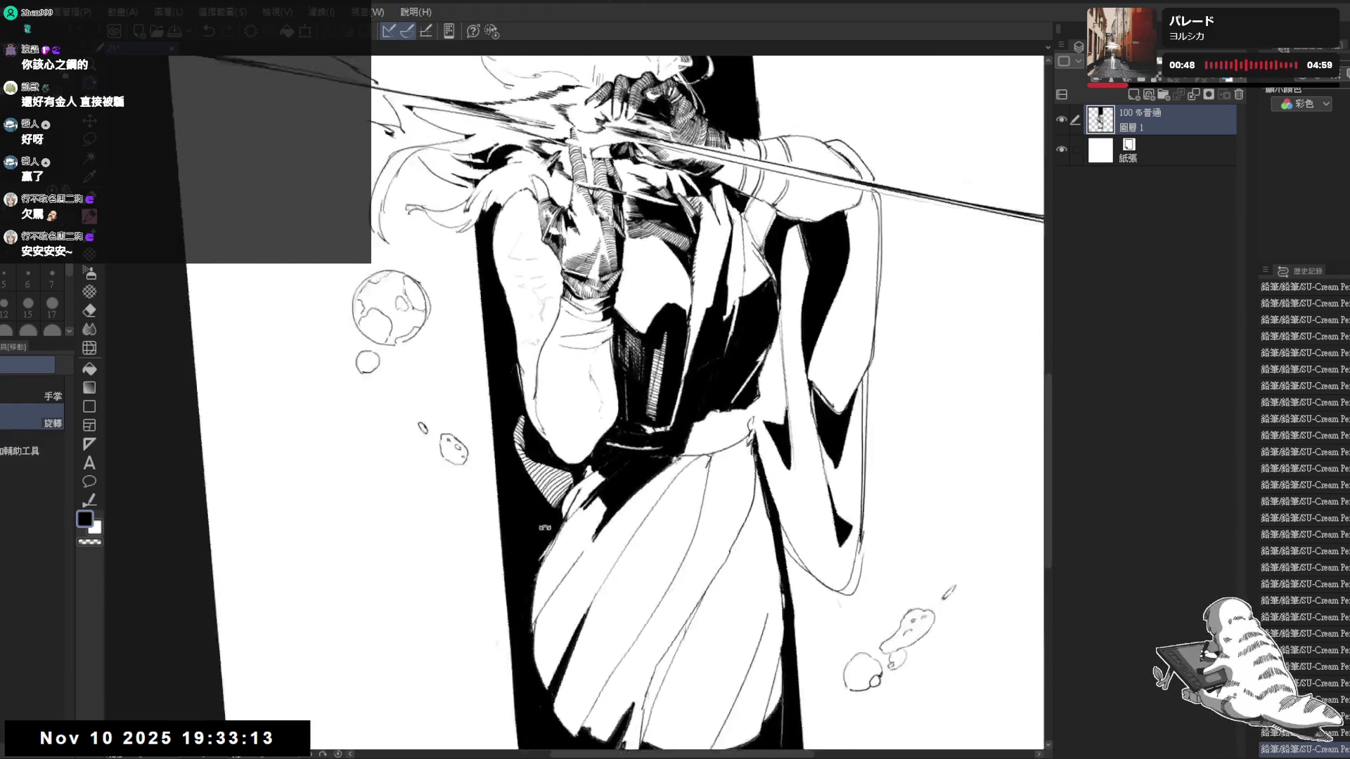
pyautogui.press('-')
pyautogui.press('-')
pyautogui.press('-')
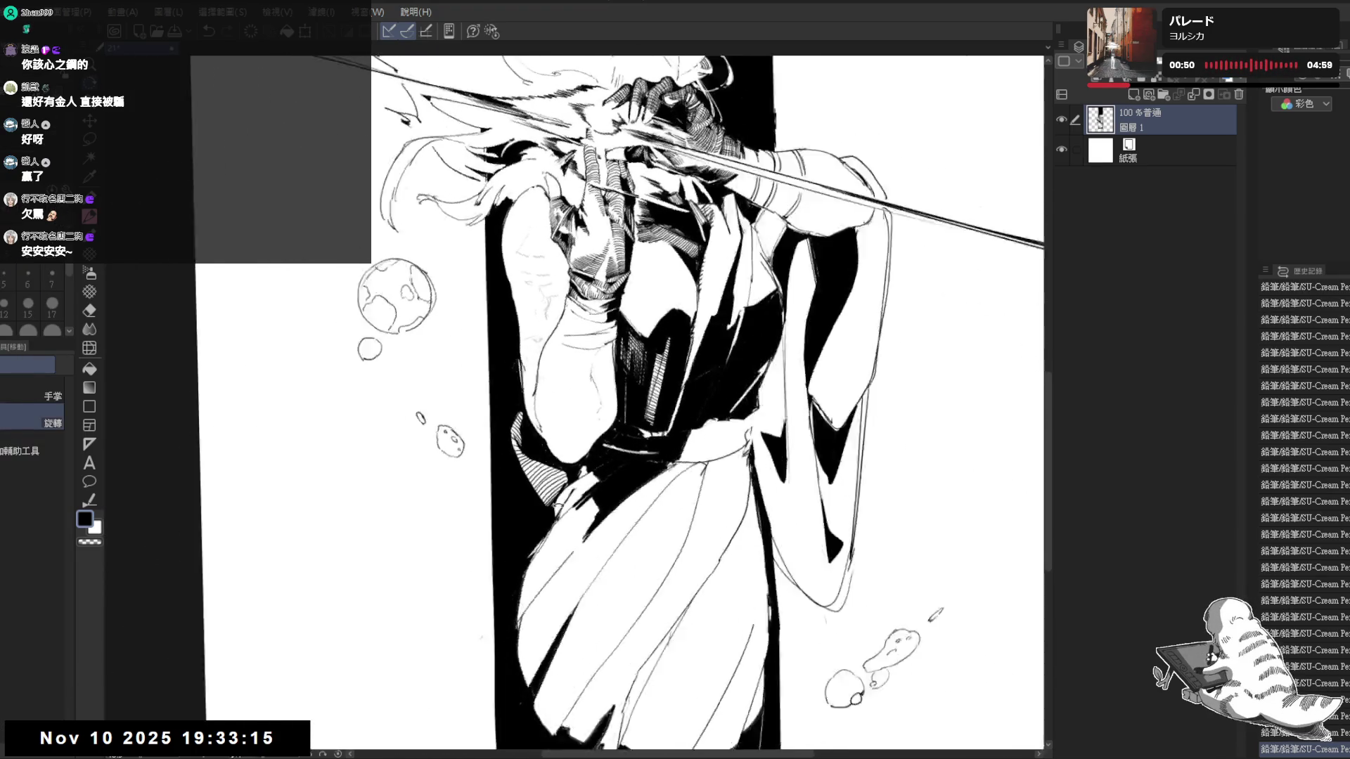
pyautogui.press(']')
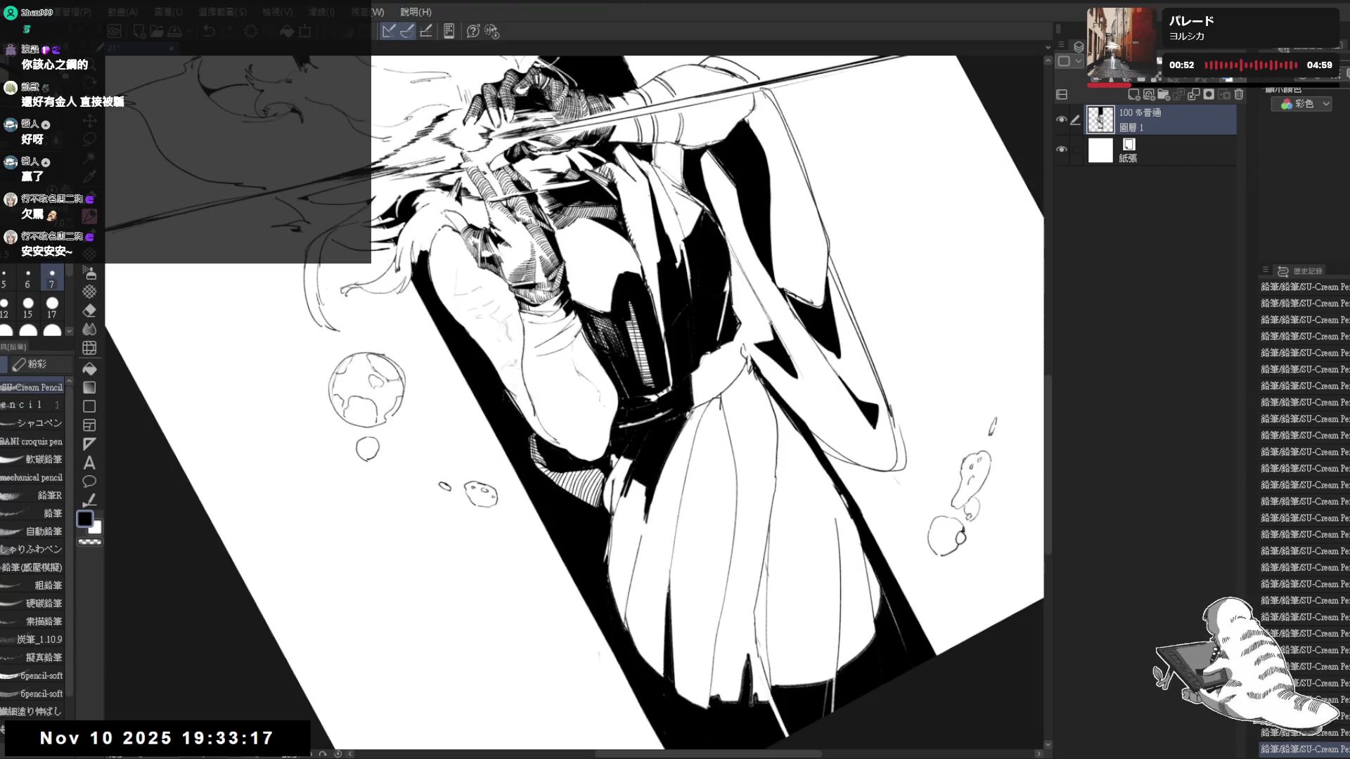
pyautogui.press('^')
pyautogui.press('^')
pyautogui.press('^')
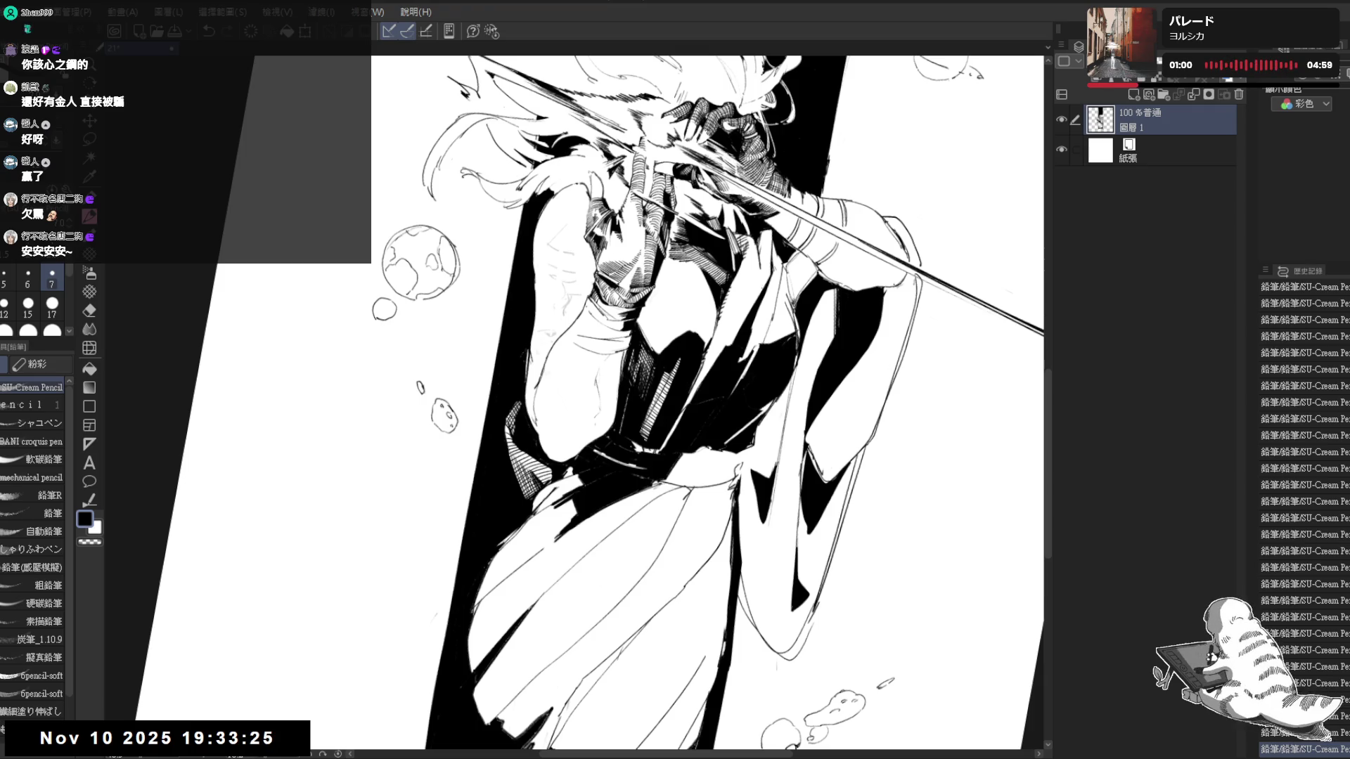
pyautogui.press('^')
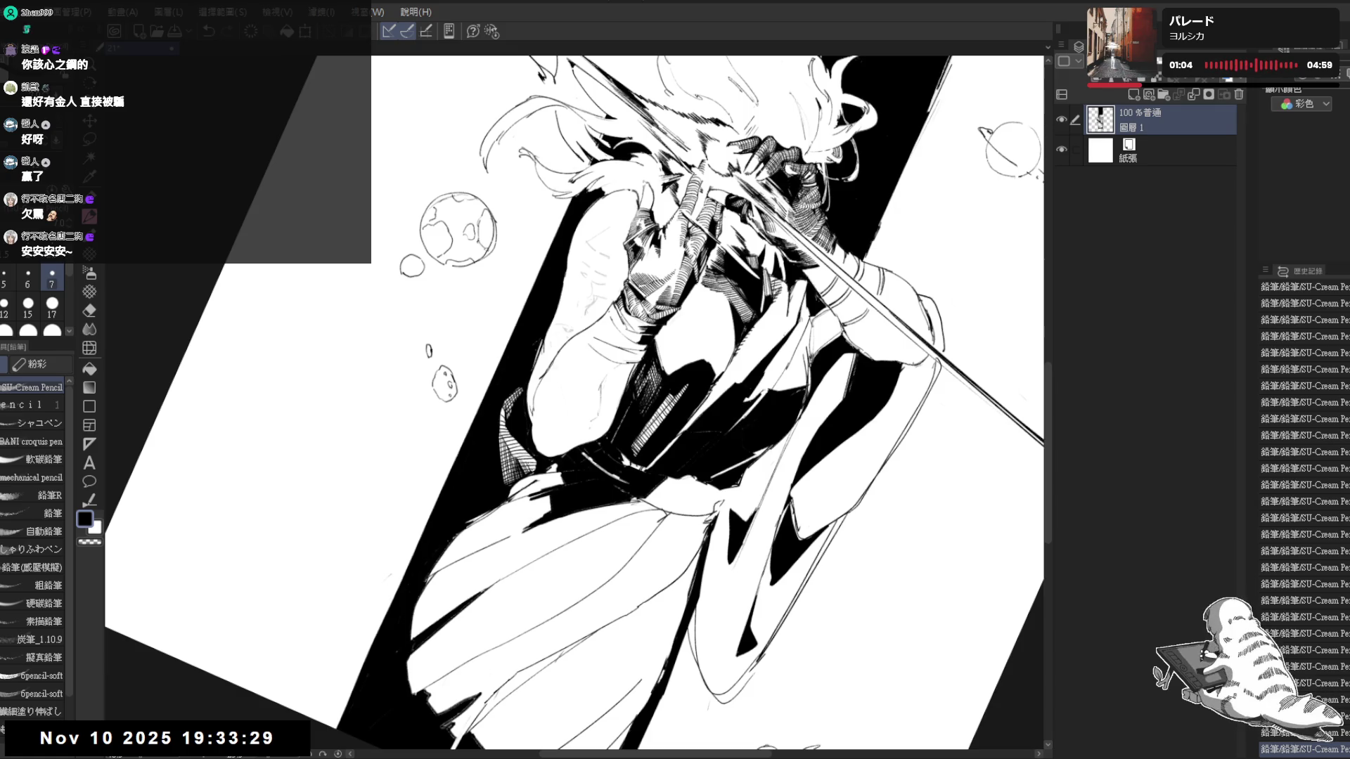
pyautogui.press('-')
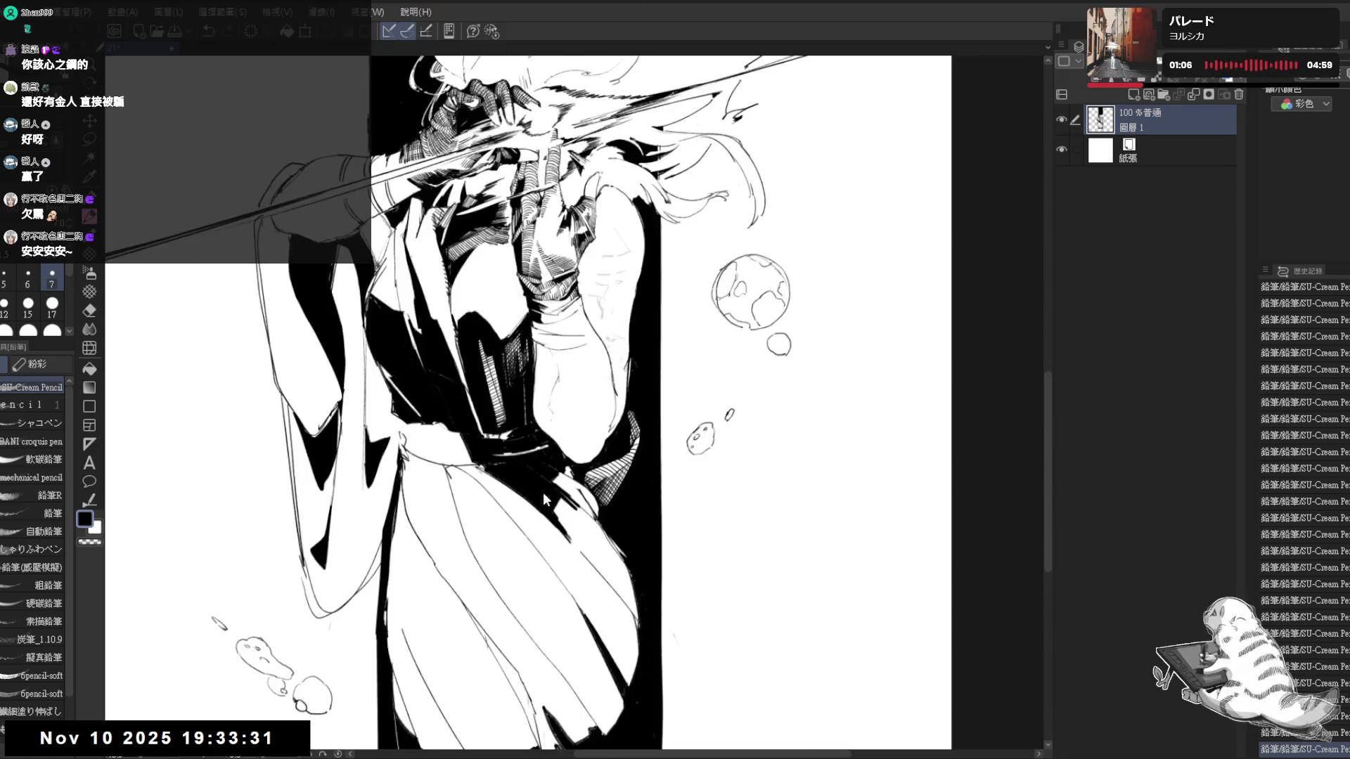
pyautogui.scroll(2, 543, 493)
# Tilt the canvas, trim part of the coat lines with the eraser, then reset the rotation upright
pyautogui.press('space')
pyautogui.moveTo(527, 524)
pyautogui.mouseDown()
pyautogui.moveTo(564, 465)
pyautogui.moveTo(658, 450)
pyautogui.mouseUp()
pyautogui.moveTo(564, 472); pyautogui.dragTo(639, 448)
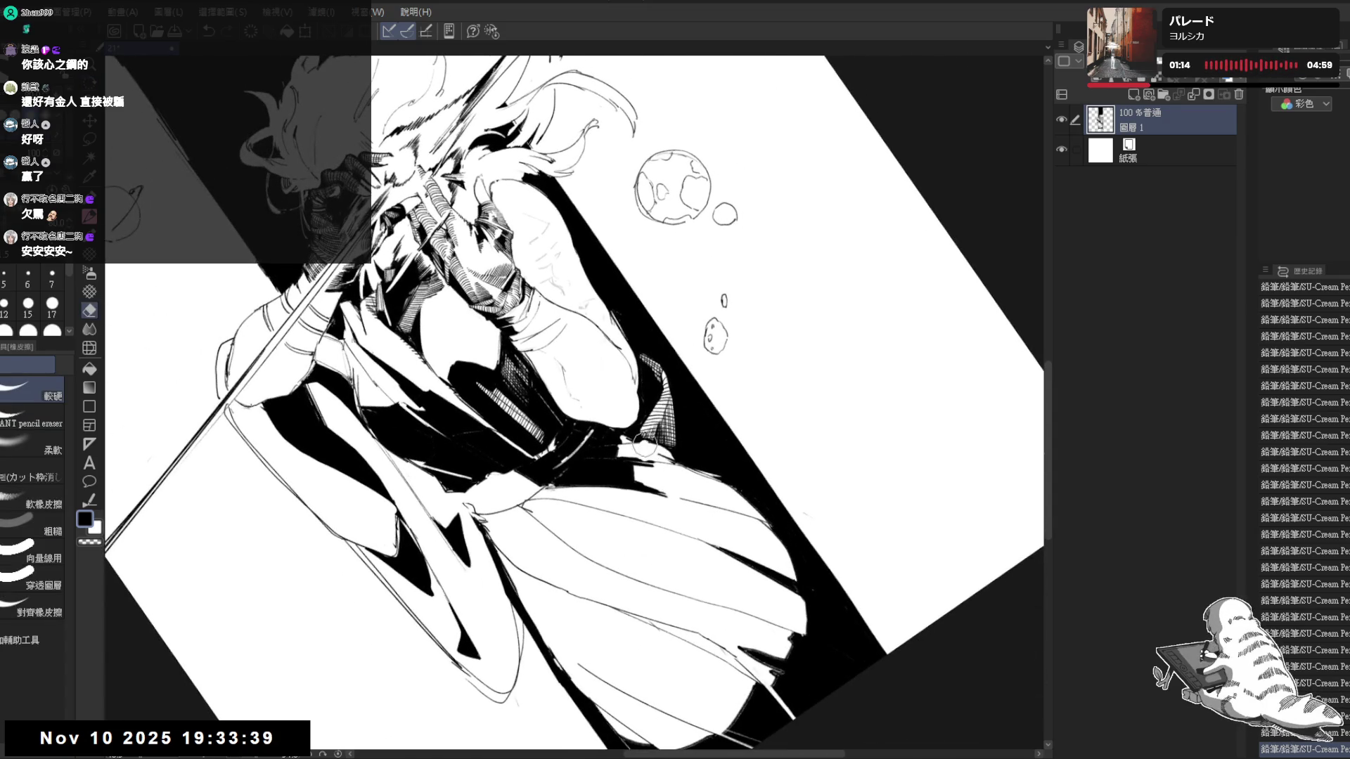
pyautogui.moveTo(645, 451)
pyautogui.mouseDown()
pyautogui.moveTo(648, 480)
pyautogui.moveTo(650, 445)
pyautogui.mouseUp()
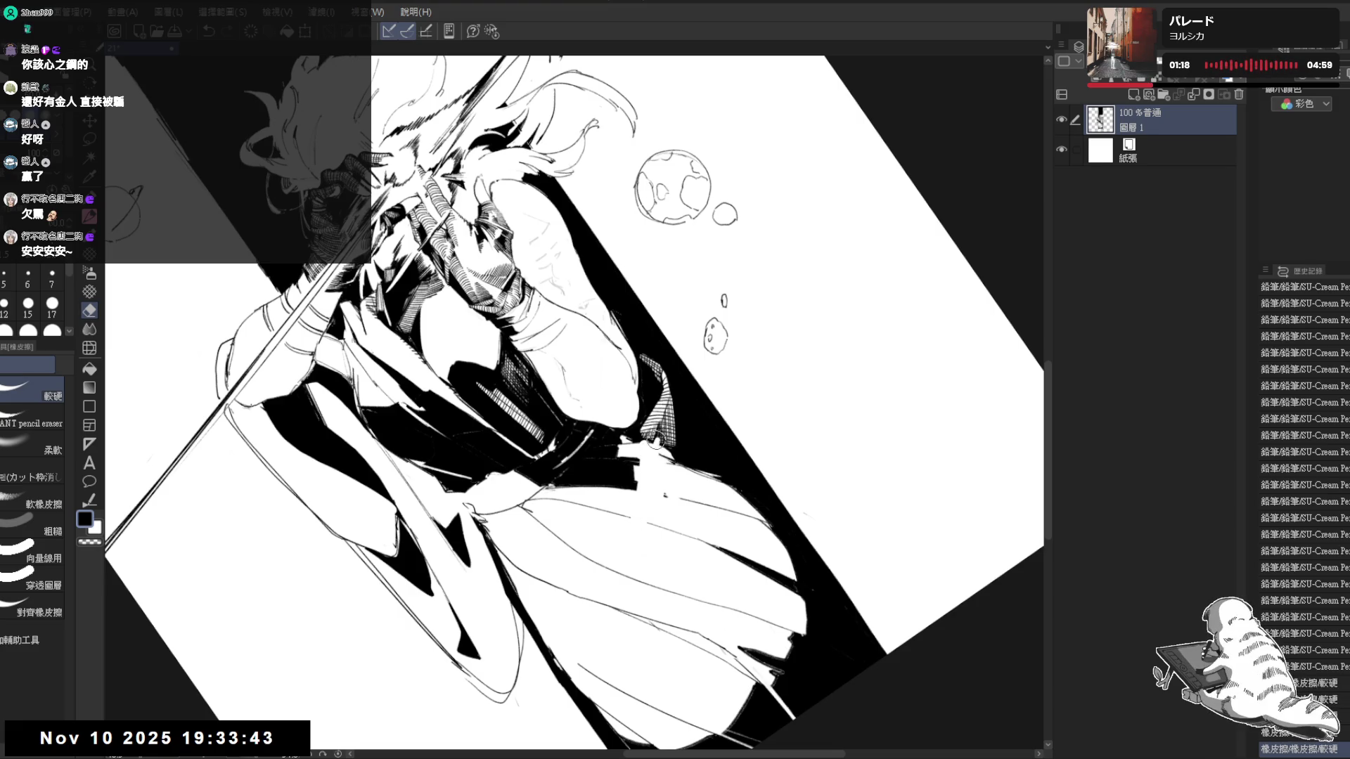
pyautogui.press('p')
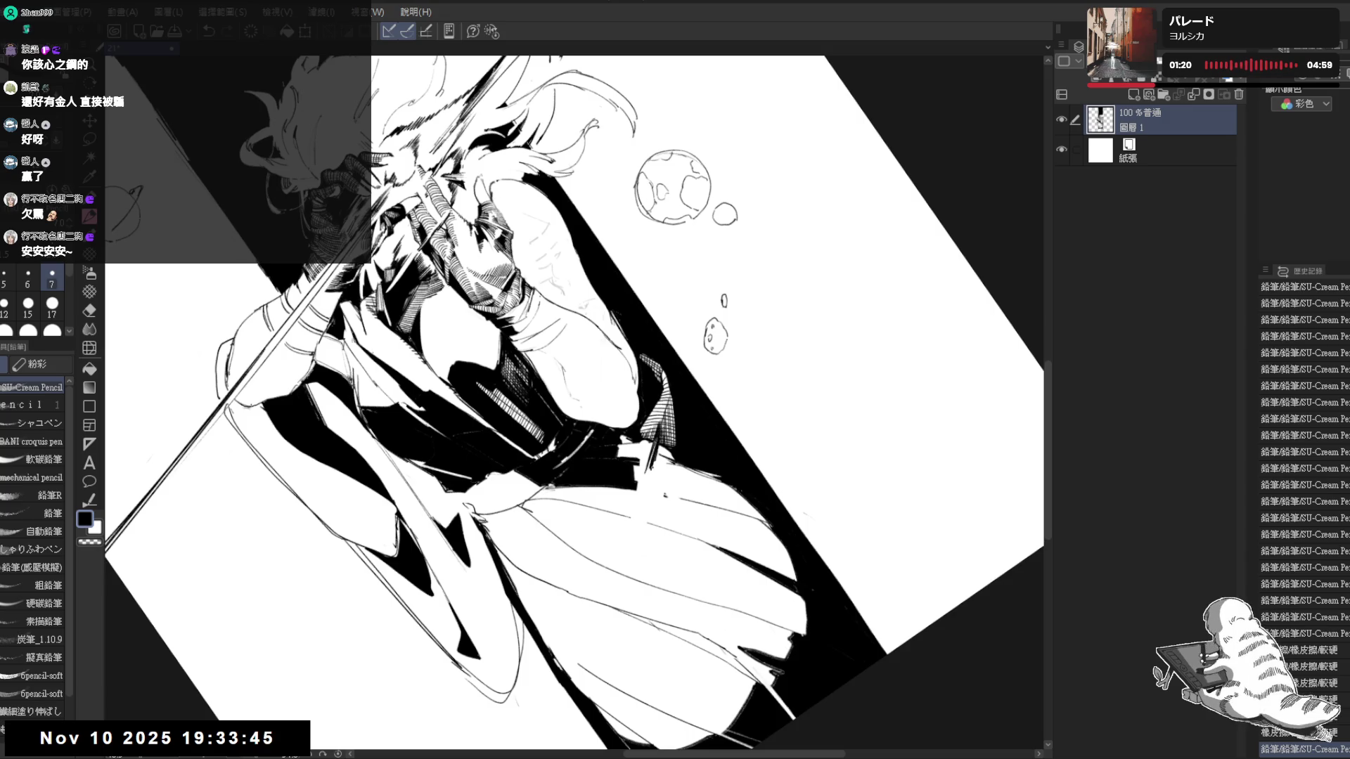
pyautogui.press('e')
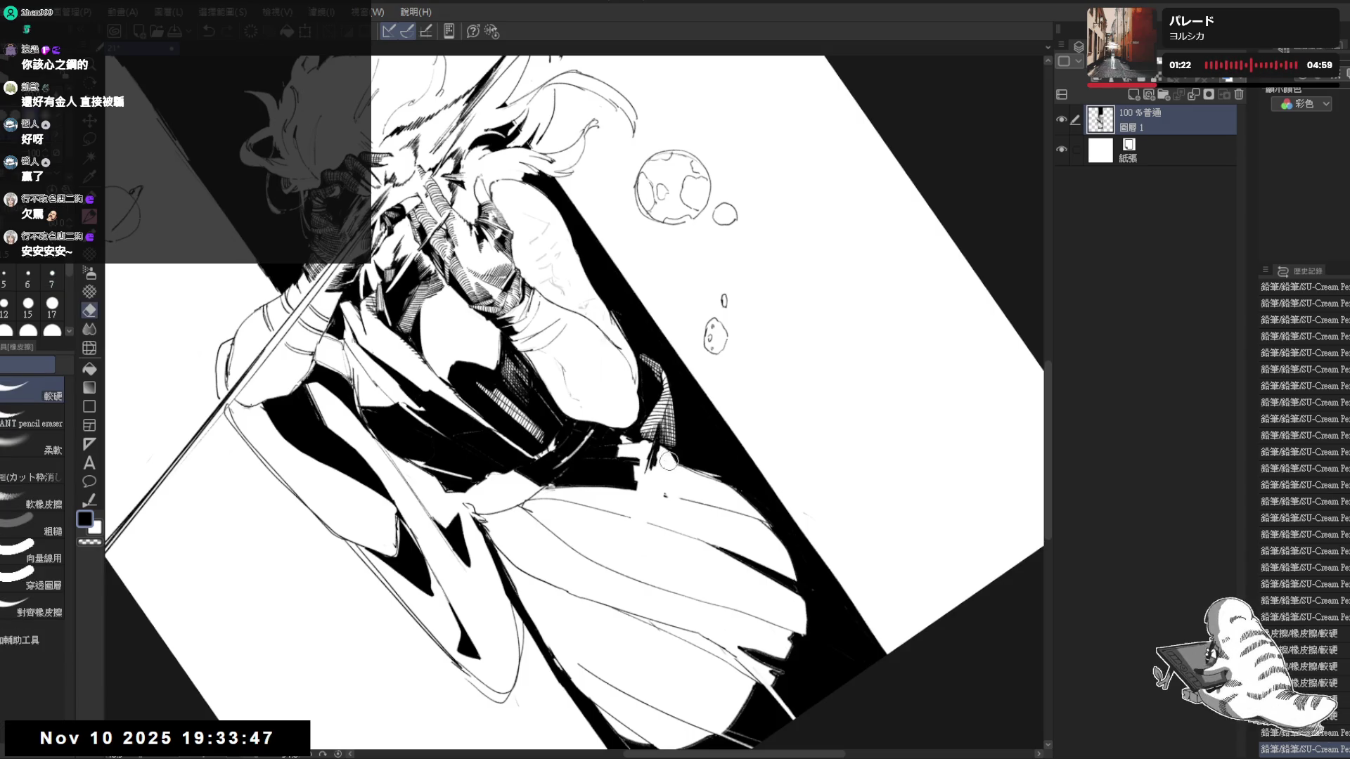
pyautogui.press('p')
pyautogui.moveTo(667, 443); pyautogui.dragTo(663, 466)
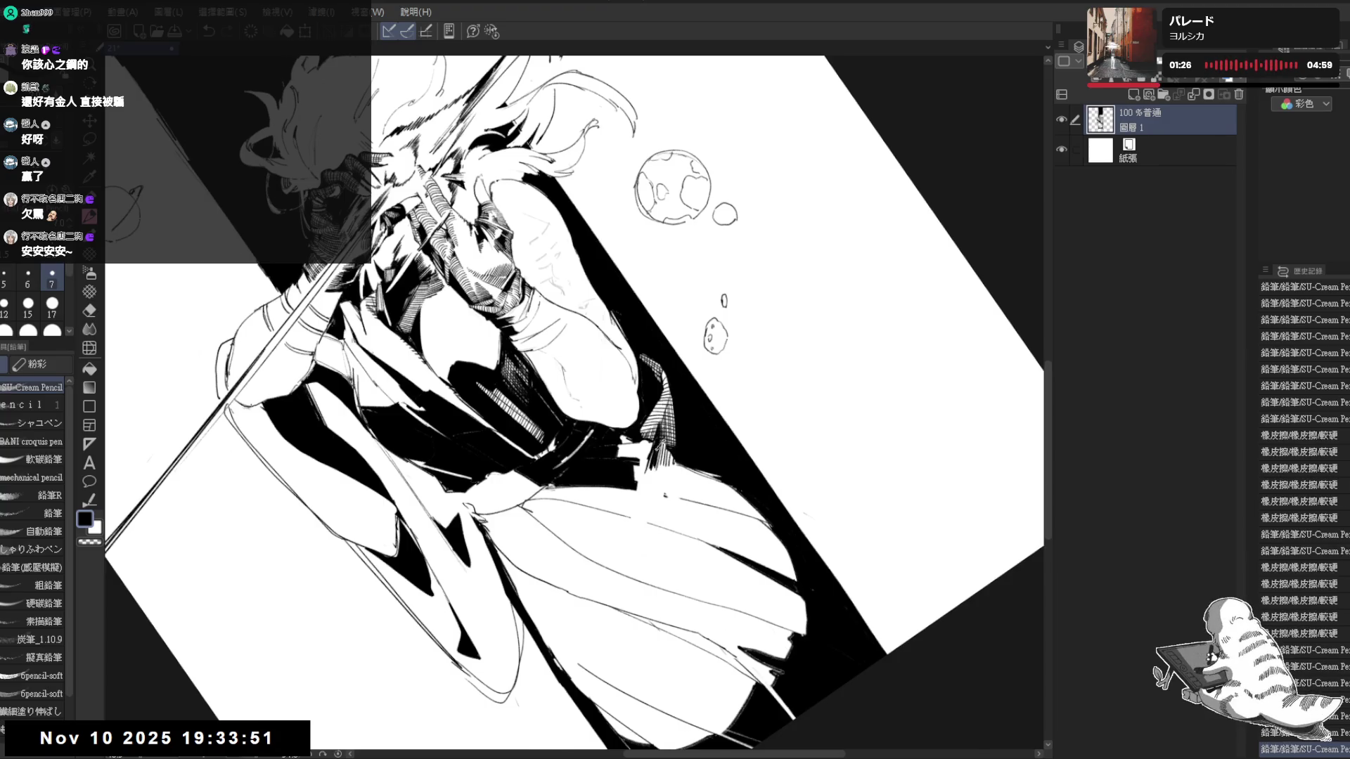
pyautogui.hotkey('ctrl', '@')
pyautogui.scroll(-5, 574, 539)
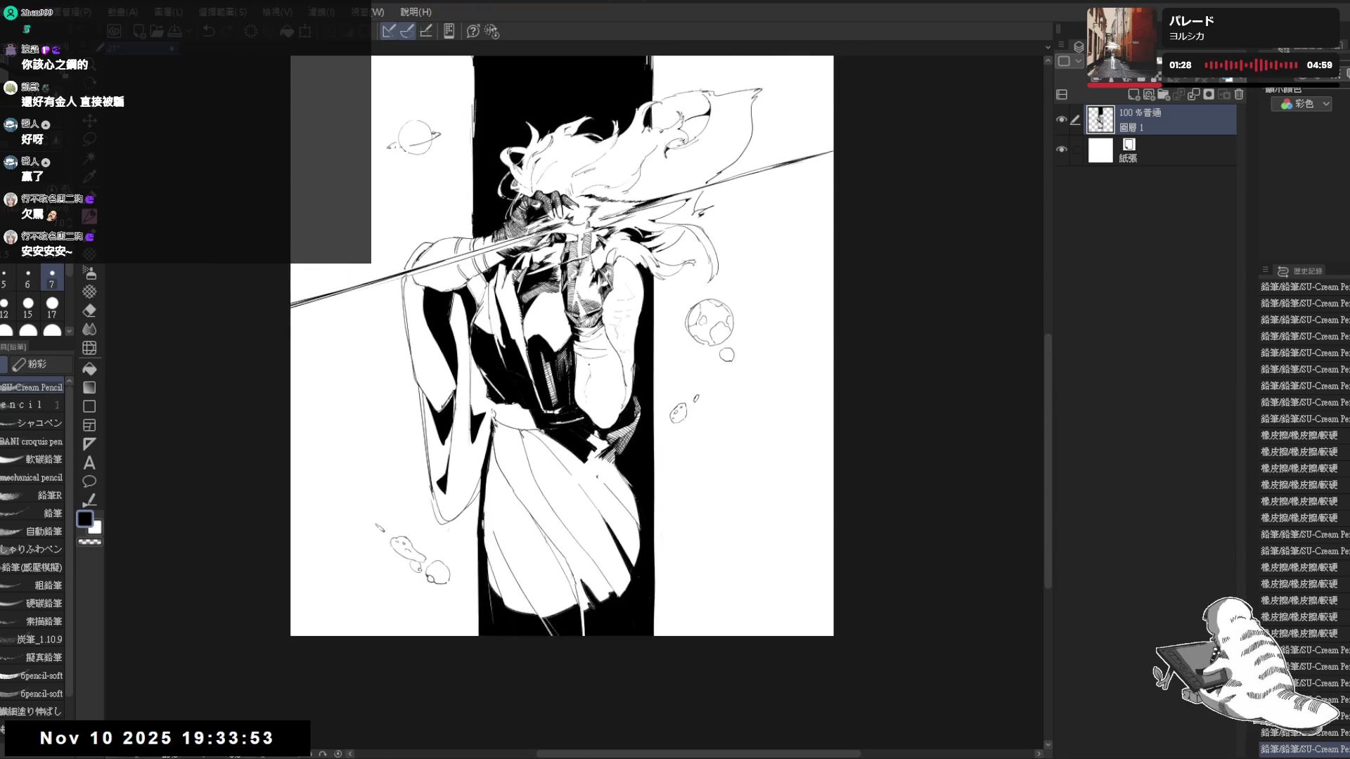
pyautogui.scroll(5, 575, 539)
# Step back and forward through history, then clean stray coat marks with the VANT pencil eraser
pyautogui.hotkey('ctrl', 'z')
pyautogui.hotkey('ctrl', 'z')
pyautogui.hotkey('ctrl', 'z')
pyautogui.hotkey('ctrl', 'z')
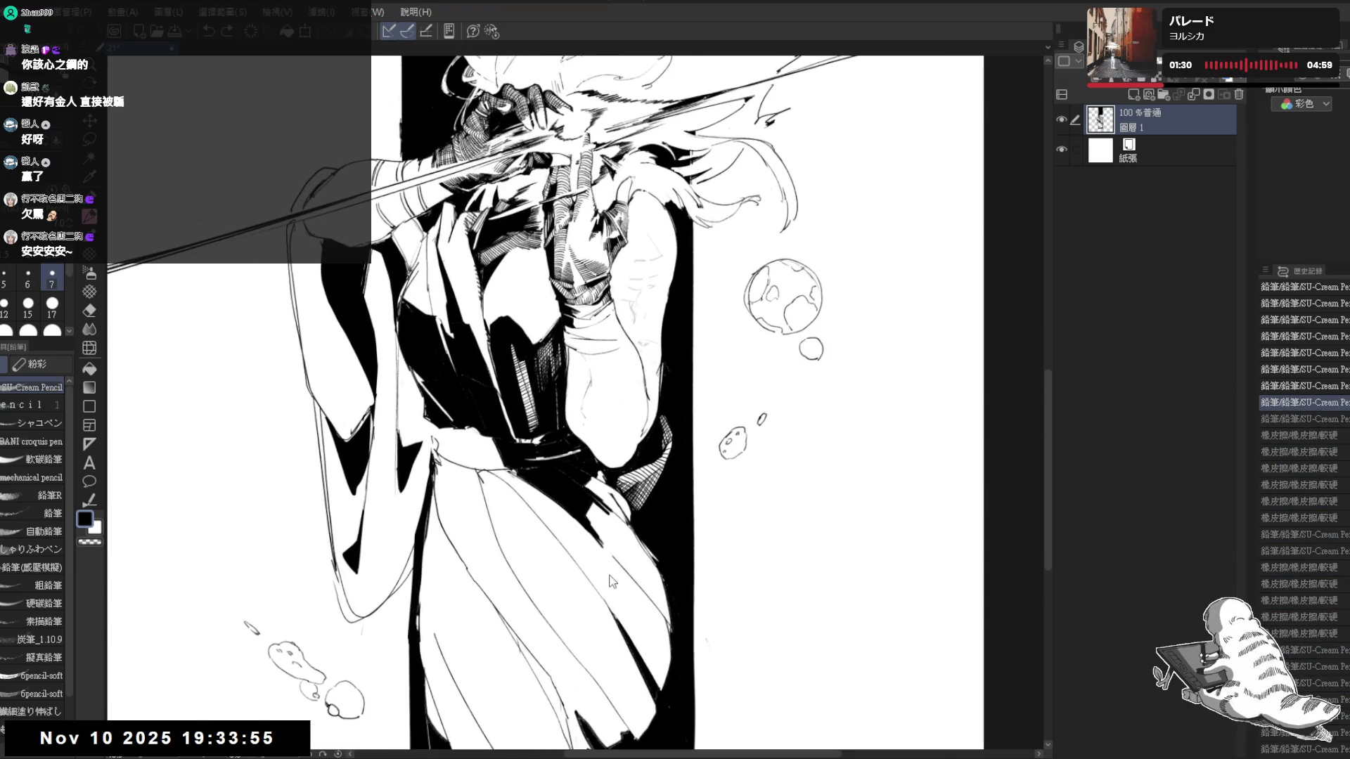
pyautogui.press('e')
pyautogui.hotkey('ctrl', 'y')
pyautogui.hotkey('ctrl', 'y')
pyautogui.hotkey('ctrl', 'y')
pyautogui.click(32, 422)
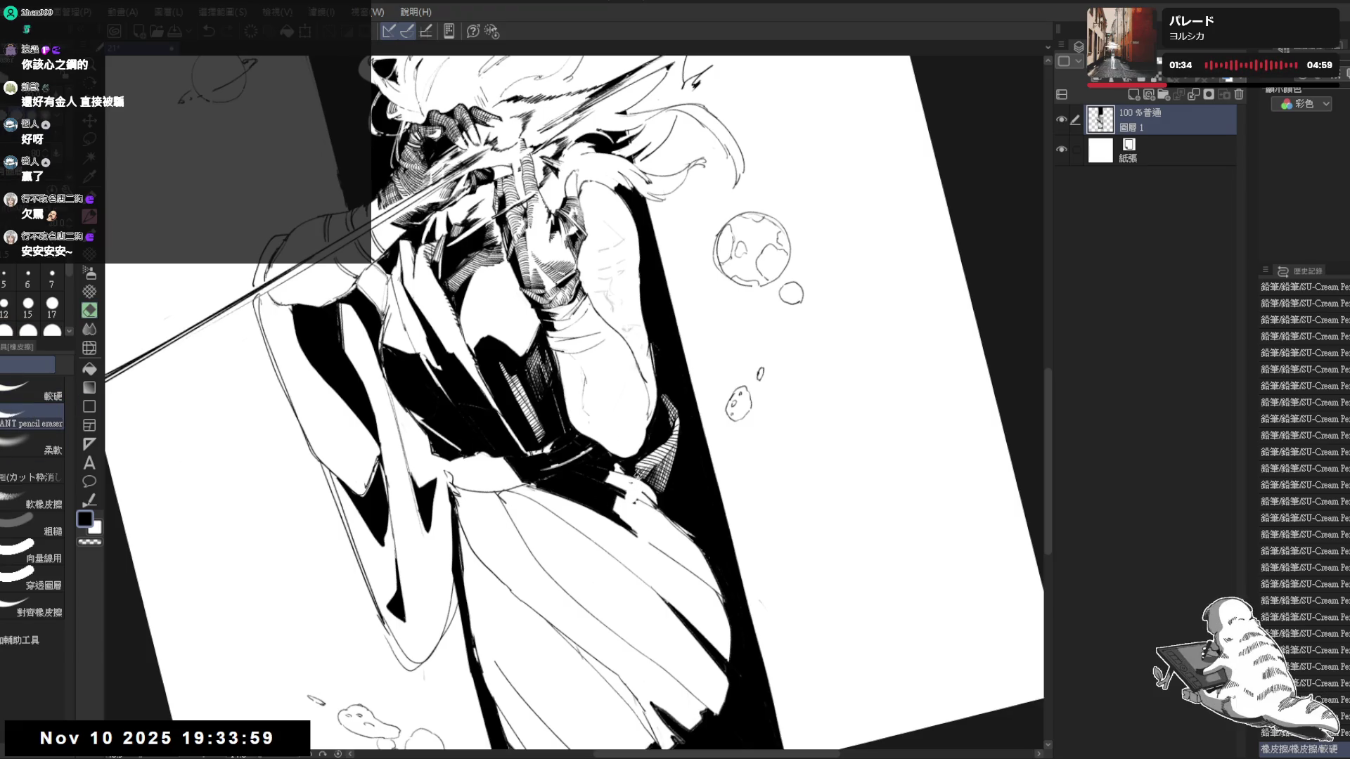
pyautogui.moveTo(622, 483)
pyautogui.mouseDown()
pyautogui.moveTo(638, 498)
pyautogui.moveTo(656, 485)
pyautogui.moveTo(628, 493)
pyautogui.mouseUp()
pyautogui.moveTo(621, 485); pyautogui.dragTo(629, 493)
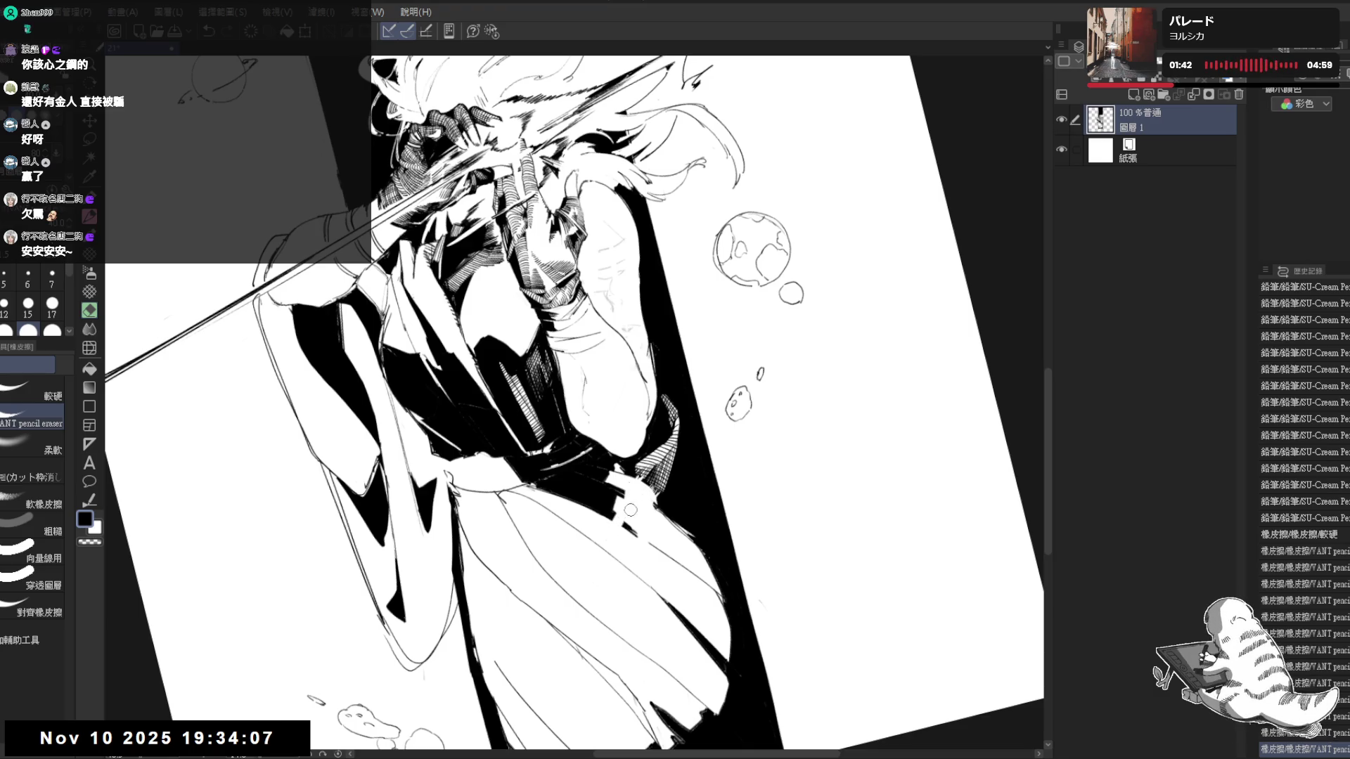
pyautogui.moveTo(623, 521)
pyautogui.mouseDown()
pyautogui.moveTo(631, 530)
pyautogui.moveTo(629, 491)
pyautogui.mouseUp()
pyautogui.moveTo(622, 485); pyautogui.dragTo(628, 492)
pyautogui.moveTo(622, 486); pyautogui.dragTo(628, 492)
# Alternate pencil strokes and erasing along the coat and figure's side, resetting rotation between passes
pyautogui.press('p')
pyautogui.moveTo(623, 485); pyautogui.dragTo(630, 492)
pyautogui.hotkey('ctrl', '@')
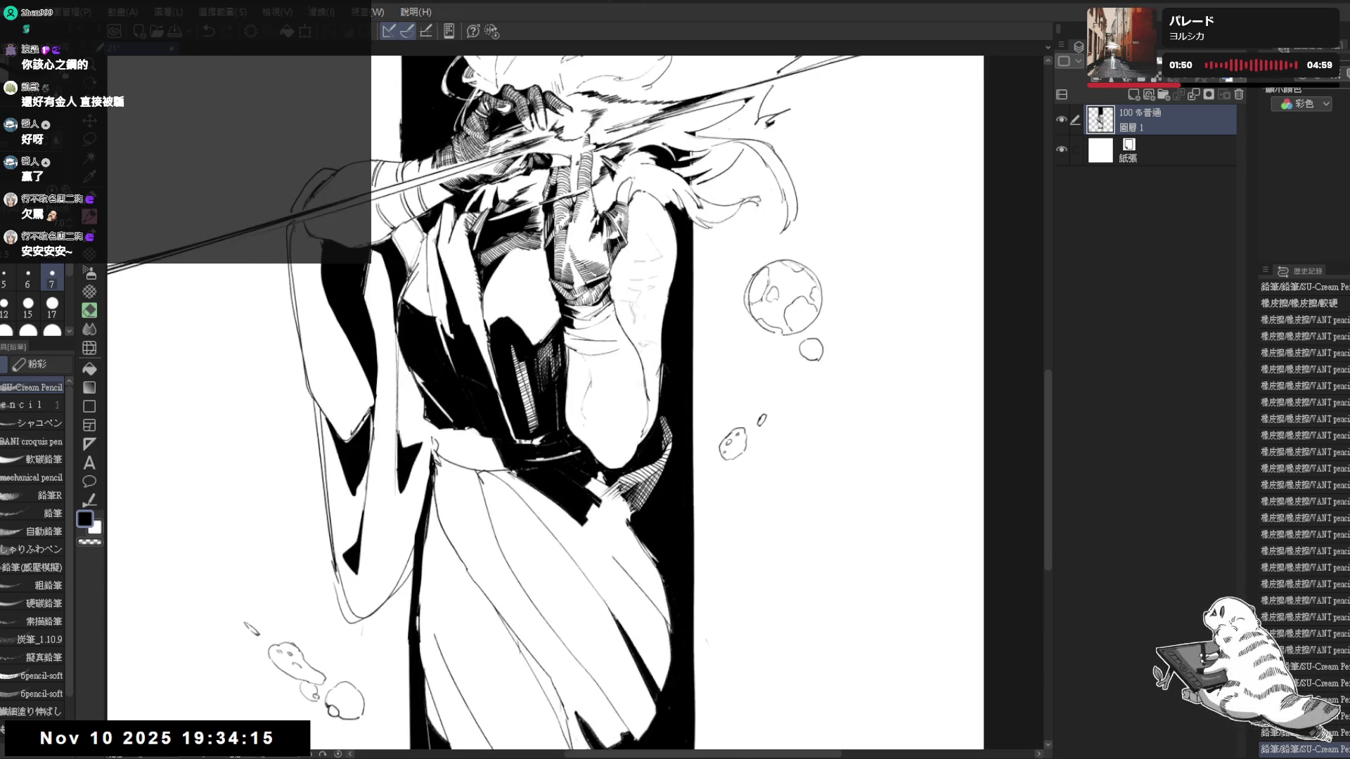
pyautogui.press('e')
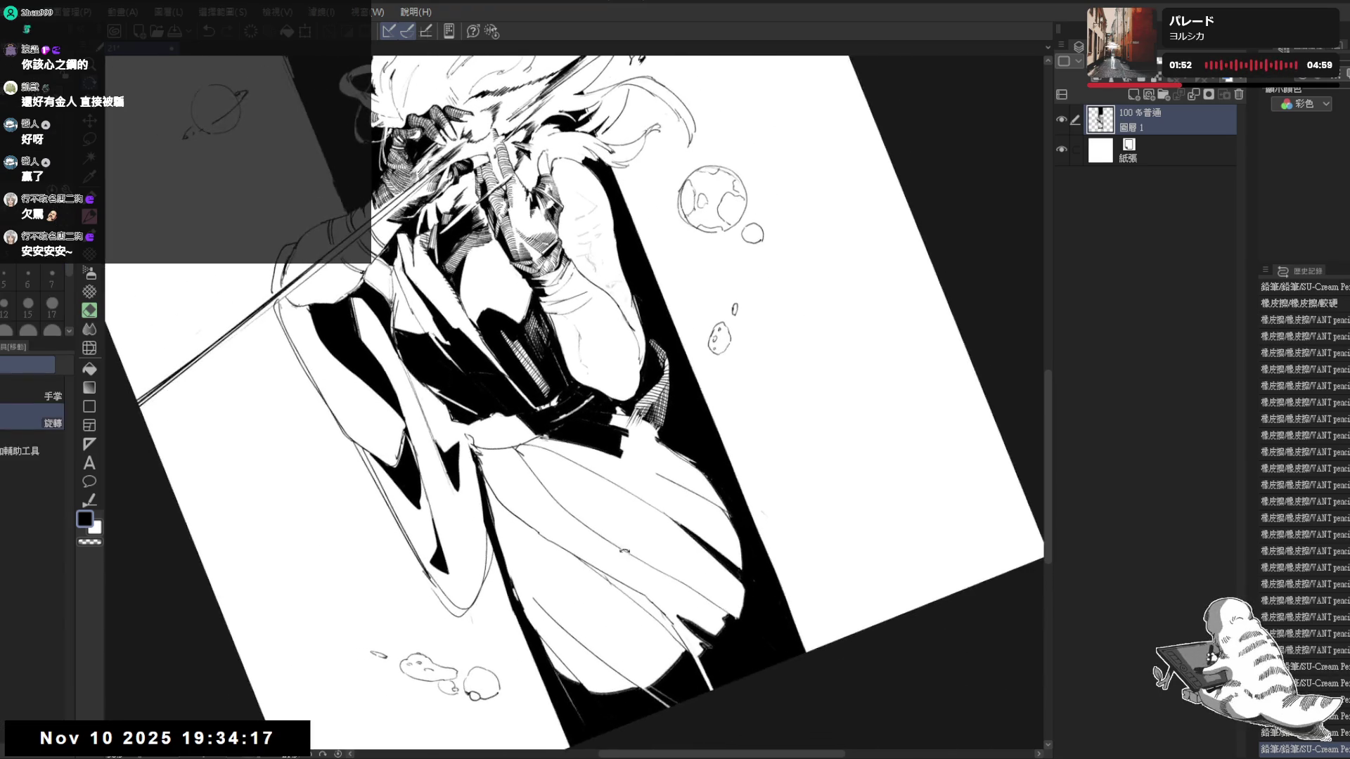
pyautogui.moveTo(629, 426); pyautogui.dragTo(611, 470)
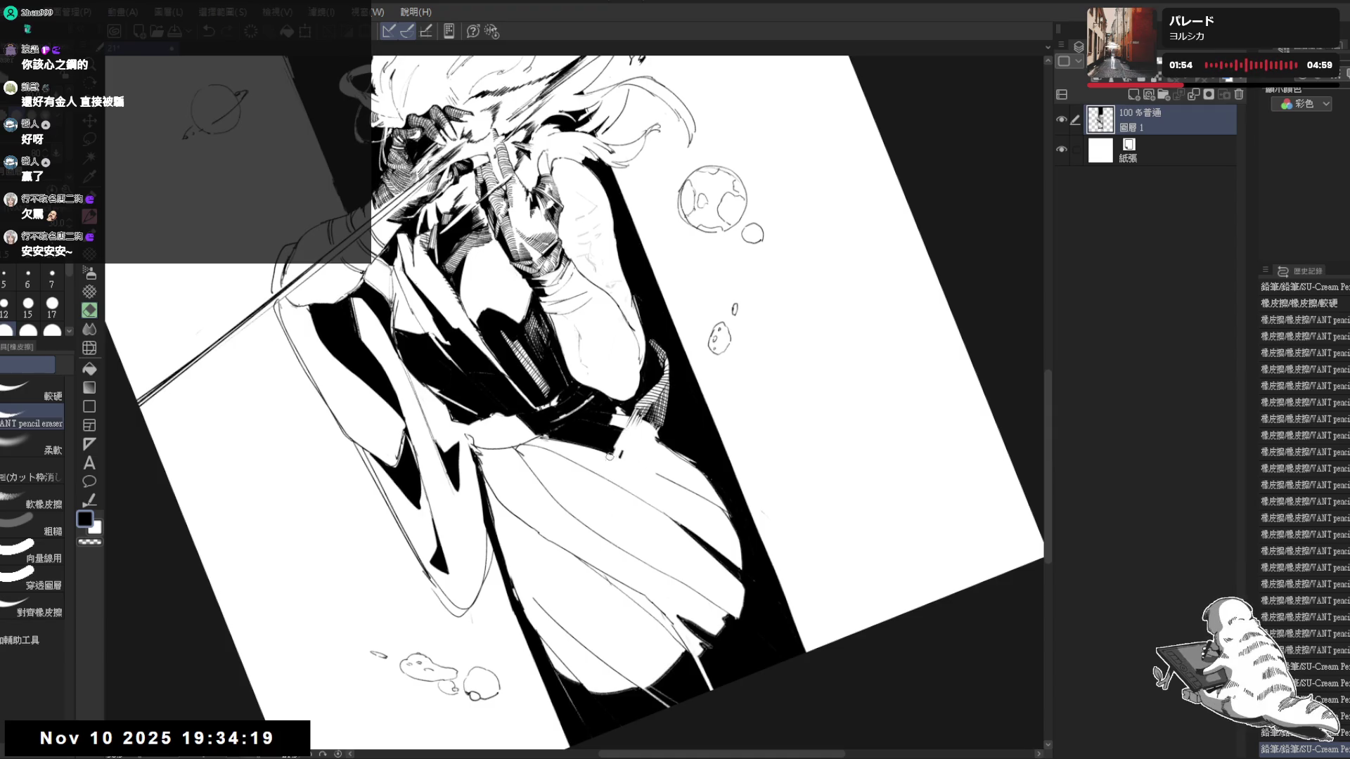
pyautogui.press('space')
pyautogui.press('p')
pyautogui.moveTo(630, 416)
pyautogui.mouseDown()
pyautogui.moveTo(582, 514)
pyautogui.moveTo(678, 426)
pyautogui.mouseUp()
pyautogui.hotkey('ctrl', '0')
# Rotate the view back toward upright while toggling eraser and pencil for final coat touches
pyautogui.moveTo(620, 489); pyautogui.dragTo(632, 434)
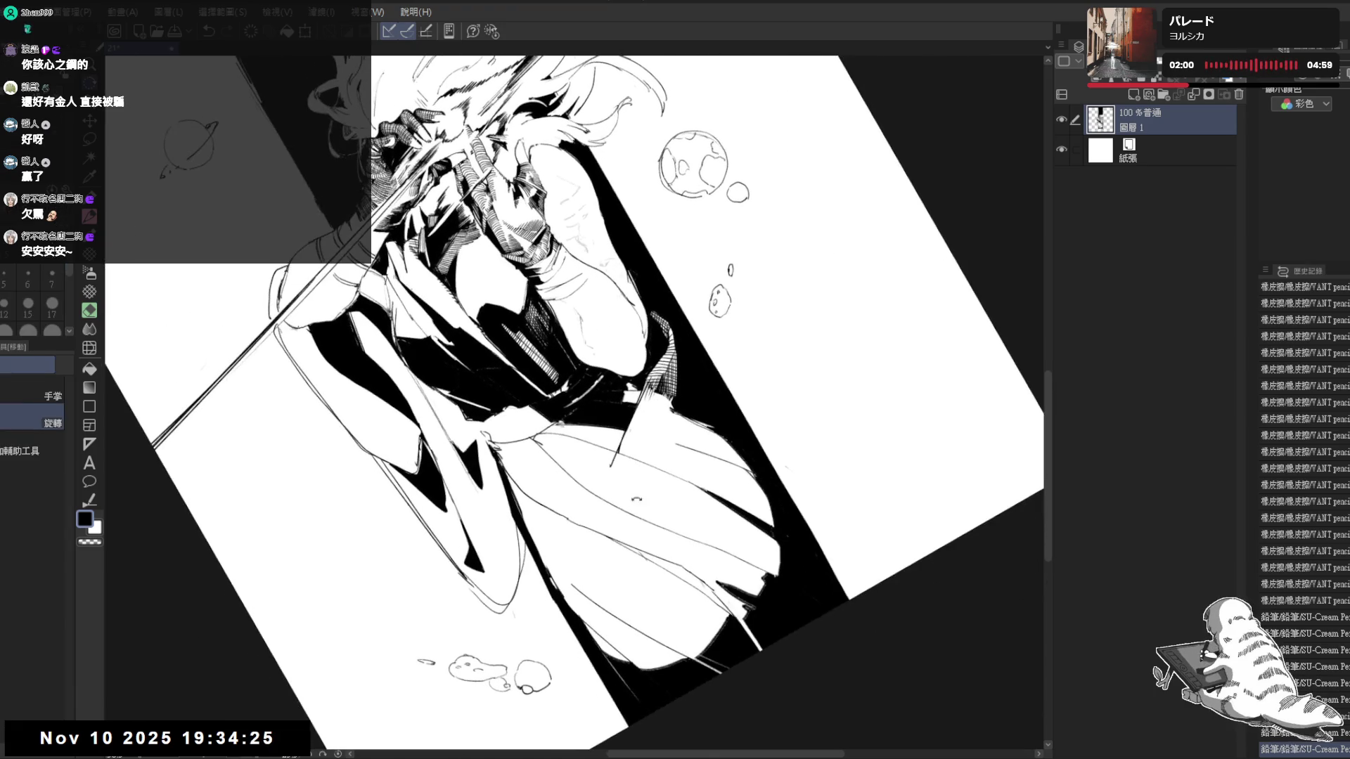
pyautogui.press('e')
pyautogui.press('p')
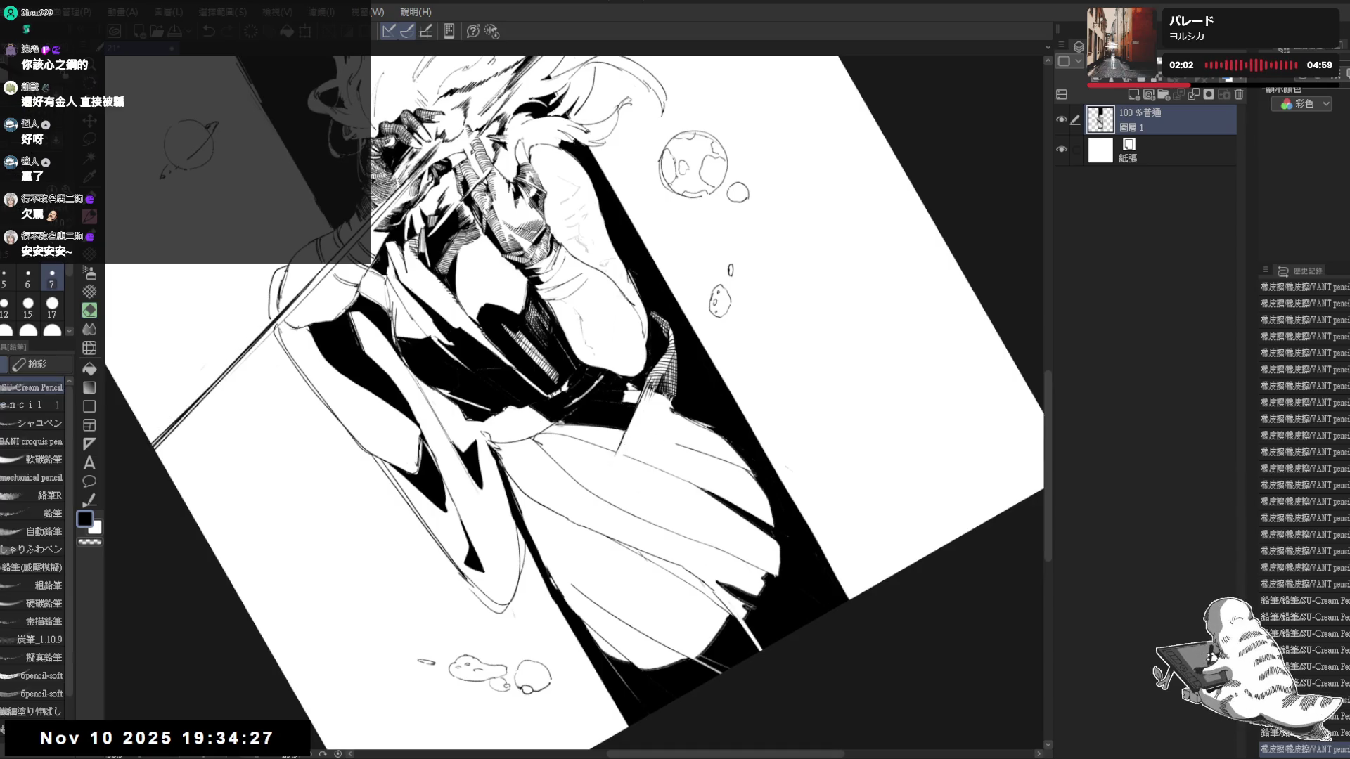
pyautogui.moveTo(634, 475); pyautogui.dragTo(480, 369)
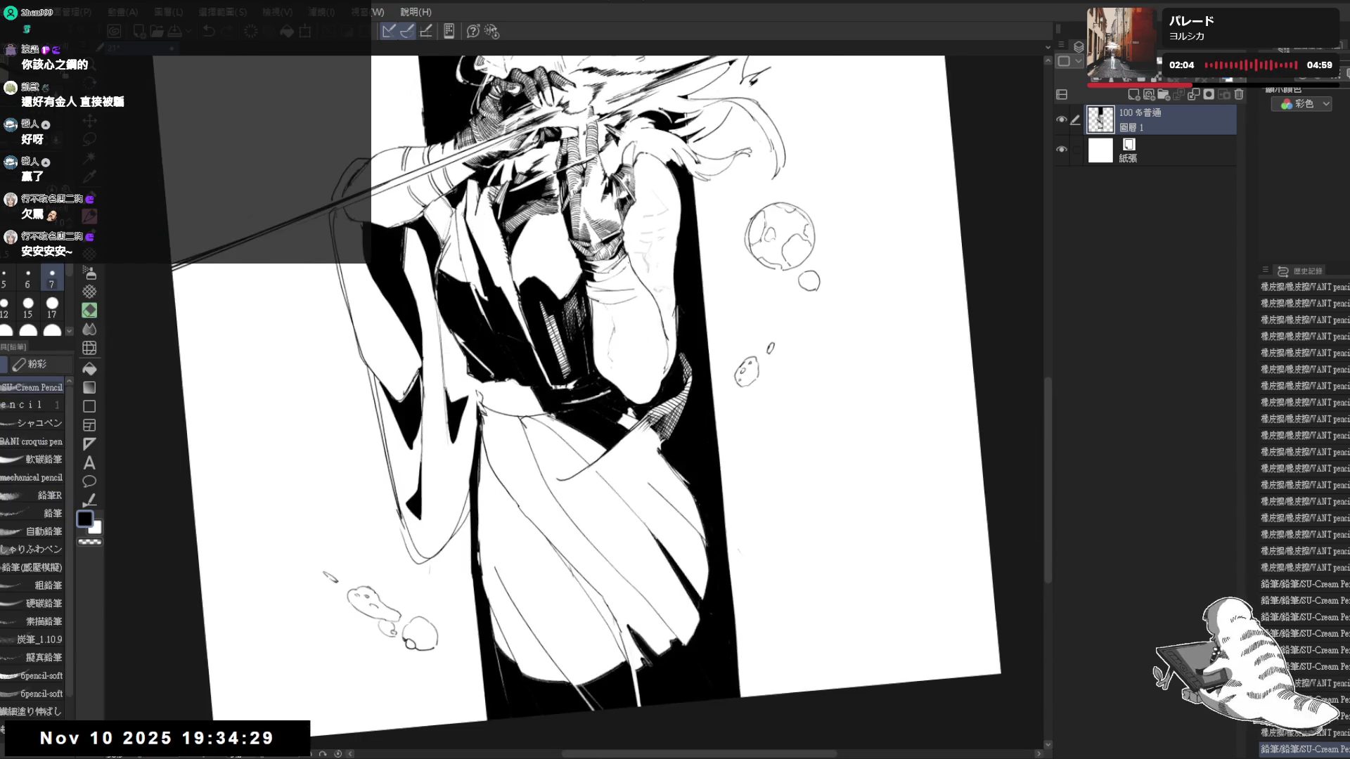
pyautogui.press('e')
pyautogui.press('p')
pyautogui.press('e')
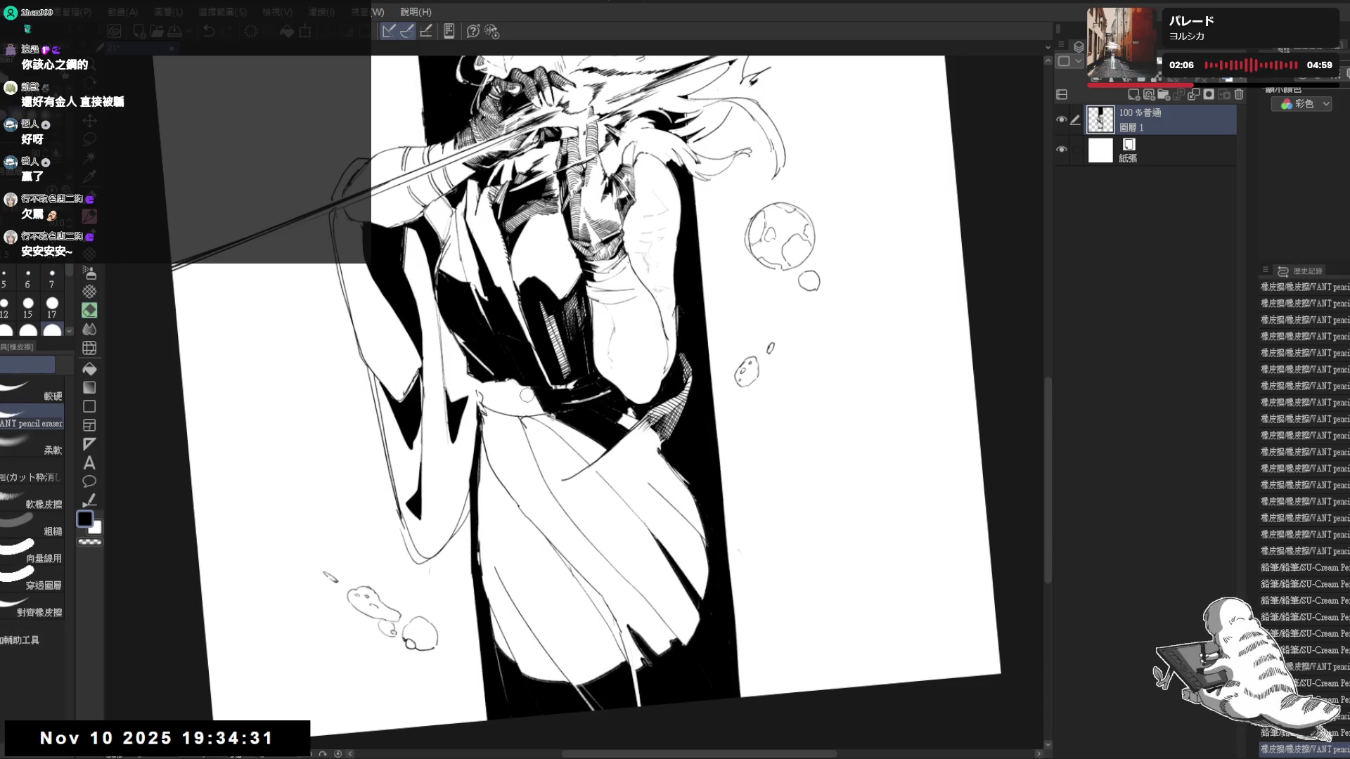
pyautogui.press('p')
pyautogui.scroll(3, 601, 476)
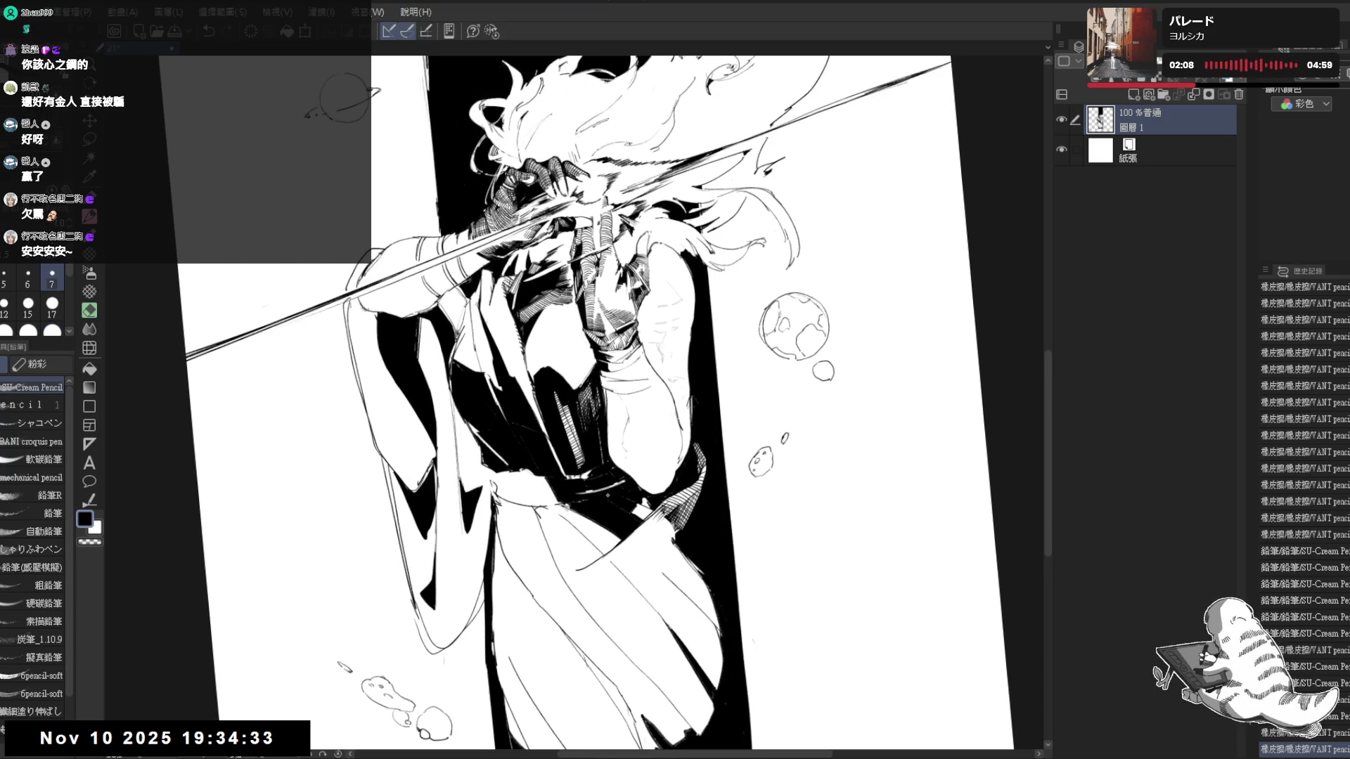
# Draw a short dark stroke at the waist and erase nearby stray marks with the VANT pencil eraser
pyautogui.moveTo(606, 495)
pyautogui.mouseDown()
pyautogui.moveTo(525, 567)
pyautogui.moveTo(528, 514)
pyautogui.mouseUp()
pyautogui.moveTo(537, 447)
pyautogui.mouseDown()
pyautogui.moveTo(540, 516)
pyautogui.moveTo(567, 498)
pyautogui.mouseUp()
pyautogui.press('e')
pyautogui.press('g')
pyautogui.click(528, 435)
pyautogui.press('e')
pyautogui.moveTo(530, 499); pyautogui.dragTo(484, 419)
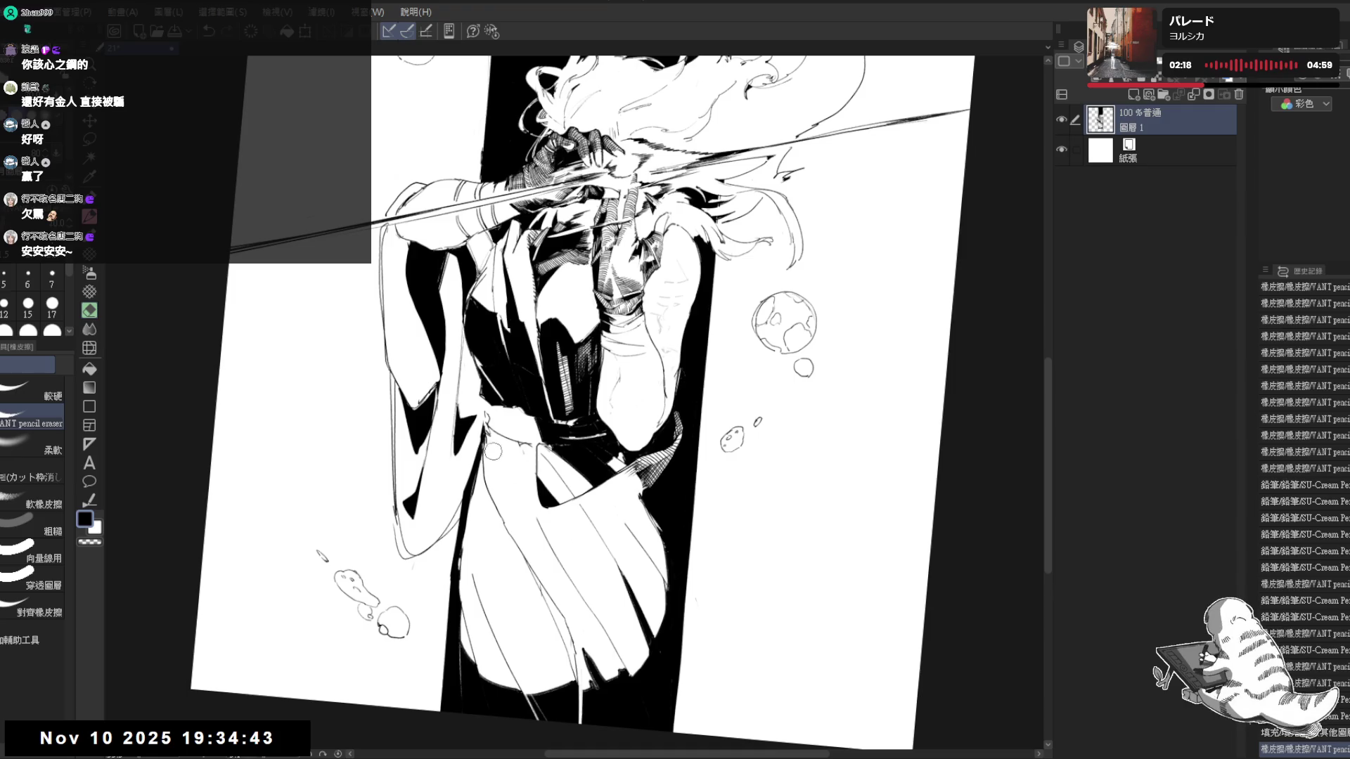
pyautogui.moveTo(492, 511); pyautogui.dragTo(549, 536)
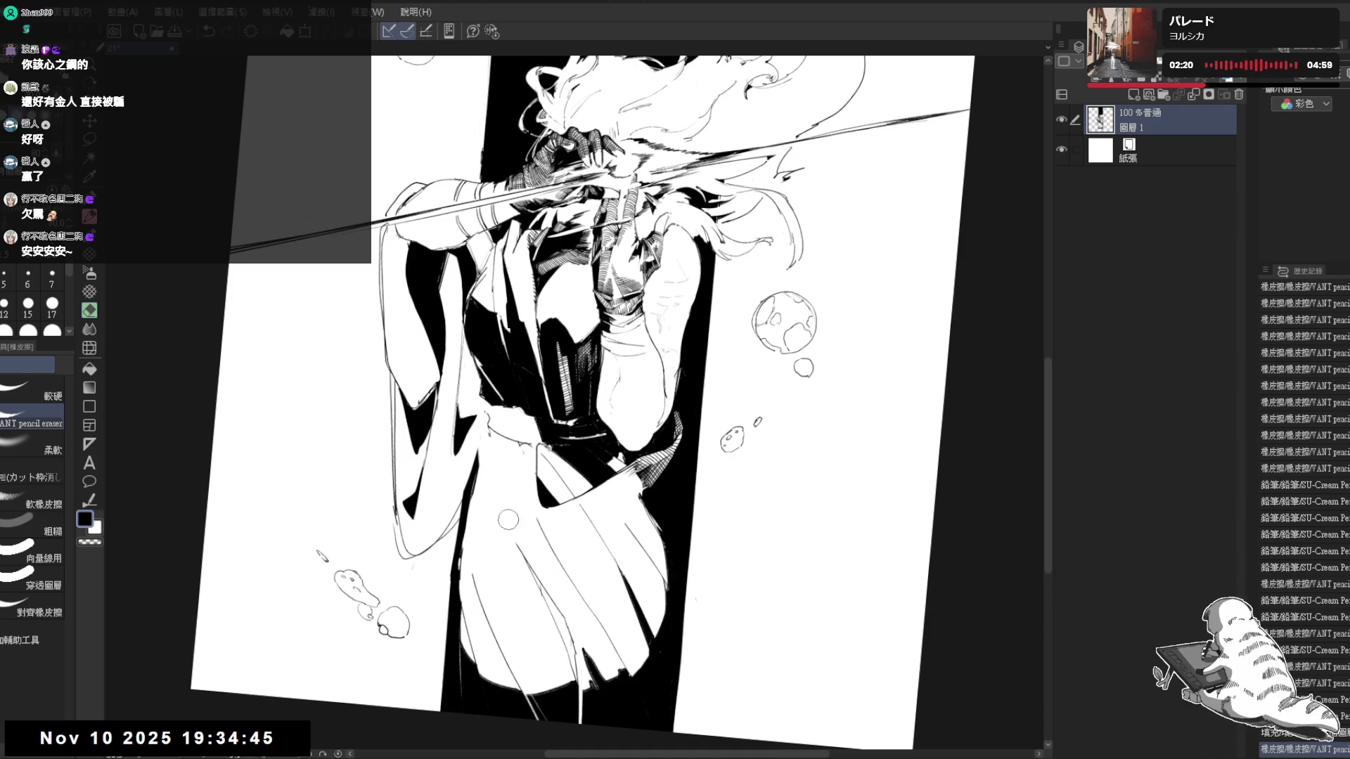
# Fill a small area near the waist, return to the pencil, then straighten and mirror the whole page to check
pyautogui.press('g')
pyautogui.moveTo(630, 546); pyautogui.dragTo(628, 538)
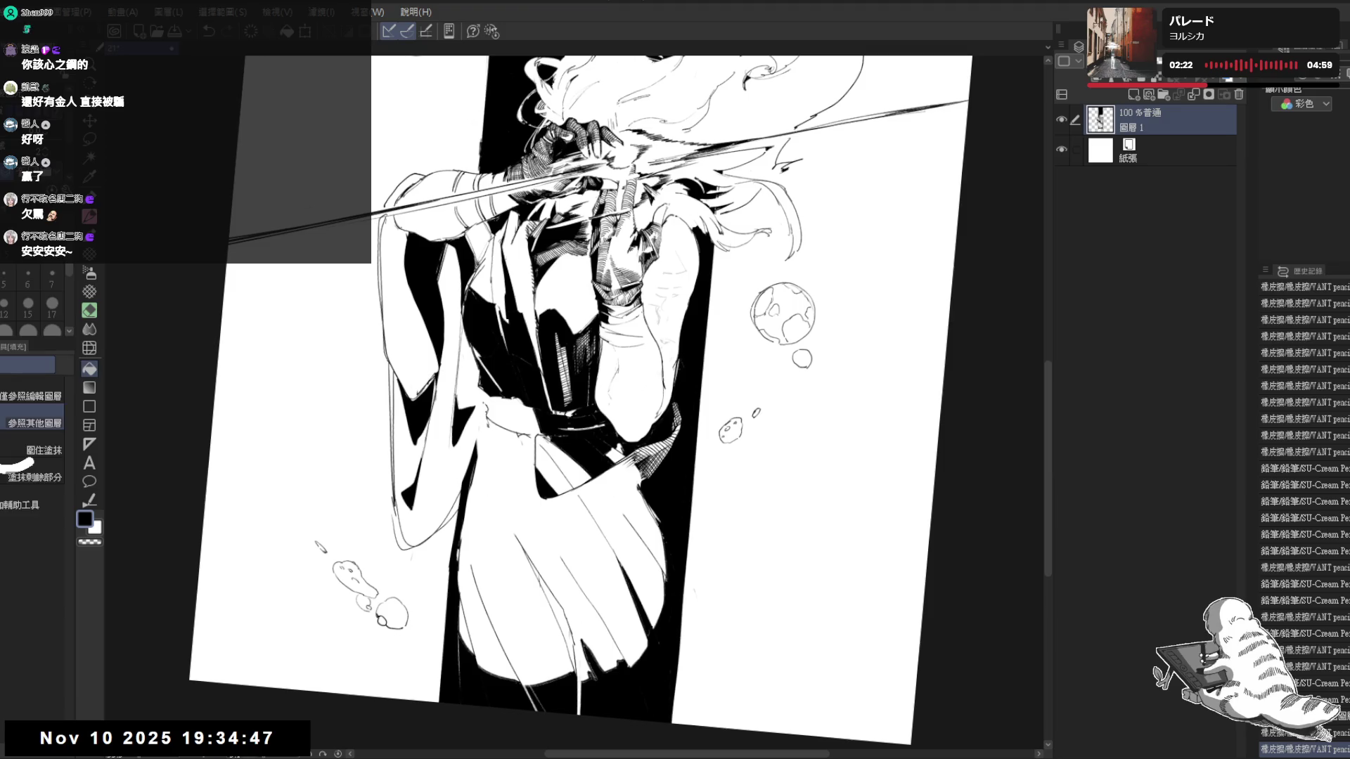
pyautogui.press('p')
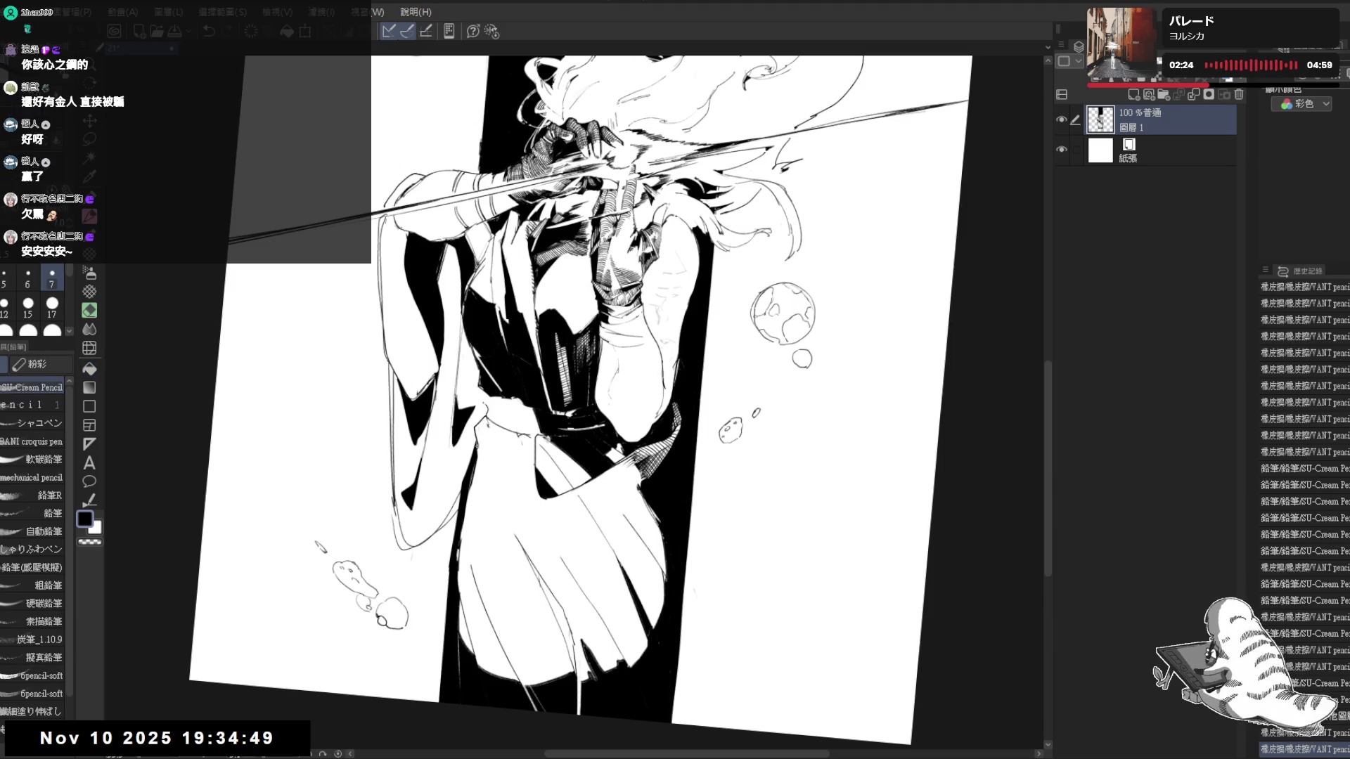
pyautogui.moveTo(561, 462); pyautogui.dragTo(561, 471)
pyautogui.hotkey('ctrl', '0')
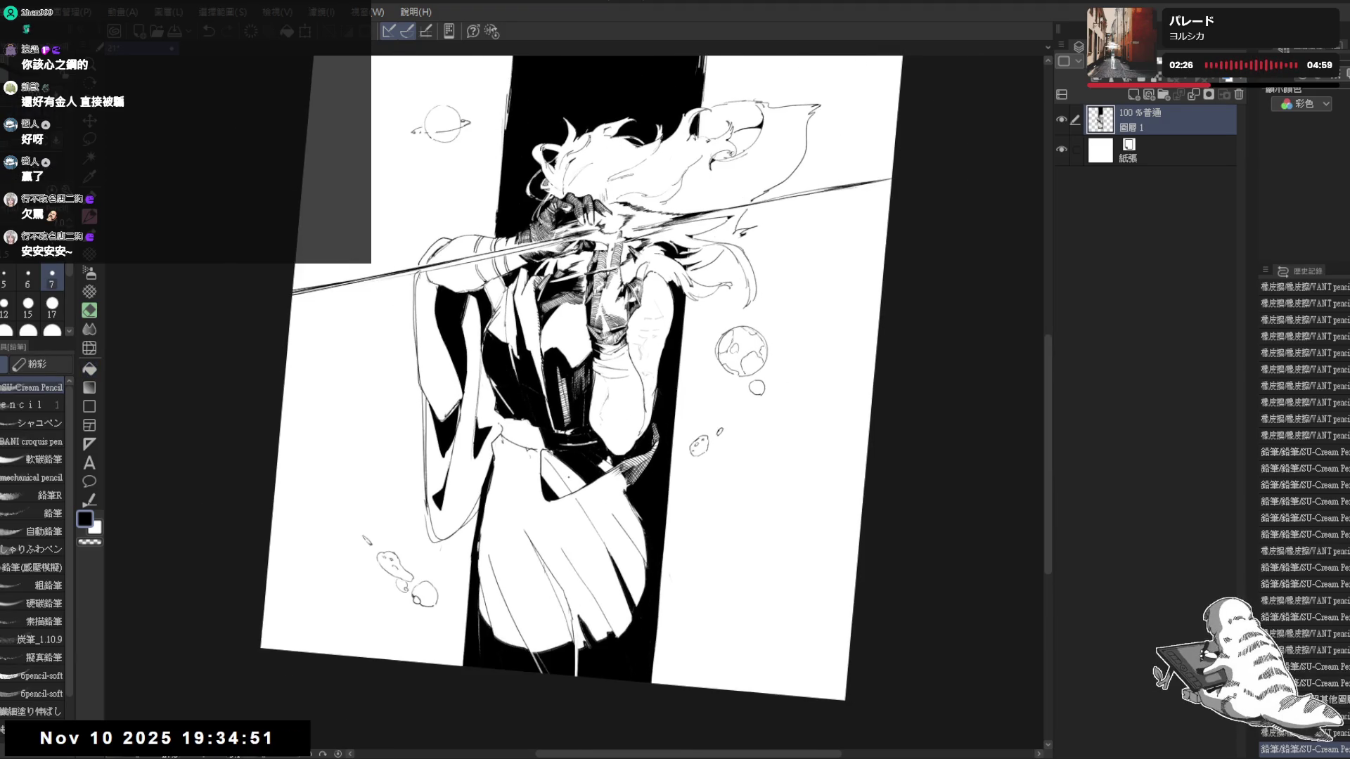
pyautogui.scroll(-1, 578, 365)
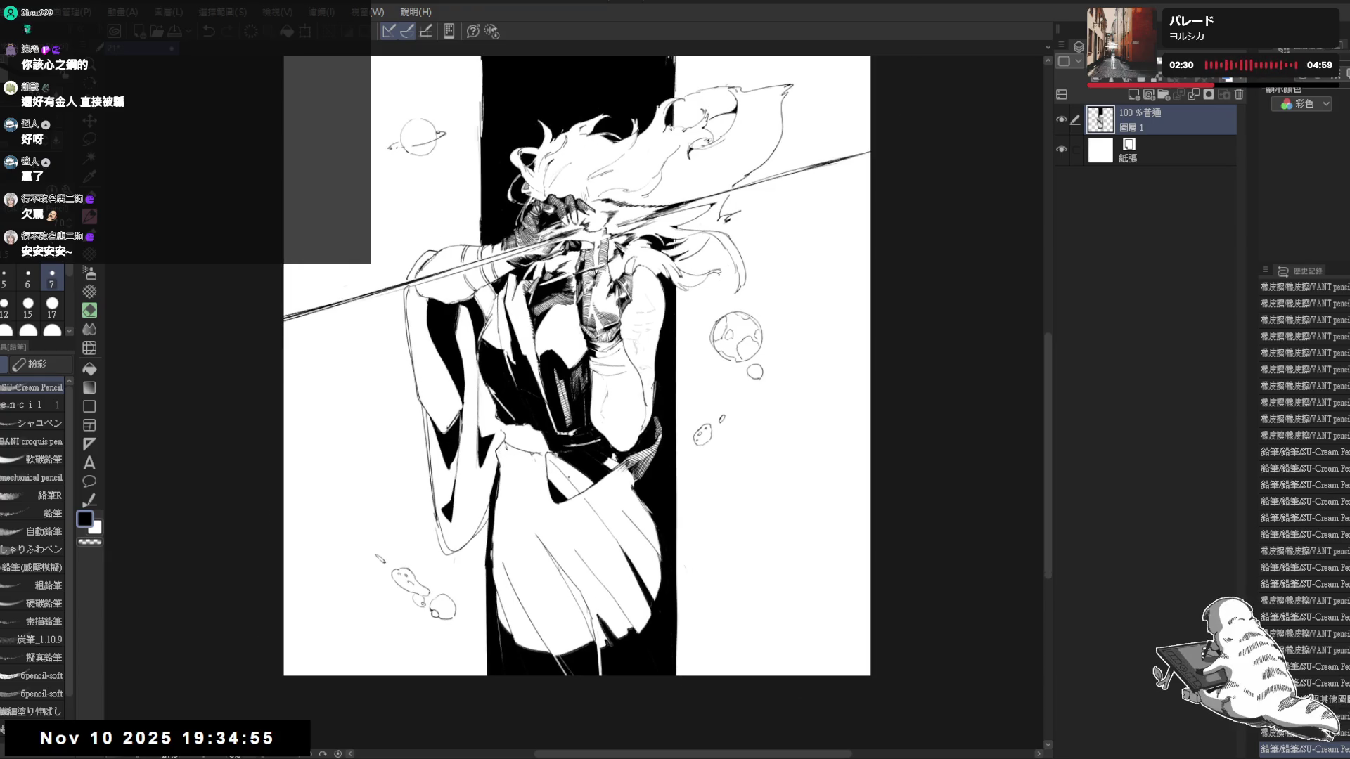
pyautogui.press('h')
pyautogui.press('h')
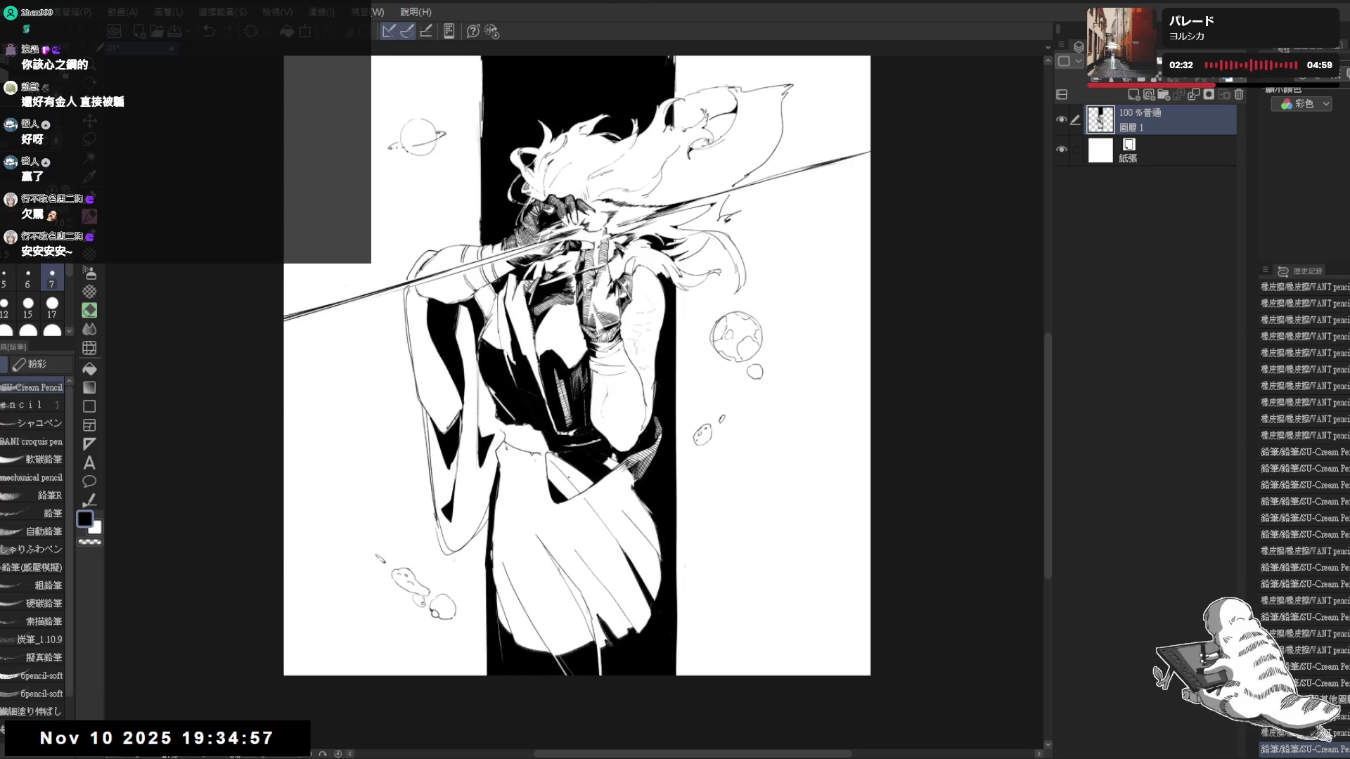
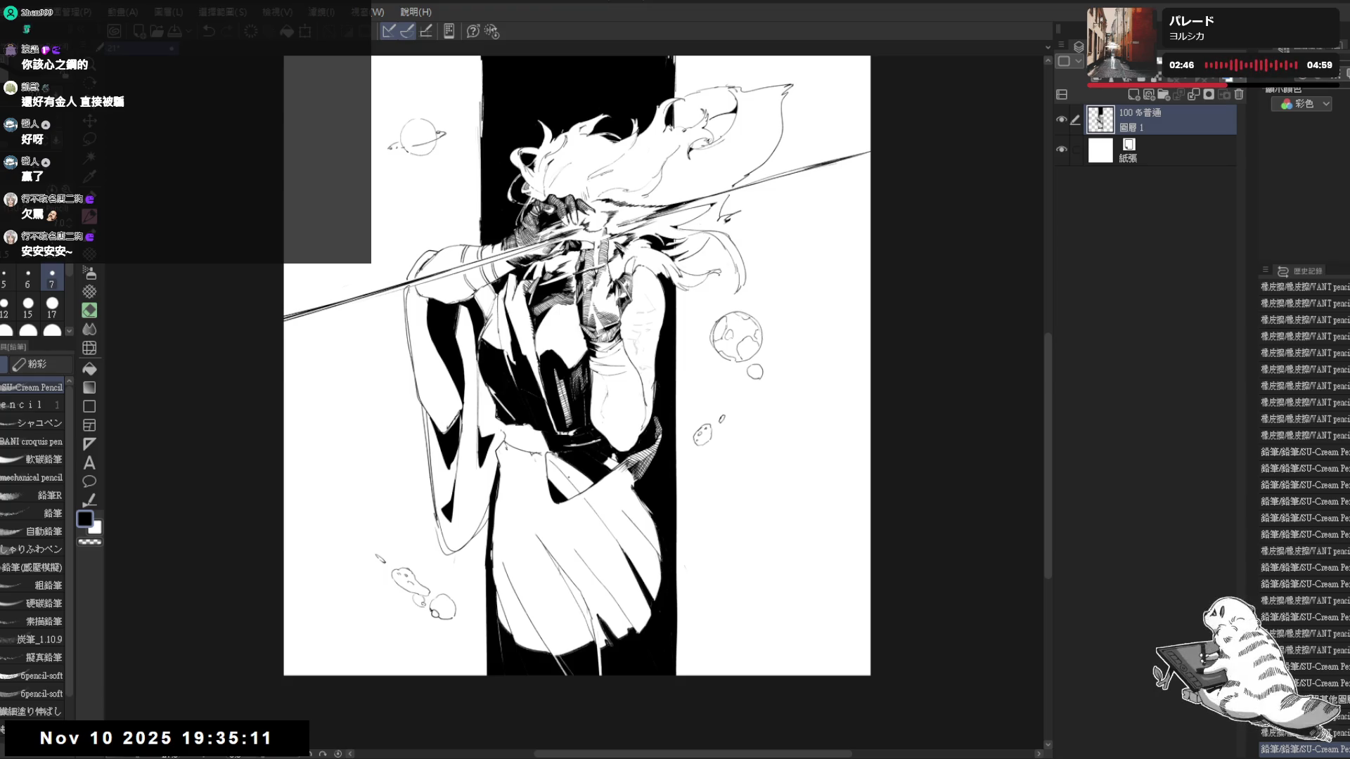
# Undo the last several strokes and erase stray marks on the figure and near the head
pyautogui.hotkey('ctrl', 'z')
pyautogui.hotkey('ctrl', 'z')
pyautogui.hotkey('ctrl', 'z')
pyautogui.hotkey('ctrl', 'z')
pyautogui.hotkey('ctrl', 'z')
pyautogui.hotkey('ctrl', 'z')
pyautogui.hotkey('ctrl', 'z')
pyautogui.hotkey('ctrl', 'z')
pyautogui.hotkey('ctrl', 'z')
pyautogui.hotkey('ctrl', 'z')
pyautogui.hotkey('ctrl', 'z')
pyautogui.hotkey('ctrl', 'z')
pyautogui.hotkey('ctrl', 'z')
pyautogui.hotkey('ctrl', 'z')
pyautogui.hotkey('ctrl', 'z')
pyautogui.hotkey('ctrl', 'z')
pyautogui.hotkey('ctrl', 'z')
pyautogui.hotkey('ctrl', 'z')
pyautogui.hotkey('ctrl', 'z')
pyautogui.hotkey('ctrl', 'z')
pyautogui.hotkey('ctrl', 'z')
pyautogui.hotkey('ctrl', 'z')
pyautogui.hotkey('ctrl', 'z')
pyautogui.hotkey('ctrl', 'z')
pyautogui.hotkey('ctrl', 'z')
pyautogui.hotkey('ctrl', 'z')
pyautogui.hotkey('ctrl', 'z')
pyautogui.hotkey('ctrl', 'z')
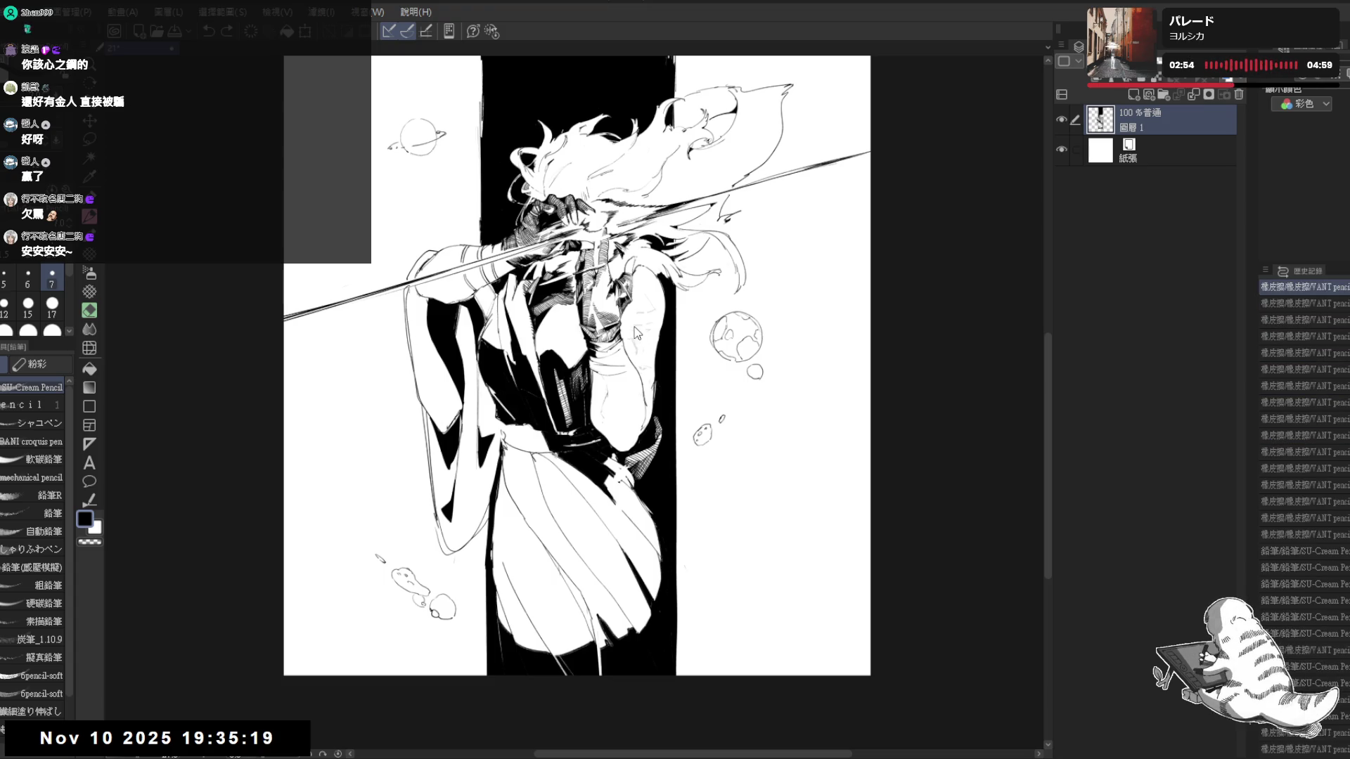
pyautogui.moveTo(624, 317); pyautogui.dragTo(675, 348)
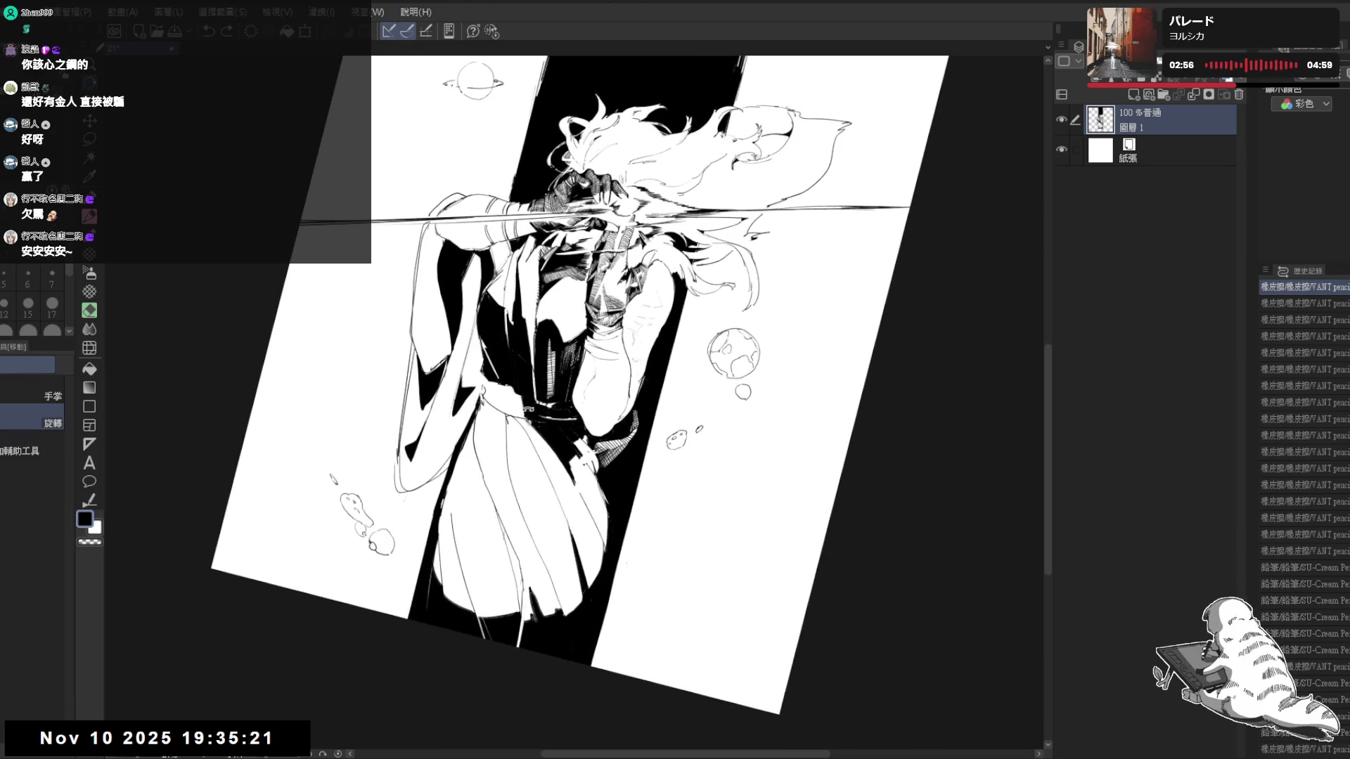
pyautogui.press('e')
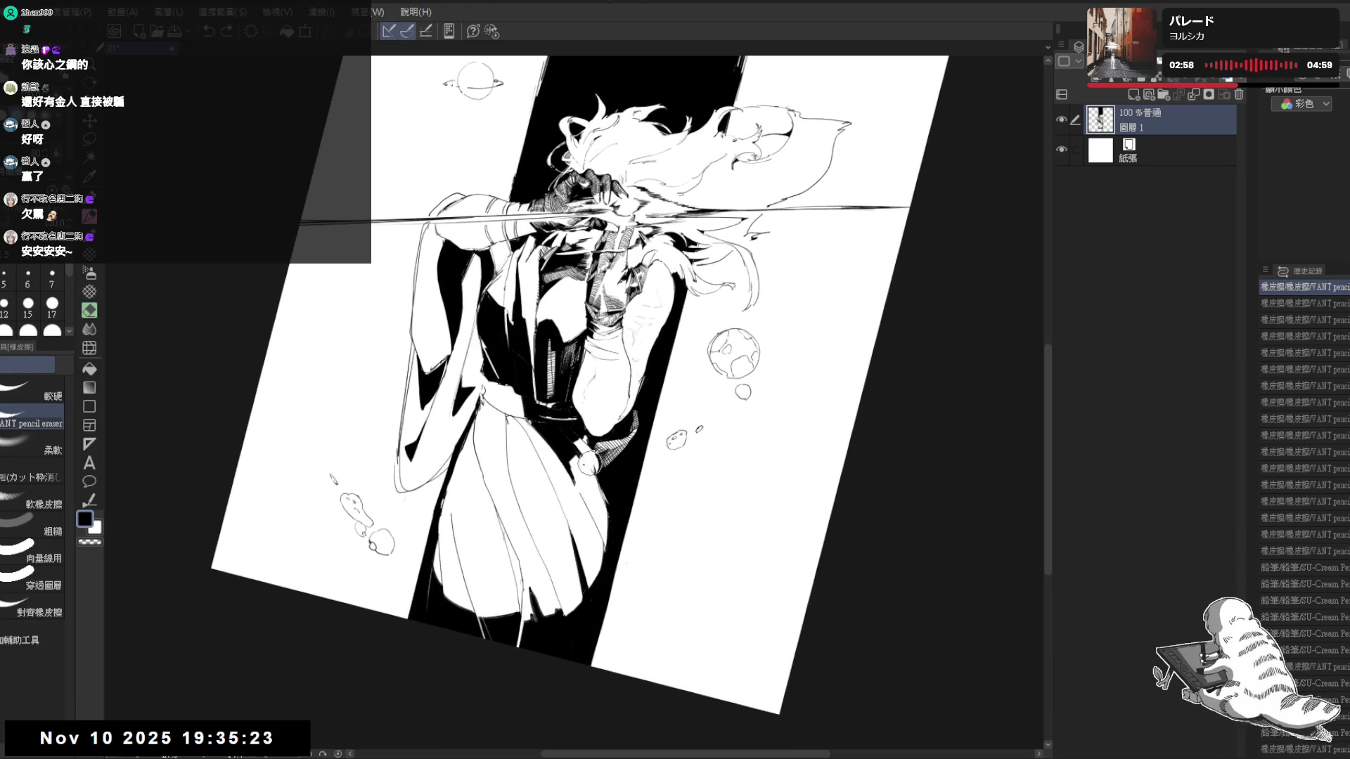
pyautogui.press('p')
pyautogui.moveTo(589, 458)
pyautogui.mouseDown()
pyautogui.moveTo(599, 471)
pyautogui.moveTo(652, 317)
pyautogui.mouseUp()
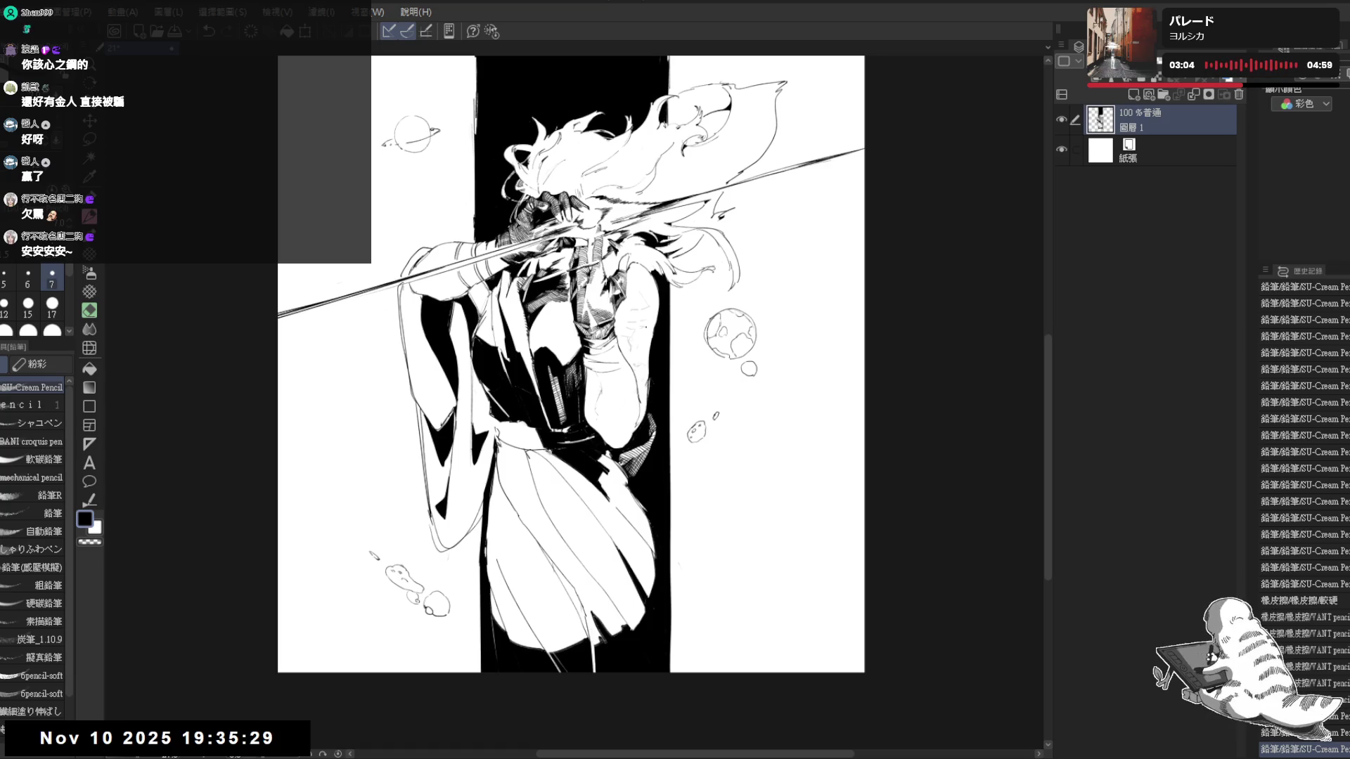
pyautogui.scroll(1, 397, 181)
pyautogui.scroll(1, 397, 181)
pyautogui.scroll(1, 398, 182)
pyautogui.scroll(1, 398, 182)
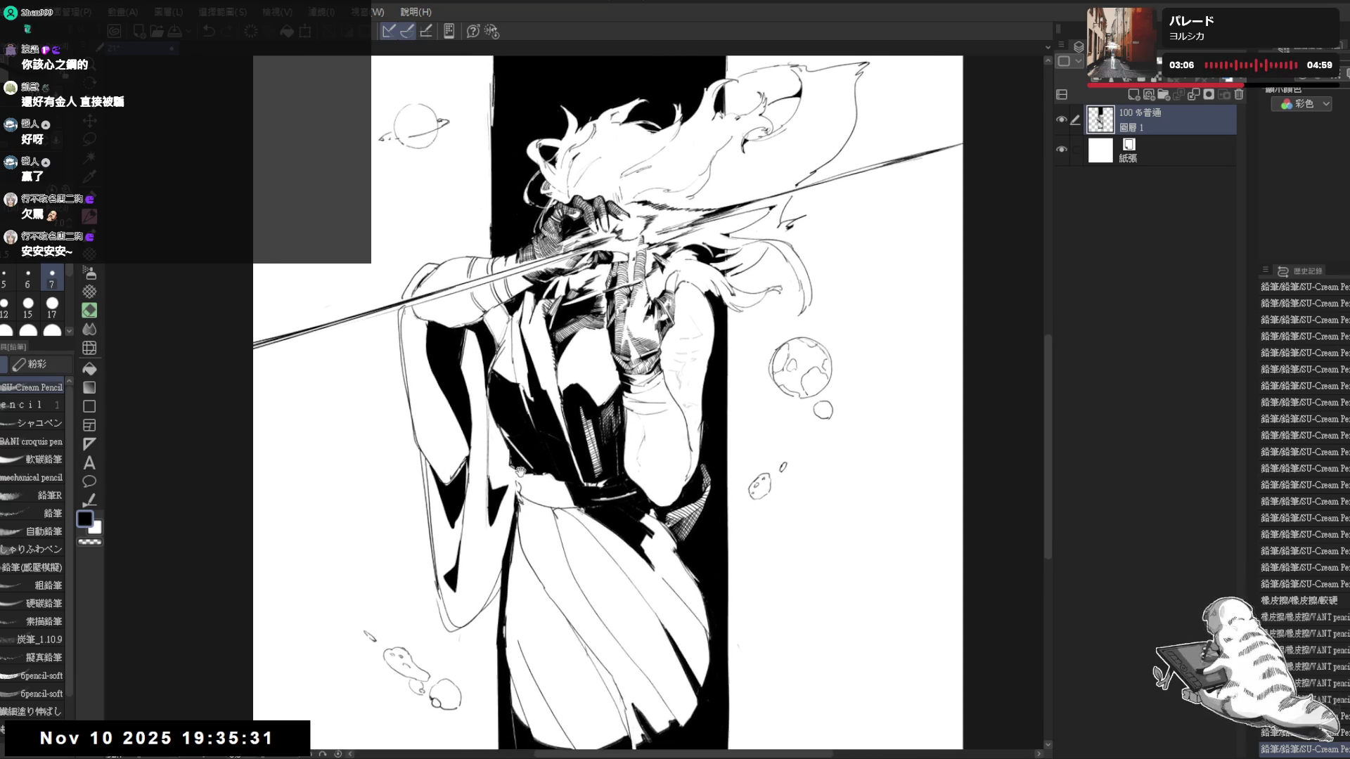
pyautogui.press('e')
pyautogui.moveTo(504, 483)
pyautogui.mouseDown()
pyautogui.moveTo(518, 498)
pyautogui.moveTo(513, 487)
pyautogui.mouseUp()
# Erase remaining stray strokes beside the hair on the right and retouch with the pencil
pyautogui.press('p')
pyautogui.moveTo(385, 138); pyautogui.dragTo(367, 170)
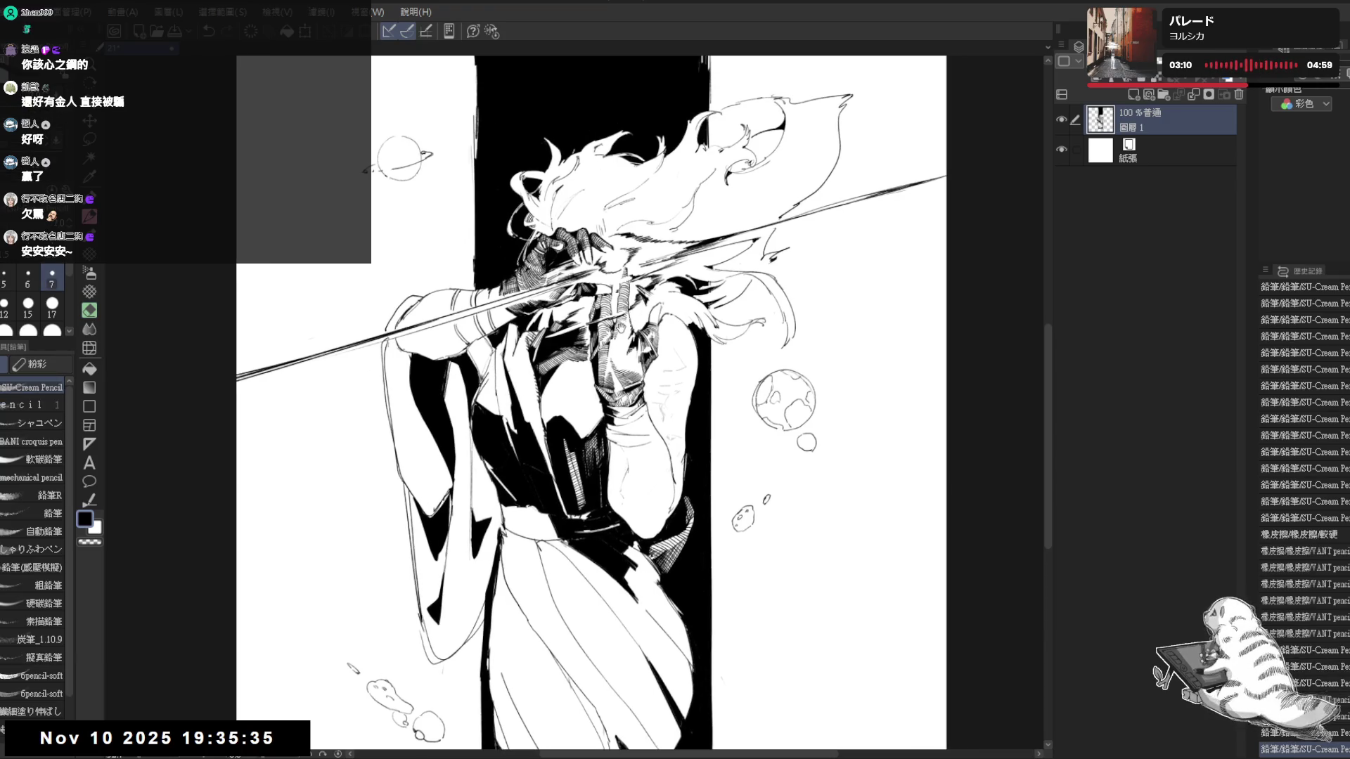
pyautogui.moveTo(617, 262); pyautogui.dragTo(584, 272)
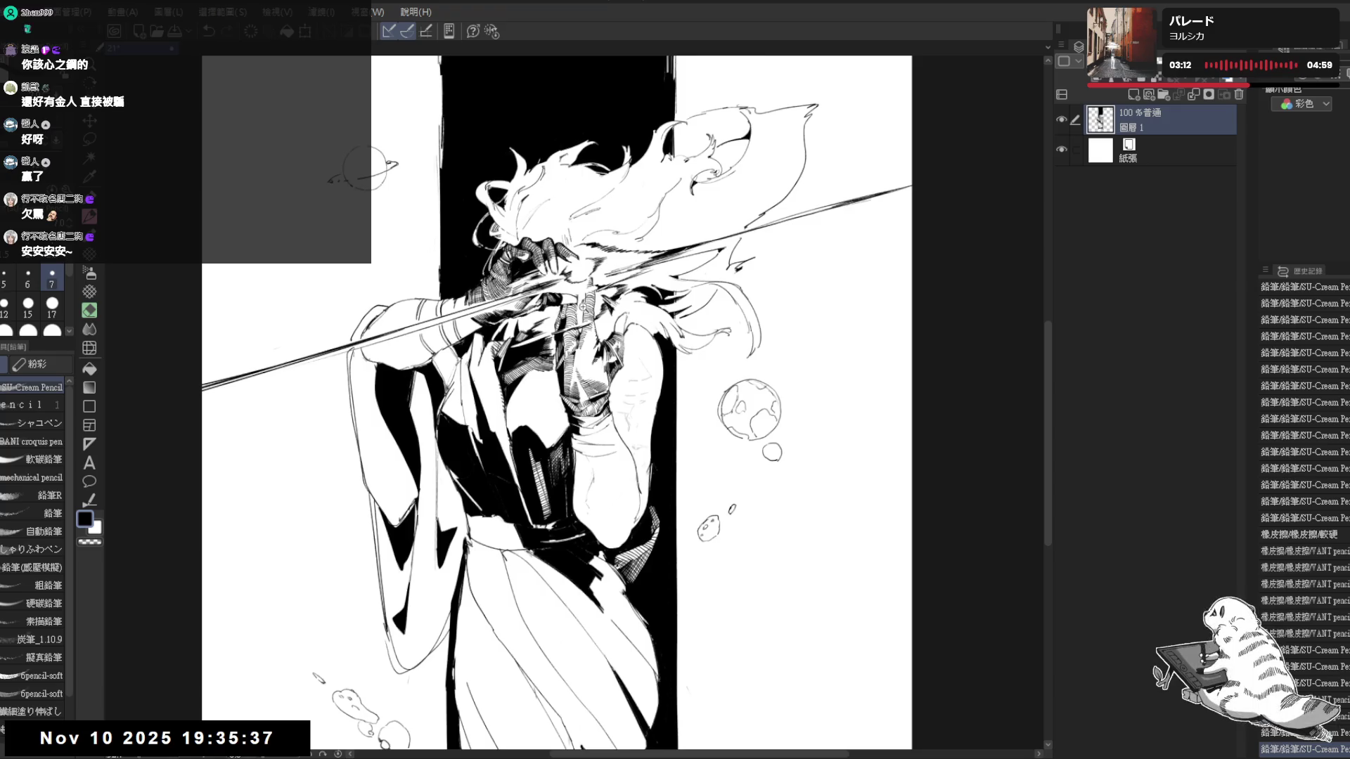
pyautogui.scroll(2, 583, 273)
pyautogui.press('e')
pyautogui.moveTo(665, 343)
pyautogui.mouseDown()
pyautogui.moveTo(616, 307)
pyautogui.moveTo(630, 333)
pyautogui.mouseUp()
pyautogui.press('p')
pyautogui.press('-')
pyautogui.press('-')
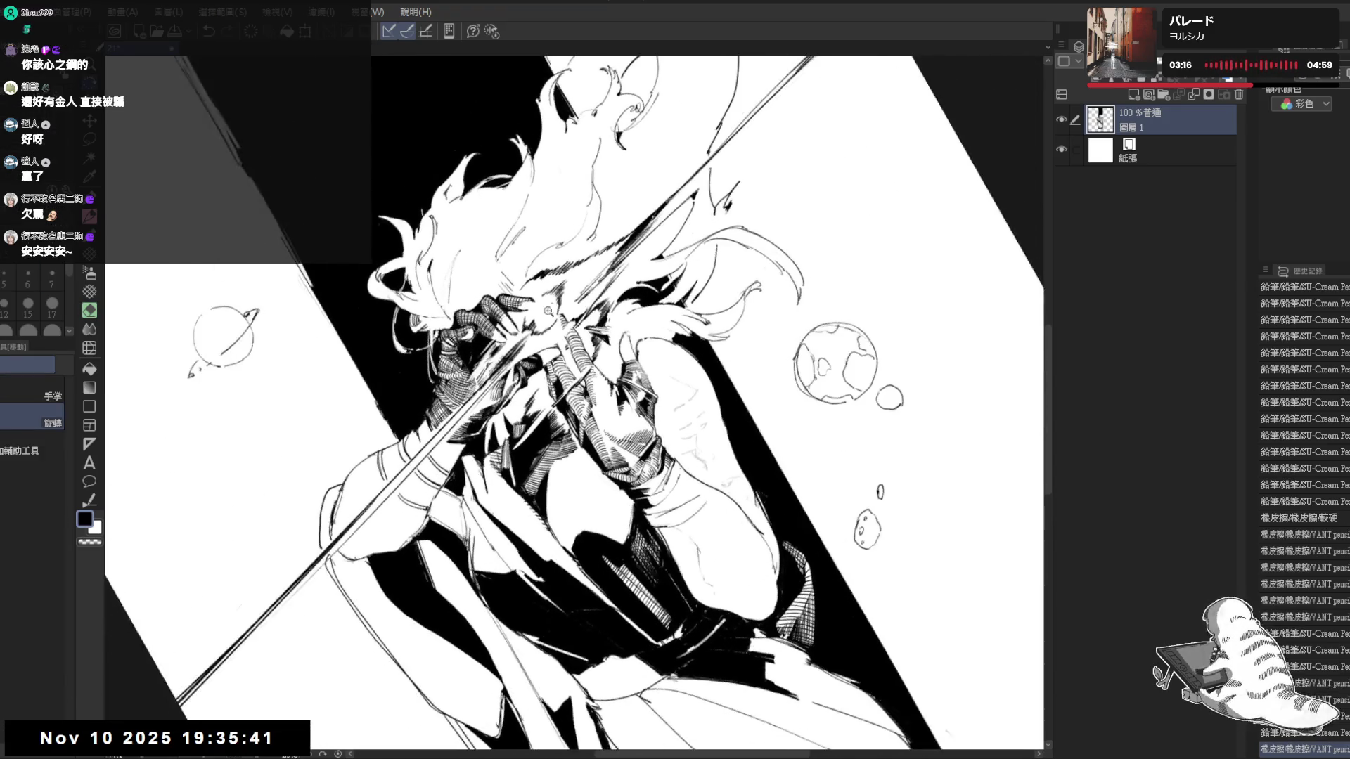
pyautogui.scroll(2, 630, 334)
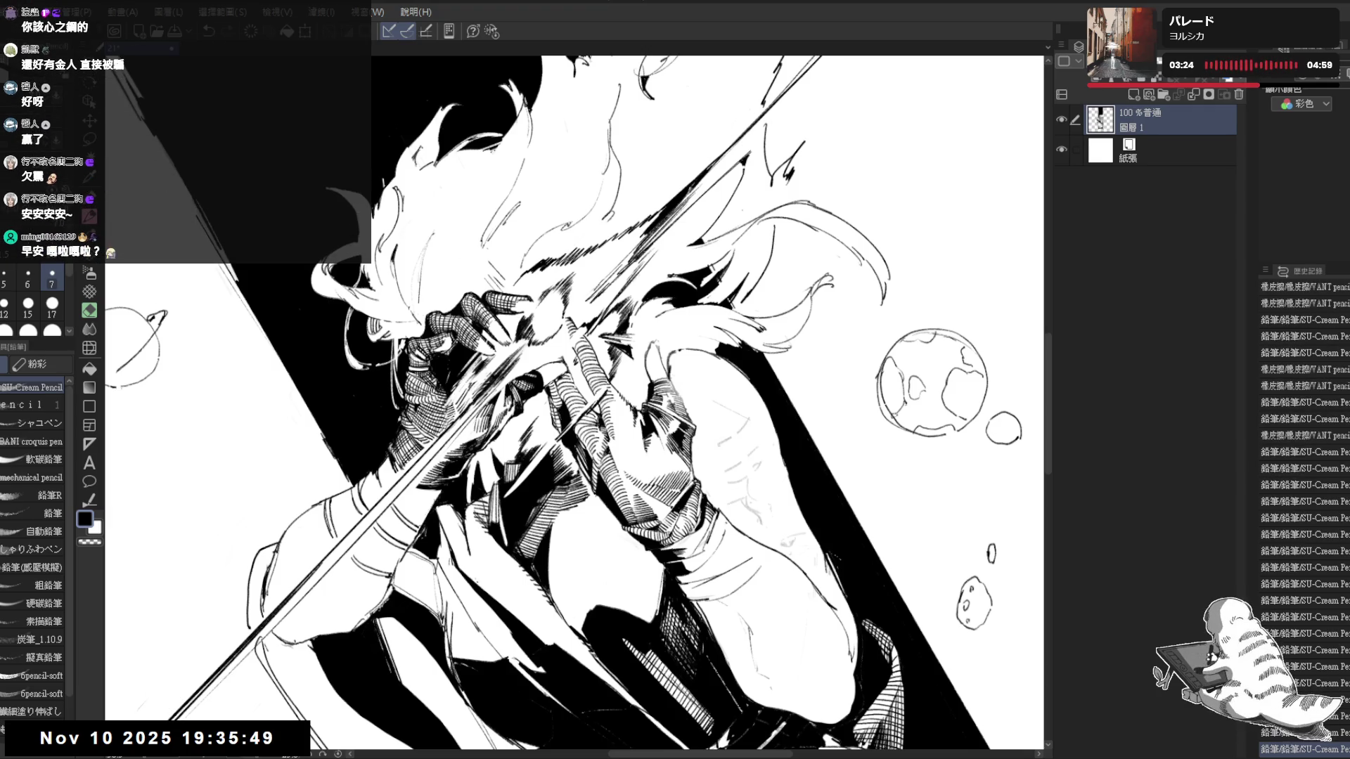
pyautogui.moveTo(536, 313)
pyautogui.mouseDown()
pyautogui.moveTo(567, 288)
pyautogui.moveTo(561, 299)
pyautogui.mouseUp()
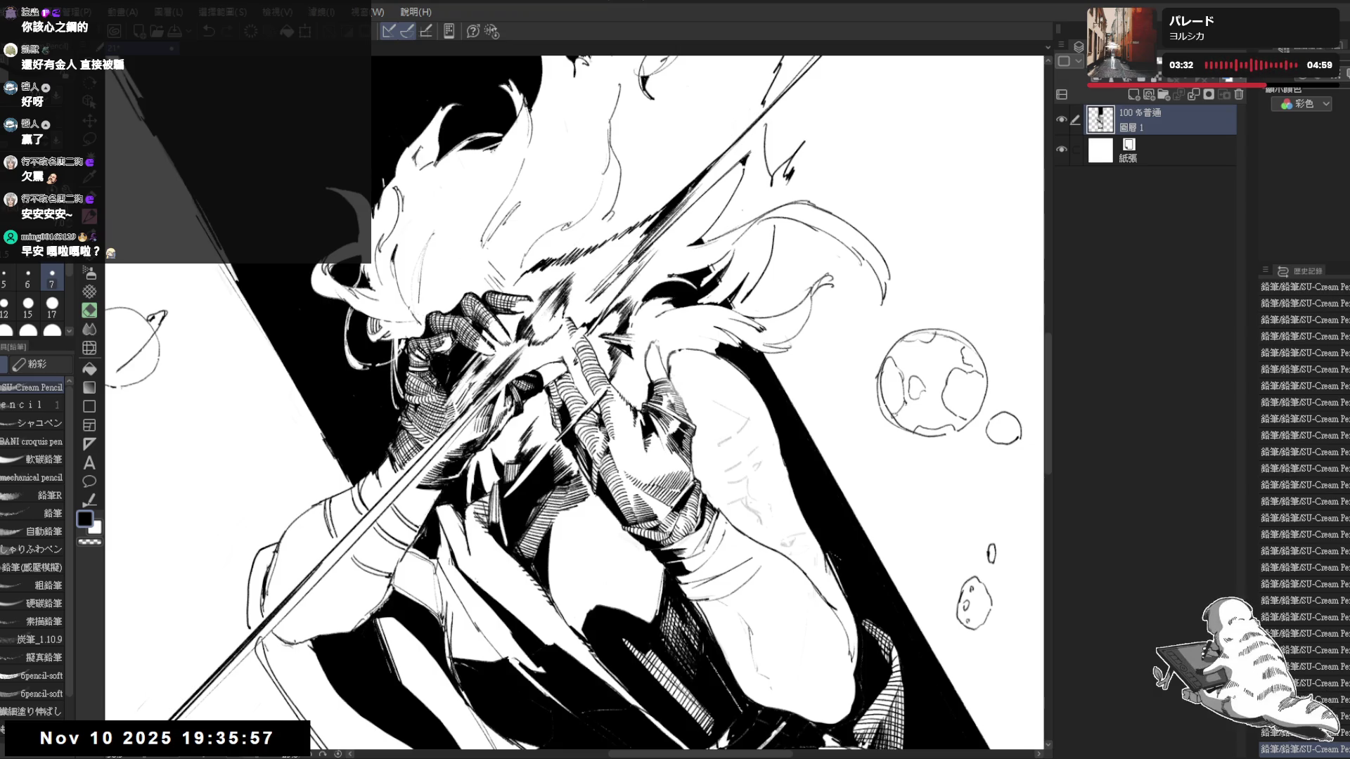
# Work around the hands at a rotated angle, briefly using transparent colour, then reset the view upright
pyautogui.press('-')
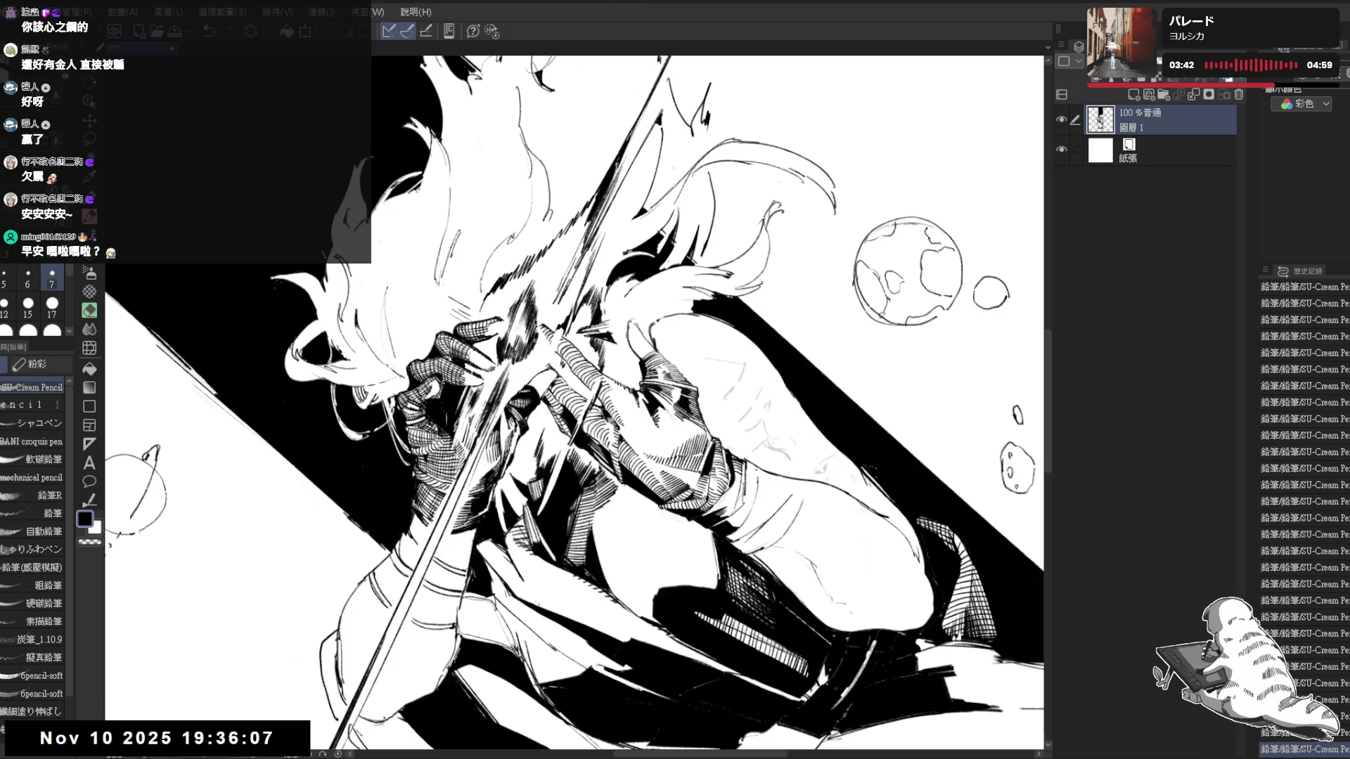
pyautogui.moveTo(575, 406); pyautogui.dragTo(575, 527)
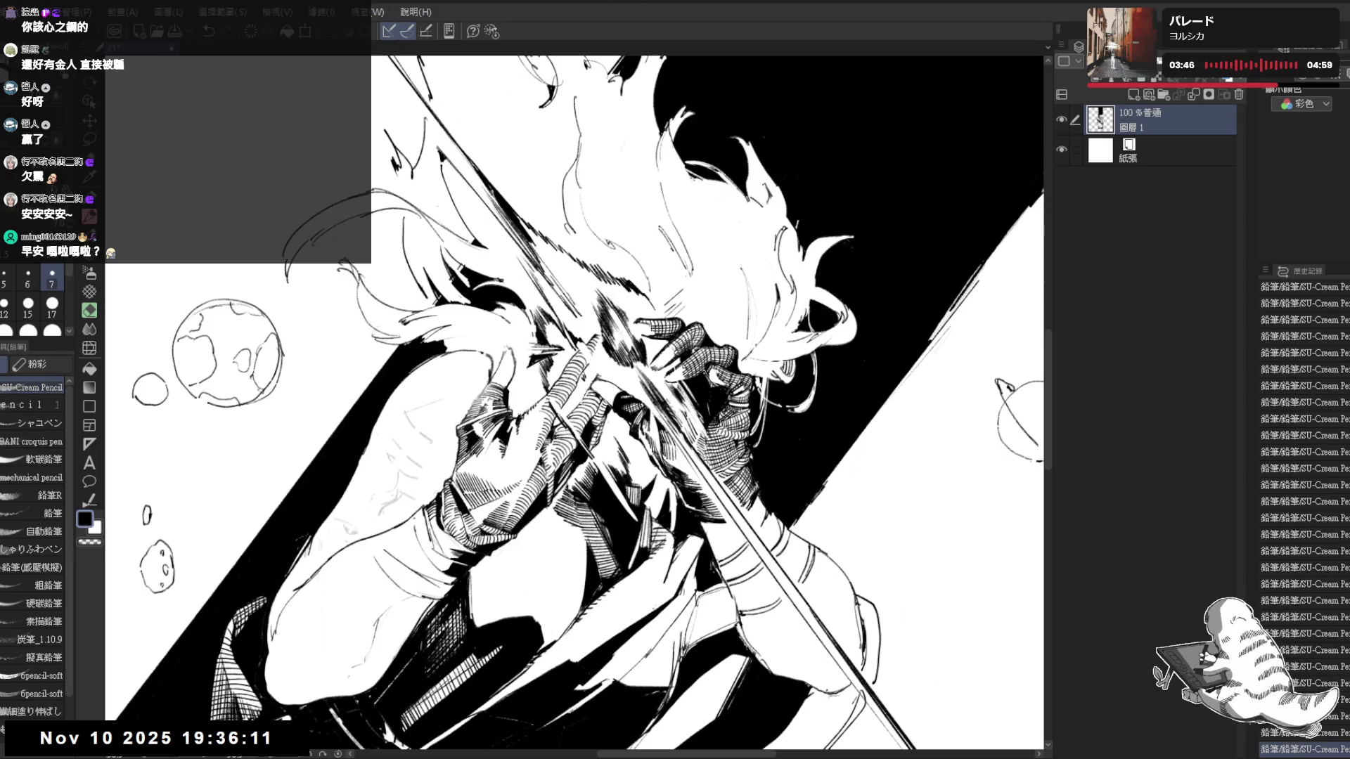
pyautogui.press('c')
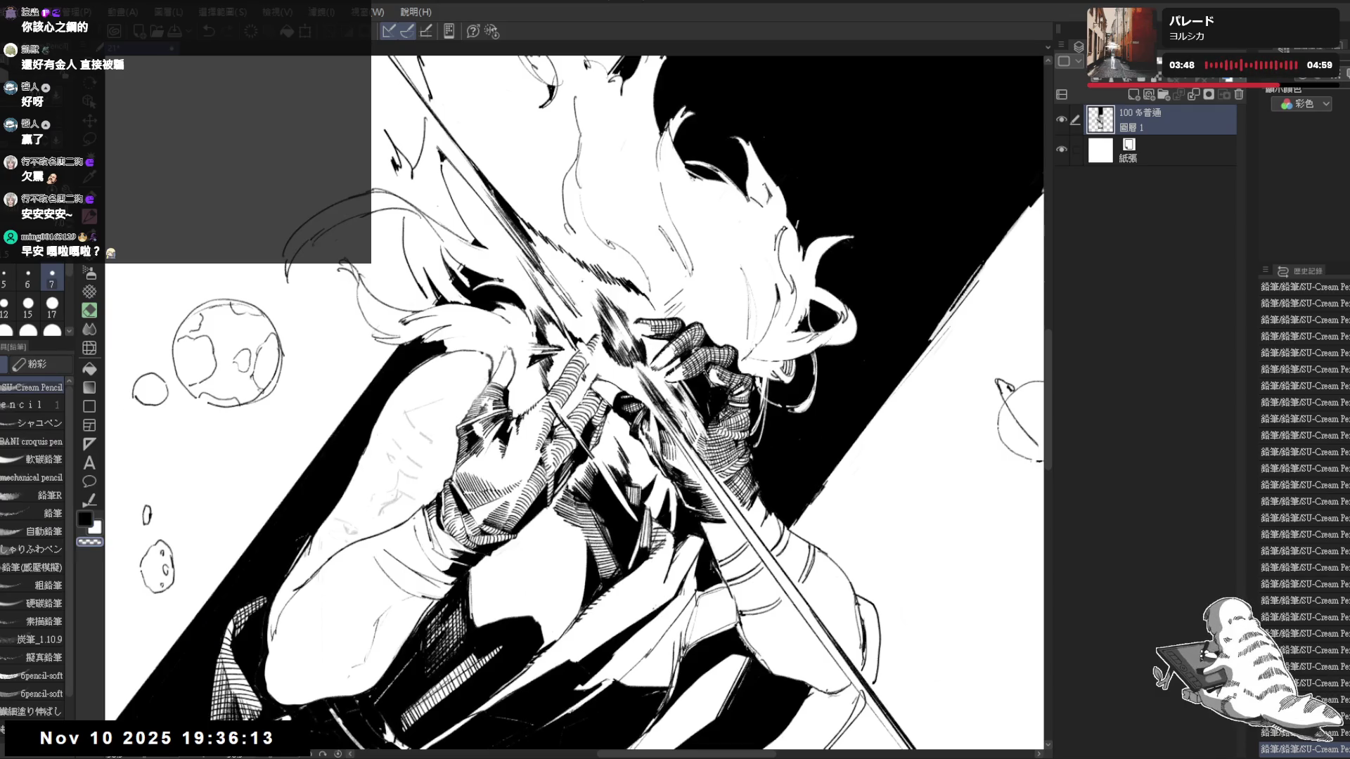
pyautogui.press('c')
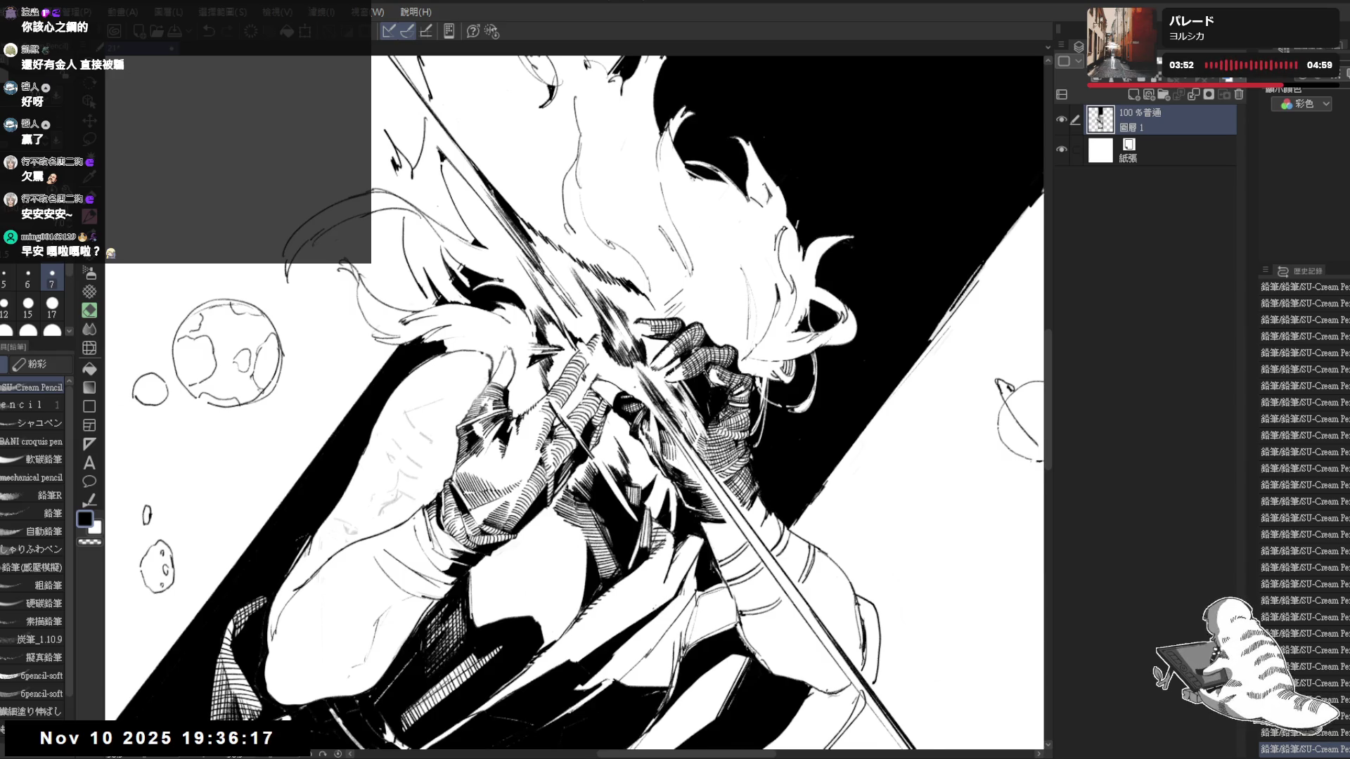
pyautogui.hotkey('ctrl', '0')
pyautogui.moveTo(817, 380)
pyautogui.mouseDown()
pyautogui.moveTo(628, 314)
pyautogui.moveTo(634, 297)
pyautogui.mouseUp()
pyautogui.scroll(-3, 627, 322)
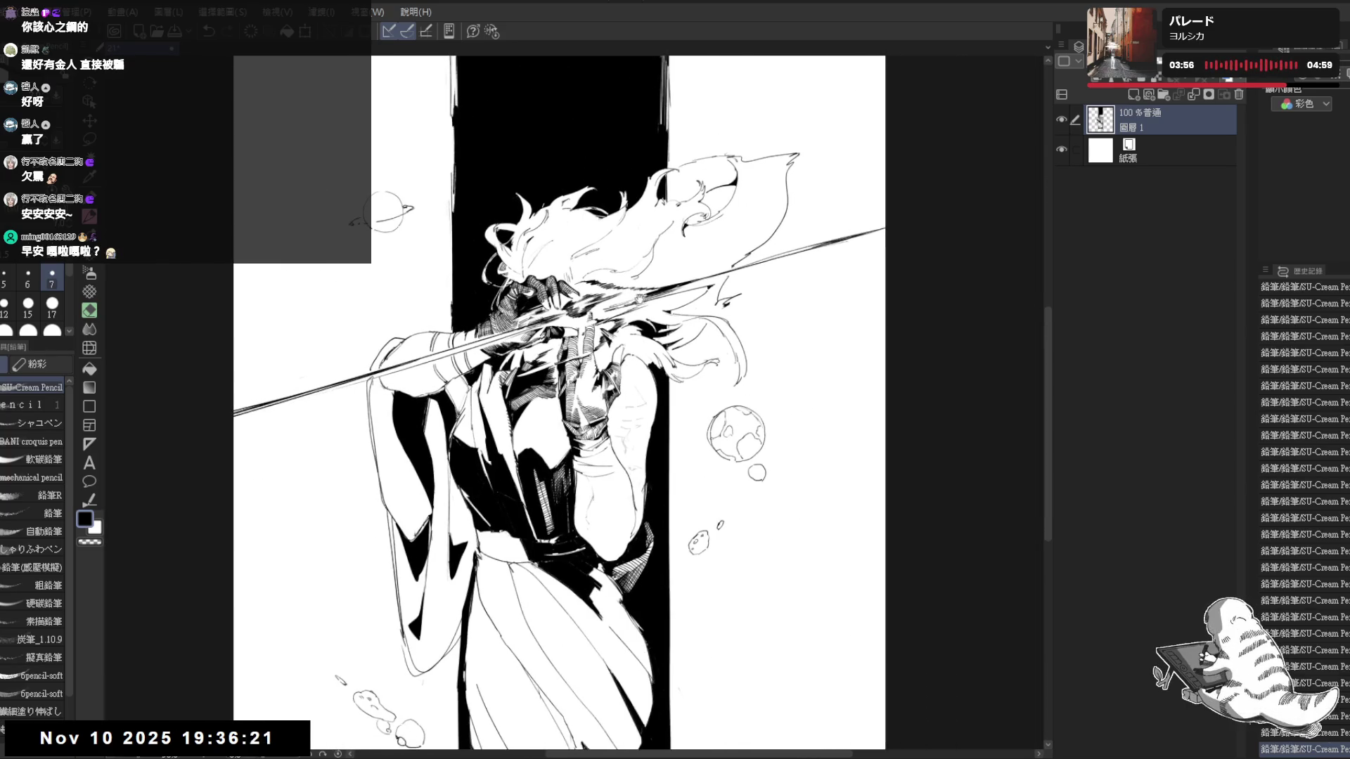
# Draw a small mark above the hand and compare it by toggling undo and redo
pyautogui.moveTo(798, 328); pyautogui.dragTo(790, 303)
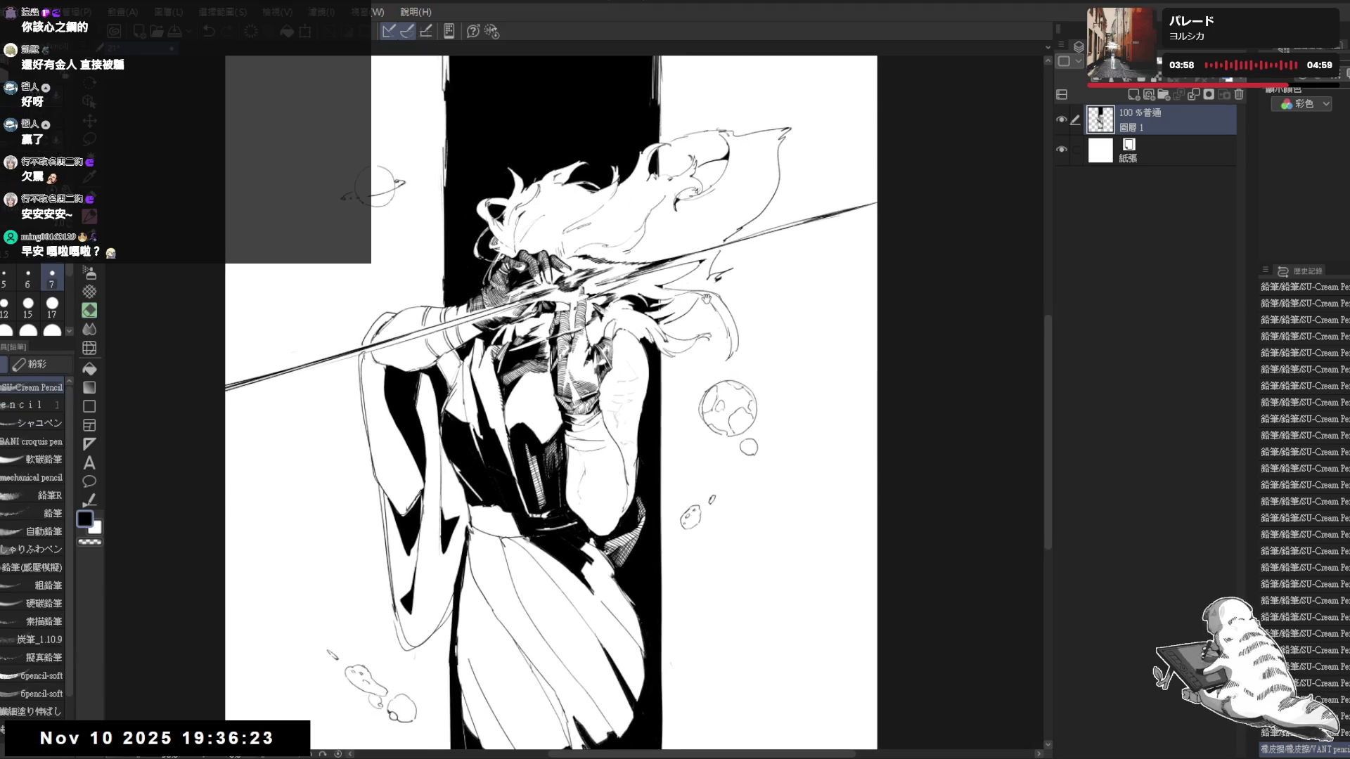
pyautogui.moveTo(595, 207); pyautogui.dragTo(604, 190)
pyautogui.moveTo(720, 371); pyautogui.dragTo(724, 367)
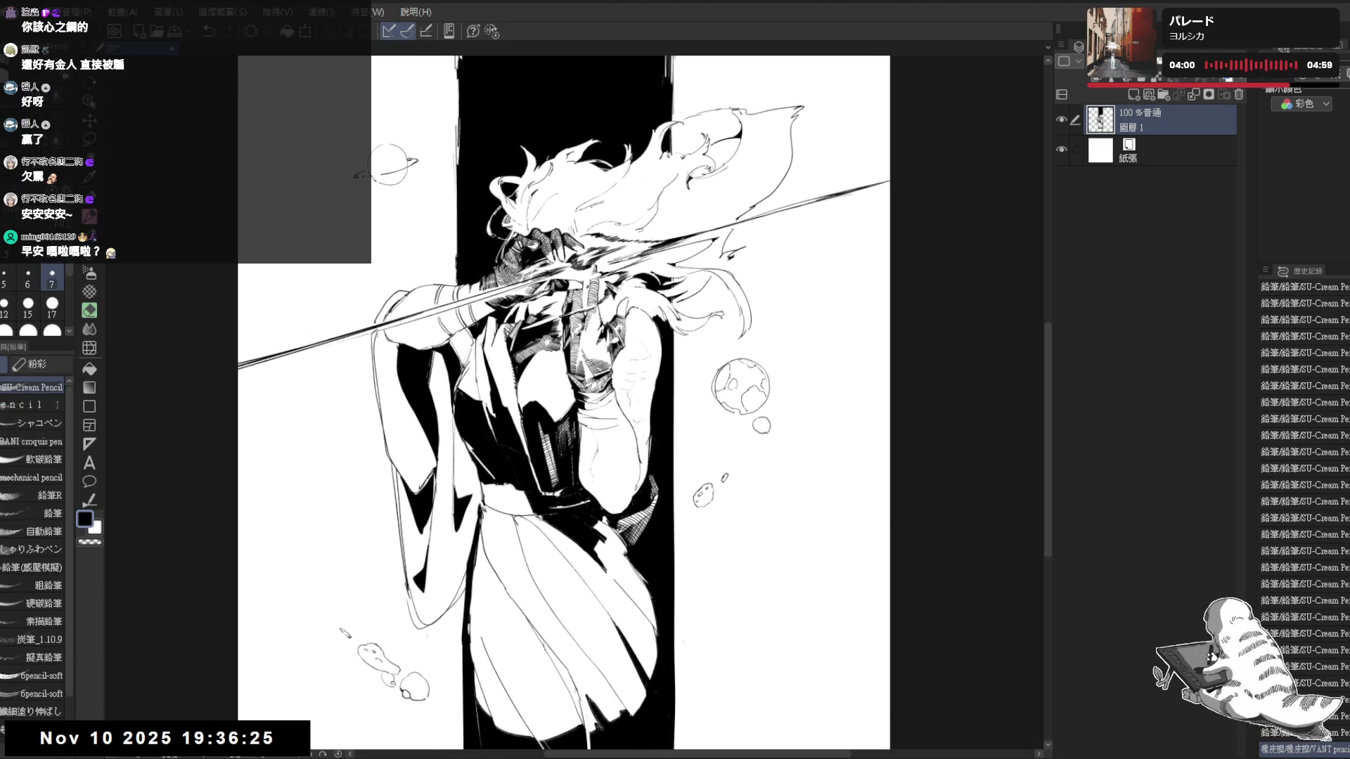
pyautogui.scroll(2, 463, 137)
pyautogui.scroll(2, 463, 138)
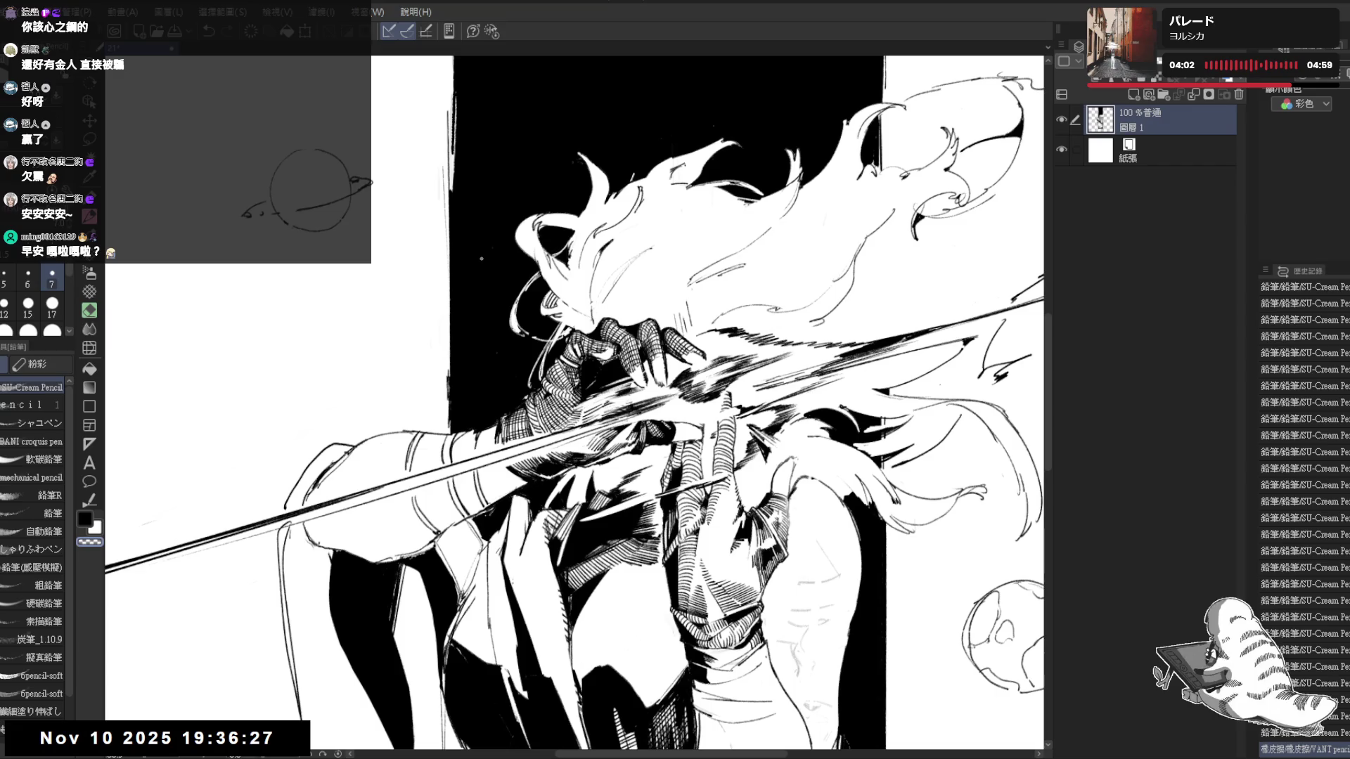
pyautogui.moveTo(486, 292)
pyautogui.mouseDown()
pyautogui.moveTo(483, 322)
pyautogui.moveTo(527, 346)
pyautogui.mouseUp()
pyautogui.hotkey('ctrl', 'z')
pyautogui.hotkey('ctrl', 'z')
pyautogui.hotkey('ctrl', 'y')
pyautogui.hotkey('ctrl', 'z')
pyautogui.hotkey('ctrl', 'z')
pyautogui.hotkey('ctrl', 'y')
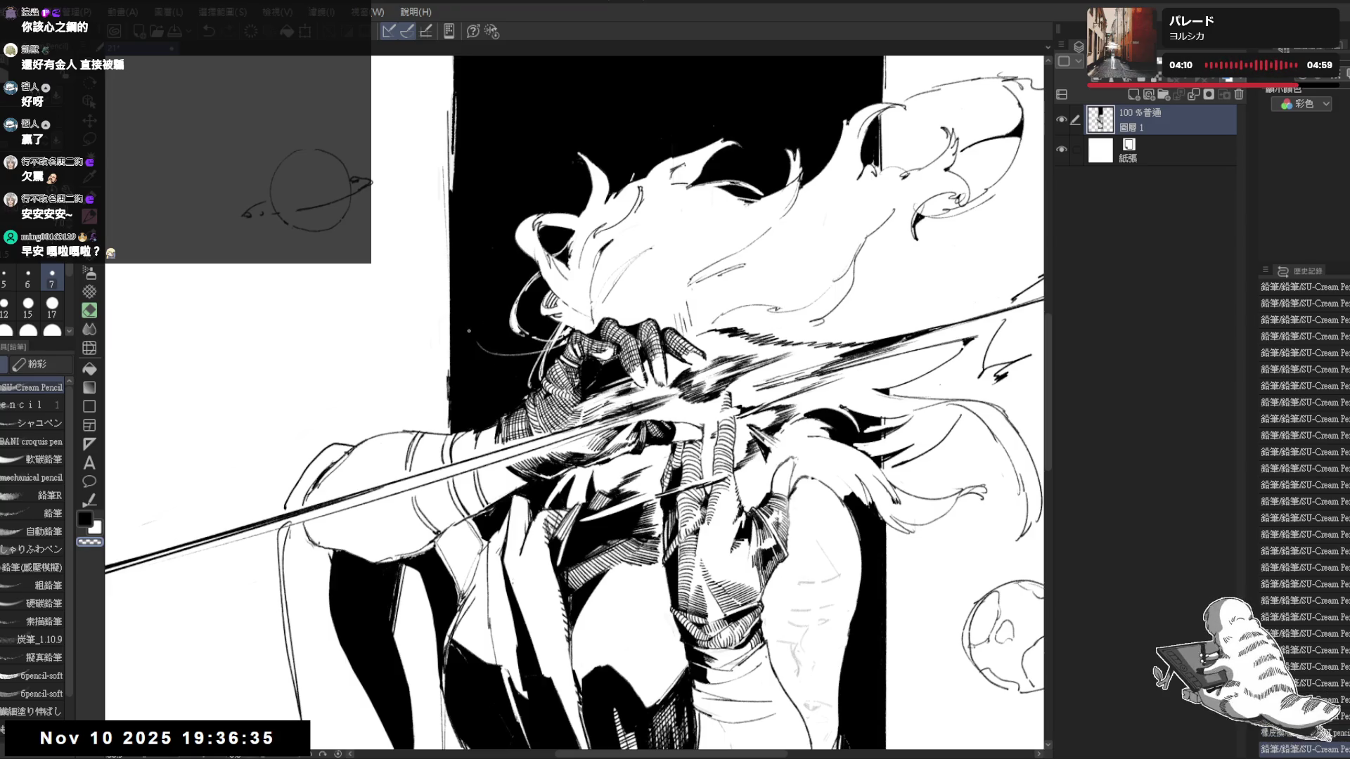
pyautogui.hotkey('ctrl', 'z')
pyautogui.hotkey('ctrl', 'y')
pyautogui.hotkey('ctrl', 'z')
pyautogui.hotkey('ctrl', 'y')
pyautogui.hotkey('ctrl', 'z')
pyautogui.hotkey('ctrl', 'z')
# Keep comparing versions of the stroke above the hand, then discard the last strokes
pyautogui.hotkey('ctrl', 'y')
pyautogui.hotkey('ctrl', 'z')
pyautogui.hotkey('ctrl', 'y')
pyautogui.hotkey('ctrl', 'z')
pyautogui.hotkey('ctrl', 'y')
pyautogui.hotkey('ctrl', 'z')
pyautogui.hotkey('ctrl', 'y')
pyautogui.hotkey('ctrl', 'z')
pyautogui.hotkey('ctrl', 'y')
pyautogui.hotkey('ctrl', 'z')
pyautogui.hotkey('ctrl', 'y')
pyautogui.hotkey('ctrl', 'z')
pyautogui.hotkey('ctrl', 'y')
pyautogui.hotkey('ctrl', 'y')
pyautogui.hotkey('ctrl', 'z')
pyautogui.hotkey('ctrl', 'z')
pyautogui.hotkey('ctrl', 'y')
pyautogui.hotkey('ctrl', 'z')
pyautogui.hotkey('ctrl', 'z')
# Add a small stroke beside the hand at a rotated angle, then mirror the view over the hair
pyautogui.press('^')
pyautogui.press('^')
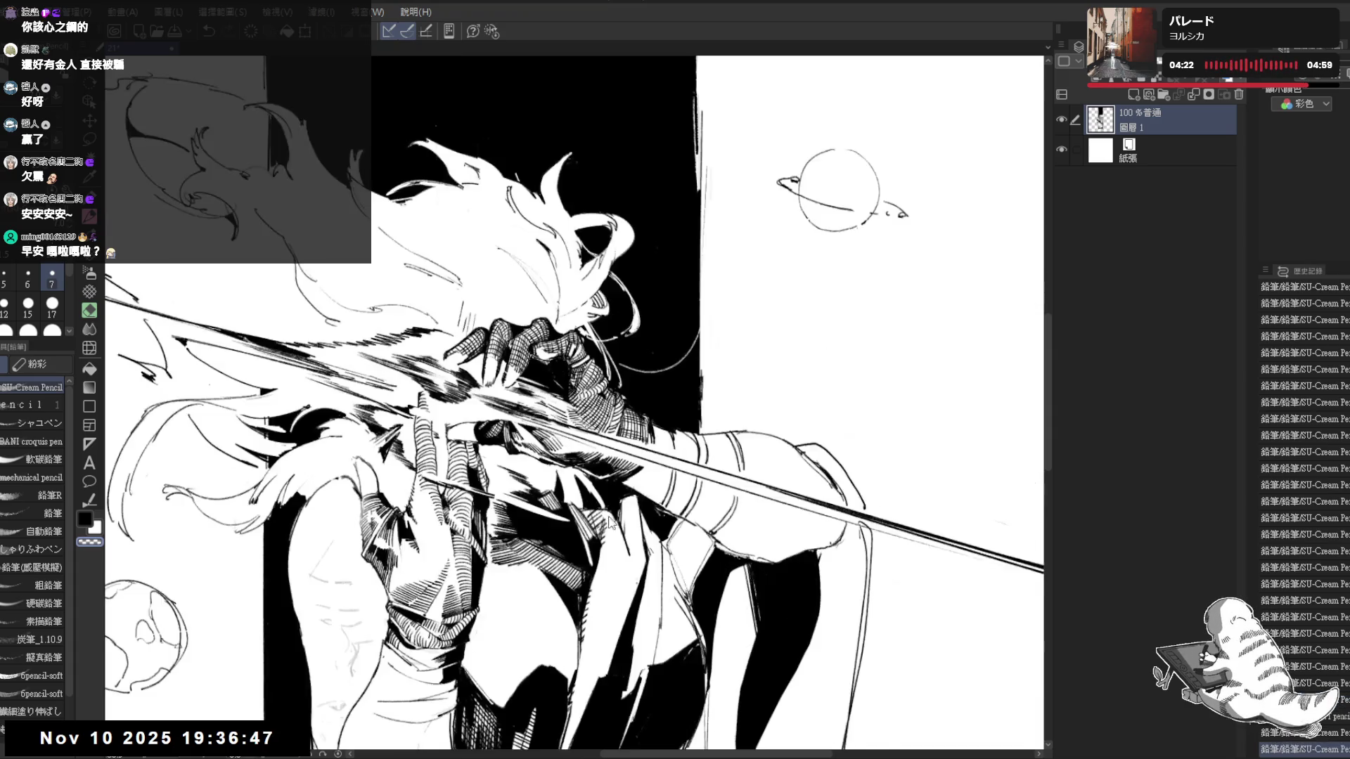
pyautogui.press('^')
pyautogui.hotkey('ctrl', '+')
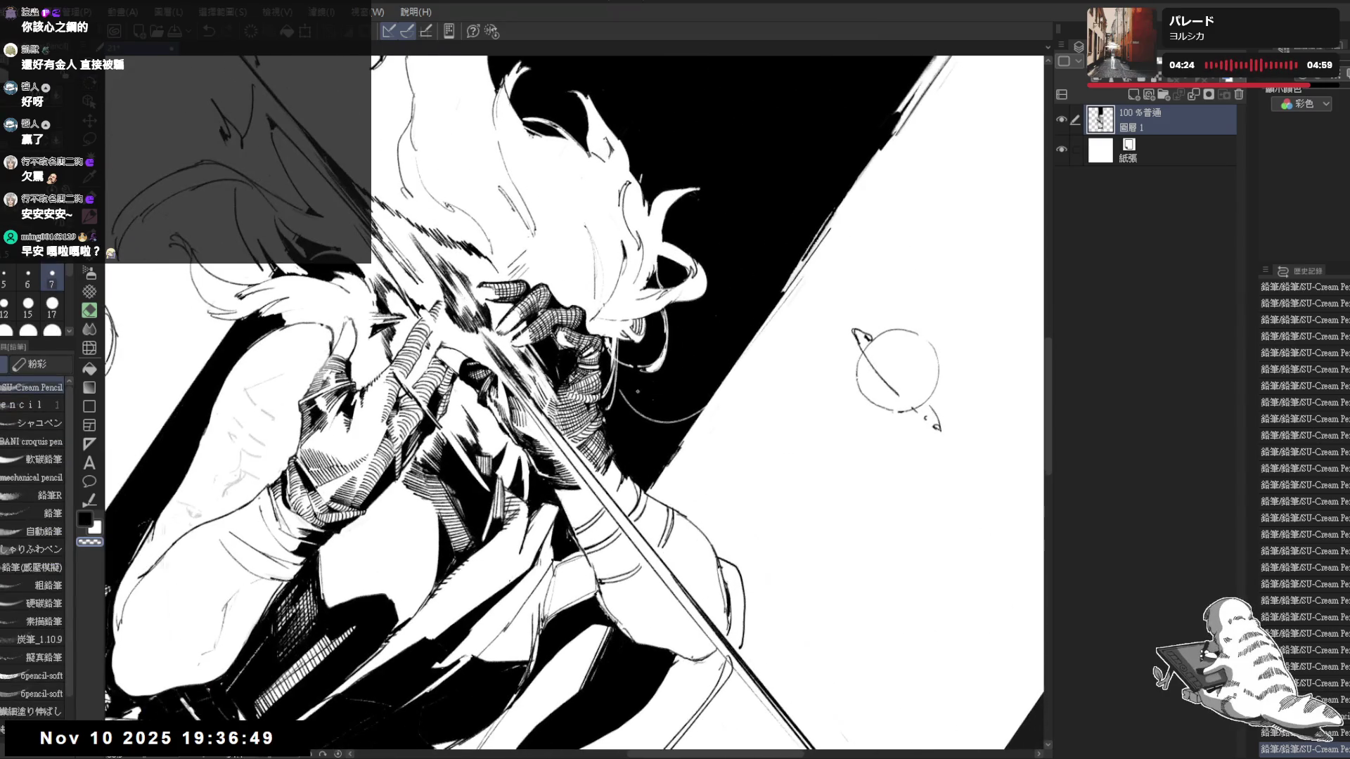
pyautogui.moveTo(633, 410); pyautogui.dragTo(619, 381)
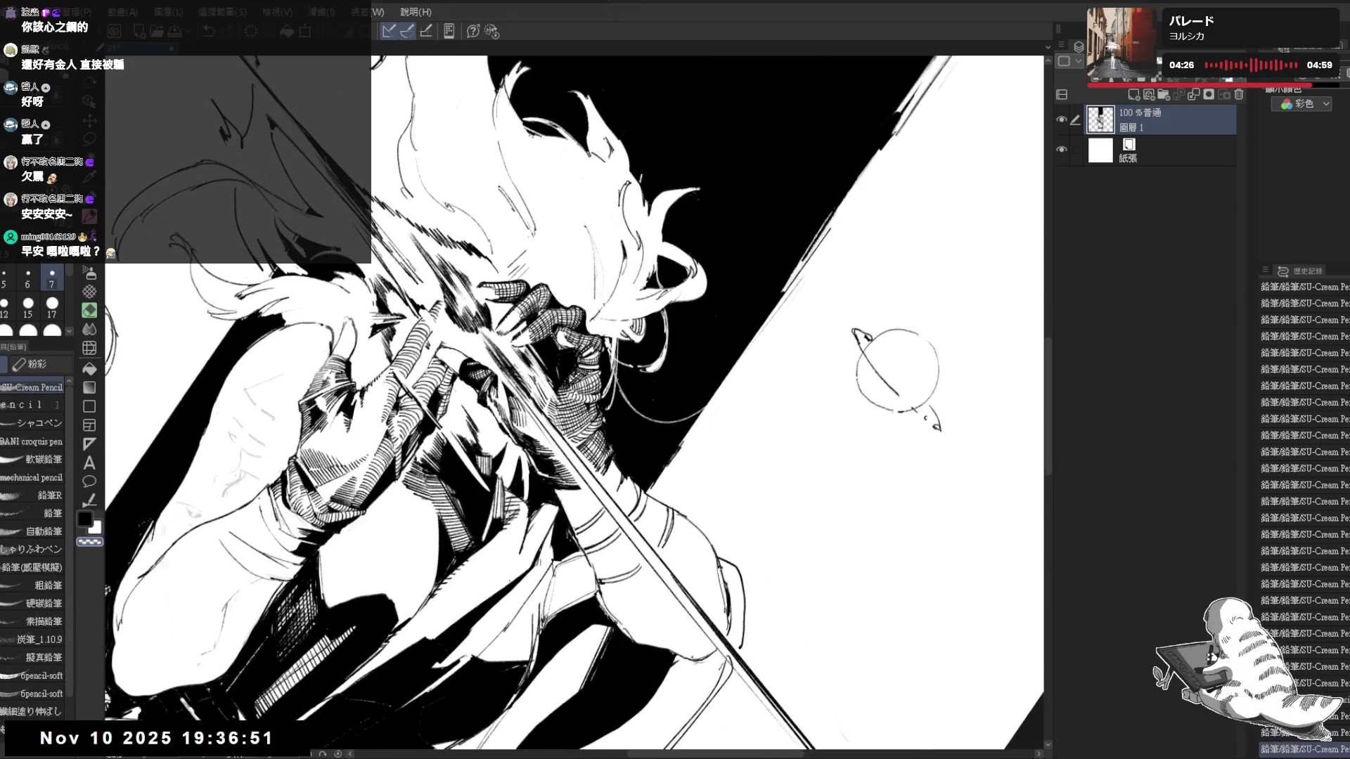
pyautogui.hotkey('ctrl', 'y')
pyautogui.press('h')
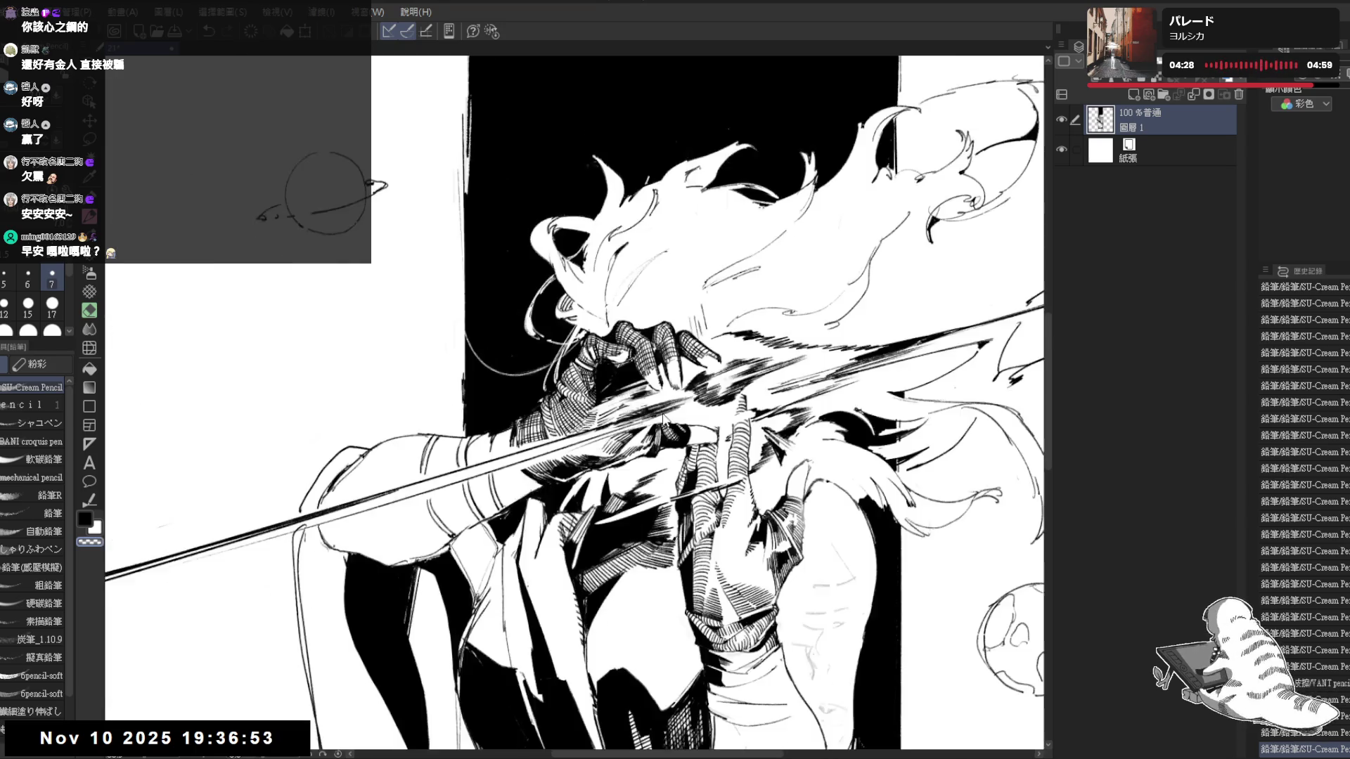
pyautogui.moveTo(625, 397)
pyautogui.mouseDown()
pyautogui.moveTo(735, 253)
pyautogui.moveTo(541, 273)
pyautogui.mouseUp()
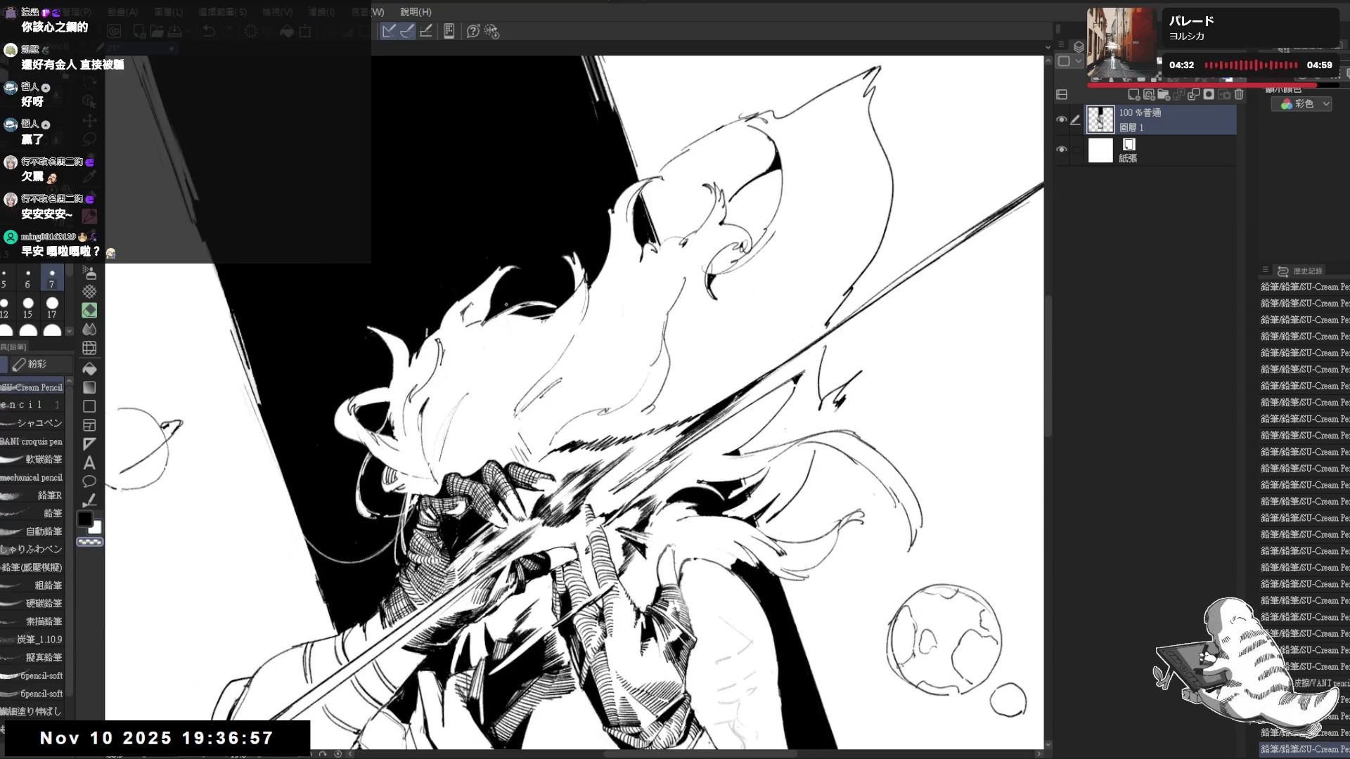
# Draw thin black and white curving lines over the black band above the hair
pyautogui.moveTo(525, 294); pyautogui.dragTo(626, 168)
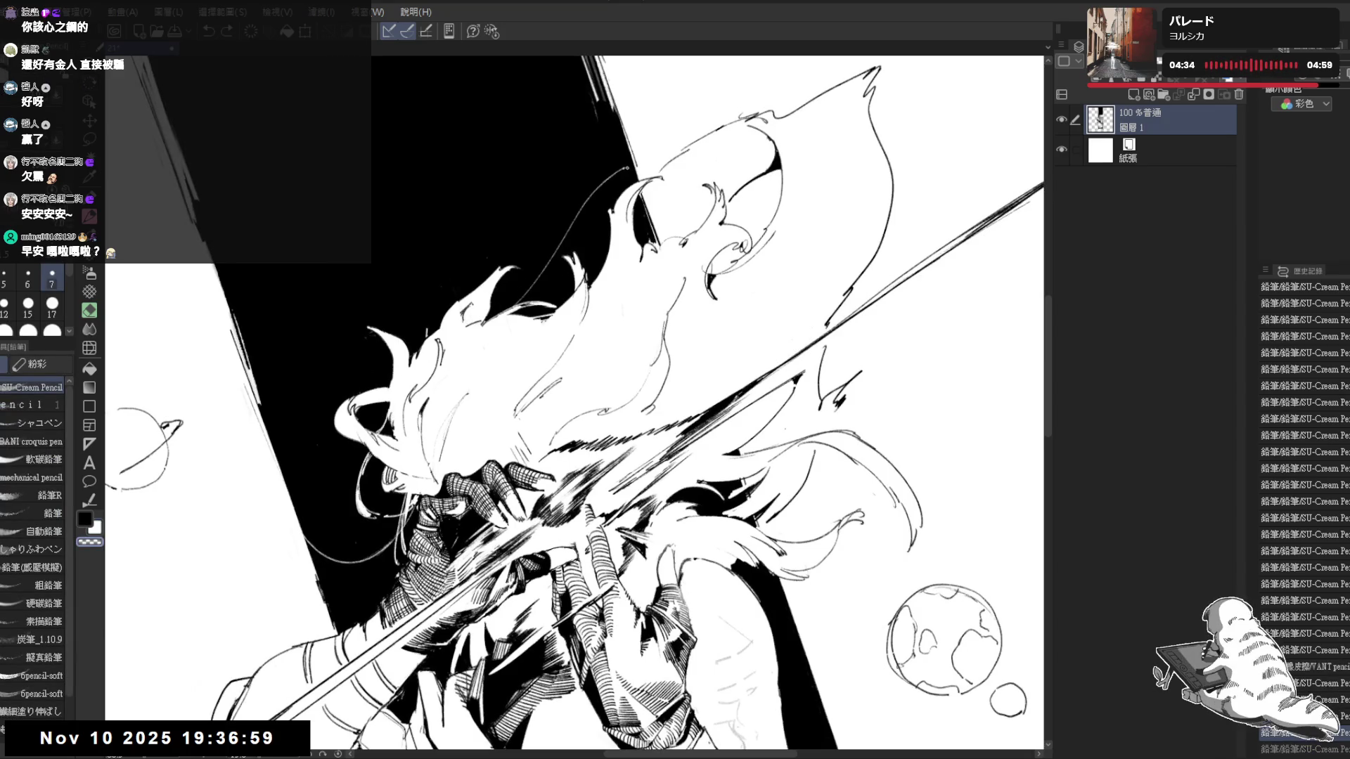
pyautogui.moveTo(229, 734); pyautogui.dragTo(237, 744)
pyautogui.moveTo(558, 256); pyautogui.dragTo(637, 164)
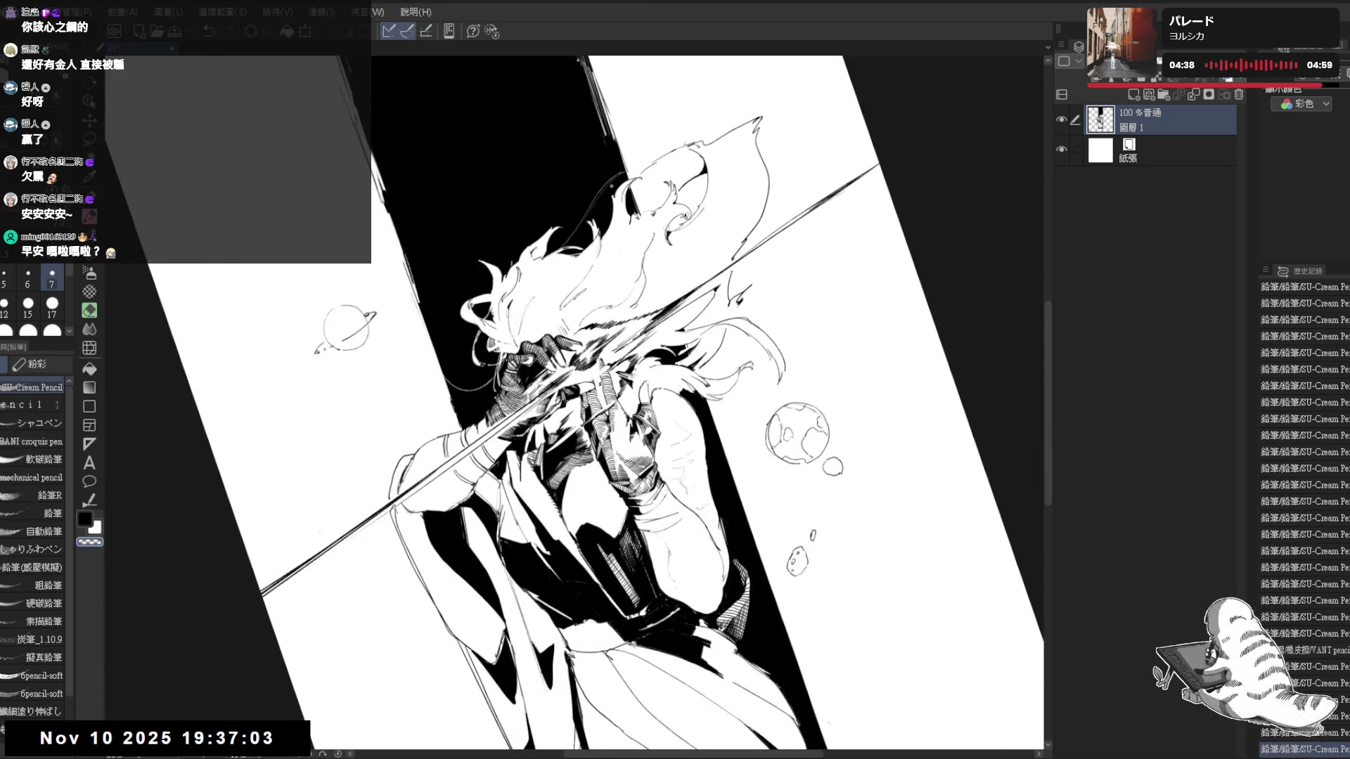
# Add black pencil strokes and an extra ink stroke to the hair
pyautogui.hotkey('ctrl', '0')
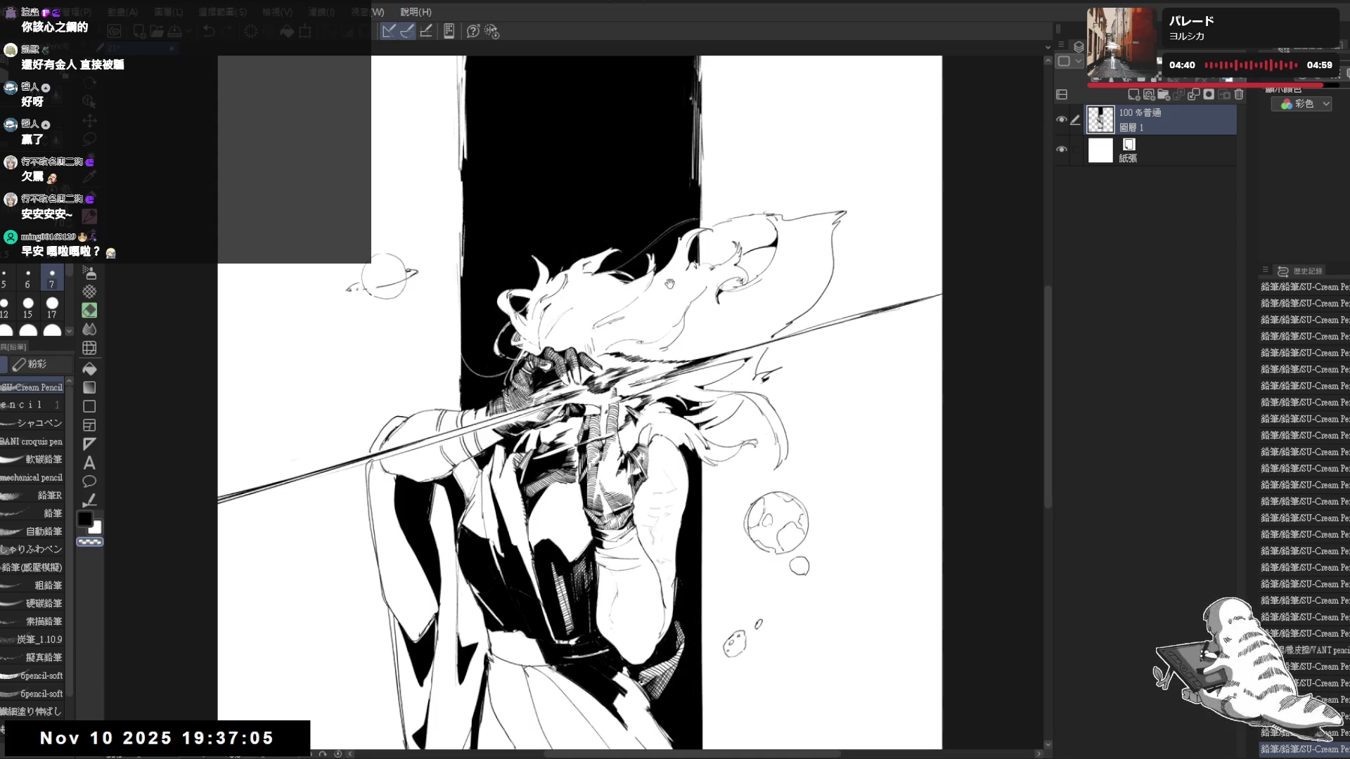
pyautogui.moveTo(711, 388); pyautogui.dragTo(639, 196)
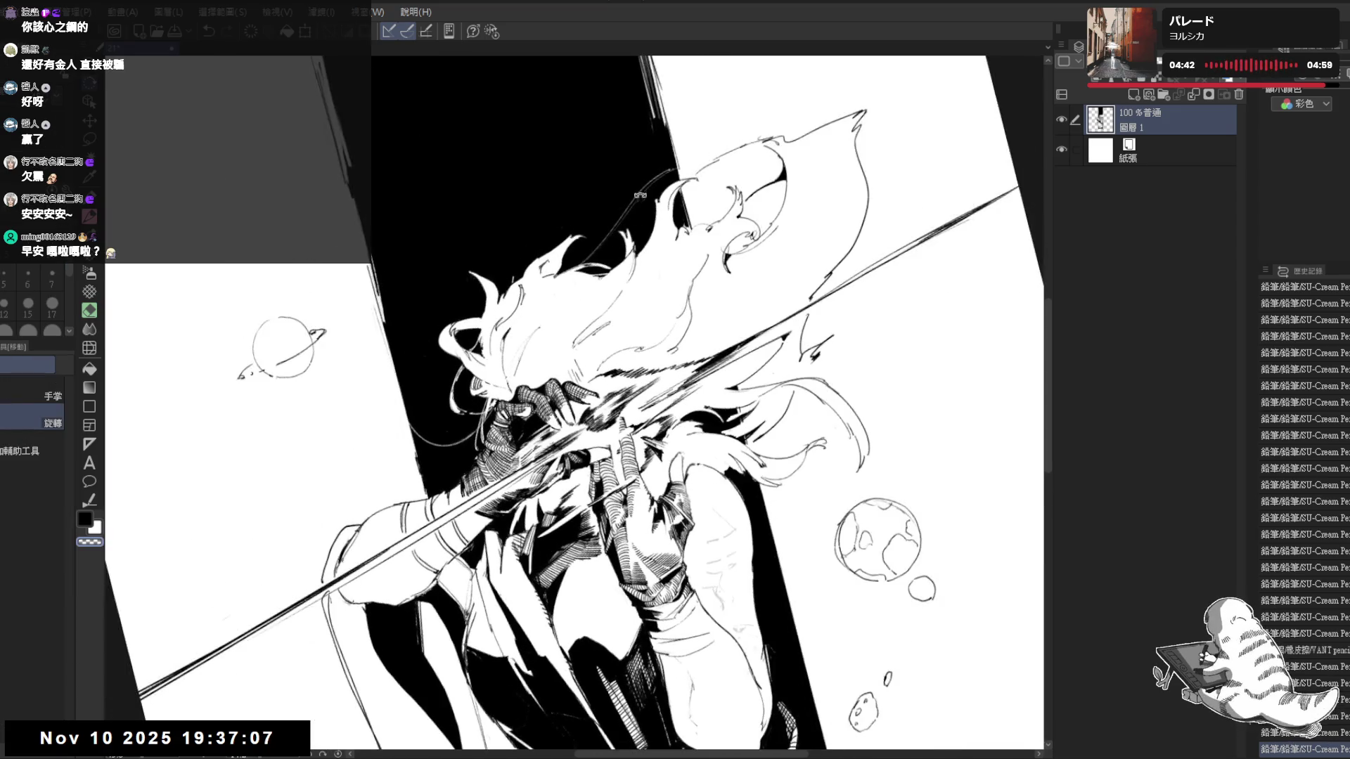
pyautogui.press('p')
pyautogui.press('c')
pyautogui.moveTo(559, 290); pyautogui.dragTo(586, 332)
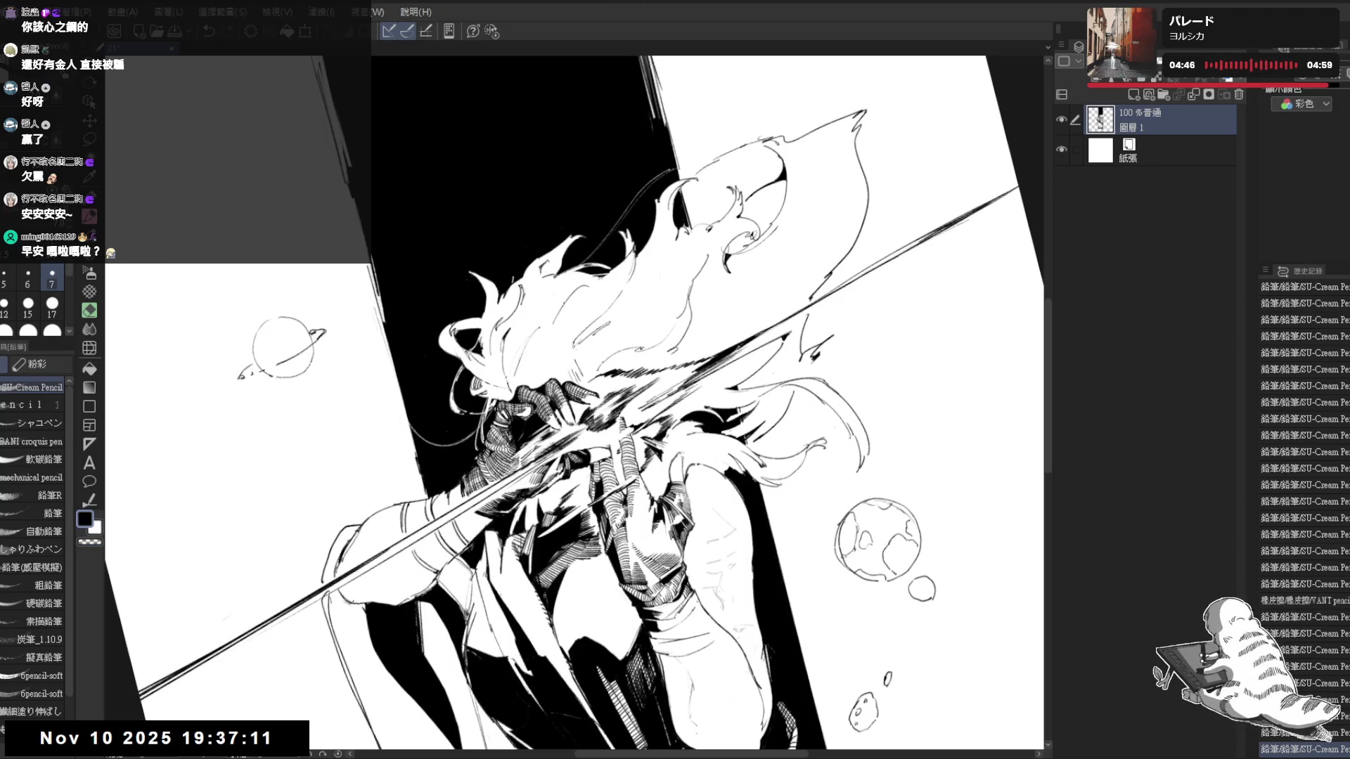
pyautogui.moveTo(555, 283)
pyautogui.mouseDown()
pyautogui.moveTo(593, 325)
pyautogui.moveTo(570, 328)
pyautogui.mouseUp()
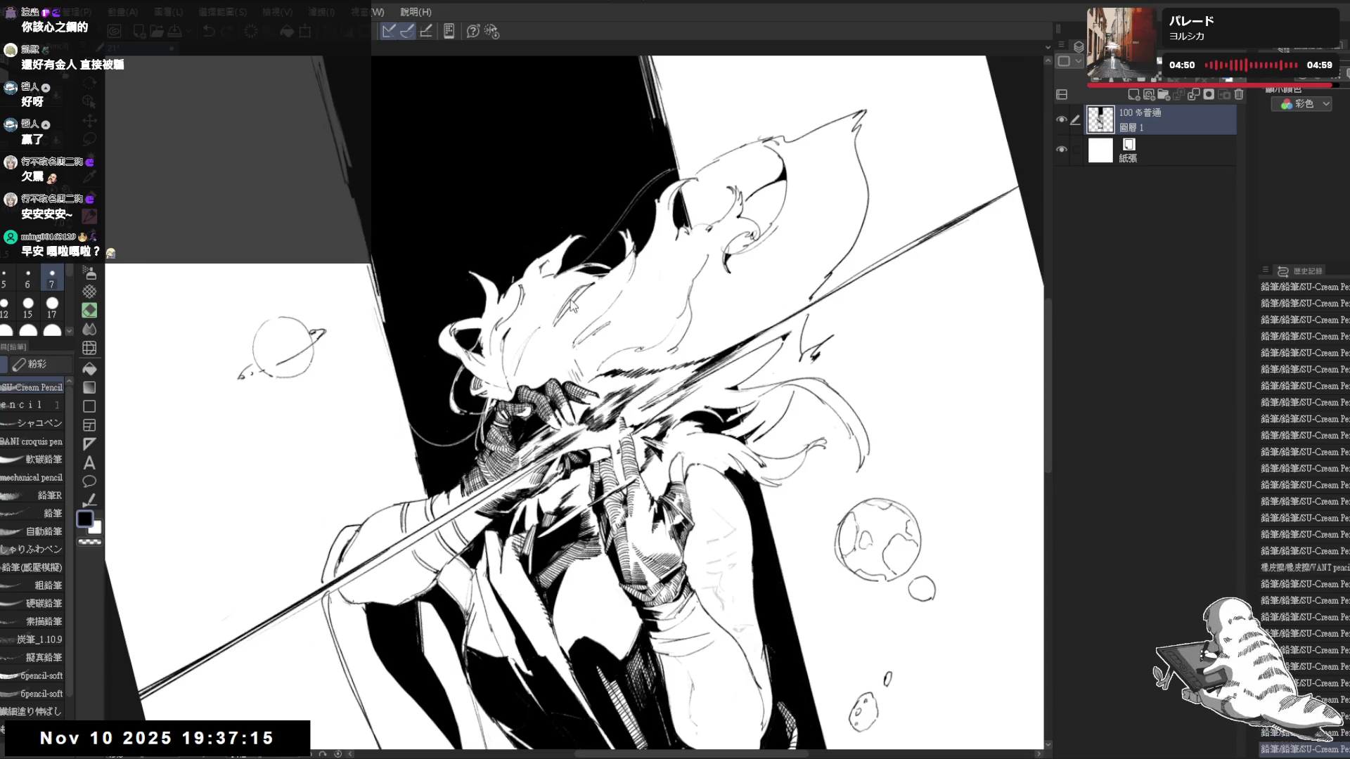
# Survey the lower figure with brief eraser touch-ups, recentring the whole illustration
pyautogui.press('g')
pyautogui.press('r')
pyautogui.moveTo(657, 362)
pyautogui.mouseDown()
pyautogui.moveTo(553, 467)
pyautogui.moveTo(517, 481)
pyautogui.mouseUp()
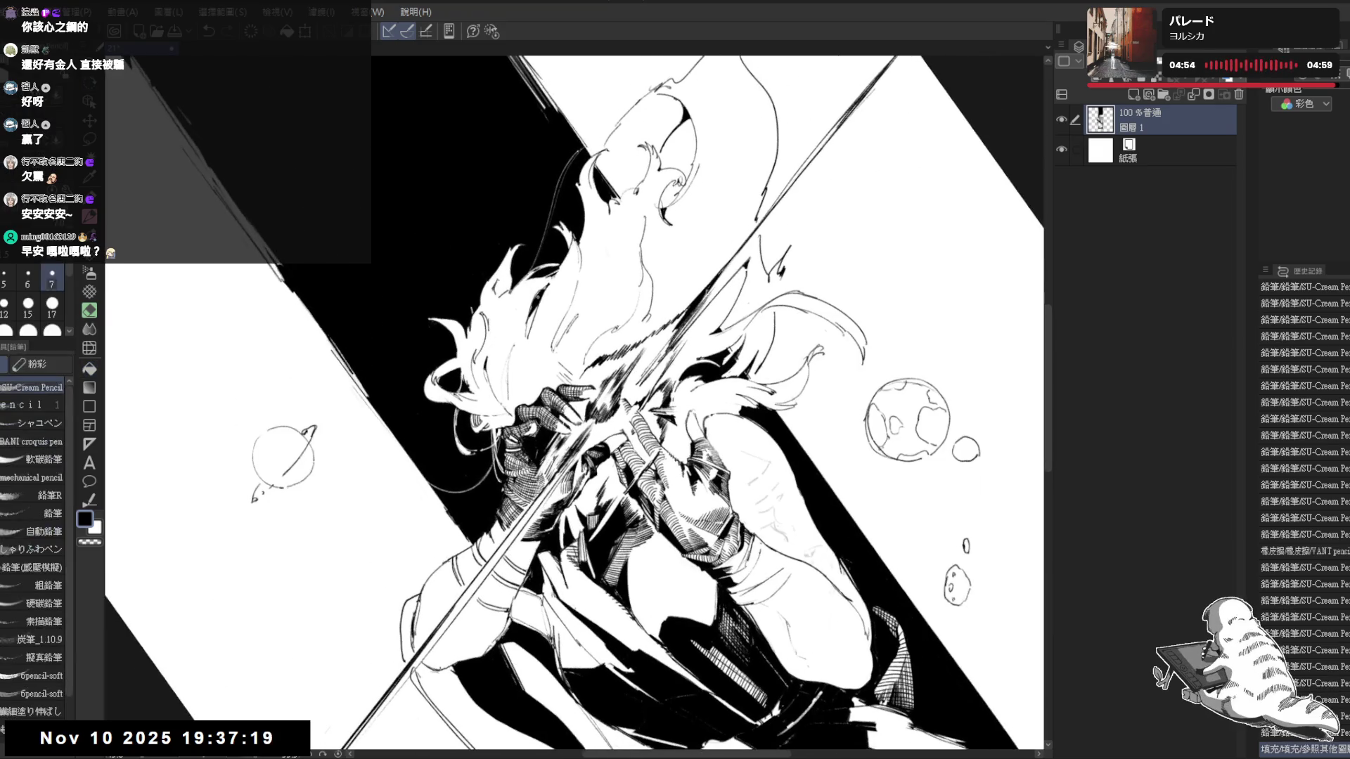
pyautogui.hotkey('ctrl', 'shift', 'r')
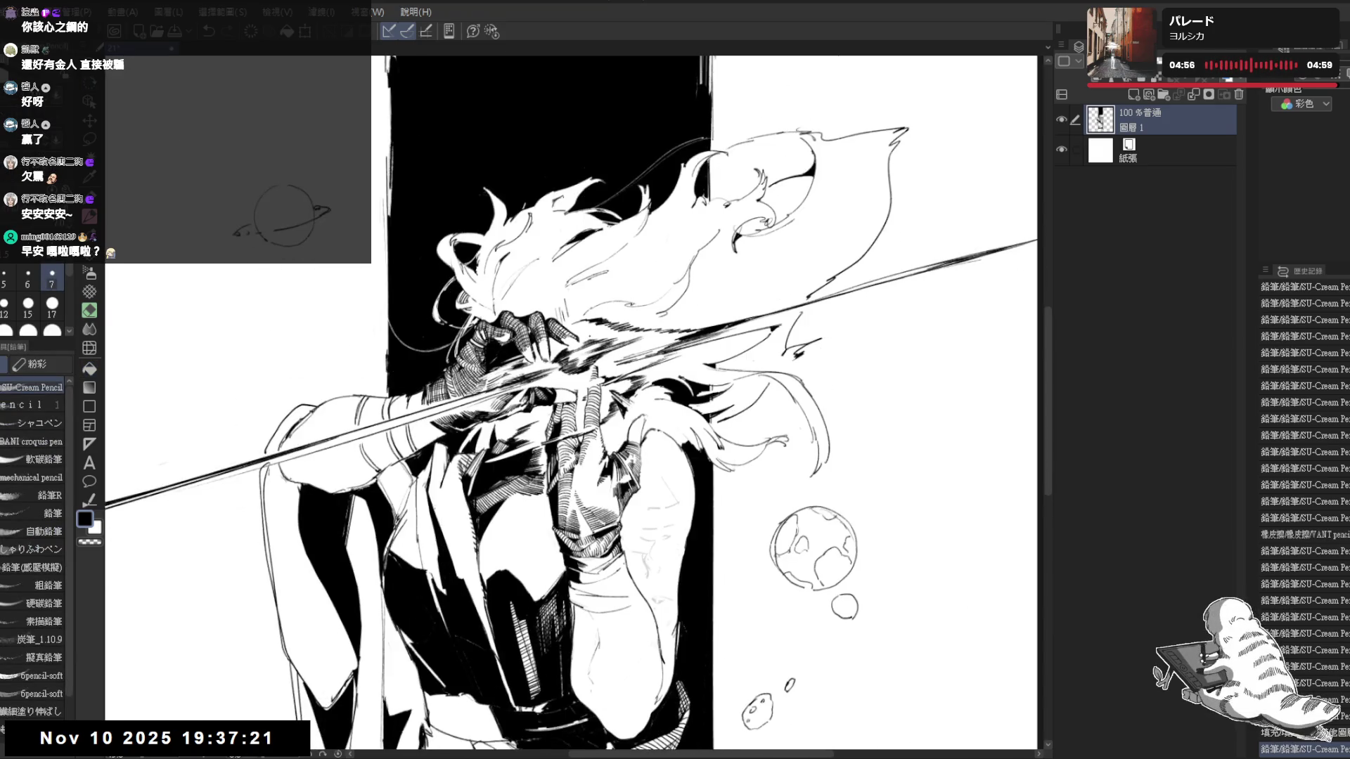
pyautogui.scroll(-1, 591, 338)
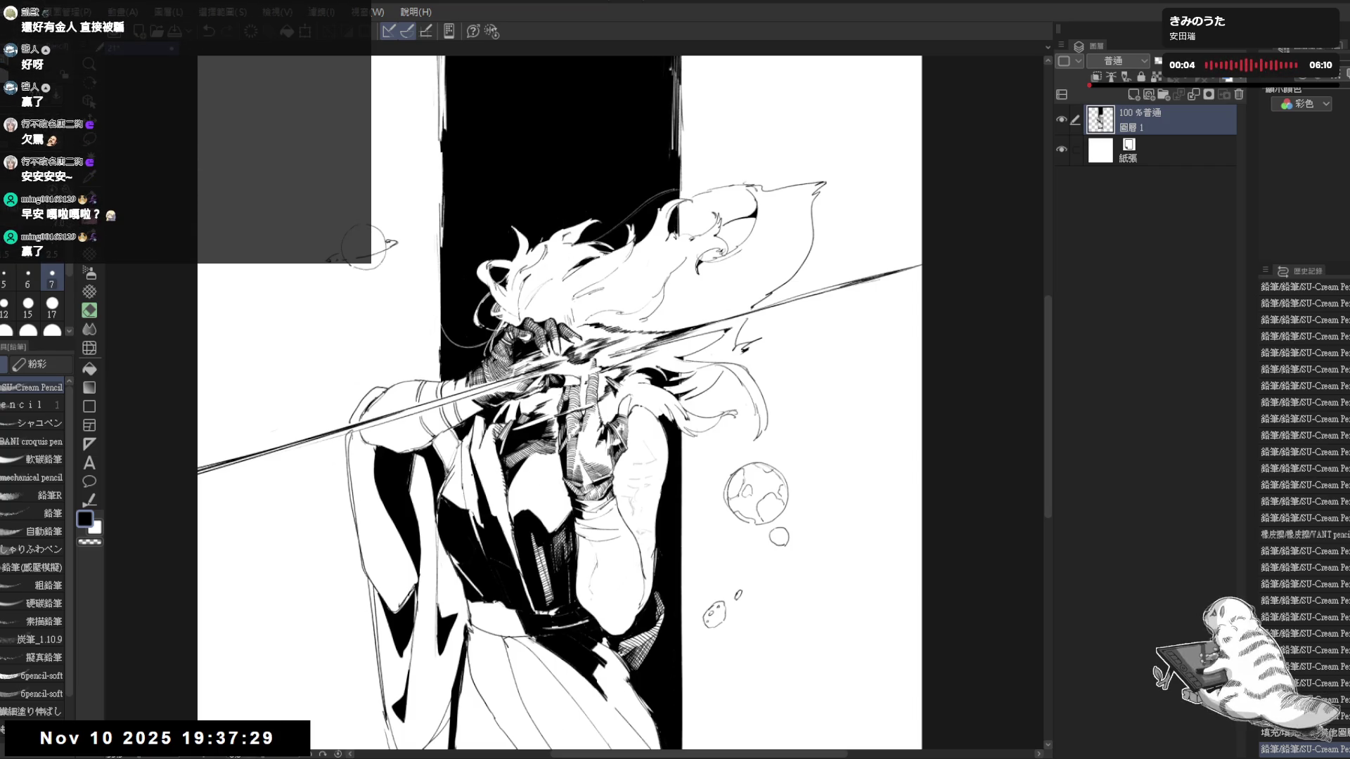
pyautogui.scroll(1, 548, 378)
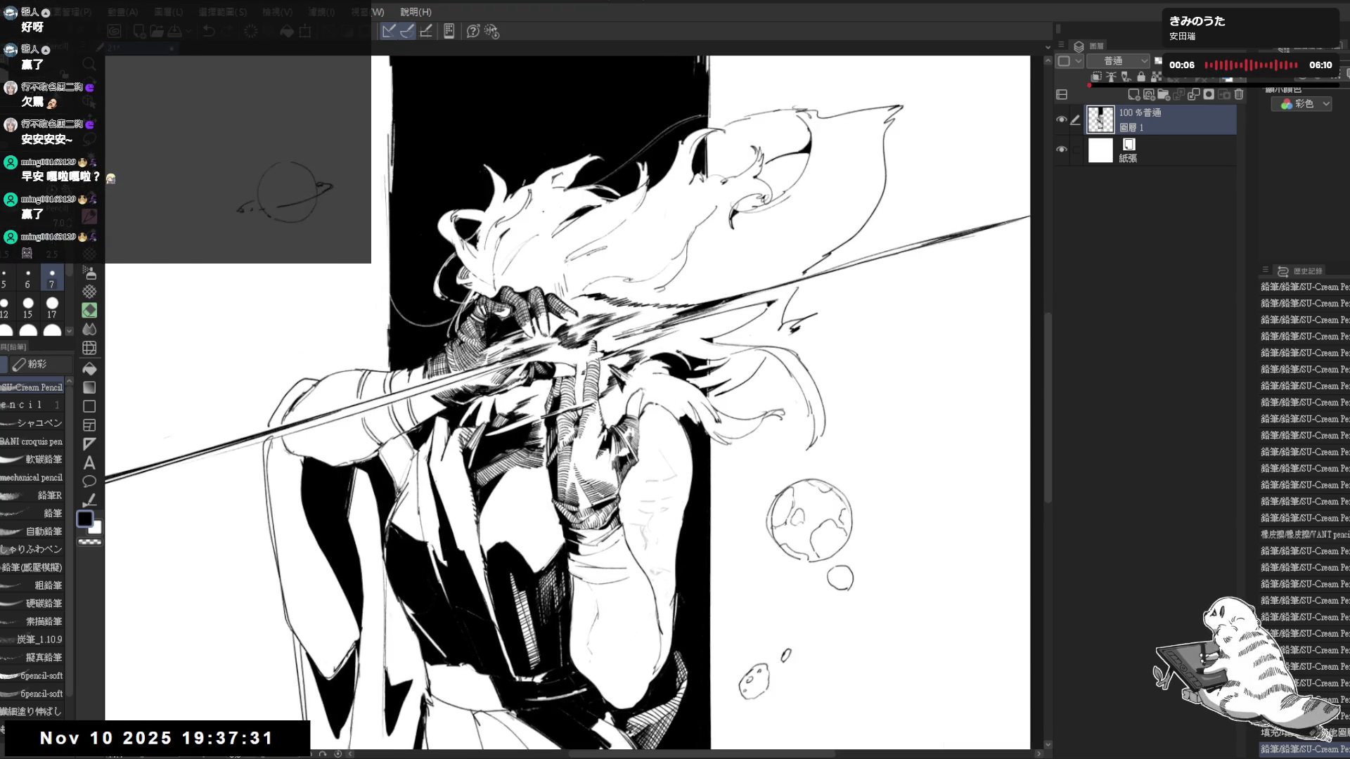
pyautogui.moveTo(633, 184); pyautogui.dragTo(526, 287)
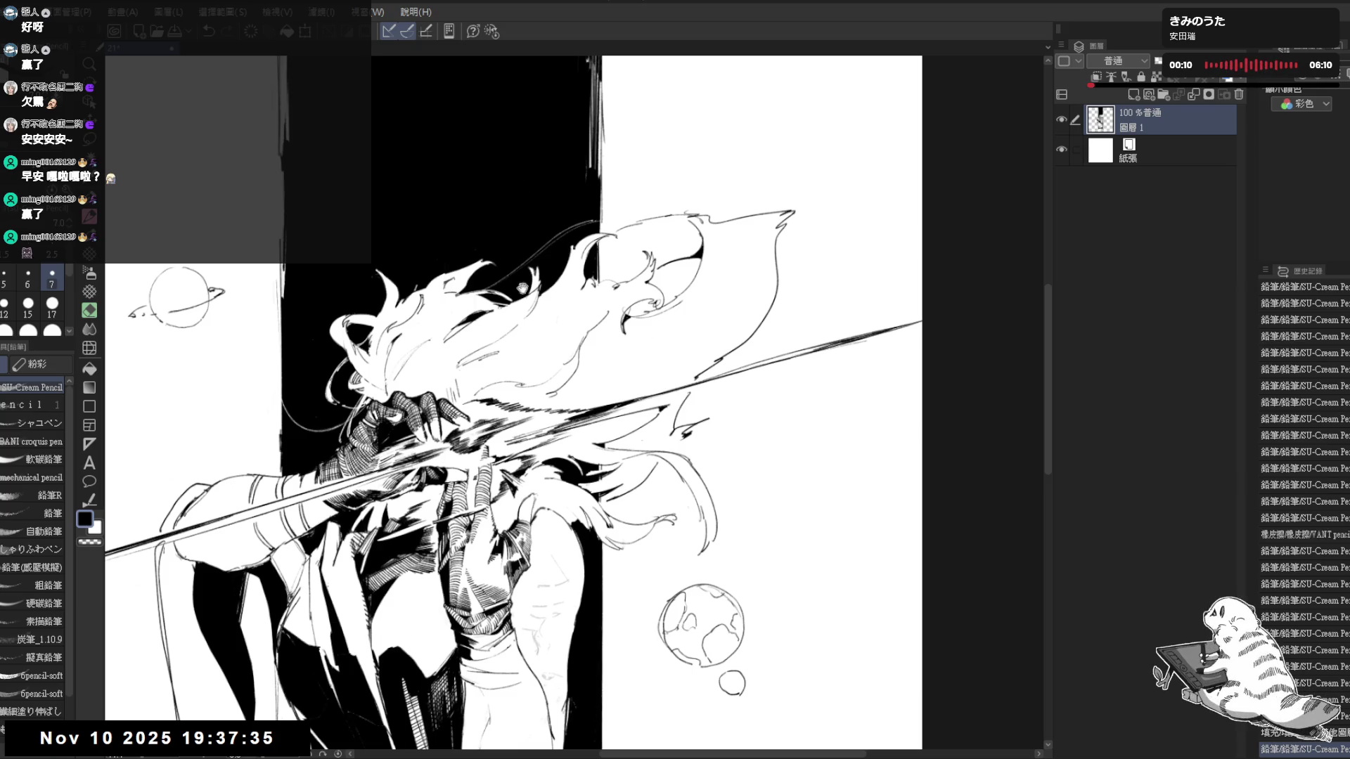
pyautogui.moveTo(524, 298); pyautogui.dragTo(594, 372)
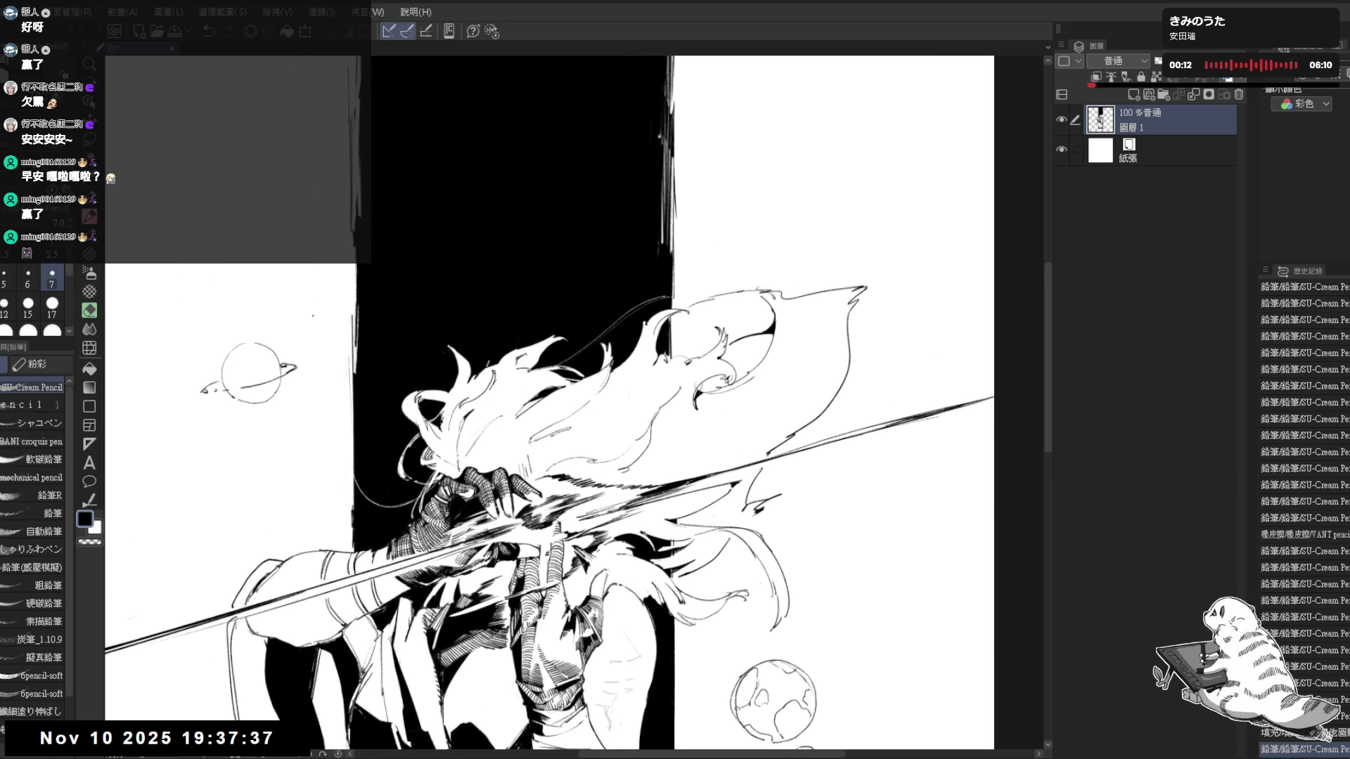
pyautogui.moveTo(390, 263); pyautogui.dragTo(419, 152)
pyautogui.press('e')
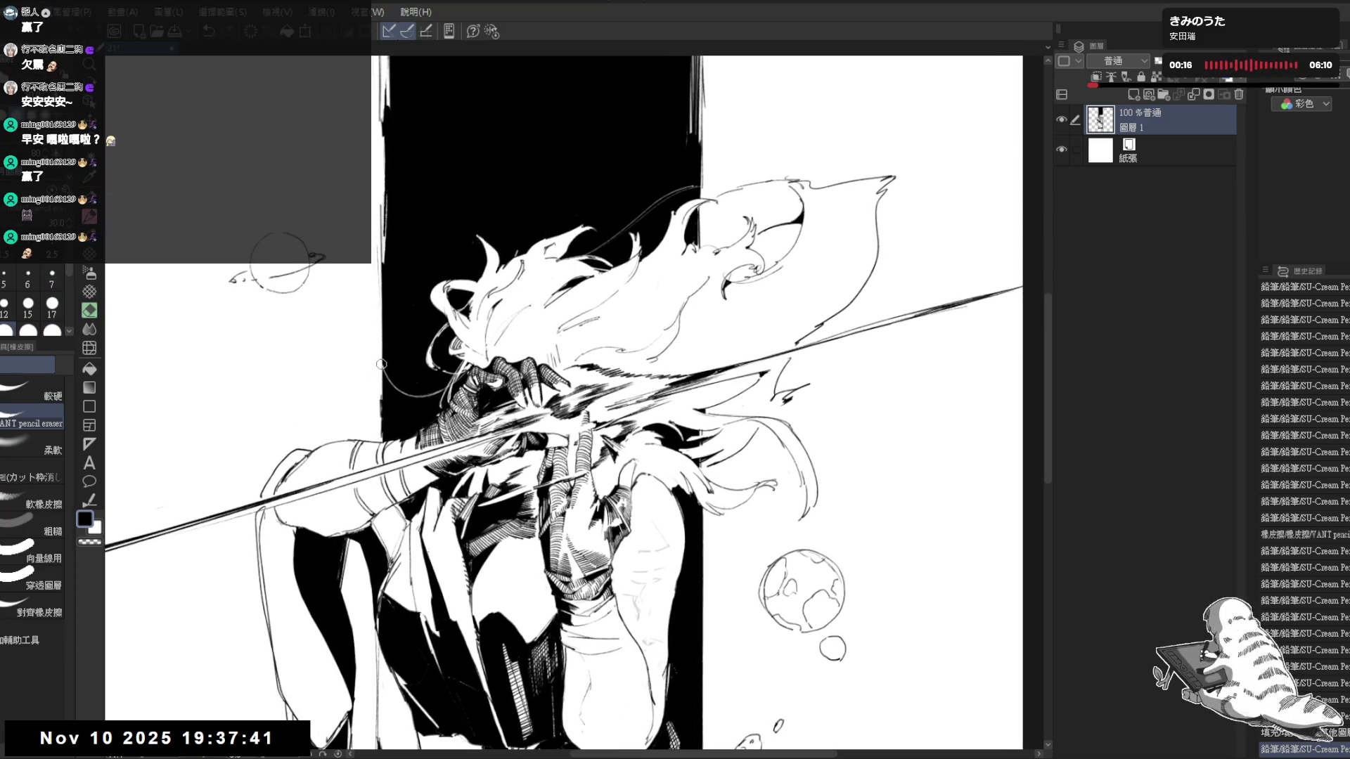
pyautogui.press('p')
pyautogui.moveTo(383, 365); pyautogui.dragTo(389, 274)
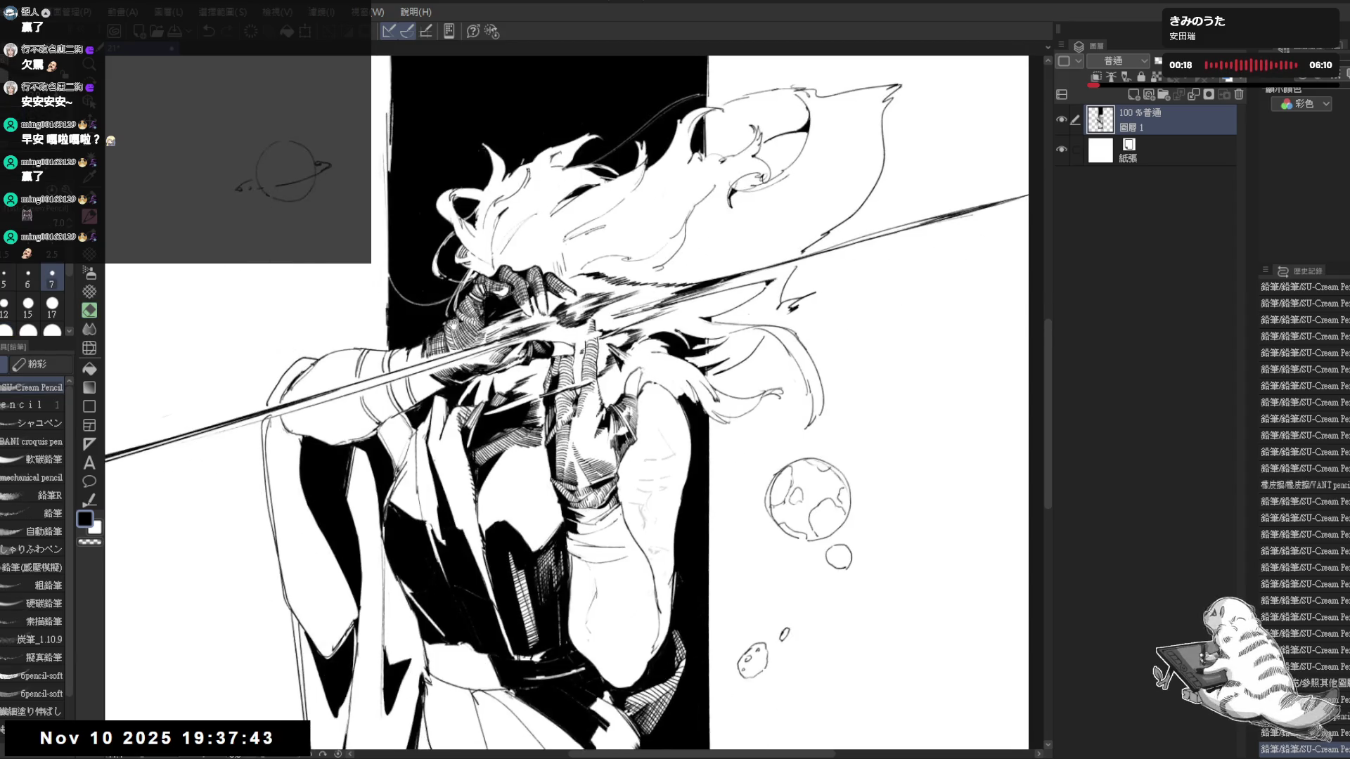
pyautogui.scroll(-3, 453, 311)
pyautogui.moveTo(518, 469)
pyautogui.mouseDown()
pyautogui.moveTo(518, 416)
pyautogui.moveTo(551, 461)
pyautogui.moveTo(521, 441)
pyautogui.mouseUp()
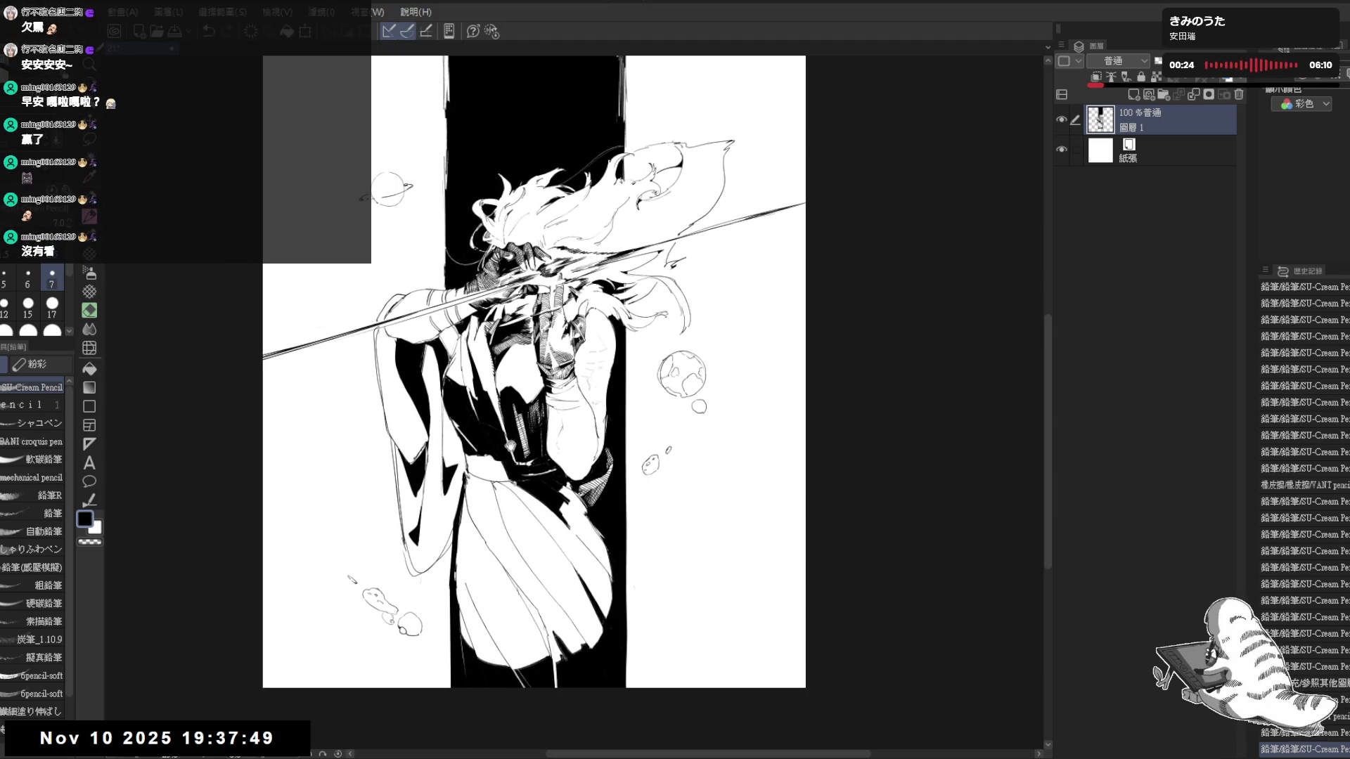
pyautogui.moveTo(492, 365); pyautogui.dragTo(496, 389)
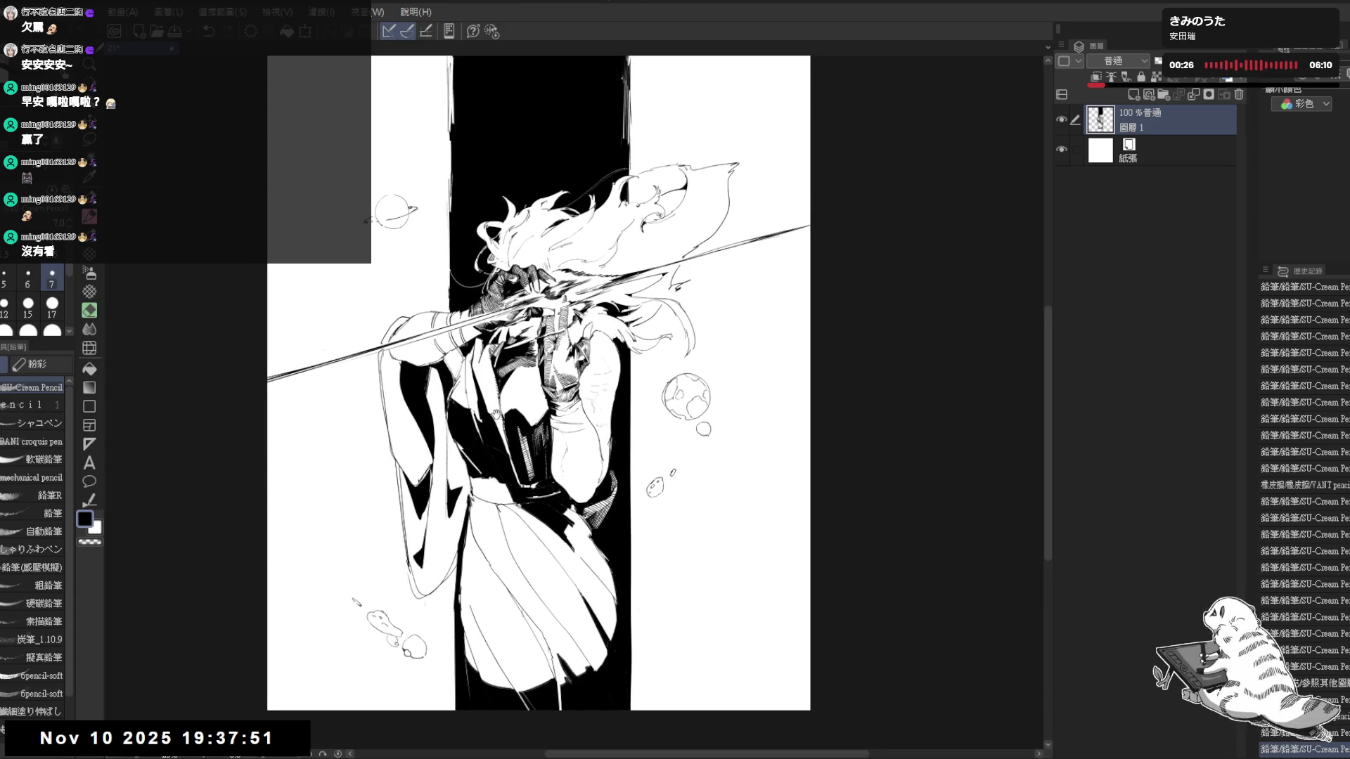
pyautogui.scroll(2, 488, 375)
pyautogui.scroll(2, 488, 374)
pyautogui.press('e')
pyautogui.scroll(1, 489, 374)
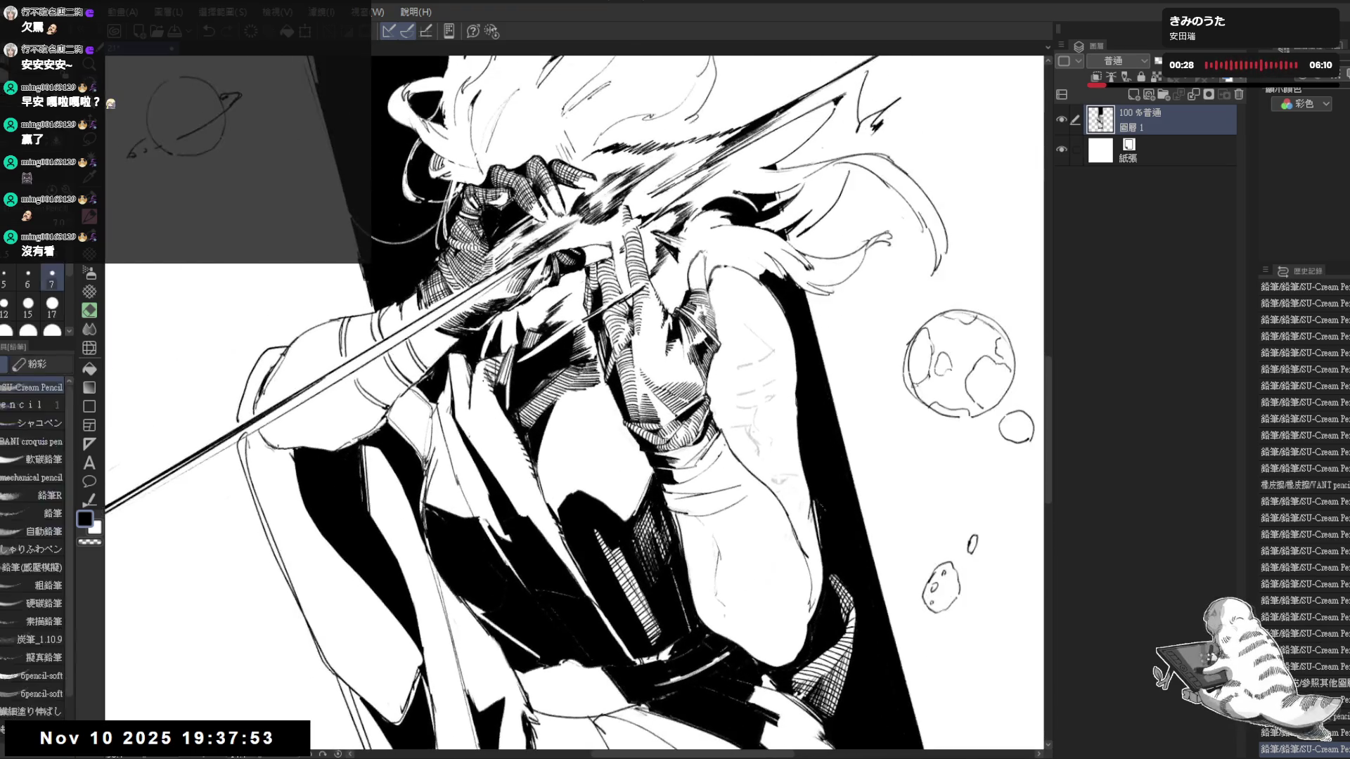
pyautogui.press('p')
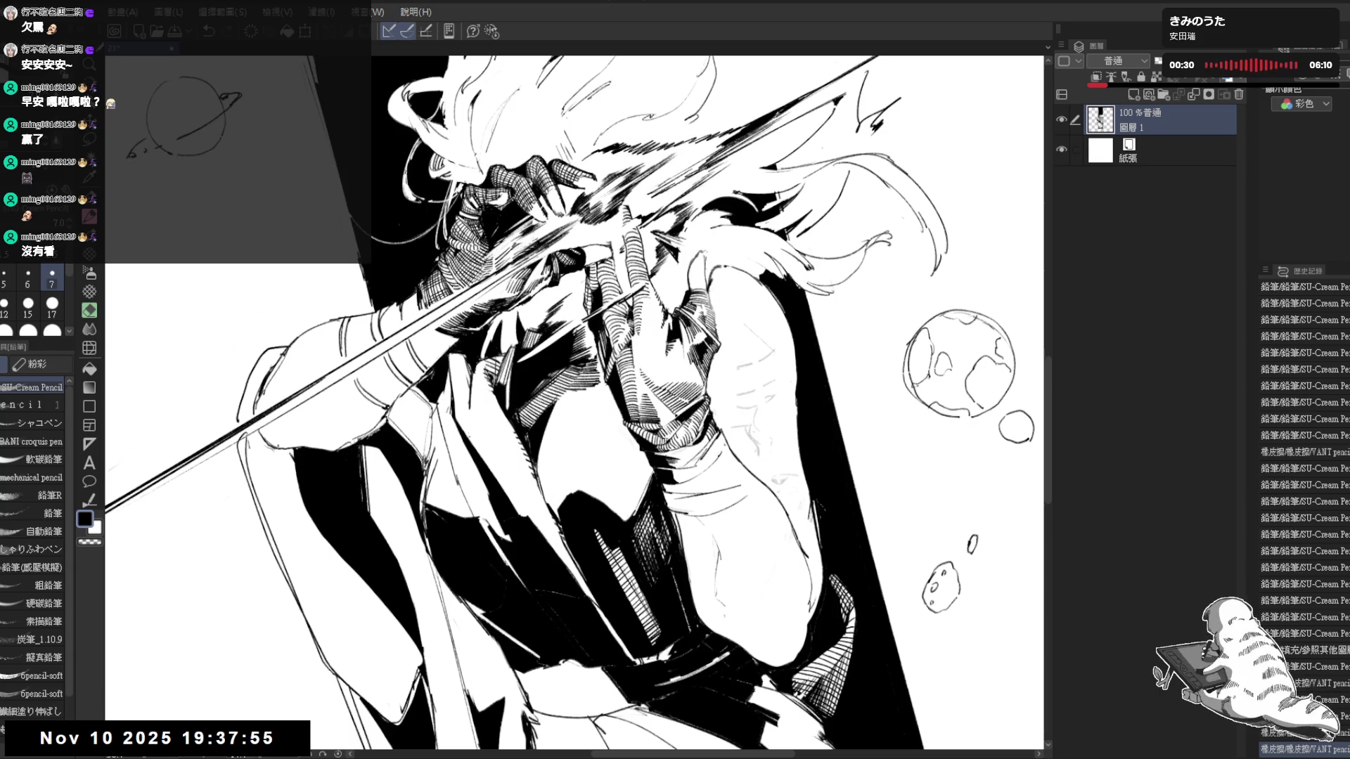
pyautogui.scroll(2, 528, 414)
# Hatch the sleeve with short ink marks at a comfortable rotated angle
pyautogui.press('r')
pyautogui.moveTo(527, 414)
pyautogui.mouseDown()
pyautogui.moveTo(471, 500)
pyautogui.moveTo(496, 431)
pyautogui.mouseUp()
pyautogui.press('p')
pyautogui.press('r')
pyautogui.press('p')
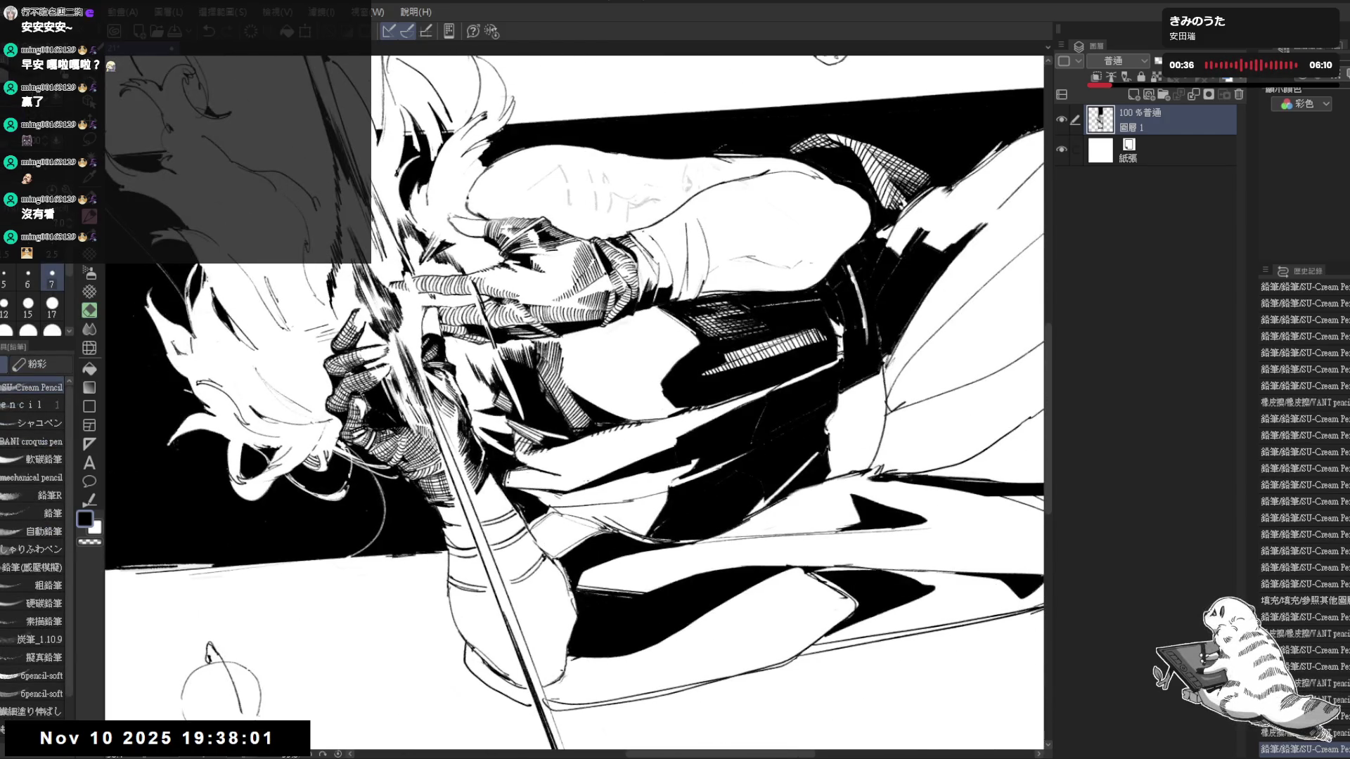
pyautogui.press('r')
pyautogui.moveTo(519, 477)
pyautogui.mouseDown()
pyautogui.moveTo(413, 537)
pyautogui.moveTo(393, 415)
pyautogui.moveTo(496, 433)
pyautogui.moveTo(454, 496)
pyautogui.mouseUp()
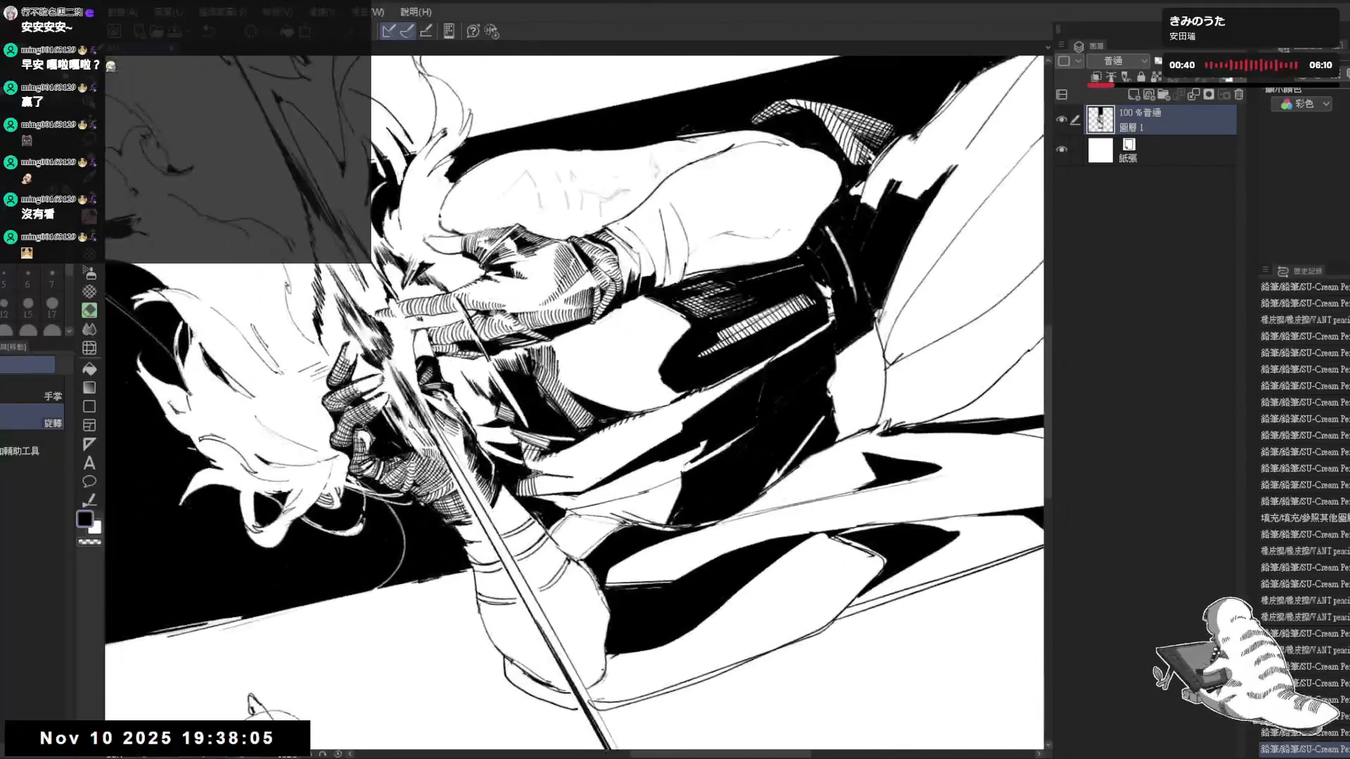
pyautogui.press('p')
pyautogui.moveTo(538, 475)
pyautogui.mouseDown()
pyautogui.moveTo(539, 492)
pyautogui.moveTo(557, 493)
pyautogui.mouseUp()
pyautogui.moveTo(555, 475); pyautogui.dragTo(573, 495)
pyautogui.moveTo(570, 474); pyautogui.dragTo(576, 496)
# Add small thinner pencil strokes and tiny touch-ups to the clothing, undoing one
pyautogui.press('-')
pyautogui.press('-')
pyautogui.press('-')
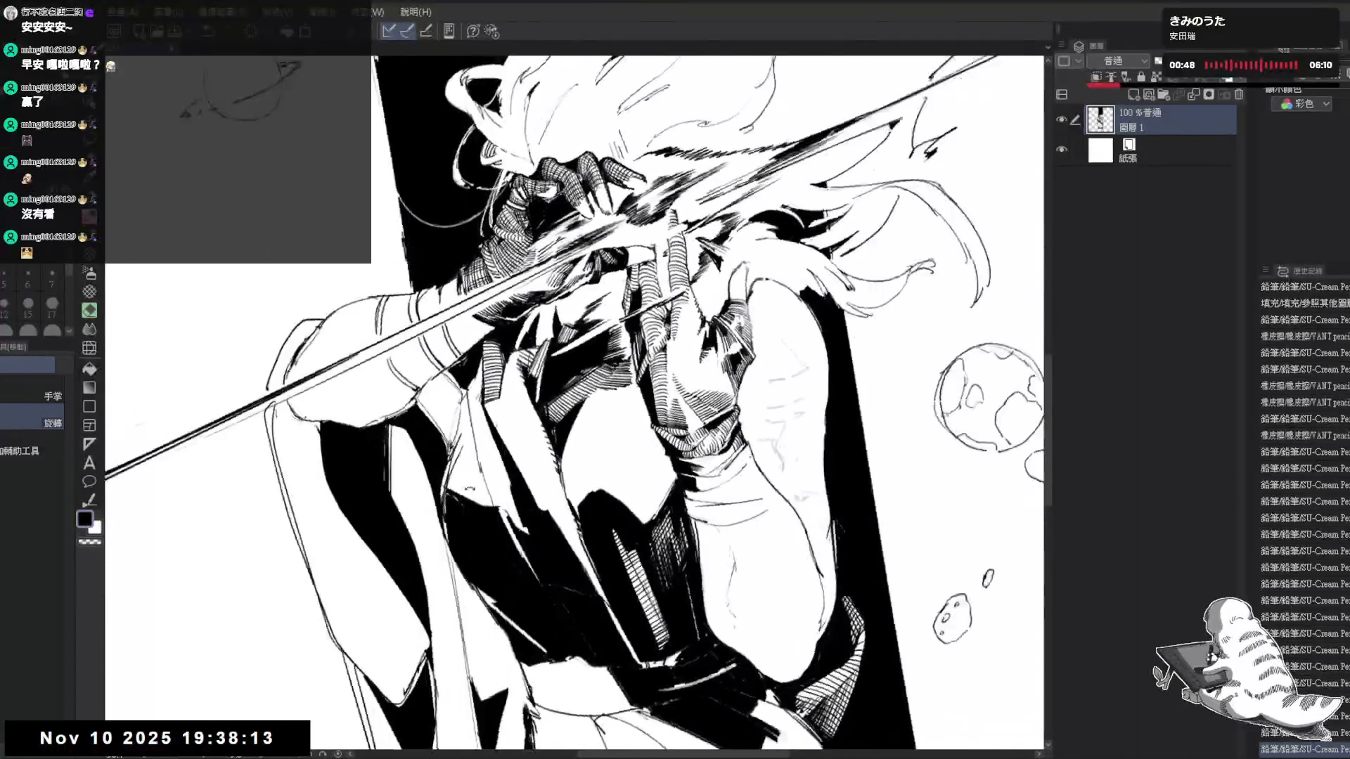
pyautogui.press('[')
pyautogui.press('e')
pyautogui.moveTo(560, 519); pyautogui.dragTo(485, 401)
pyautogui.press('^')
pyautogui.press('^')
pyautogui.press('^')
pyautogui.press('p')
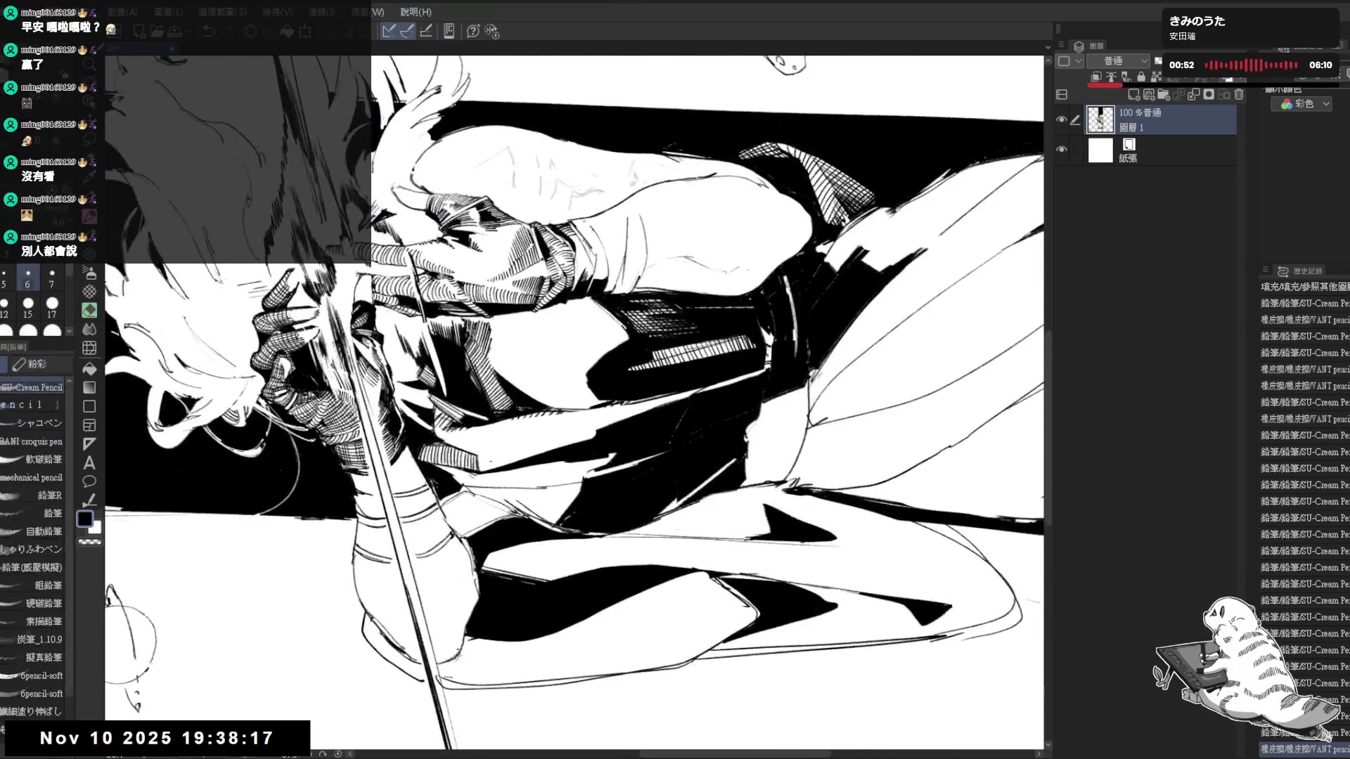
pyautogui.moveTo(483, 473)
pyautogui.mouseDown()
pyautogui.moveTo(591, 348)
pyautogui.moveTo(417, 497)
pyautogui.moveTo(535, 276)
pyautogui.moveTo(476, 488)
pyautogui.moveTo(511, 398)
pyautogui.moveTo(559, 442)
pyautogui.mouseUp()
pyautogui.press('e')
pyautogui.press('p')
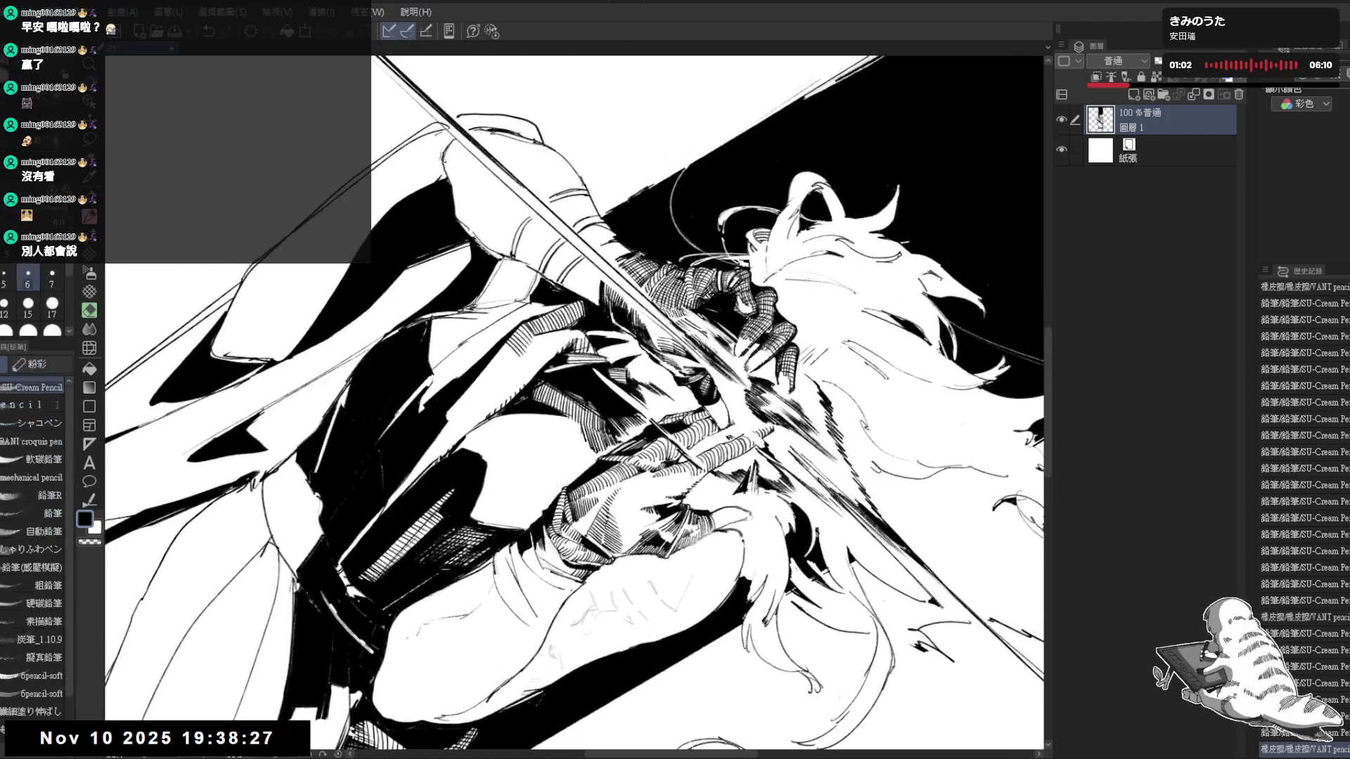
pyautogui.moveTo(526, 359)
pyautogui.mouseDown()
pyautogui.moveTo(530, 370)
pyautogui.moveTo(563, 333)
pyautogui.mouseUp()
pyautogui.hotkey('ctrl', 'z')
pyautogui.moveTo(553, 343); pyautogui.dragTo(566, 329)
pyautogui.moveTo(557, 340)
pyautogui.mouseDown()
pyautogui.moveTo(567, 332)
pyautogui.moveTo(514, 322)
pyautogui.moveTo(516, 397)
pyautogui.moveTo(496, 469)
pyautogui.moveTo(505, 428)
pyautogui.mouseUp()
pyautogui.scroll(-3, 539, 330)
# Add a small mark and three short pencil strokes around the torso, then set the view upright
pyautogui.click(505, 429)
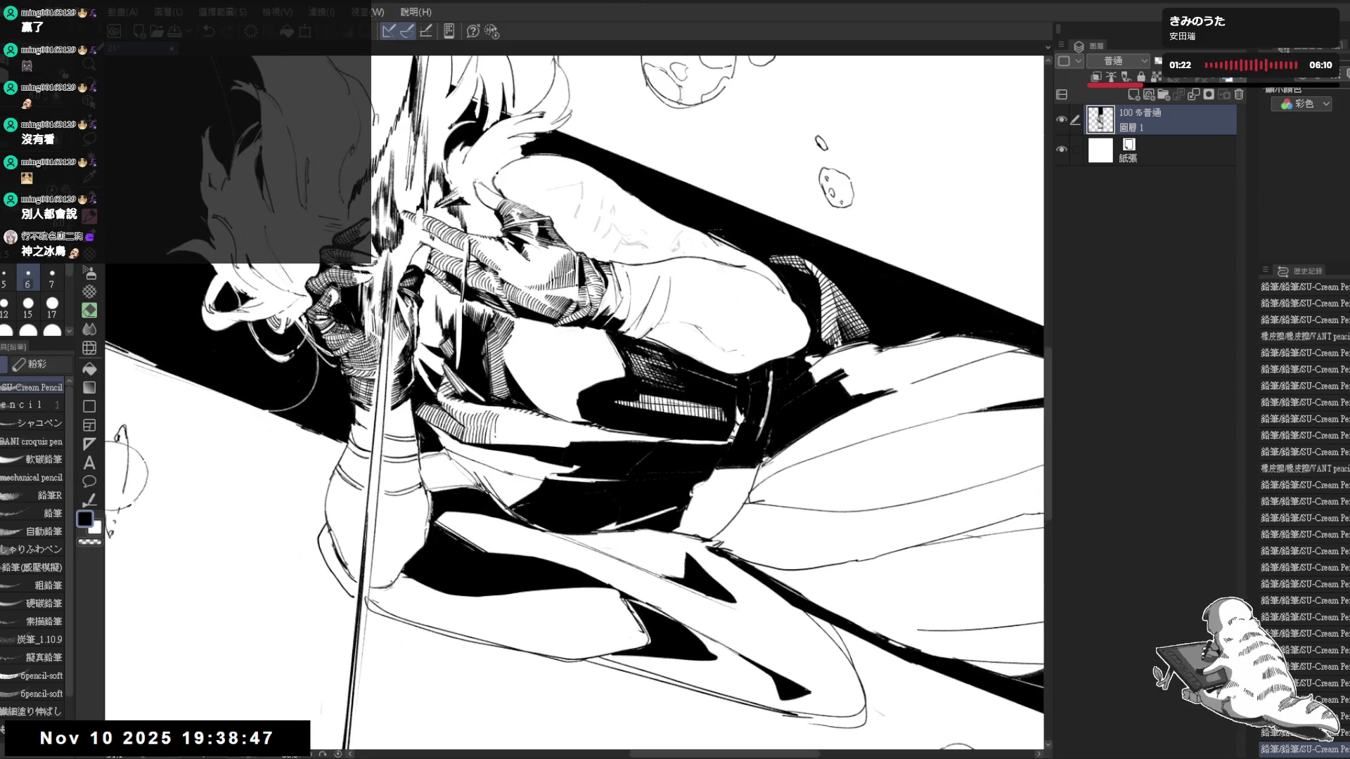
pyautogui.click(500, 427)
pyautogui.moveTo(496, 425)
pyautogui.mouseDown()
pyautogui.moveTo(494, 445)
pyautogui.moveTo(503, 433)
pyautogui.moveTo(514, 448)
pyautogui.moveTo(517, 434)
pyautogui.moveTo(540, 480)
pyautogui.mouseUp()
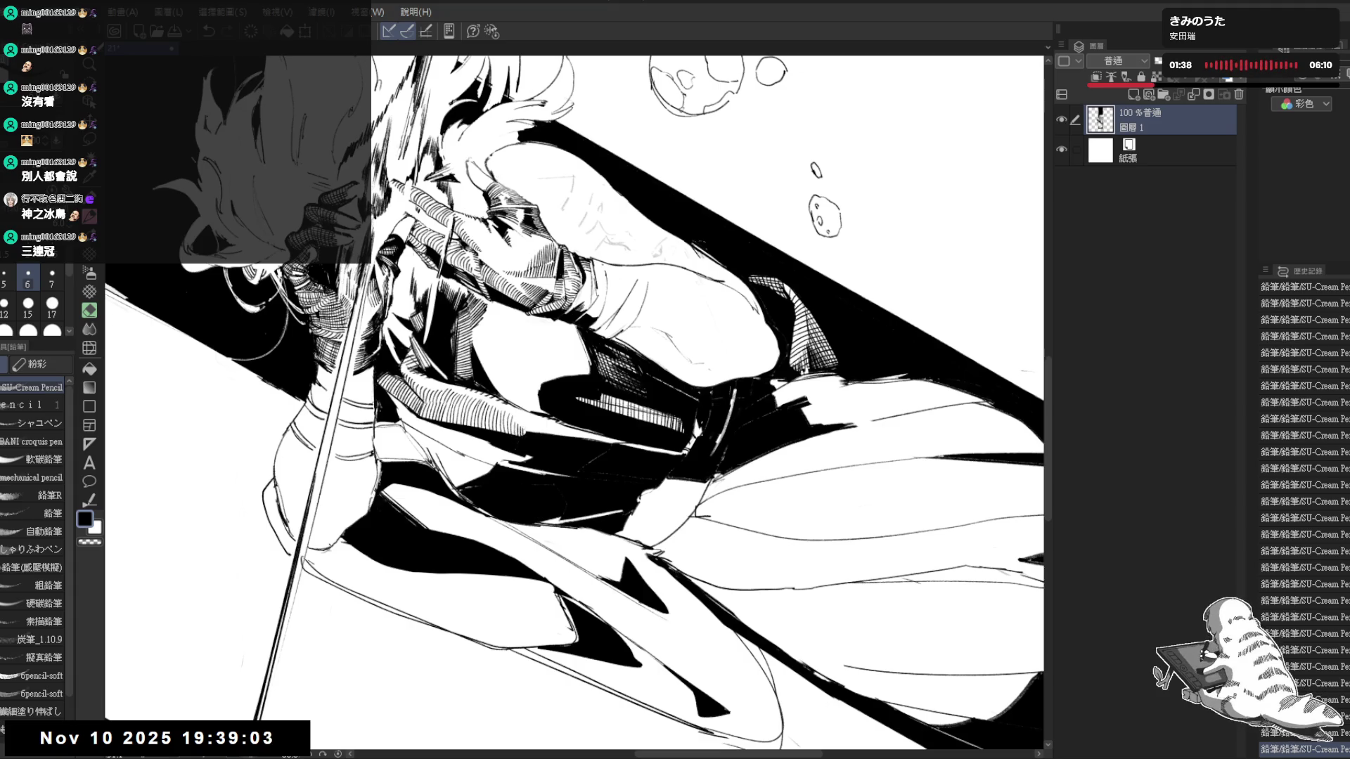
pyautogui.moveTo(576, 303); pyautogui.dragTo(610, 412)
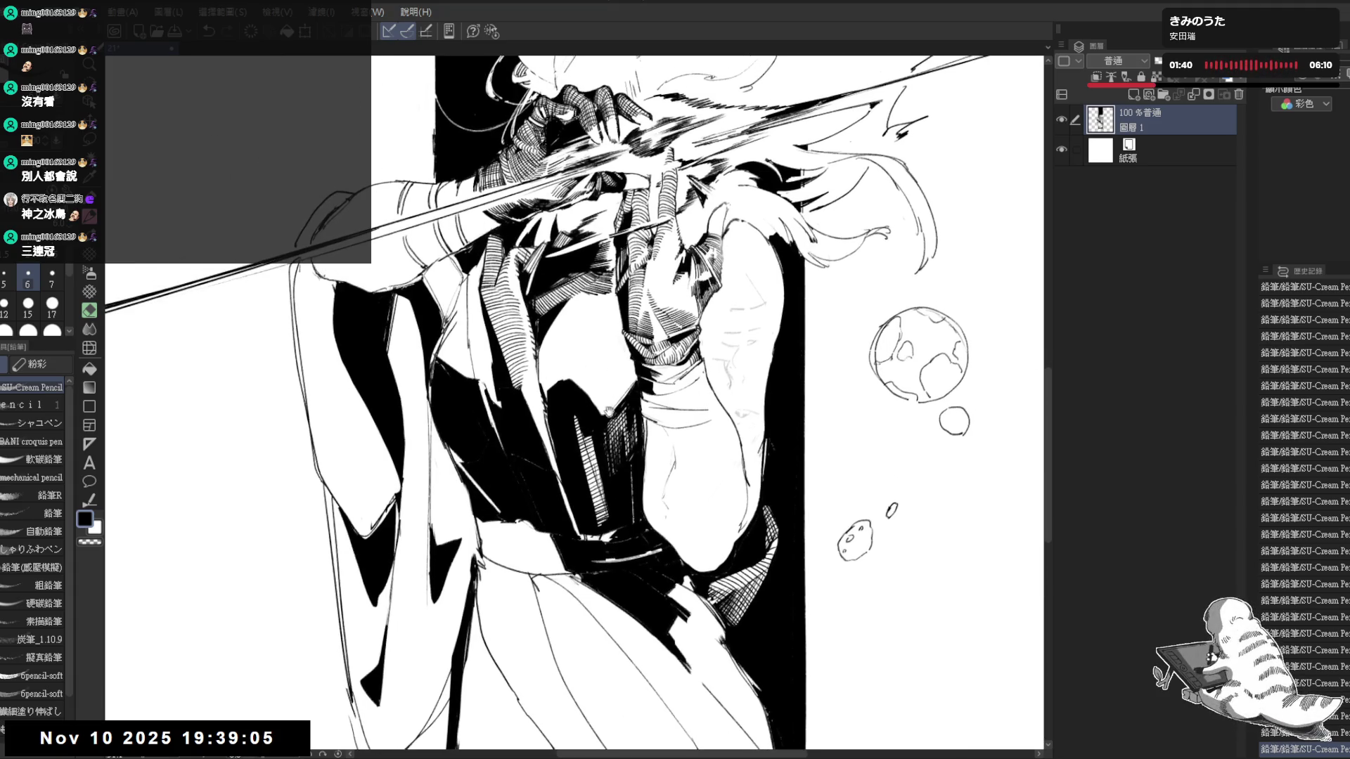
pyautogui.moveTo(539, 348); pyautogui.dragTo(520, 320)
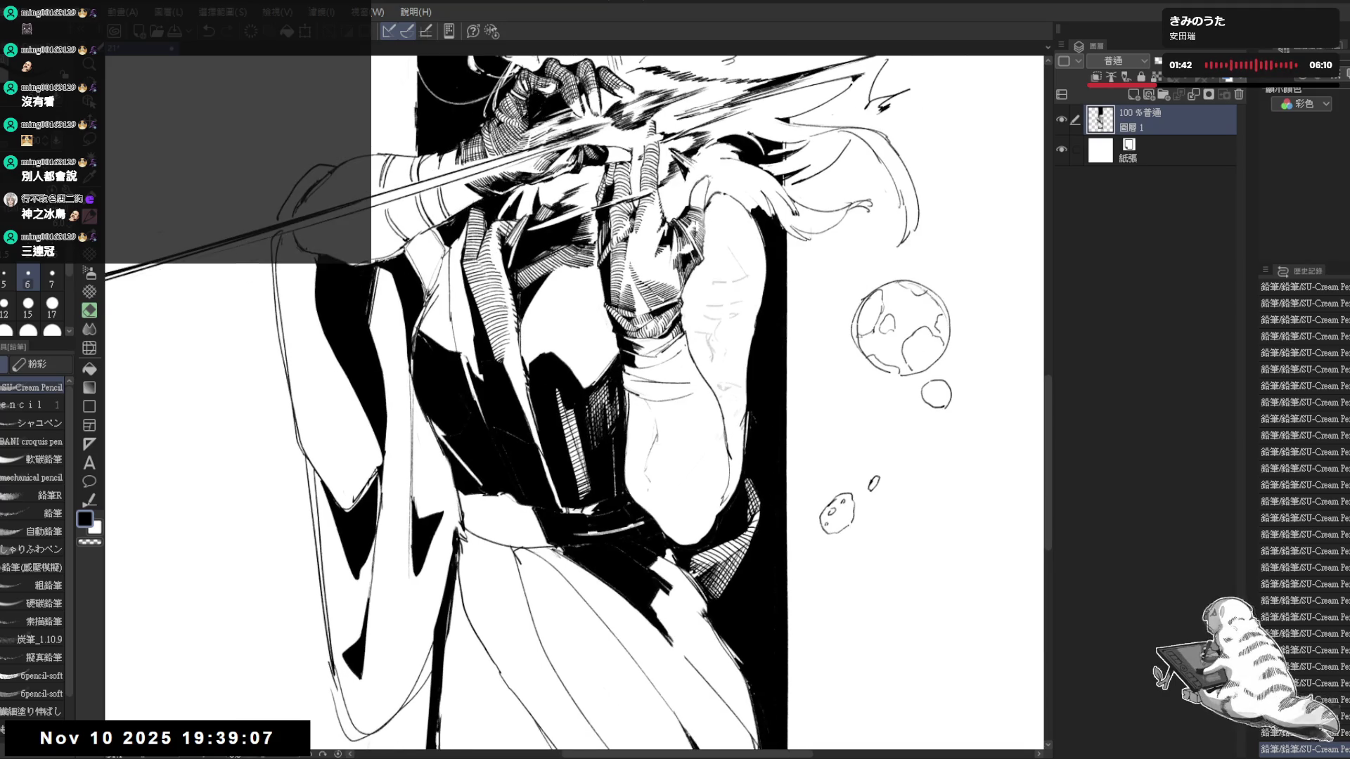
pyautogui.scroll(-2, 505, 303)
pyautogui.scroll(-2, 506, 302)
pyautogui.scroll(-1, 505, 302)
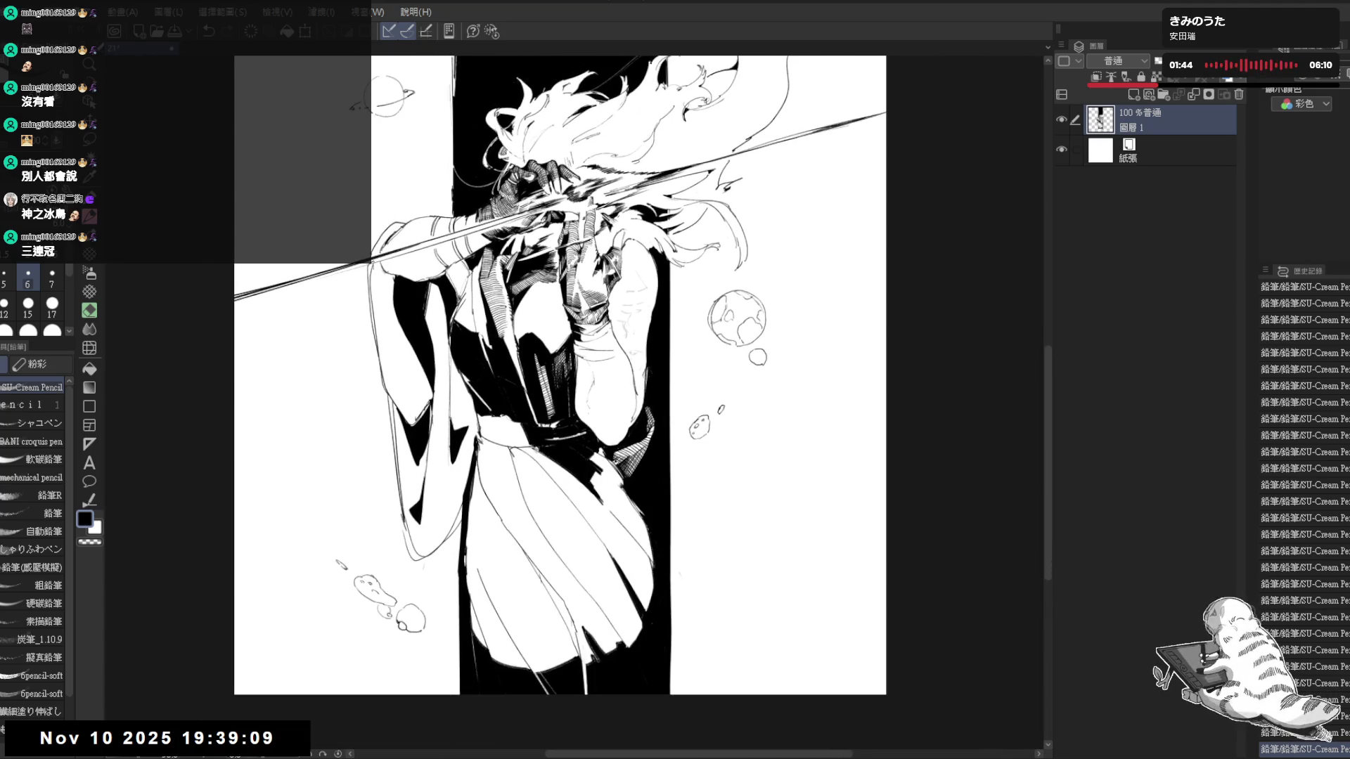
pyautogui.scroll(2, 501, 303)
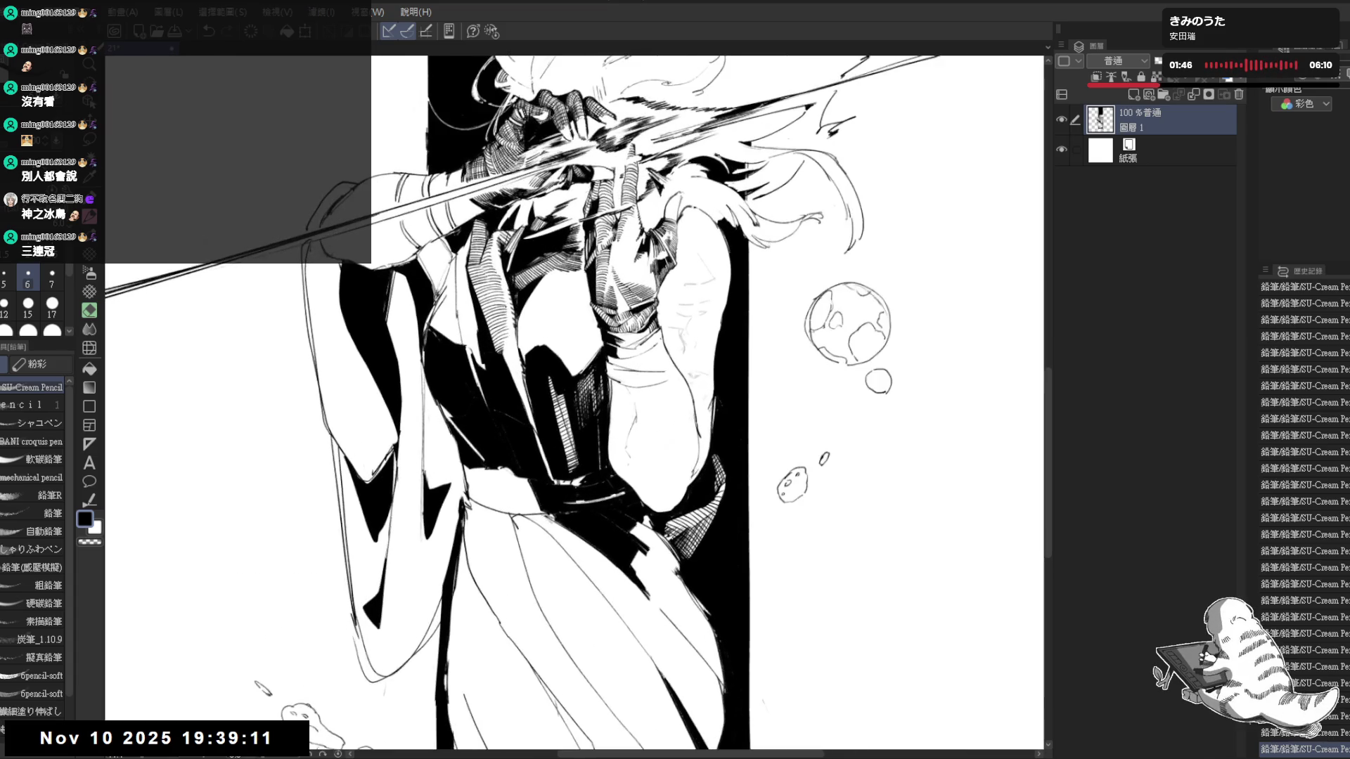
pyautogui.scroll(1, 501, 303)
# Check the last strokes with undo/redo and add pencil strokes around the figure's chest
pyautogui.moveTo(469, 286); pyautogui.dragTo(491, 315)
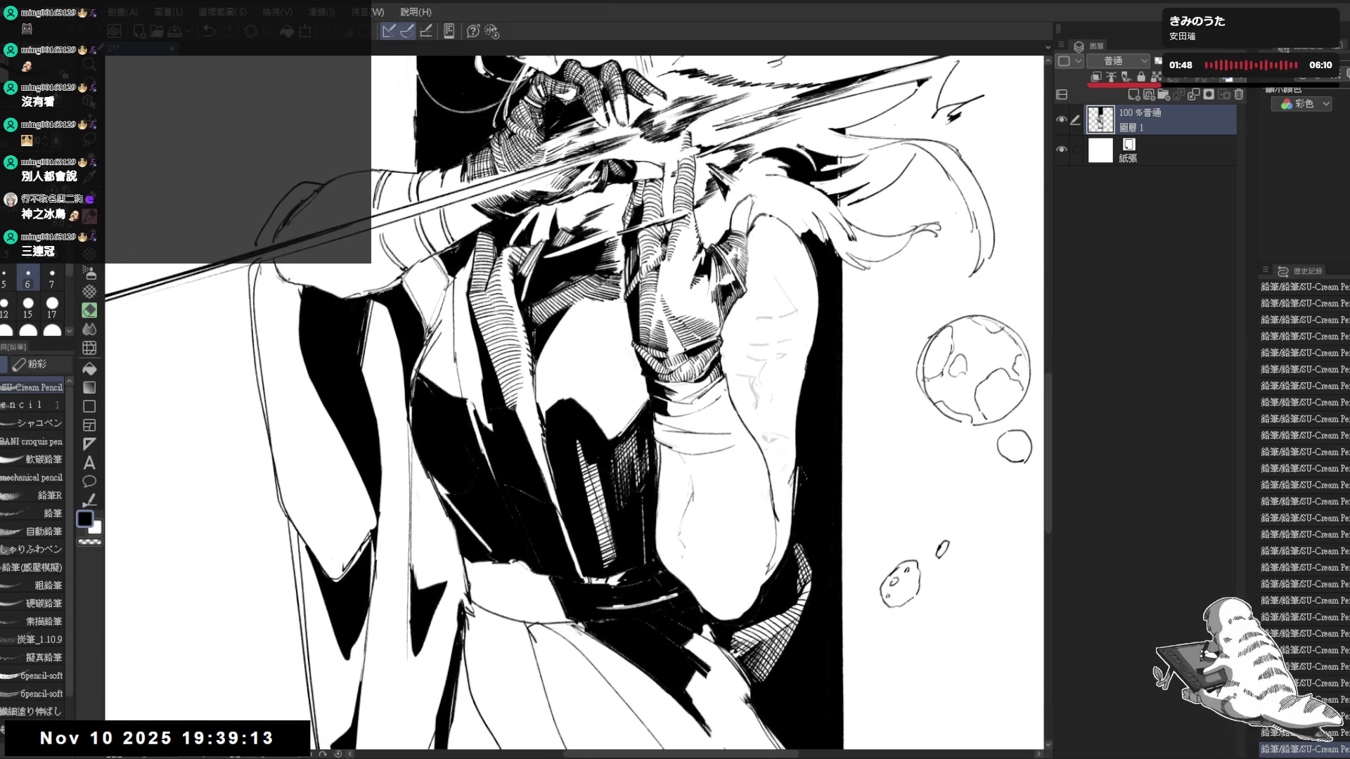
pyautogui.scroll(1, 490, 315)
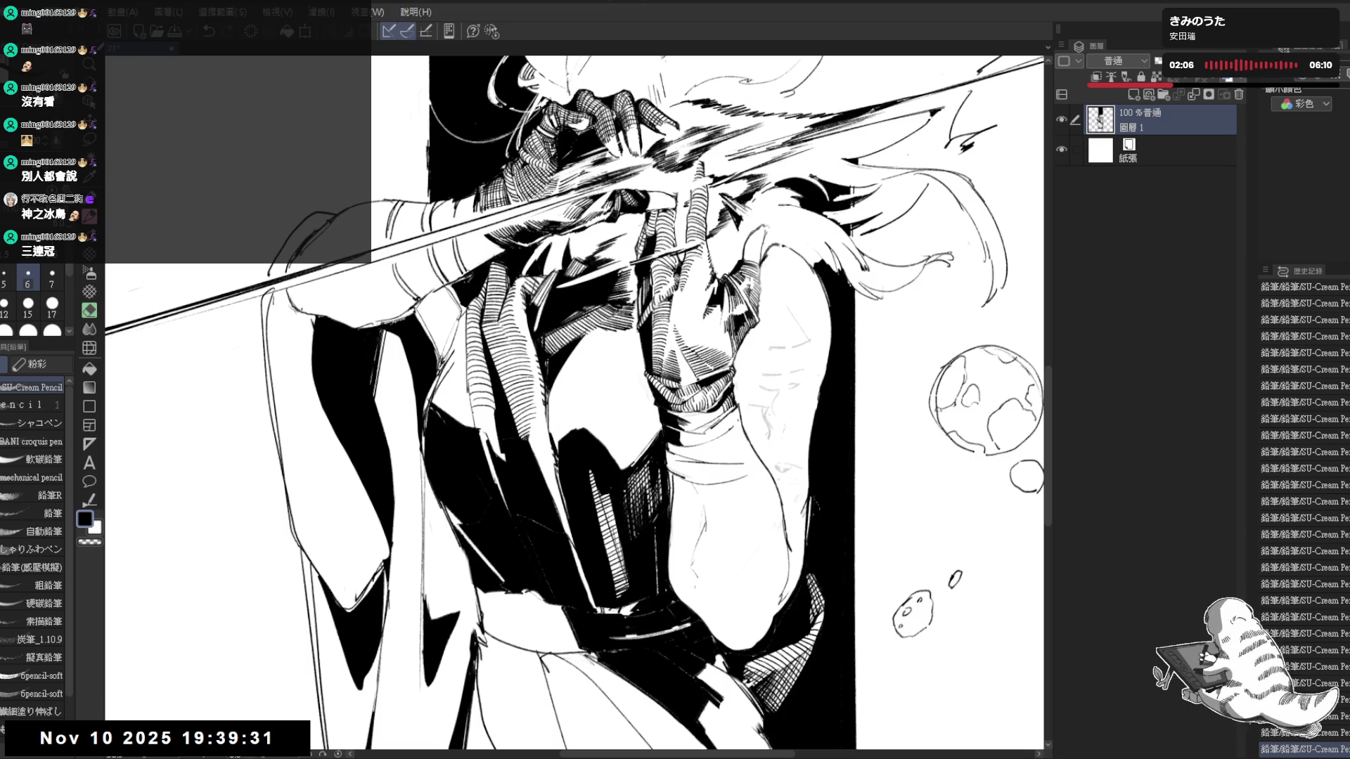
pyautogui.hotkey('ctrl', 'z')
pyautogui.hotkey('ctrl', 'z')
pyautogui.hotkey('ctrl', 'z')
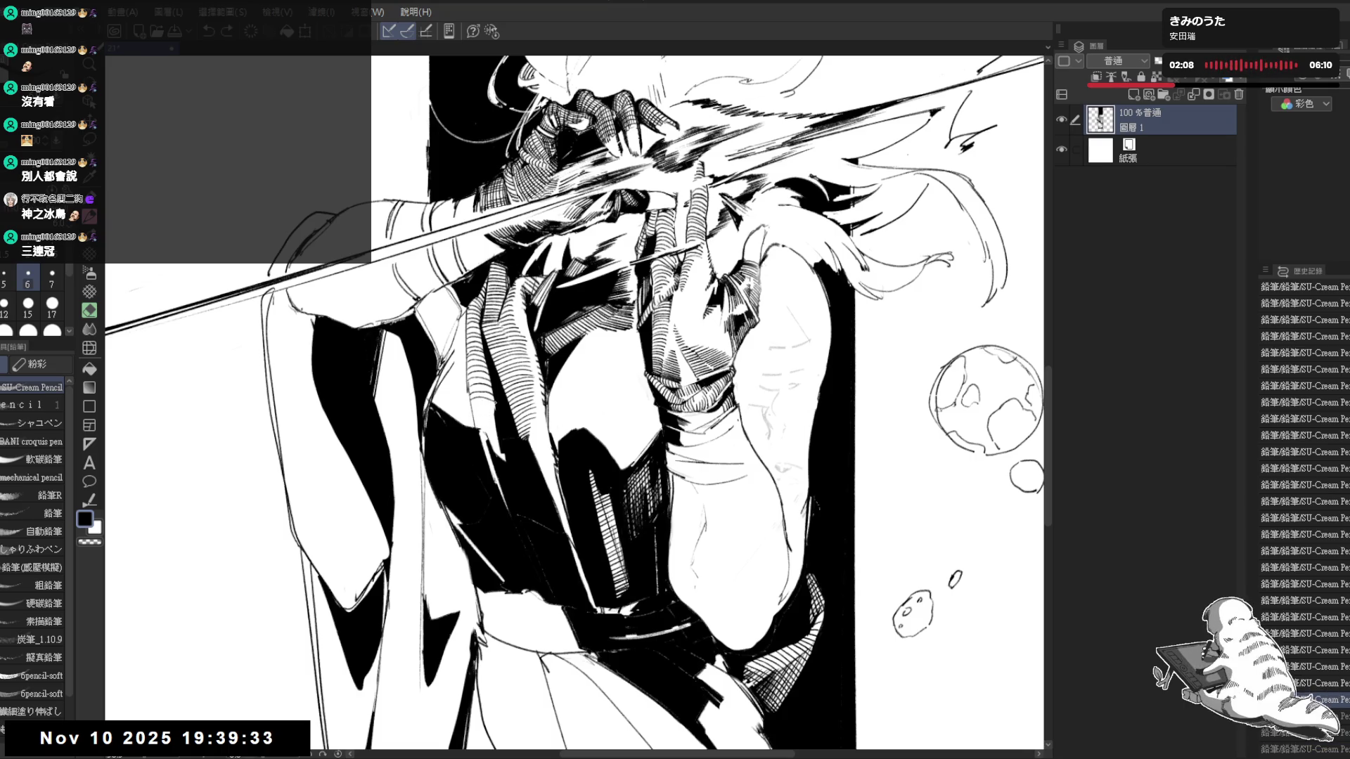
pyautogui.hotkey('ctrl', 'y')
pyautogui.hotkey('ctrl', 'y')
pyautogui.hotkey('ctrl', 'y')
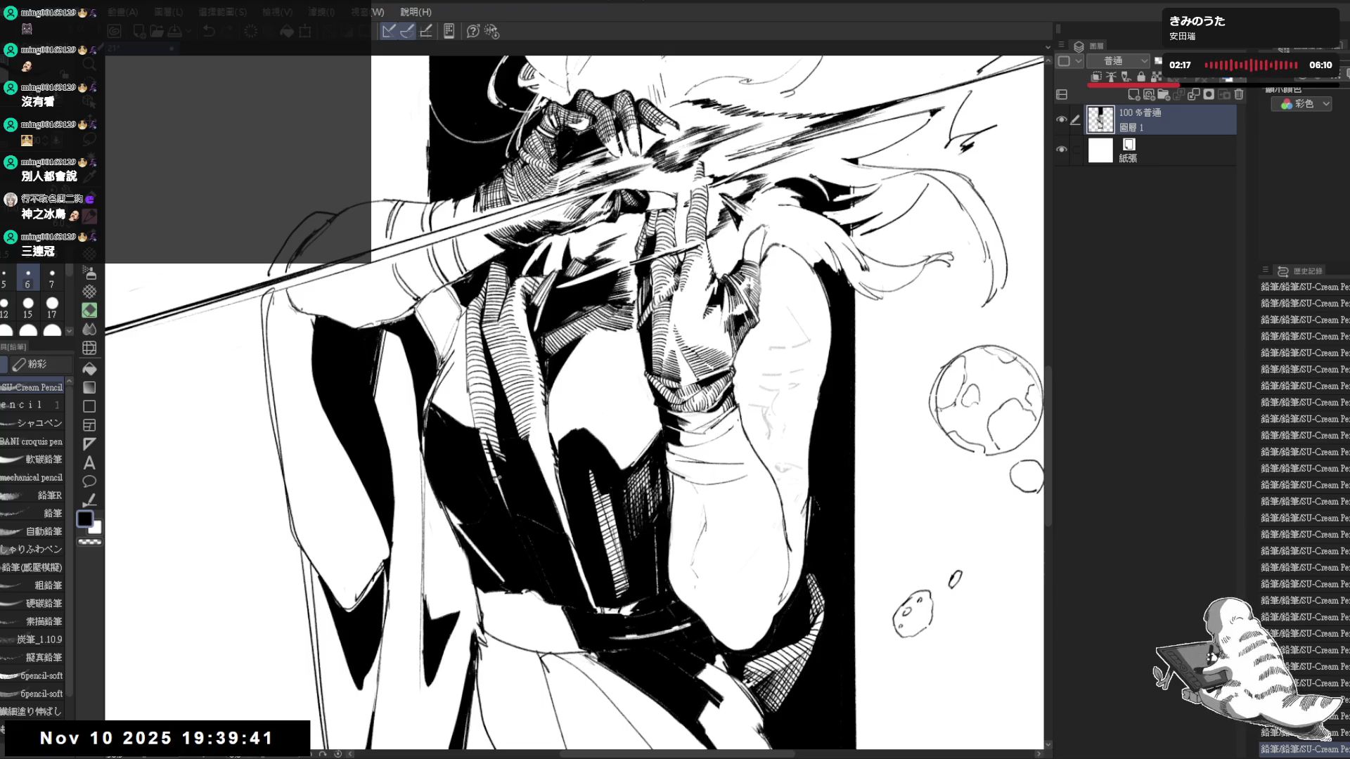
pyautogui.scroll(-3, 507, 496)
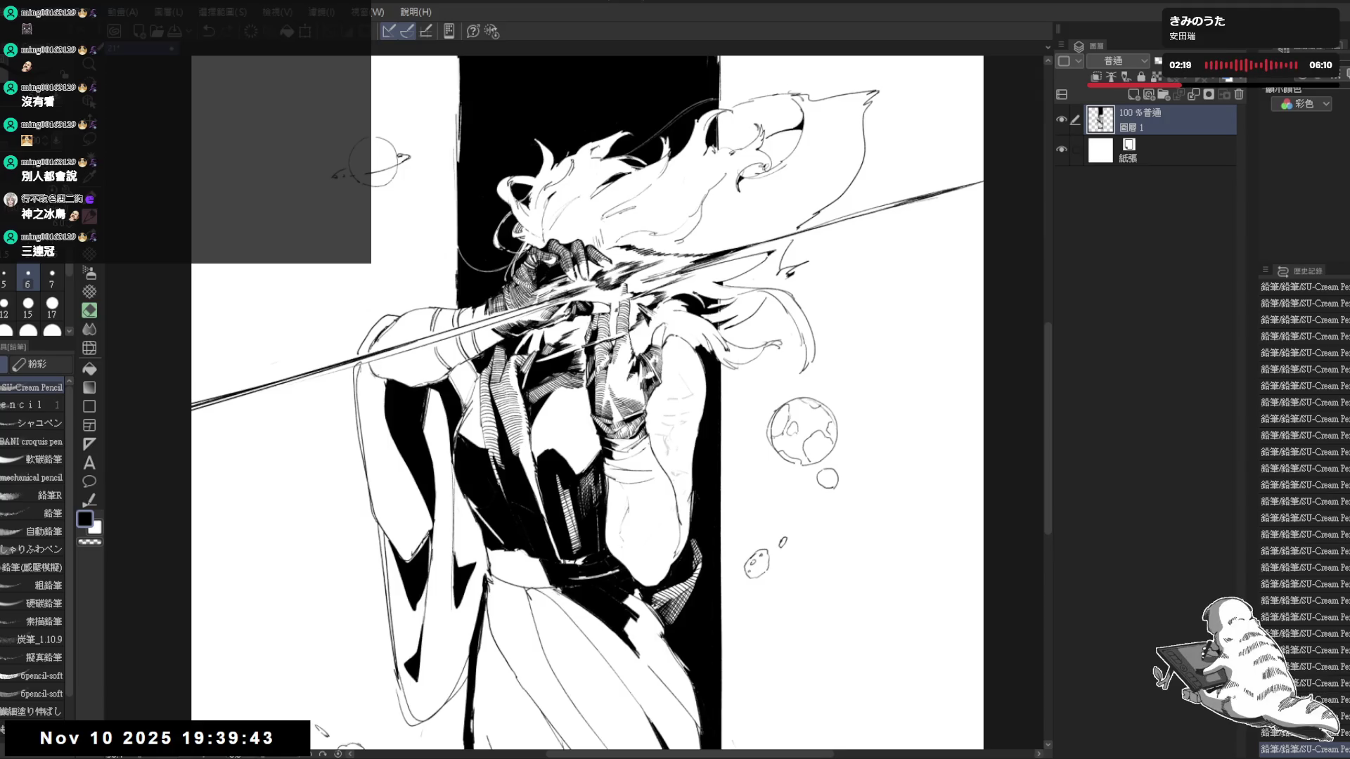
pyautogui.press('e')
pyautogui.press('^')
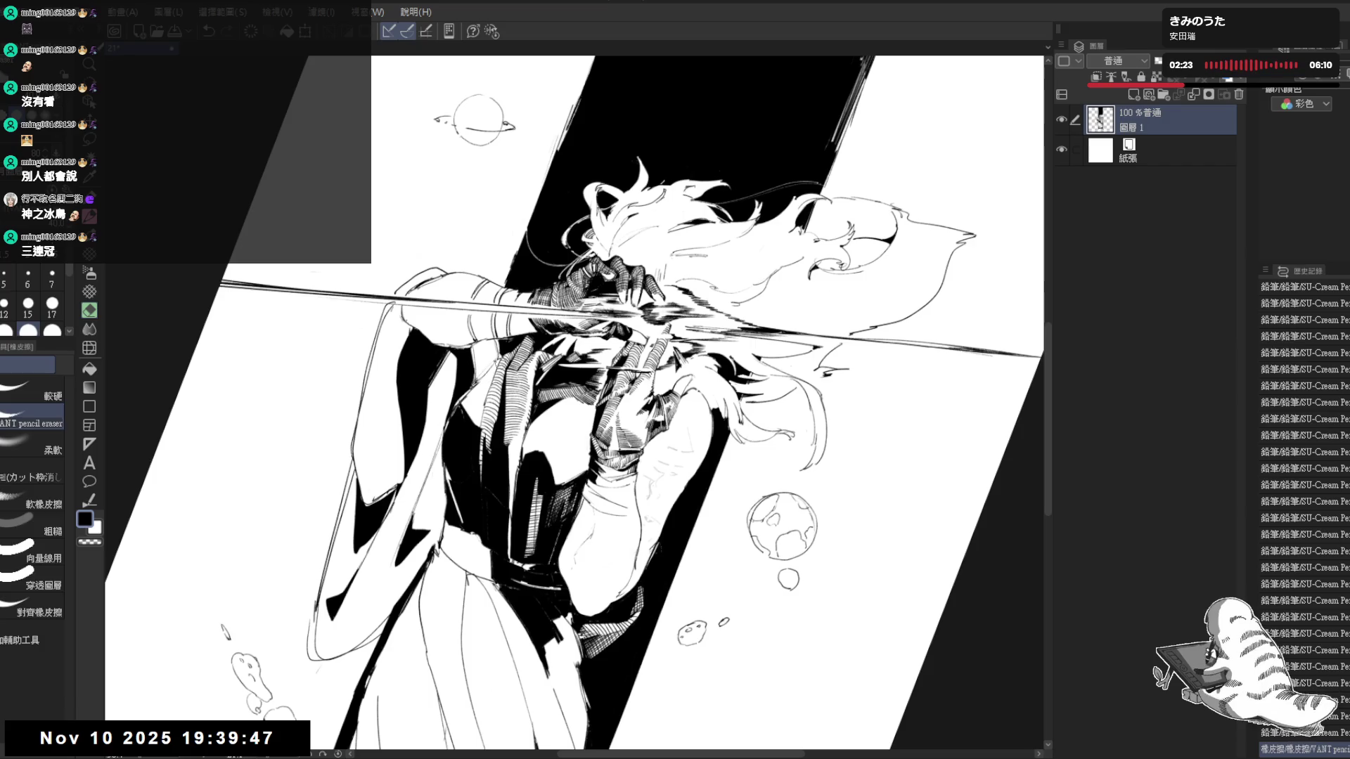
pyautogui.press('p')
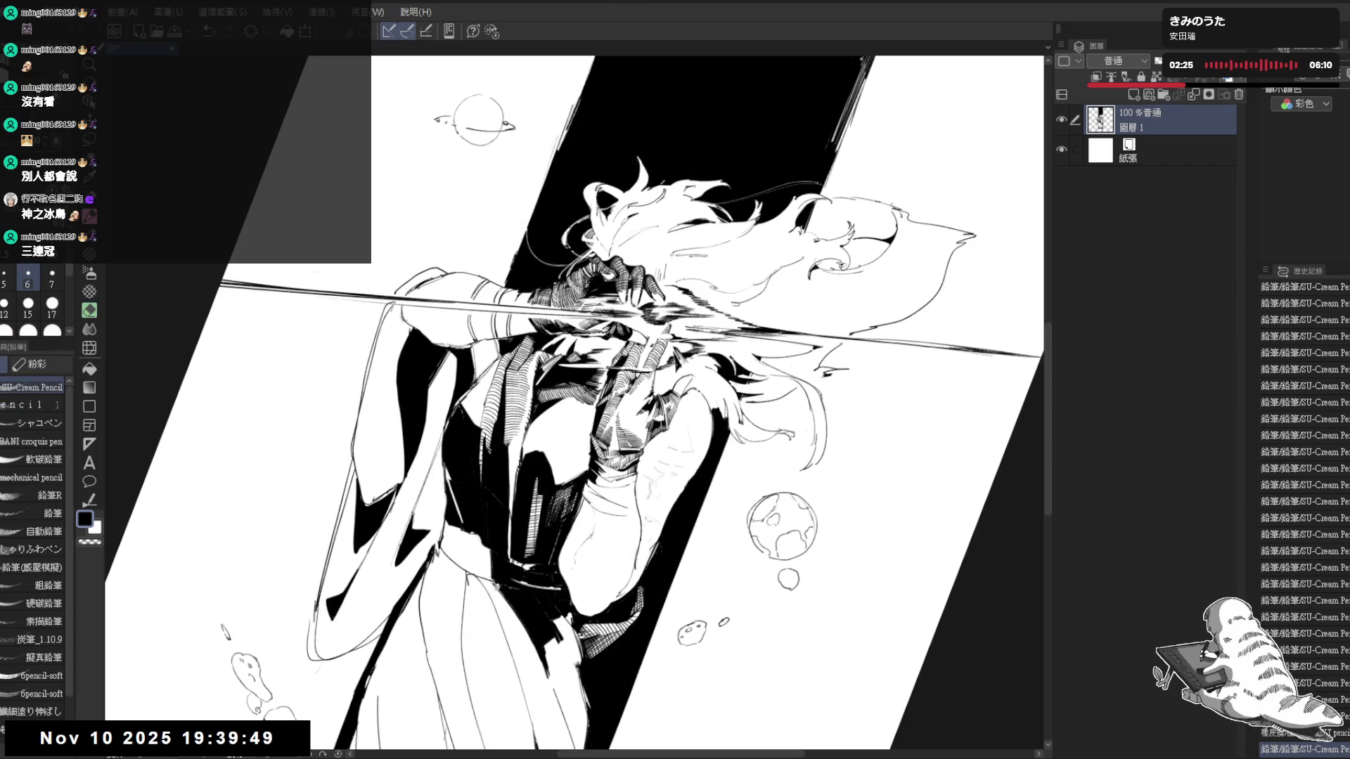
pyautogui.moveTo(253, 734); pyautogui.dragTo(270, 743)
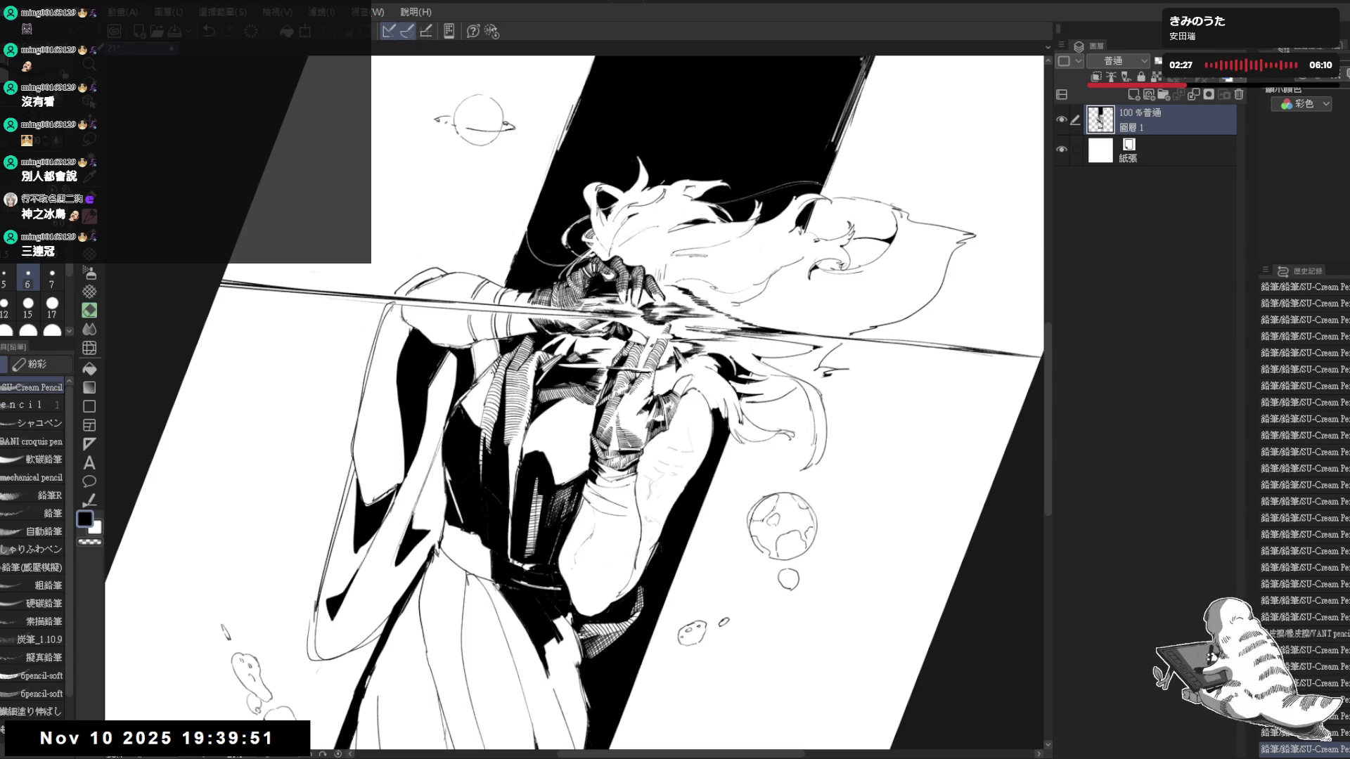
# Add small hatching marks near the hands, undo the stray ones, redraw them and reset rotation
pyautogui.moveTo(481, 375); pyautogui.dragTo(483, 398)
pyautogui.moveTo(474, 391); pyautogui.dragTo(483, 401)
pyautogui.moveTo(477, 391)
pyautogui.mouseDown()
pyautogui.moveTo(485, 401)
pyautogui.moveTo(490, 343)
pyautogui.mouseUp()
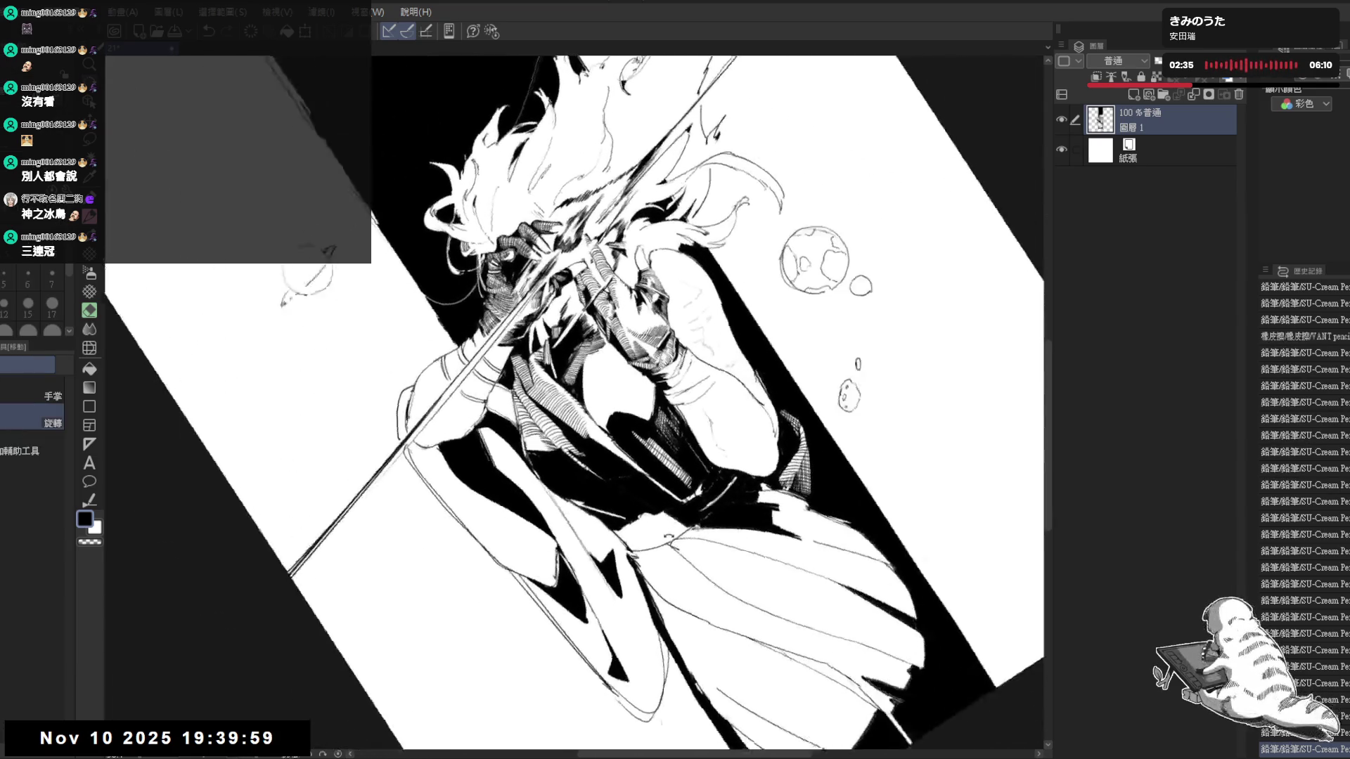
pyautogui.press('p')
pyautogui.hotkey('ctrl', 'z')
pyautogui.hotkey('ctrl', 'z')
pyautogui.hotkey('ctrl', 'z')
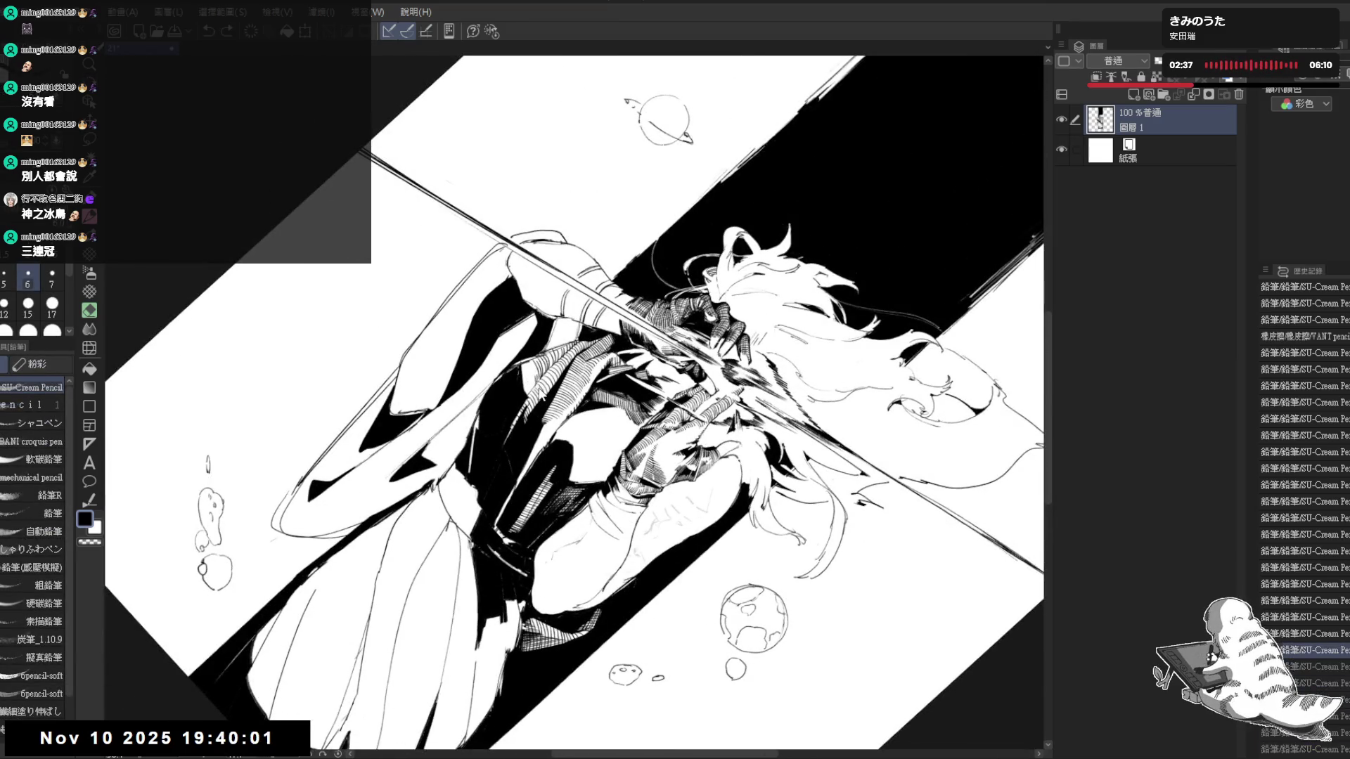
pyautogui.hotkey('ctrl', 'z')
pyautogui.moveTo(533, 371)
pyautogui.mouseDown()
pyautogui.moveTo(527, 395)
pyautogui.moveTo(591, 444)
pyautogui.moveTo(549, 412)
pyautogui.mouseUp()
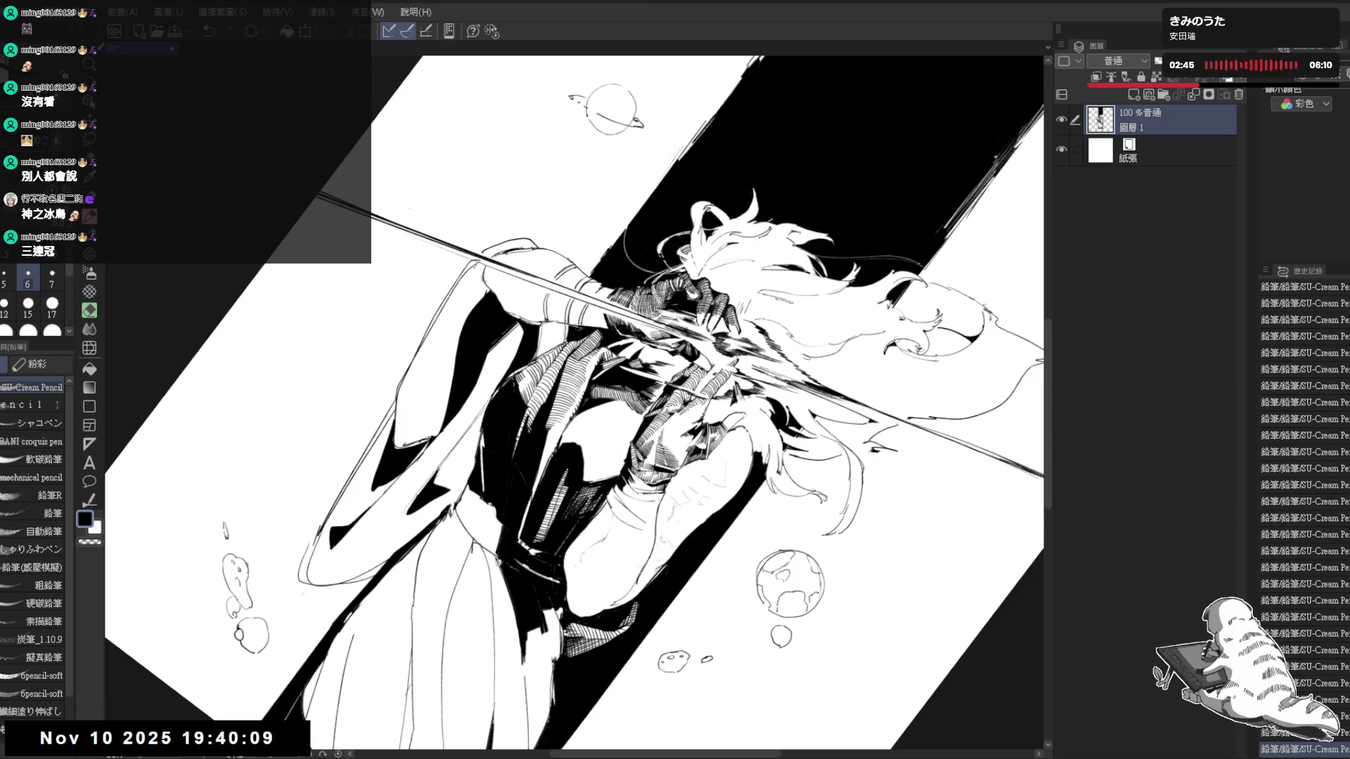
pyautogui.hotkey('ctrl', '@')
pyautogui.scroll(3, 680, 427)
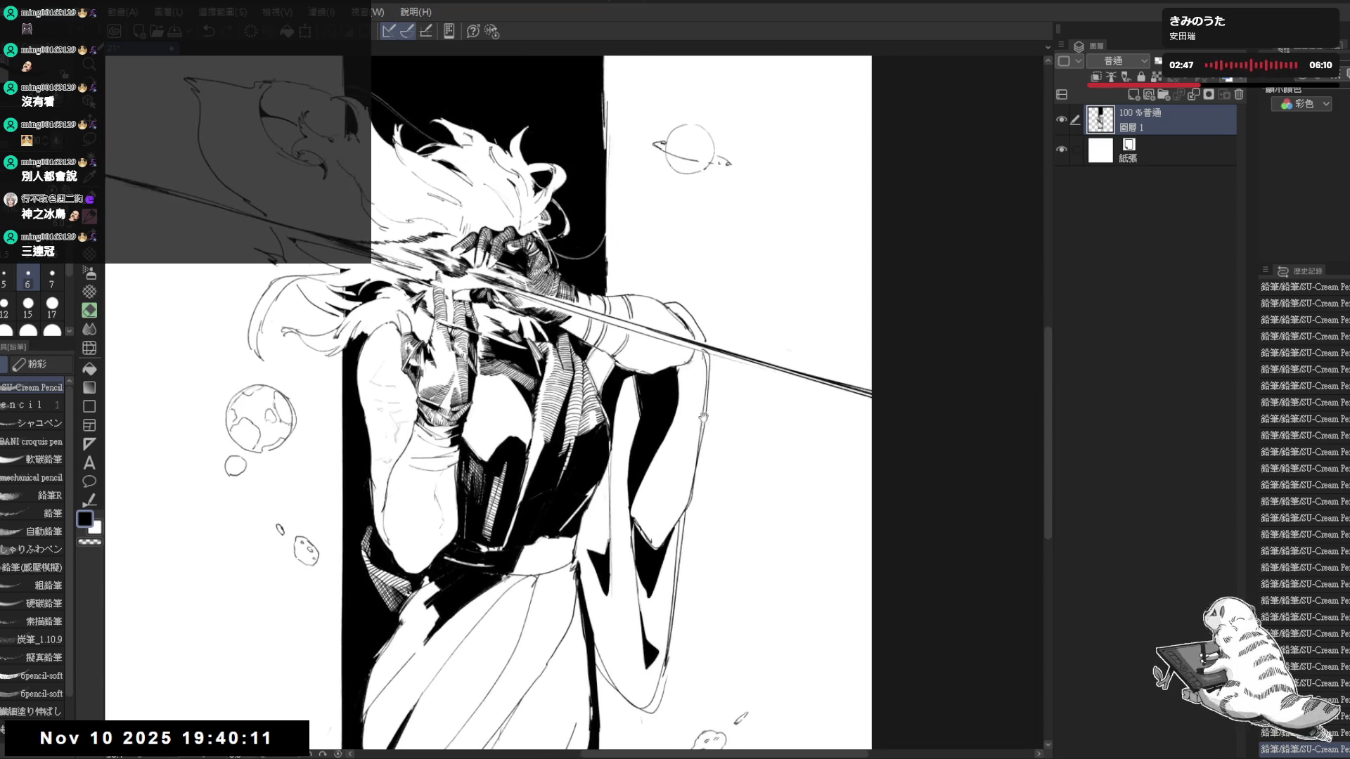
# Unflip the view over the head and begin a lasso selection along the hair's left edge
pyautogui.moveTo(680, 427); pyautogui.dragTo(572, 504)
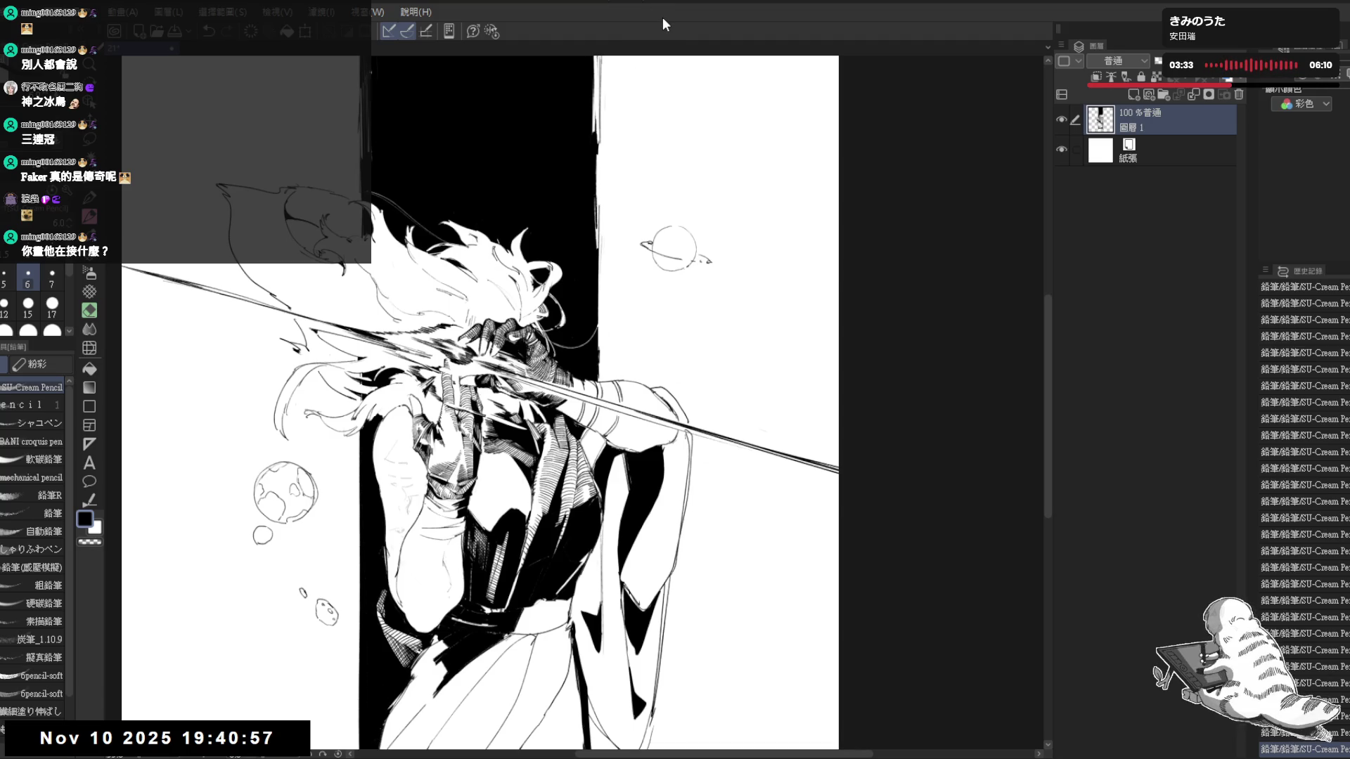
pyautogui.press('h')
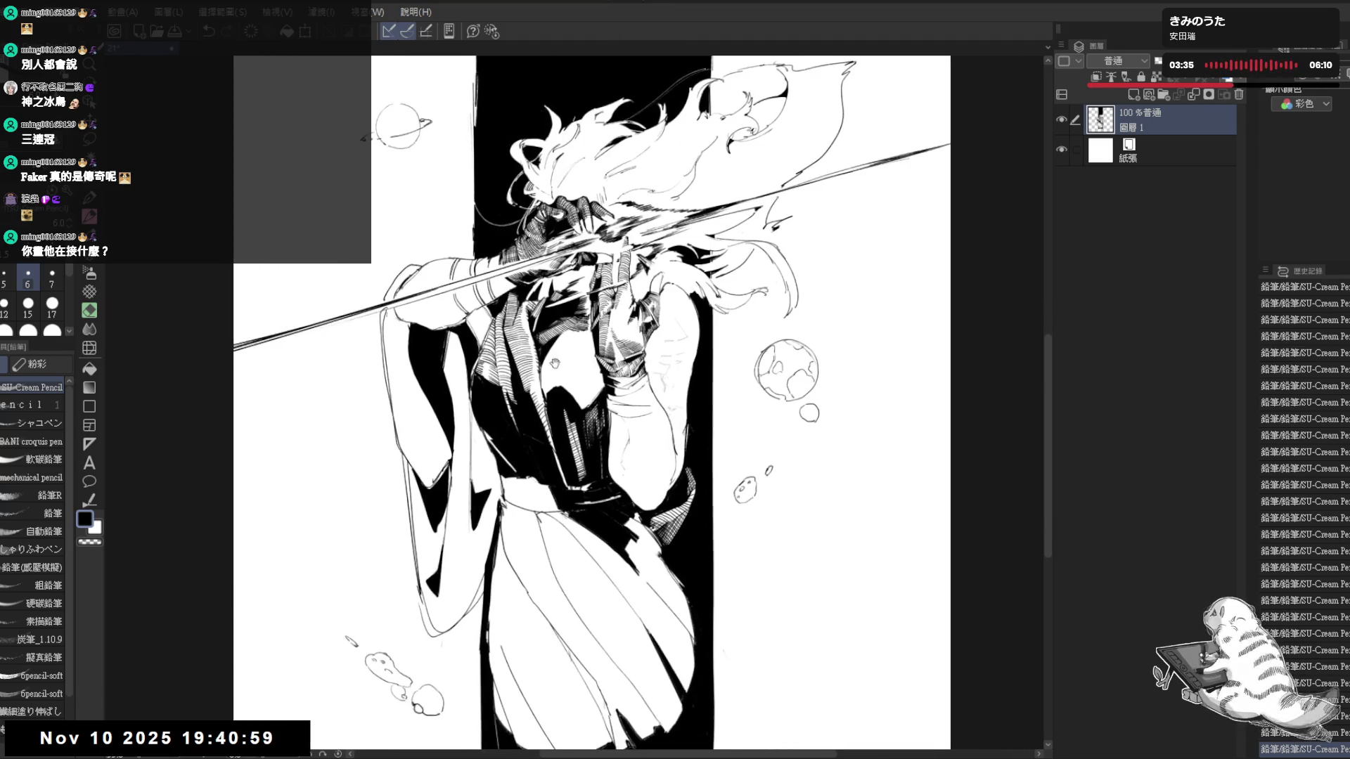
pyautogui.scroll(2, 563, 256)
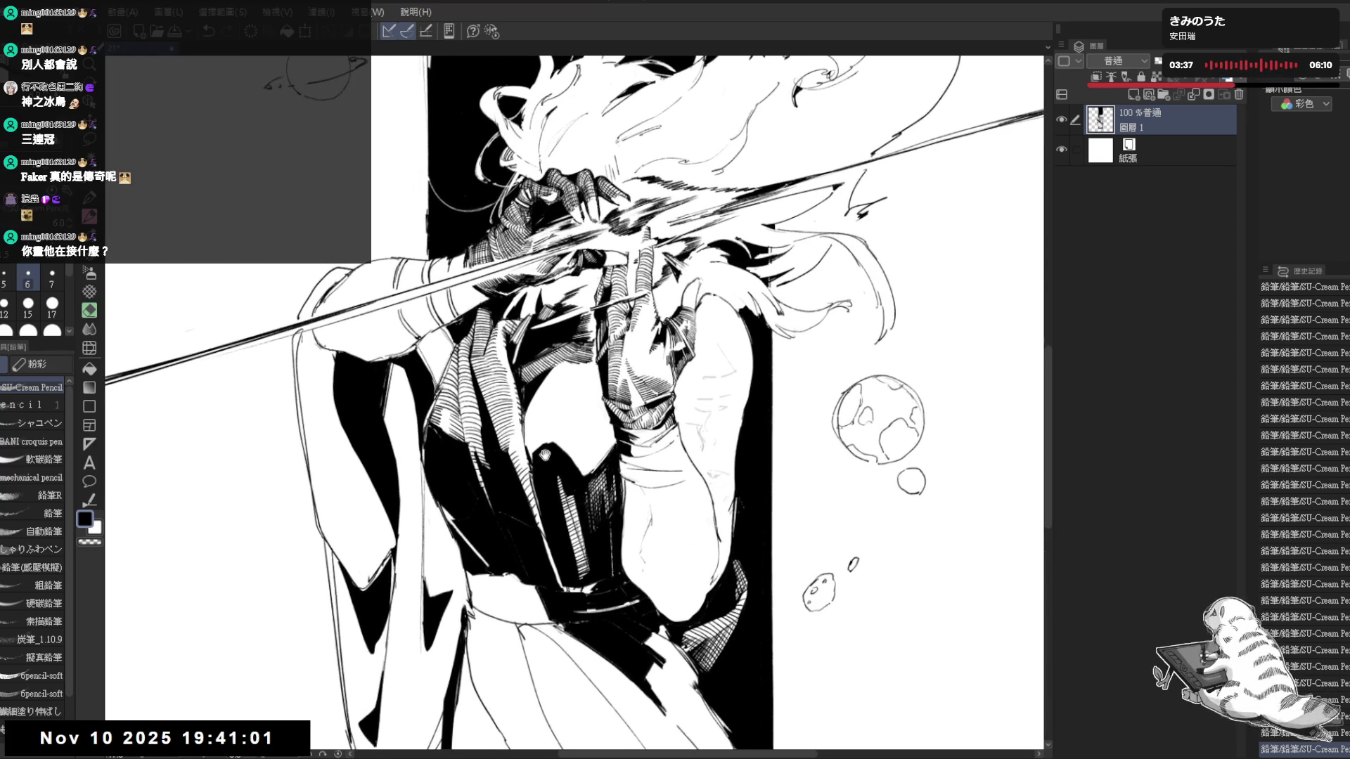
pyautogui.moveTo(583, 442); pyautogui.dragTo(475, 480)
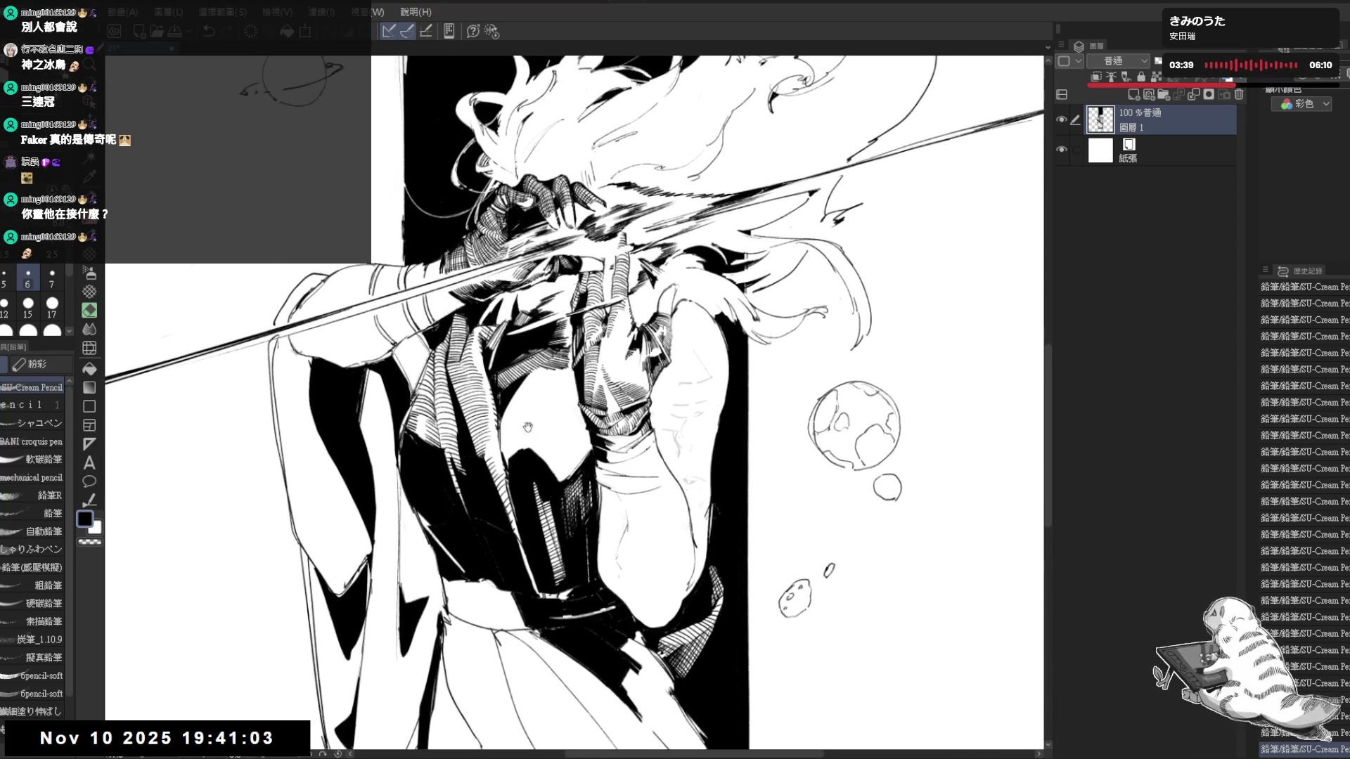
pyautogui.scroll(-1, 476, 483)
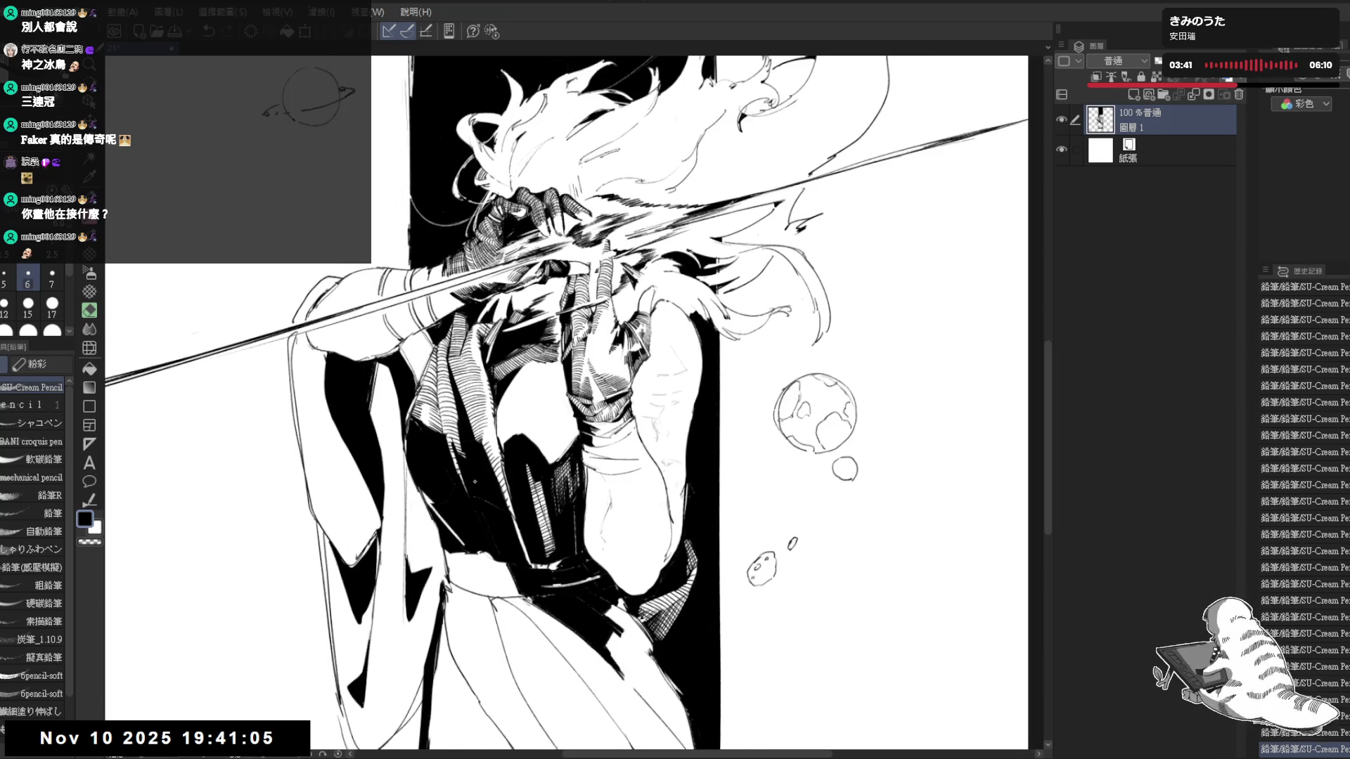
pyautogui.scroll(-1, 474, 481)
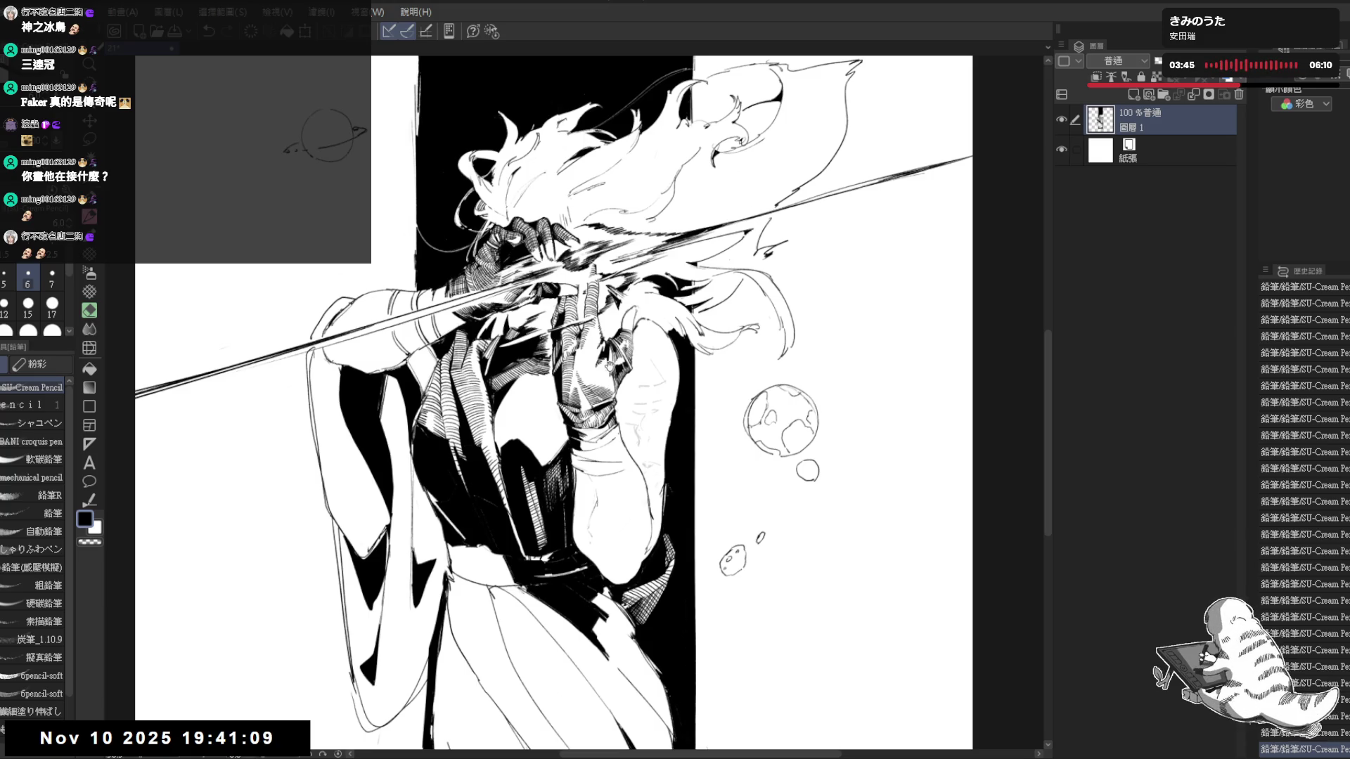
pyautogui.scroll(1, 609, 360)
pyautogui.scroll(1, 622, 241)
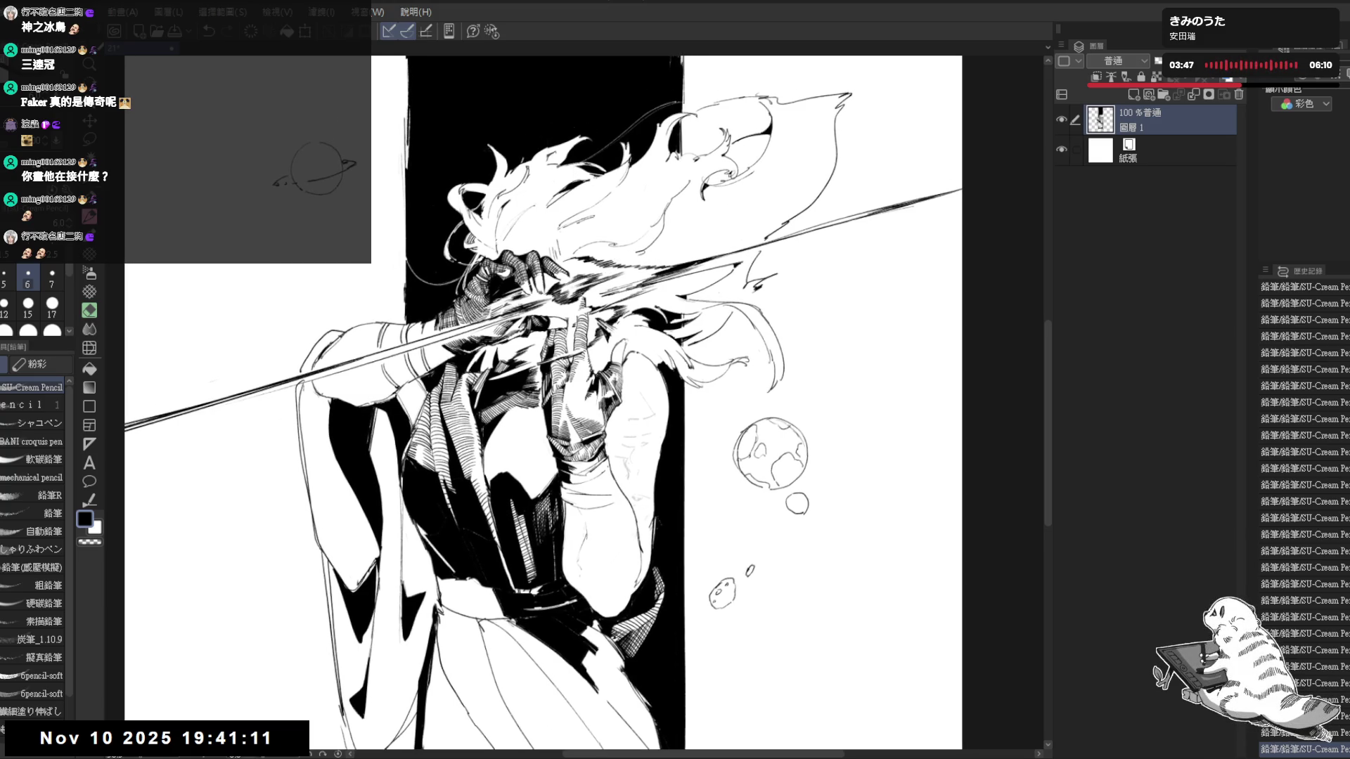
pyautogui.press('m')
pyautogui.scroll(4, 556, 204)
pyautogui.moveTo(514, 198); pyautogui.dragTo(473, 371)
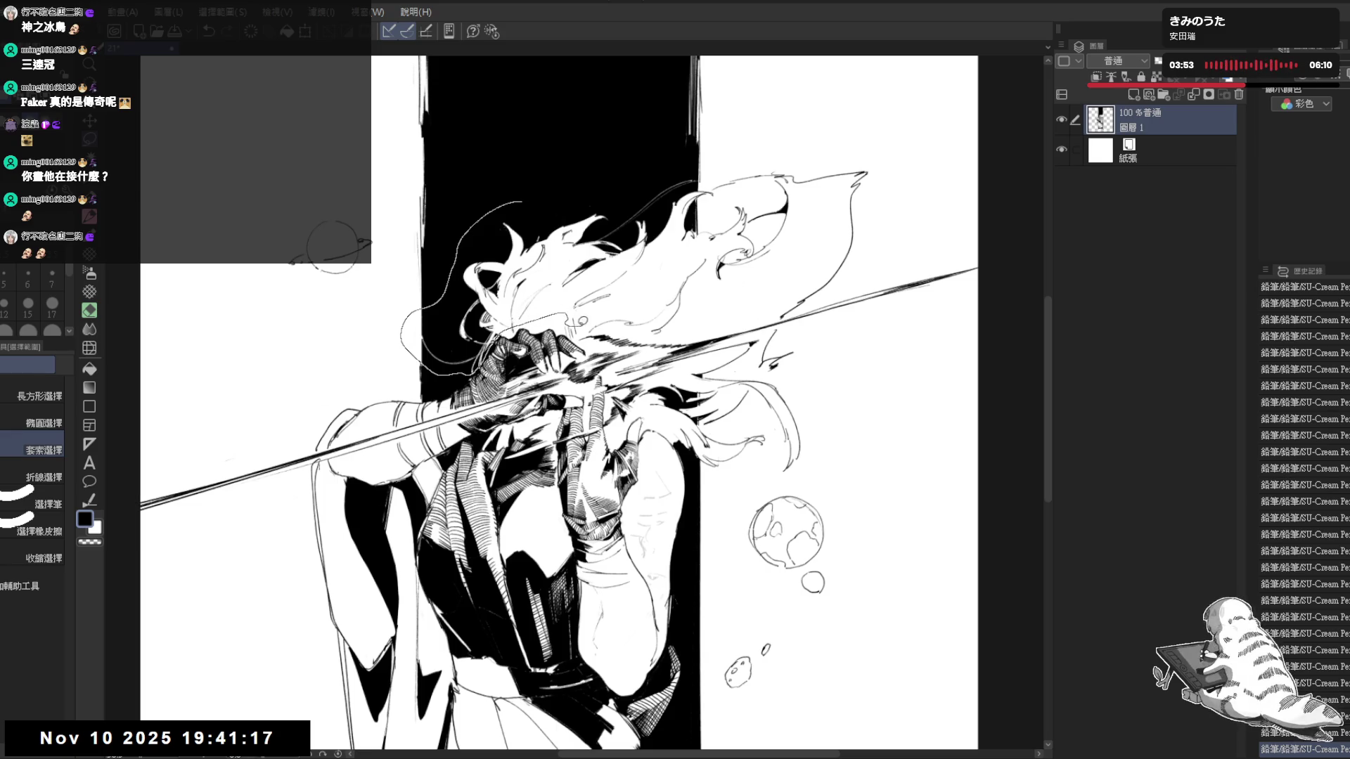
# Select the head and hair, try a transform, discard it and extend the selection over the hair
pyautogui.moveTo(829, 299); pyautogui.dragTo(909, 170)
pyautogui.hotkey('ctrl', 't')
pyautogui.moveTo(658, 148); pyautogui.dragTo(652, 273)
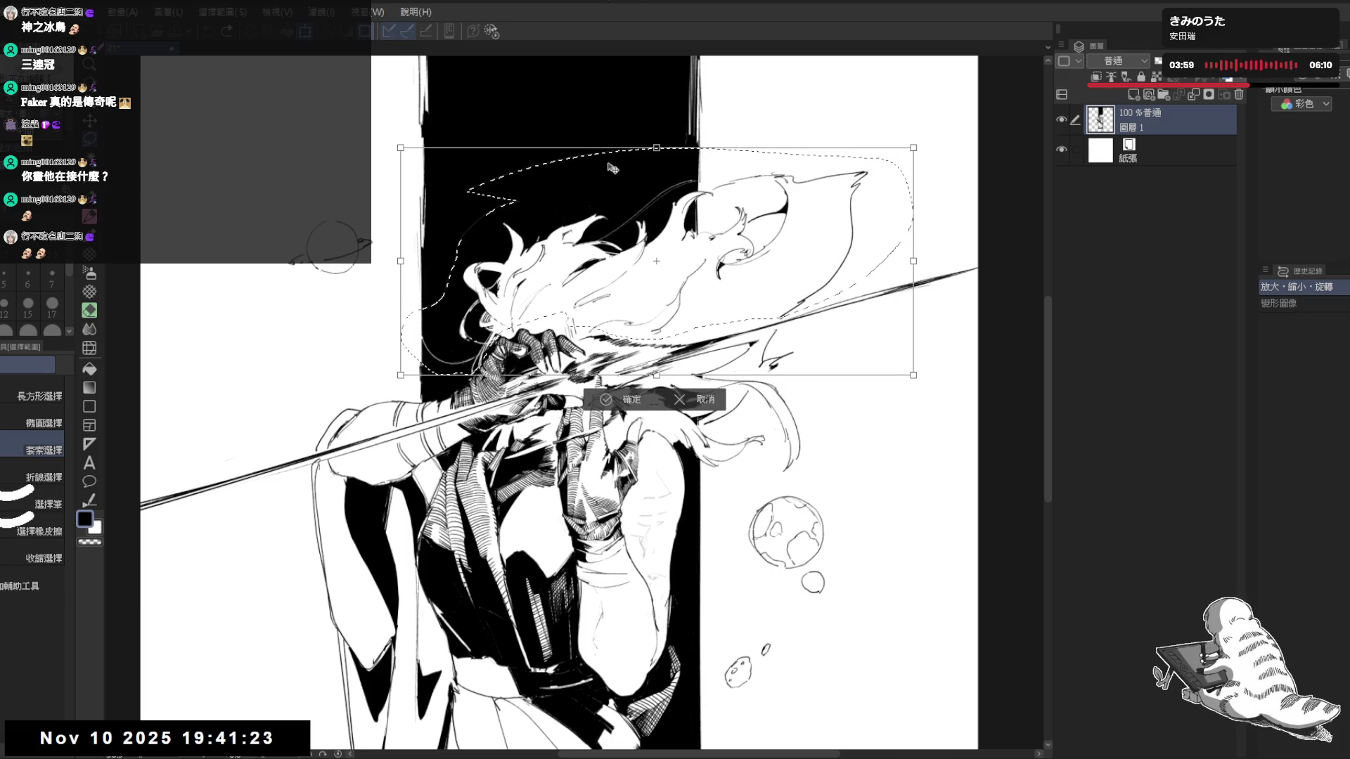
pyautogui.click(705, 400)
pyautogui.moveTo(463, 124); pyautogui.dragTo(499, 141)
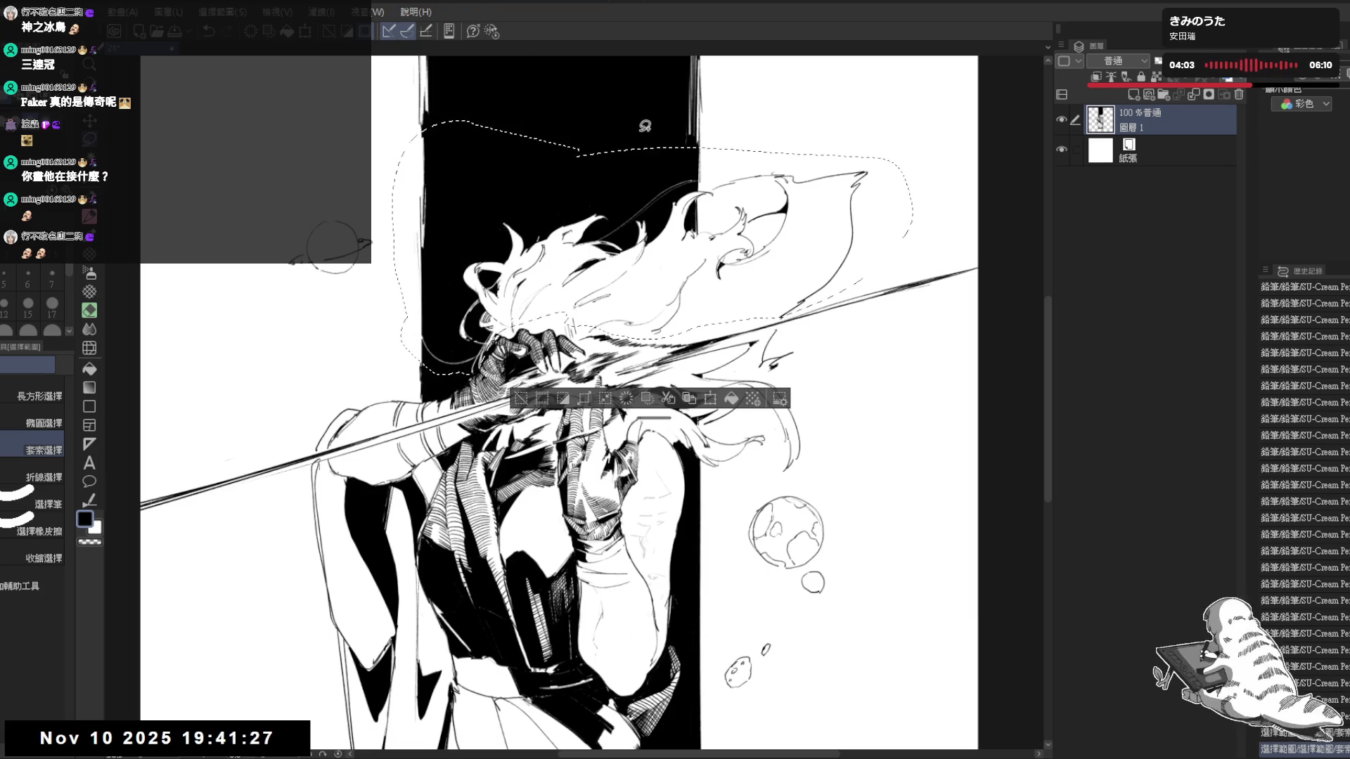
# Enlarge and raise the head and hair, nudge it slightly right and down, then deselect
pyautogui.hotkey('ctrl', 't')
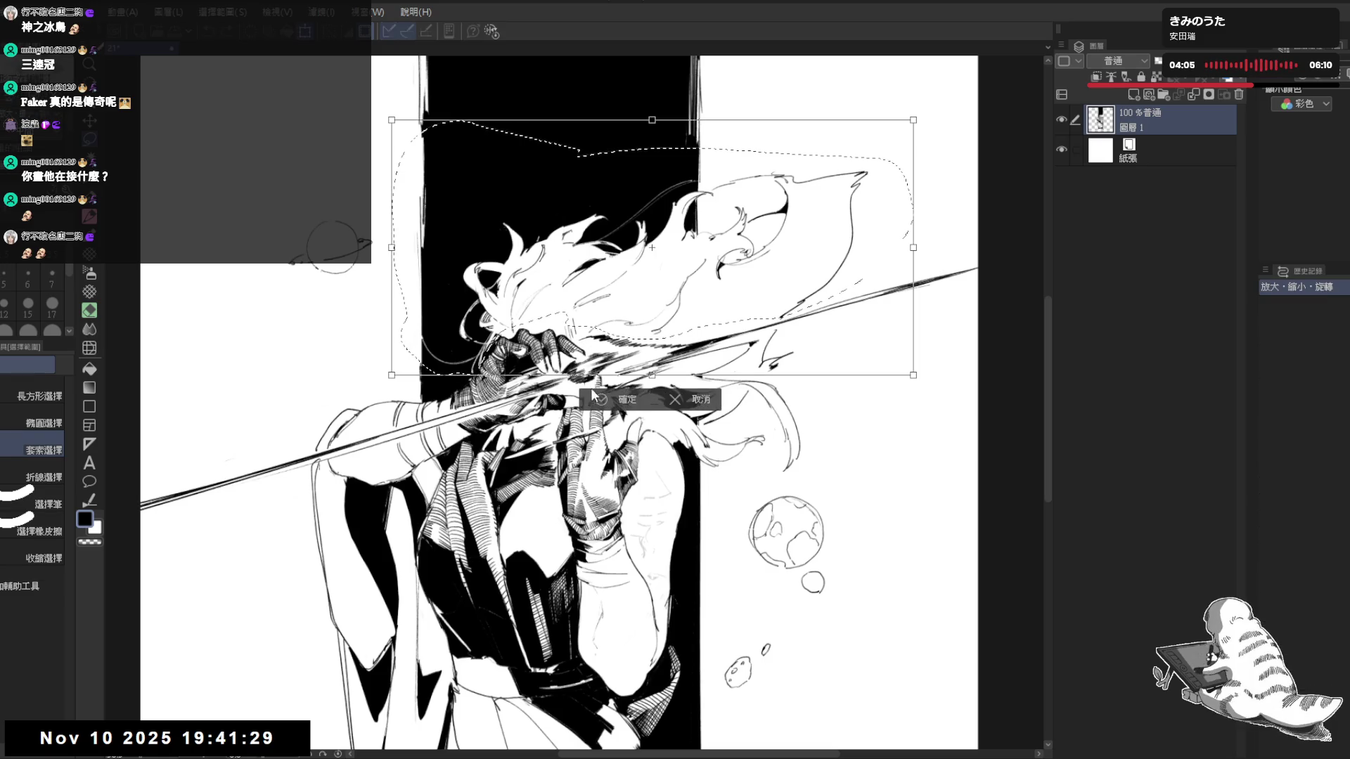
pyautogui.moveTo(652, 259); pyautogui.dragTo(643, 286)
pyautogui.scroll(-3, 659, 254)
pyautogui.press('Return')
pyautogui.hotkey('ctrl', 't')
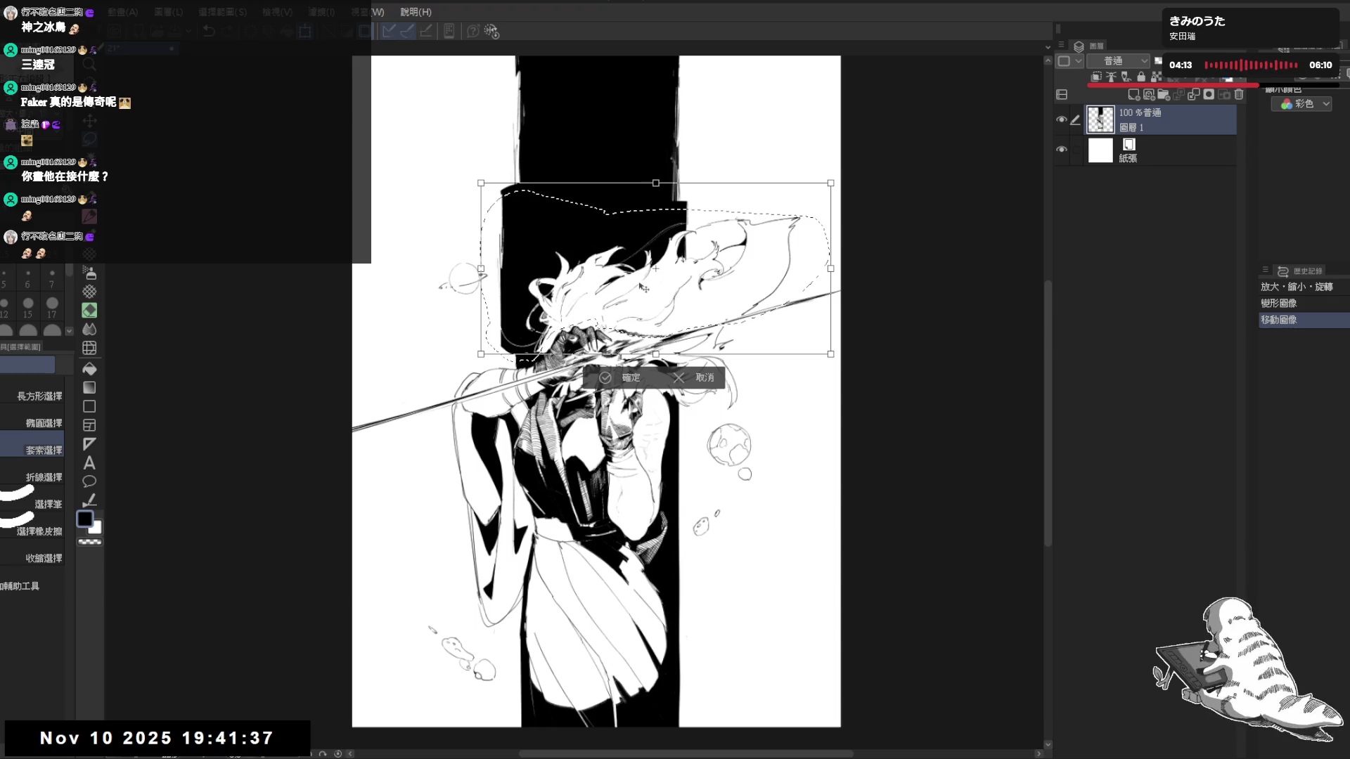
pyautogui.moveTo(643, 286); pyautogui.dragTo(641, 291)
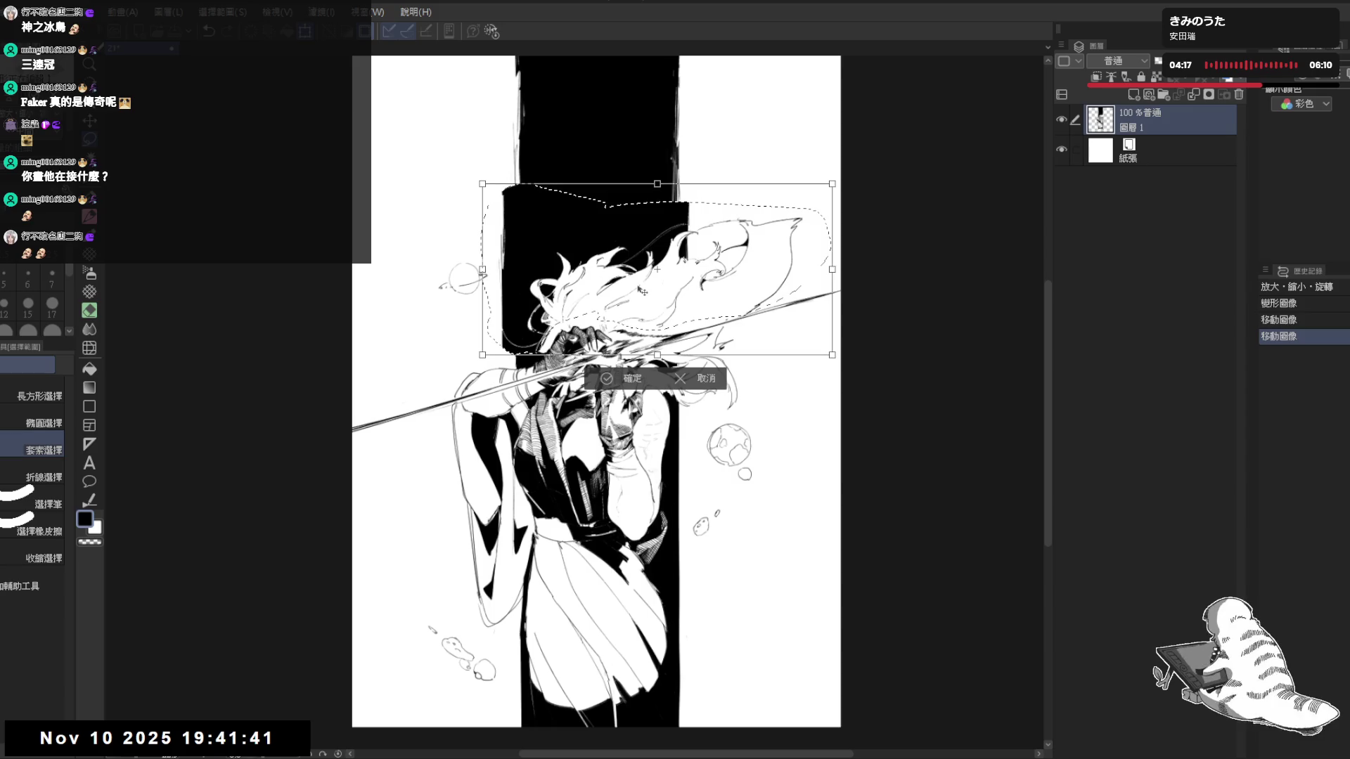
pyautogui.click(629, 374)
pyautogui.hotkey('ctrl', 'd')
pyautogui.scroll(1, 629, 373)
pyautogui.scroll(2, 611, 348)
pyautogui.scroll(1, 590, 306)
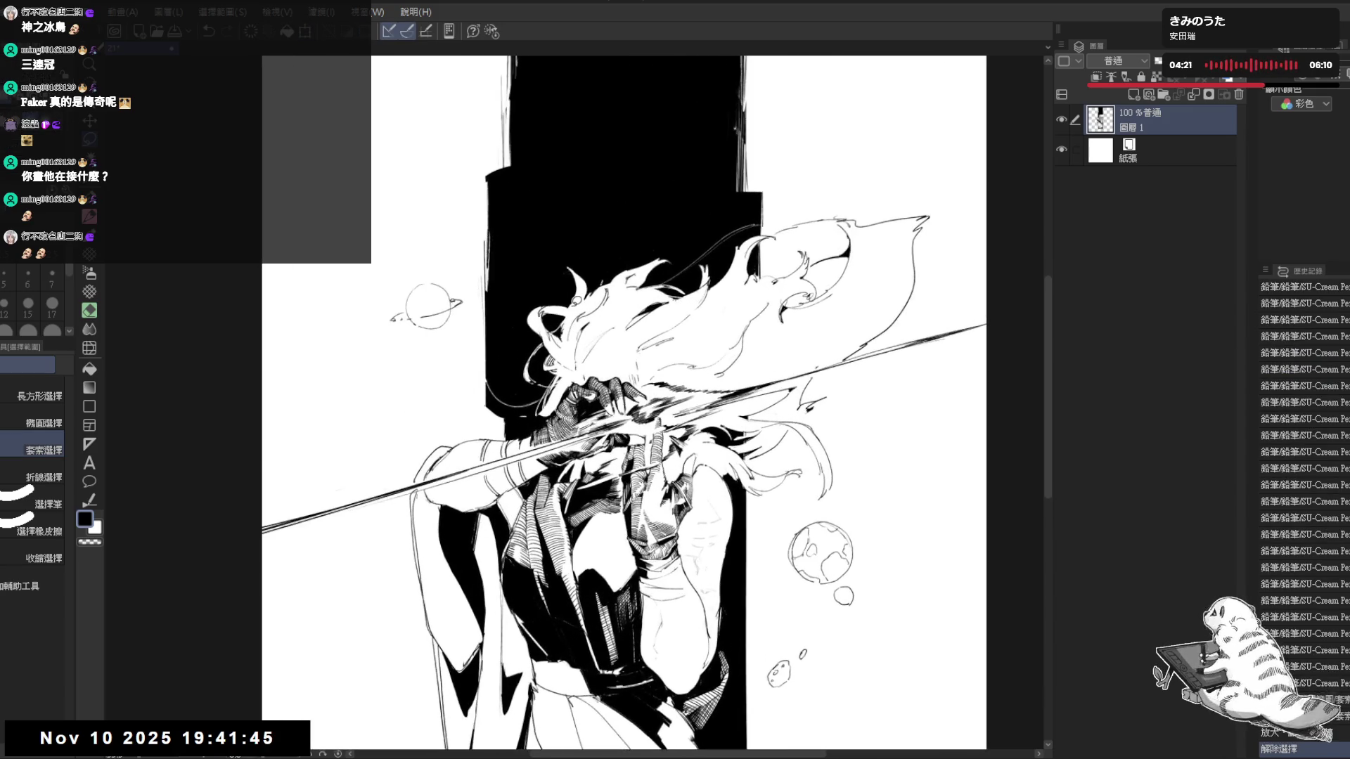
# Erase the ragged left edge of the black band beside the head with the Eraser
pyautogui.press('e')
pyautogui.moveTo(487, 142); pyautogui.dragTo(498, 242)
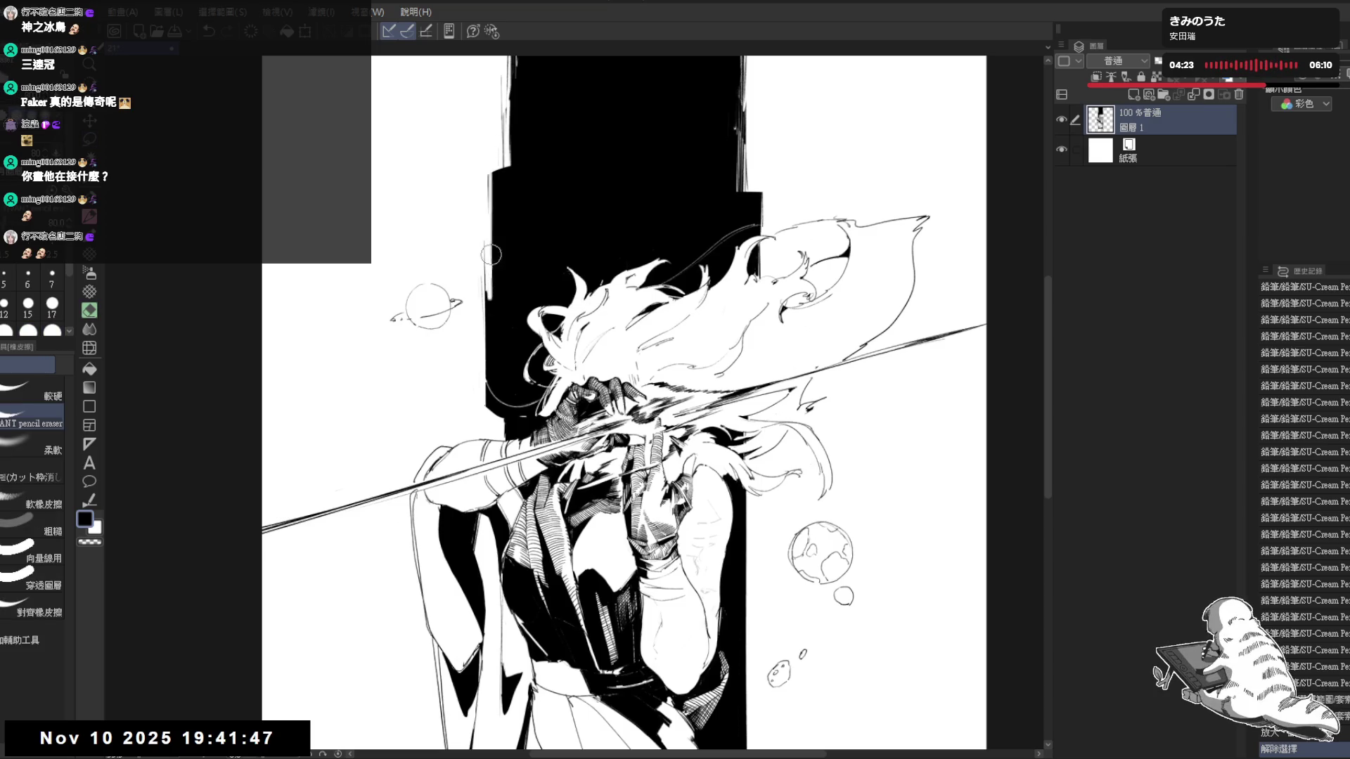
pyautogui.moveTo(490, 139); pyautogui.dragTo(486, 333)
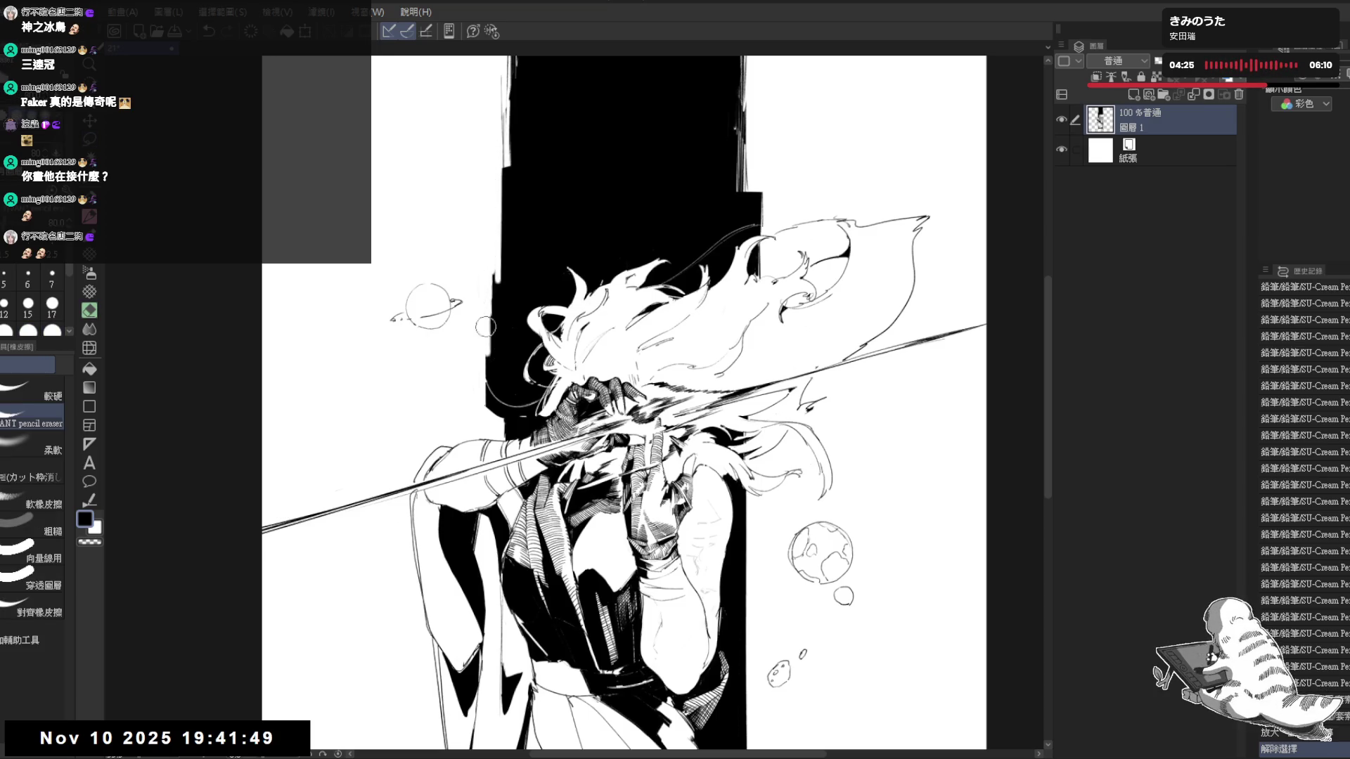
# With the Hard eraser, trim the notch and straighten the band's left edge down its length
pyautogui.click(32, 395)
pyautogui.moveTo(498, 174); pyautogui.dragTo(496, 290)
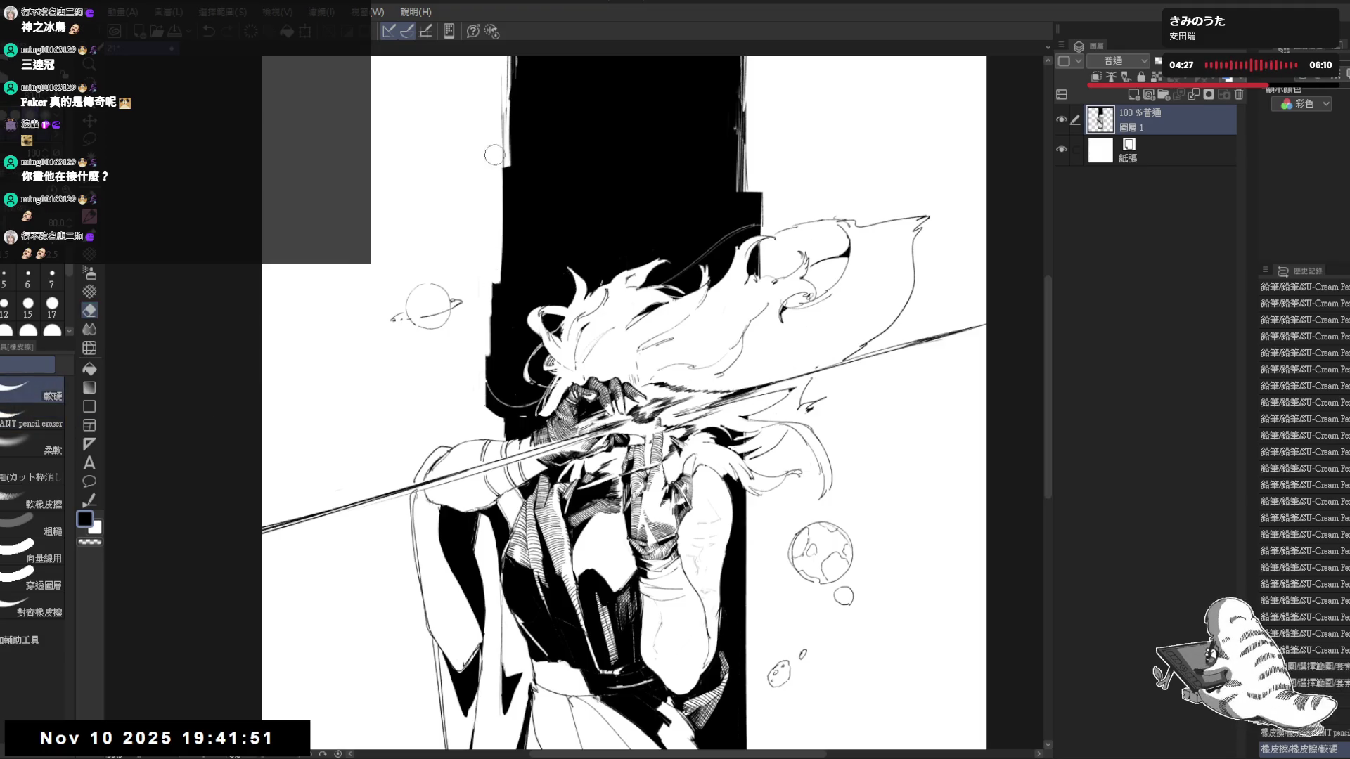
pyautogui.moveTo(496, 179); pyautogui.dragTo(494, 365)
pyautogui.moveTo(494, 315); pyautogui.dragTo(496, 383)
pyautogui.moveTo(486, 303); pyautogui.dragTo(494, 410)
pyautogui.moveTo(491, 345); pyautogui.dragTo(496, 482)
pyautogui.moveTo(494, 203); pyautogui.dragTo(495, 225)
pyautogui.moveTo(494, 343); pyautogui.dragTo(496, 367)
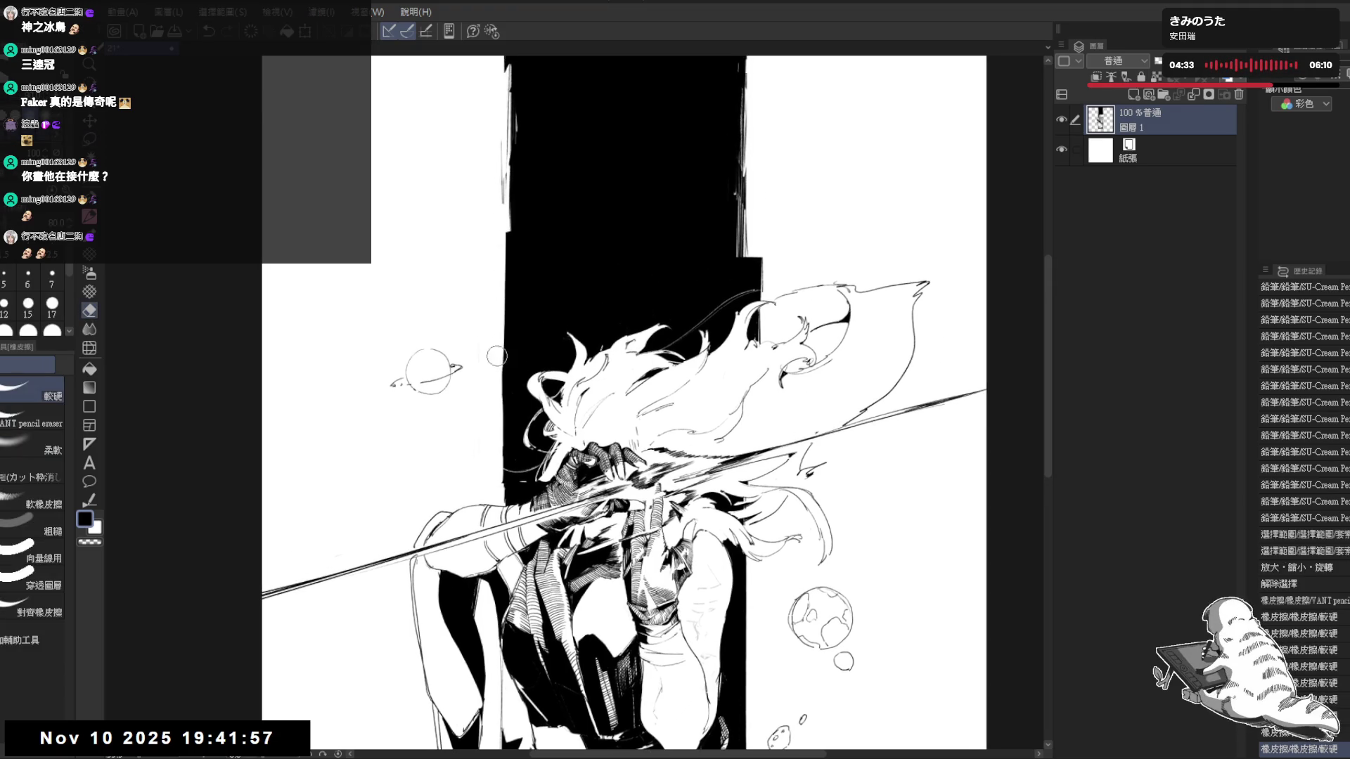
pyautogui.moveTo(766, 282); pyautogui.dragTo(693, 292)
pyautogui.press('e')
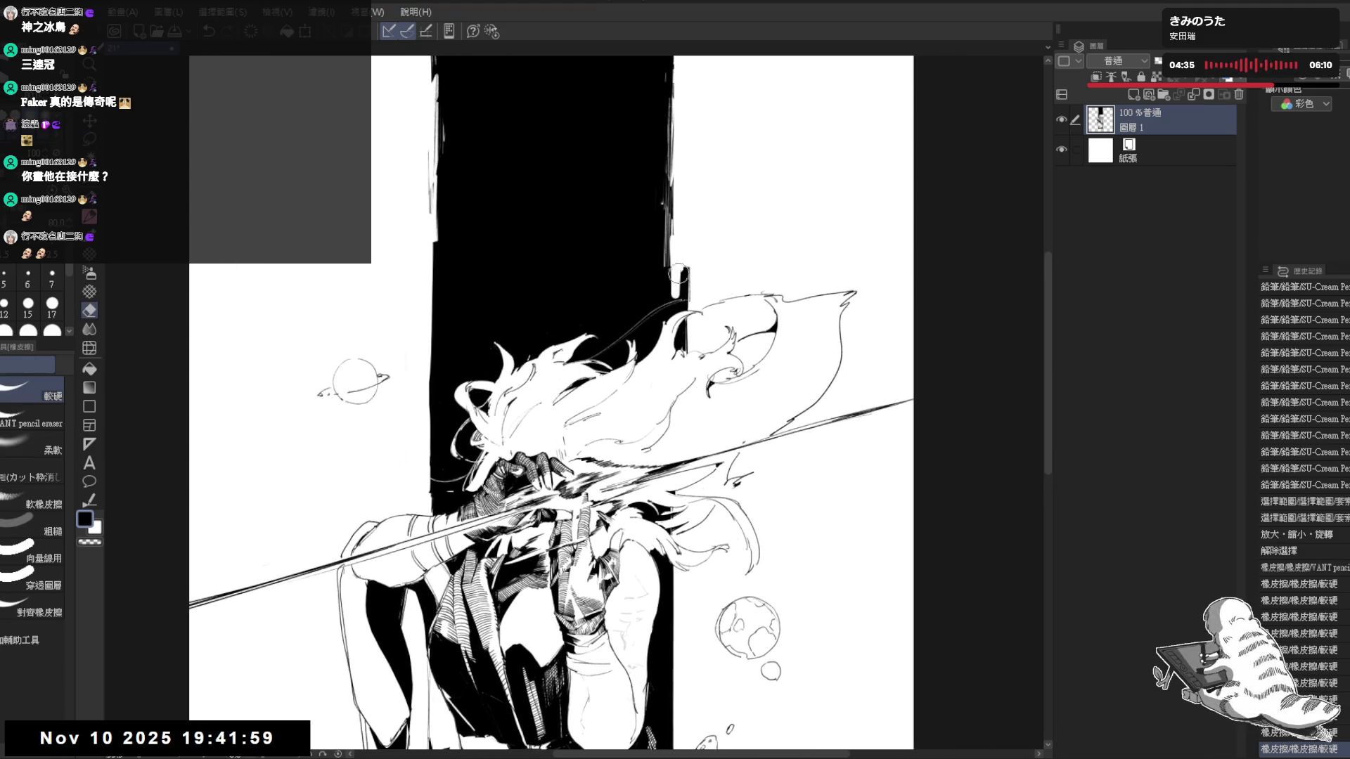
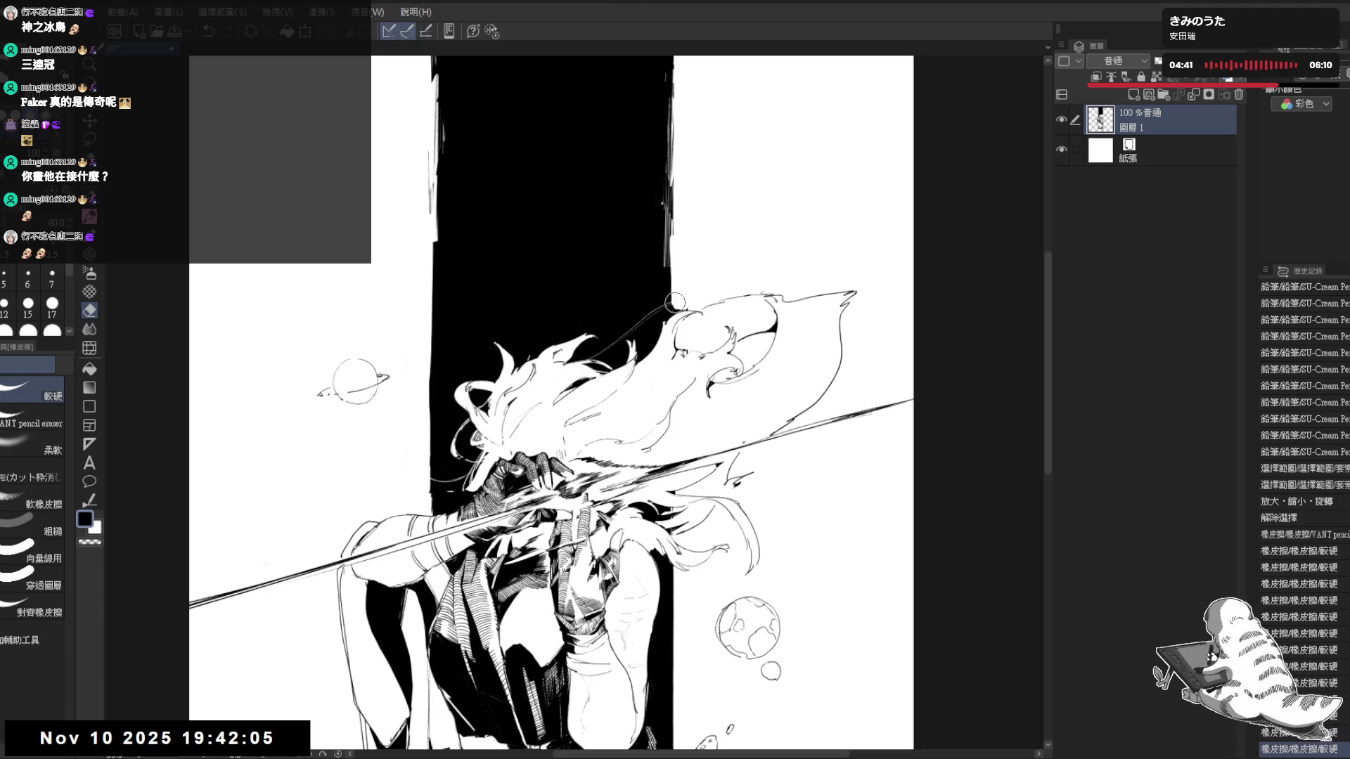
# Tilt the canvas steeper and darken the shading where the hand meets the head with a short pencil stroke
pyautogui.press('m')
pyautogui.scroll(-3, 638, 153)
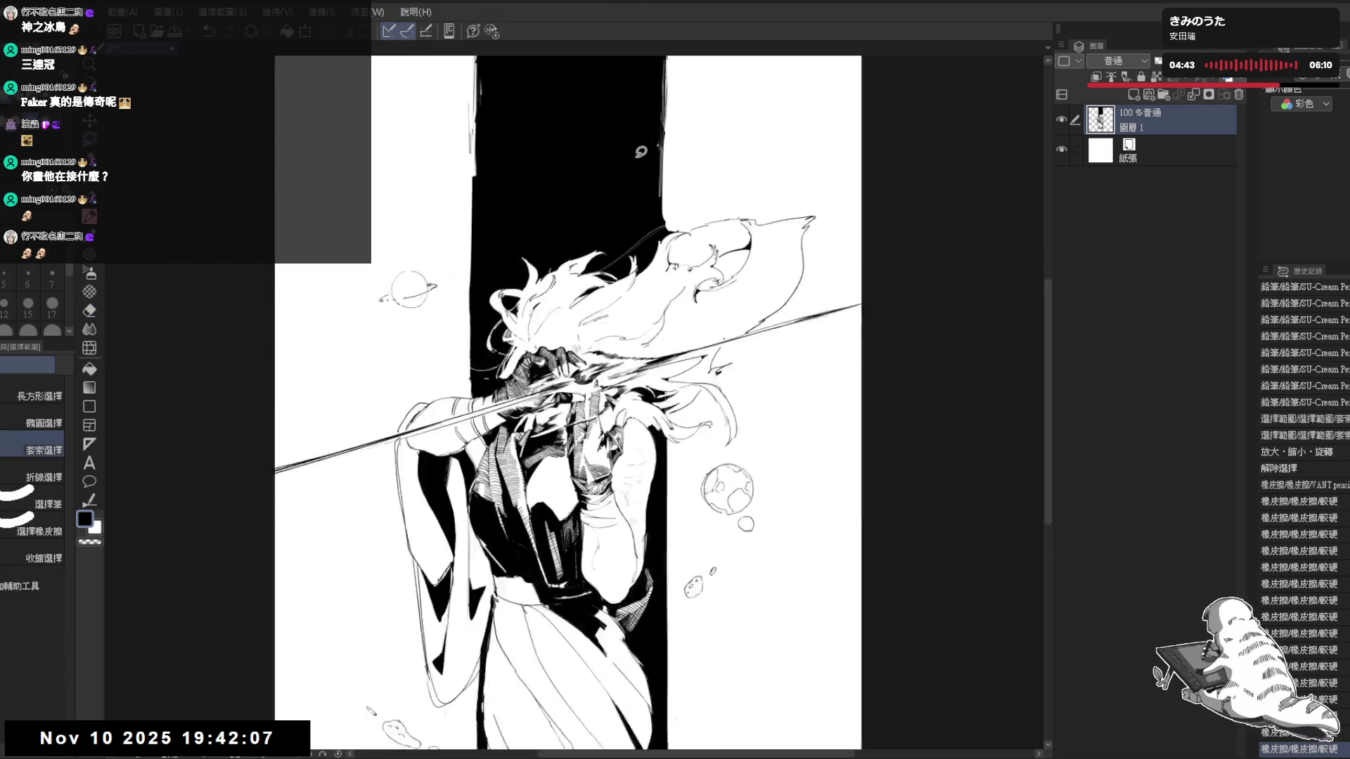
pyautogui.scroll(2, 634, 158)
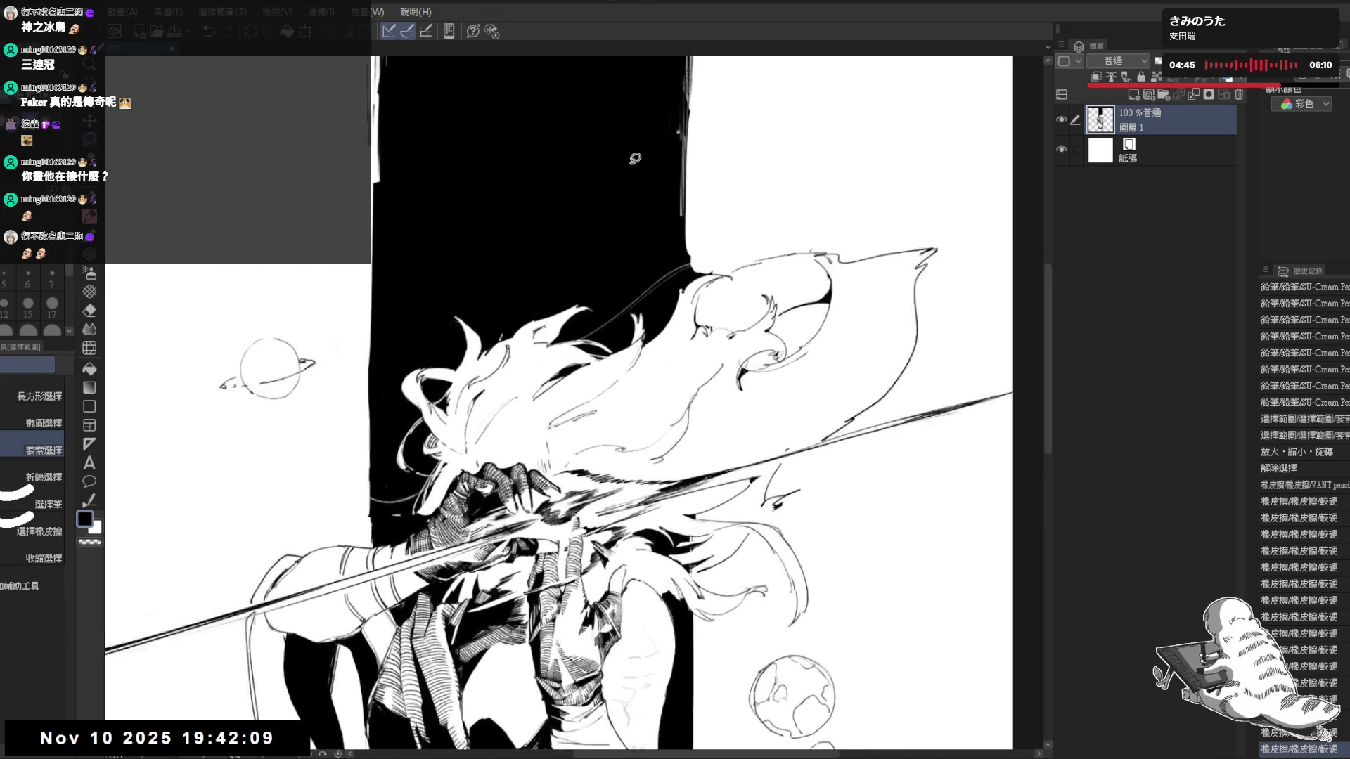
pyautogui.scroll(1, 634, 159)
pyautogui.scroll(1, 634, 158)
pyautogui.press('space')
pyautogui.moveTo(590, 318)
pyautogui.mouseDown()
pyautogui.moveTo(495, 423)
pyautogui.moveTo(400, 414)
pyautogui.mouseUp()
pyautogui.press('p')
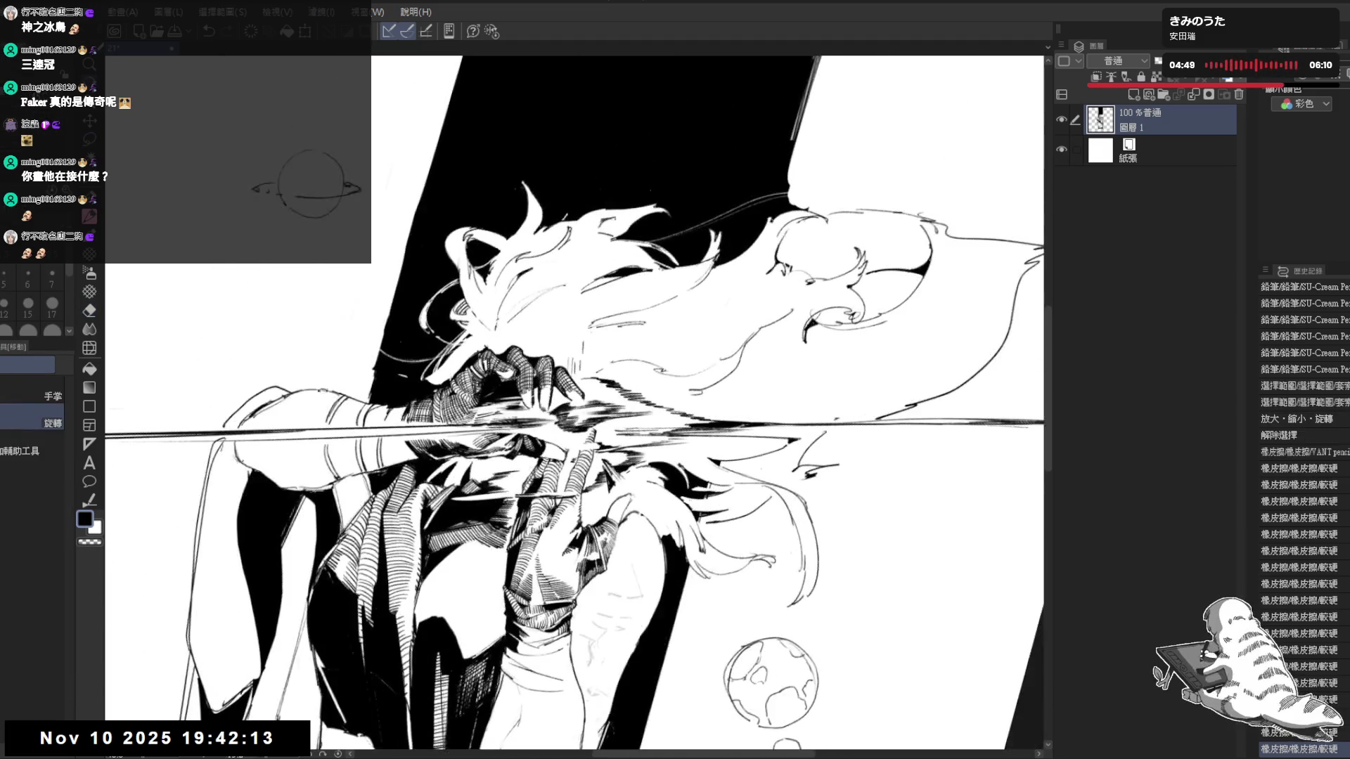
pyautogui.press('e')
pyautogui.press('p')
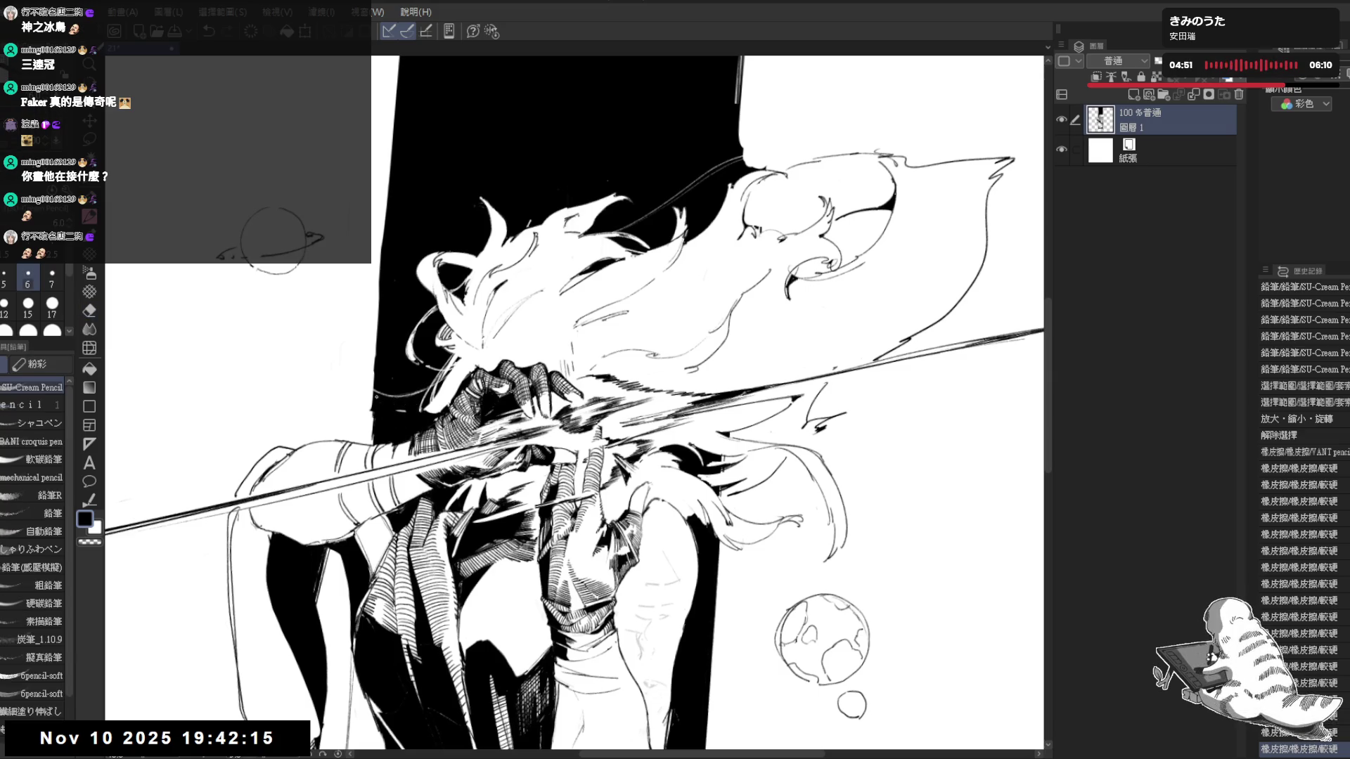
pyautogui.moveTo(404, 412); pyautogui.dragTo(412, 474)
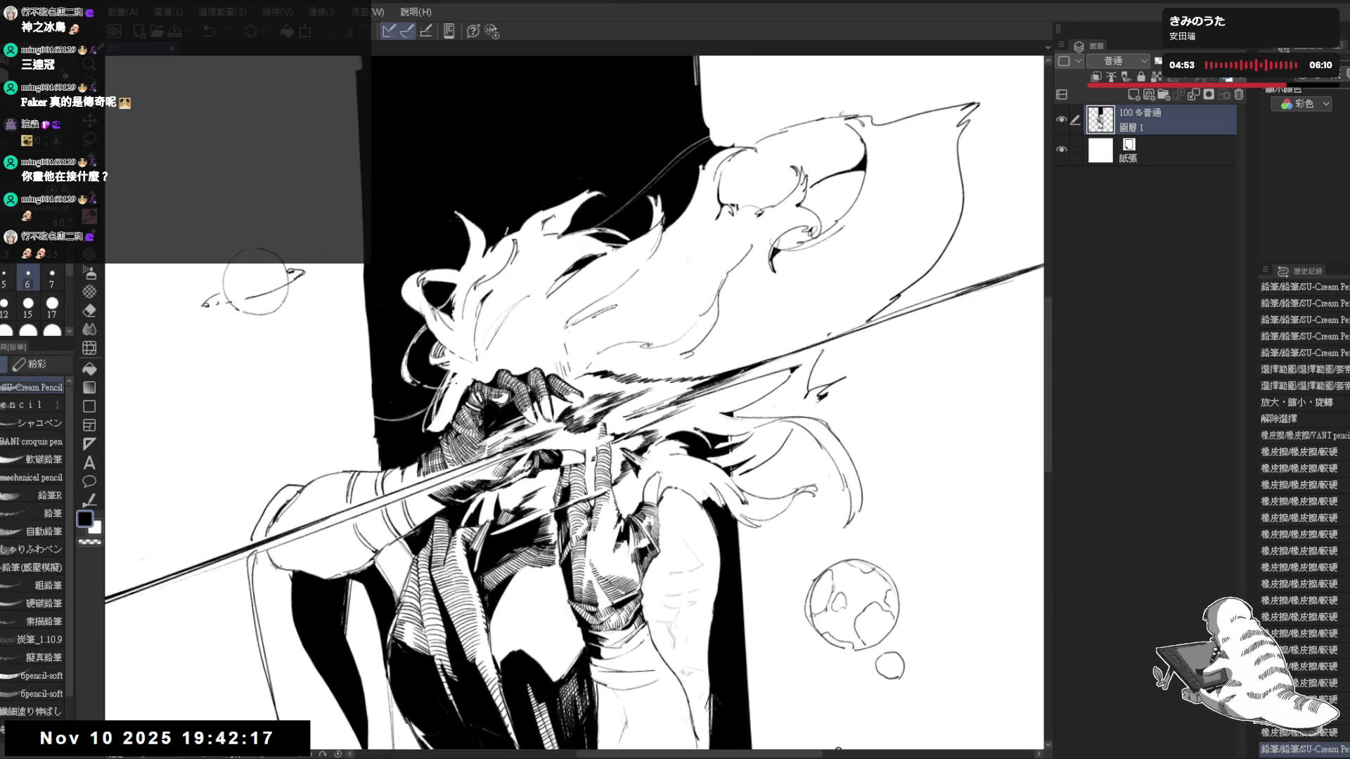
pyautogui.moveTo(444, 382)
pyautogui.mouseDown()
pyautogui.moveTo(458, 426)
pyautogui.moveTo(437, 430)
pyautogui.moveTo(443, 419)
pyautogui.mouseUp()
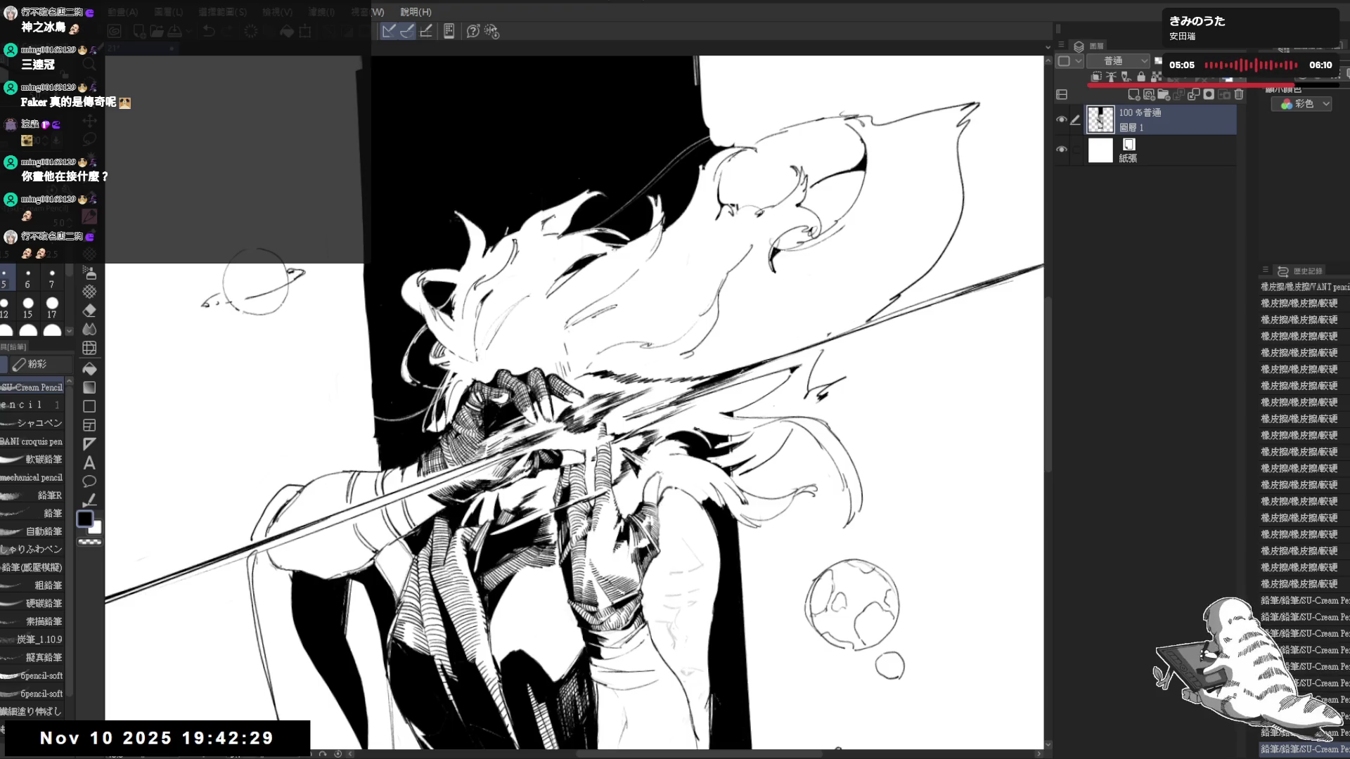
pyautogui.scroll(2, 575, 406)
pyautogui.press('p')
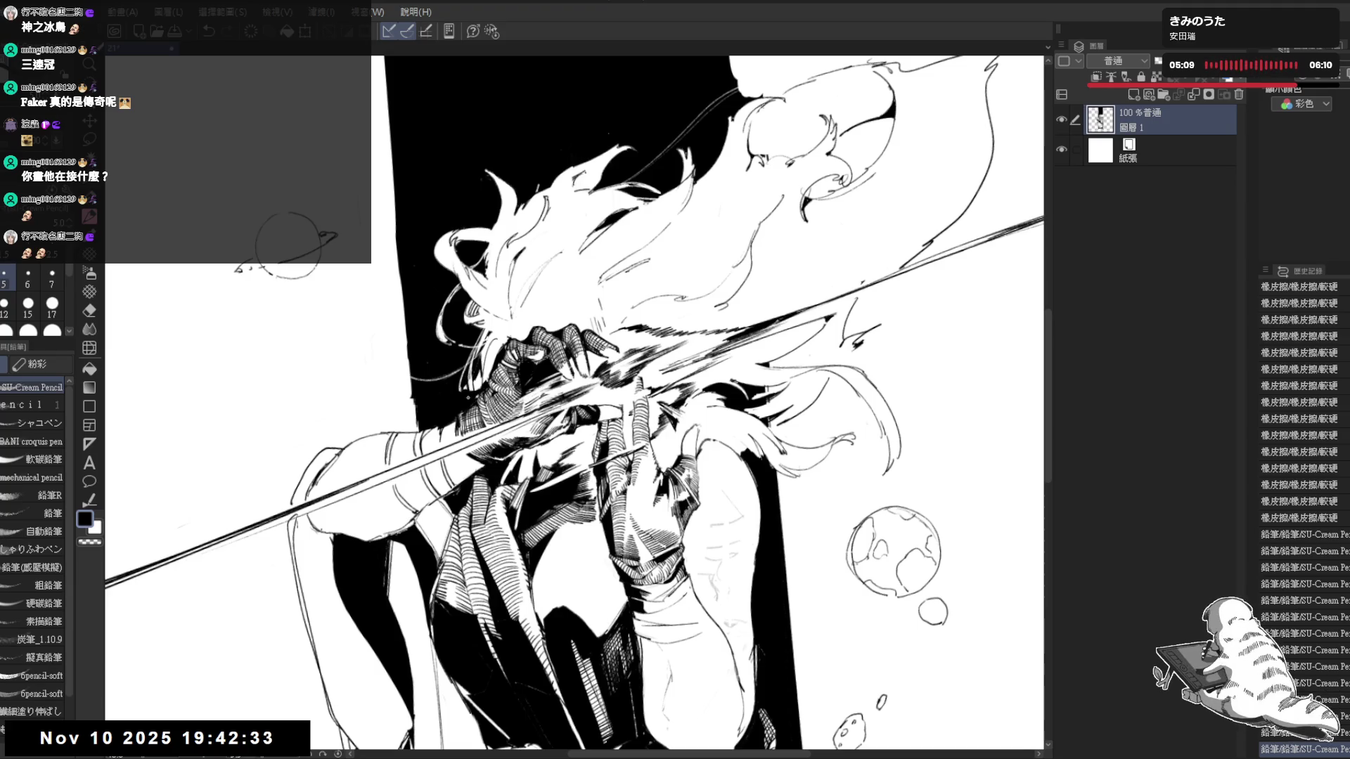
# Add small pencil touch-up marks beside the gripping hand, undoing one and restoring it with redo
pyautogui.click(463, 388)
pyautogui.press('c')
pyautogui.click(474, 391)
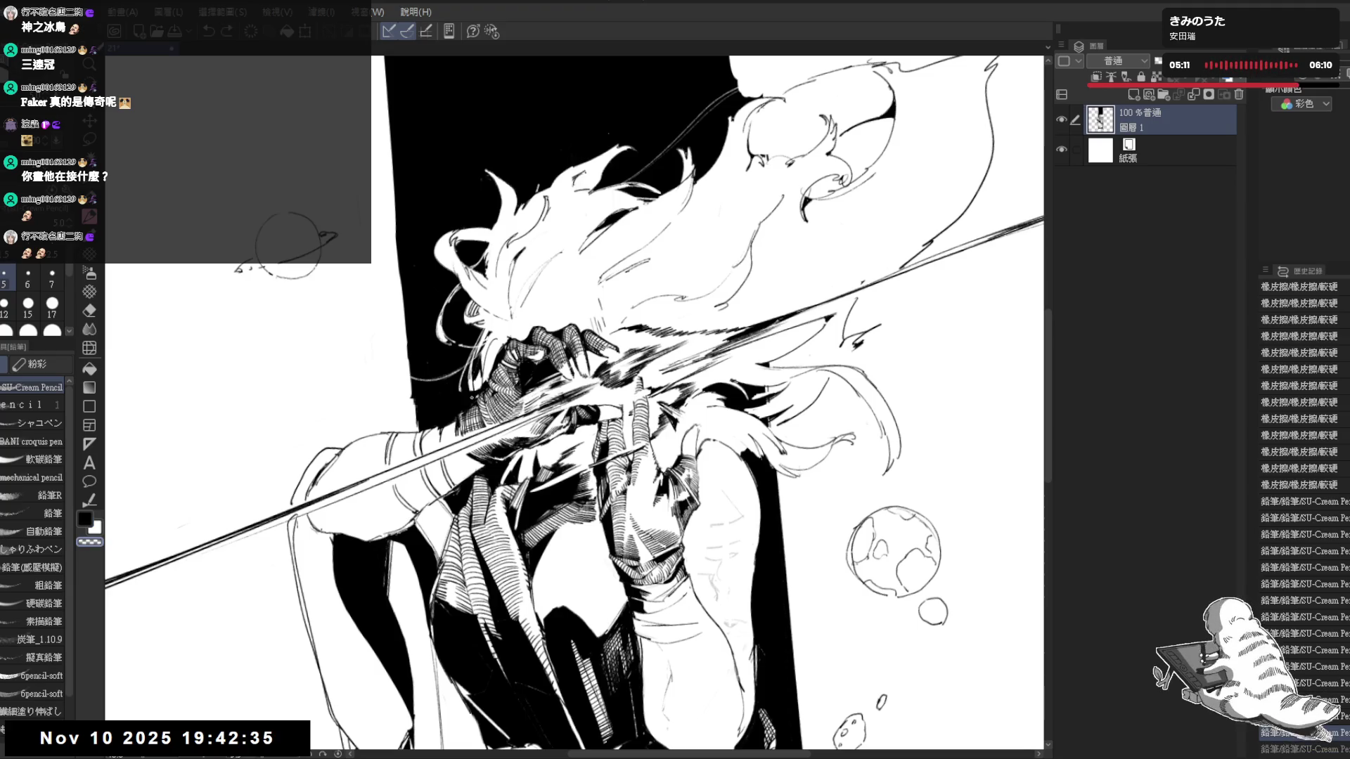
pyautogui.click(473, 391)
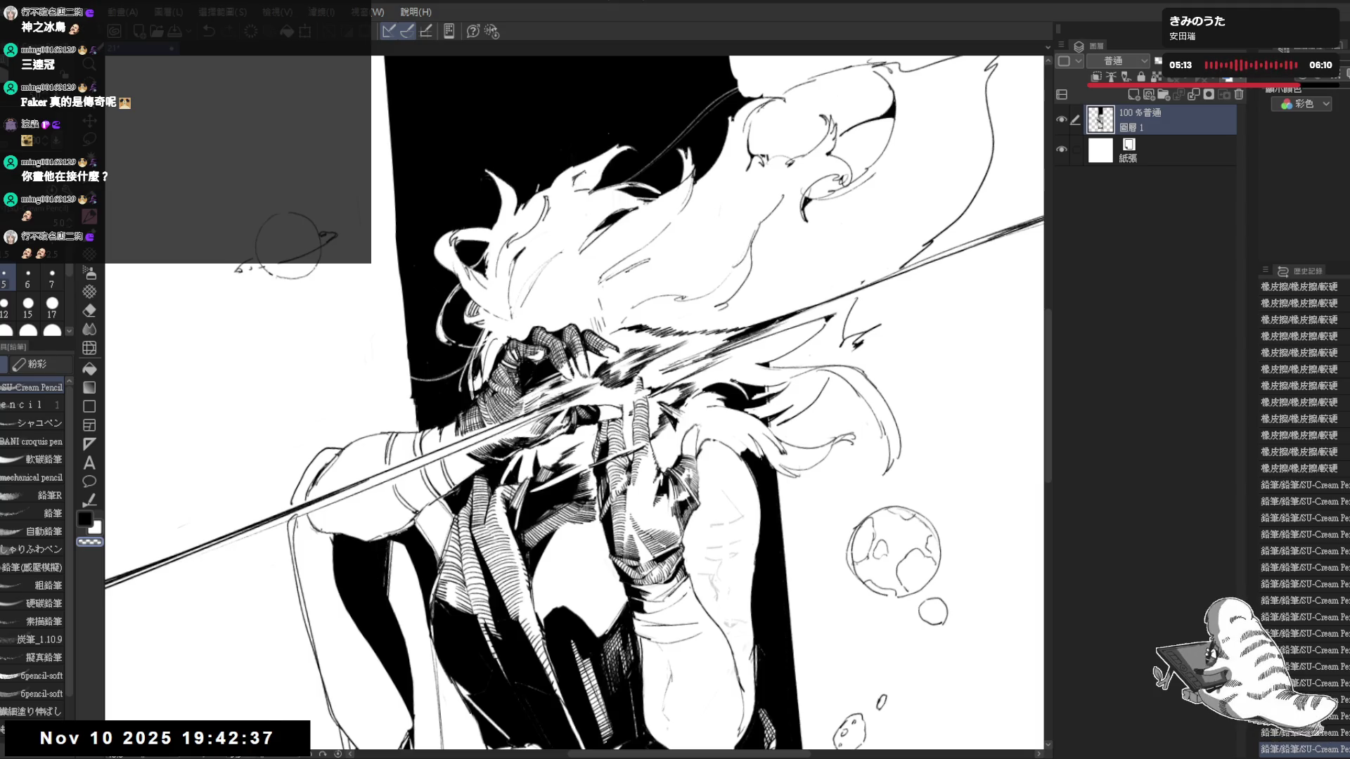
pyautogui.click(474, 389)
pyautogui.press('c')
pyautogui.hotkey('ctrl', 'z')
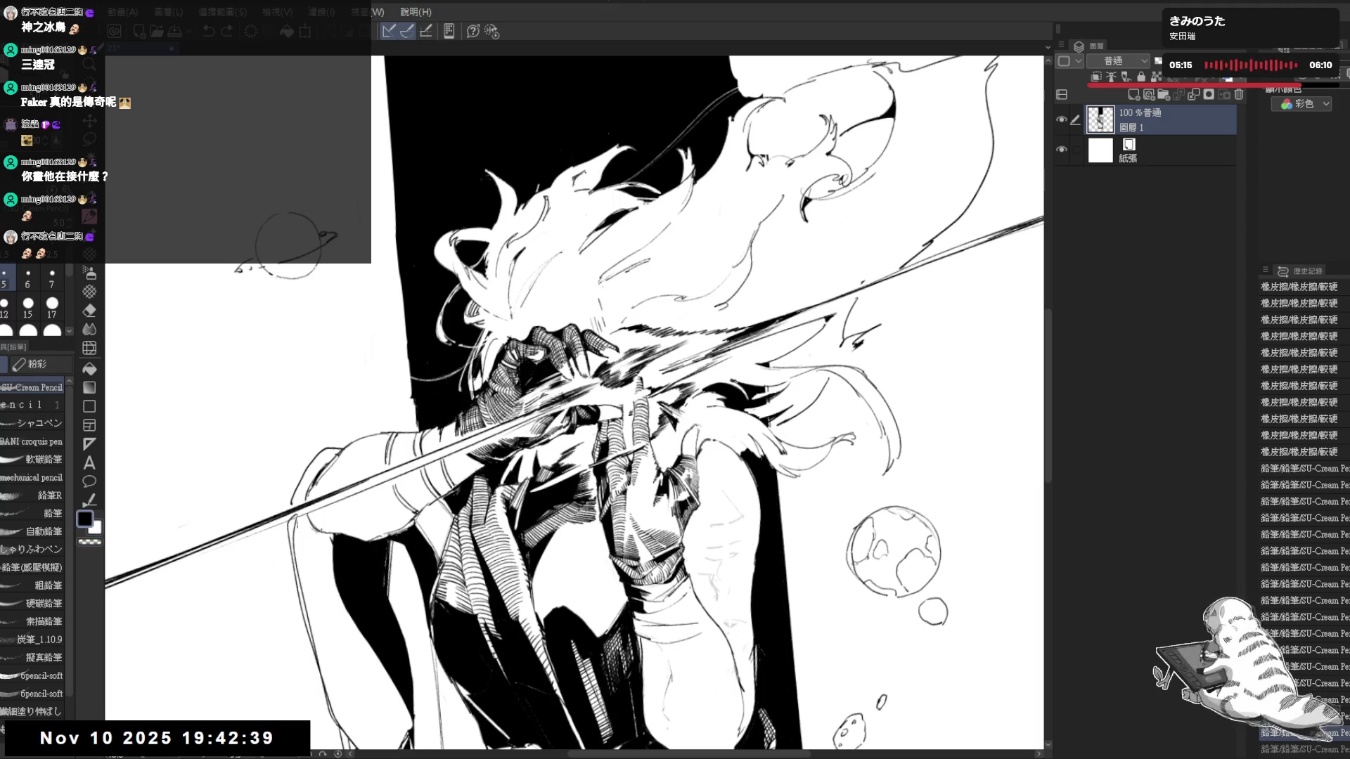
pyautogui.click(474, 381)
pyautogui.moveTo(478, 369); pyautogui.dragTo(478, 391)
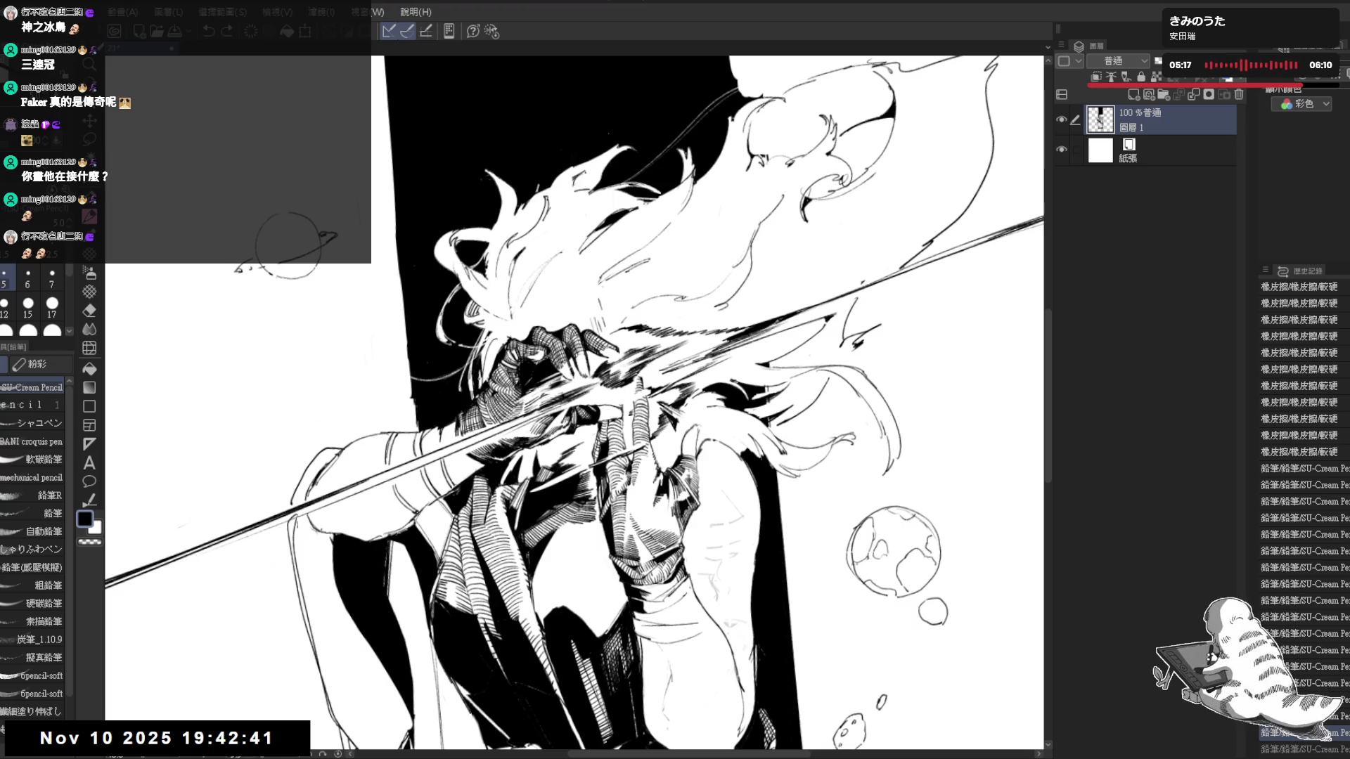
pyautogui.hotkey('ctrl', 'y')
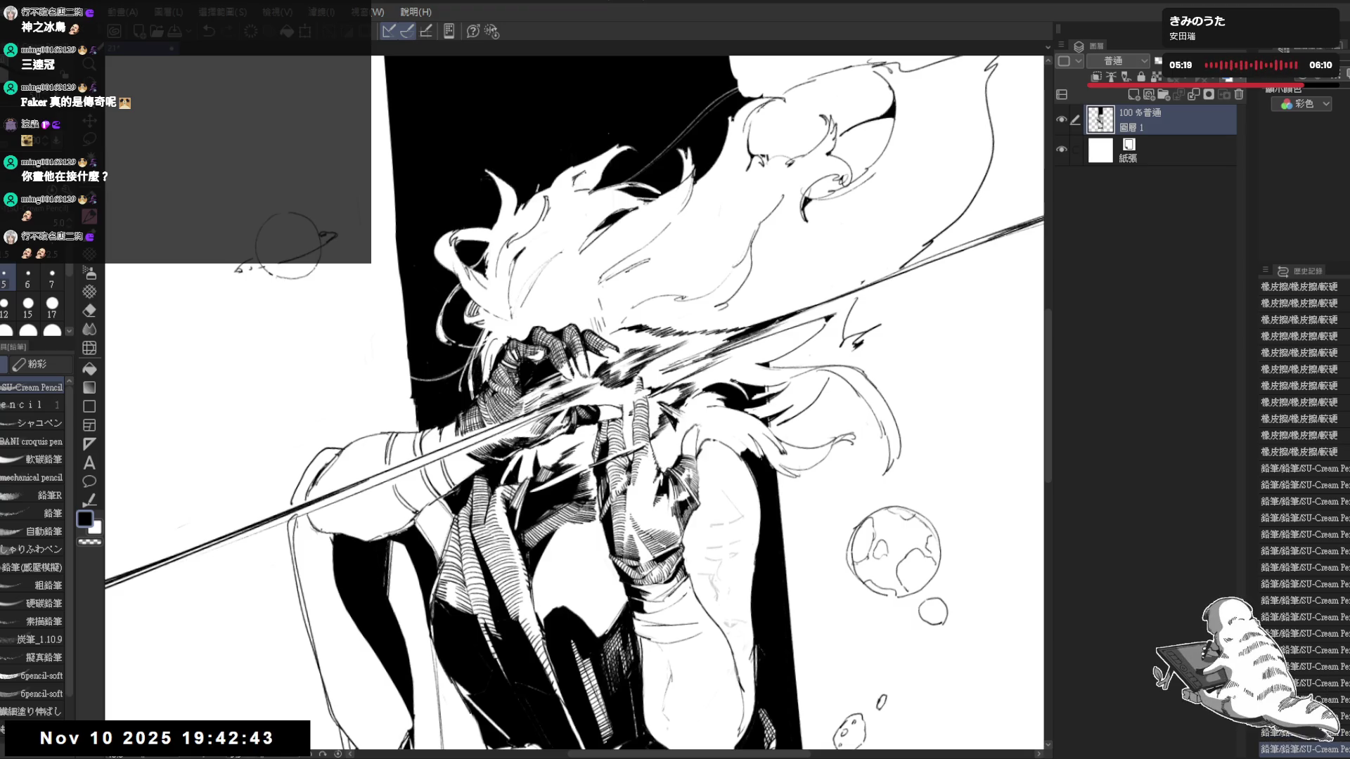
# Mirror, fit and zoom the view to check the composition around the hand
pyautogui.press('-')
pyautogui.press('h')
pyautogui.press('-')
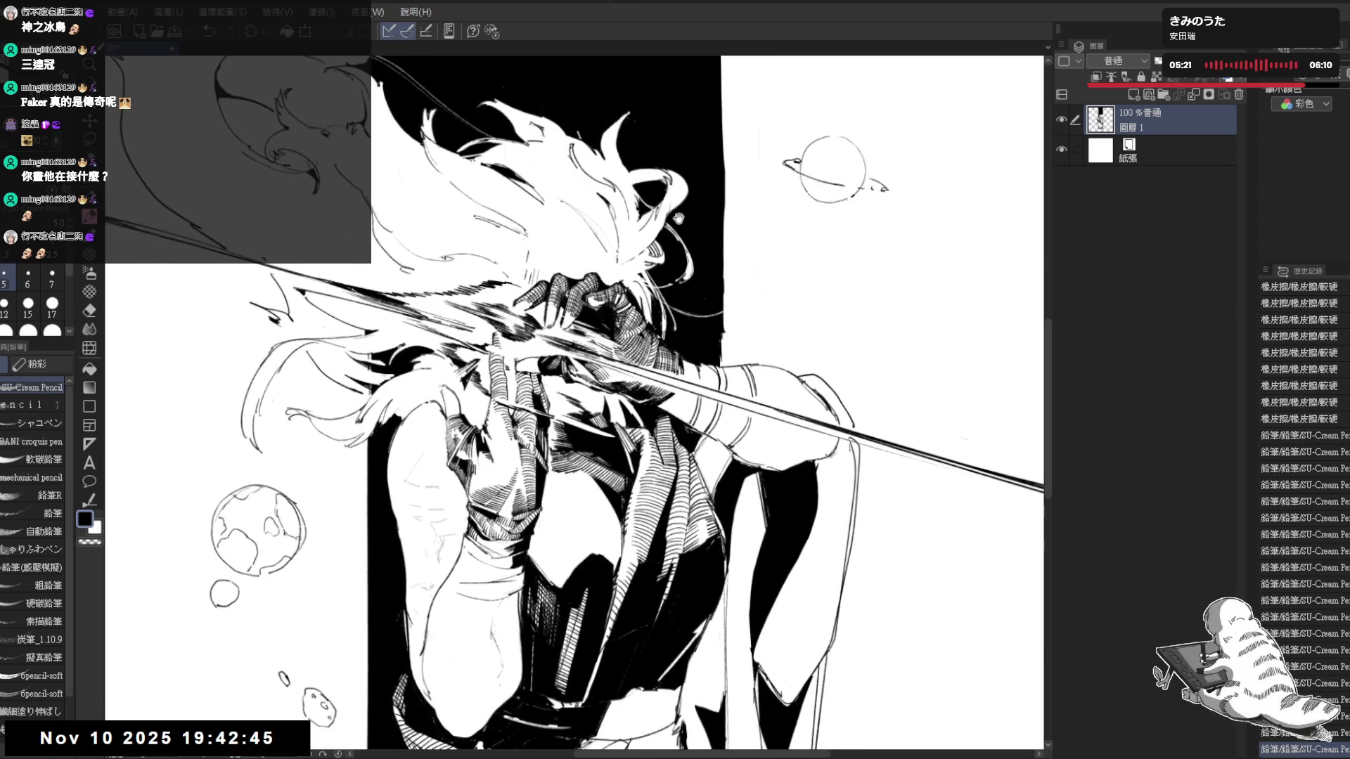
pyautogui.hotkey('ctrl', '0')
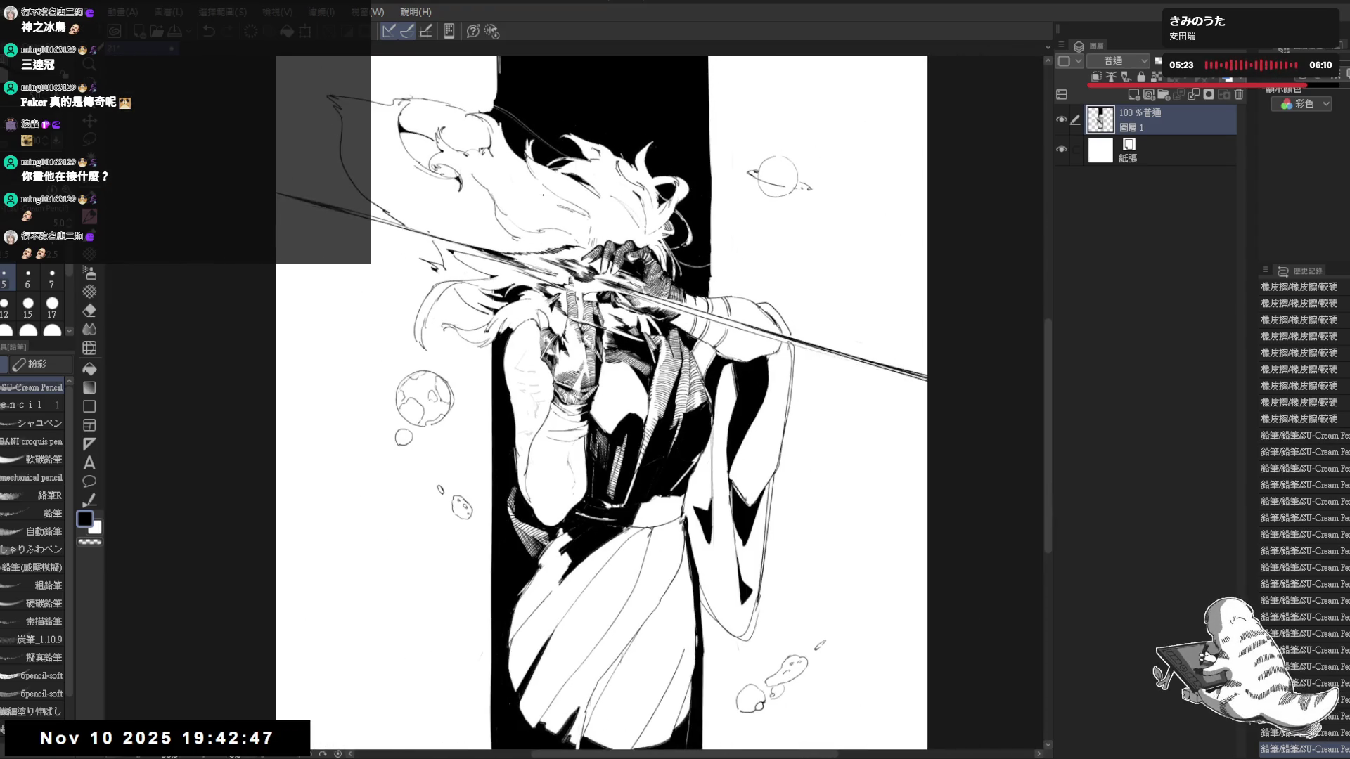
pyautogui.press('h')
pyautogui.press('-')
pyautogui.hotkey('ctrl', '+')
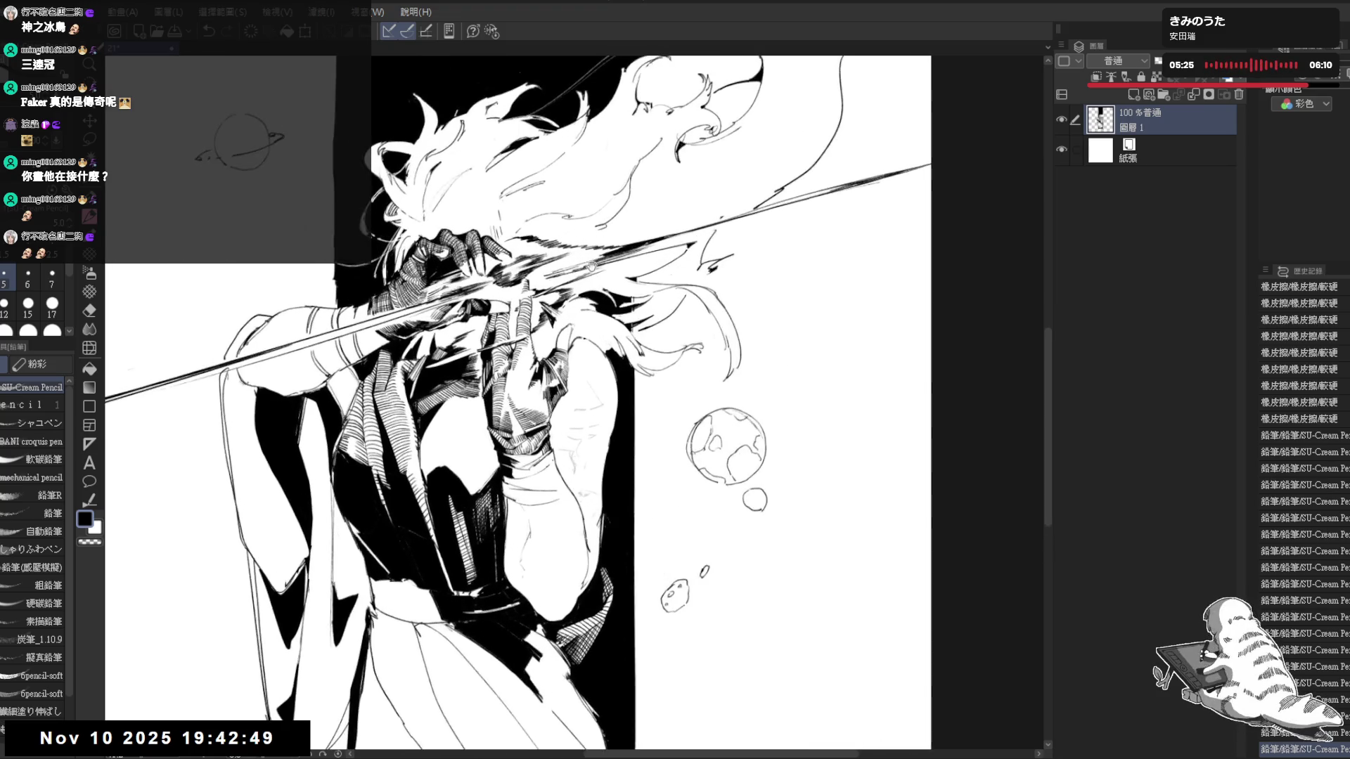
pyautogui.hotkey('ctrl', '+')
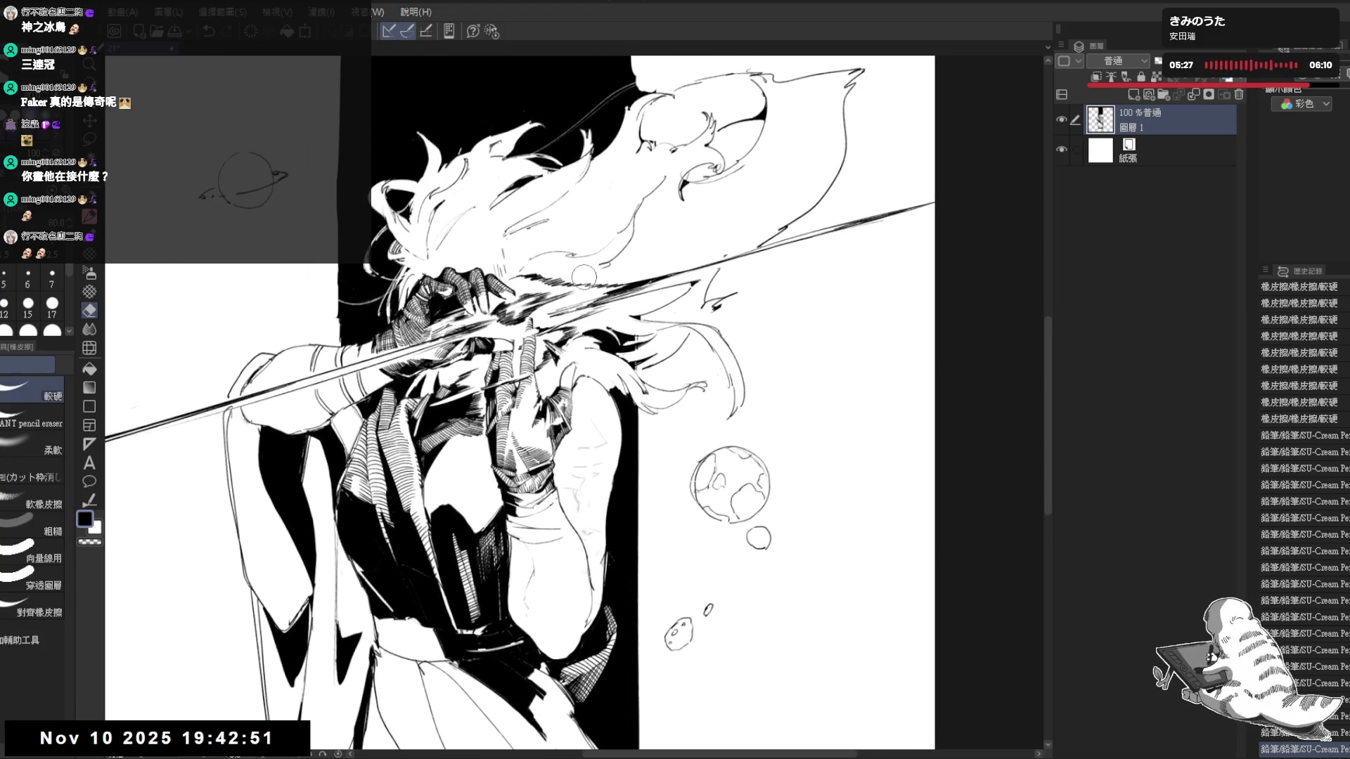
pyautogui.moveTo(582, 277); pyautogui.dragTo(617, 364)
pyautogui.press('-')
pyautogui.press('-')
pyautogui.press('-')
# Return the view upright, zoom back out and erase a stray line in the hair
pyautogui.press('e')
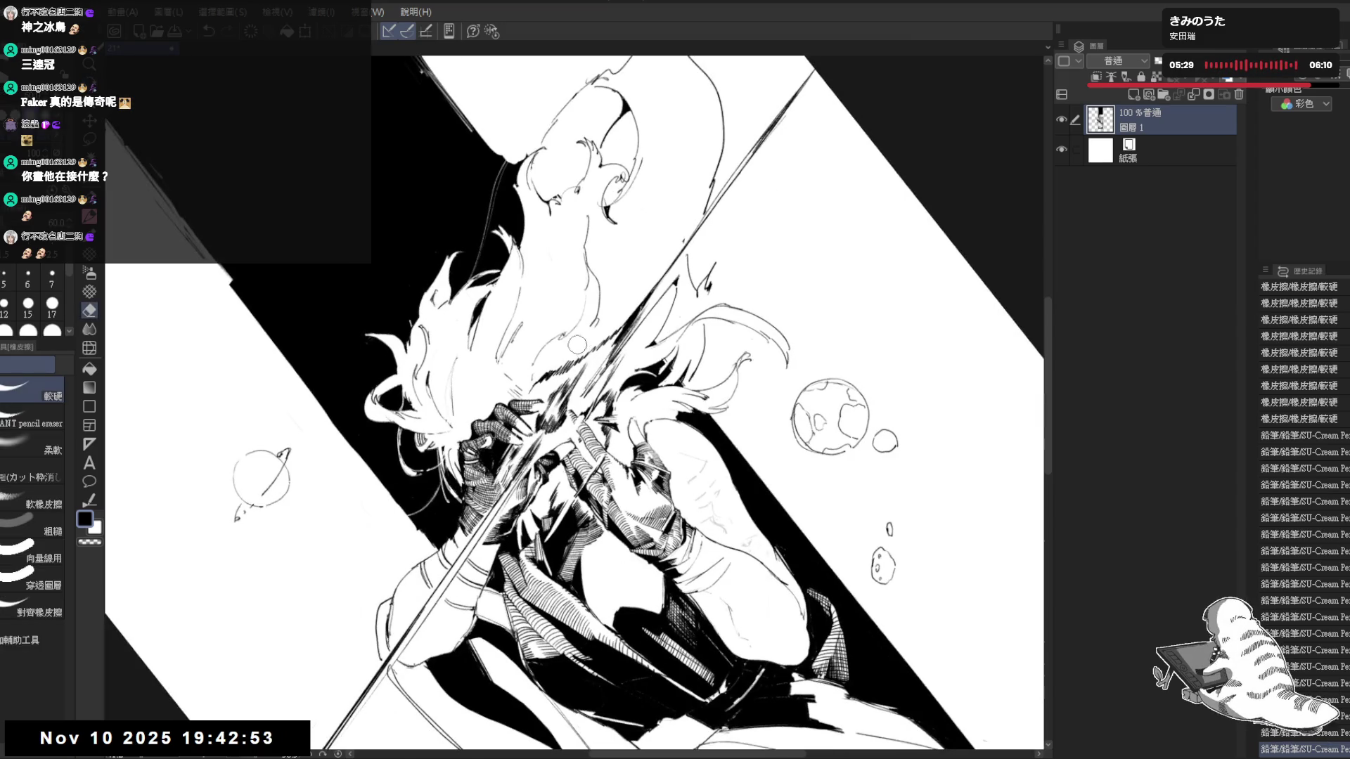
pyautogui.press('p')
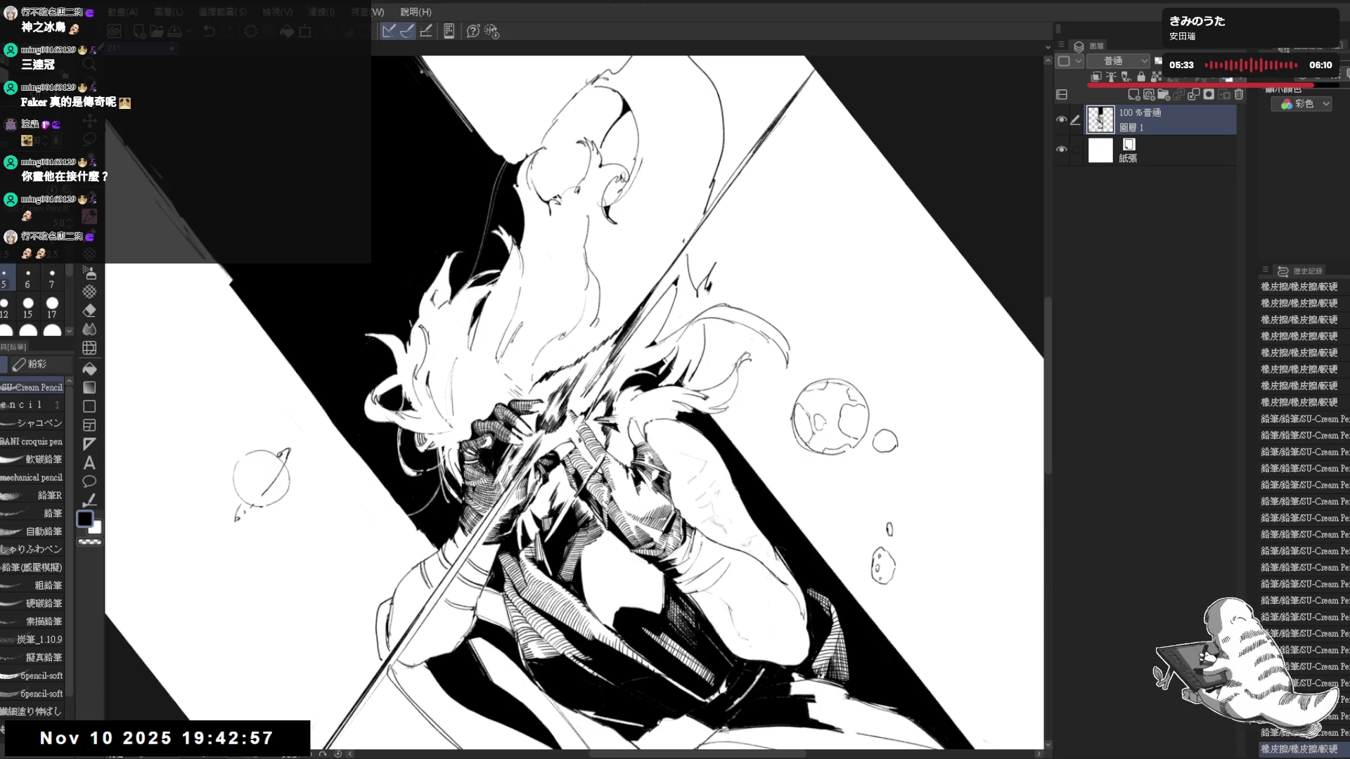
pyautogui.press('^')
pyautogui.press('^')
pyautogui.press('^')
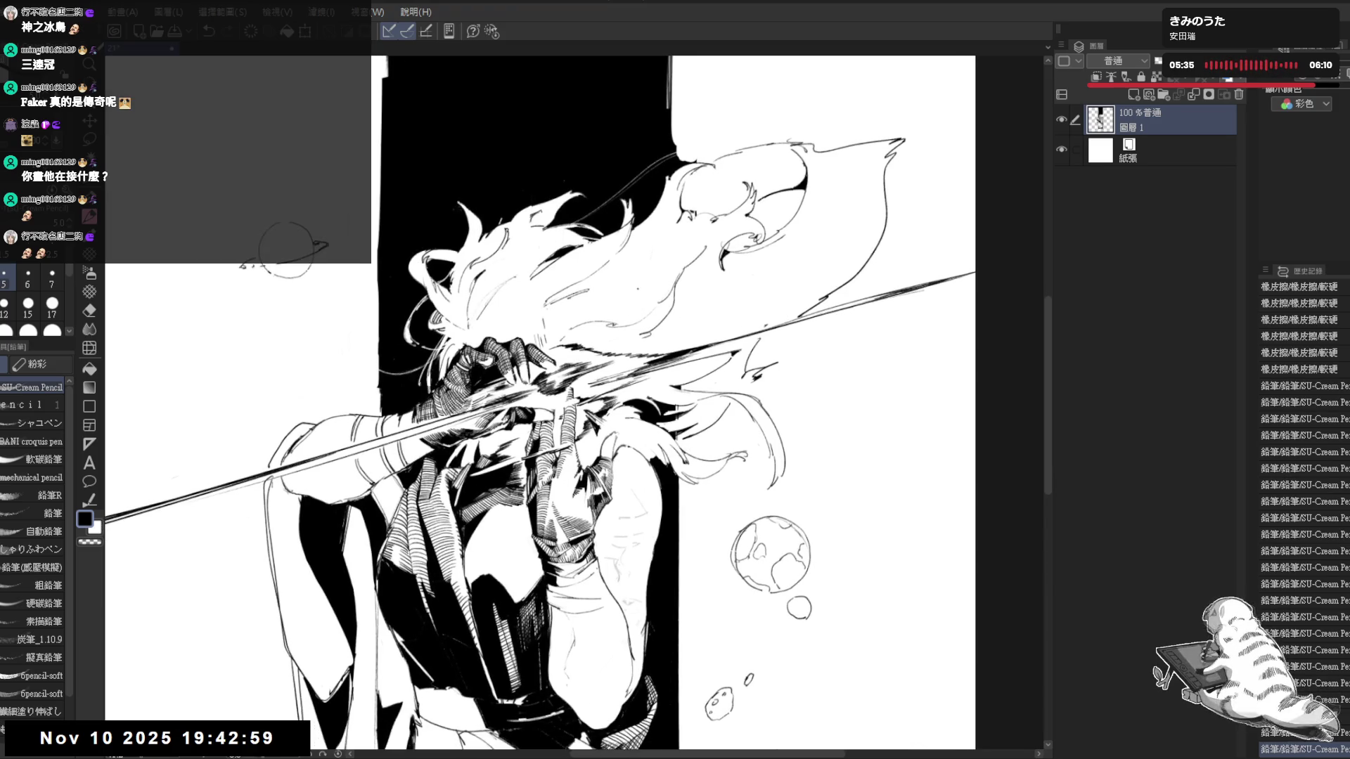
pyautogui.hotkey('ctrl', '-')
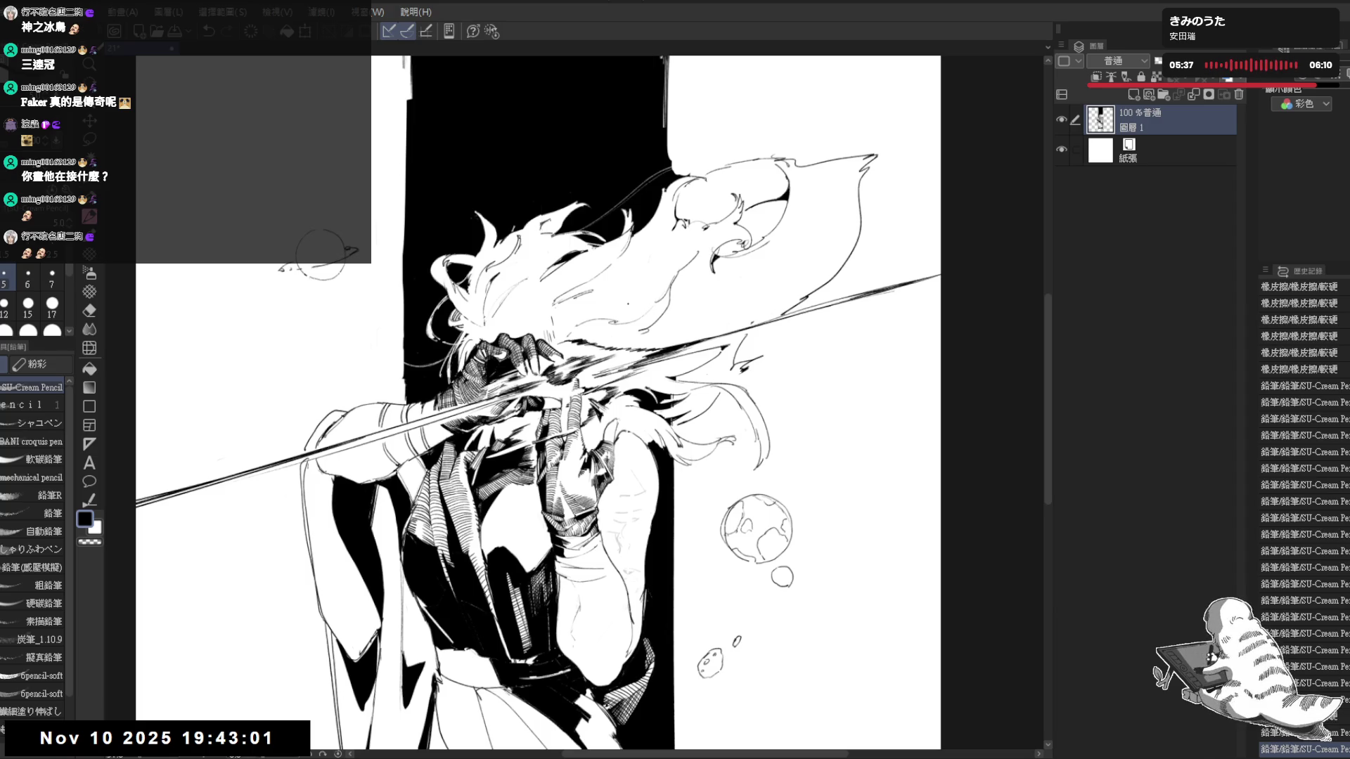
pyautogui.hotkey('ctrl', '-')
pyautogui.hotkey('ctrl', '-')
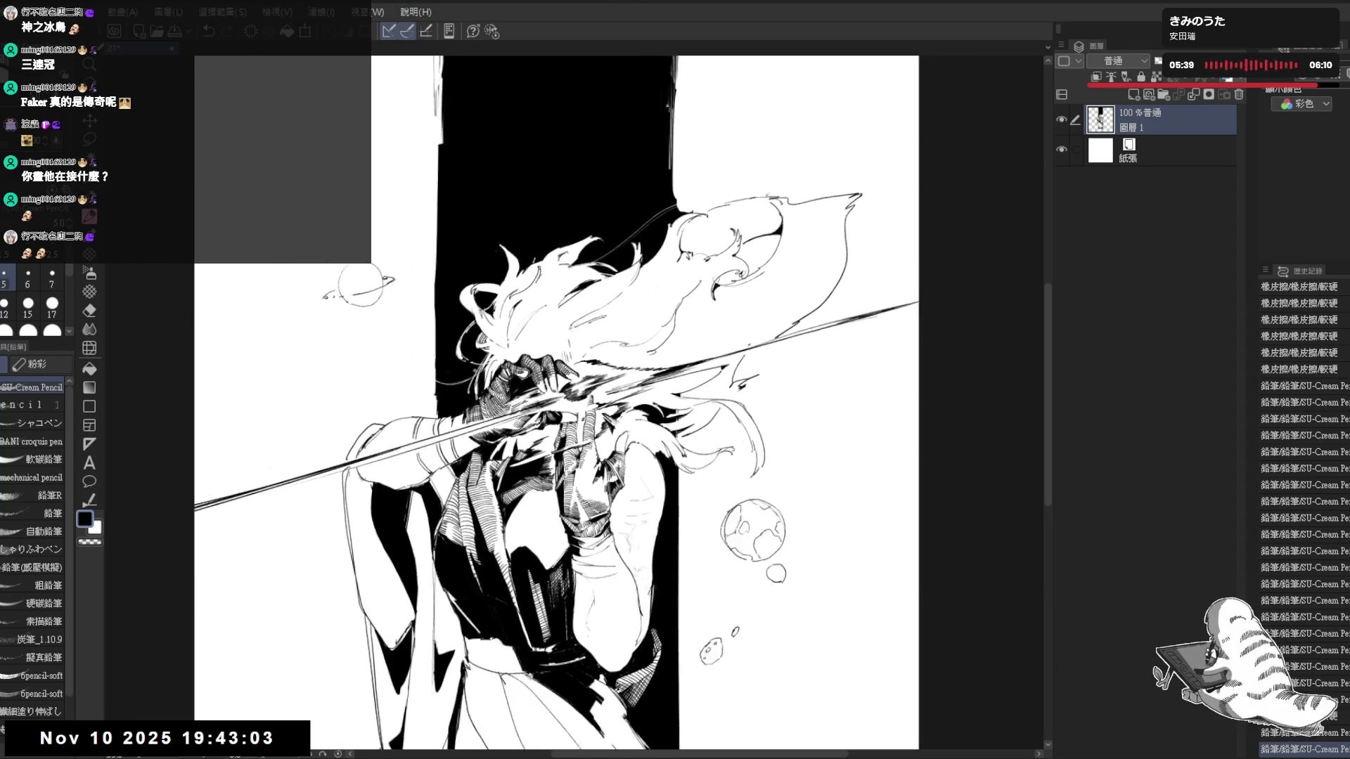
pyautogui.hotkey('ctrl', '-')
pyautogui.scroll(-1, 512, 302)
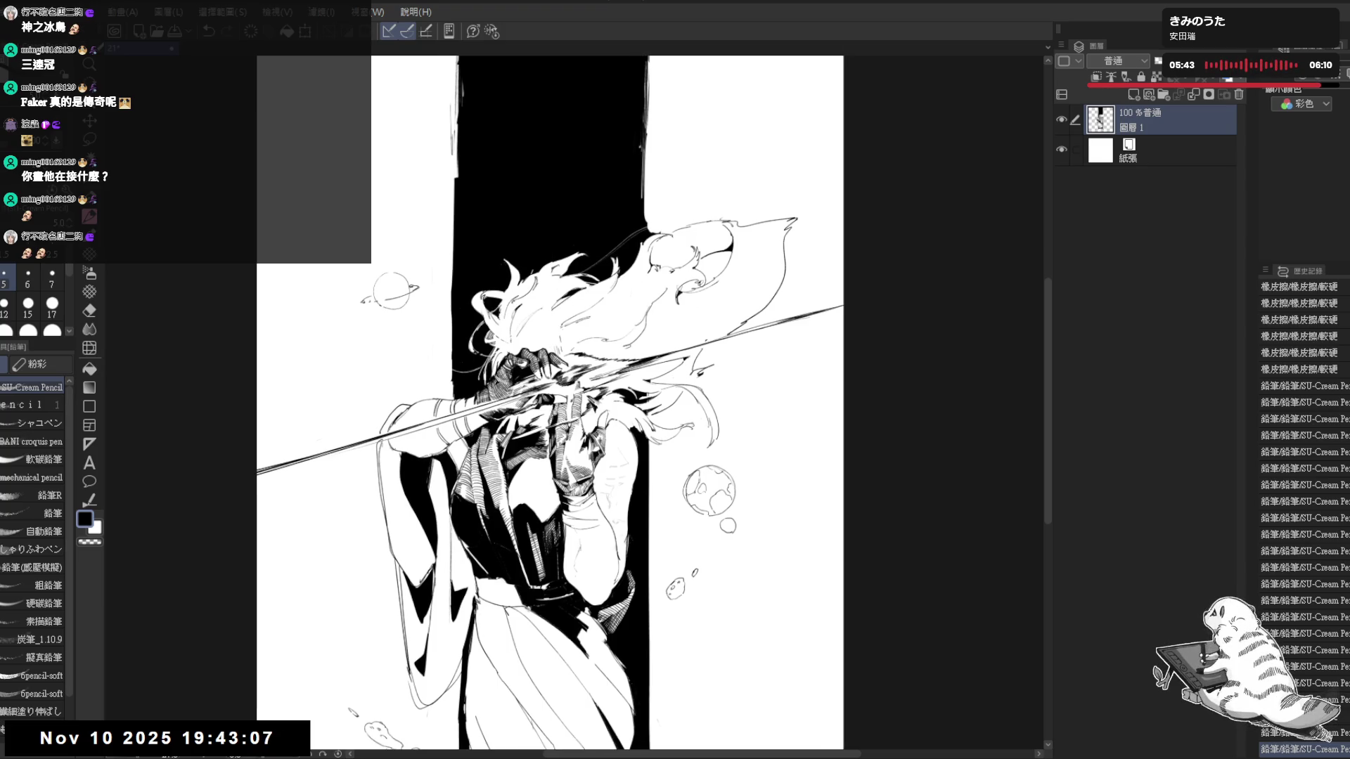
pyautogui.moveTo(516, 241); pyautogui.dragTo(526, 268)
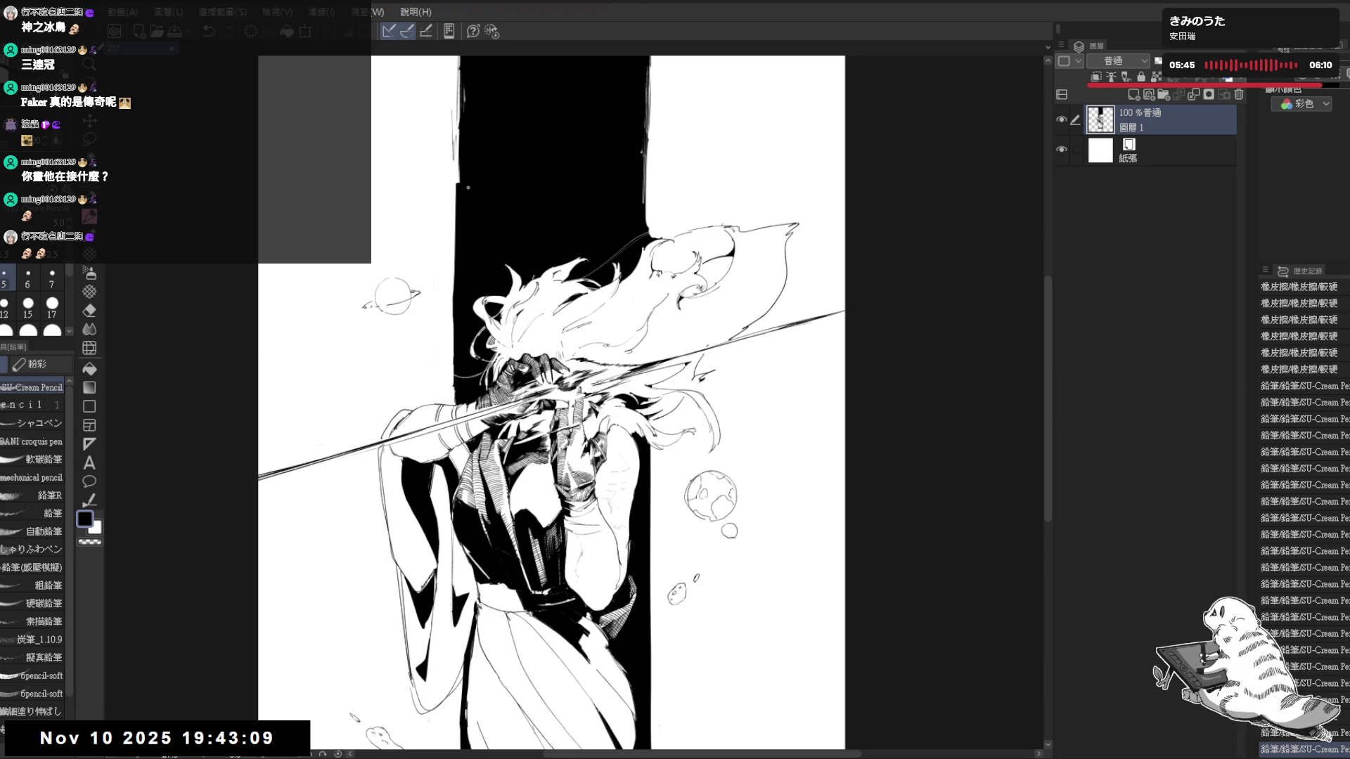
pyautogui.moveTo(435, 196); pyautogui.dragTo(449, 213)
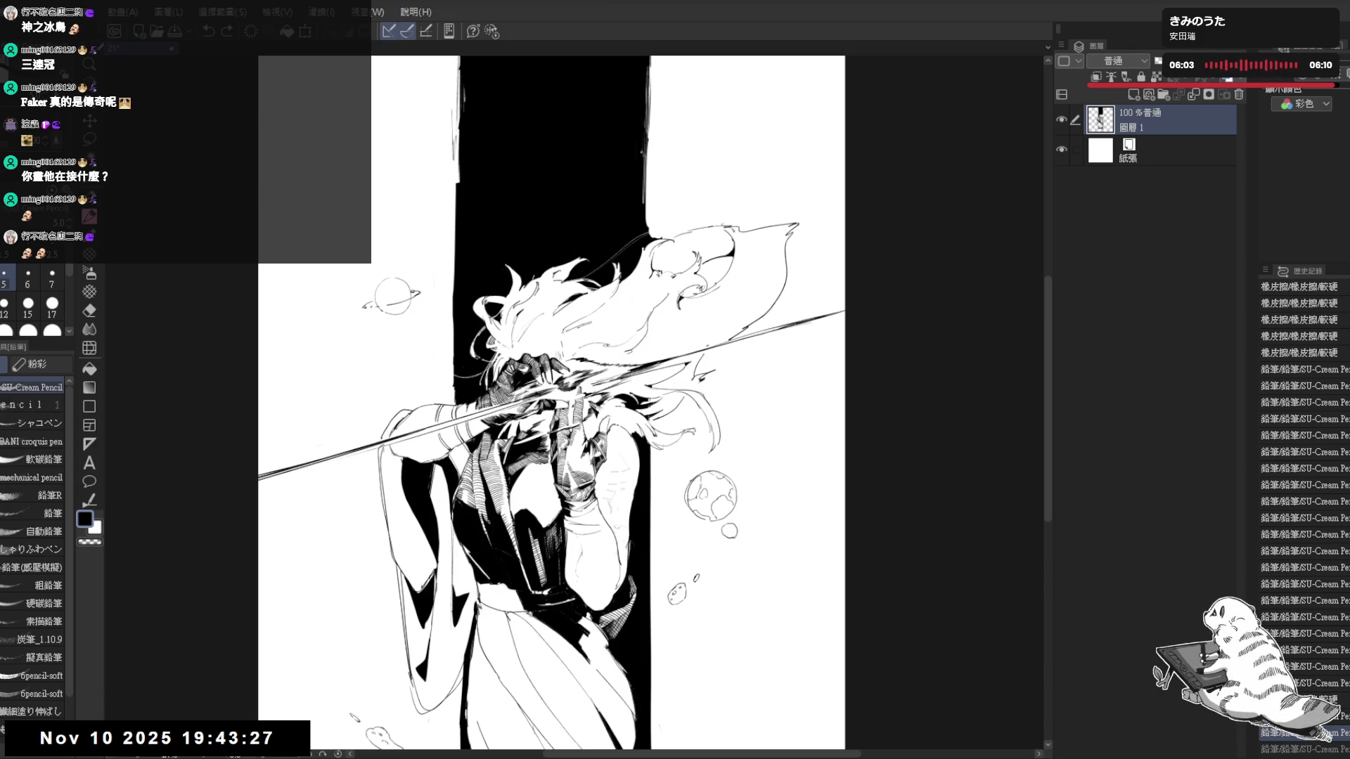
pyautogui.scroll(1, 630, 393)
pyautogui.scroll(1, 629, 393)
# Enlarge the pencil two sizes and rotate the canvas to frame the figure's hands
pyautogui.moveTo(801, 485); pyautogui.dragTo(844, 264)
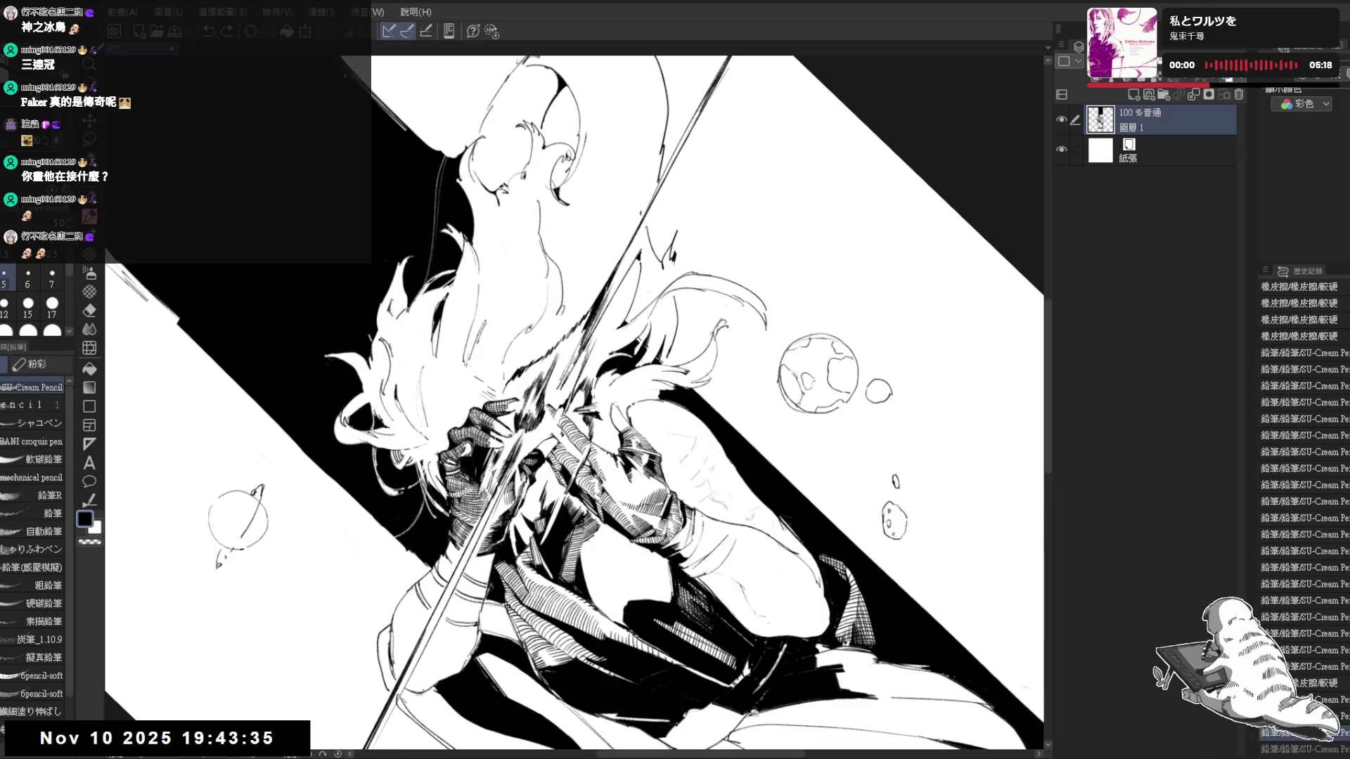
pyautogui.press(']')
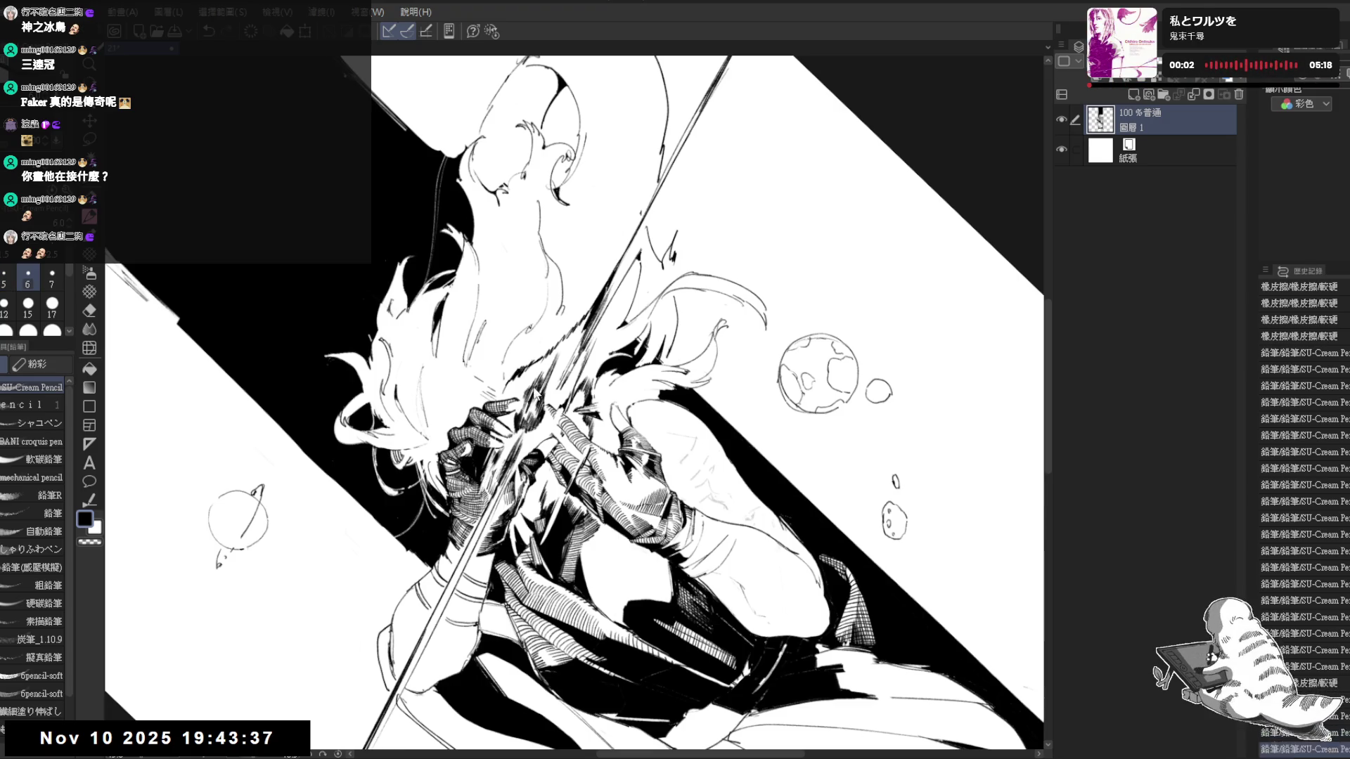
pyautogui.press(']')
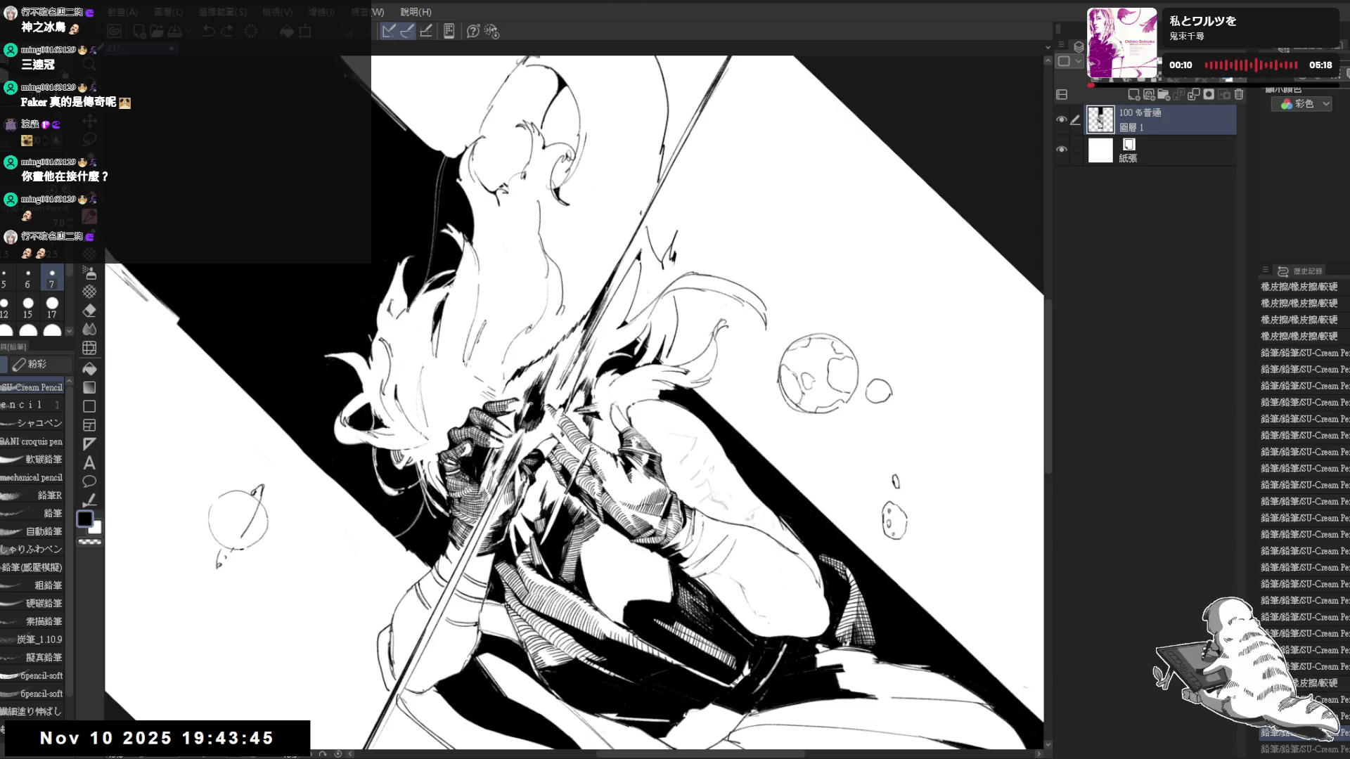
pyautogui.press('r')
pyautogui.moveTo(738, 317)
pyautogui.mouseDown()
pyautogui.moveTo(634, 211)
pyautogui.moveTo(467, 234)
pyautogui.mouseUp()
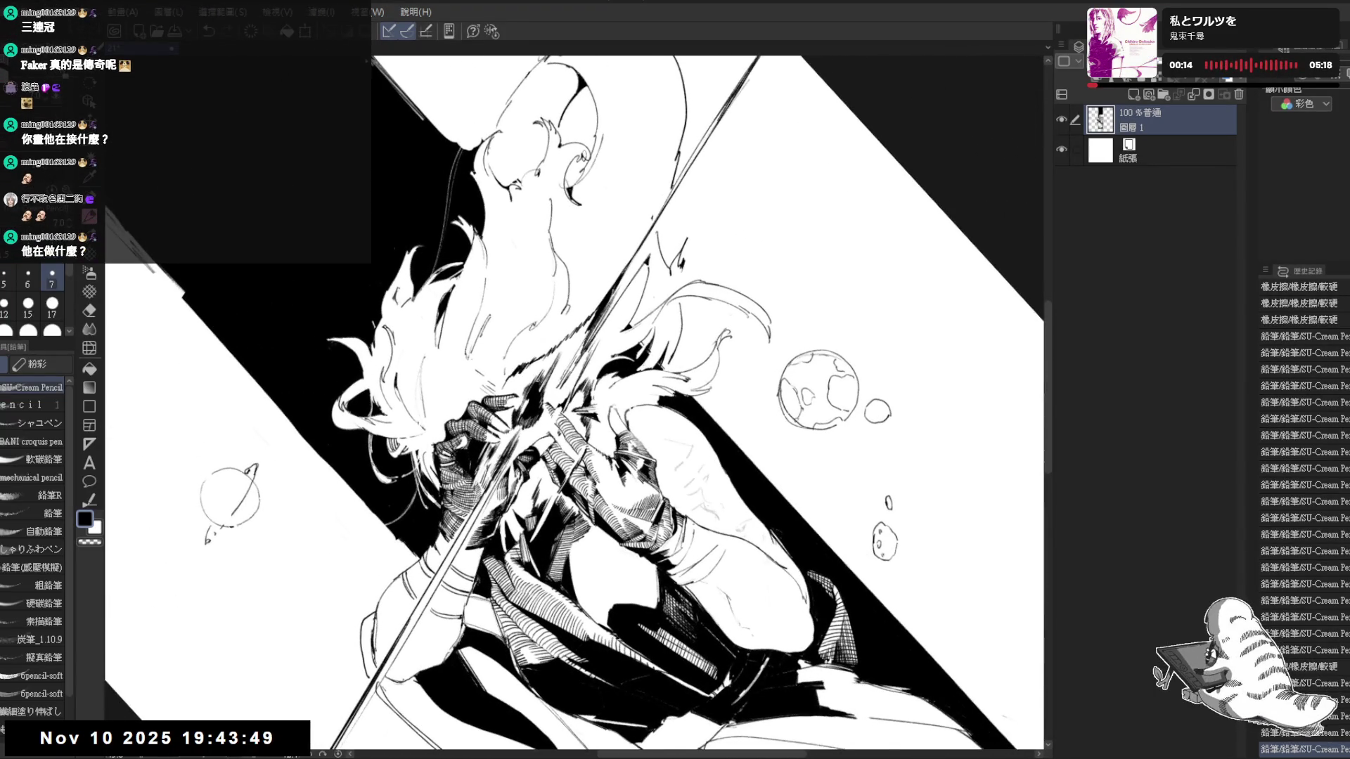
pyautogui.moveTo(535, 383); pyautogui.dragTo(523, 395)
pyautogui.moveTo(530, 388)
pyautogui.mouseDown()
pyautogui.moveTo(522, 399)
pyautogui.moveTo(575, 405)
pyautogui.mouseUp()
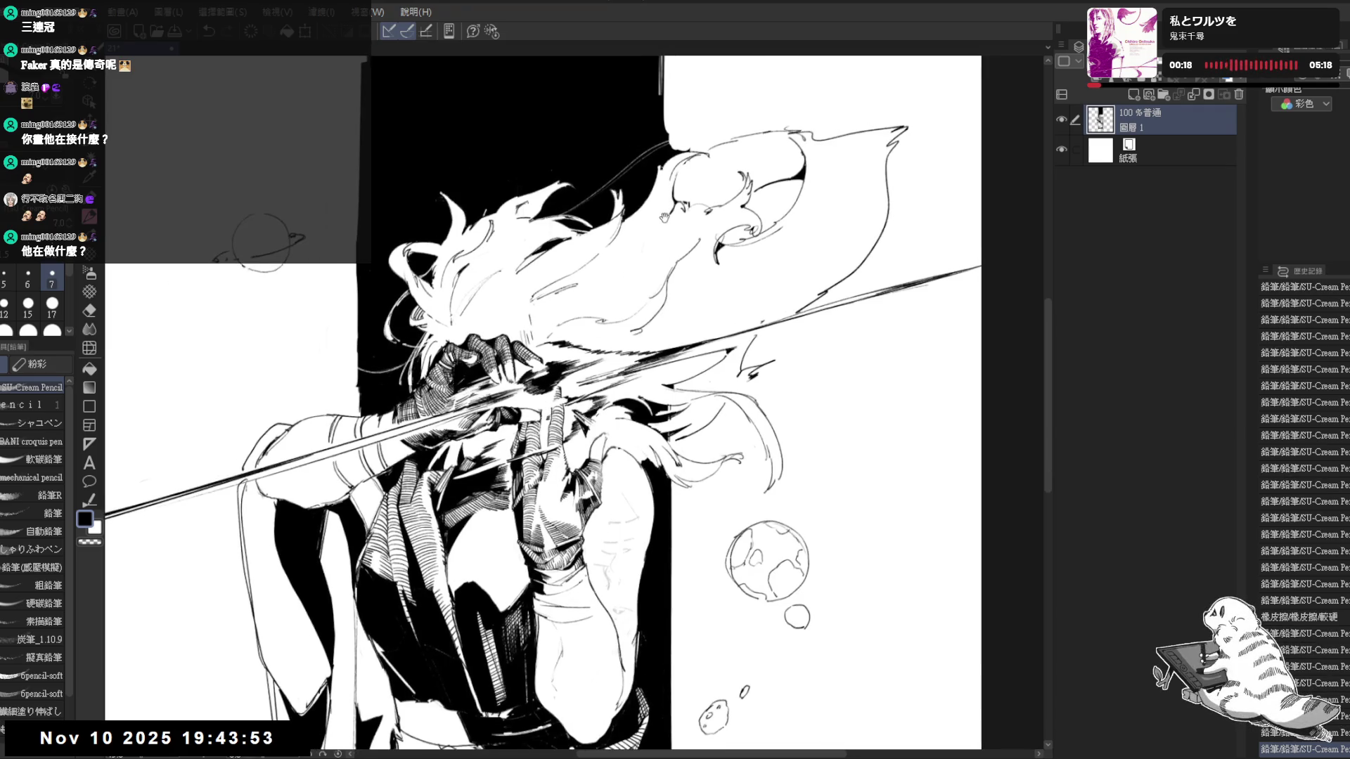
pyautogui.moveTo(559, 321)
pyautogui.mouseDown()
pyautogui.moveTo(498, 234)
pyautogui.moveTo(487, 258)
pyautogui.mouseUp()
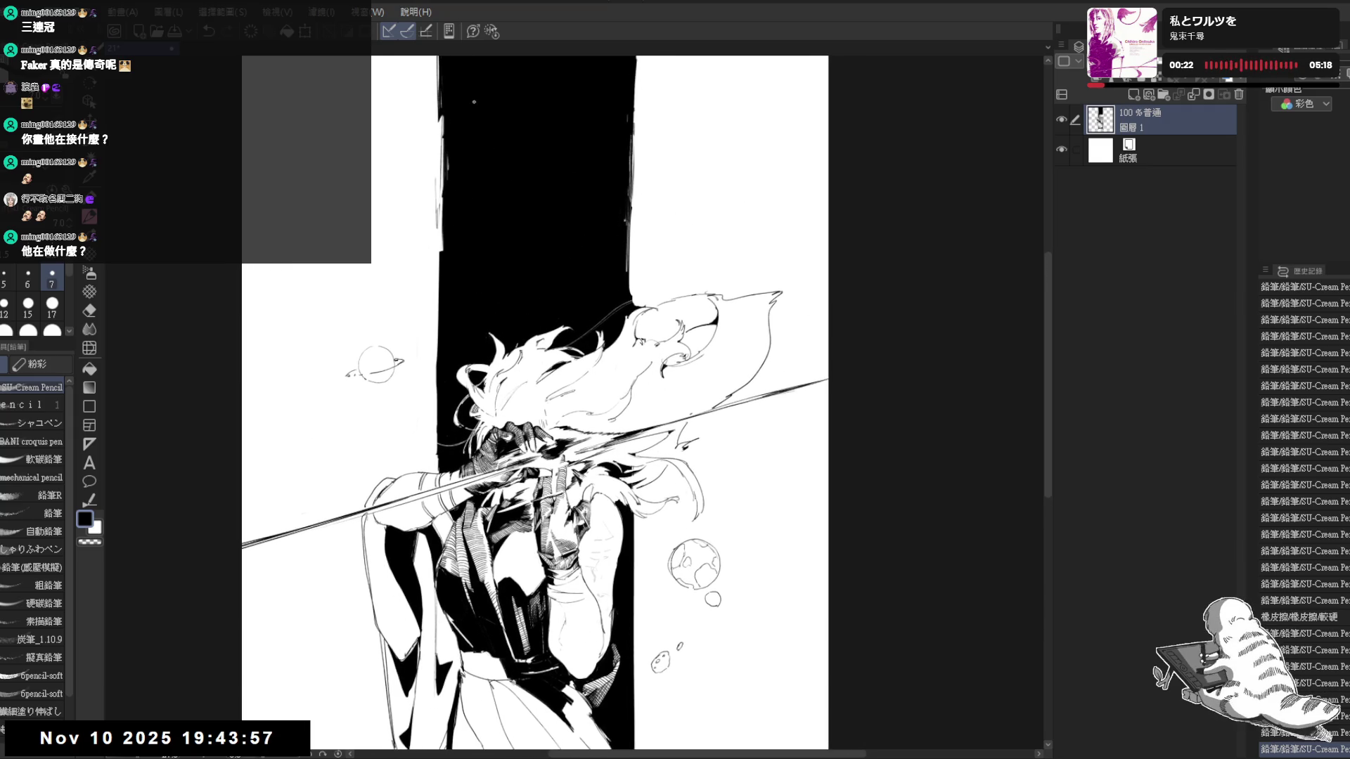
pyautogui.moveTo(575, 406)
pyautogui.mouseDown()
pyautogui.moveTo(534, 388)
pyautogui.moveTo(419, 444)
pyautogui.mouseUp()
# Sketch trial strokes near the hands, undo each, and switch to the ruler tools, resetting rotation
pyautogui.press('p')
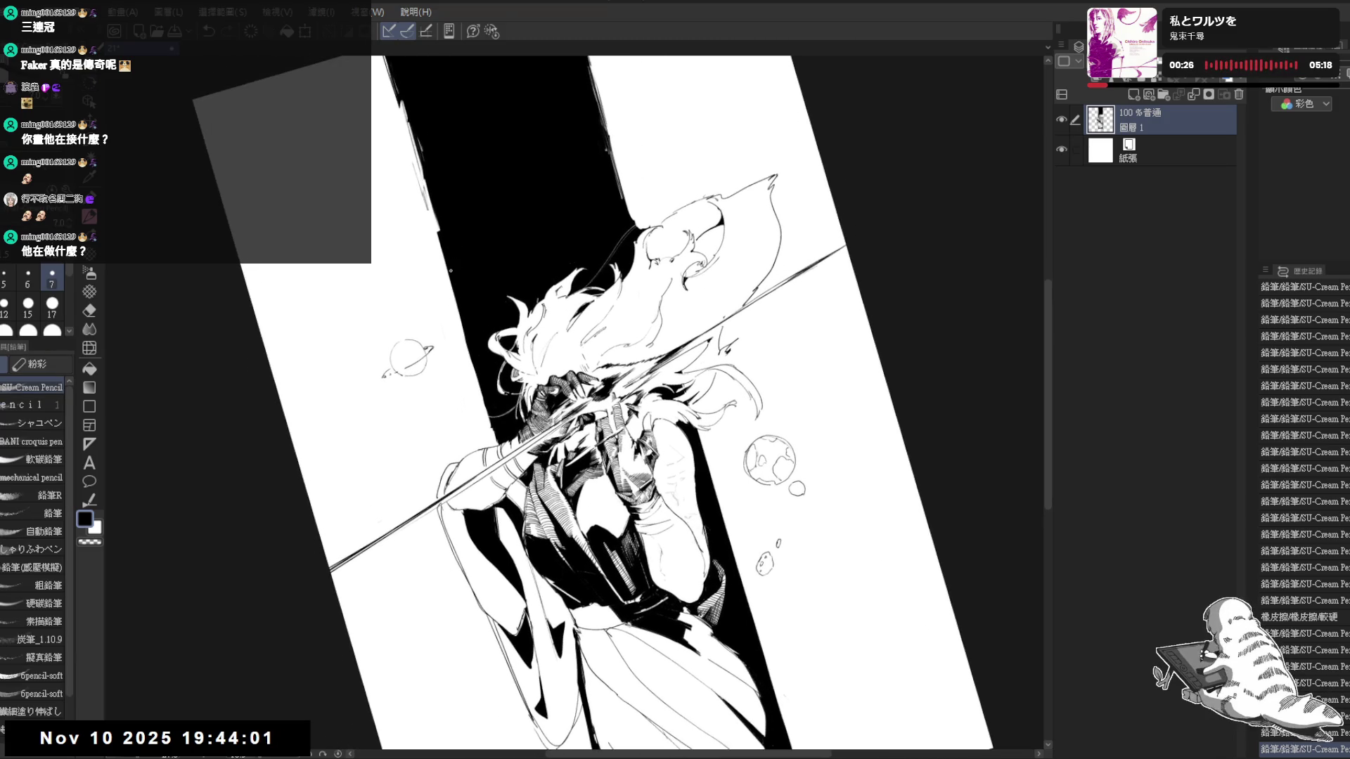
pyautogui.moveTo(451, 295)
pyautogui.mouseDown()
pyautogui.moveTo(455, 311)
pyautogui.moveTo(459, 299)
pyautogui.mouseUp()
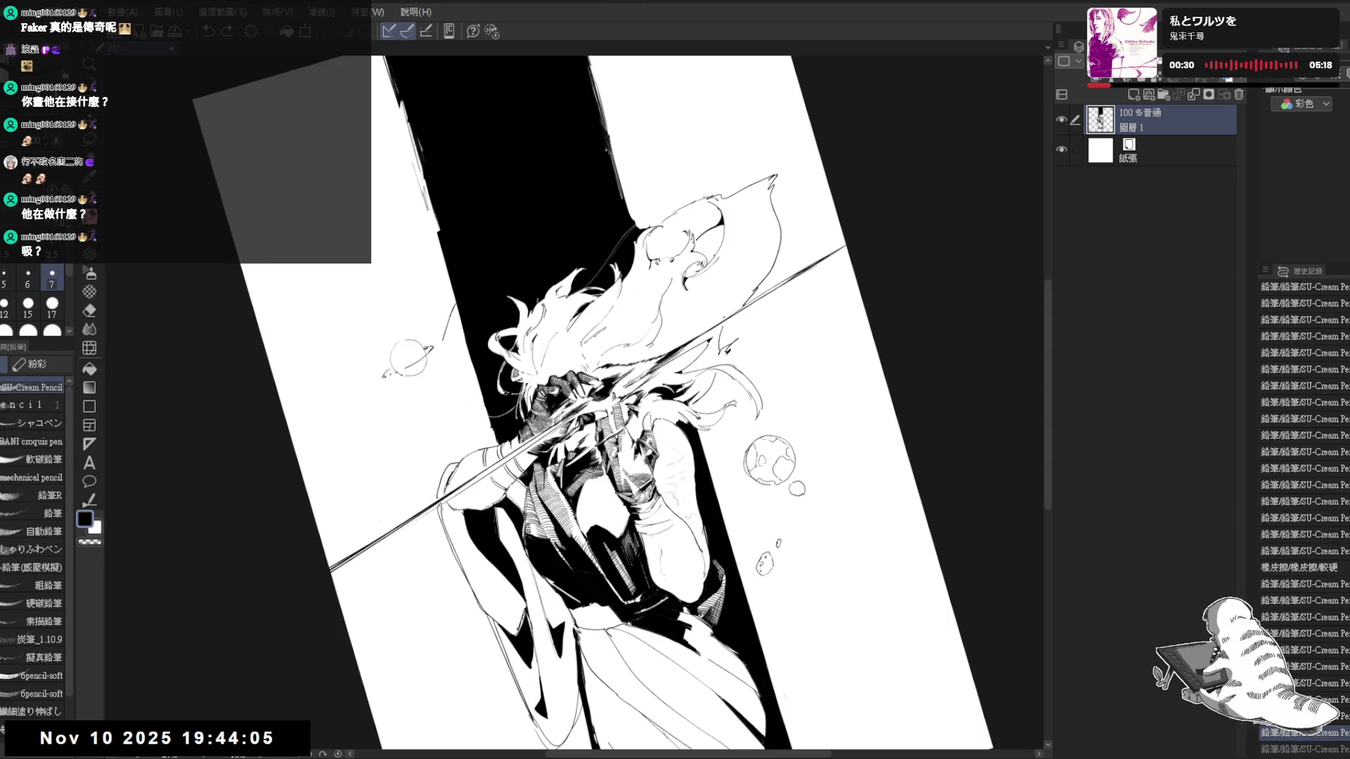
pyautogui.moveTo(449, 412); pyautogui.dragTo(455, 331)
pyautogui.hotkey('ctrl', 'z')
pyautogui.moveTo(461, 411); pyautogui.dragTo(448, 298)
pyautogui.hotkey('ctrl', 'z')
pyautogui.hotkey('ctrl', '@')
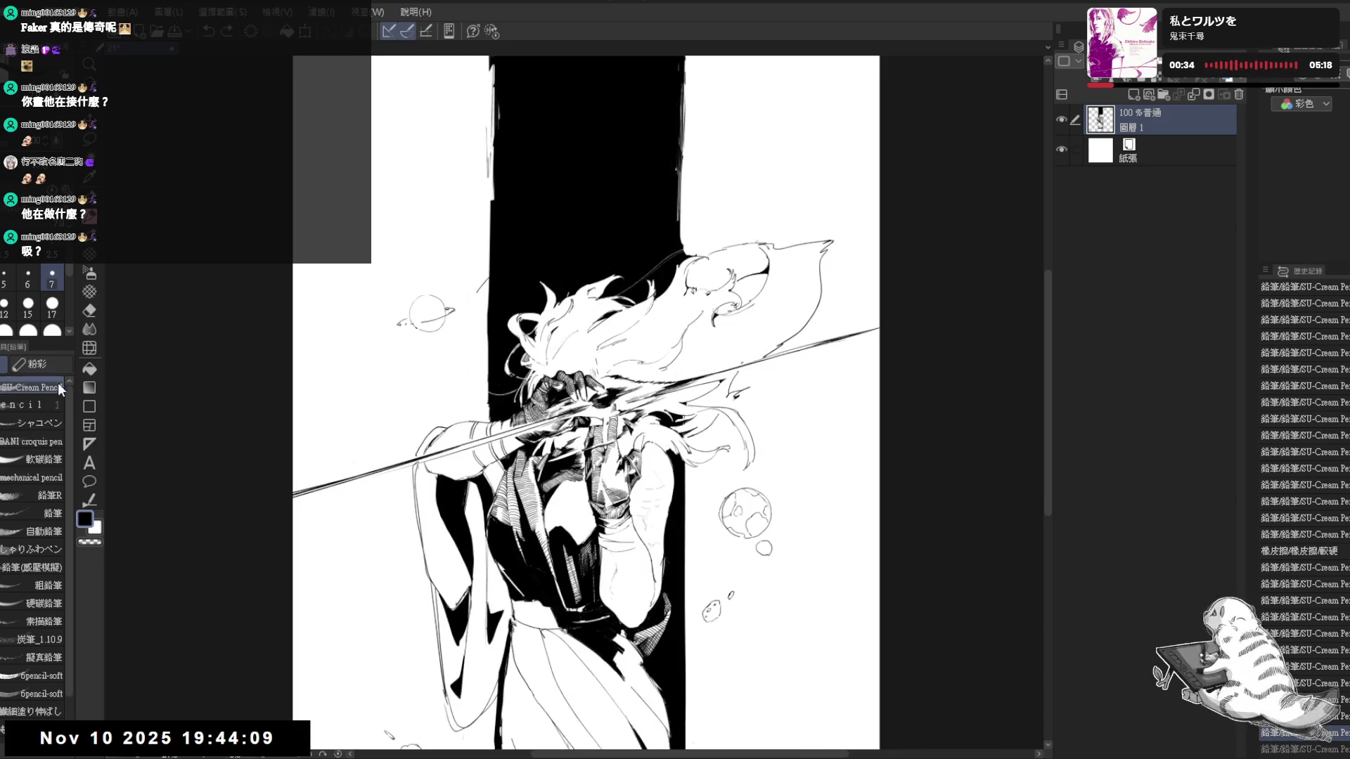
# Create a circle ruler guide around the figure's head and adjust its size and position
pyautogui.click(90, 445)
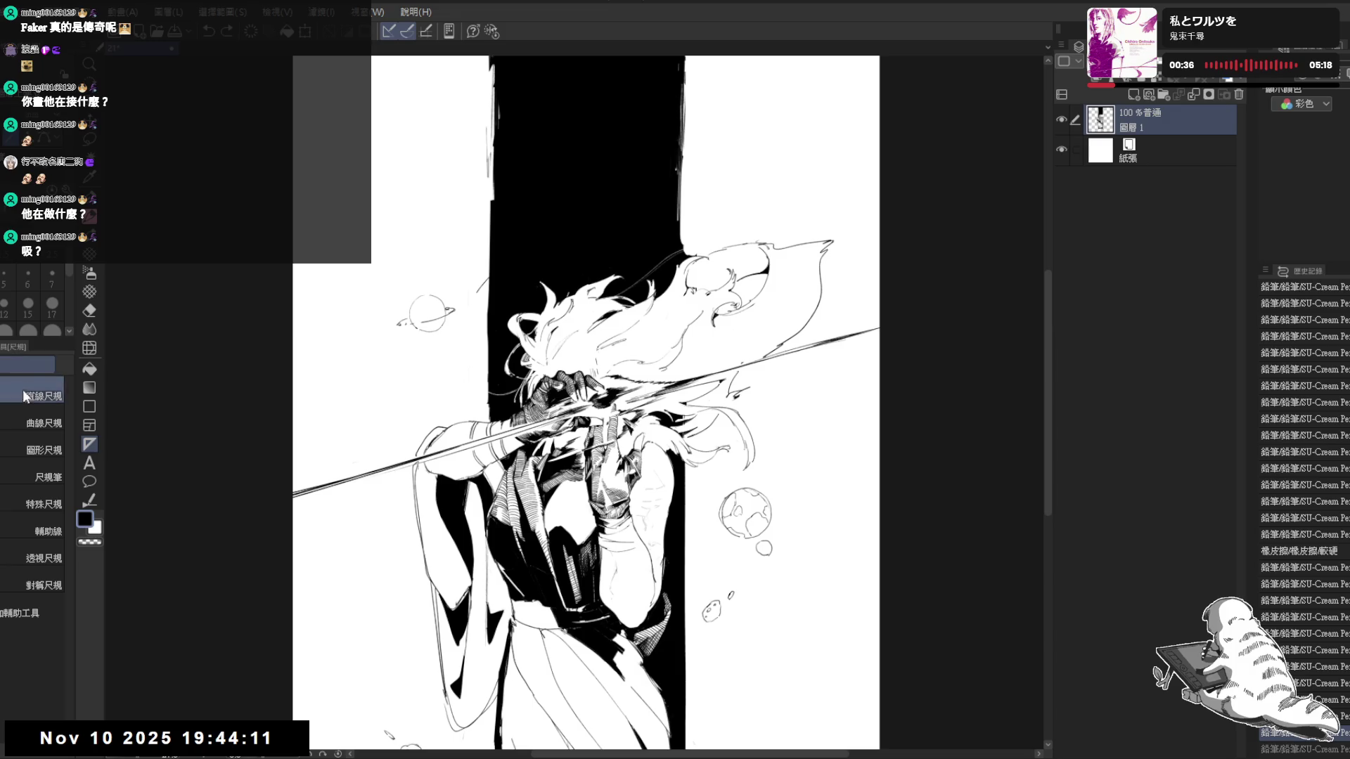
pyautogui.click(43, 449)
pyautogui.moveTo(549, 214); pyautogui.dragTo(466, 230)
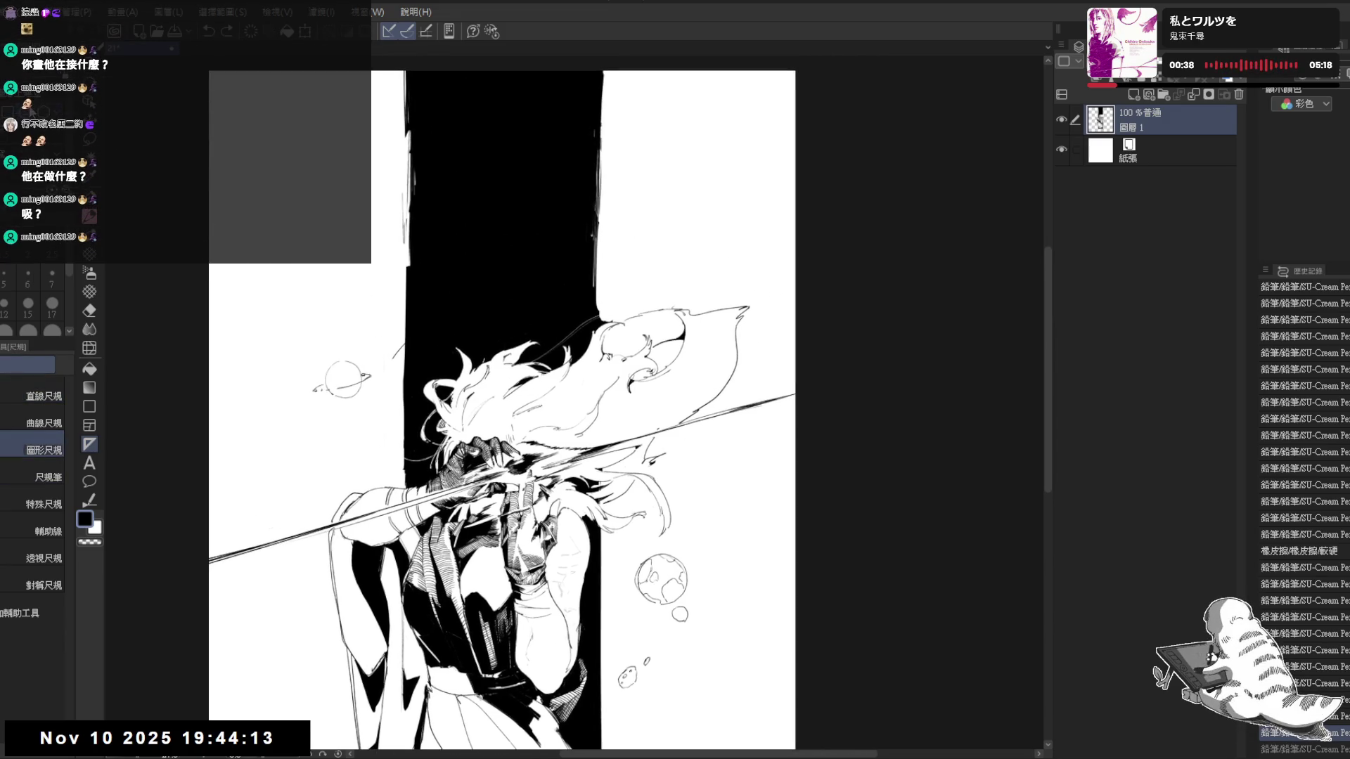
pyautogui.moveTo(357, 270); pyautogui.dragTo(647, 552)
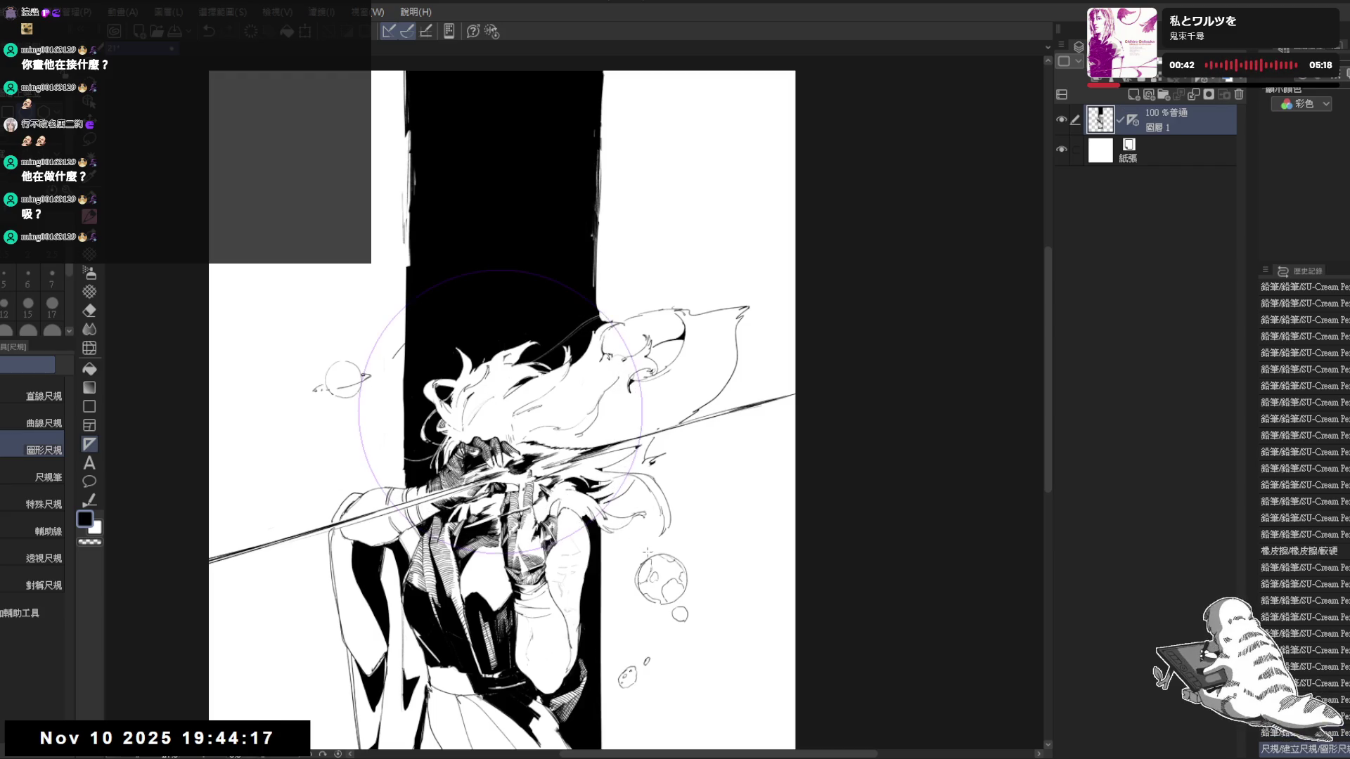
pyautogui.keyDown('ctrl'); pyautogui.click(629, 367); pyautogui.keyUp('ctrl')
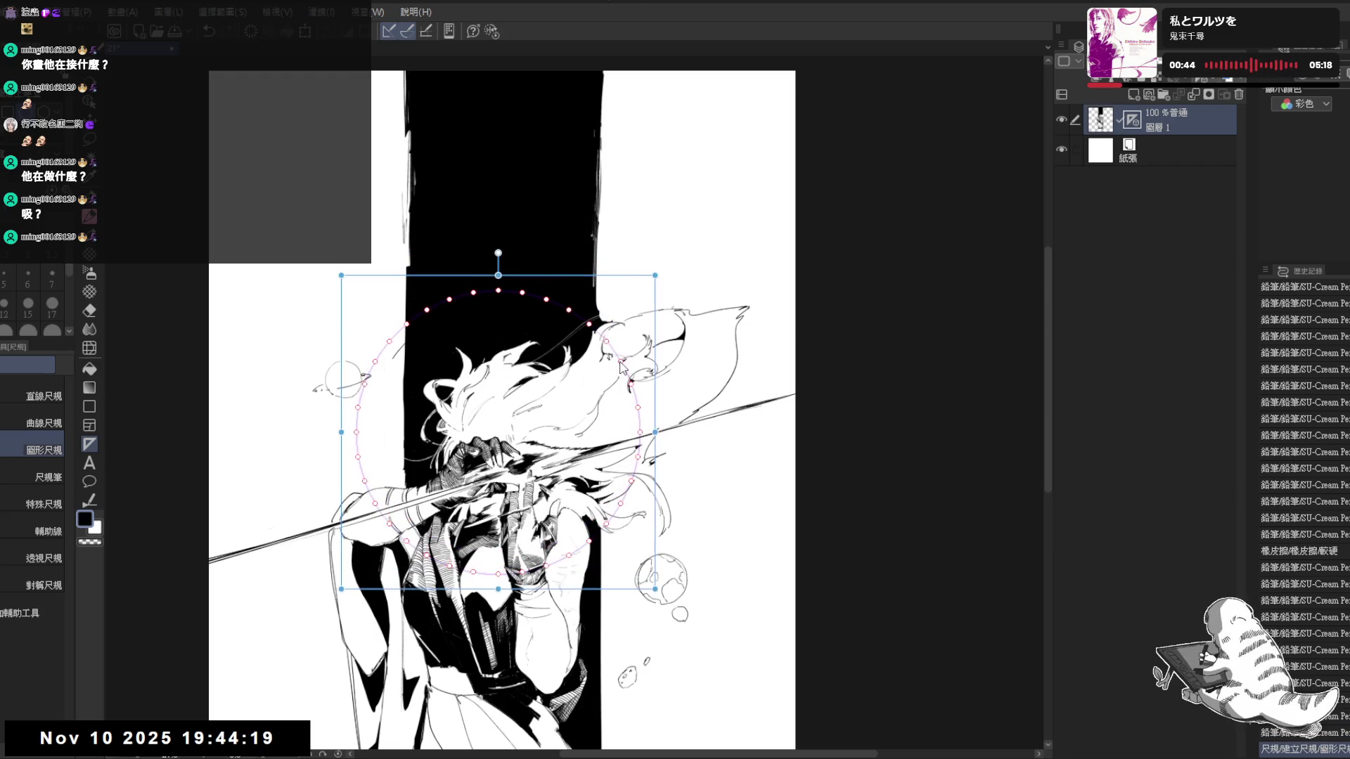
pyautogui.moveTo(625, 363); pyautogui.dragTo(629, 359)
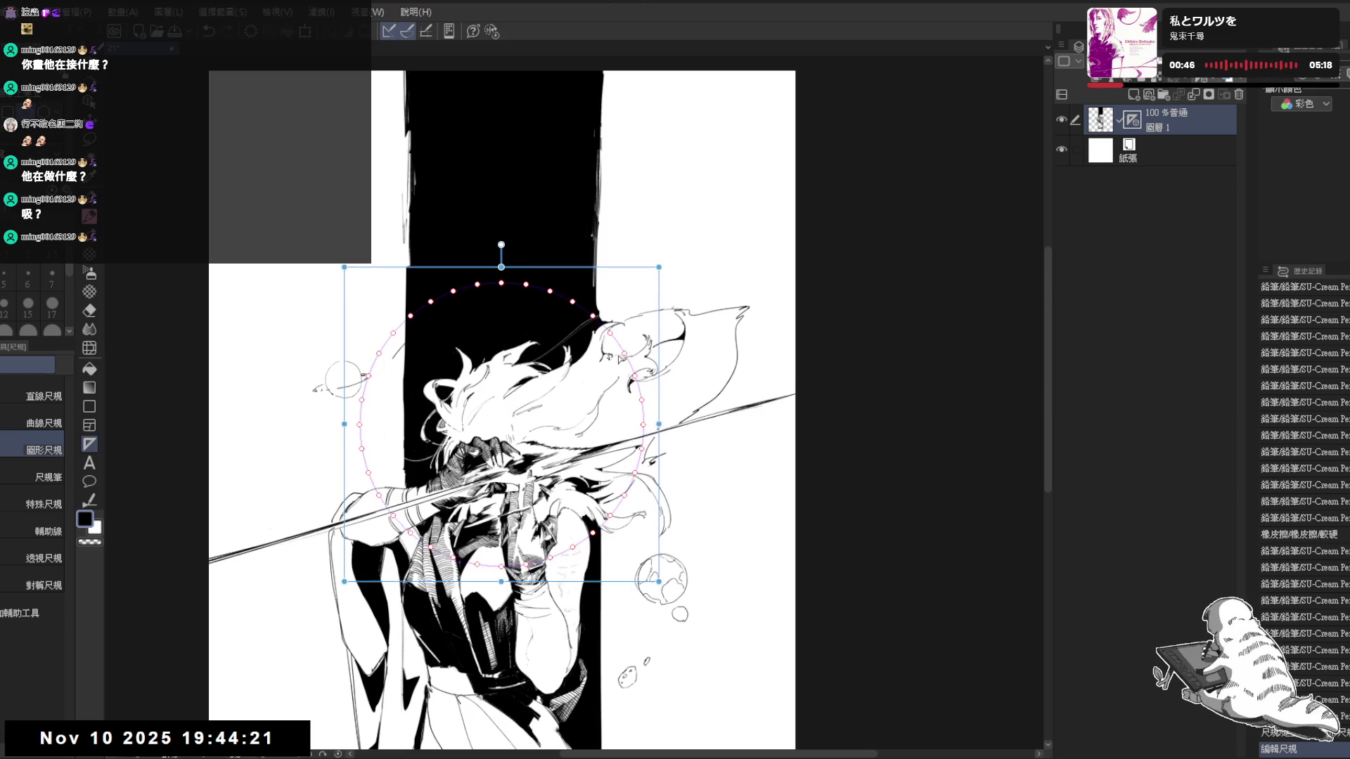
pyautogui.scroll(-3, 502, 411)
pyautogui.scroll(1, 507, 432)
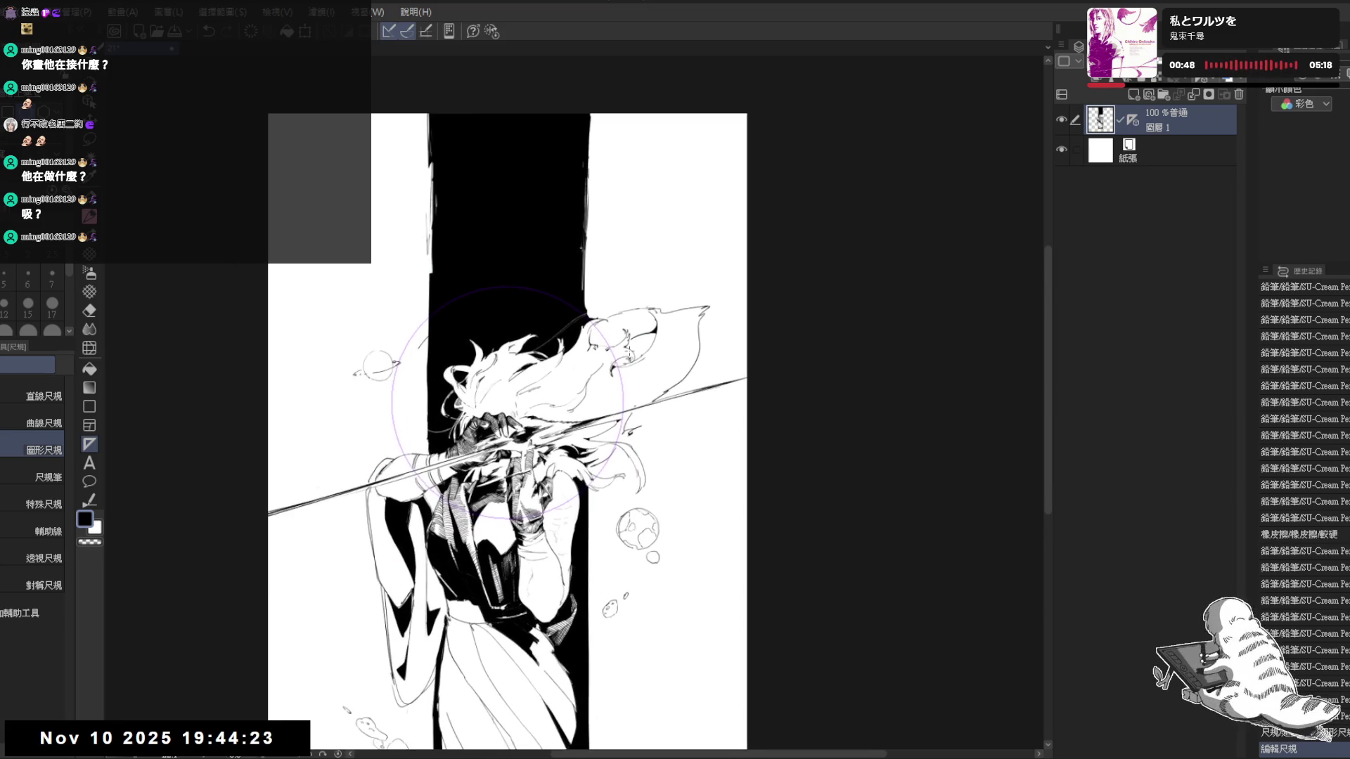
# Ink along the circle's right and left arcs, repositioning the guide, then fill inside the left arc solid black
pyautogui.press('p')
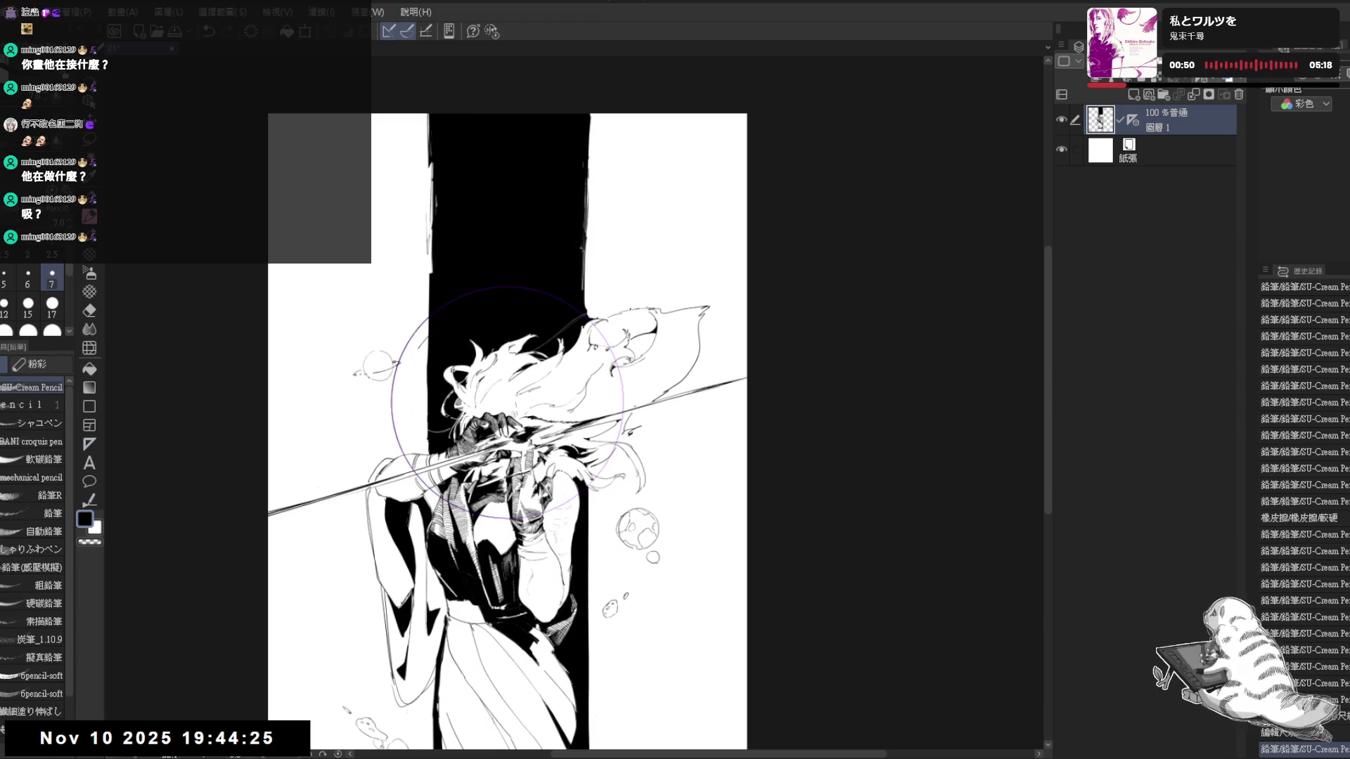
pyautogui.moveTo(591, 322); pyautogui.dragTo(596, 480)
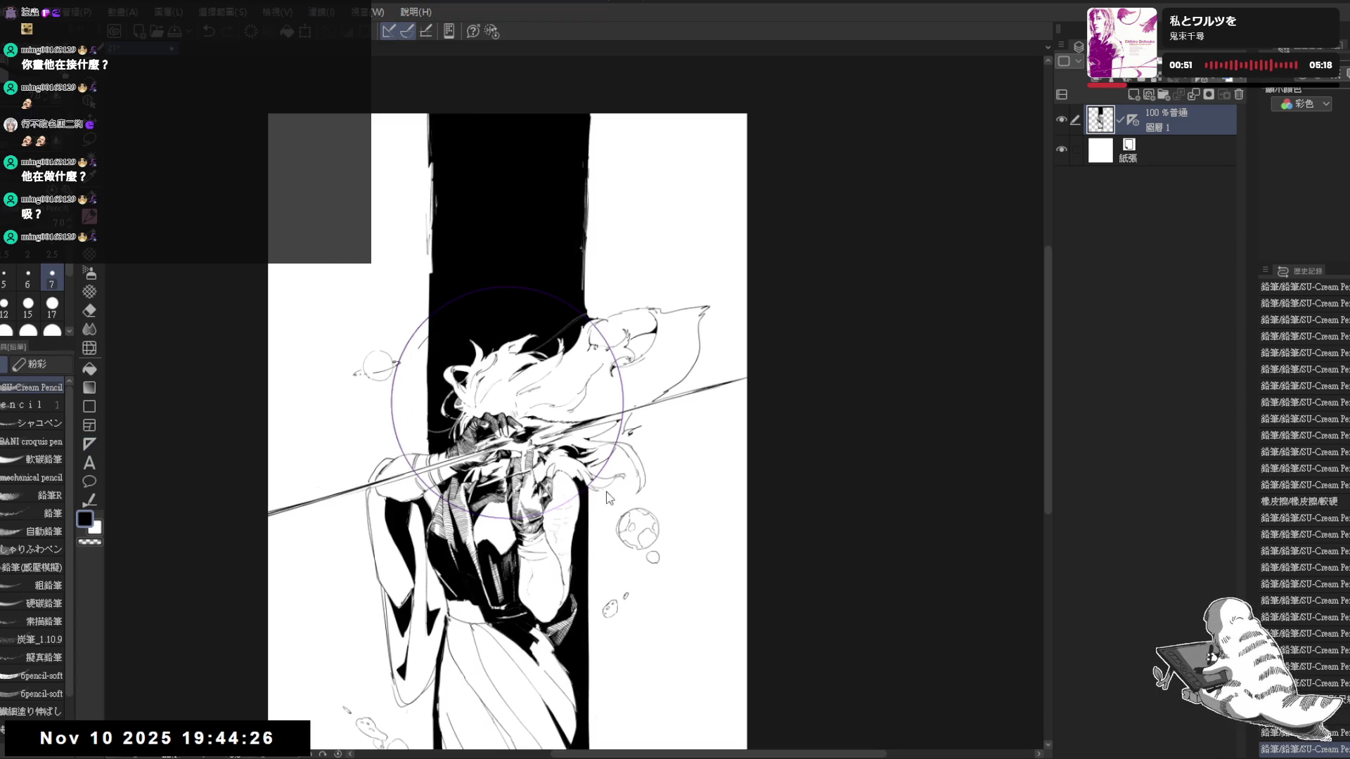
pyautogui.keyDown('ctrl'); pyautogui.click(412, 344); pyautogui.keyUp('ctrl')
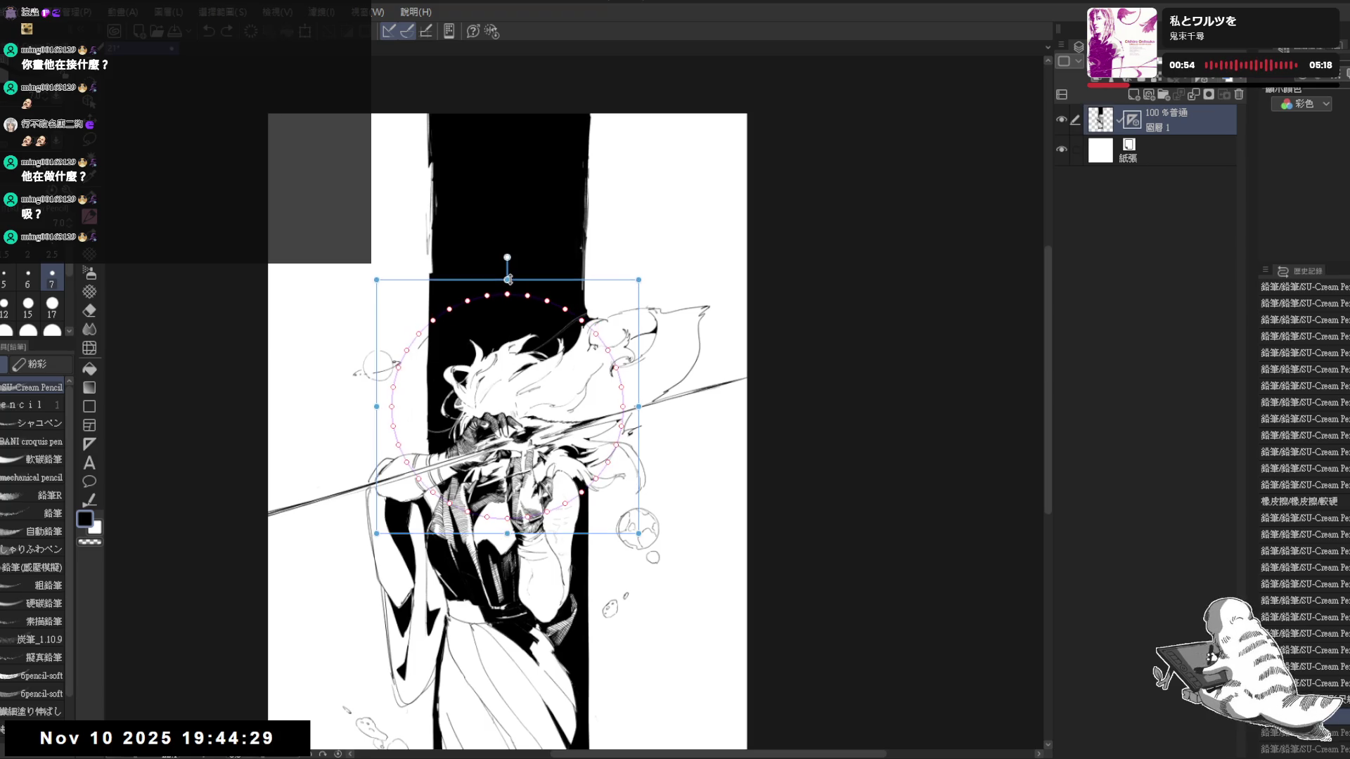
pyautogui.moveTo(510, 291); pyautogui.dragTo(516, 317)
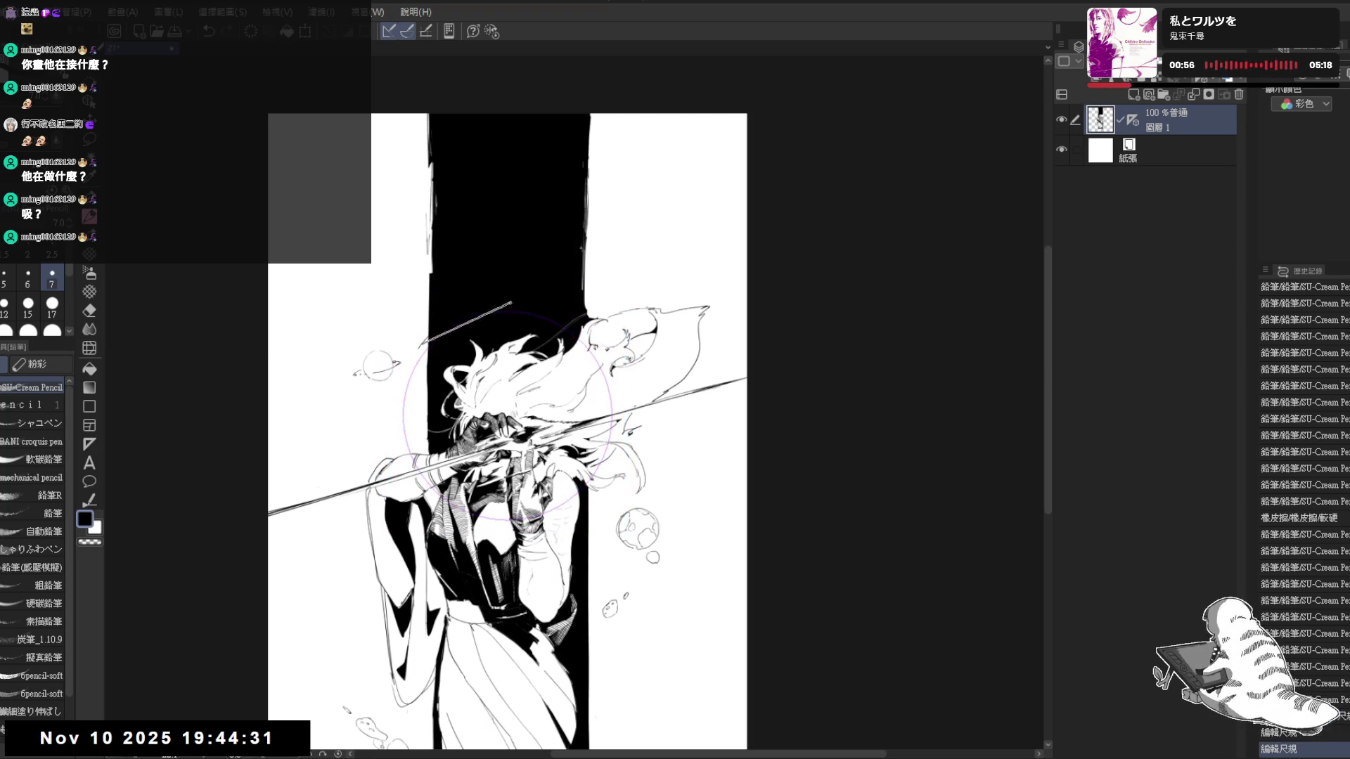
pyautogui.moveTo(414, 382); pyautogui.dragTo(524, 510)
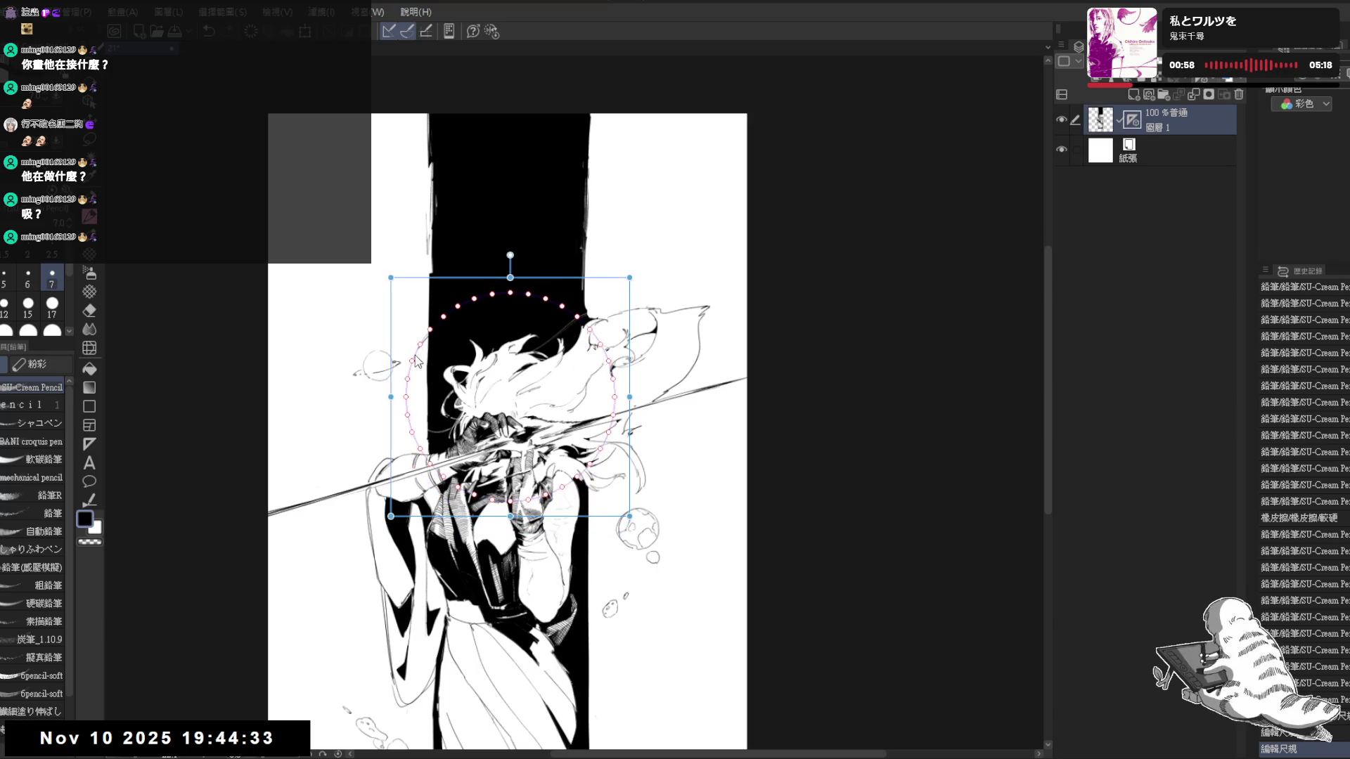
pyautogui.moveTo(428, 329)
pyautogui.mouseDown()
pyautogui.moveTo(407, 380)
pyautogui.moveTo(424, 453)
pyautogui.mouseUp()
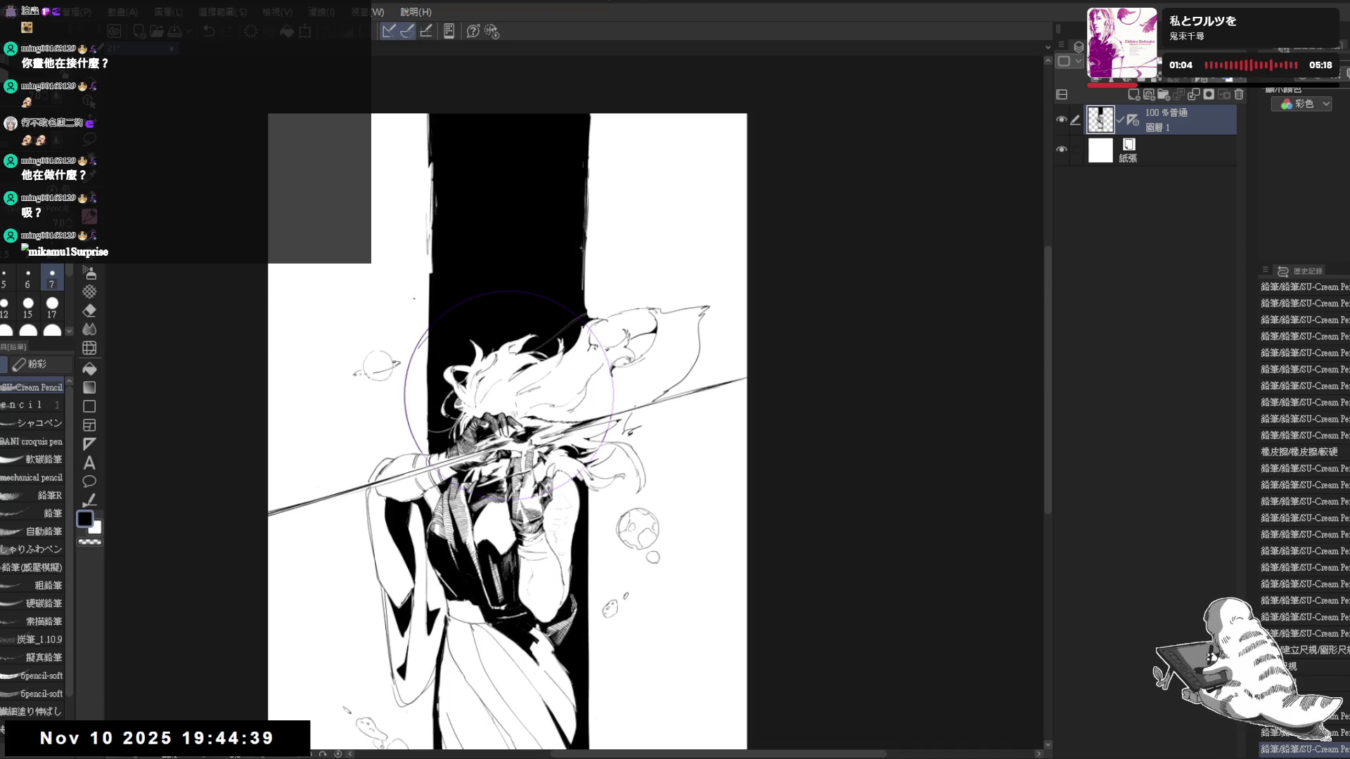
pyautogui.press('g')
pyautogui.click(427, 351)
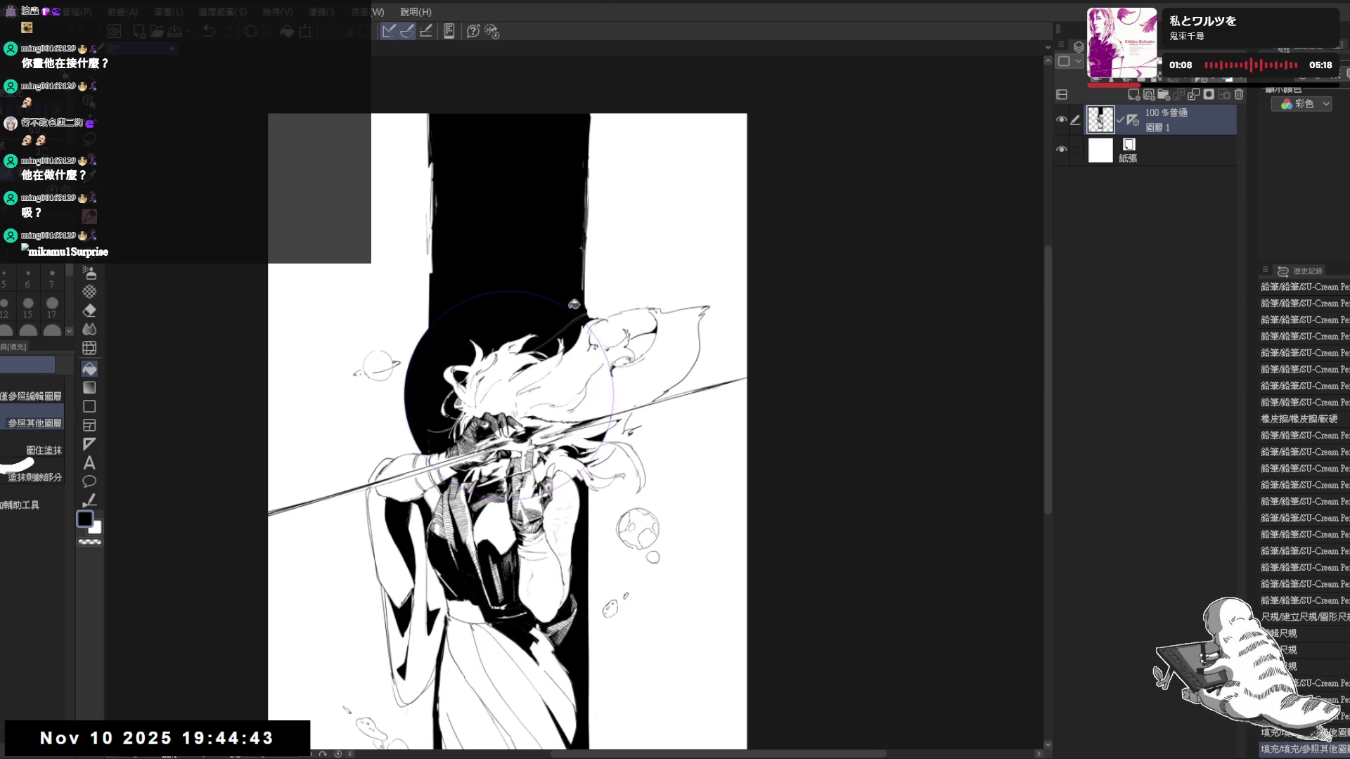
# Pan the page and tilt it counter-clockwise, ready to ink the circle's upper arc
pyautogui.moveTo(490, 244); pyautogui.dragTo(492, 279)
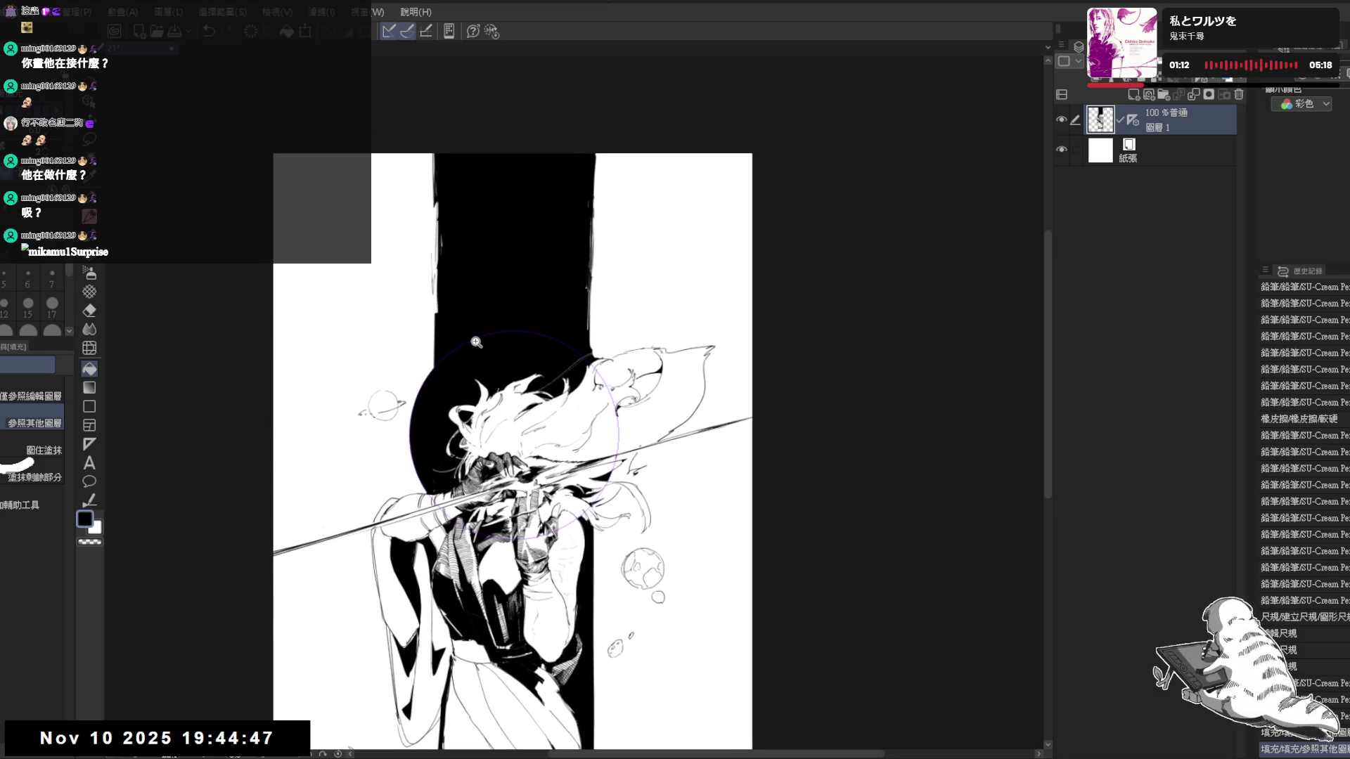
pyautogui.scroll(1, 508, 333)
pyautogui.press('p')
pyautogui.press('-')
pyautogui.press('-')
pyautogui.moveTo(460, 439)
pyautogui.mouseDown()
pyautogui.moveTo(477, 343)
pyautogui.moveTo(582, 308)
pyautogui.mouseUp()
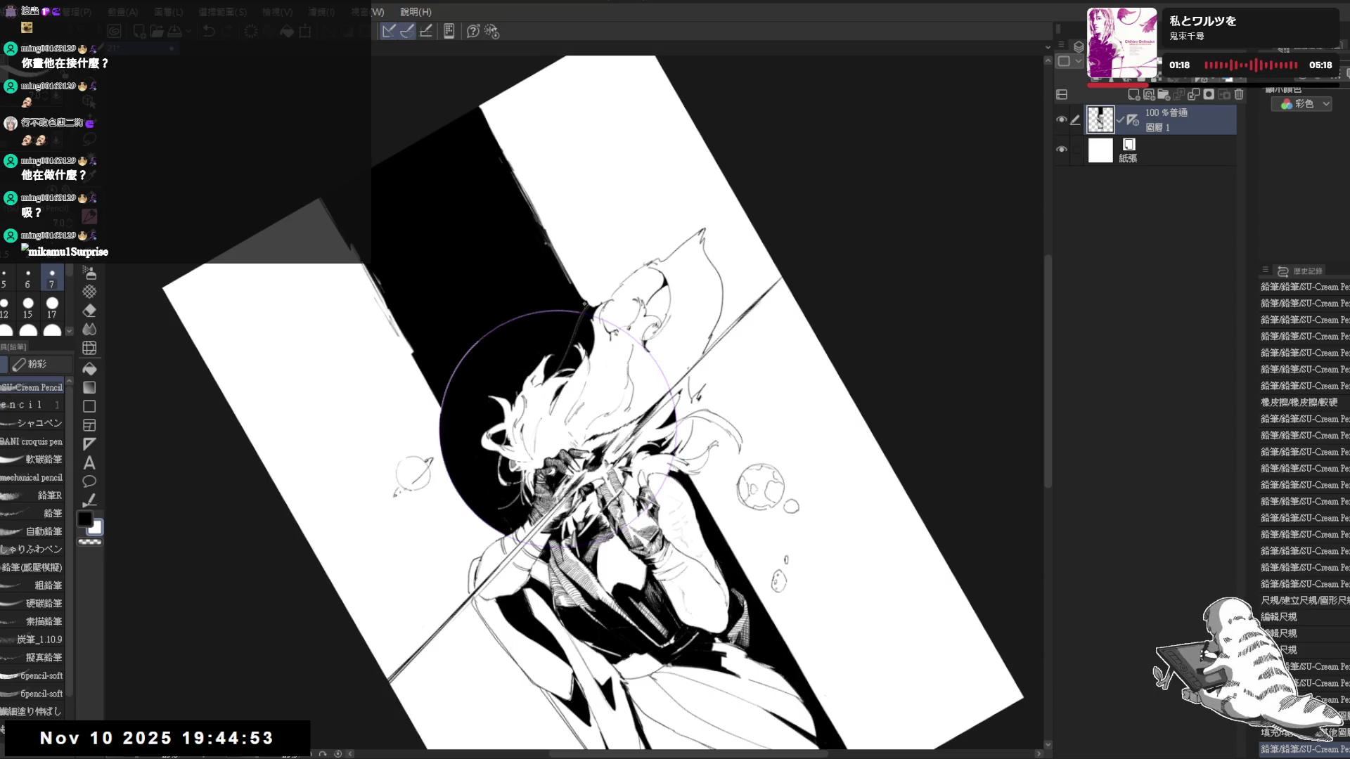
# Hide the circle guide on the layer and tilt the page counter-clockwise
pyautogui.hotkey('ctrl', '@')
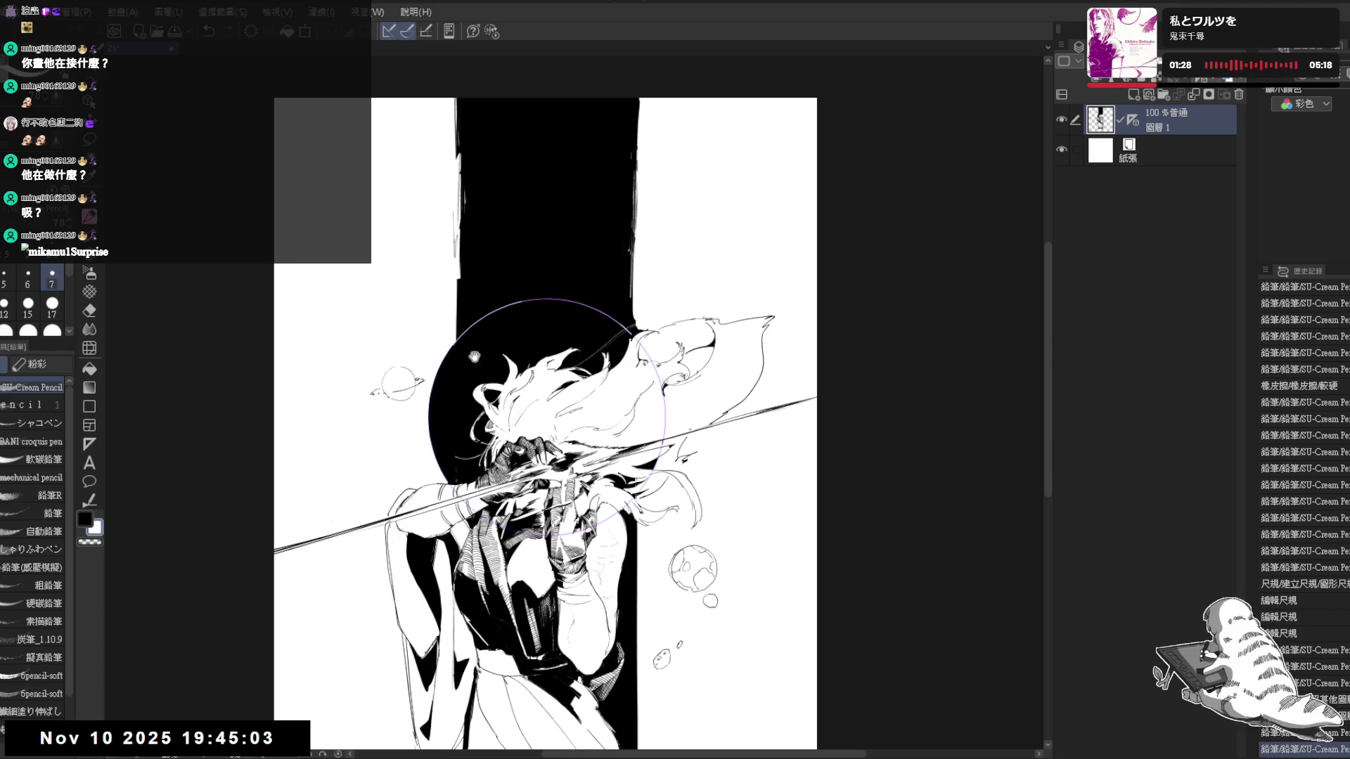
pyautogui.moveTo(555, 424); pyautogui.dragTo(574, 430)
pyautogui.click(1134, 120)
pyautogui.moveTo(801, 317); pyautogui.dragTo(738, 211)
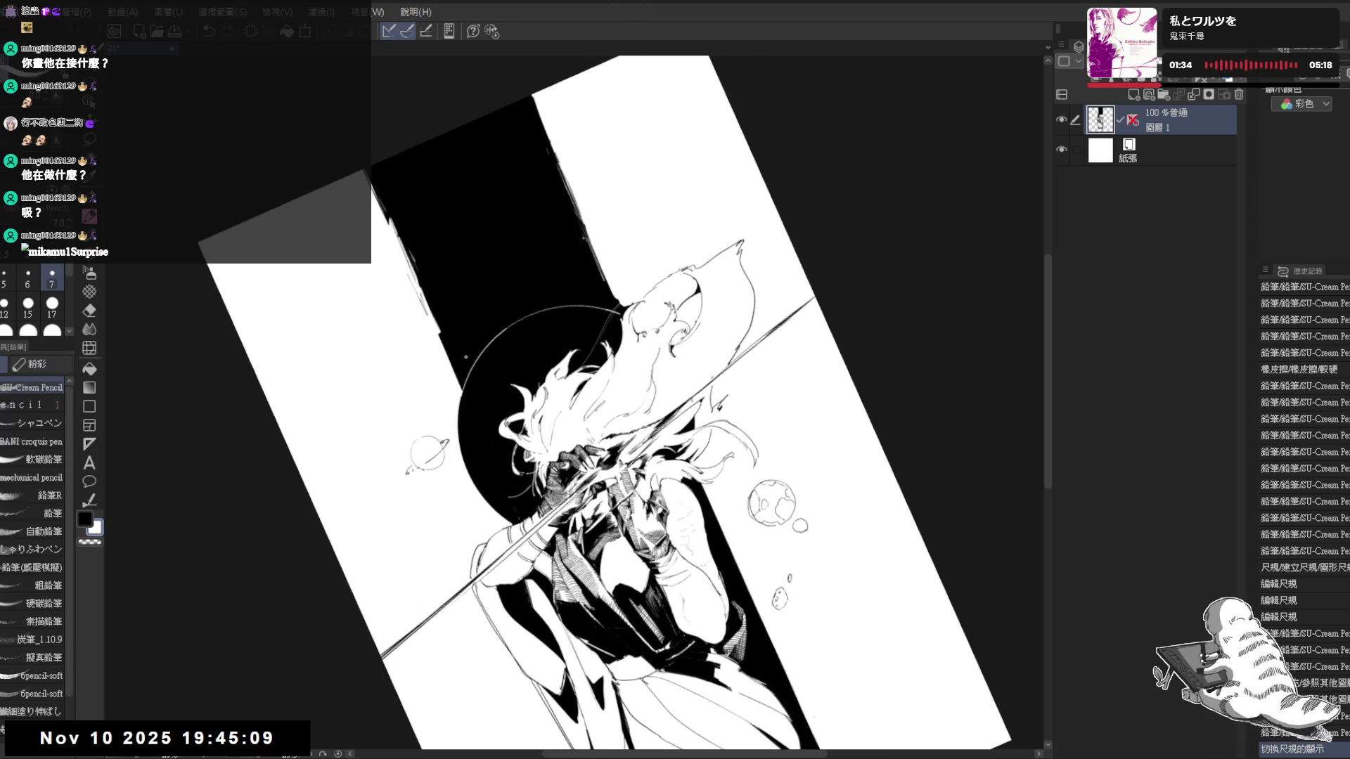
pyautogui.moveTo(483, 336); pyautogui.dragTo(464, 420)
# Hatch short pencil strokes along the dark circle's left edge near the ringed planet
pyautogui.press('p')
pyautogui.moveTo(461, 358); pyautogui.dragTo(454, 422)
pyautogui.moveTo(460, 386); pyautogui.dragTo(460, 427)
pyautogui.moveTo(464, 390)
pyautogui.mouseDown()
pyautogui.moveTo(460, 428)
pyautogui.moveTo(453, 420)
pyautogui.moveTo(513, 518)
pyautogui.moveTo(464, 406)
pyautogui.moveTo(460, 424)
pyautogui.mouseUp()
pyautogui.press('r')
pyautogui.press('p')
pyautogui.moveTo(463, 389); pyautogui.dragTo(460, 424)
pyautogui.moveTo(466, 389); pyautogui.dragTo(461, 427)
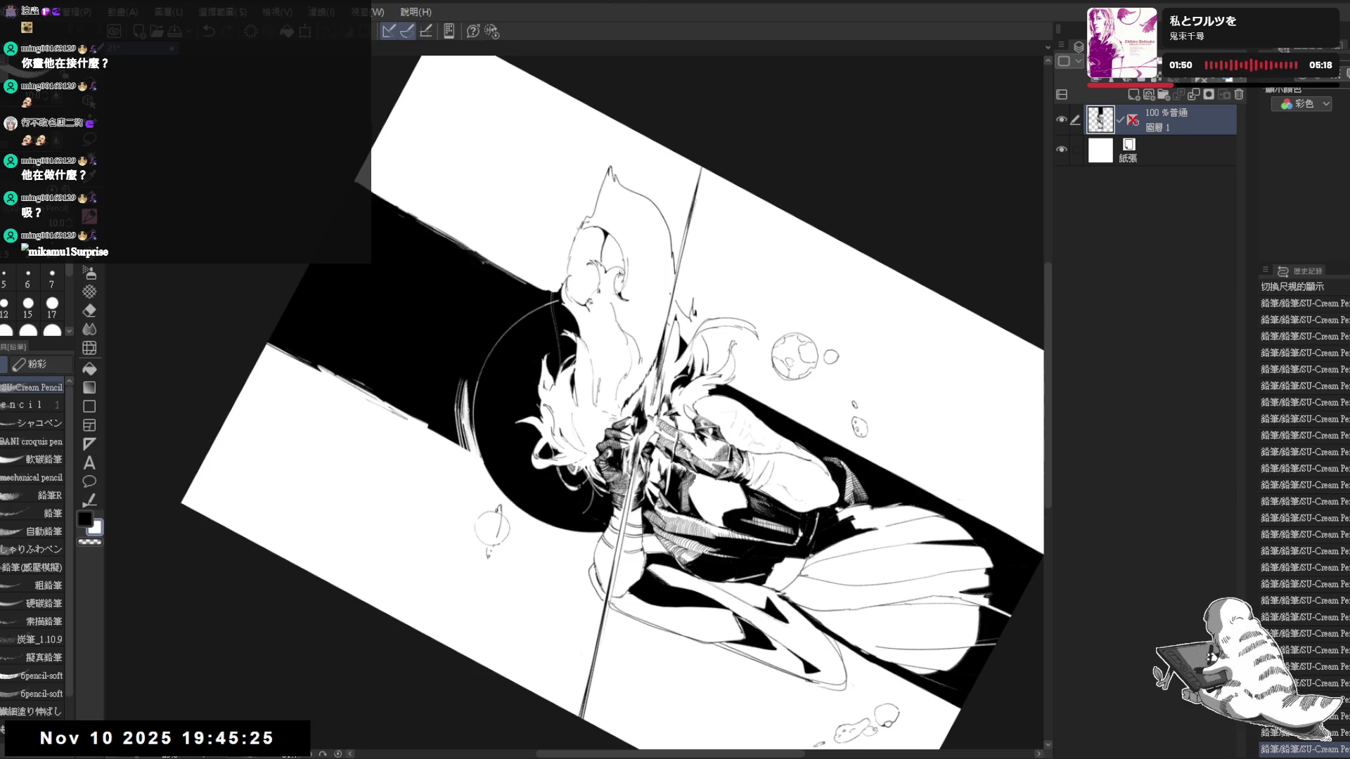
# Turn the page through several angles while hatching a rough ring around the dark circle's rim
pyautogui.hotkey('ctrl', '0')
pyautogui.press('r')
pyautogui.press('^')
pyautogui.press('^')
pyautogui.press('^')
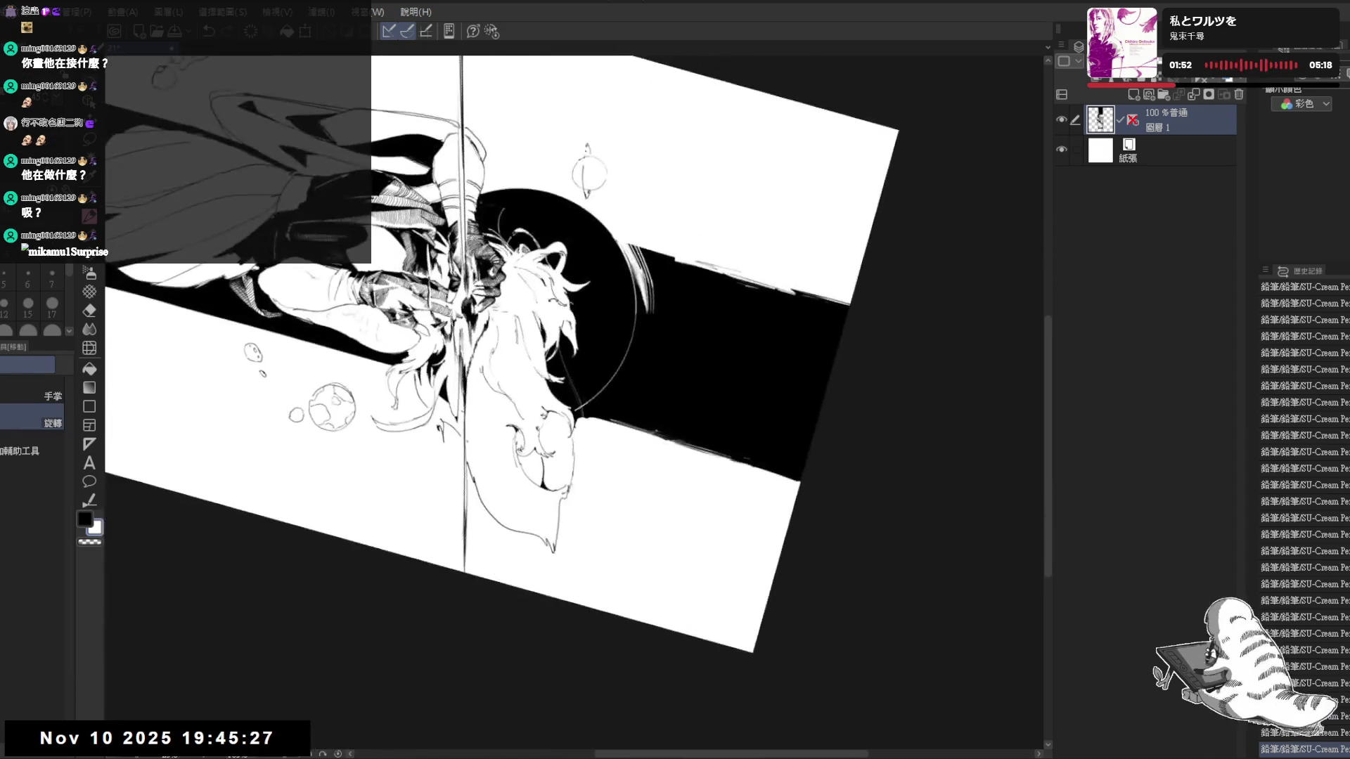
pyautogui.press('-')
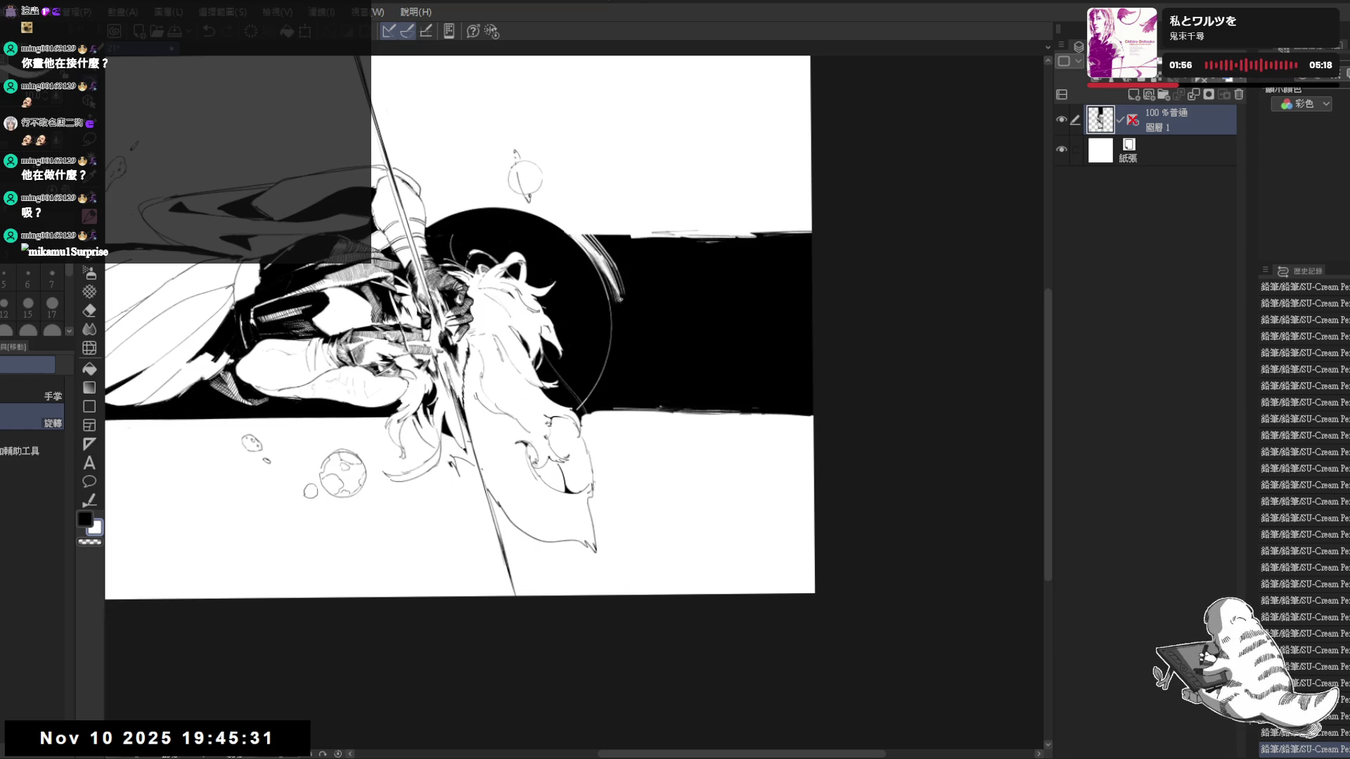
pyautogui.press('^')
pyautogui.press('^')
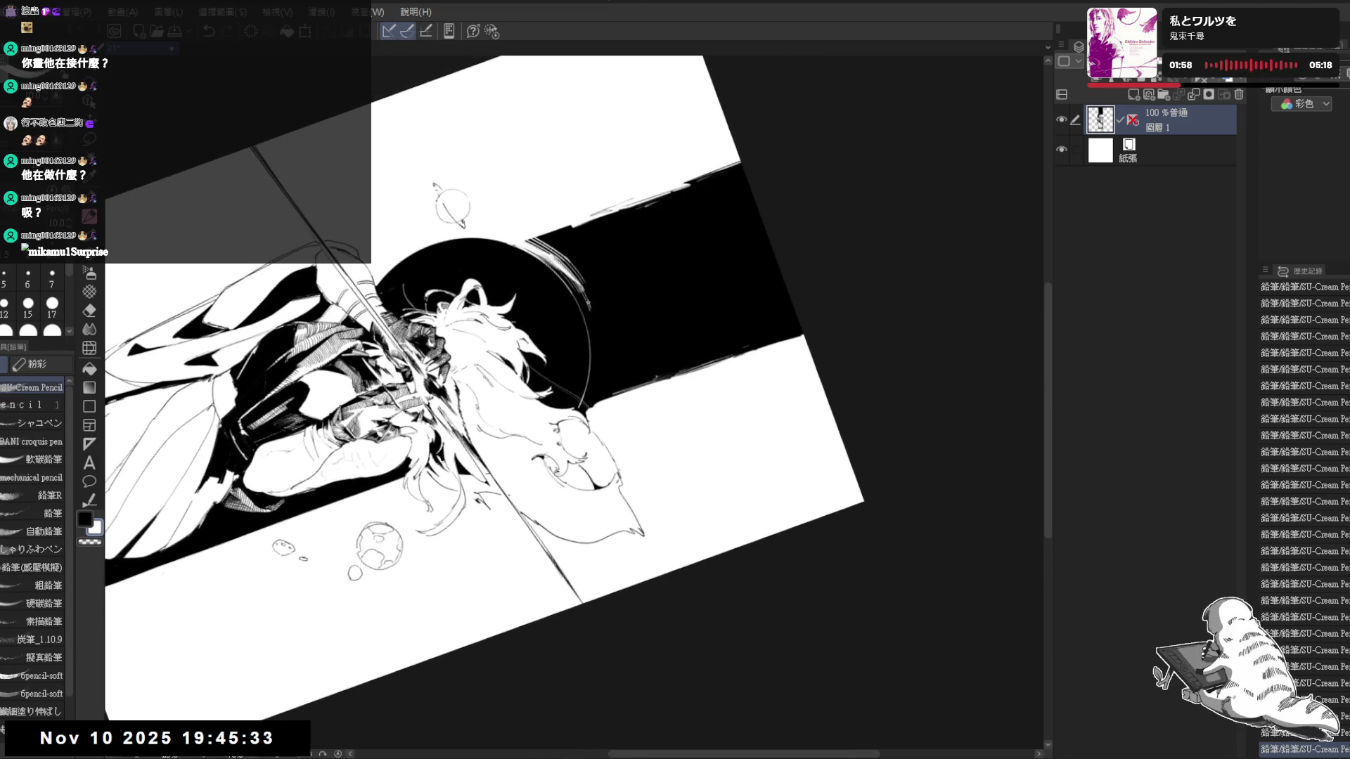
pyautogui.press('-')
pyautogui.press('-')
pyautogui.press('-')
pyautogui.press('^')
pyautogui.press('^')
pyautogui.press('^')
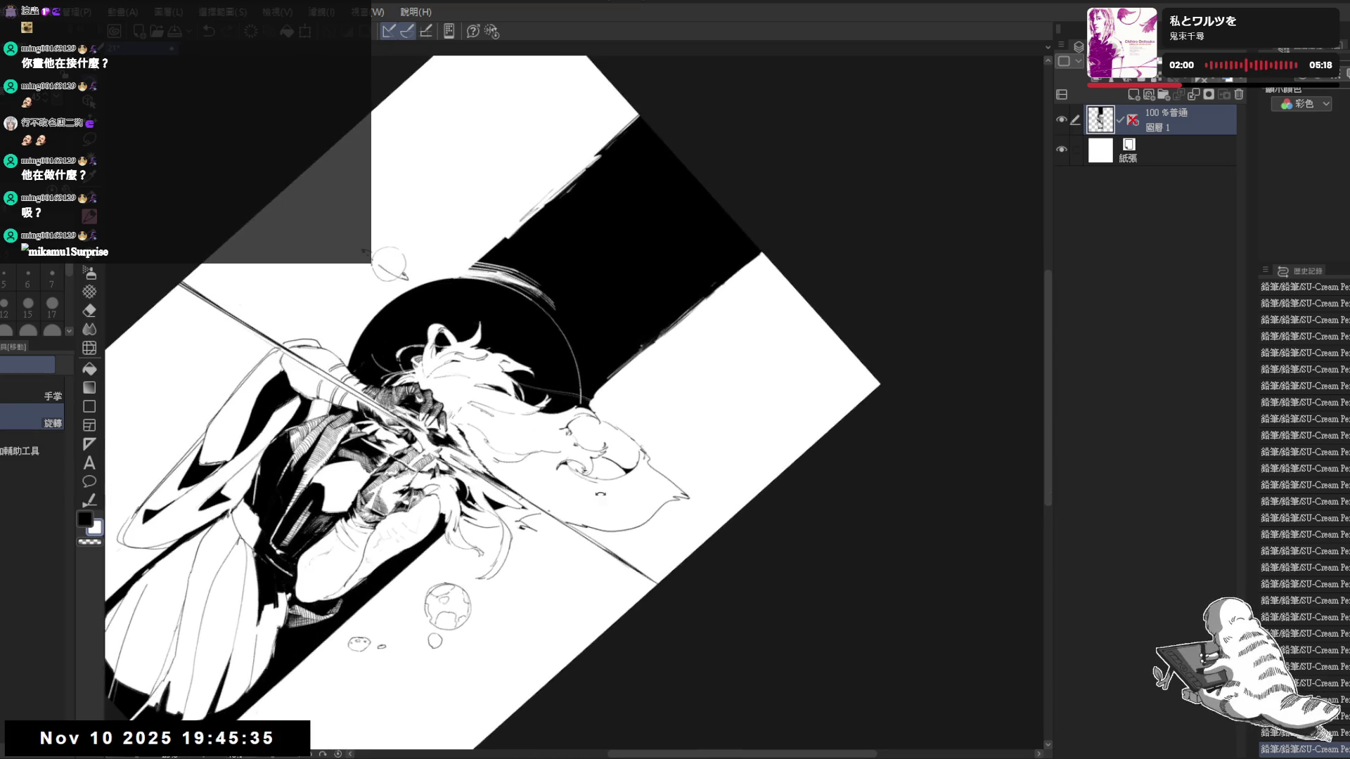
pyautogui.press('^')
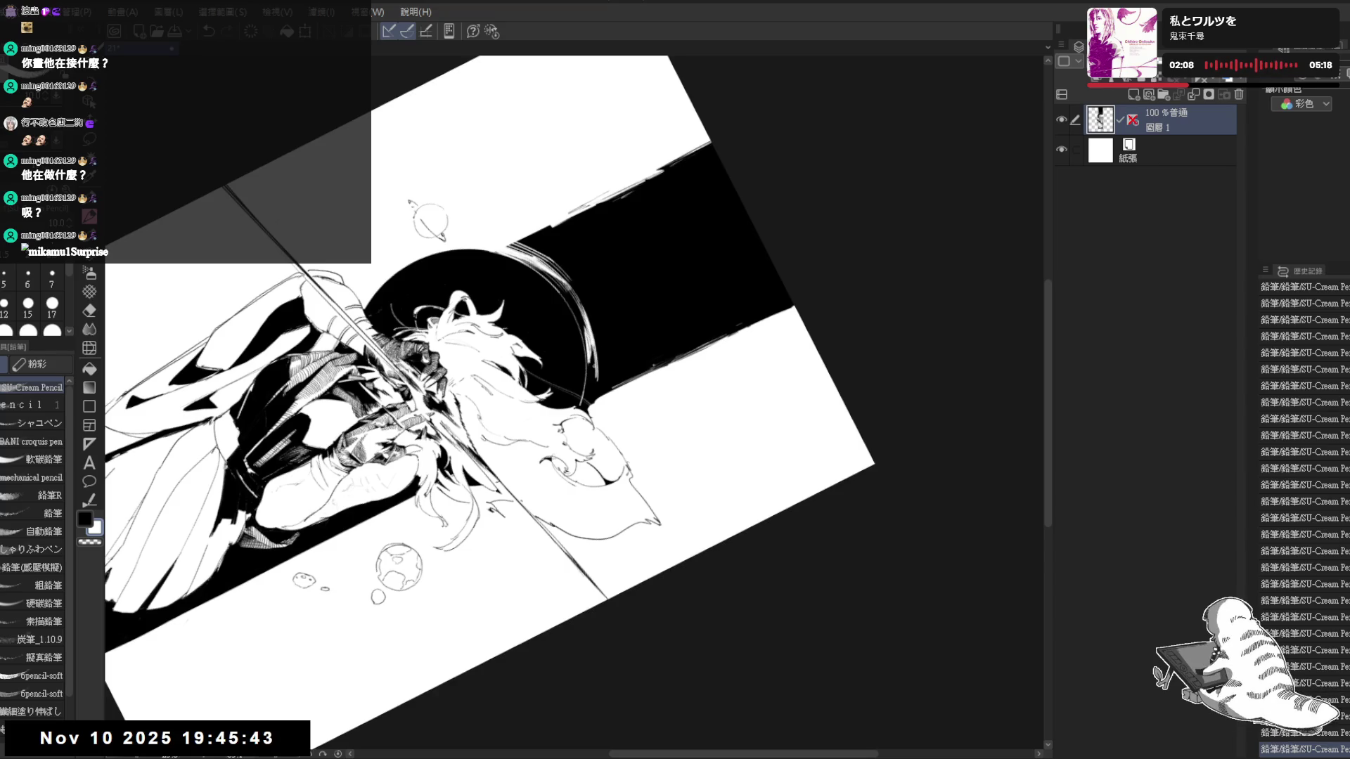
pyautogui.press('-')
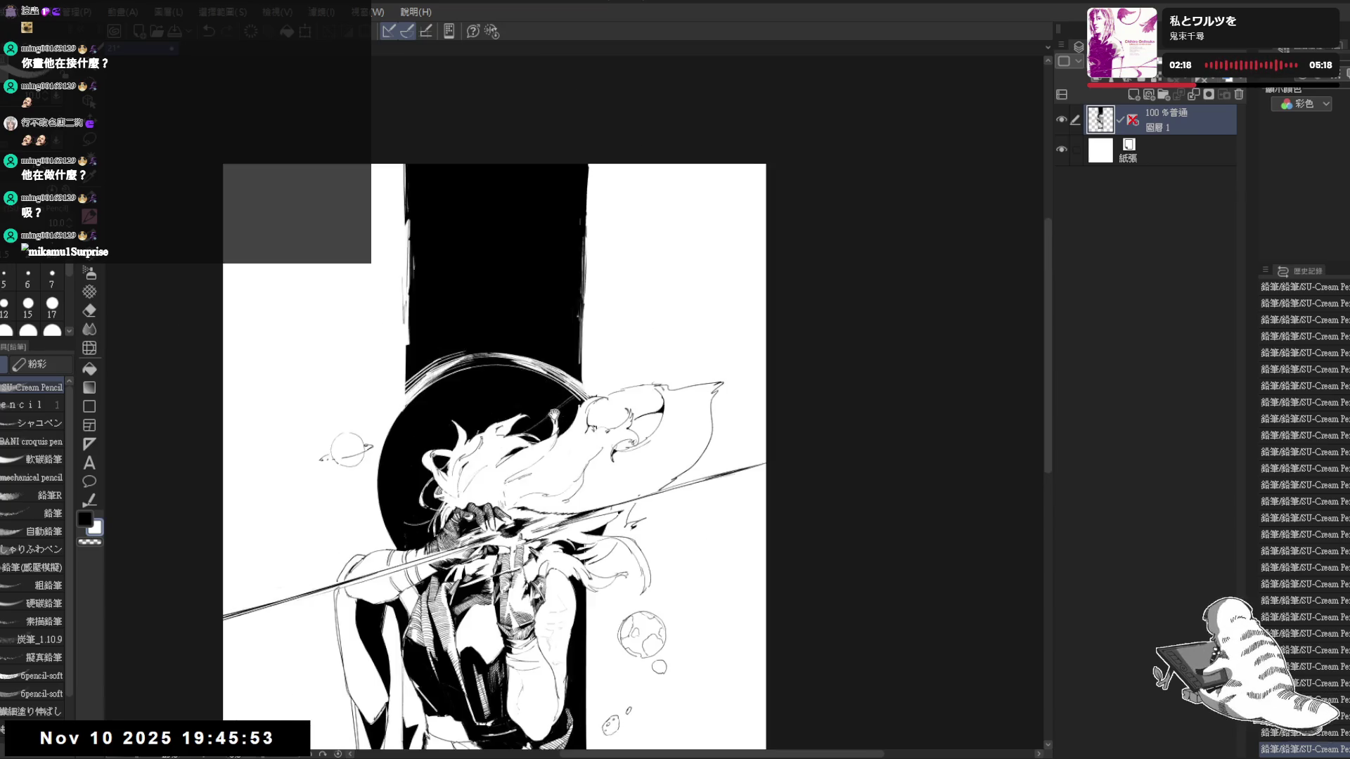
pyautogui.press('p')
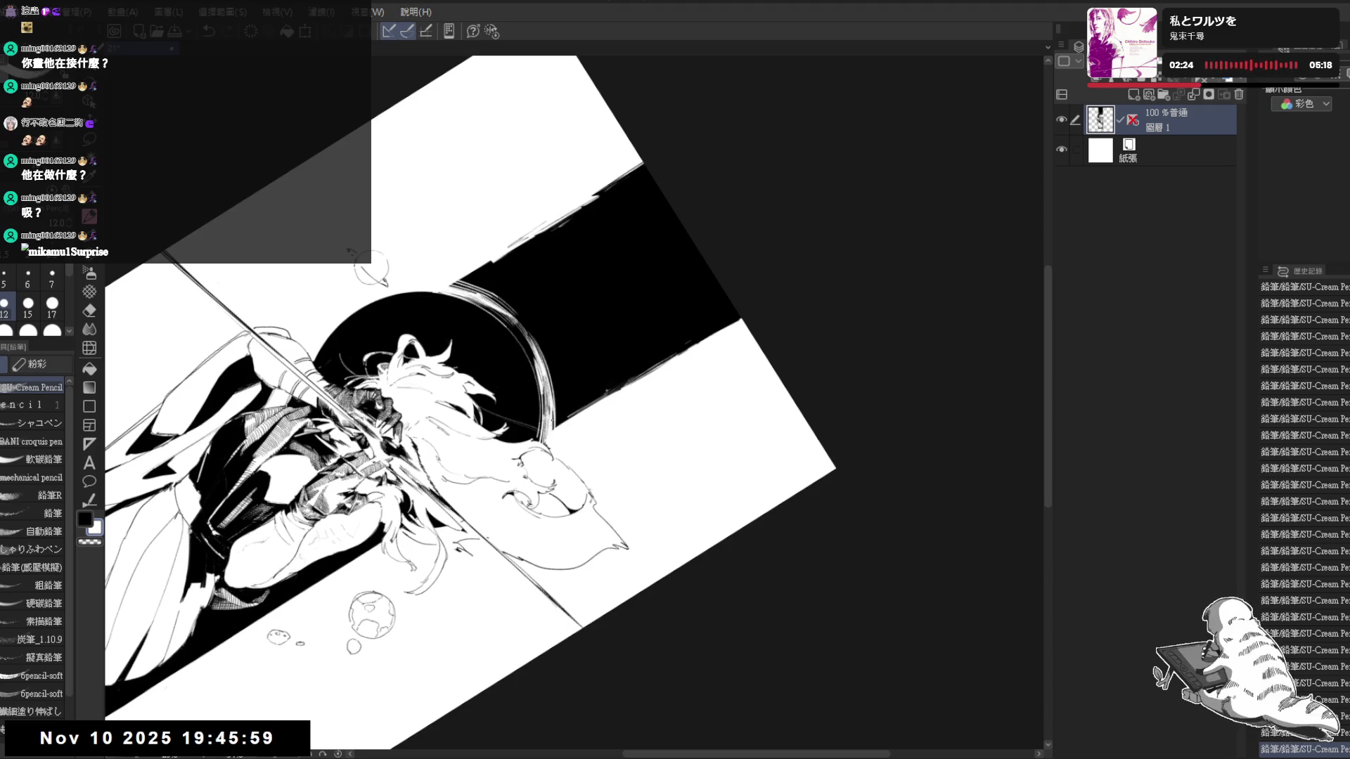
pyautogui.press('r')
pyautogui.moveTo(552, 416)
pyautogui.mouseDown()
pyautogui.moveTo(551, 458)
pyautogui.moveTo(569, 443)
pyautogui.mouseUp()
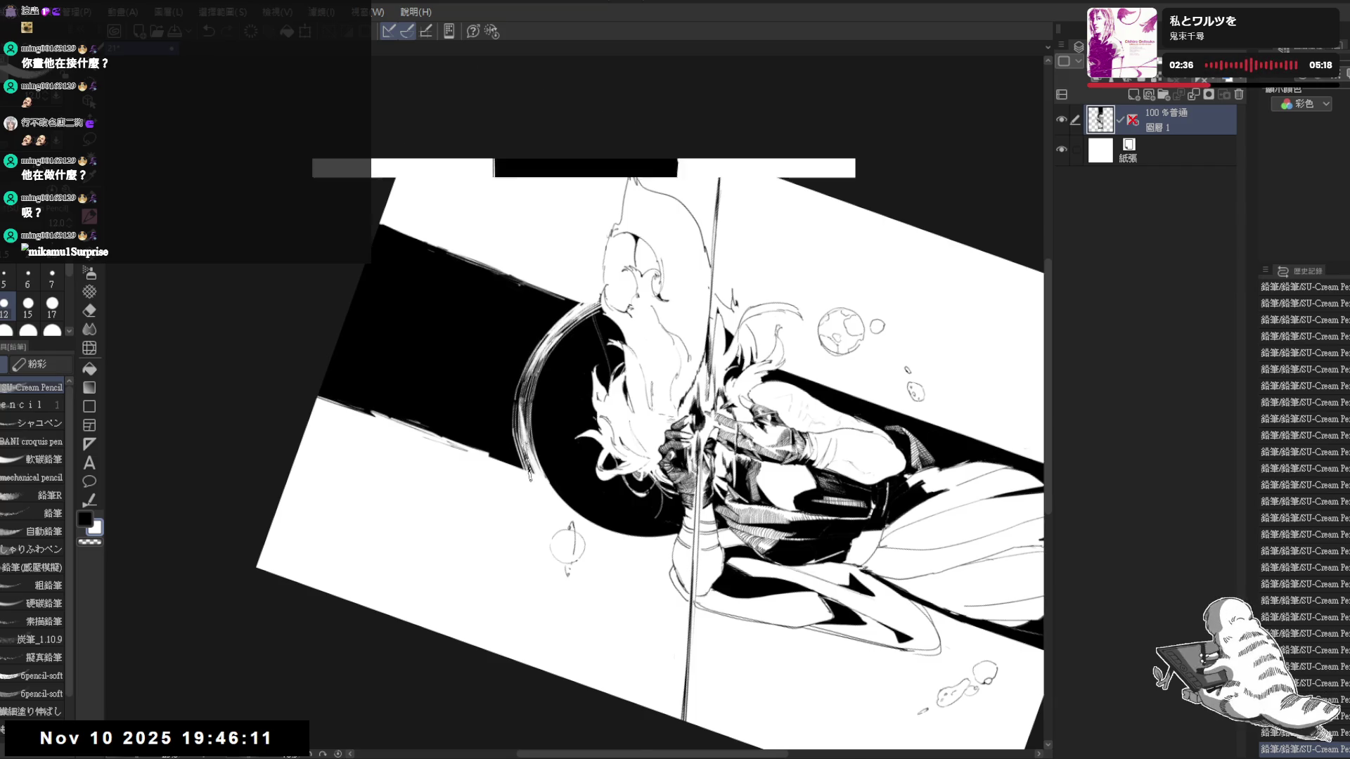
# Undo the last stroke and thicken the ring arc left of the dark circle with repeated pencil strokes
pyautogui.moveTo(654, 401); pyautogui.dragTo(655, 401)
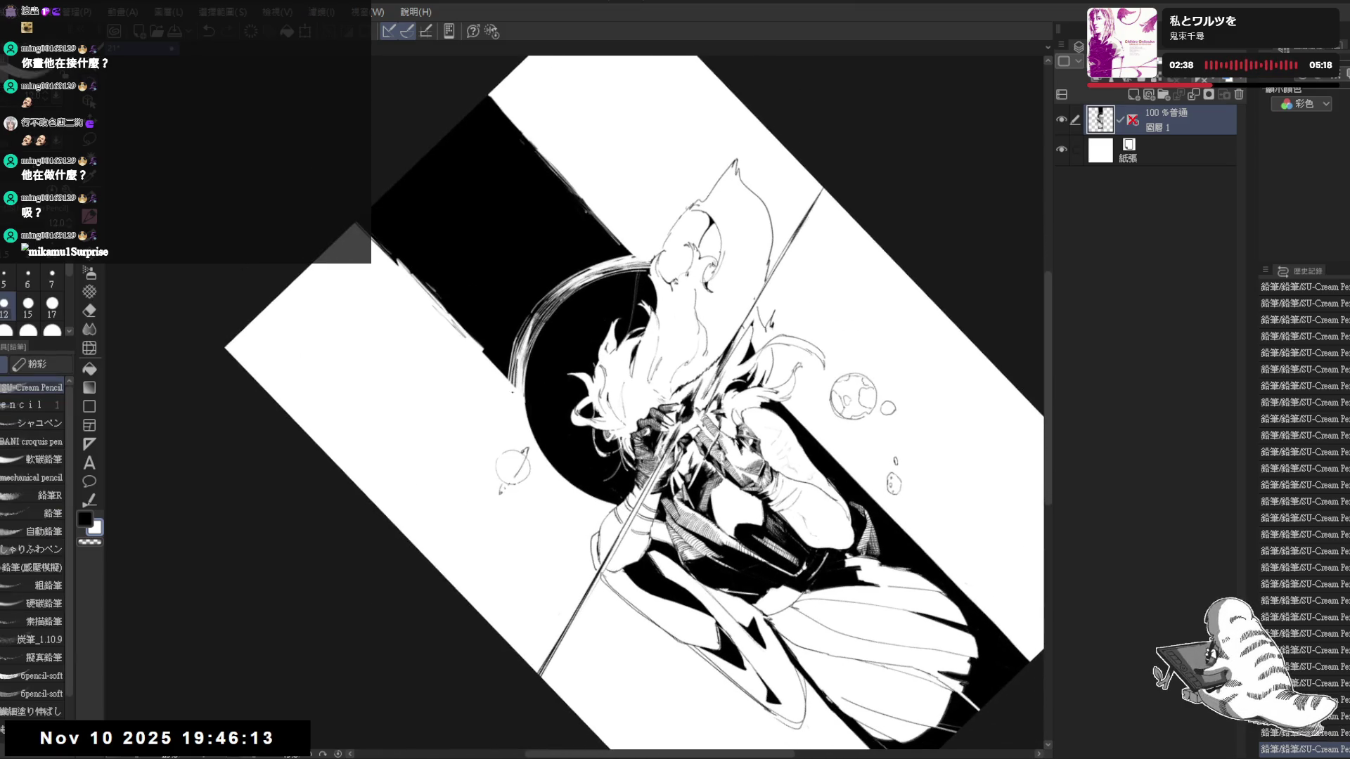
pyautogui.press('c')
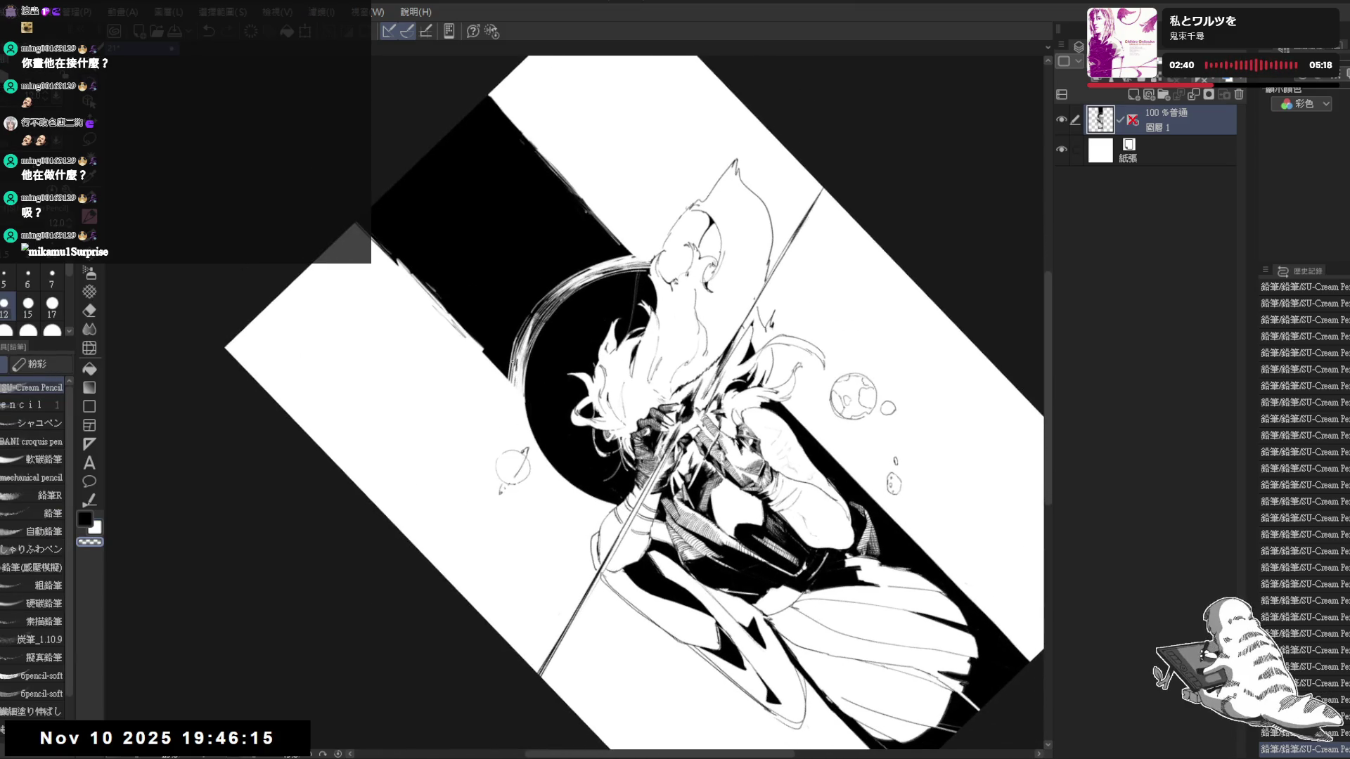
pyautogui.hotkey('ctrl', 'z')
pyautogui.press('c')
pyautogui.moveTo(509, 428); pyautogui.dragTo(504, 383)
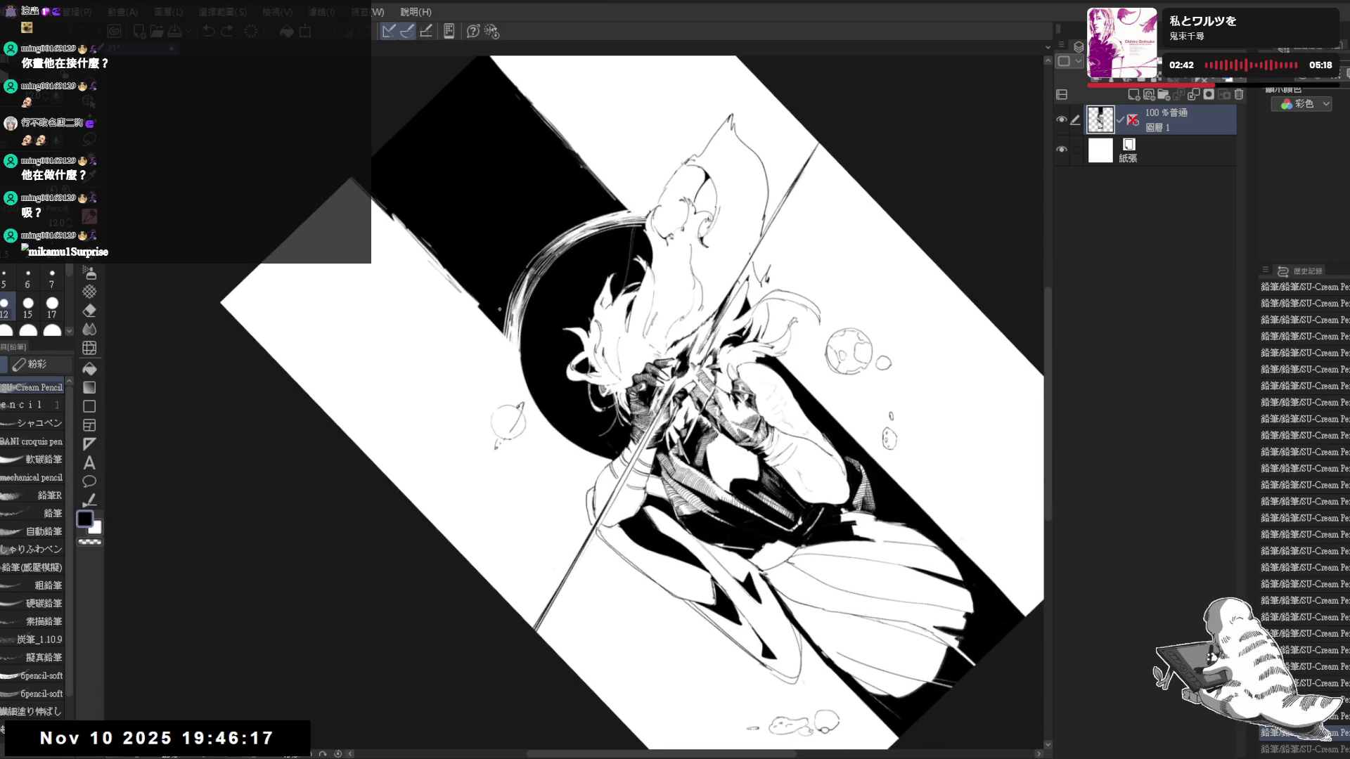
pyautogui.moveTo(508, 331); pyautogui.dragTo(502, 392)
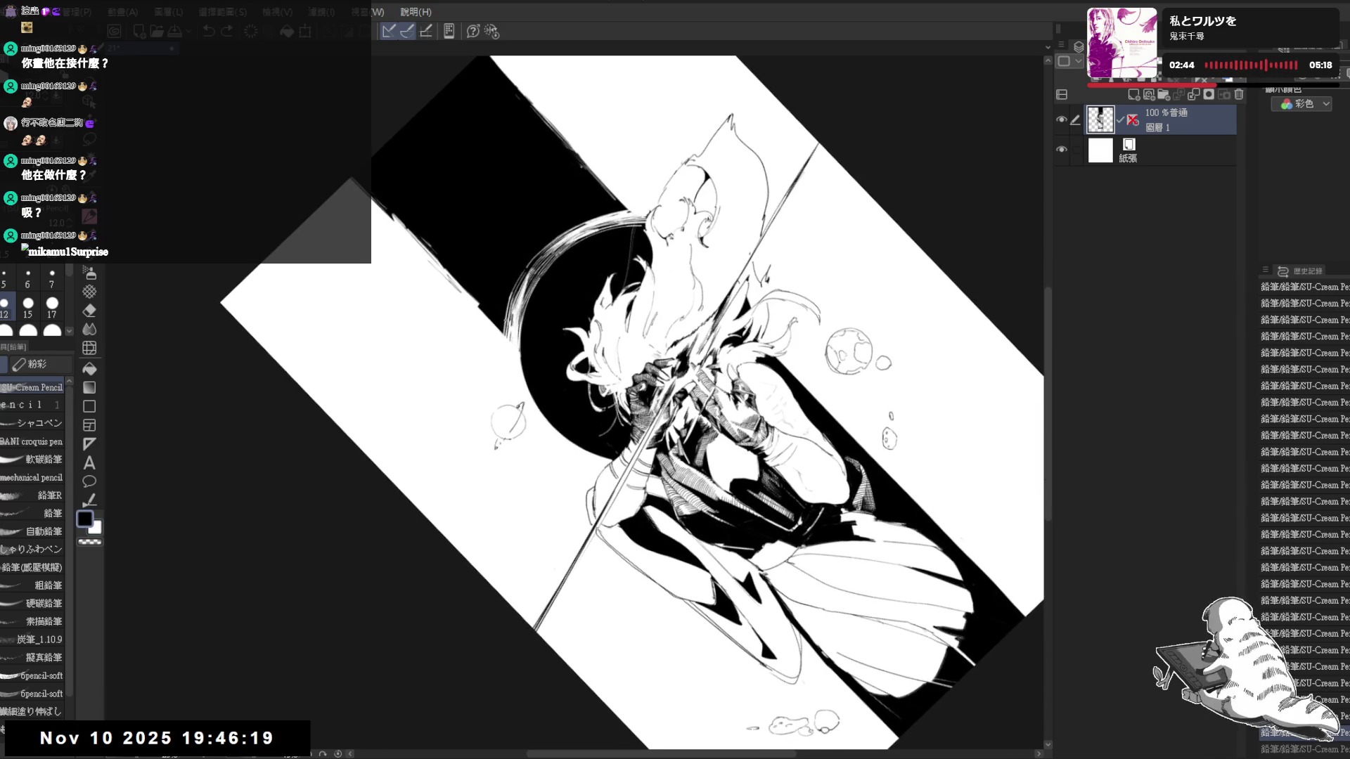
pyautogui.moveTo(504, 335); pyautogui.dragTo(504, 387)
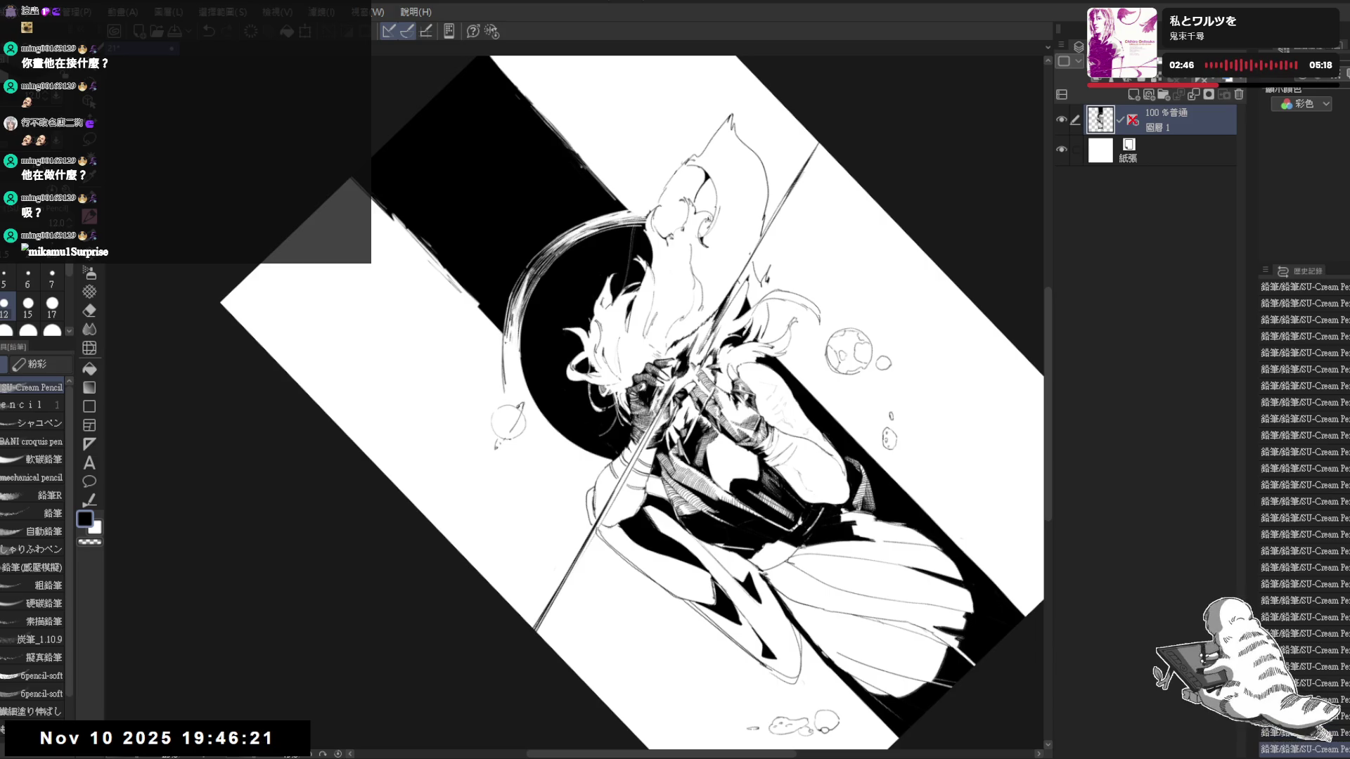
pyautogui.moveTo(510, 339); pyautogui.dragTo(511, 389)
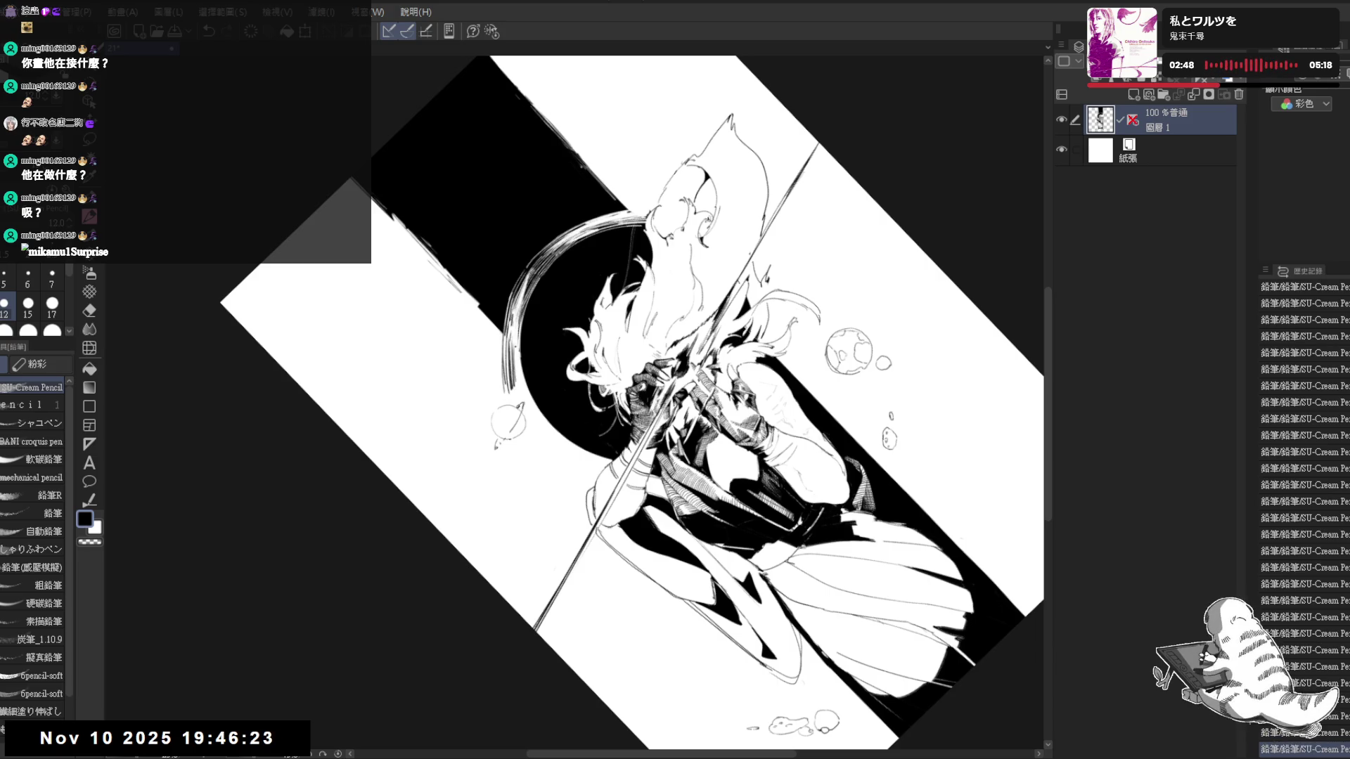
# At a shallower tilt, replace the thin arc line with a thicker redrawn one
pyautogui.moveTo(634, 401); pyautogui.dragTo(674, 381)
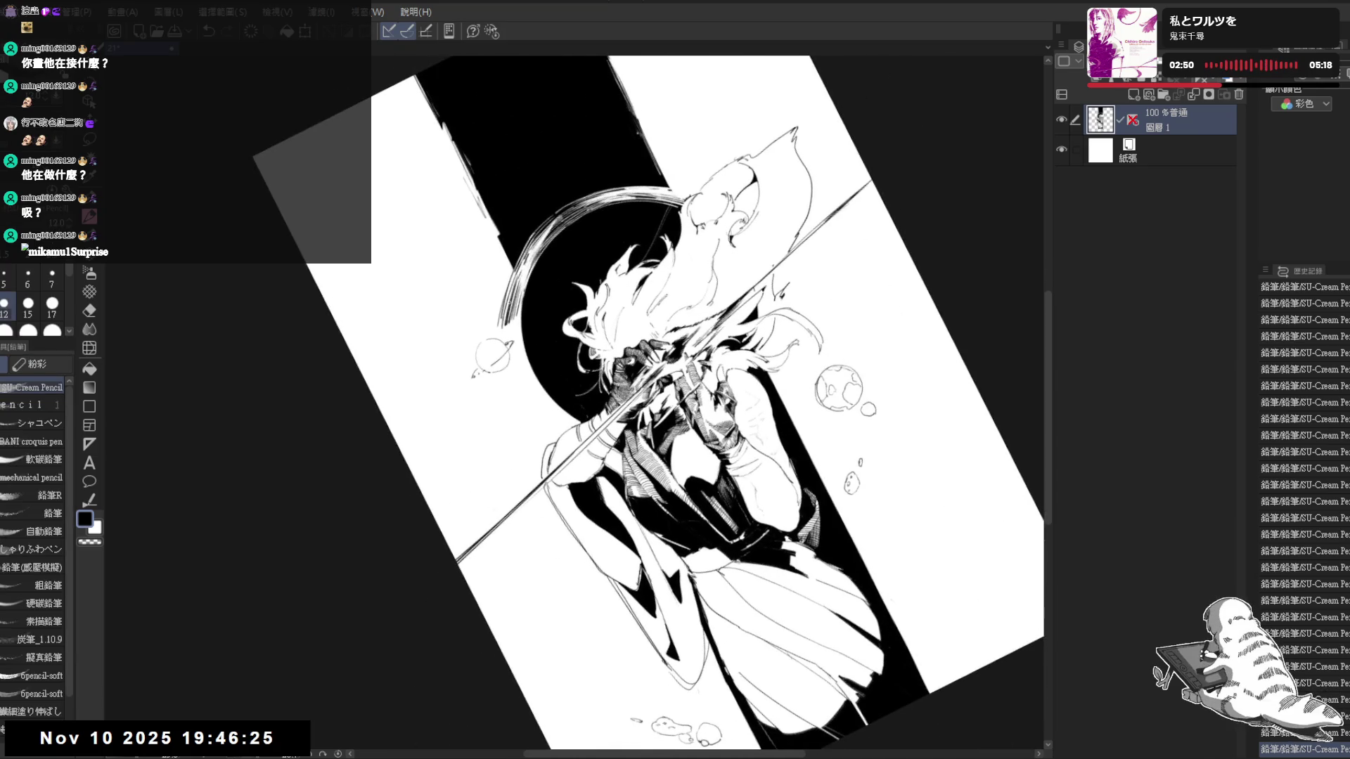
pyautogui.moveTo(513, 281); pyautogui.dragTo(502, 323)
pyautogui.moveTo(674, 401)
pyautogui.mouseDown()
pyautogui.moveTo(633, 381)
pyautogui.moveTo(675, 391)
pyautogui.mouseUp()
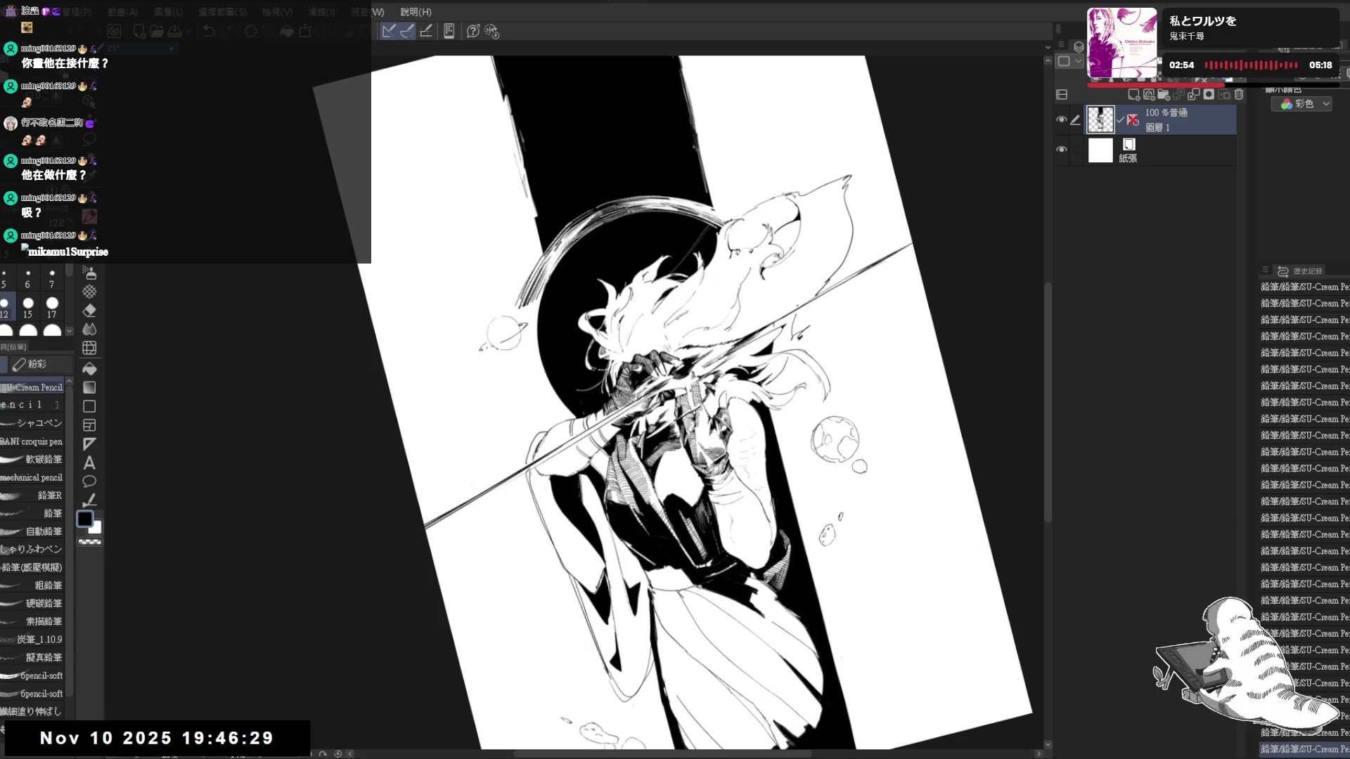
pyautogui.hotkey('ctrl', 'z')
pyautogui.moveTo(508, 370); pyautogui.dragTo(511, 413)
pyautogui.moveTo(508, 347)
pyautogui.mouseDown()
pyautogui.moveTo(513, 420)
pyautogui.moveTo(514, 404)
pyautogui.mouseUp()
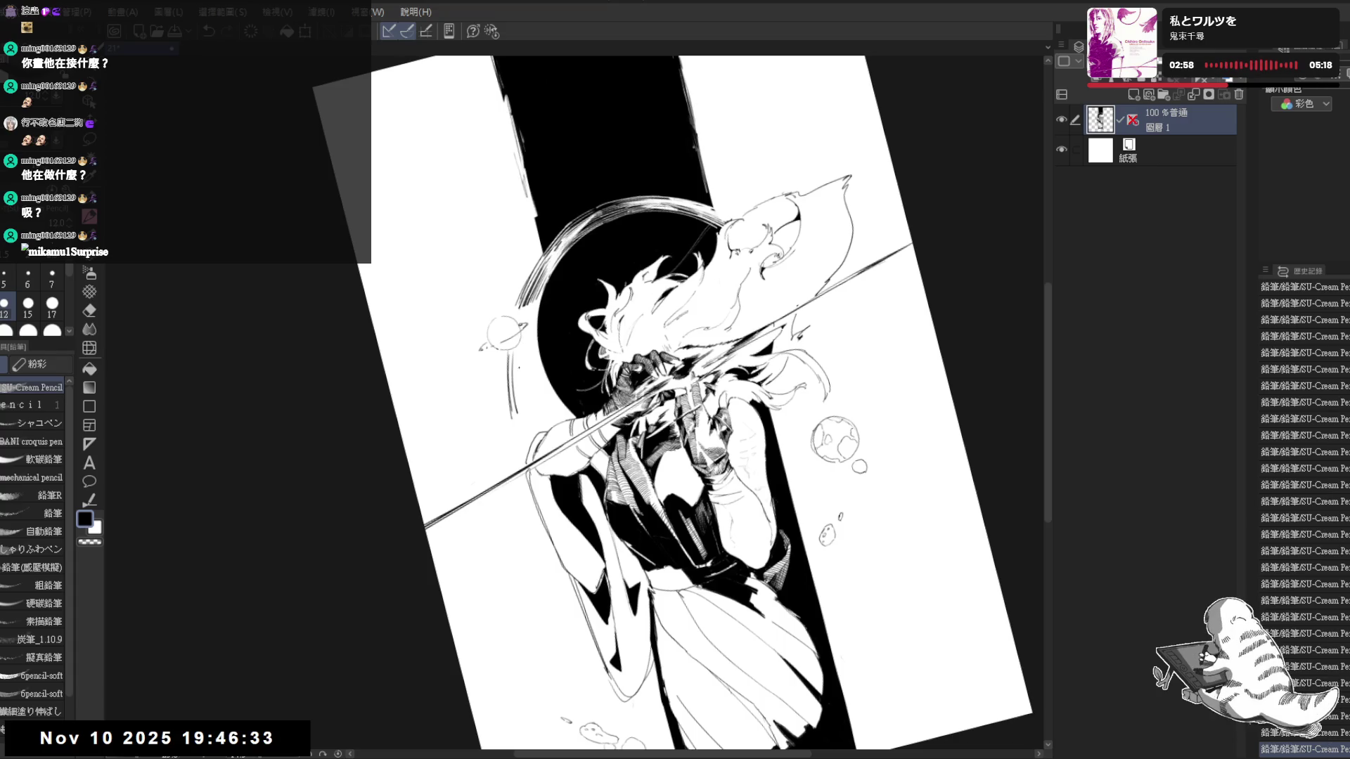
# Ink strokes trailing down-left from the arc beside the figure and erase strays along it
pyautogui.moveTo(508, 407); pyautogui.dragTo(439, 502)
pyautogui.moveTo(506, 409); pyautogui.dragTo(460, 476)
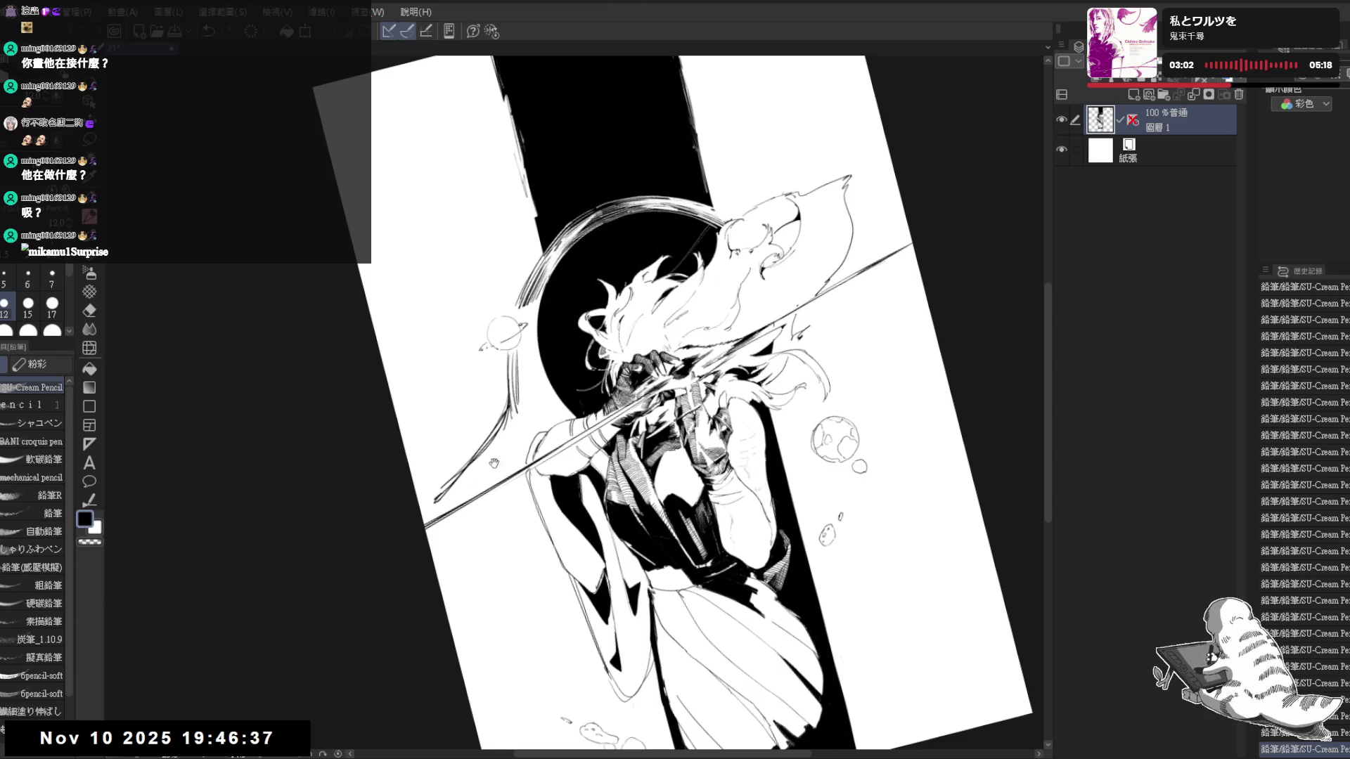
pyautogui.moveTo(675, 401); pyautogui.dragTo(632, 443)
pyautogui.moveTo(509, 387); pyautogui.dragTo(470, 462)
pyautogui.press('e')
pyautogui.press('p')
pyautogui.moveTo(521, 348)
pyautogui.mouseDown()
pyautogui.moveTo(538, 388)
pyautogui.moveTo(511, 372)
pyautogui.moveTo(511, 402)
pyautogui.moveTo(514, 389)
pyautogui.mouseUp()
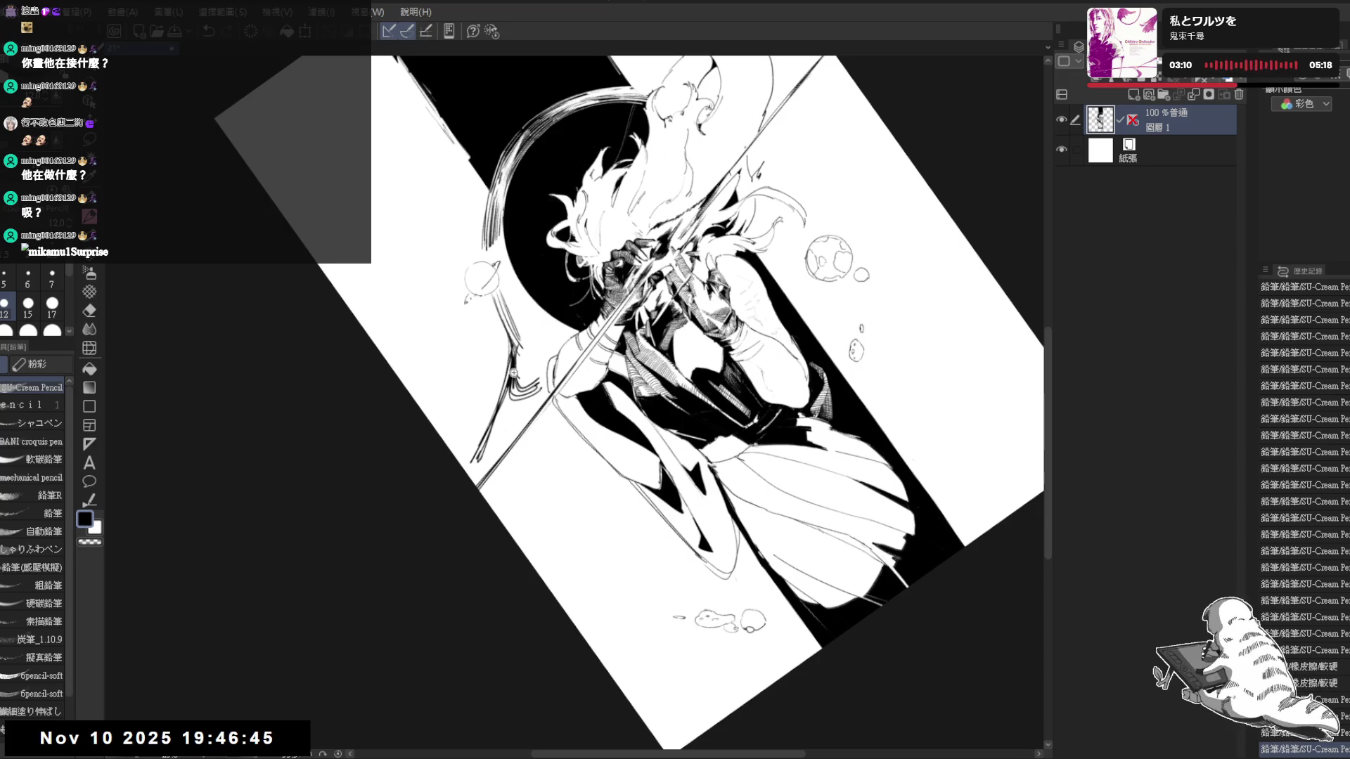
pyautogui.scroll(2, 512, 380)
# Add a small dark mark on the figure's arm and erase stray marks around it
pyautogui.press(']')
pyautogui.moveTo(511, 381)
pyautogui.mouseDown()
pyautogui.moveTo(513, 398)
pyautogui.moveTo(552, 386)
pyautogui.moveTo(551, 400)
pyautogui.moveTo(558, 387)
pyautogui.mouseUp()
pyautogui.press('e')
pyautogui.press('p')
pyautogui.press('e')
pyautogui.press('p')
# Draw short strokes along the diagonal spear line, redoing them once cleaner
pyautogui.press('r')
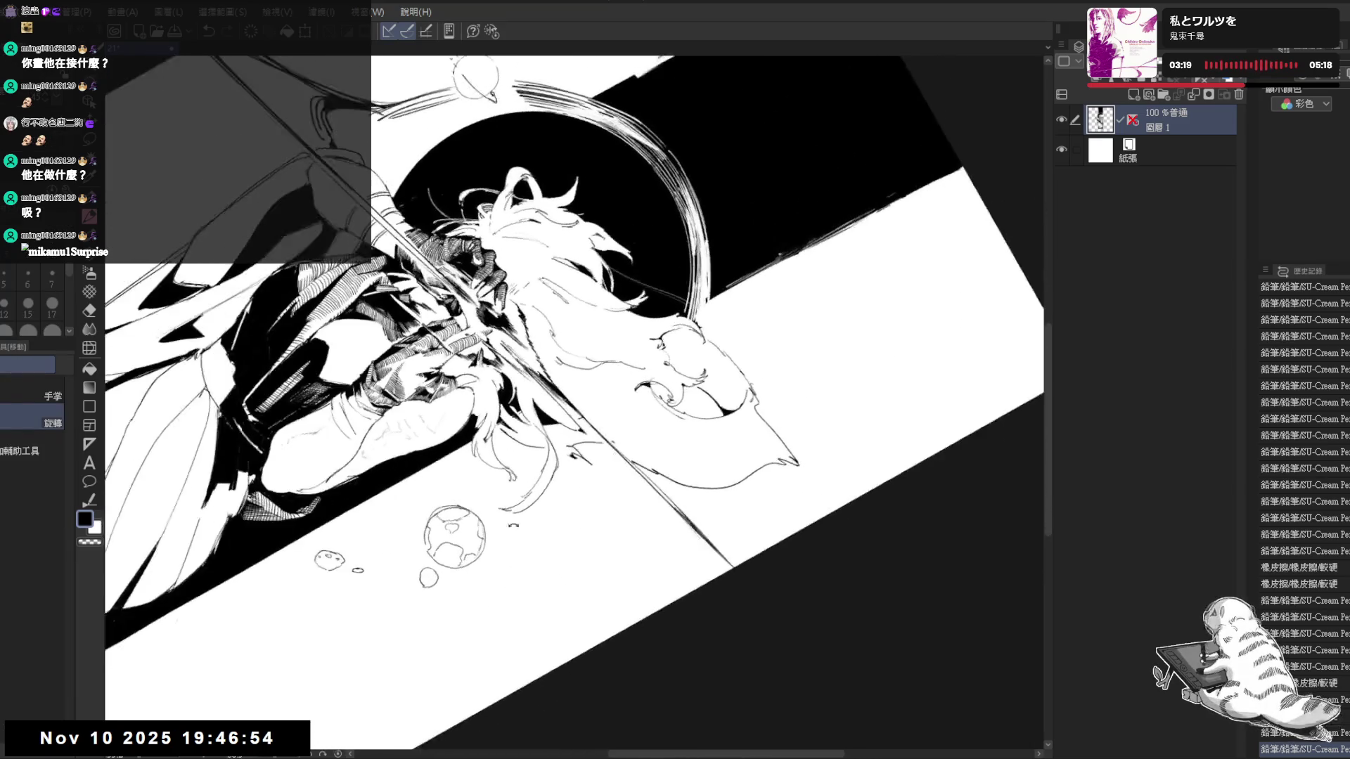
pyautogui.press('p')
pyautogui.moveTo(722, 331)
pyautogui.mouseDown()
pyautogui.moveTo(734, 337)
pyautogui.moveTo(686, 313)
pyautogui.mouseUp()
pyautogui.moveTo(676, 476); pyautogui.dragTo(728, 543)
pyautogui.hotkey('ctrl', 'z')
pyautogui.hotkey('ctrl', 'z')
pyautogui.moveTo(662, 474); pyautogui.dragTo(720, 551)
pyautogui.moveTo(663, 469); pyautogui.dragTo(655, 488)
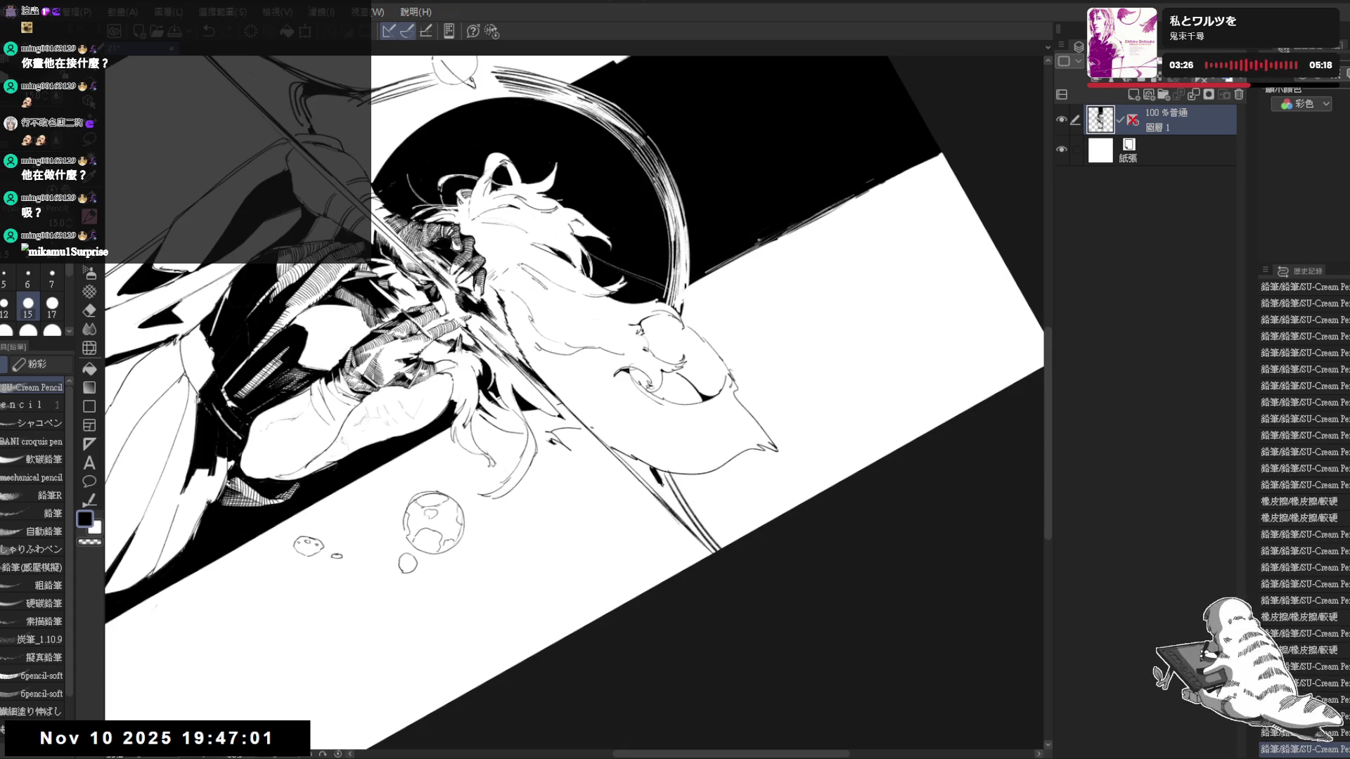
# Return the view upright, fit the canvas and zoom in on its centre
pyautogui.press('-')
pyautogui.press('-')
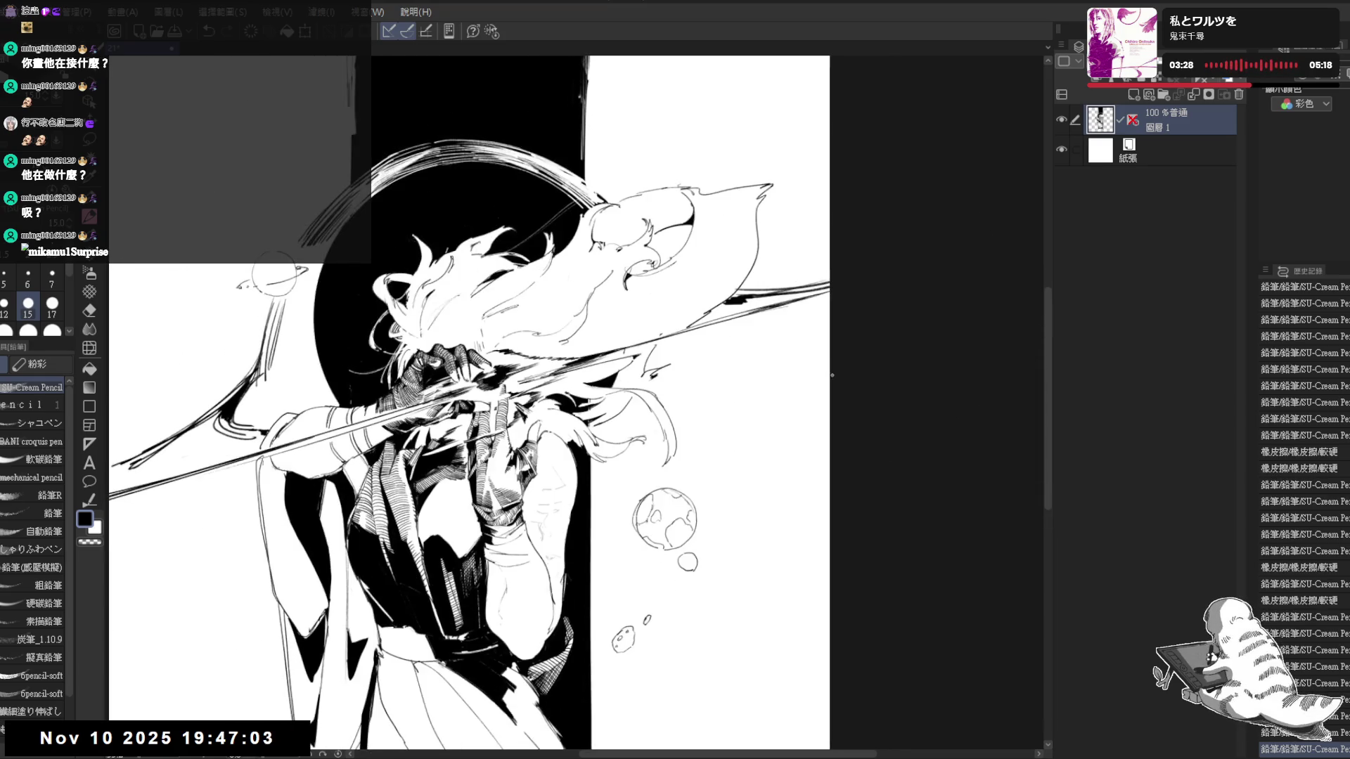
pyautogui.press('-')
pyautogui.press('-')
pyautogui.press('-')
pyautogui.press('-')
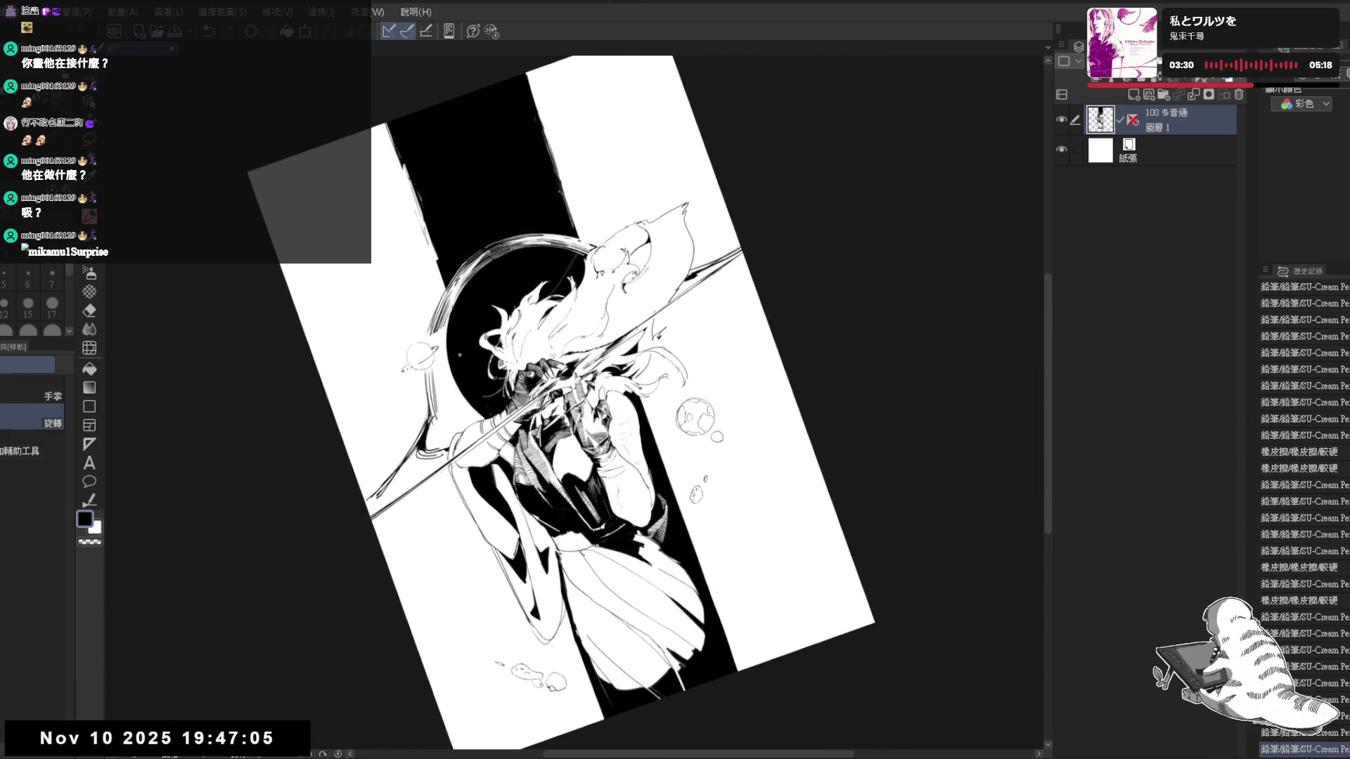
pyautogui.moveTo(453, 314); pyautogui.dragTo(454, 303)
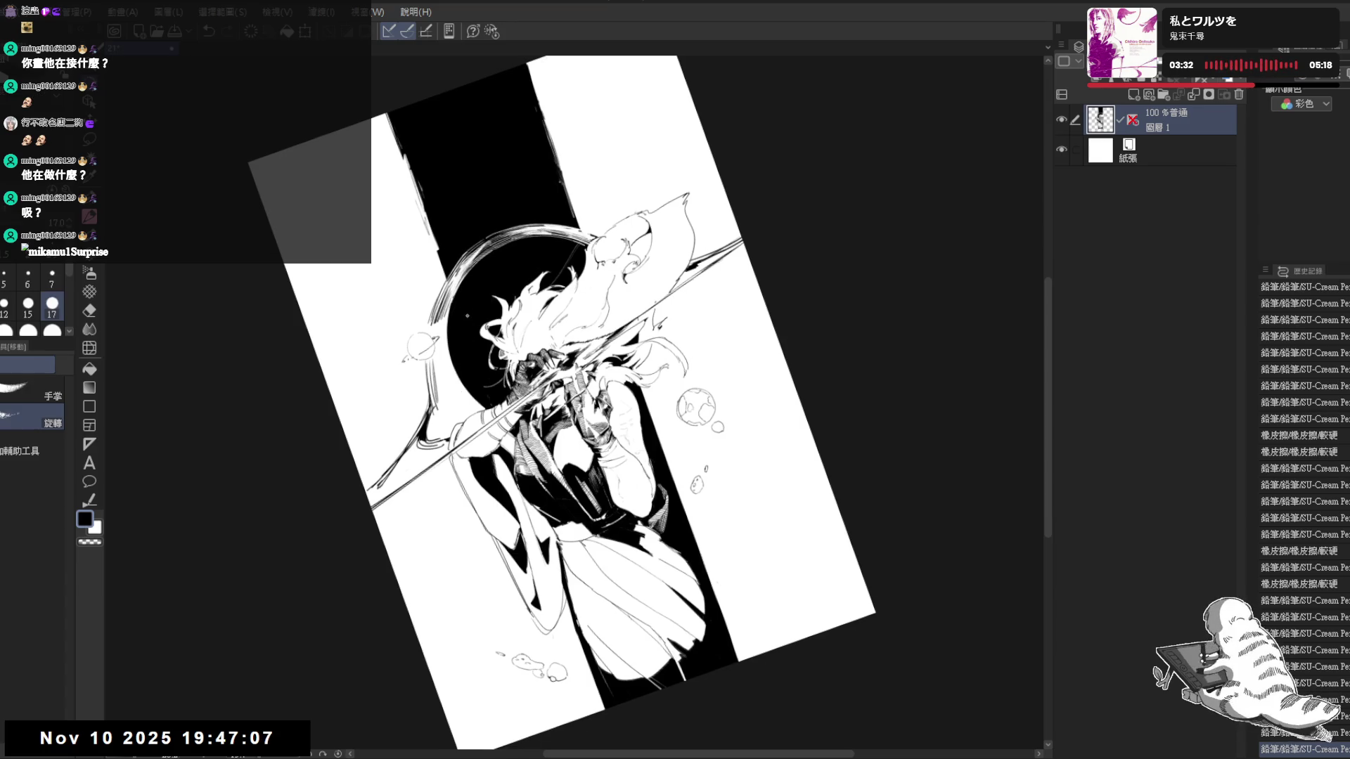
pyautogui.hotkey('ctrl', '0')
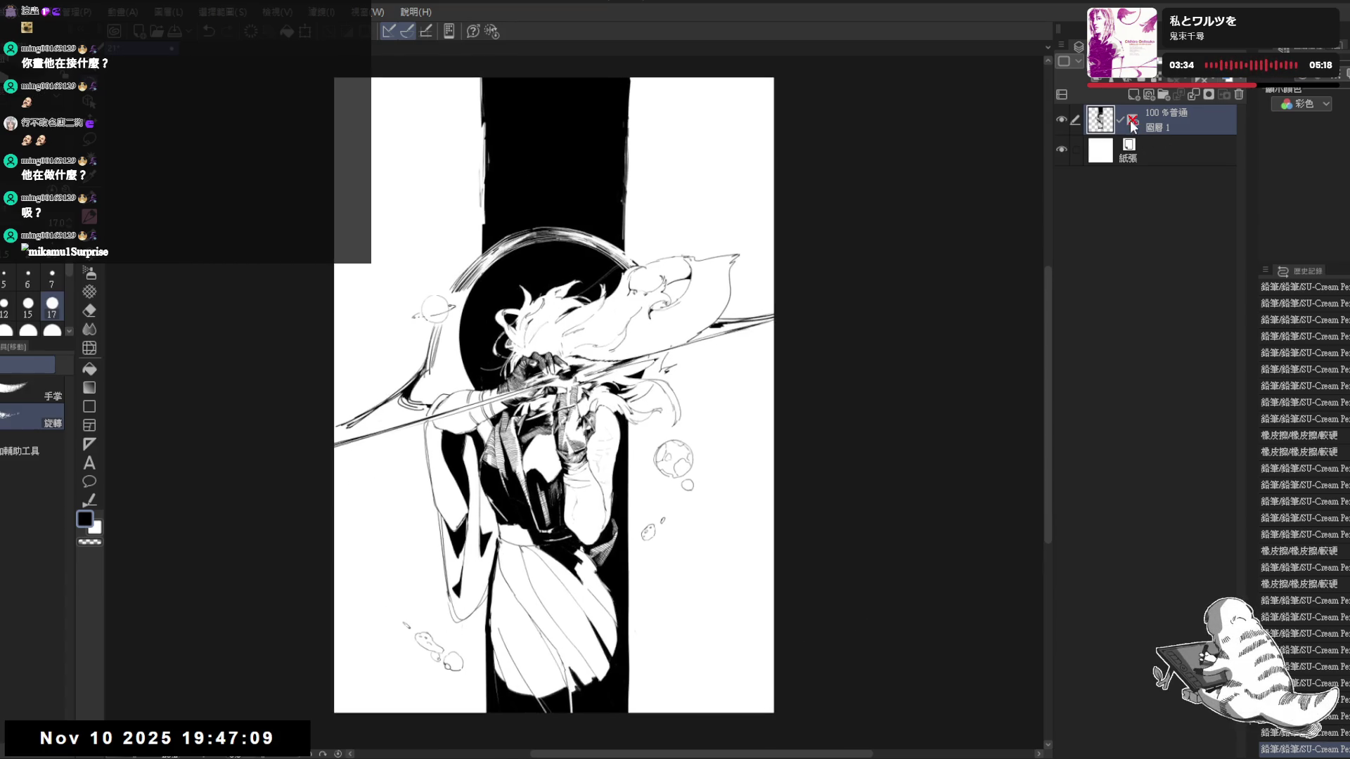
pyautogui.moveTo(859, 270); pyautogui.dragTo(989, 245)
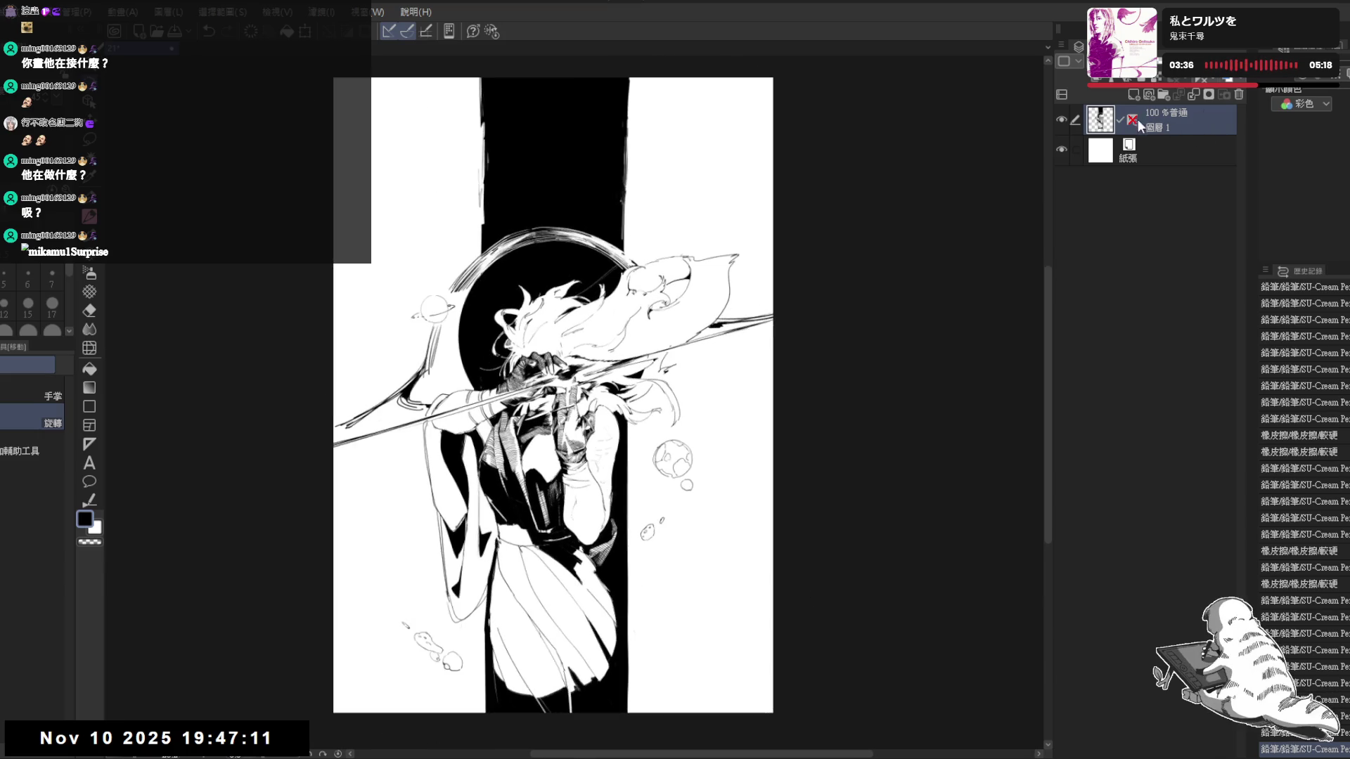
pyautogui.hotkey('ctrl', '+')
pyautogui.hotkey('ctrl', '+')
pyautogui.hotkey('ctrl', '+')
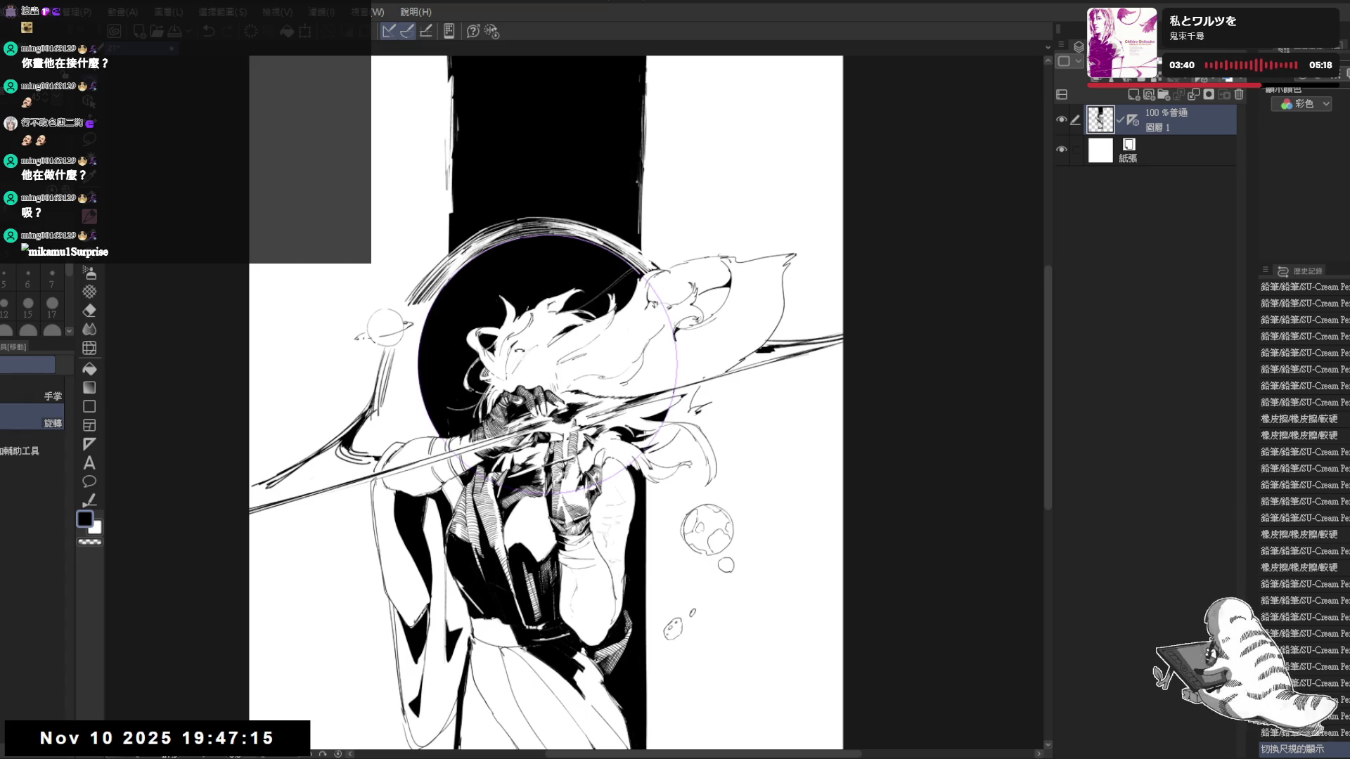
# Shrink and nudge the circle ruler so it fits the dark circle behind the head
pyautogui.press('p')
pyautogui.keyDown('ctrl'); pyautogui.click(679, 369); pyautogui.keyUp('ctrl')
pyautogui.moveTo(692, 221); pyautogui.dragTo(673, 239)
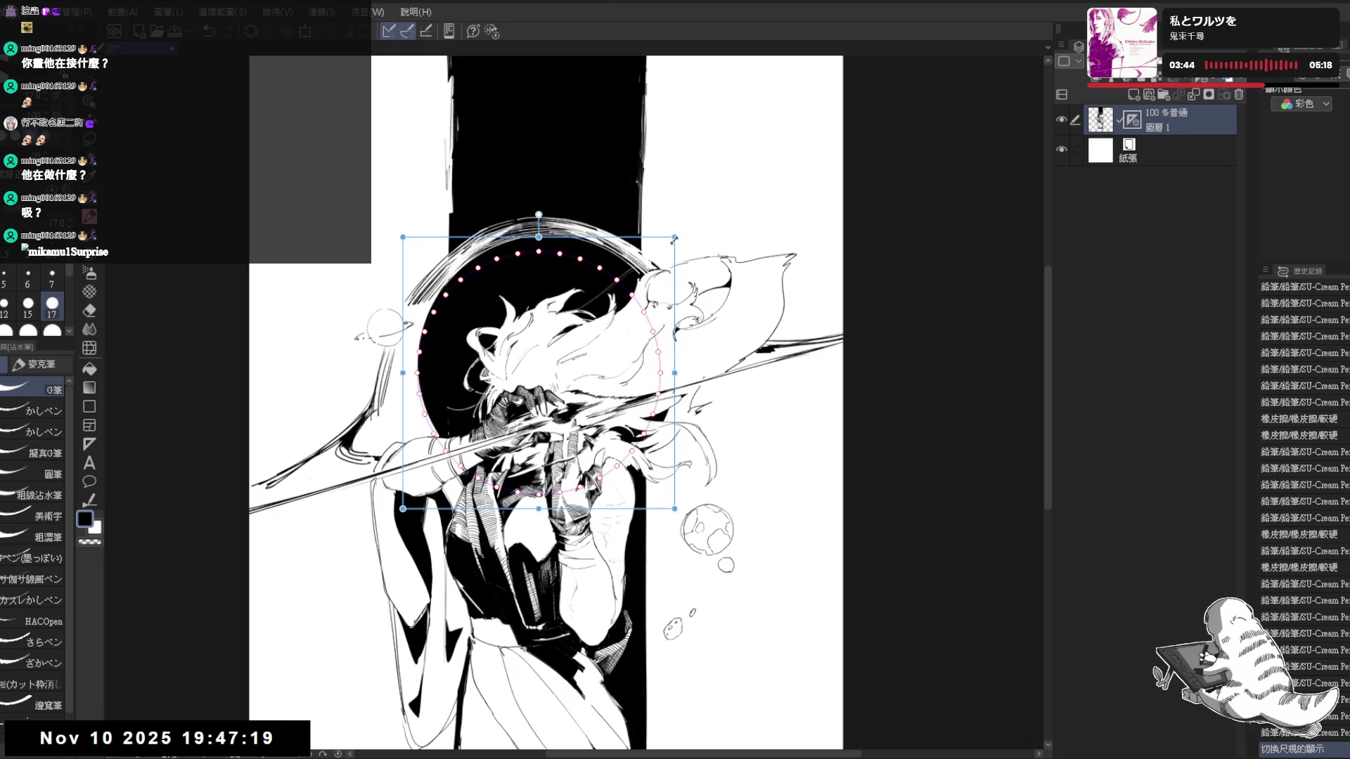
pyautogui.moveTo(598, 266); pyautogui.dragTo(604, 259)
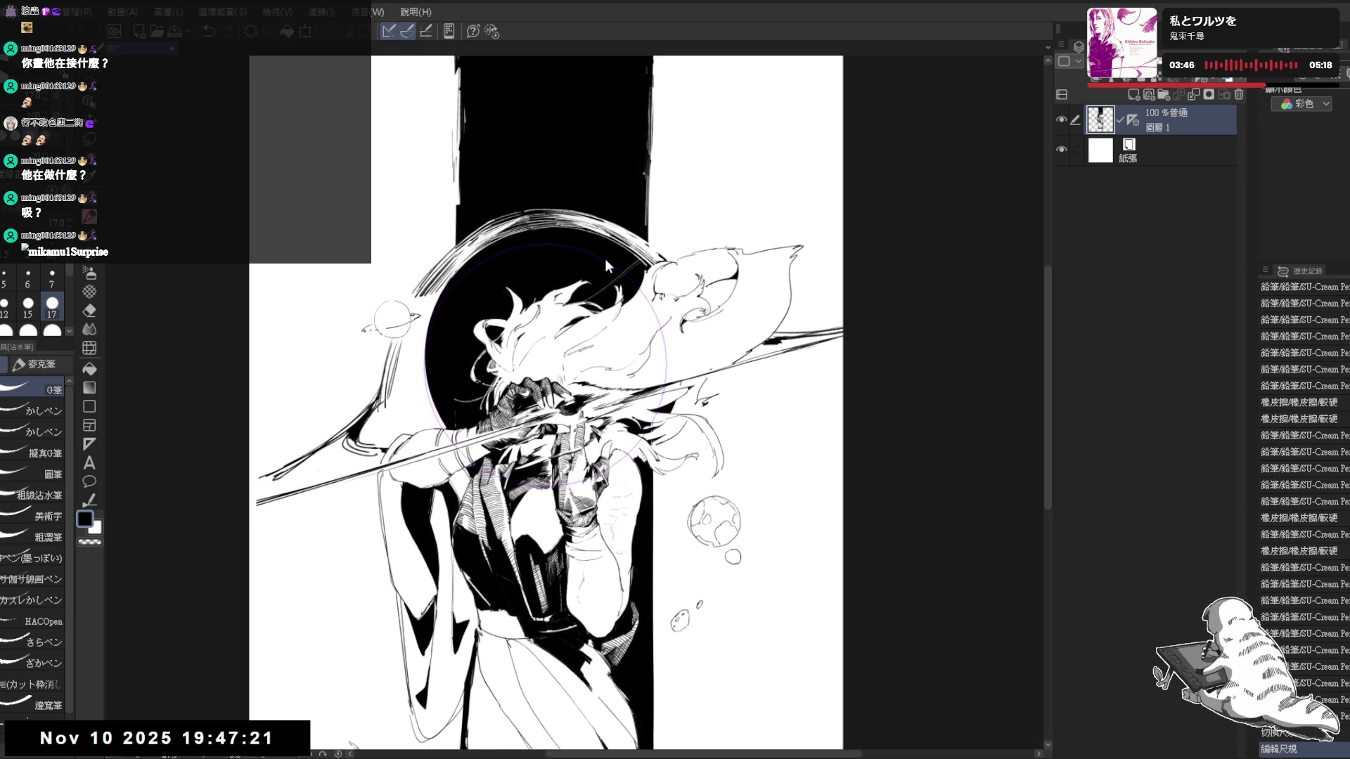
pyautogui.hotkey('ctrl', 'z')
pyautogui.keyDown('ctrl'); pyautogui.click(667, 361); pyautogui.keyUp('ctrl')
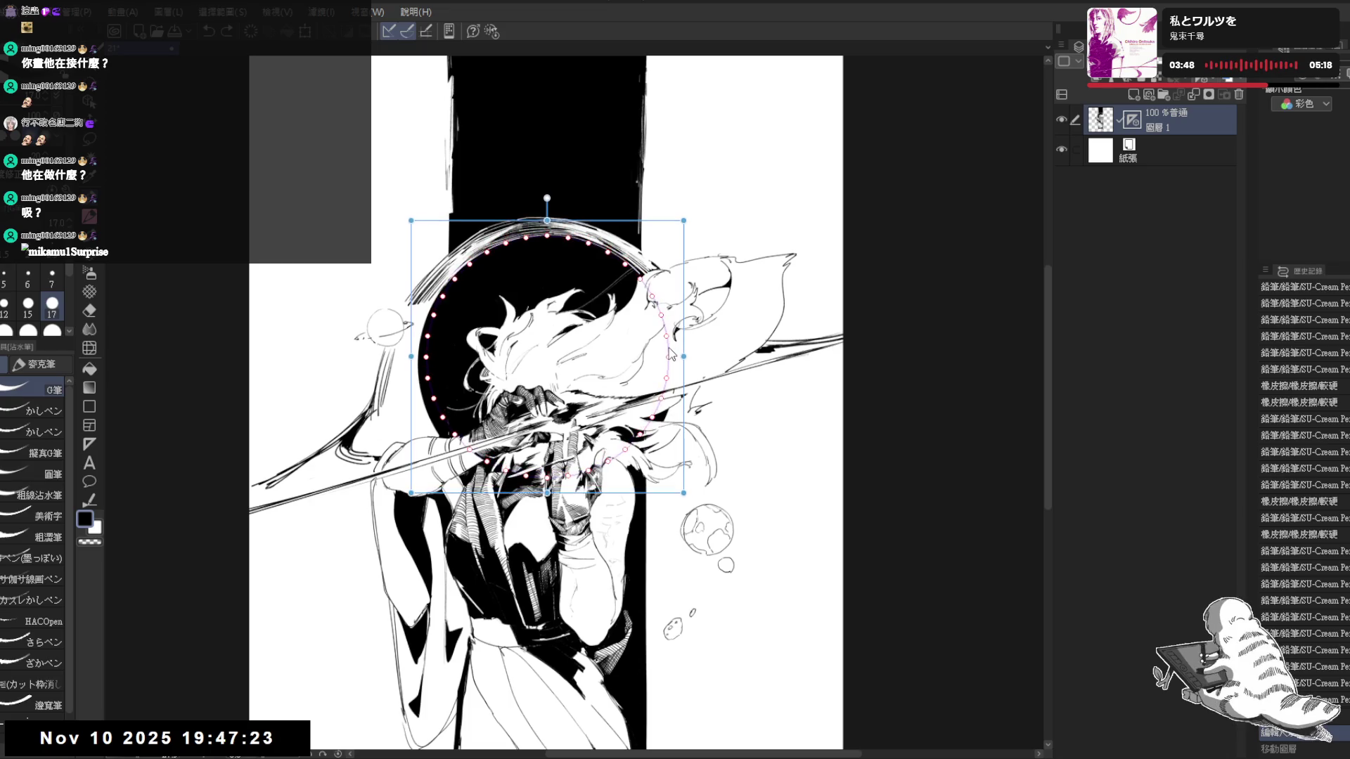
pyautogui.moveTo(670, 359); pyautogui.dragTo(666, 357)
# Trace a white pencil line along the circle's upper edge, then hide the ruler
pyautogui.press('p')
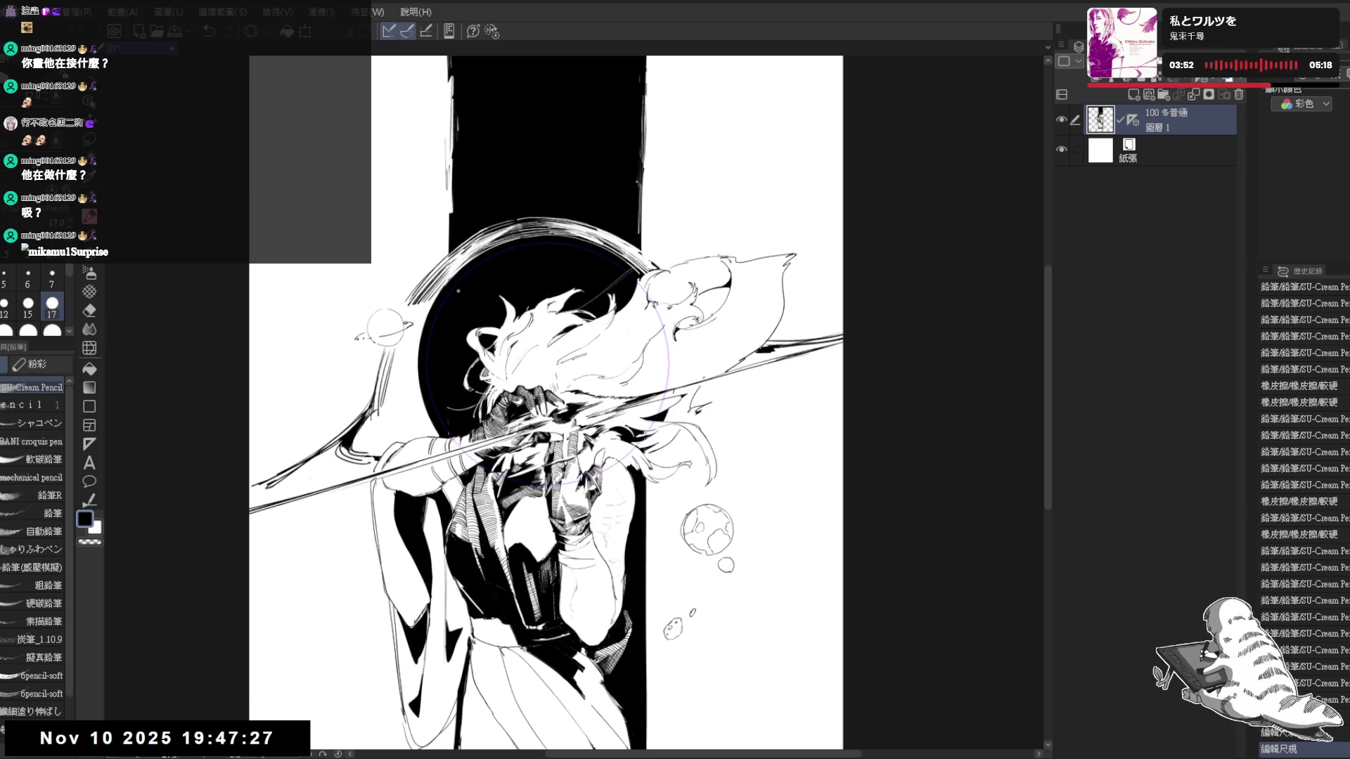
pyautogui.press('x')
pyautogui.moveTo(253, 736); pyautogui.dragTo(270, 743)
pyautogui.moveTo(475, 264)
pyautogui.mouseDown()
pyautogui.moveTo(430, 327)
pyautogui.moveTo(448, 430)
pyautogui.mouseUp()
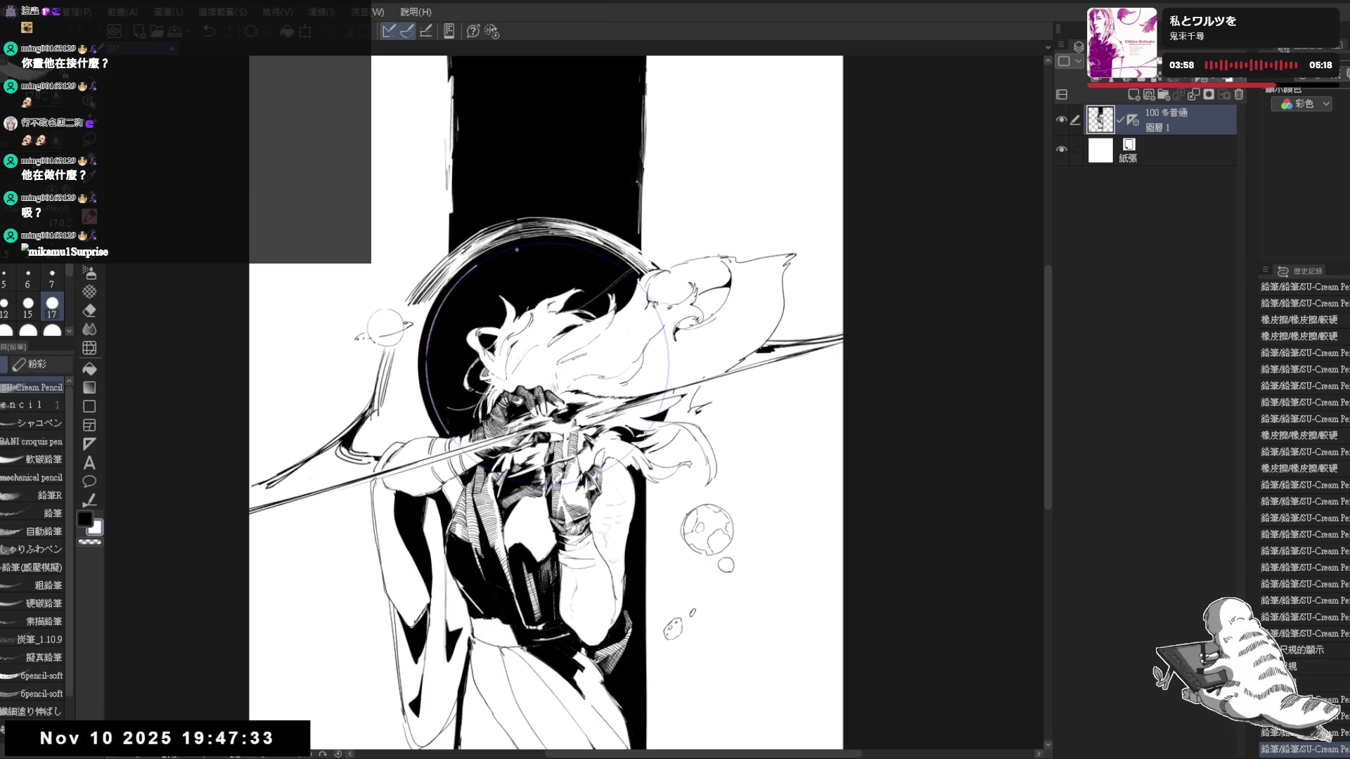
pyautogui.moveTo(476, 260)
pyautogui.mouseDown()
pyautogui.moveTo(557, 244)
pyautogui.moveTo(635, 272)
pyautogui.mouseUp()
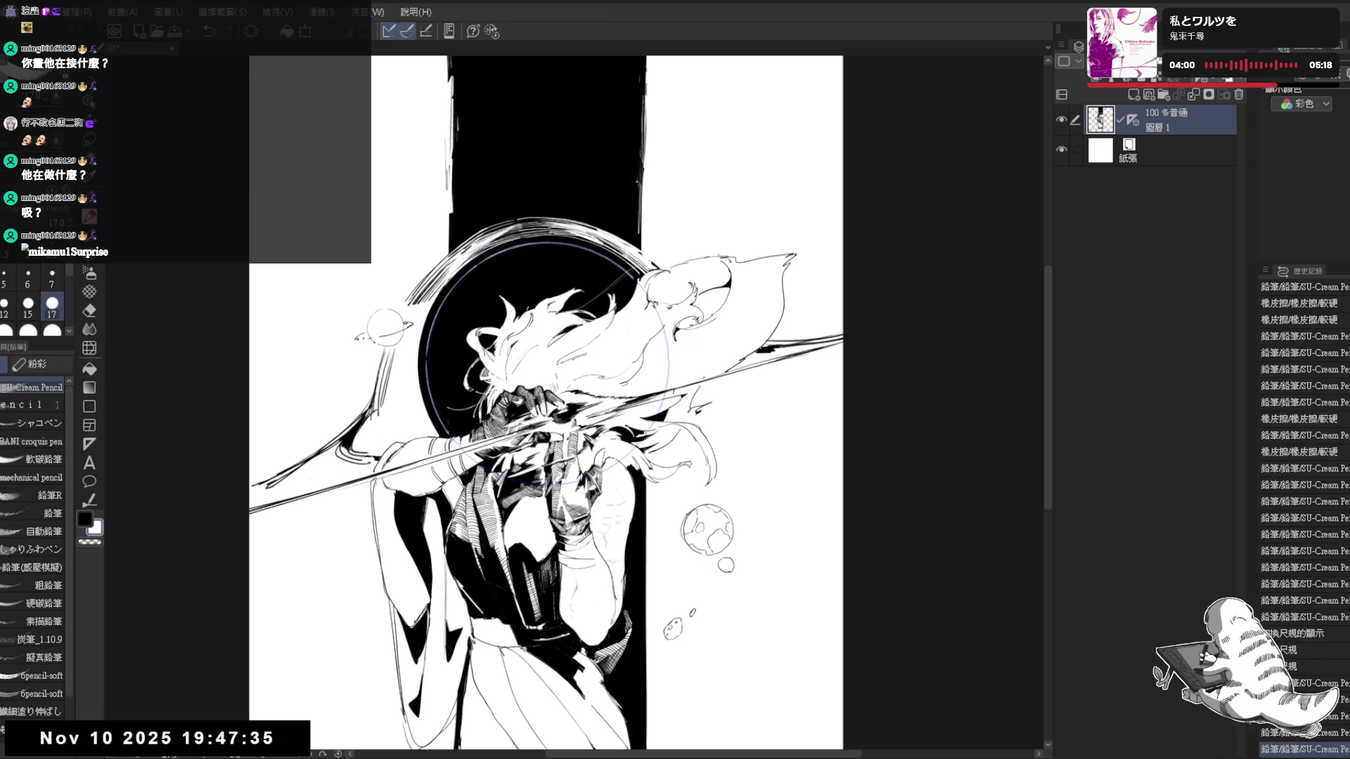
pyautogui.moveTo(783, 125); pyautogui.dragTo(791, 139)
pyautogui.click(1130, 123)
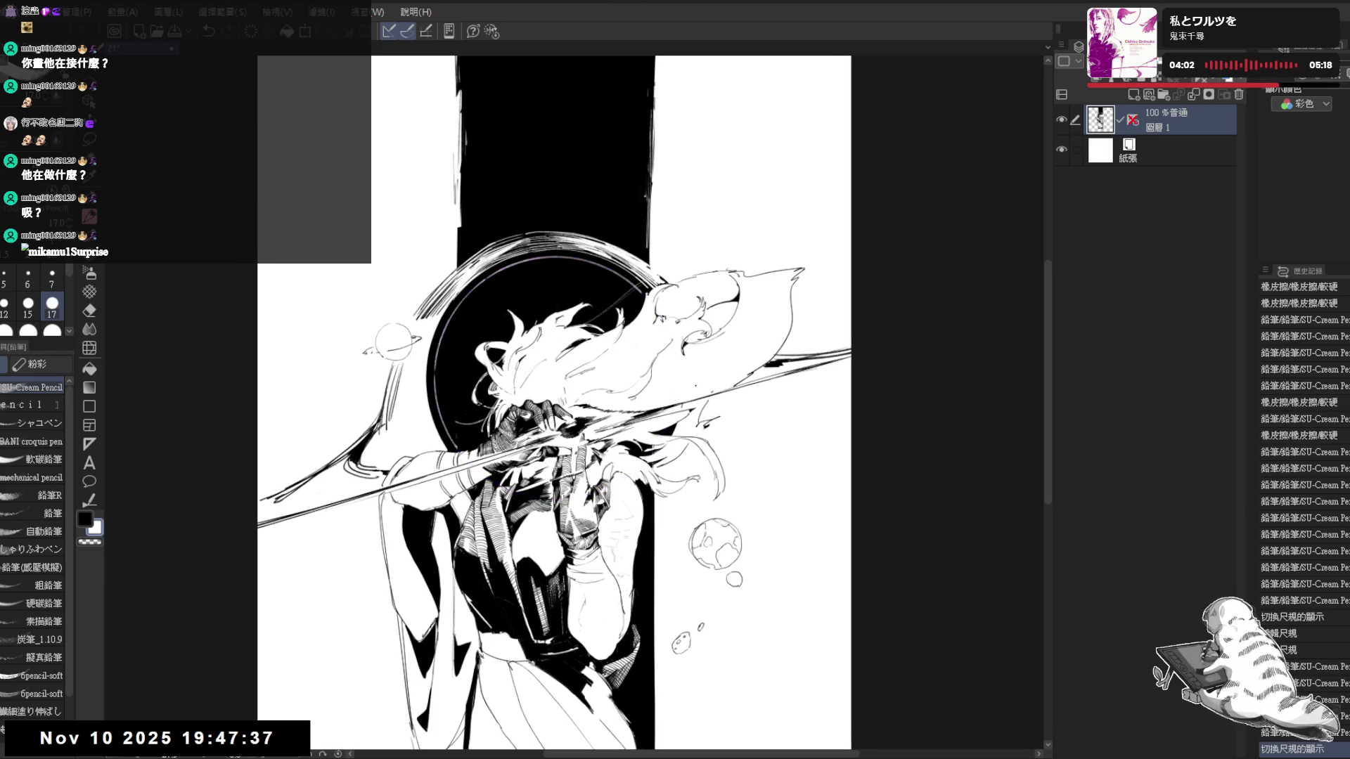
# Add thin white pencil strokes ringing the dark circle's upper-left edge, tidied with the eraser
pyautogui.hotkey('ctrl', '+')
pyautogui.press('-')
pyautogui.press('-')
pyautogui.press('-')
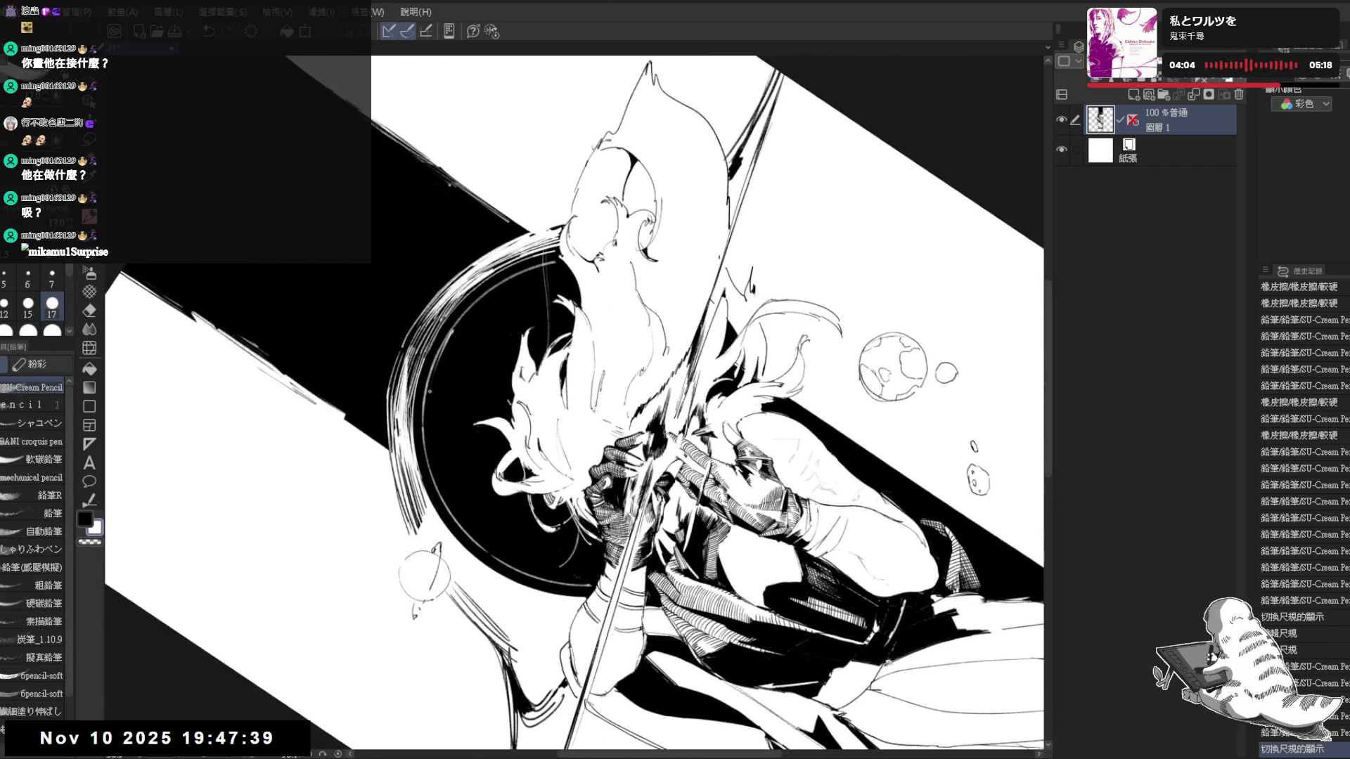
pyautogui.moveTo(433, 372)
pyautogui.mouseDown()
pyautogui.moveTo(455, 329)
pyautogui.moveTo(474, 354)
pyautogui.moveTo(468, 325)
pyautogui.mouseUp()
pyautogui.moveTo(473, 371); pyautogui.dragTo(487, 361)
pyautogui.moveTo(479, 369); pyautogui.dragTo(492, 364)
pyautogui.moveTo(483, 369)
pyautogui.mouseDown()
pyautogui.moveTo(494, 361)
pyautogui.moveTo(464, 369)
pyautogui.mouseUp()
pyautogui.moveTo(452, 364); pyautogui.dragTo(453, 321)
pyautogui.moveTo(441, 321); pyautogui.dragTo(457, 301)
pyautogui.press('e')
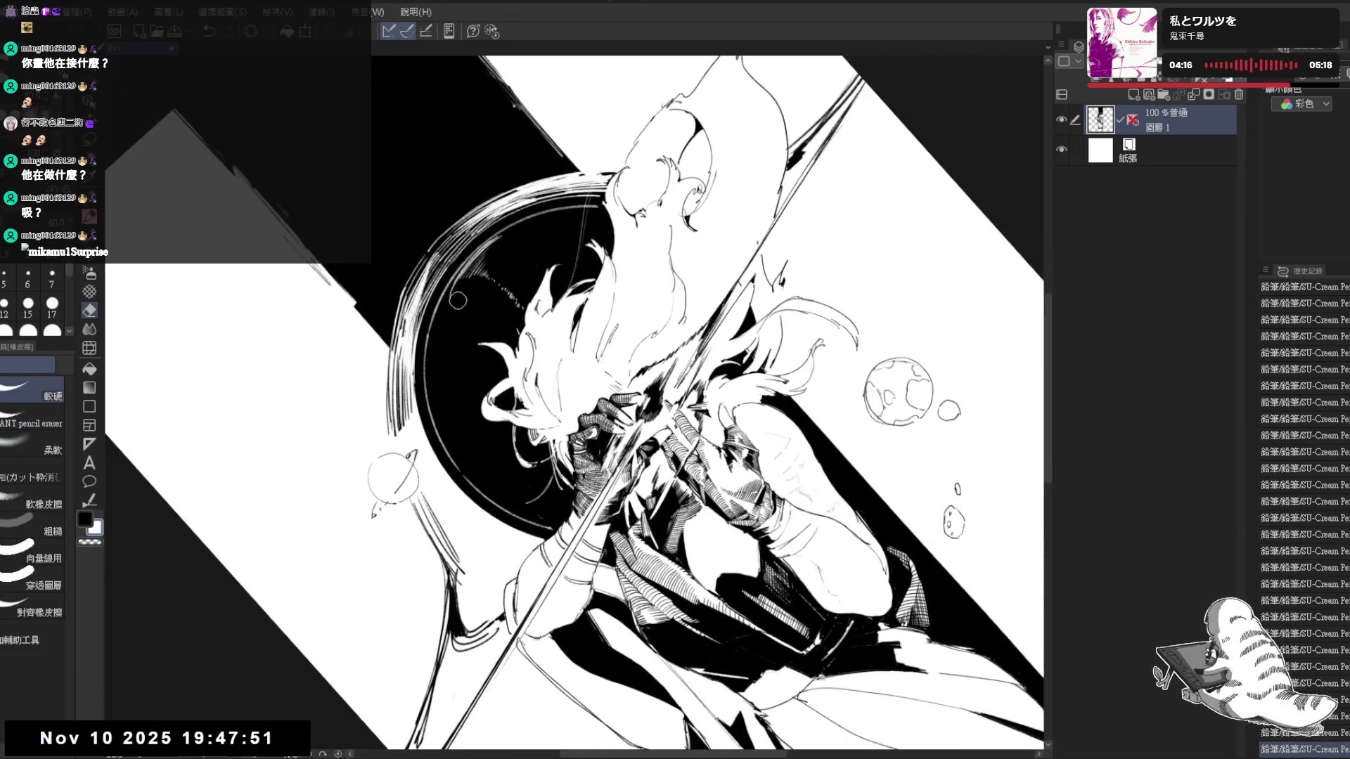
pyautogui.press('p')
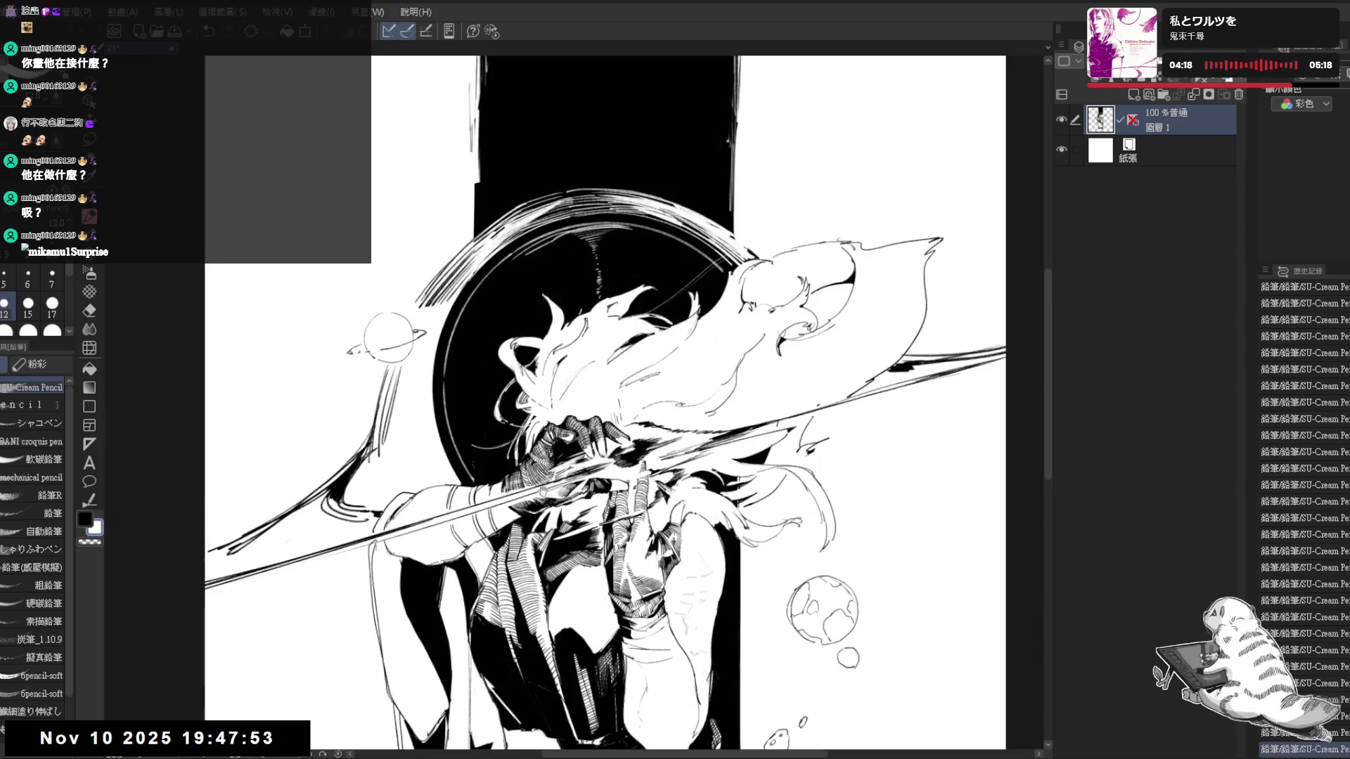
pyautogui.moveTo(445, 309)
pyautogui.mouseDown()
pyautogui.moveTo(601, 304)
pyautogui.moveTo(570, 379)
pyautogui.mouseUp()
pyautogui.scroll(2, 518, 333)
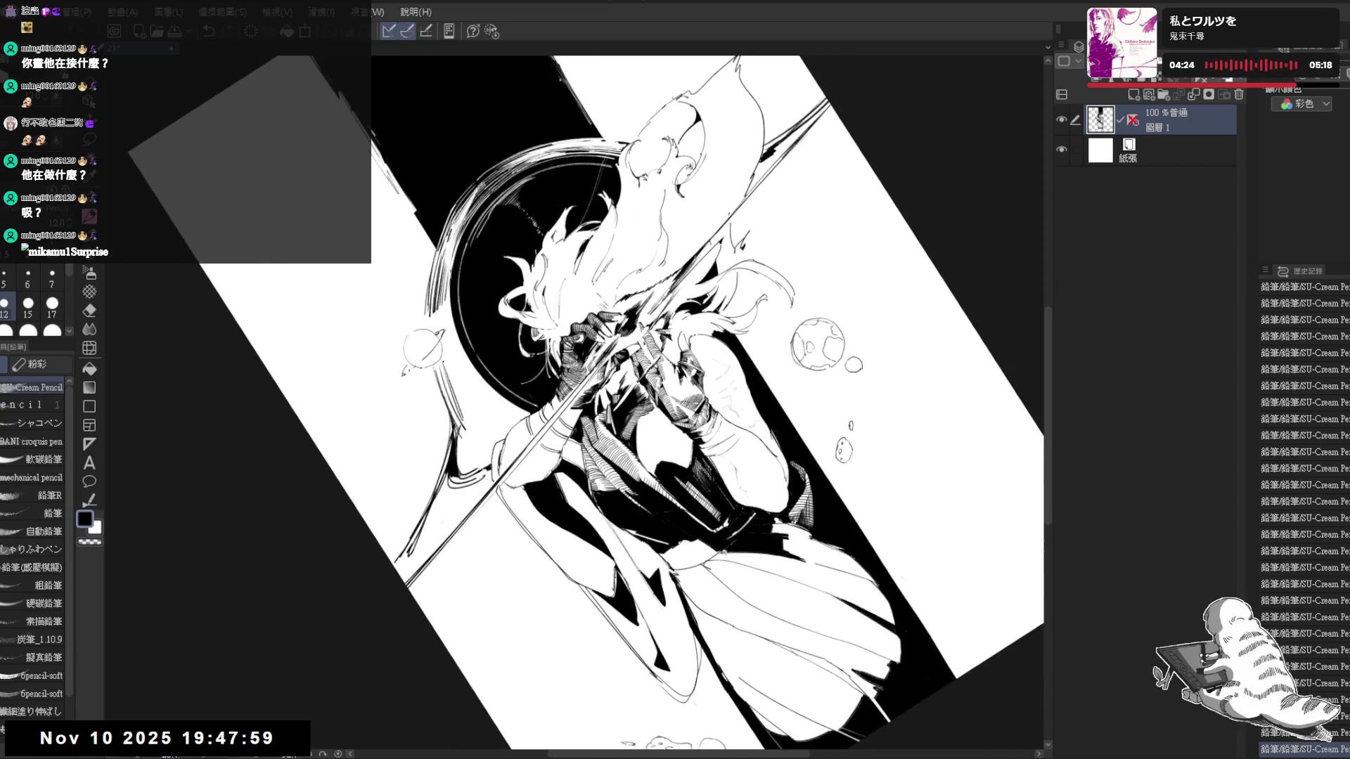
pyautogui.scroll(2, 438, 349)
pyautogui.scroll(1, 432, 359)
pyautogui.press('e')
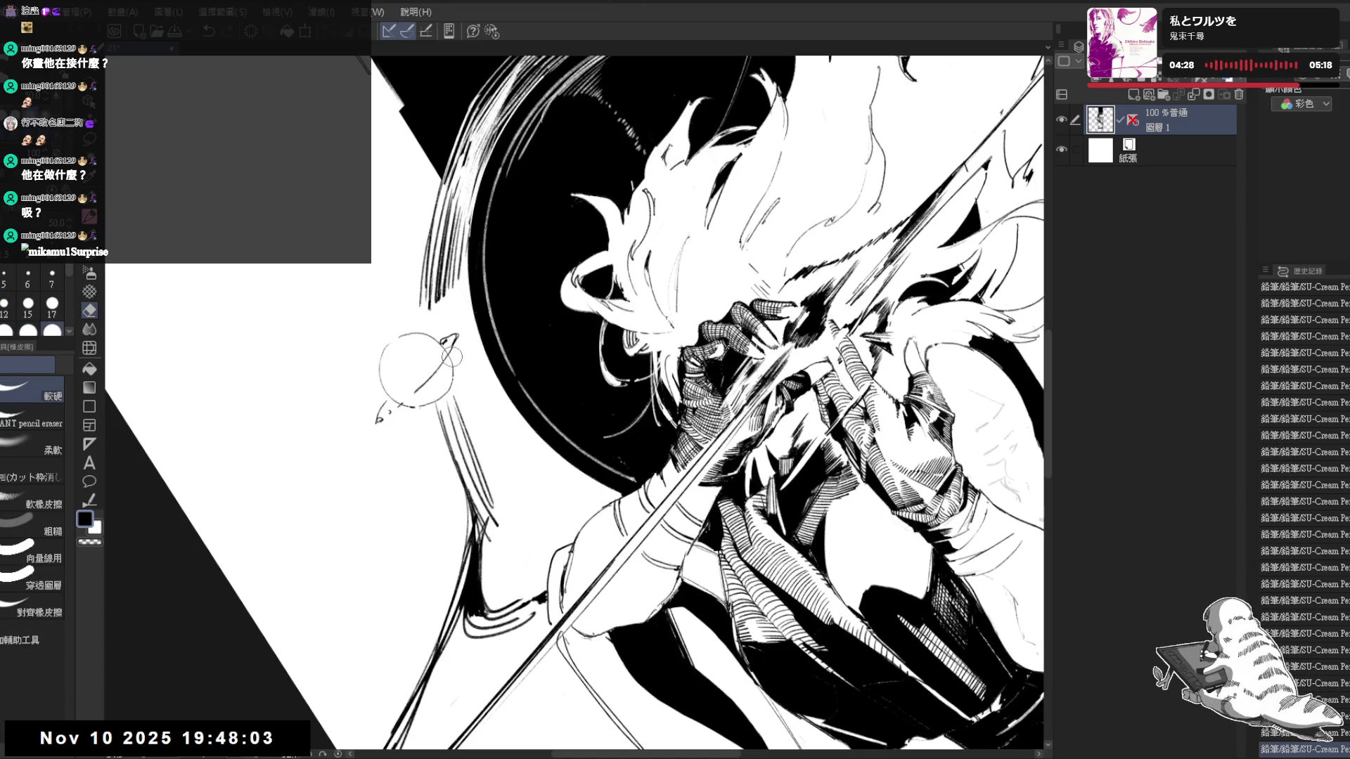
# Add and erase small dark strokes near the small ringed planet, undoing a stray top mark
pyautogui.press('p')
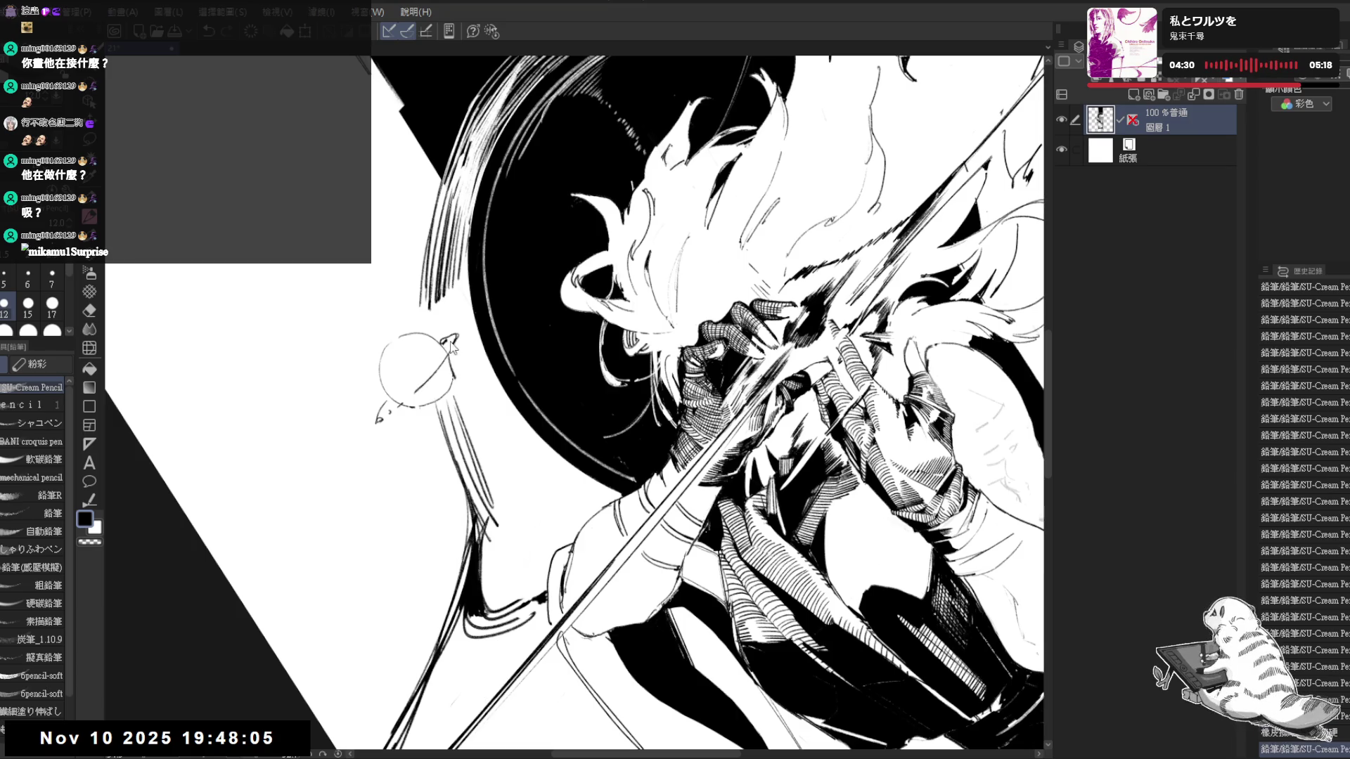
pyautogui.press('e')
pyautogui.press('p')
pyautogui.moveTo(441, 314)
pyautogui.mouseDown()
pyautogui.moveTo(452, 359)
pyautogui.moveTo(441, 342)
pyautogui.moveTo(420, 372)
pyautogui.moveTo(451, 369)
pyautogui.moveTo(448, 392)
pyautogui.moveTo(481, 325)
pyautogui.moveTo(489, 341)
pyautogui.mouseUp()
pyautogui.press('e')
pyautogui.press('p')
pyautogui.press('e')
pyautogui.press('p')
pyautogui.press('e')
pyautogui.press('p')
pyautogui.hotkey('ctrl', 'z')
# Touch up the planet's top edge with eraser and pencil, then return to the full-canvas view
pyautogui.press('e')
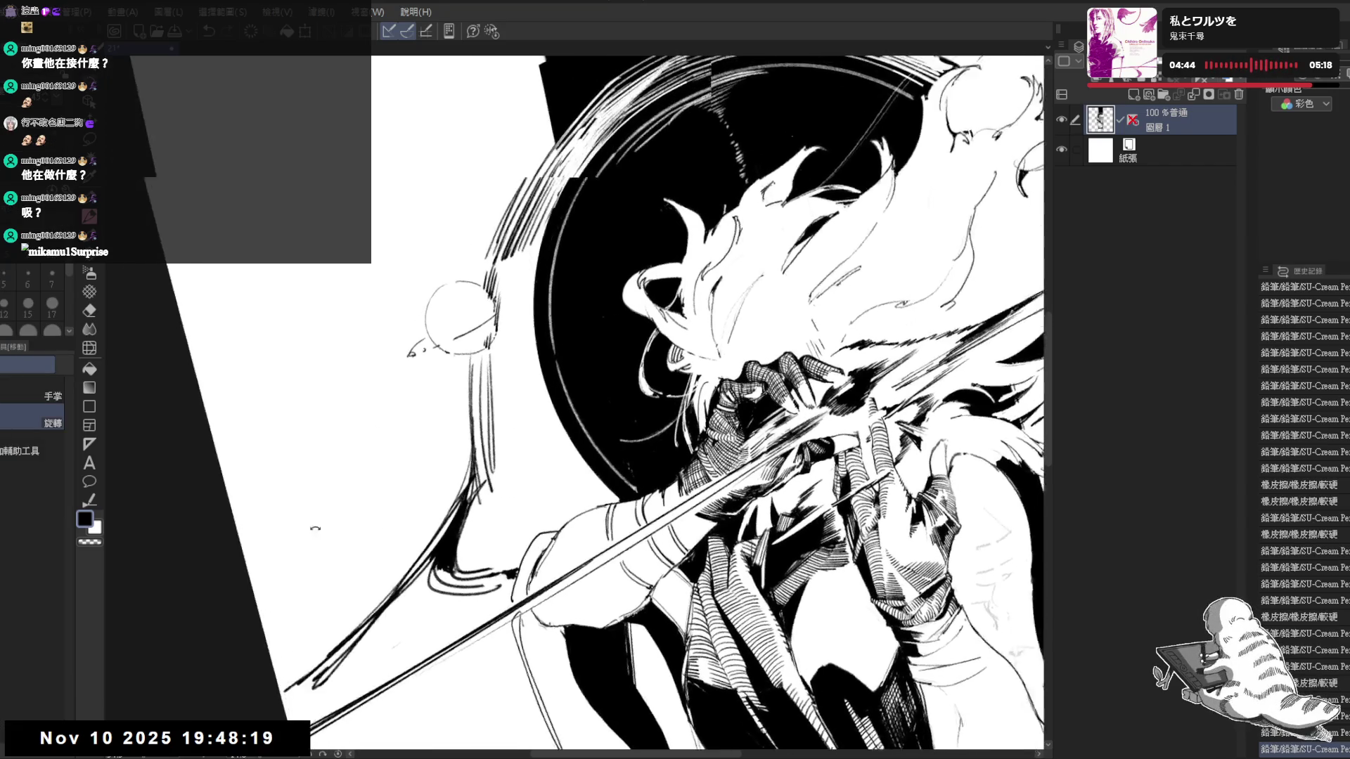
pyautogui.press('p')
pyautogui.press('e')
pyautogui.moveTo(441, 323)
pyautogui.mouseDown()
pyautogui.moveTo(451, 307)
pyautogui.moveTo(447, 321)
pyautogui.mouseUp()
pyautogui.press('p')
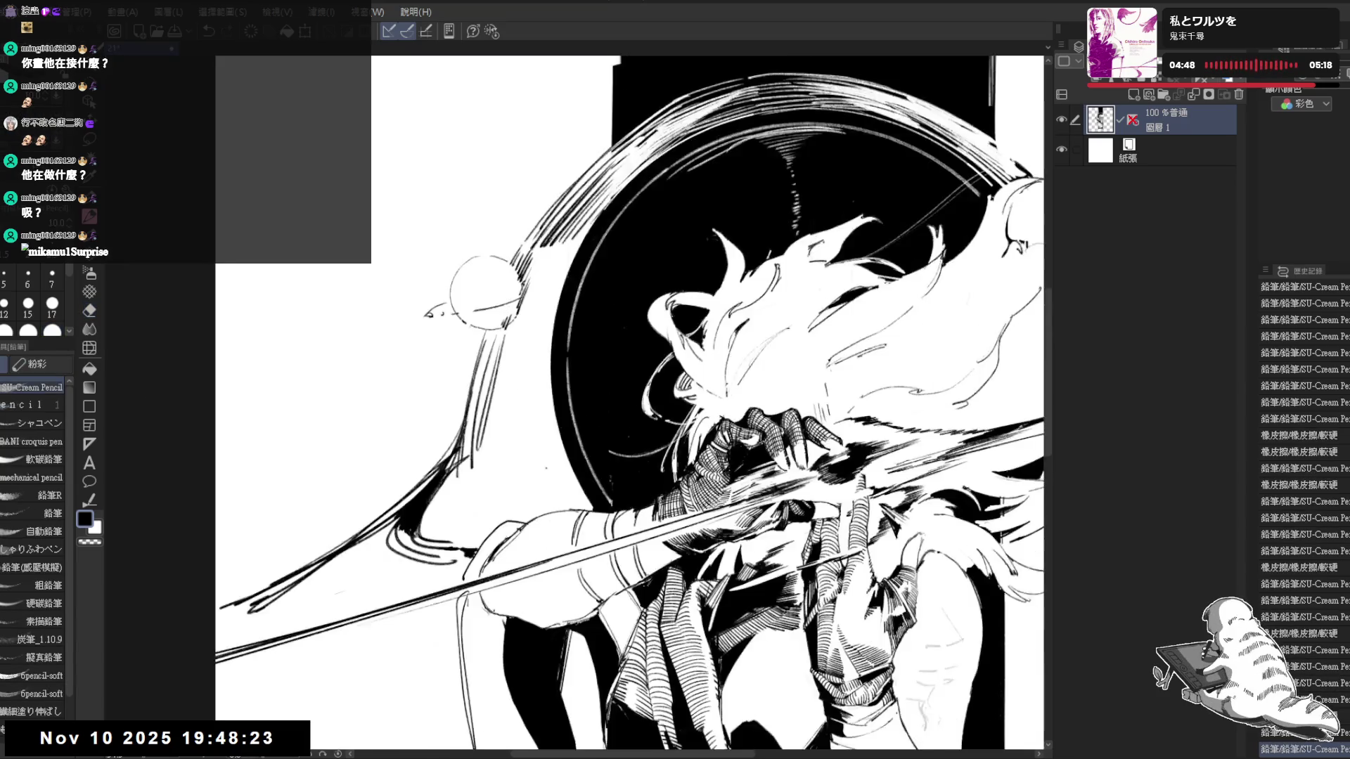
pyautogui.hotkey('ctrl', '0')
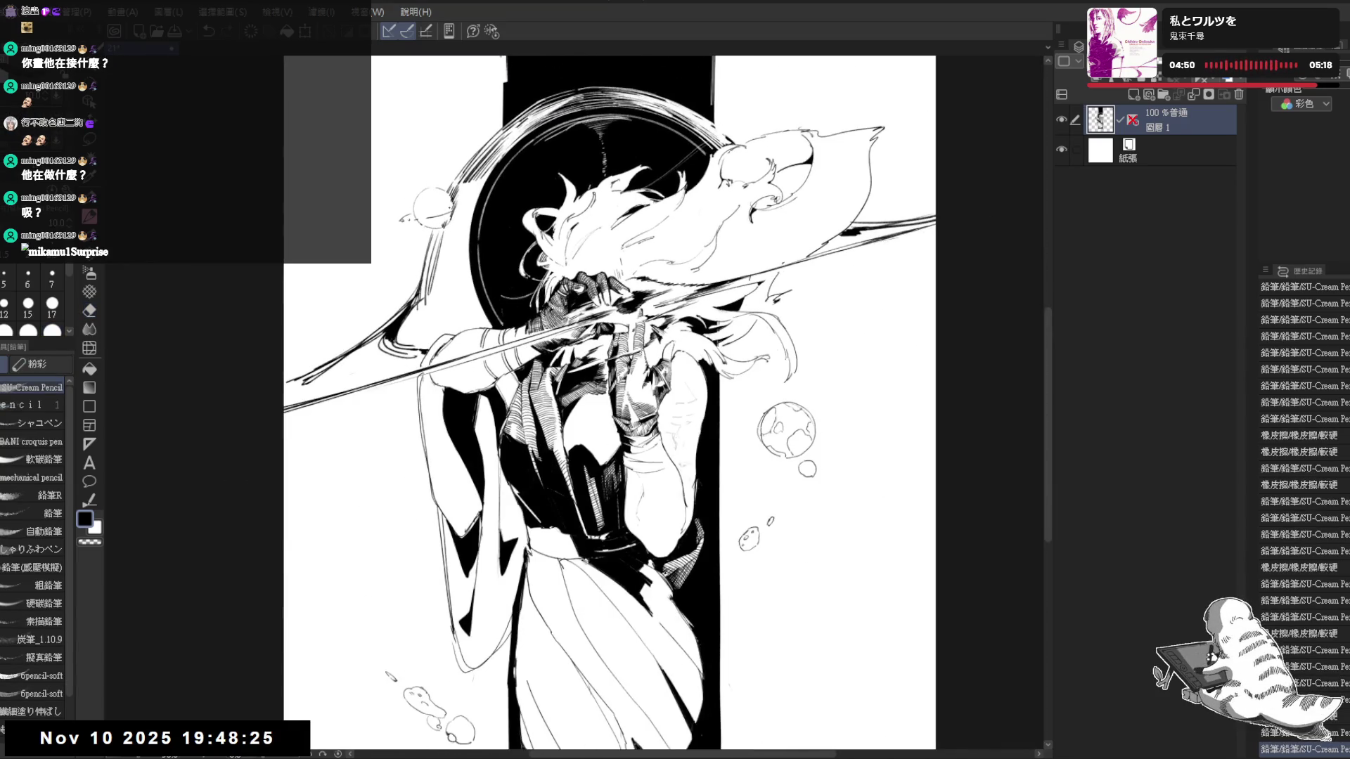
pyautogui.scroll(-1, 588, 407)
pyautogui.press('e')
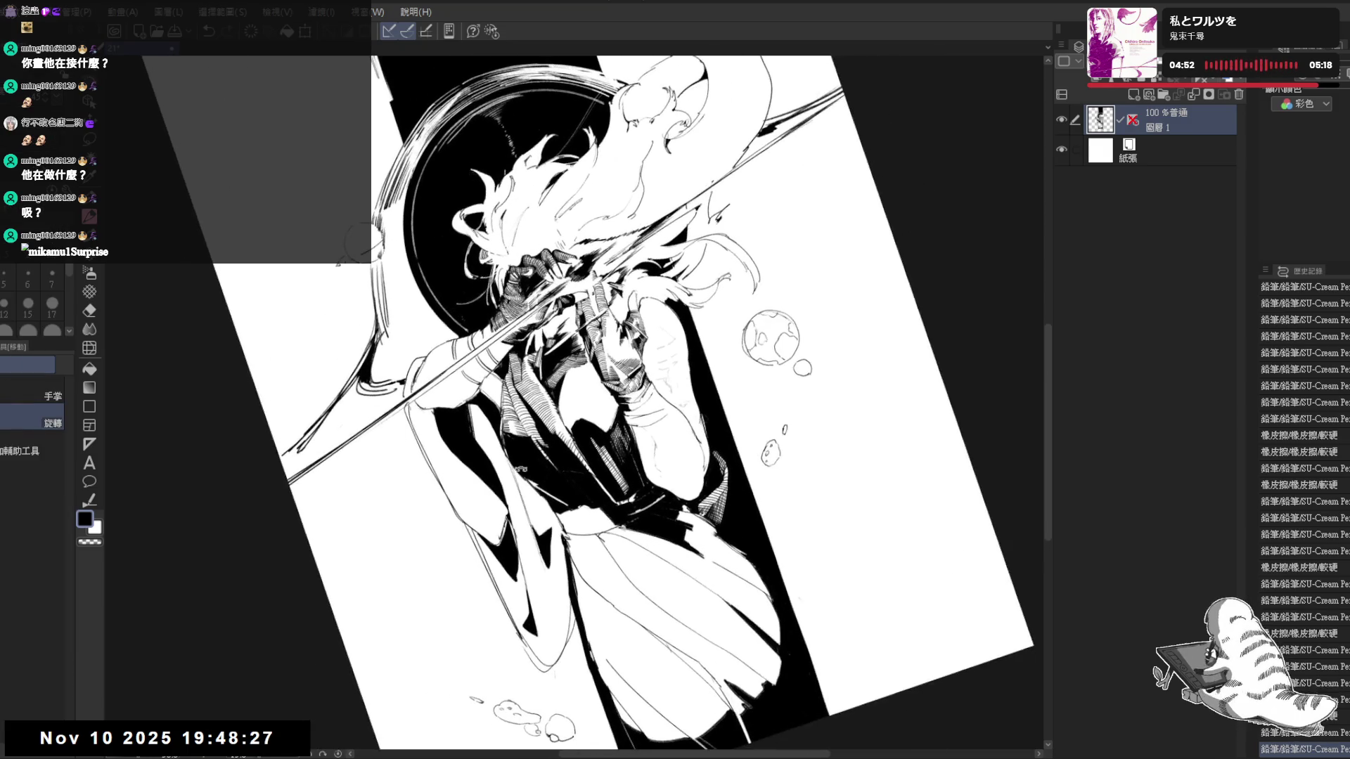
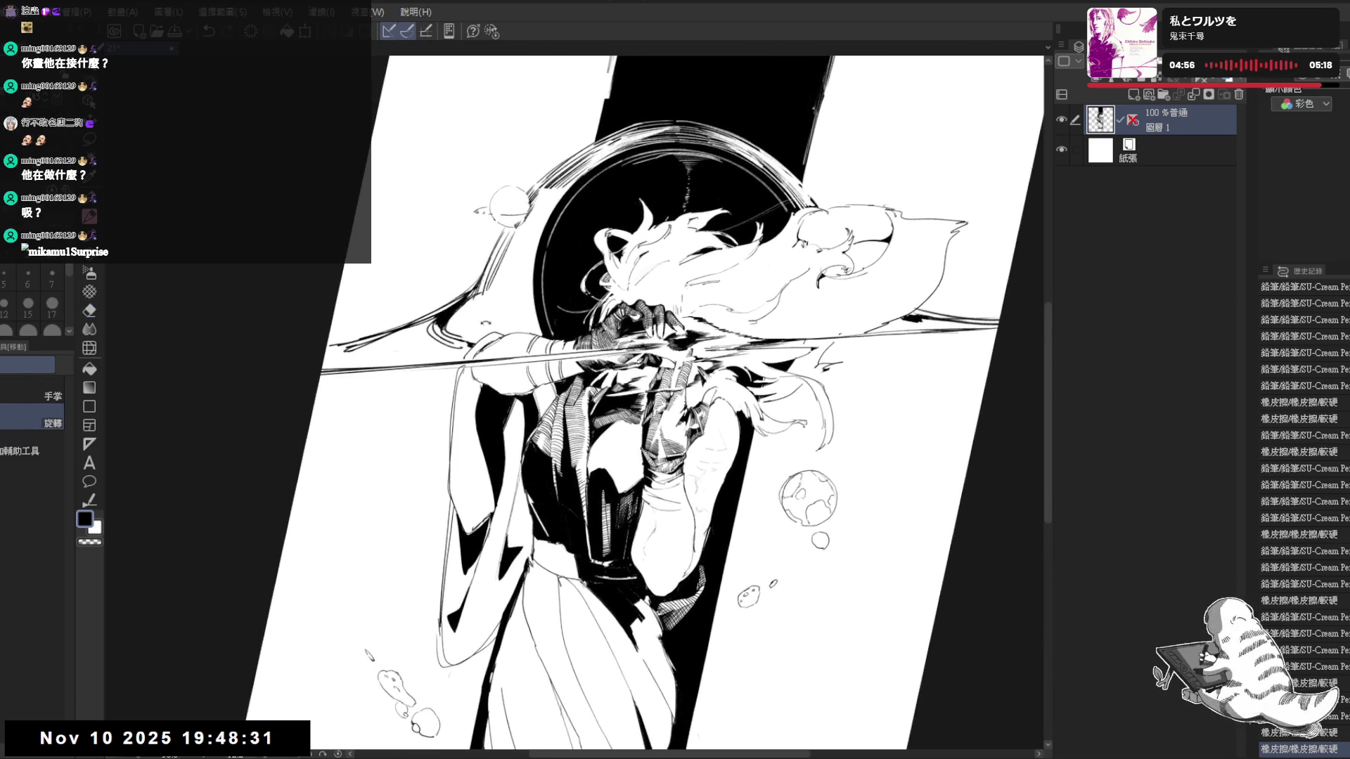
# Add a few pencil strokes to the hair strands beneath the hat, tilting the canvas as needed
pyautogui.press('p')
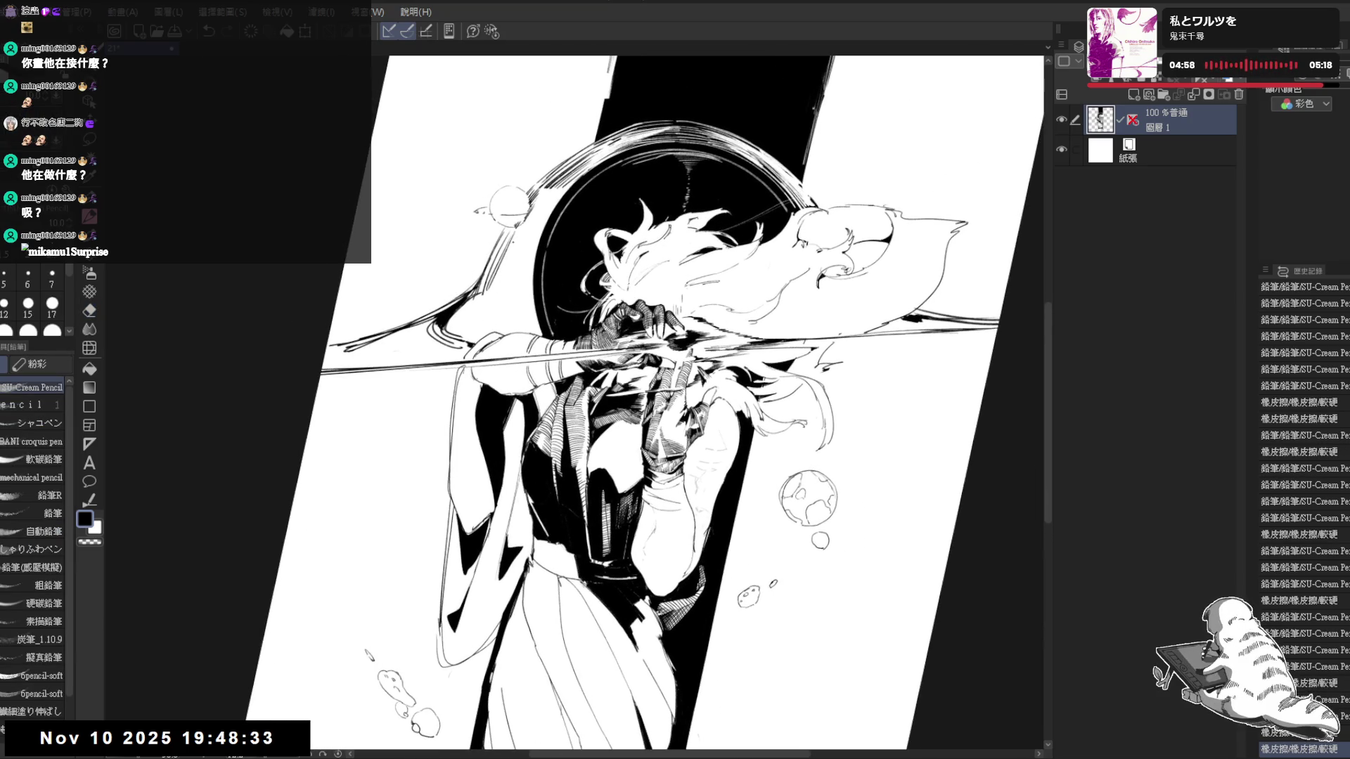
pyautogui.moveTo(510, 234)
pyautogui.mouseDown()
pyautogui.moveTo(500, 288)
pyautogui.moveTo(512, 282)
pyautogui.mouseUp()
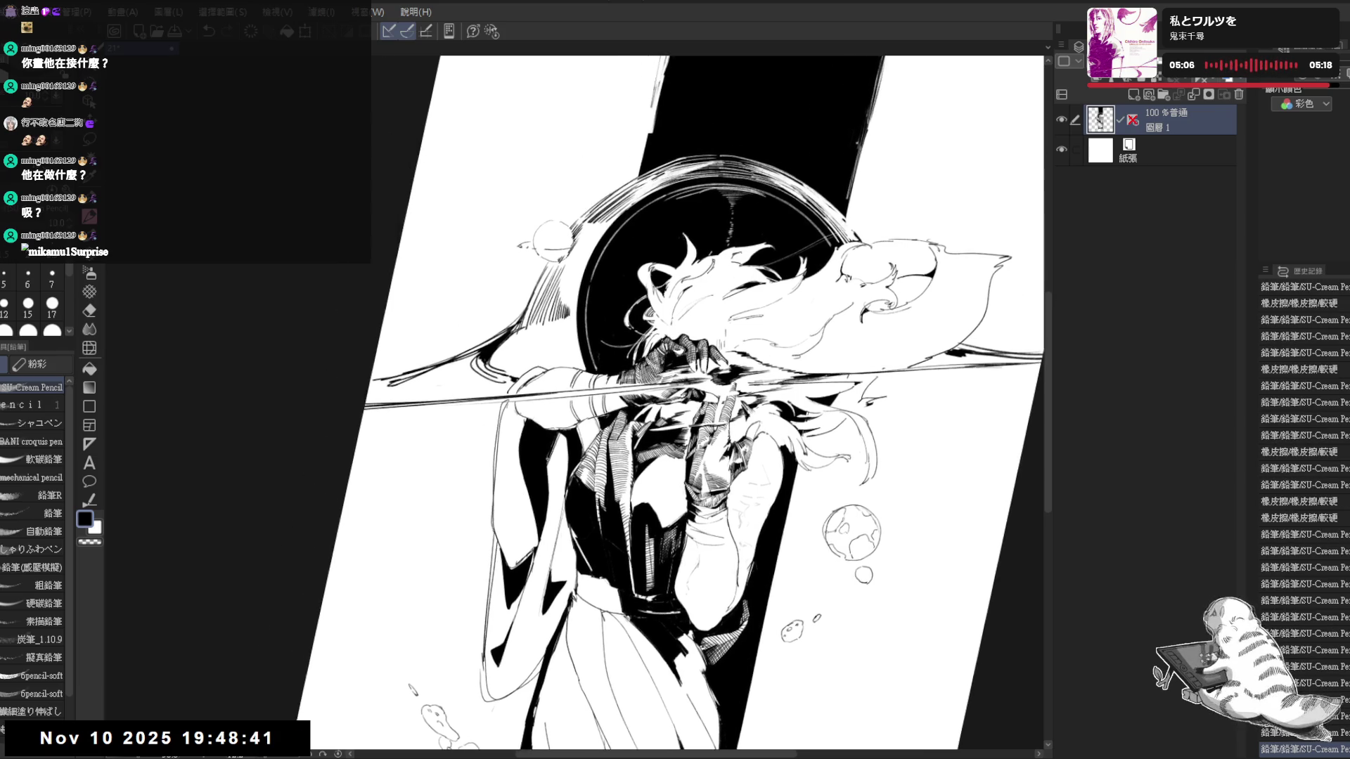
pyautogui.moveTo(675, 422); pyautogui.dragTo(739, 317)
pyautogui.moveTo(484, 377); pyautogui.dragTo(486, 409)
pyautogui.press('@')
pyautogui.moveTo(771, 464); pyautogui.dragTo(724, 450)
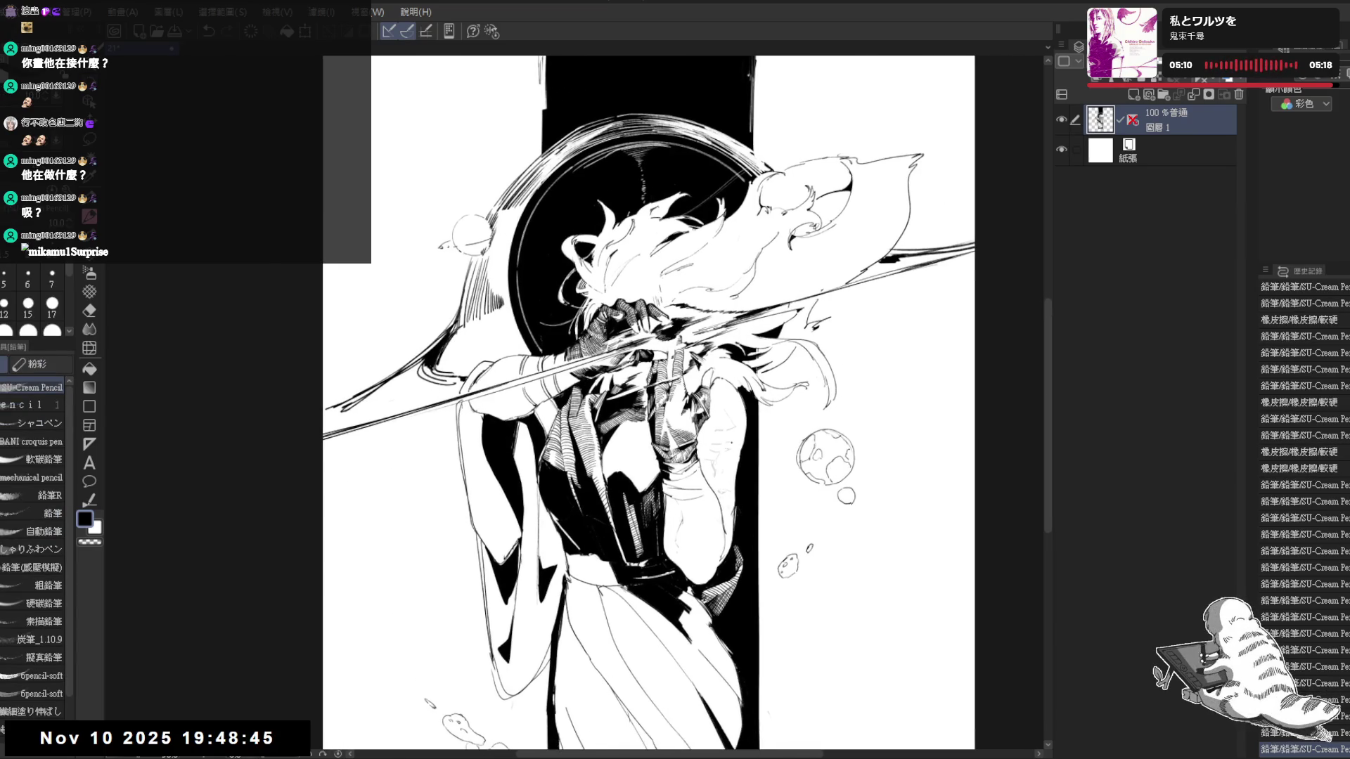
pyautogui.scroll(-2, 798, 448)
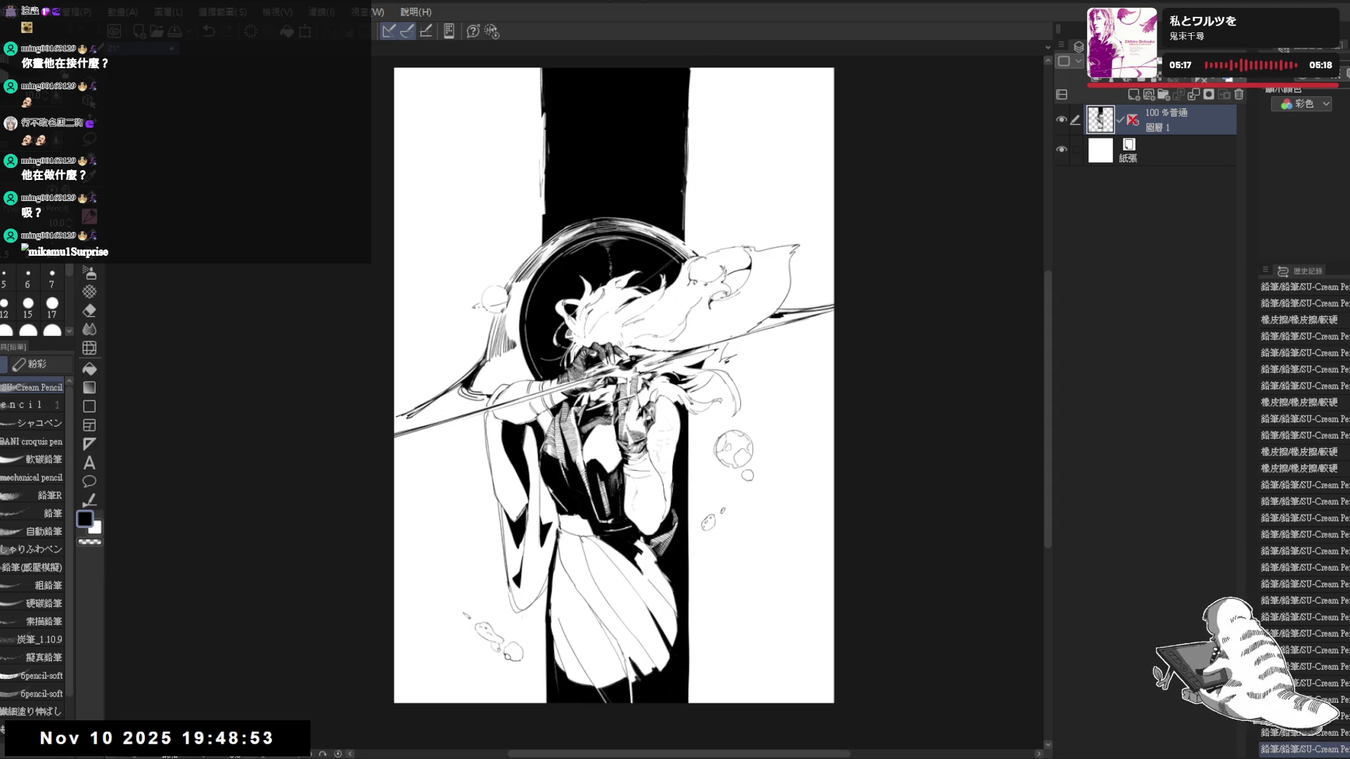
pyautogui.scroll(1, 552, 309)
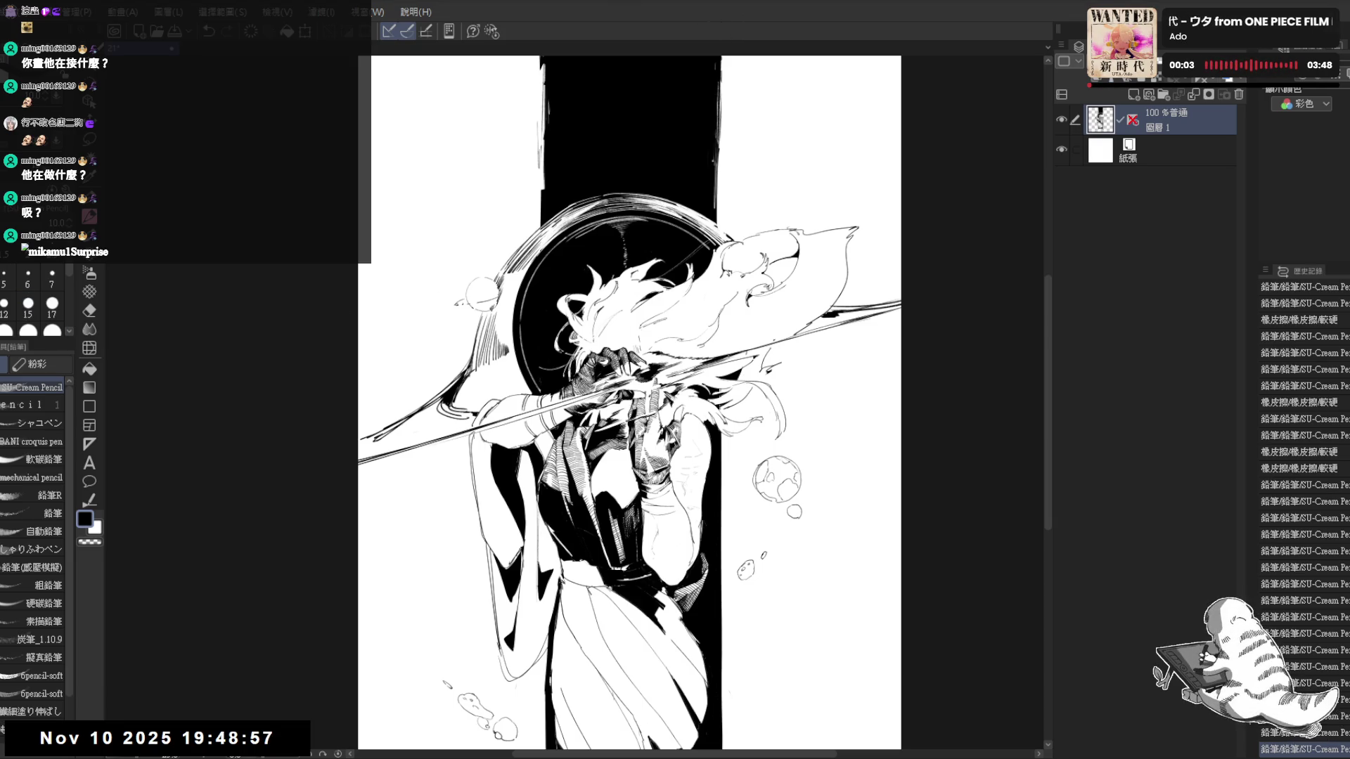
pyautogui.scroll(2, 629, 401)
# Draw a light curved pencil line down the black band above the hat, undoing early attempts
pyautogui.moveTo(738, 423)
pyautogui.mouseDown()
pyautogui.moveTo(728, 348)
pyautogui.moveTo(728, 380)
pyautogui.mouseUp()
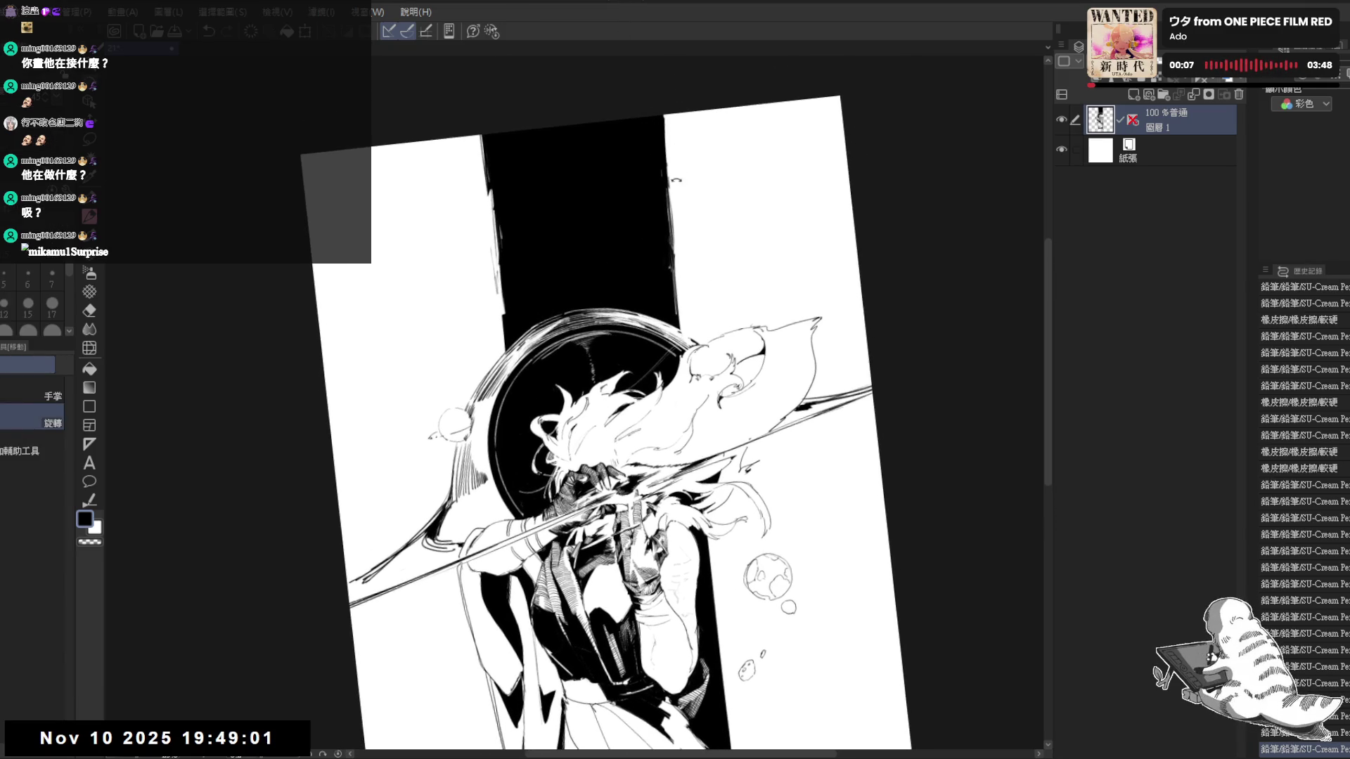
pyautogui.moveTo(627, 170); pyautogui.dragTo(615, 159)
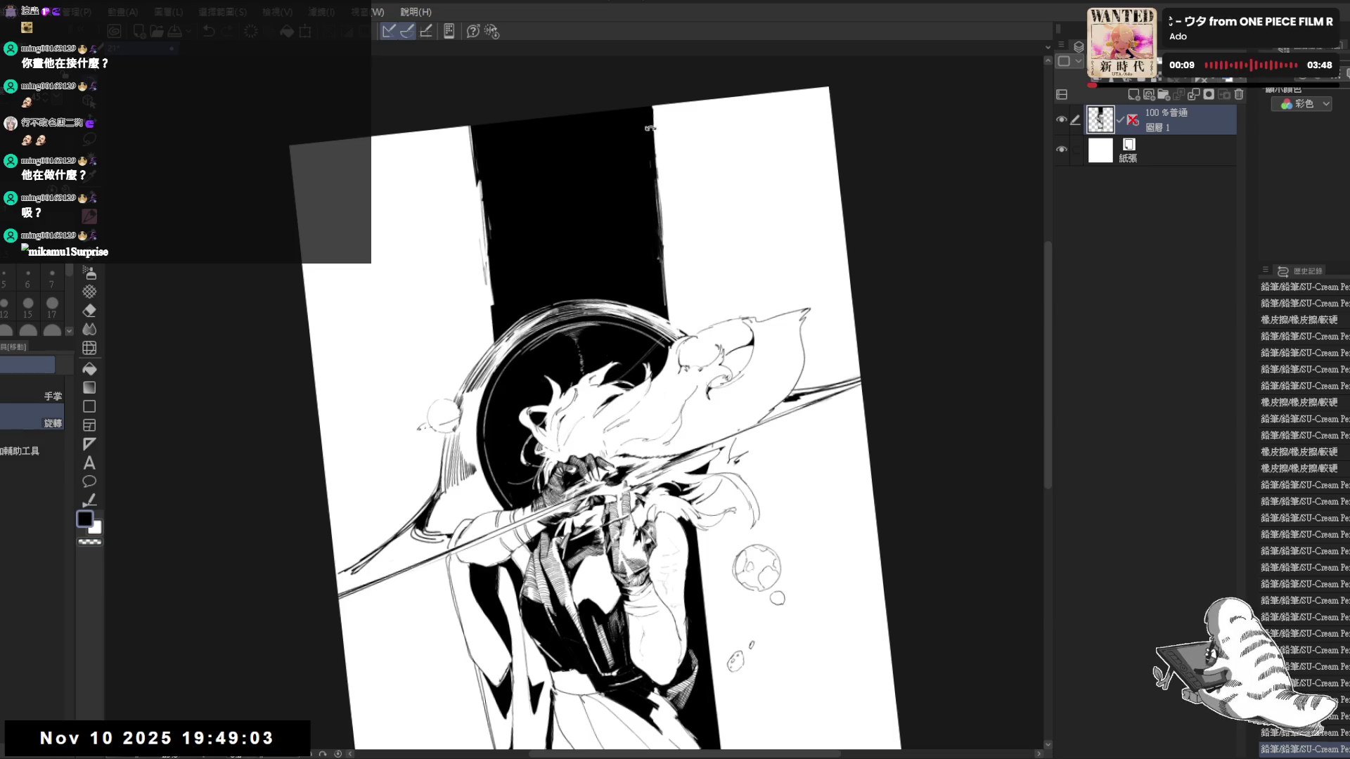
pyautogui.press('p')
pyautogui.click(660, 119)
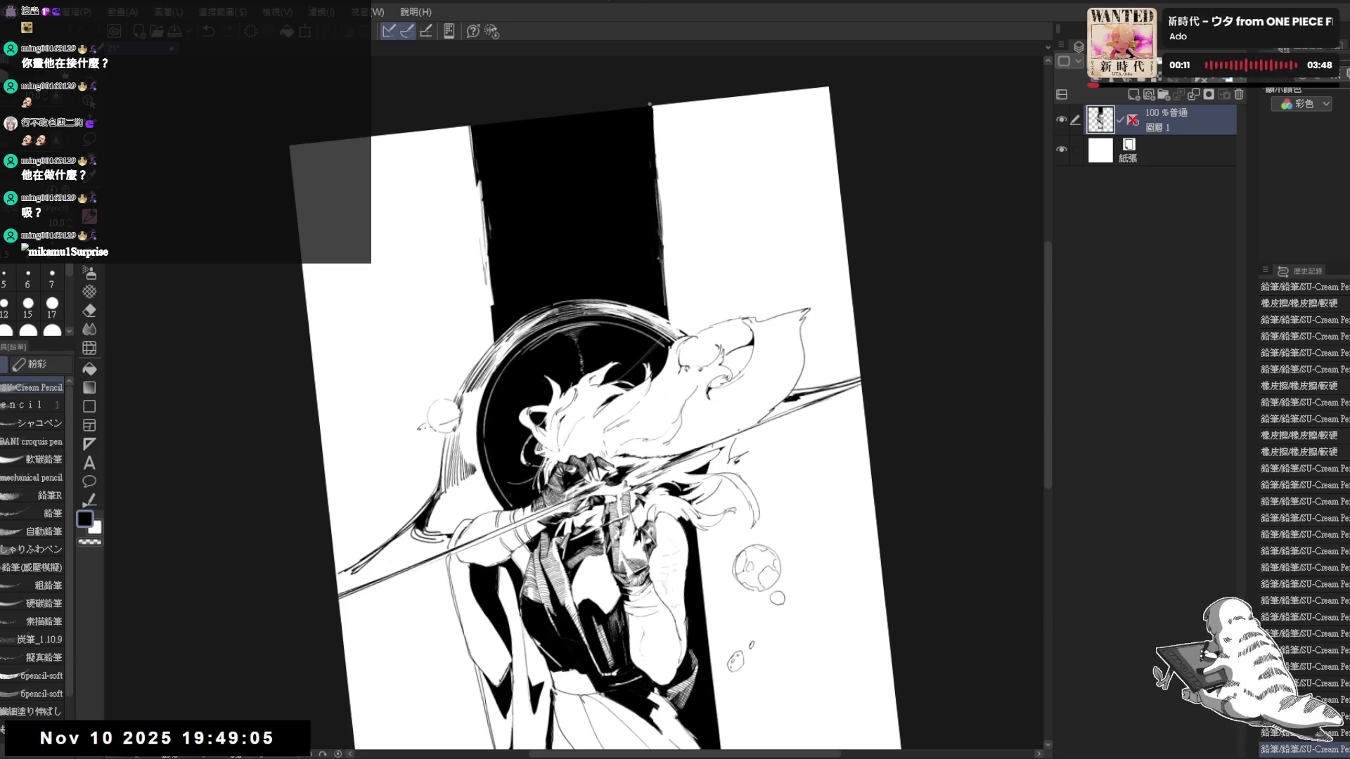
pyautogui.moveTo(661, 106)
pyautogui.mouseDown()
pyautogui.moveTo(659, 177)
pyautogui.moveTo(614, 296)
pyautogui.mouseUp()
pyautogui.hotkey('ctrl', 'z')
pyautogui.press('x')
pyautogui.hotkey('ctrl', 'z')
pyautogui.moveTo(657, 157); pyautogui.dragTo(611, 283)
pyautogui.hotkey('ctrl', 'z')
# Redraw the pale curve until it sits right, then thicken it with a larger brush
pyautogui.hotkey('ctrl', 'z')
pyautogui.moveTo(656, 166); pyautogui.dragTo(612, 285)
pyautogui.hotkey('ctrl', 'z')
pyautogui.moveTo(656, 167); pyautogui.dragTo(608, 289)
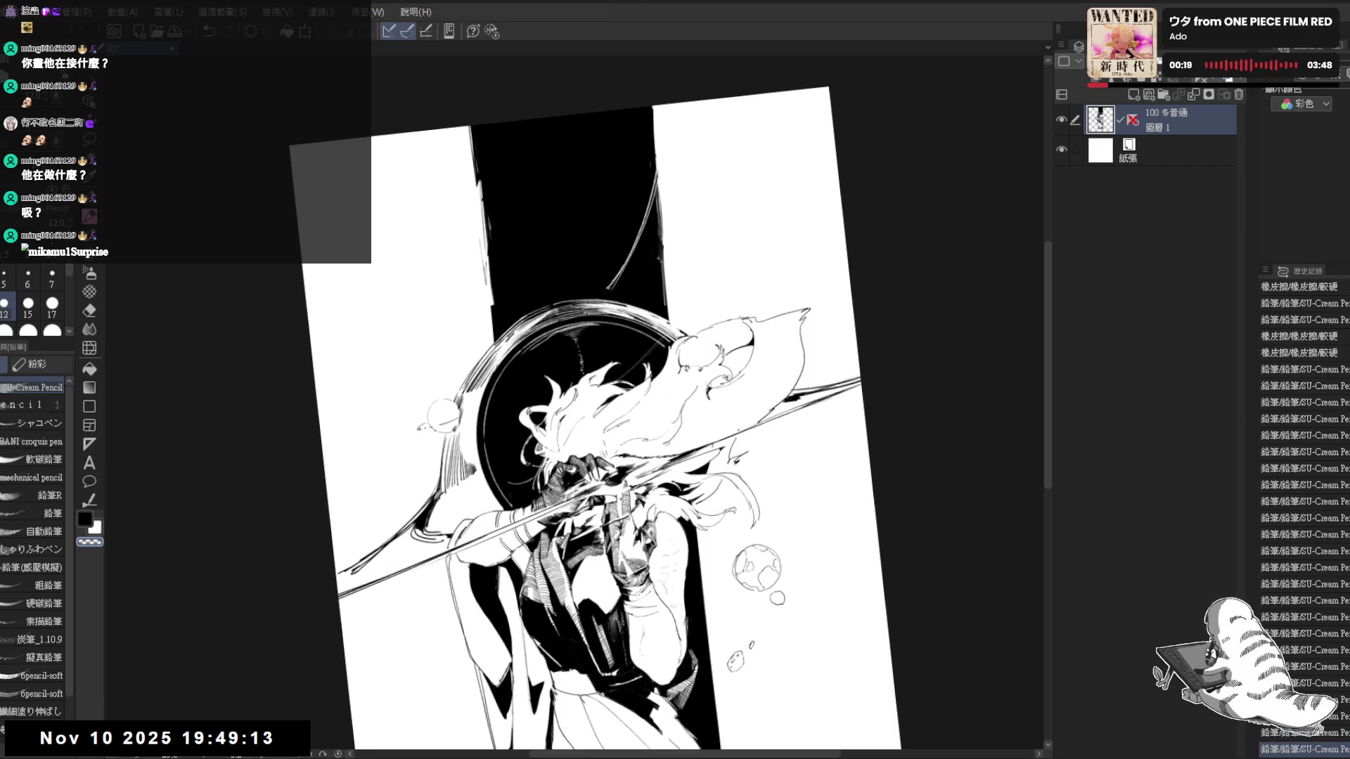
pyautogui.hotkey('ctrl', 'z')
pyautogui.moveTo(656, 166); pyautogui.dragTo(616, 288)
pyautogui.press(']')
pyautogui.press(']')
pyautogui.moveTo(659, 206)
pyautogui.mouseDown()
pyautogui.moveTo(628, 288)
pyautogui.moveTo(568, 289)
pyautogui.moveTo(571, 302)
pyautogui.mouseUp()
pyautogui.hotkey('ctrl', 'z')
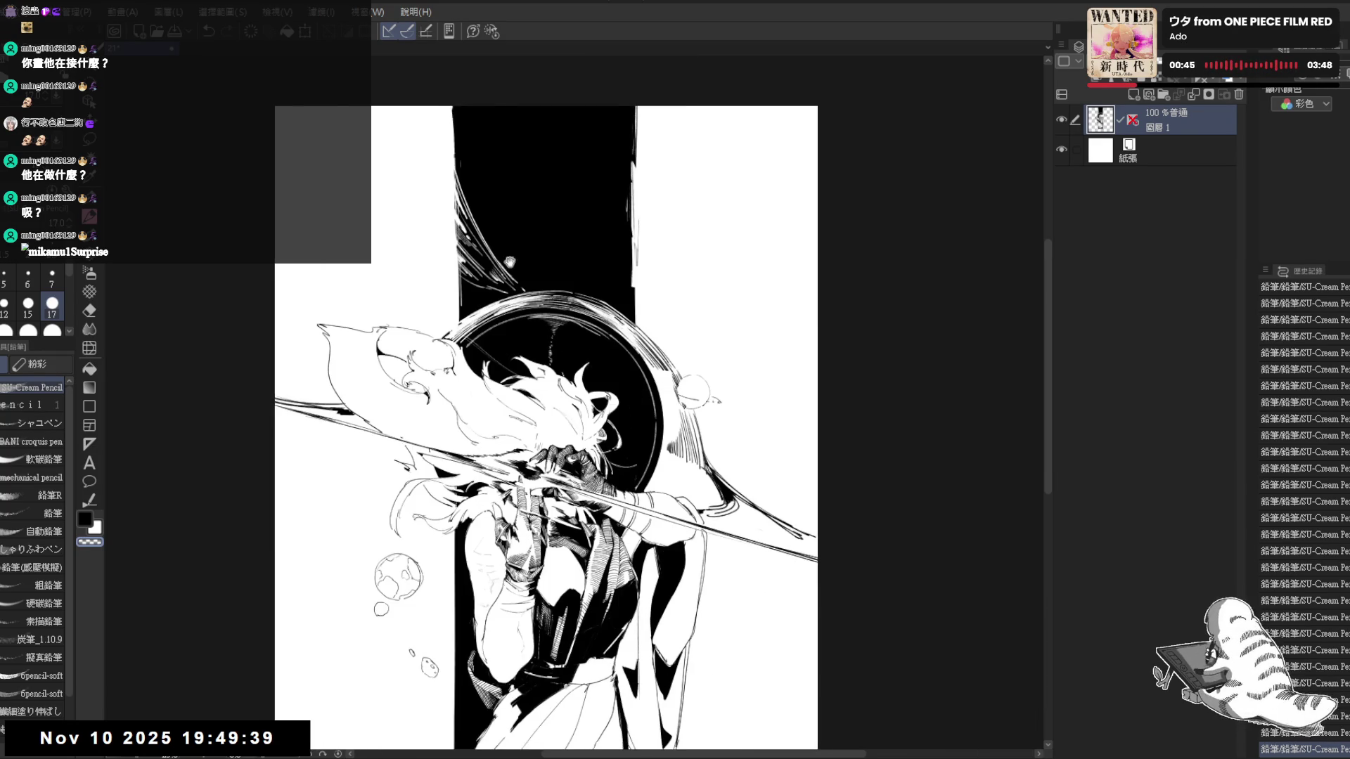
pyautogui.press('r')
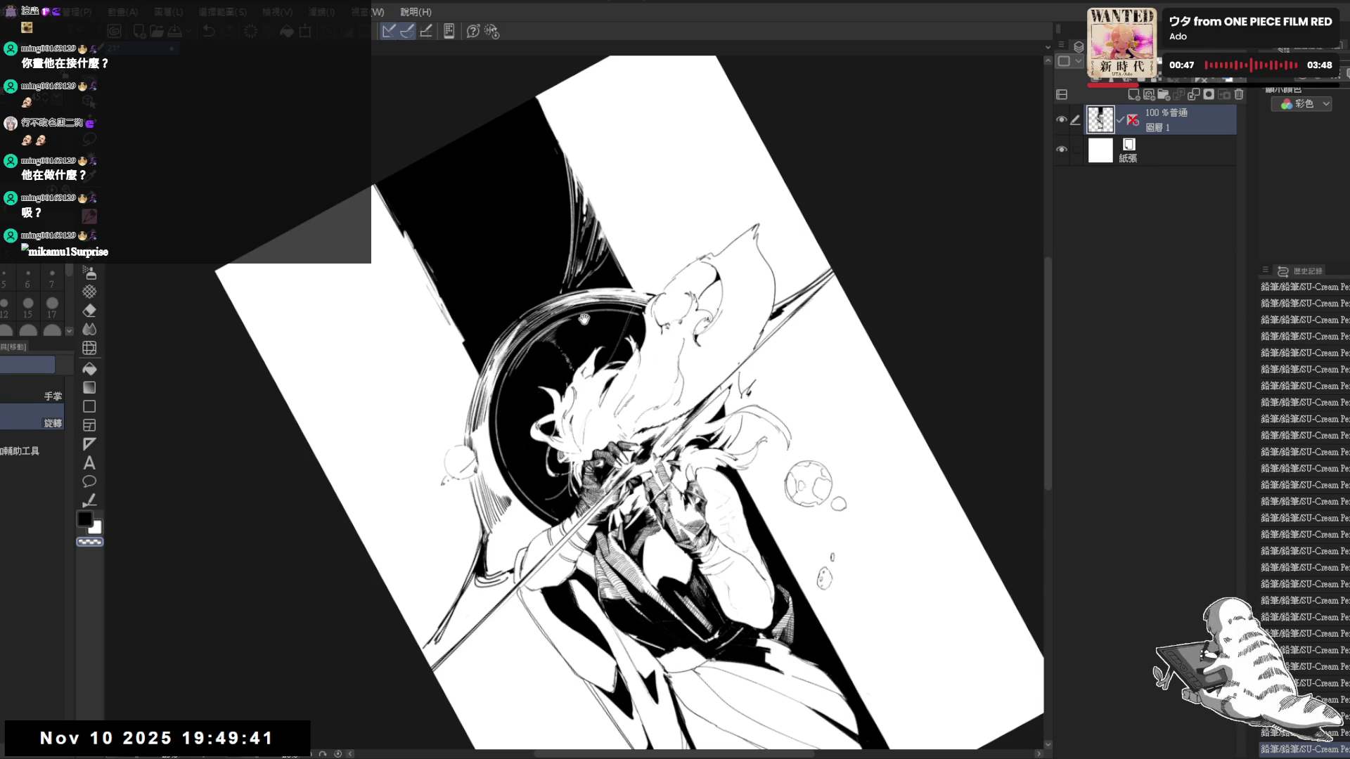
# Undo several recent marks above the hat and reset the view upright to fit the page
pyautogui.doubleClick(618, 347)
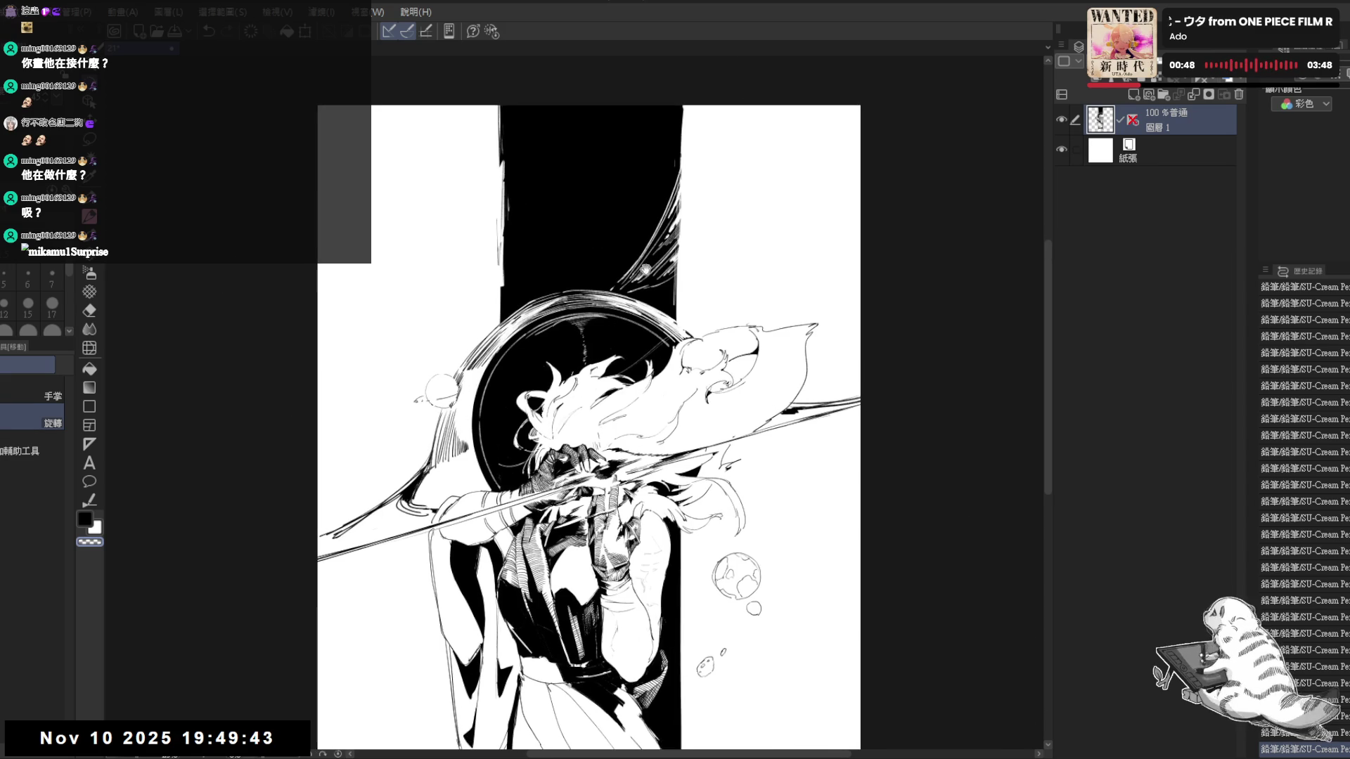
pyautogui.moveTo(640, 270); pyautogui.dragTo(646, 210)
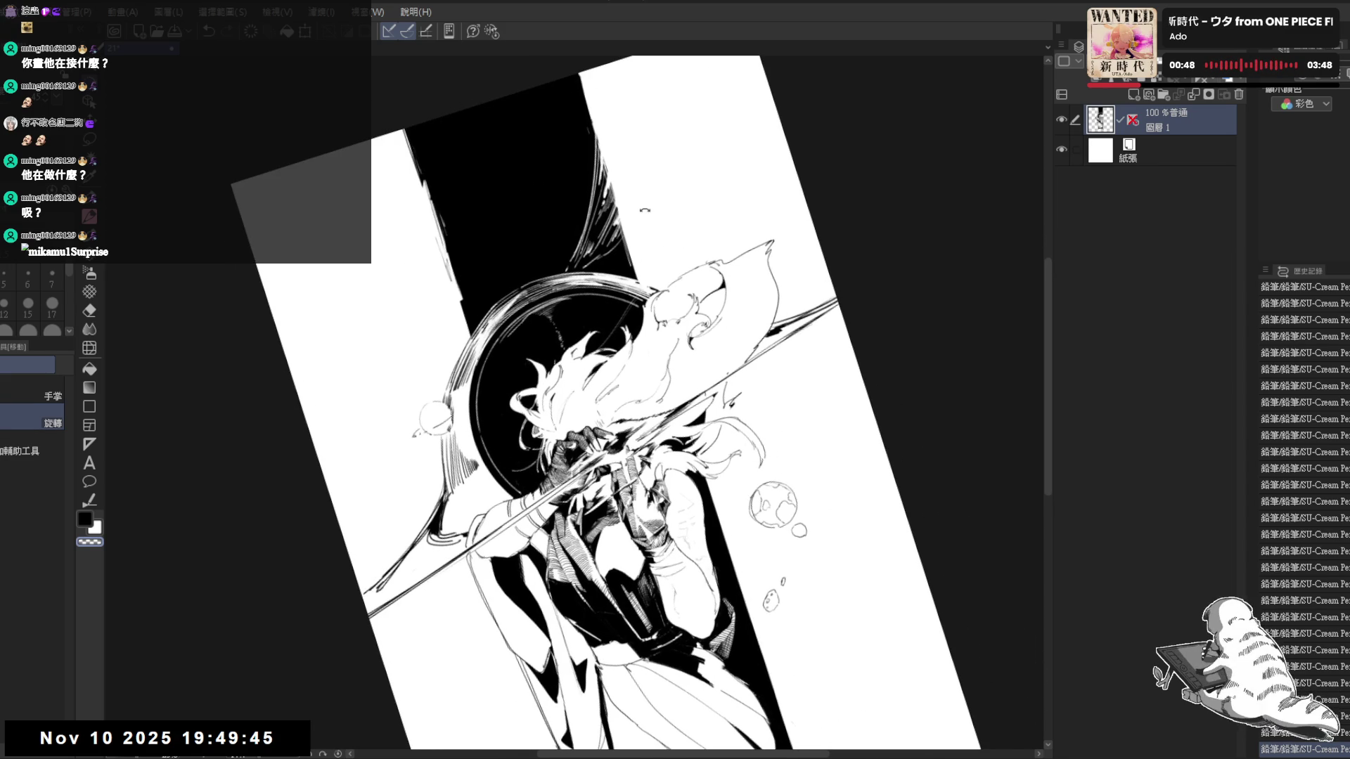
pyautogui.hotkey('ctrl', 'z')
pyautogui.hotkey('ctrl', 'z')
pyautogui.hotkey('ctrl', 'z')
pyautogui.hotkey('ctrl', 'z')
pyautogui.hotkey('ctrl', 'z')
pyautogui.hotkey('ctrl', 'z')
pyautogui.hotkey('ctrl', 'z')
pyautogui.hotkey('ctrl', 'z')
pyautogui.hotkey('ctrl', 'z')
pyautogui.hotkey('ctrl', 'z')
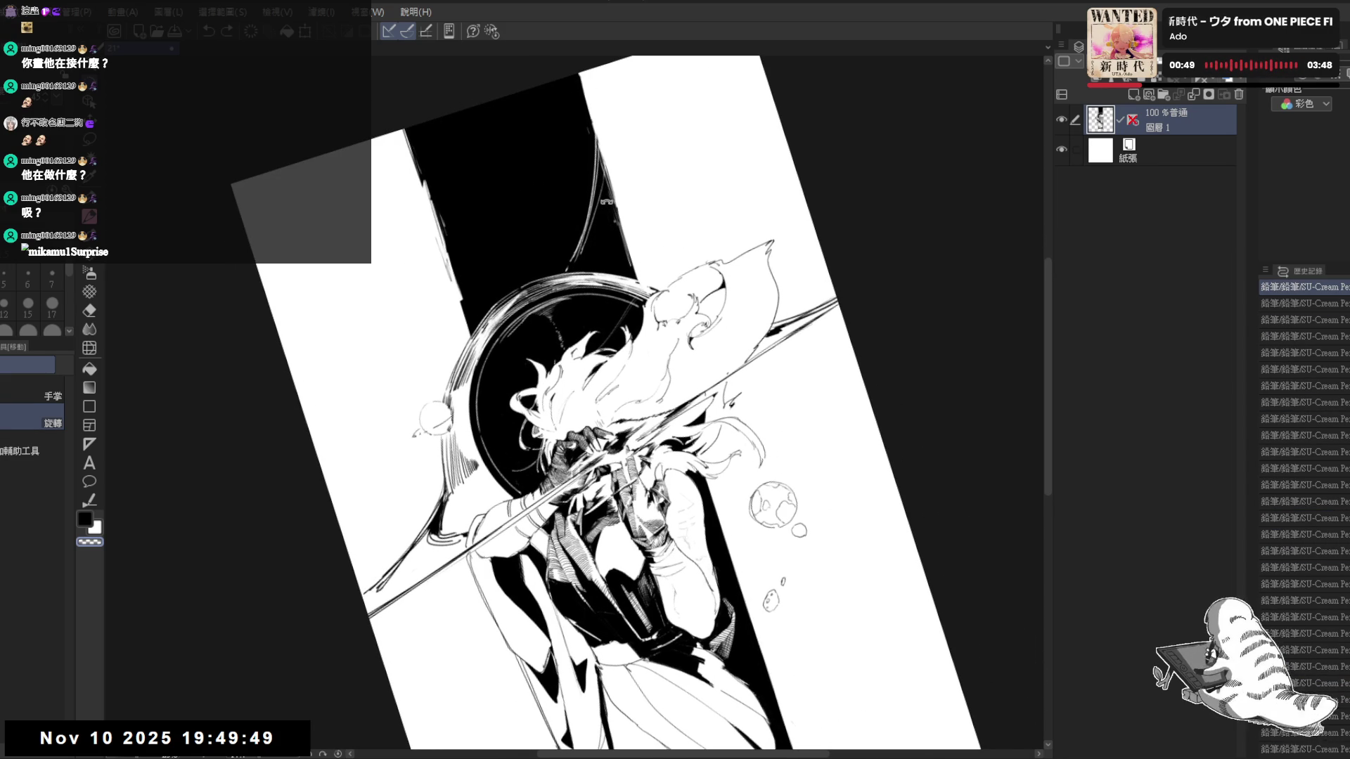
pyautogui.hotkey('ctrl', 'z')
pyautogui.hotkey('ctrl', 'z')
pyautogui.hotkey('ctrl', 'z')
pyautogui.press('e')
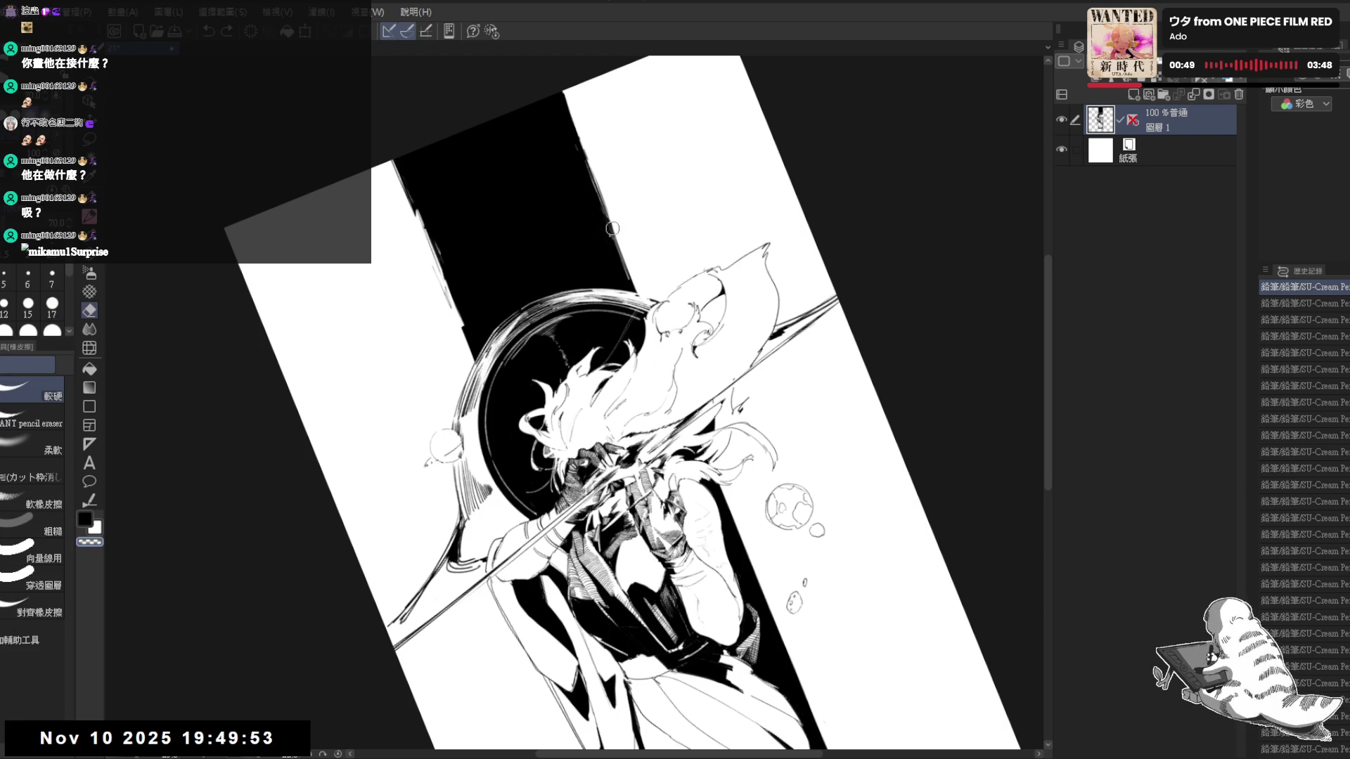
pyautogui.press('p')
pyautogui.hotkey('ctrl', '0')
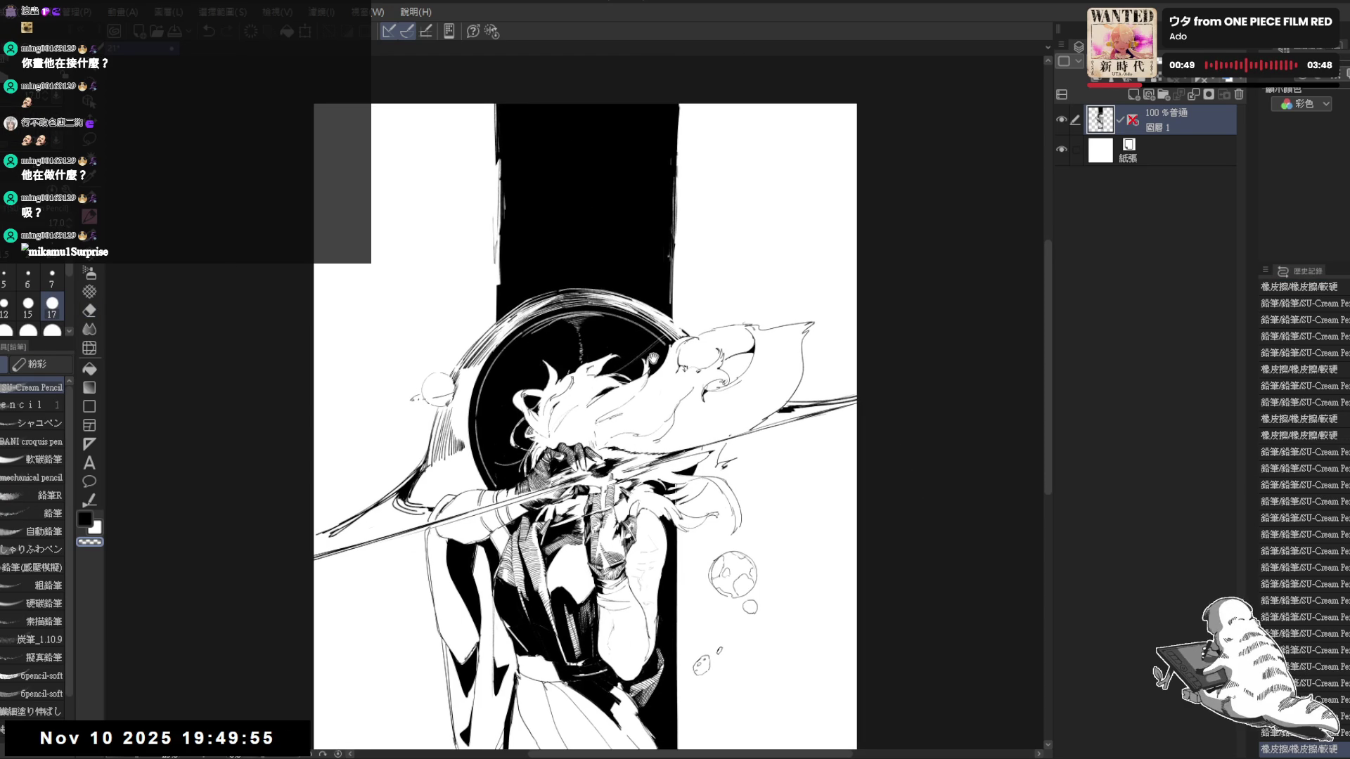
pyautogui.moveTo(654, 111)
pyautogui.mouseDown()
pyautogui.moveTo(660, 122)
pyautogui.moveTo(608, 117)
pyautogui.mouseUp()
pyautogui.scroll(1, 570, 224)
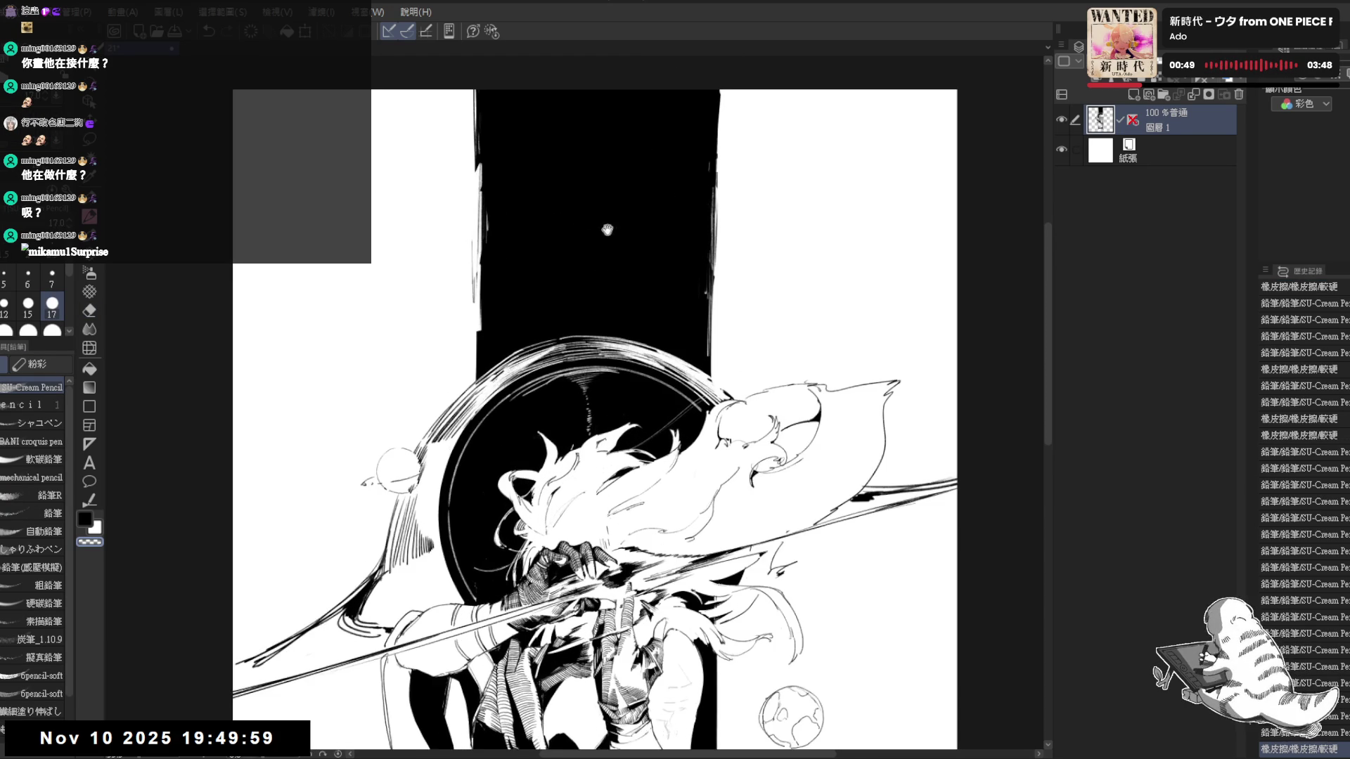
pyautogui.scroll(1, 570, 223)
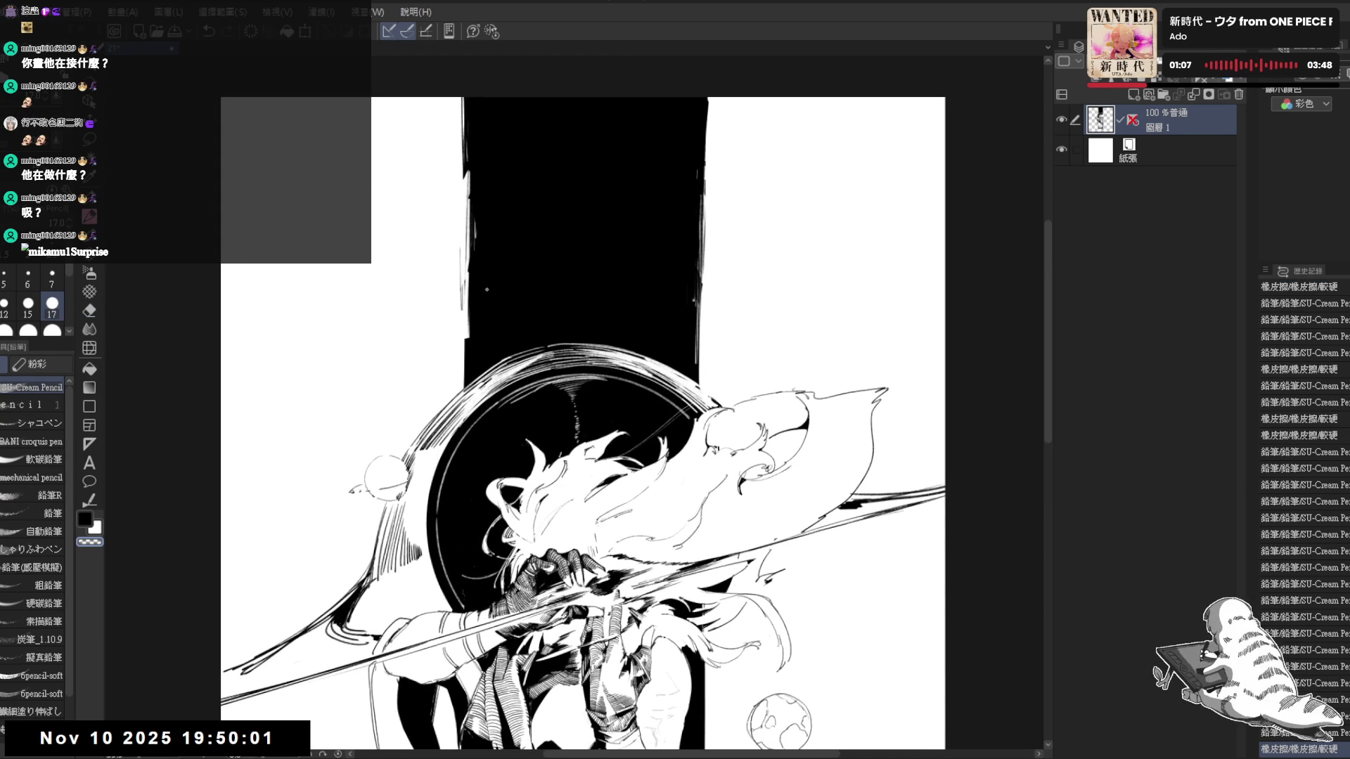
# Switch to white and place a first stroke on the black band's edge, toggling undo/redo to judge it
pyautogui.press('c')
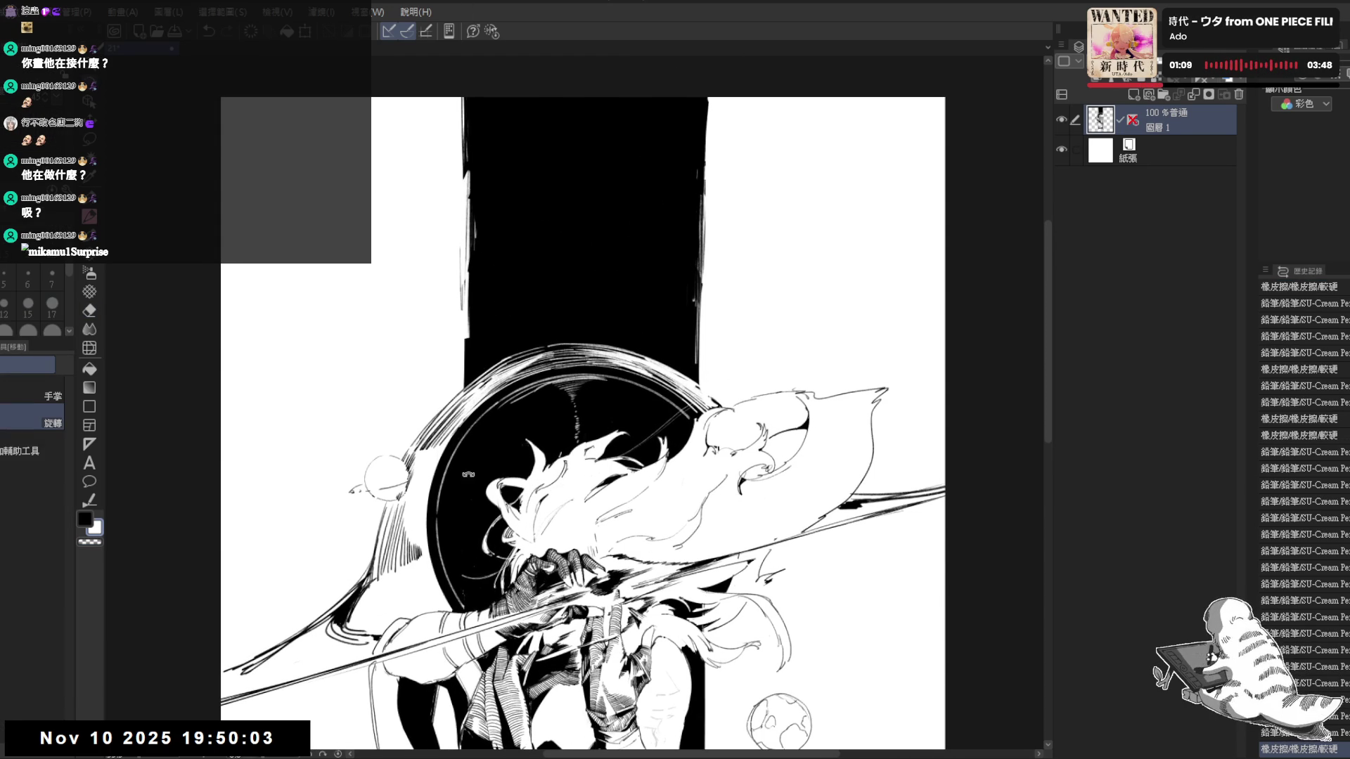
pyautogui.press('-')
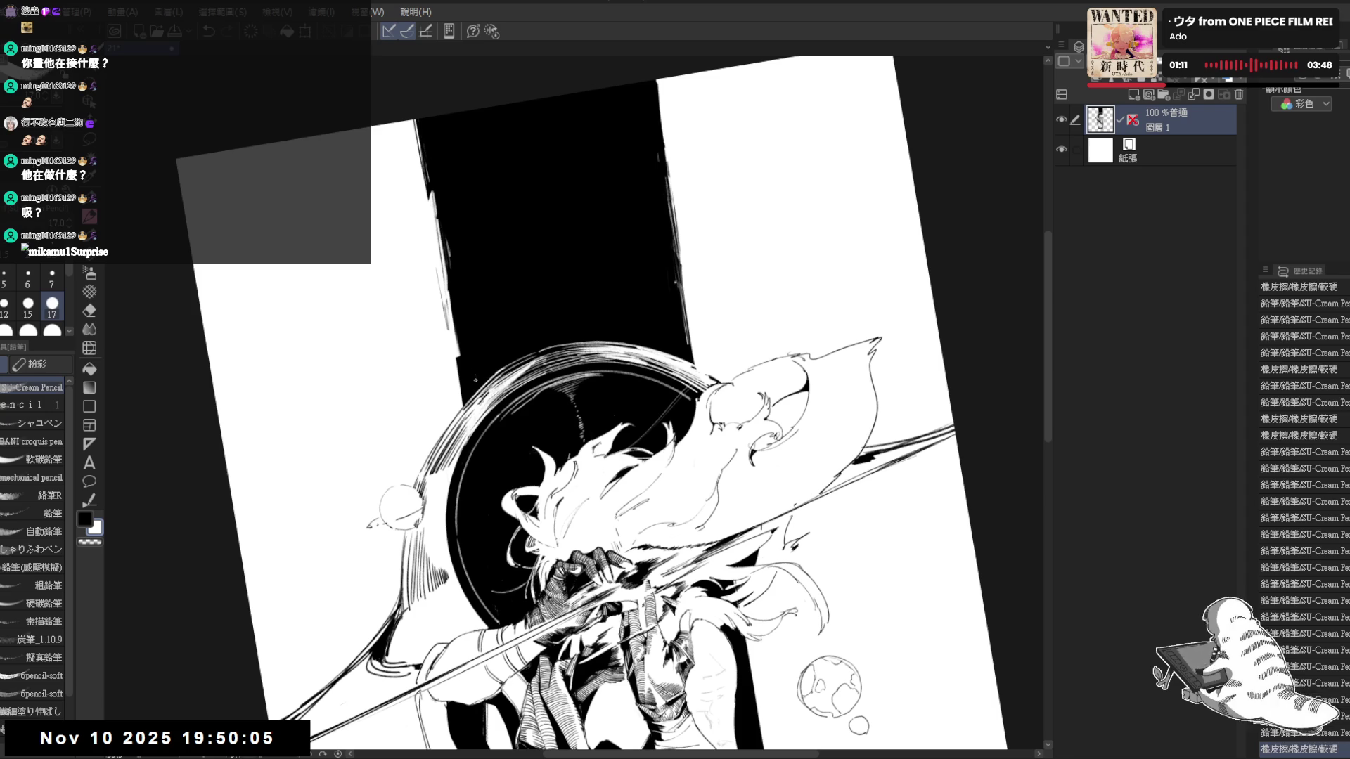
pyautogui.moveTo(473, 384); pyautogui.dragTo(468, 366)
pyautogui.press('[')
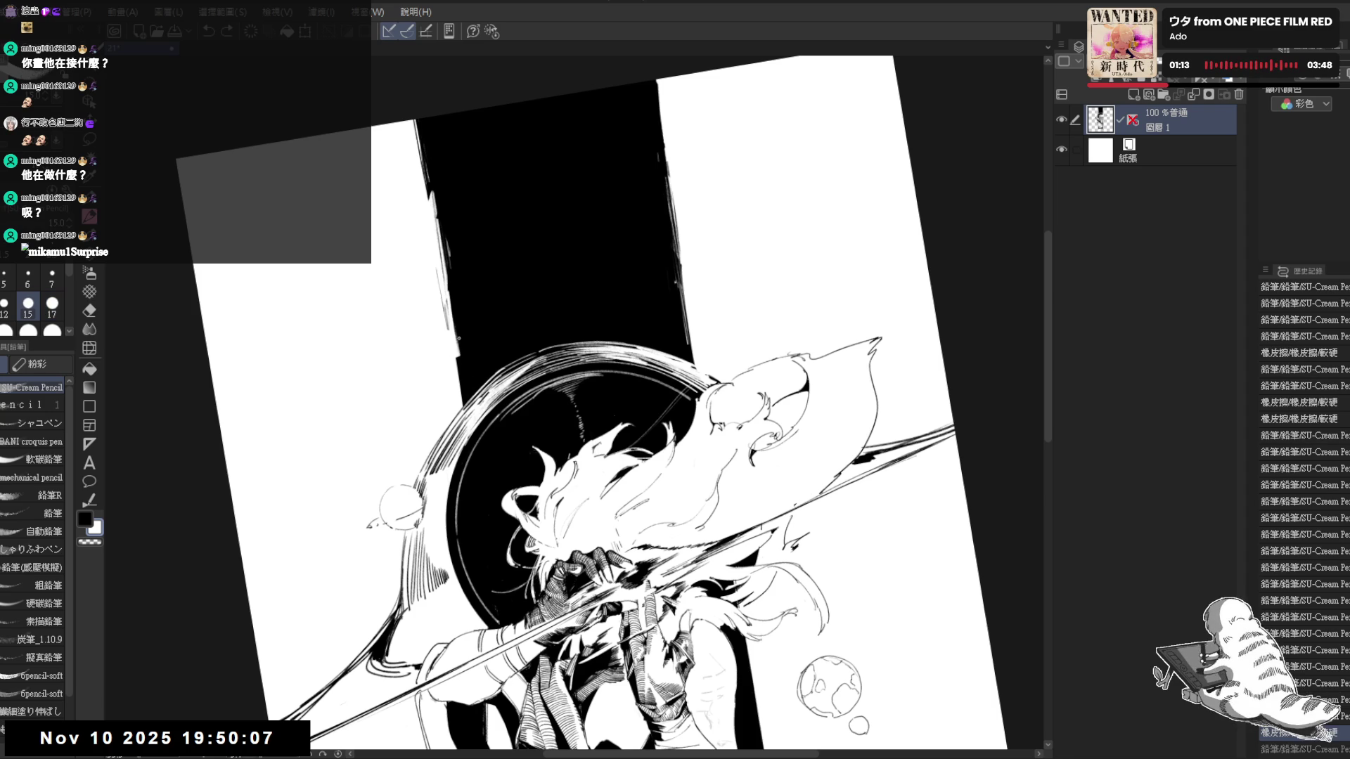
pyautogui.hotkey('ctrl', 'y')
pyautogui.hotkey('ctrl', 'z')
pyautogui.hotkey('ctrl', 'y')
pyautogui.hotkey('ctrl', 'z')
pyautogui.hotkey('ctrl', 'y')
pyautogui.hotkey('ctrl', 'z')
pyautogui.hotkey('ctrl', 'y')
# Add white hatch strokes along the band's lower edge and erase one small spot
pyautogui.moveTo(471, 399)
pyautogui.mouseDown()
pyautogui.moveTo(490, 341)
pyautogui.moveTo(508, 346)
pyautogui.moveTo(539, 314)
pyautogui.moveTo(561, 325)
pyautogui.moveTo(566, 271)
pyautogui.mouseUp()
pyautogui.click(490, 345)
pyautogui.moveTo(569, 340); pyautogui.dragTo(571, 321)
pyautogui.moveTo(575, 339); pyautogui.dragTo(582, 309)
# Add more short white hatches with a smaller brush, rotating the canvas for a better angle
pyautogui.moveTo(586, 335); pyautogui.dragTo(595, 312)
pyautogui.press('[')
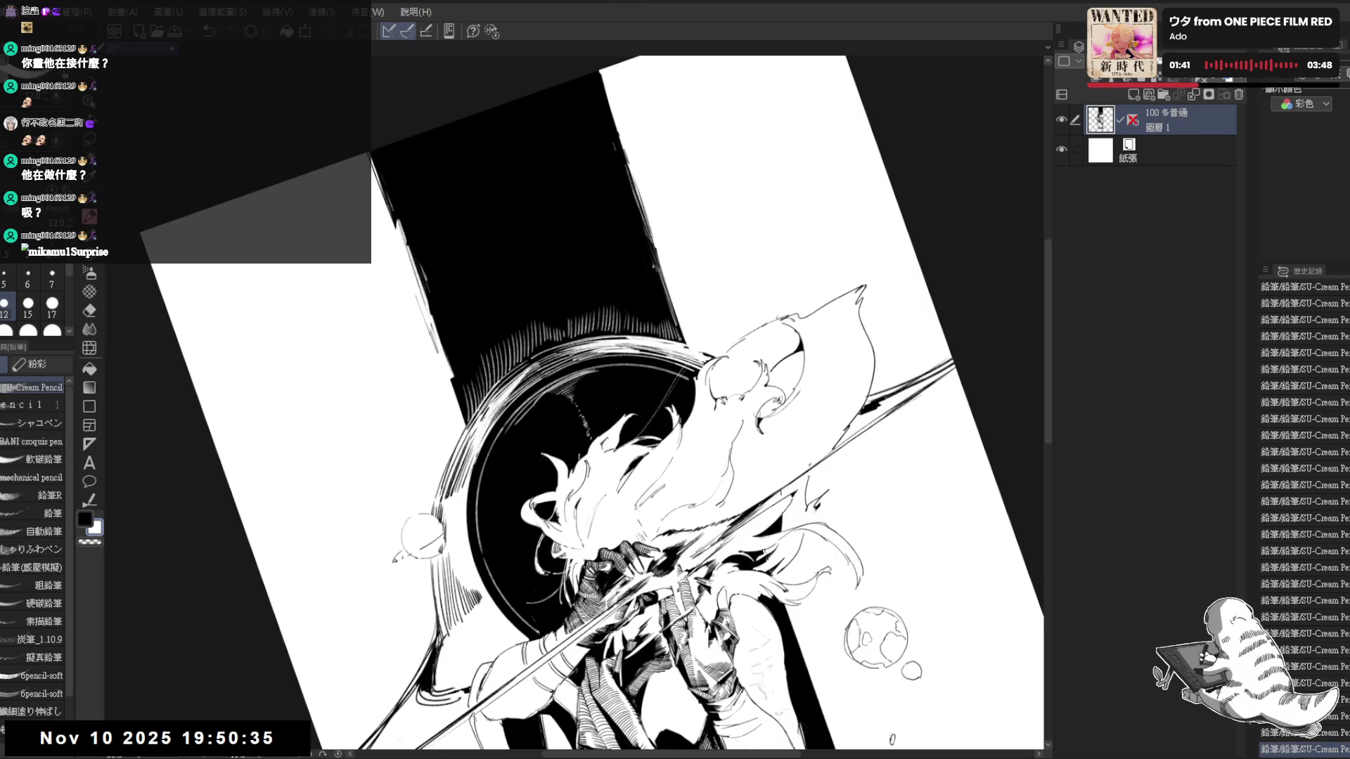
pyautogui.hotkey('ctrl', '0')
pyautogui.scroll(-3, 679, 241)
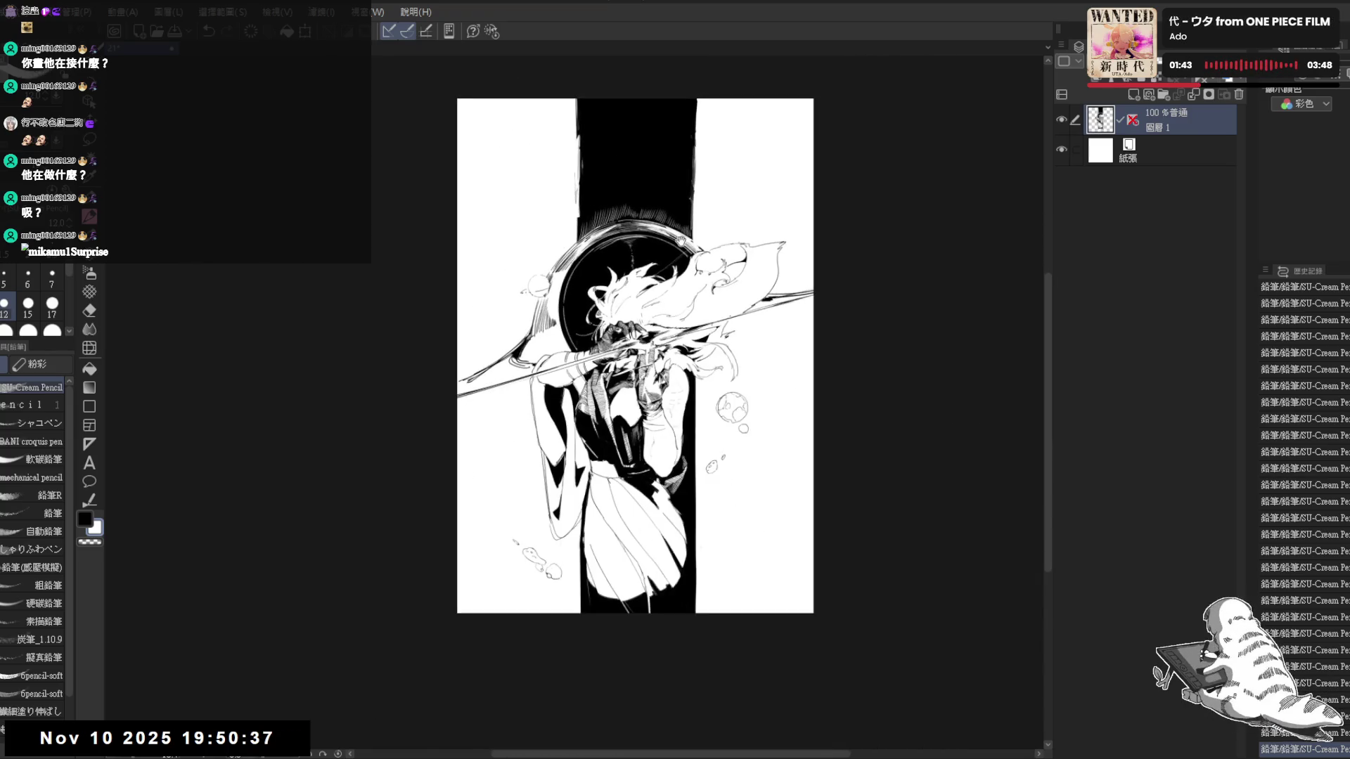
pyautogui.scroll(2, 597, 240)
pyautogui.scroll(3, 585, 251)
pyautogui.press('r')
pyautogui.moveTo(585, 251); pyautogui.dragTo(534, 304)
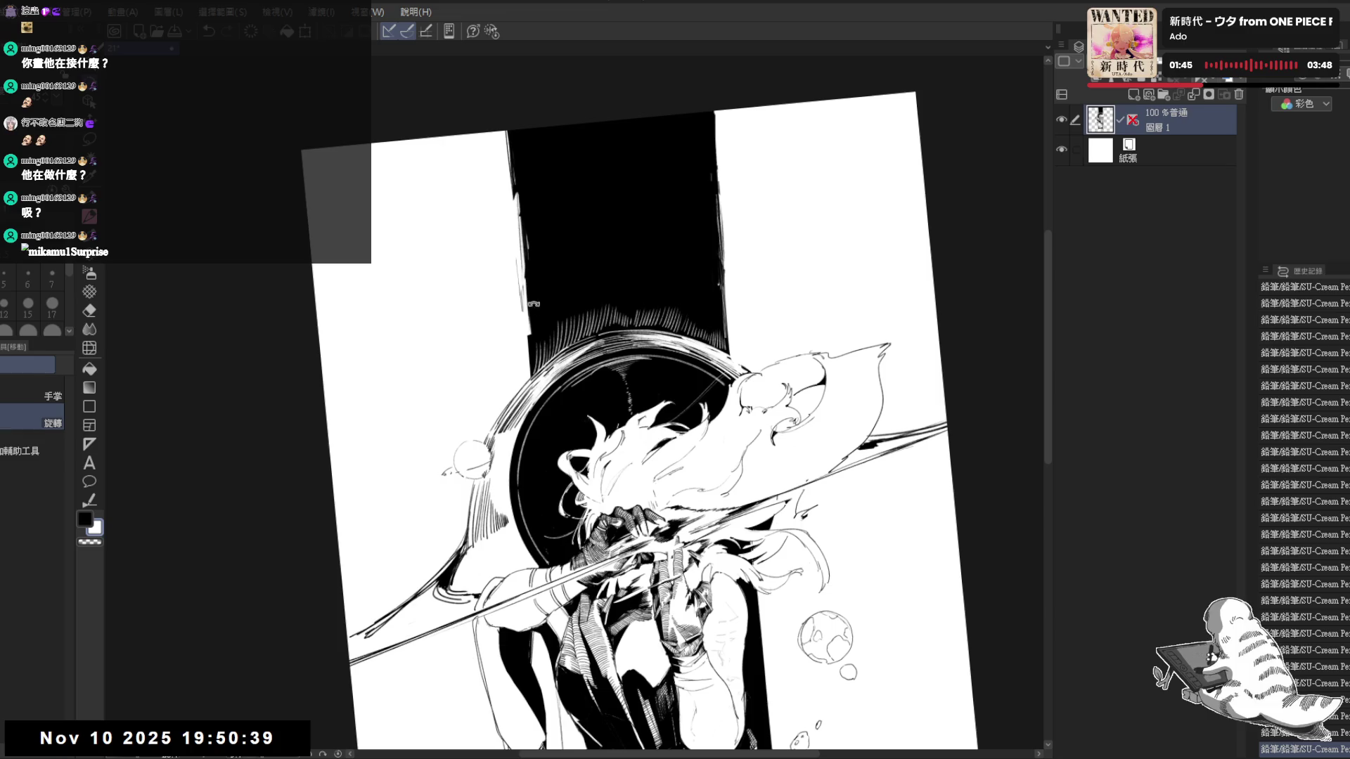
pyautogui.press('p')
pyautogui.press('r')
pyautogui.moveTo(540, 300); pyautogui.dragTo(493, 383)
pyautogui.press('p')
# Brighten a spot on the band's edge and lay further white strokes into the hatched edge
pyautogui.hotkey('ctrl', 'z')
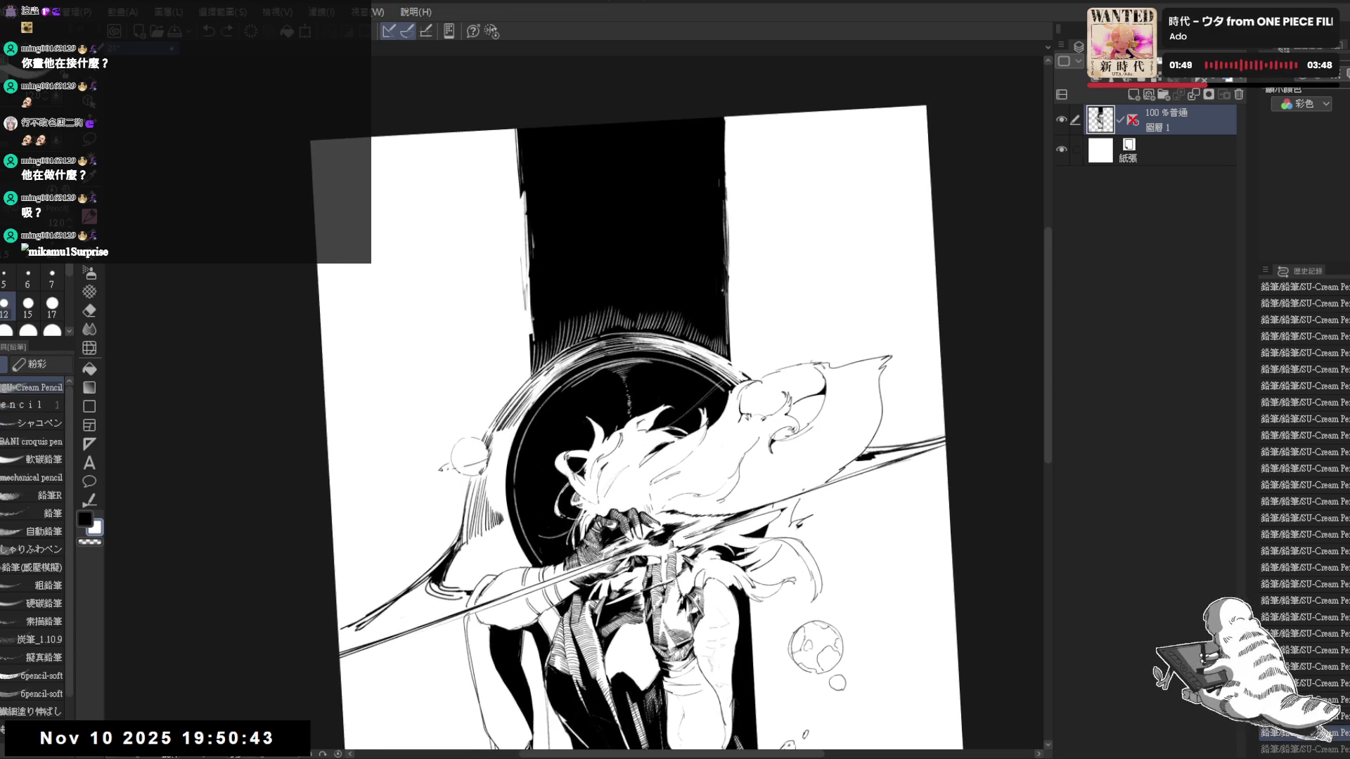
pyautogui.hotkey('ctrl', 'y')
pyautogui.moveTo(541, 309)
pyautogui.mouseDown()
pyautogui.moveTo(542, 341)
pyautogui.moveTo(544, 298)
pyautogui.mouseUp()
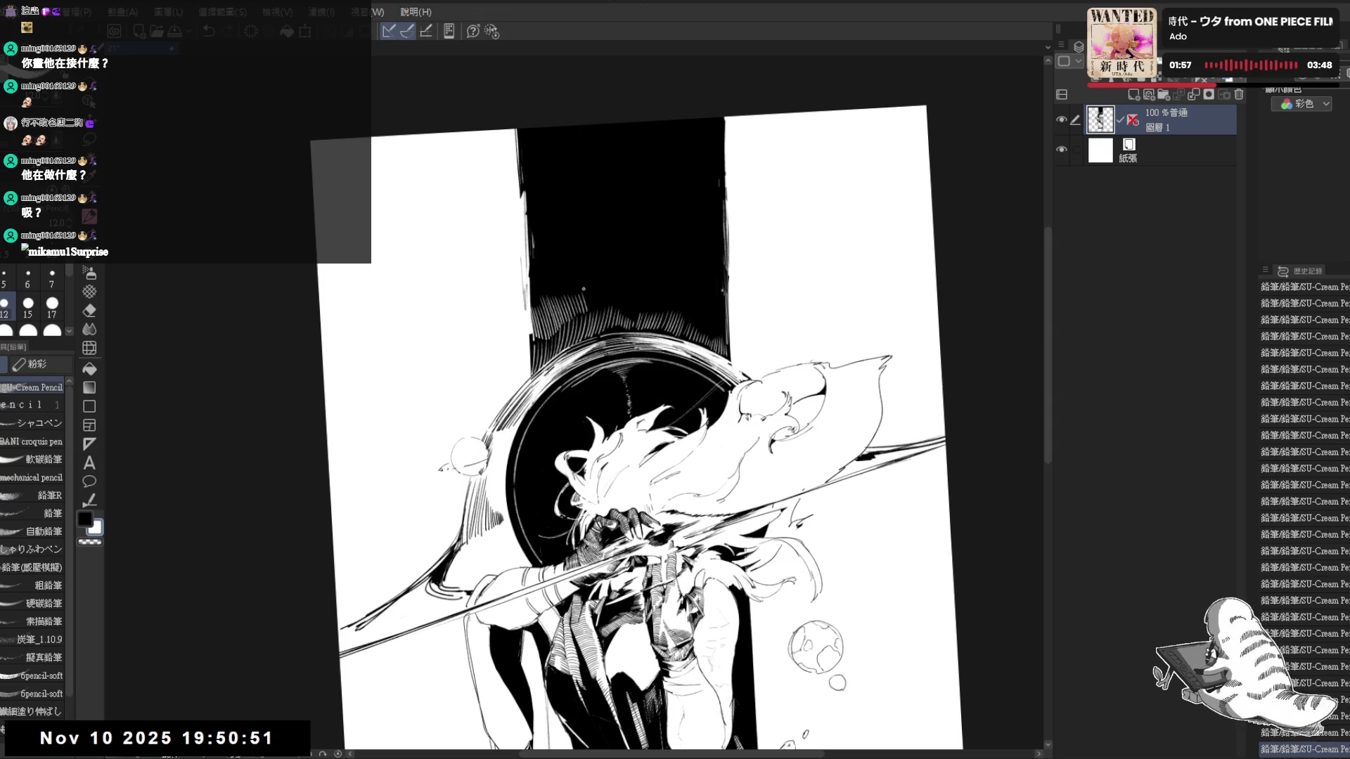
pyautogui.moveTo(650, 323); pyautogui.dragTo(585, 309)
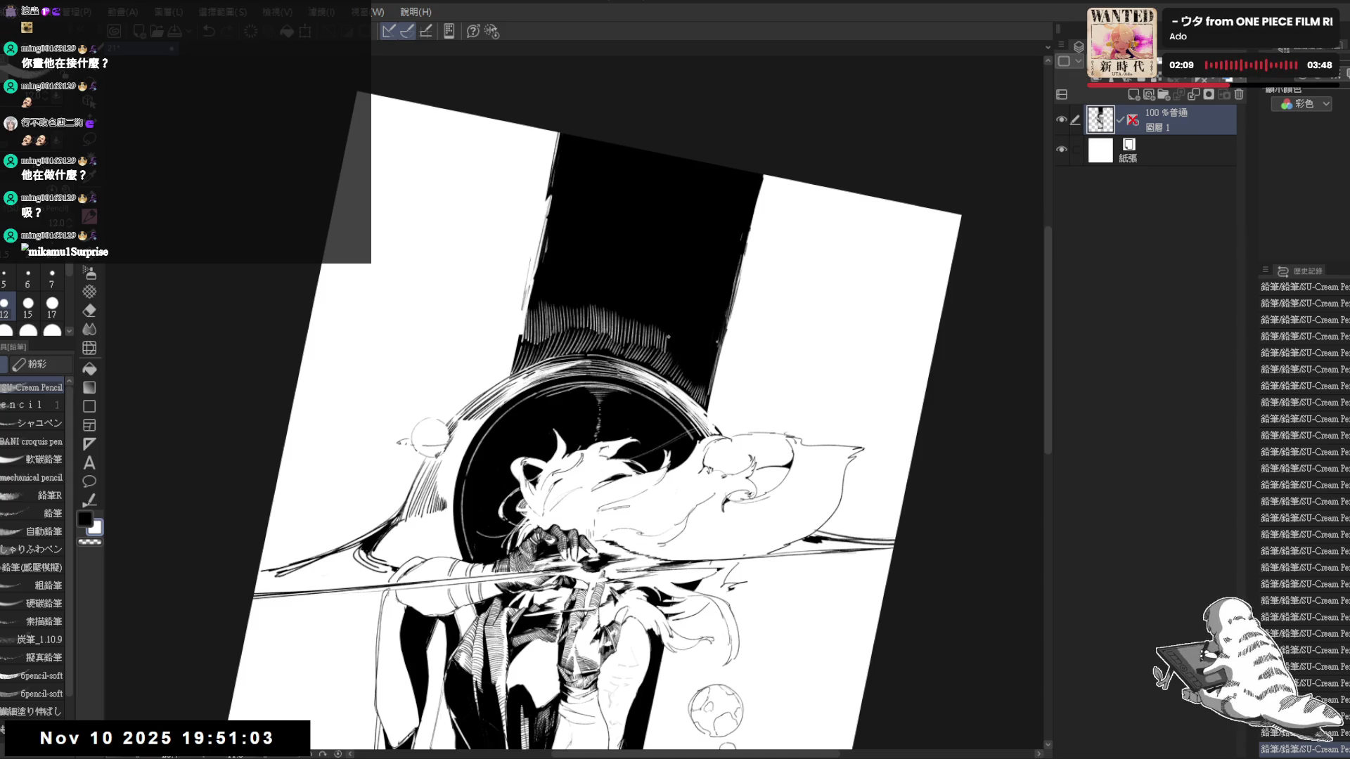
pyautogui.press('-')
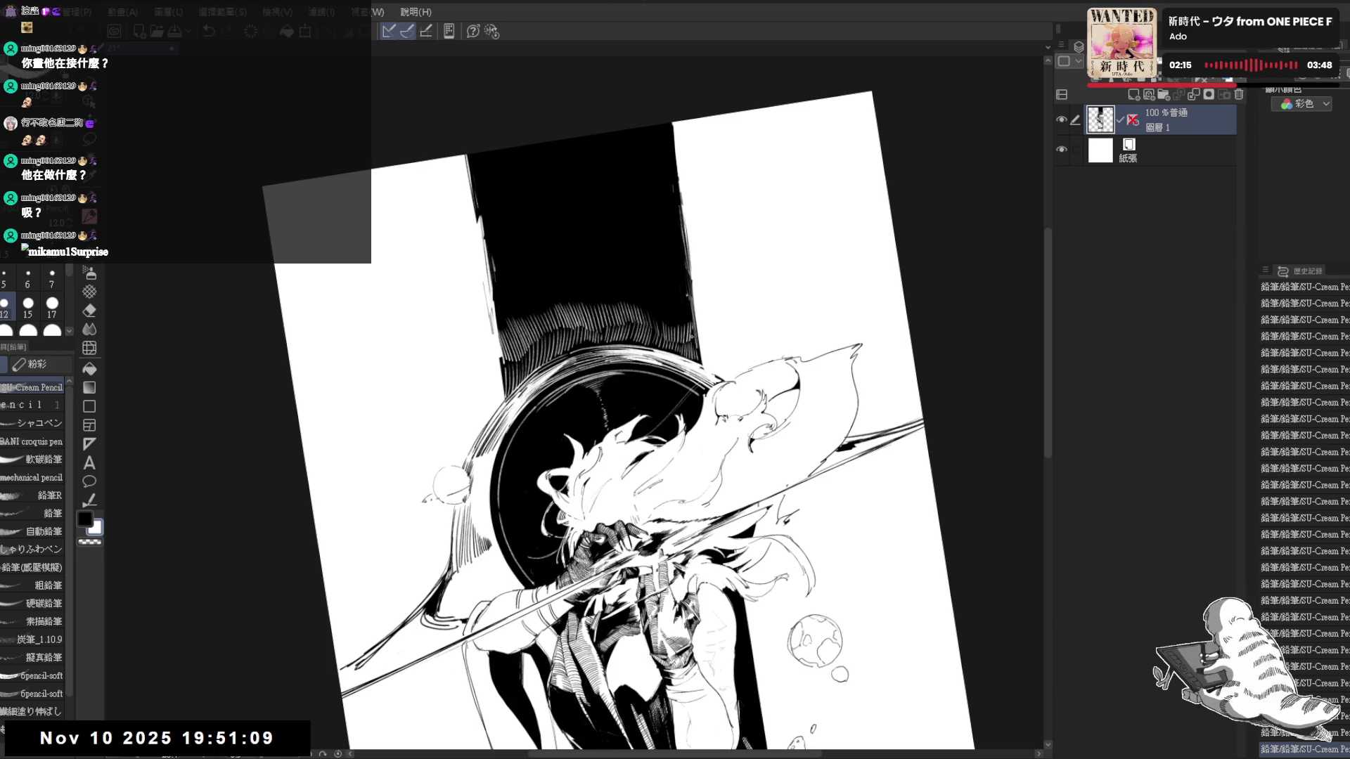
pyautogui.moveTo(697, 254); pyautogui.dragTo(544, 310)
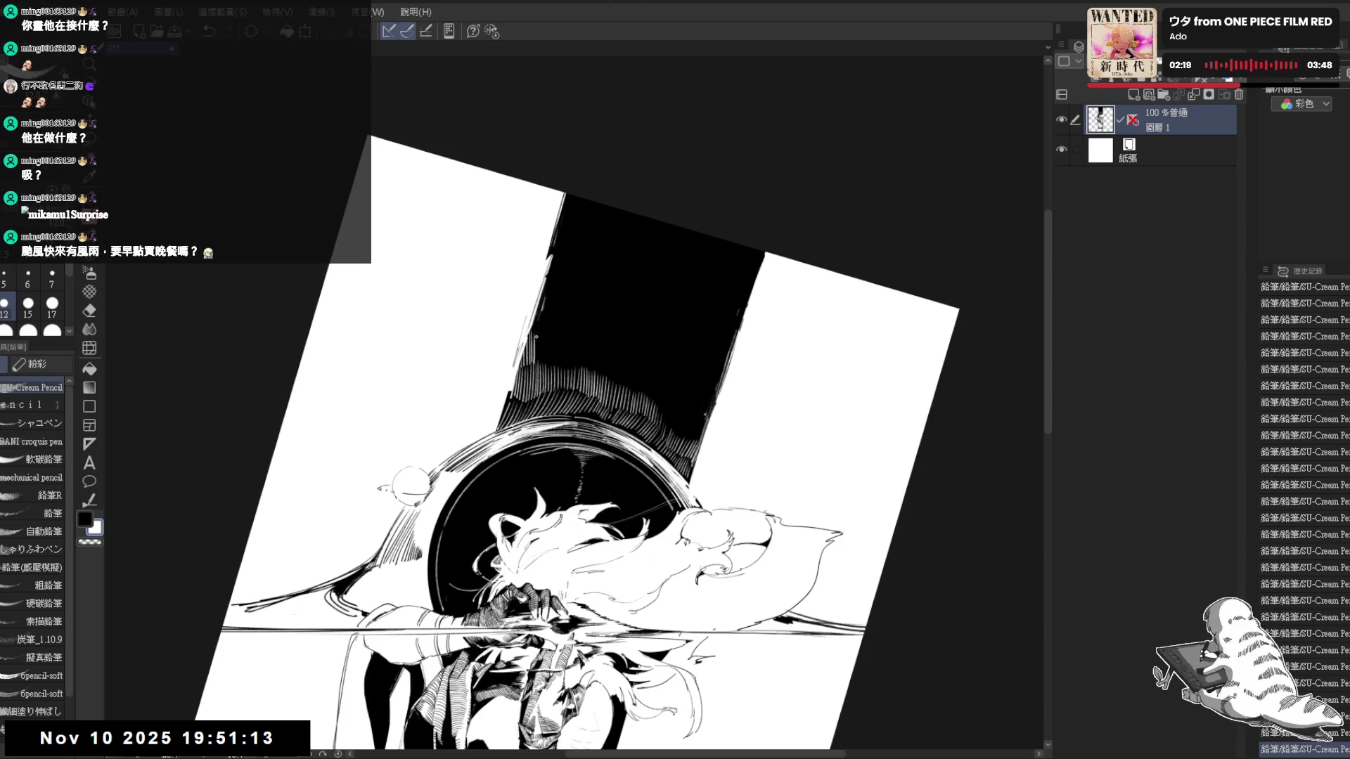
pyautogui.moveTo(549, 340)
pyautogui.mouseDown()
pyautogui.moveTo(548, 365)
pyautogui.moveTo(570, 370)
pyautogui.moveTo(577, 350)
pyautogui.moveTo(577, 366)
pyautogui.moveTo(603, 370)
pyautogui.mouseUp()
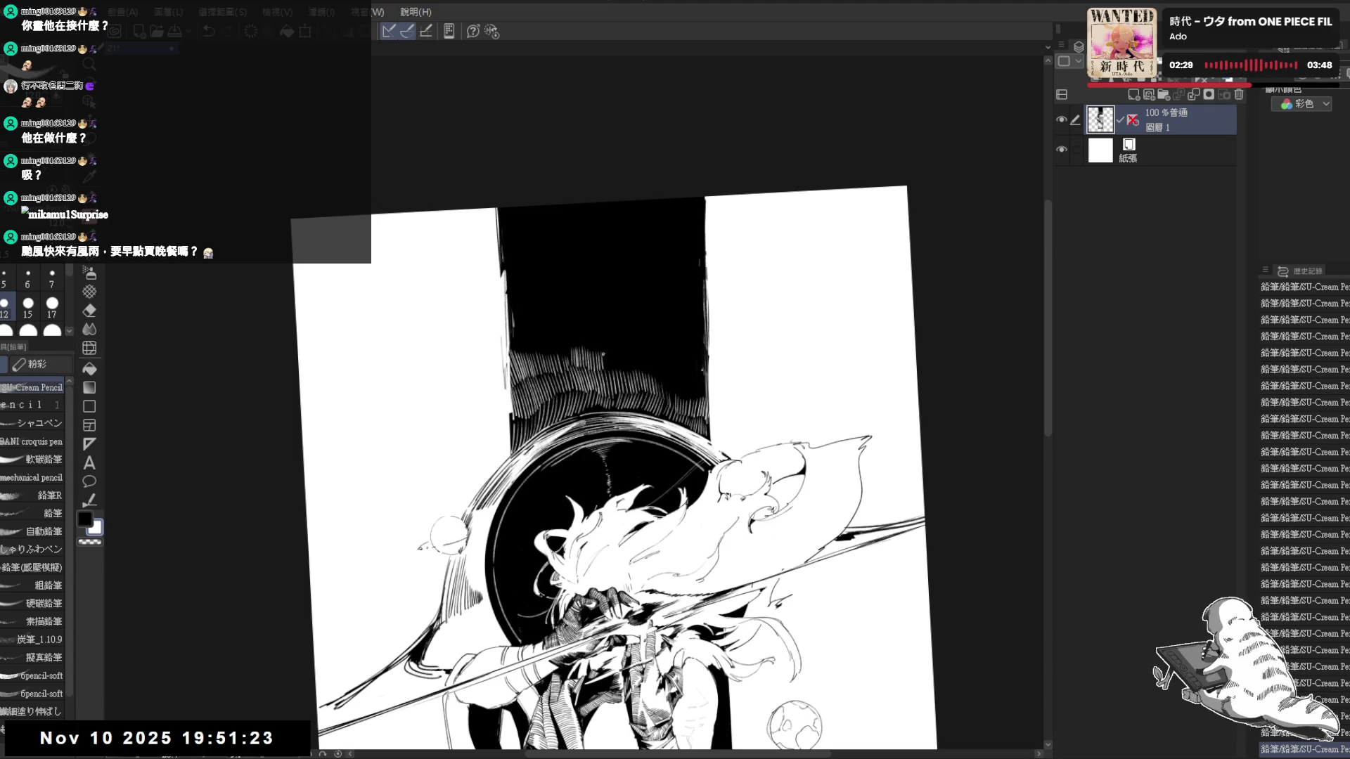
pyautogui.scroll(-1, 609, 367)
pyautogui.scroll(-1, 607, 348)
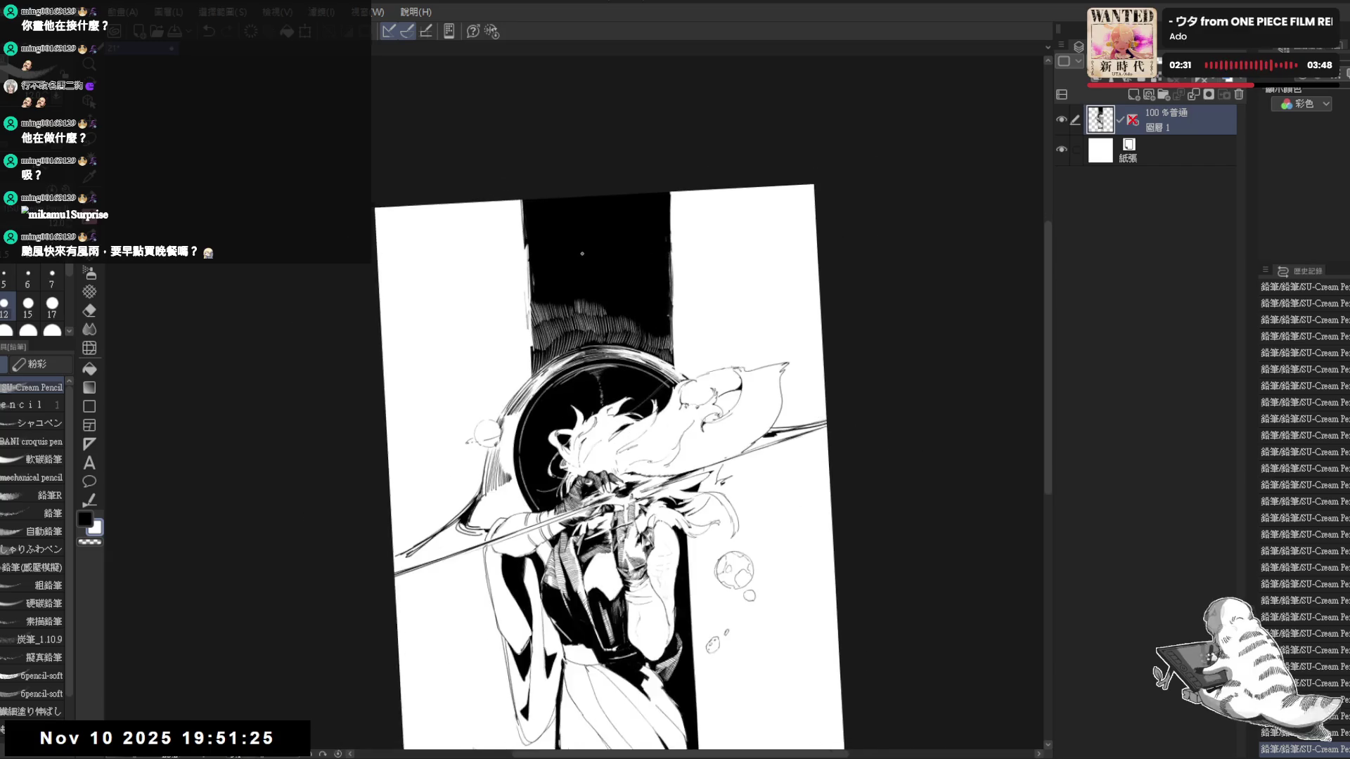
pyautogui.scroll(-1, 620, 308)
pyautogui.scroll(-1, 621, 306)
pyautogui.scroll(2, 535, 164)
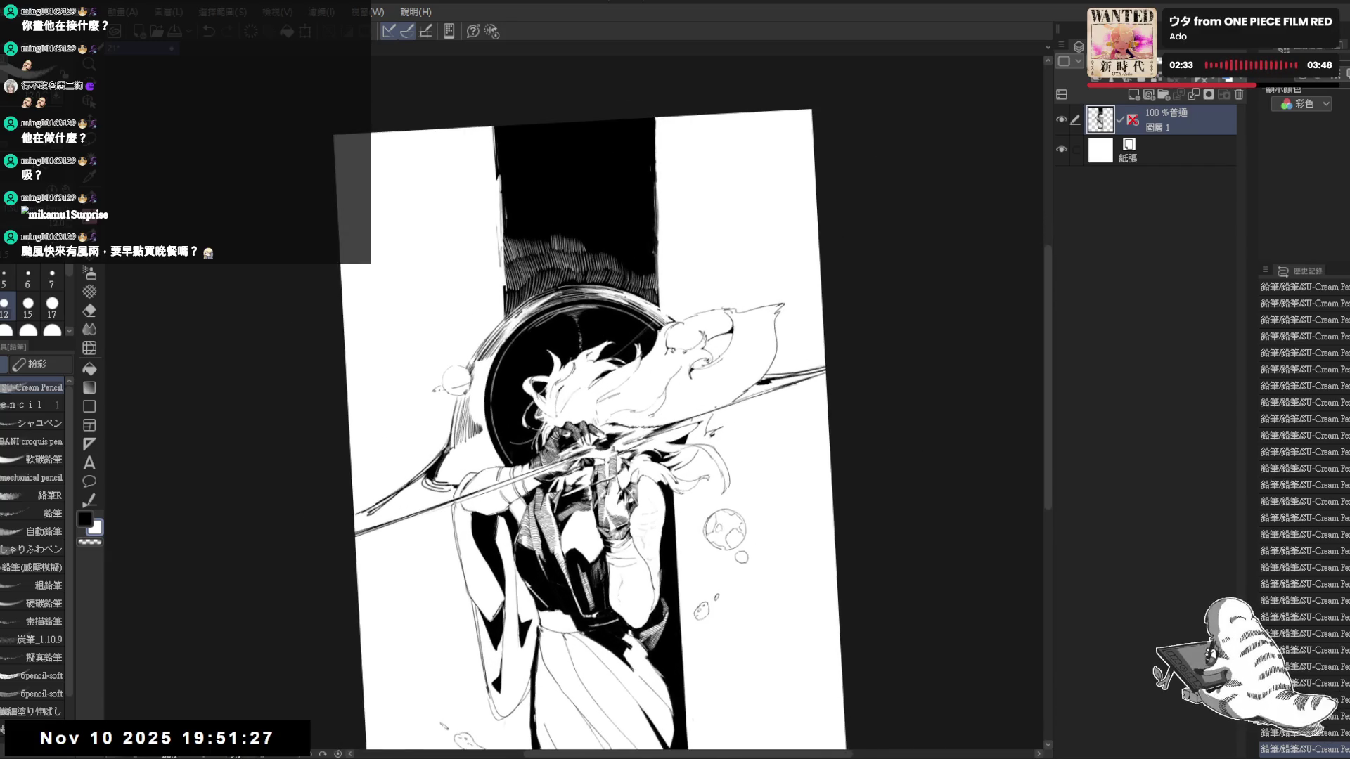
# Build up fine white upward hatching inside the black band, tilting the view as needed
pyautogui.moveTo(535, 165); pyautogui.dragTo(533, 195)
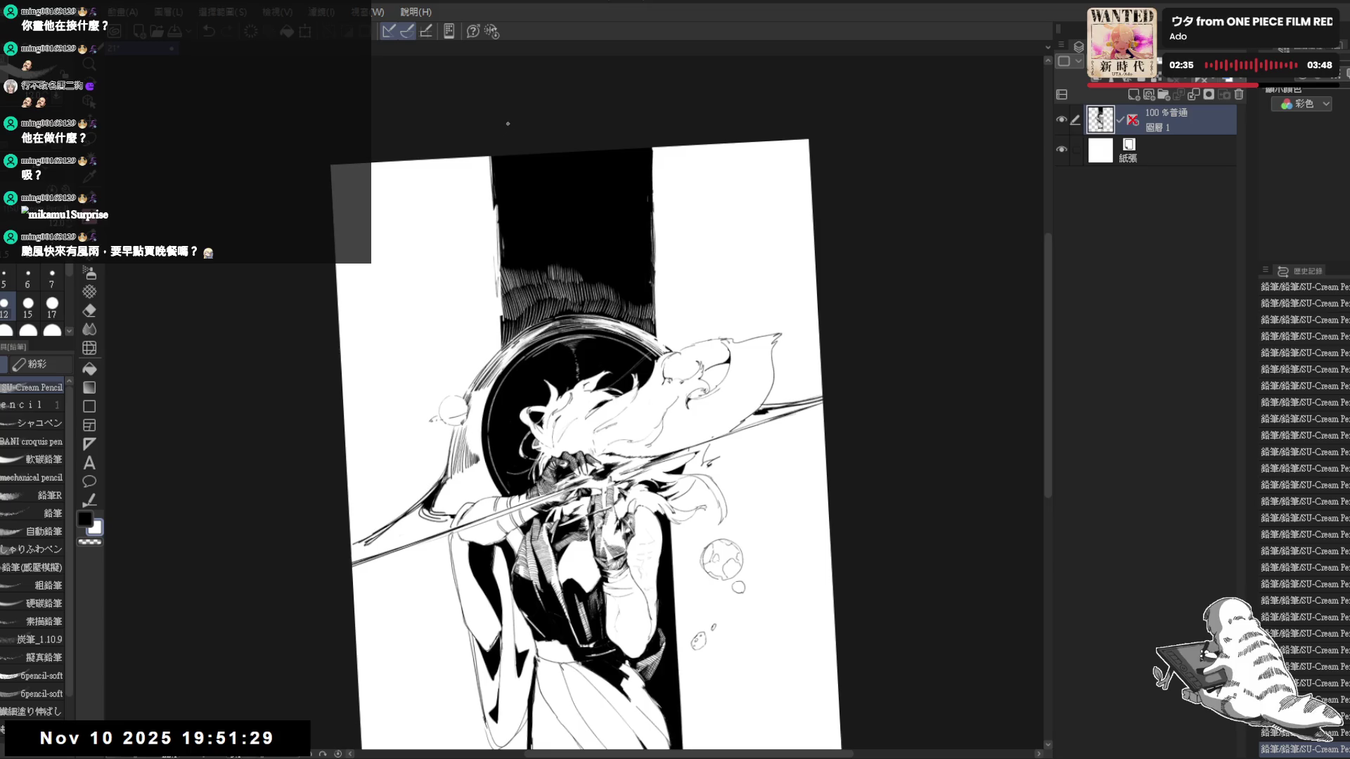
pyautogui.hotkey('ctrl', 'z')
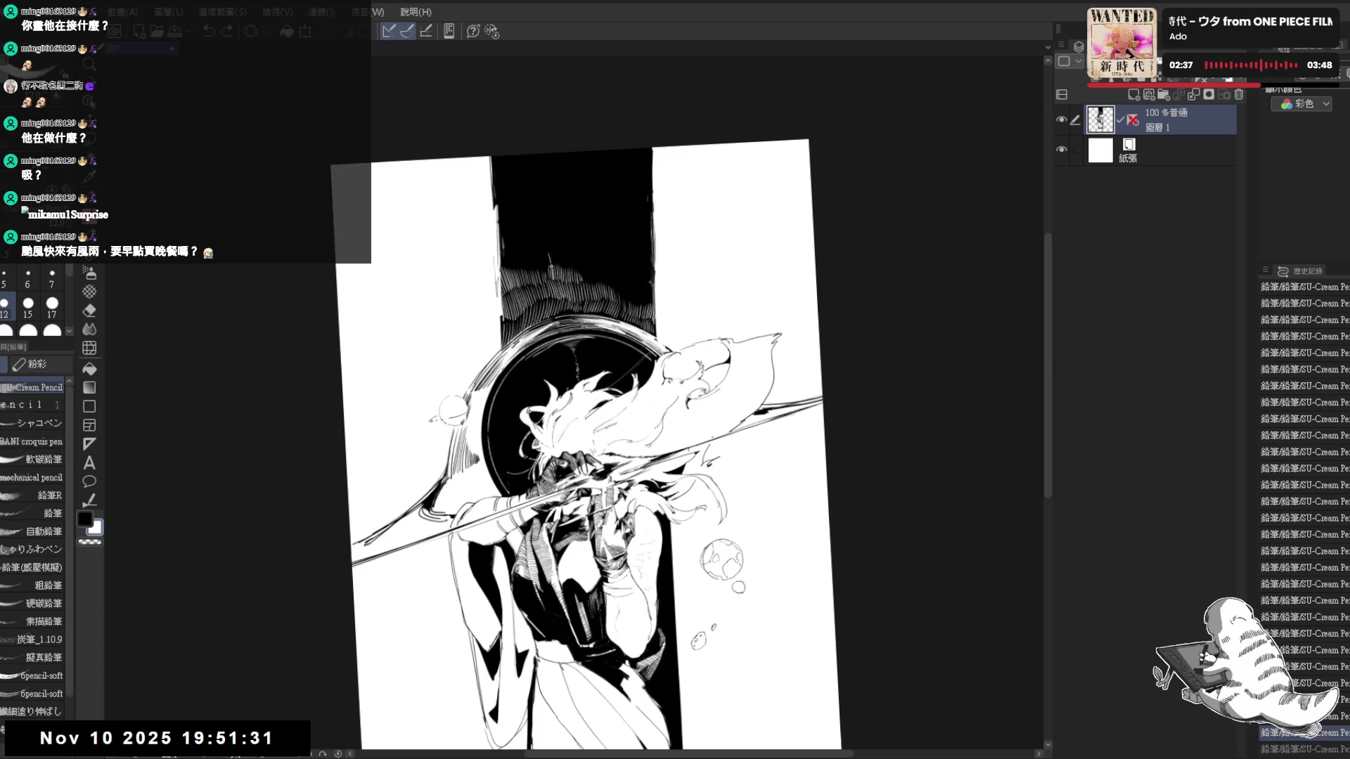
pyautogui.hotkey('ctrl', 'y')
pyautogui.moveTo(551, 264)
pyautogui.mouseDown()
pyautogui.moveTo(561, 232)
pyautogui.moveTo(565, 244)
pyautogui.mouseUp()
pyautogui.moveTo(572, 275)
pyautogui.mouseDown()
pyautogui.moveTo(569, 247)
pyautogui.moveTo(581, 262)
pyautogui.mouseUp()
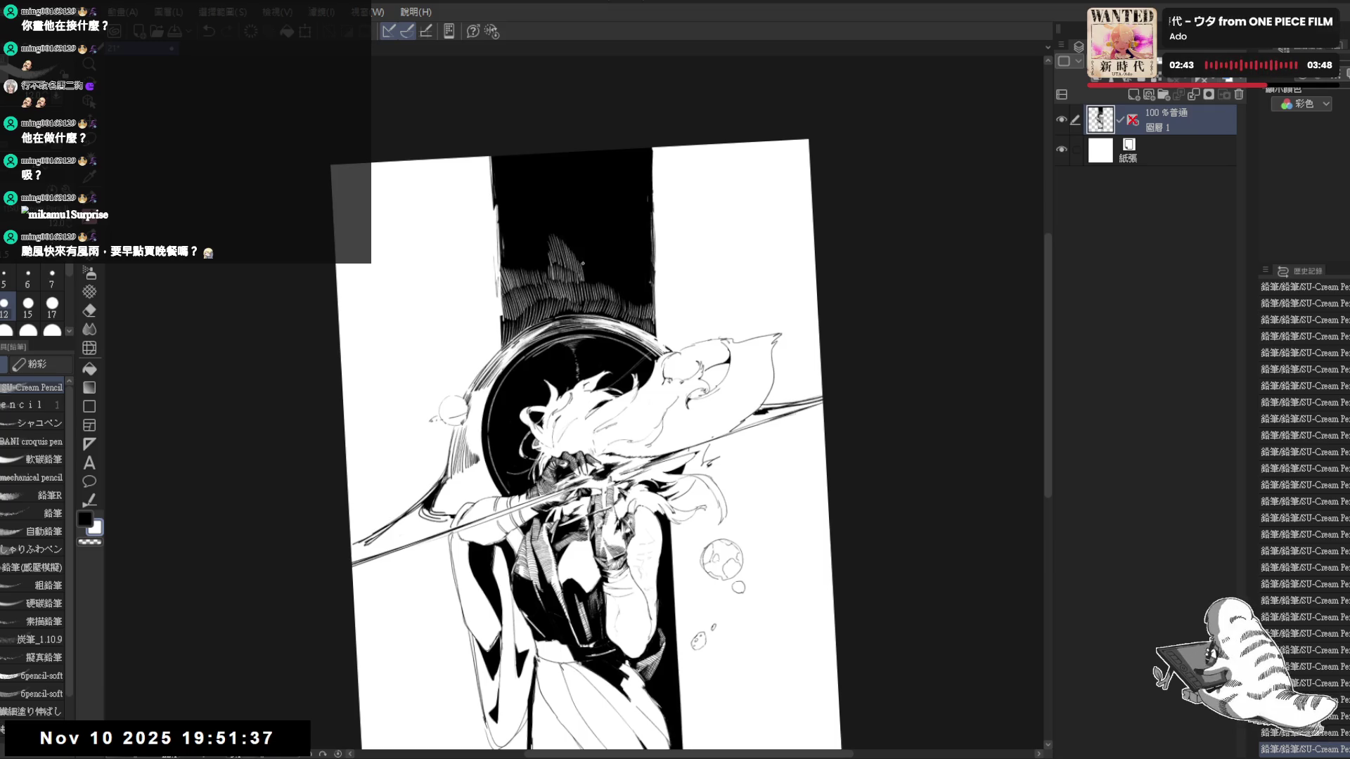
pyautogui.moveTo(590, 443); pyautogui.dragTo(675, 495)
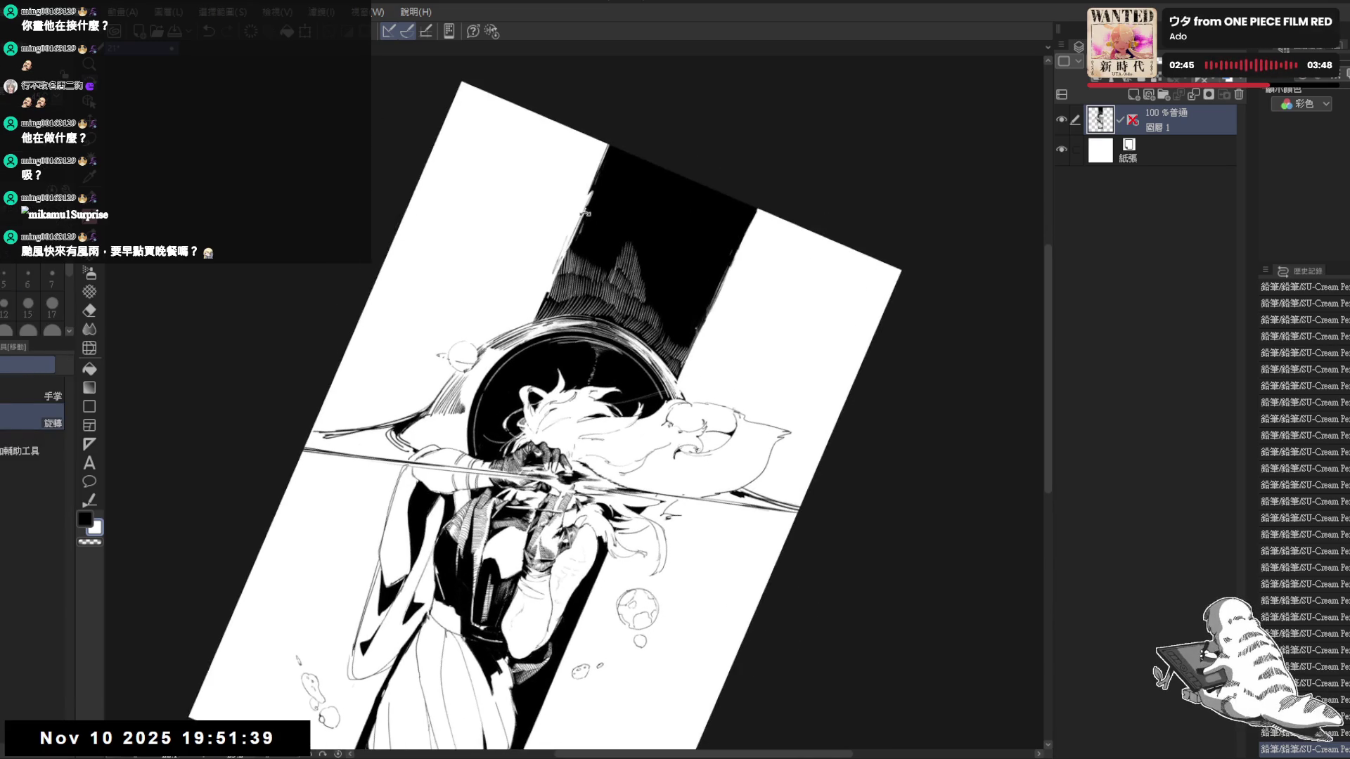
pyautogui.moveTo(577, 252); pyautogui.dragTo(589, 201)
pyautogui.moveTo(583, 261)
pyautogui.mouseDown()
pyautogui.moveTo(582, 241)
pyautogui.moveTo(604, 255)
pyautogui.mouseUp()
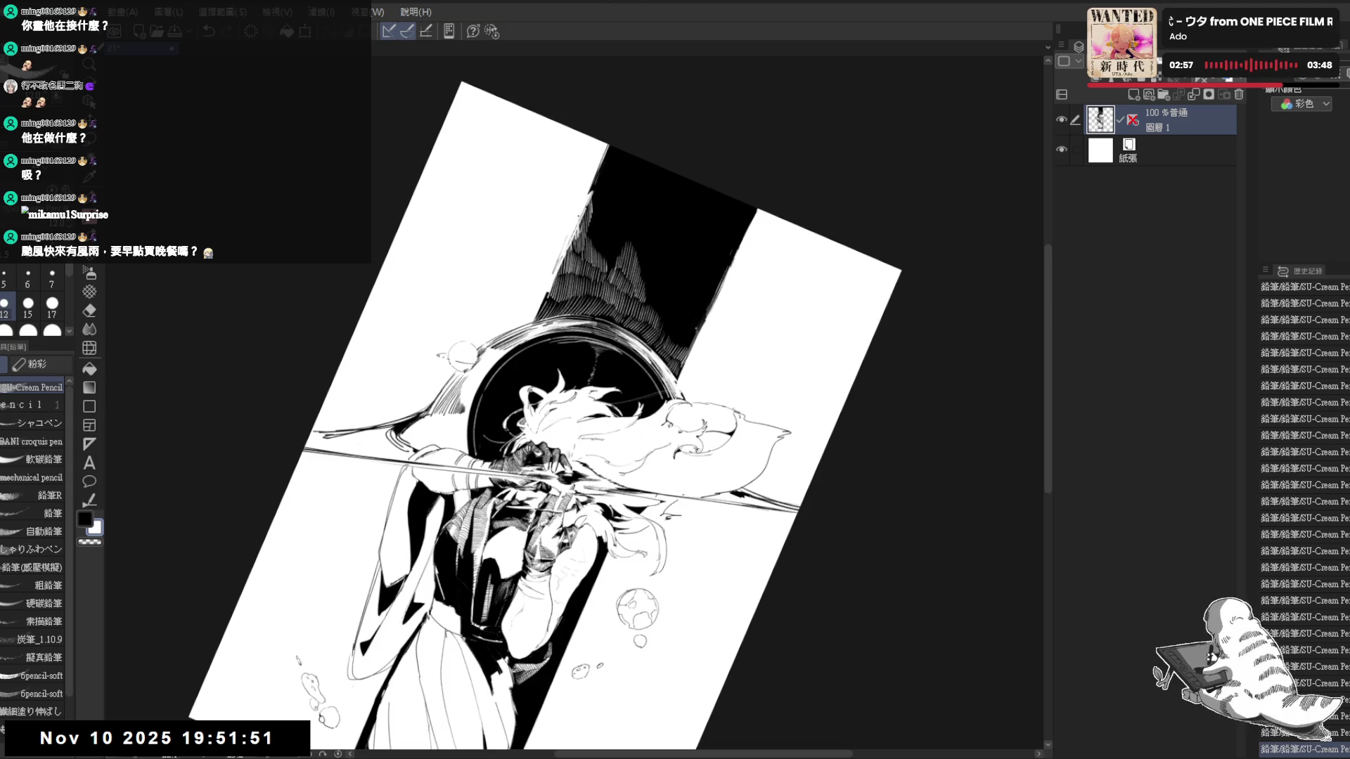
# Trim back a couple of hatching strokes in the band with the eraser
pyautogui.hotkey('ctrl', 'shift', 'r')
pyautogui.press('e')
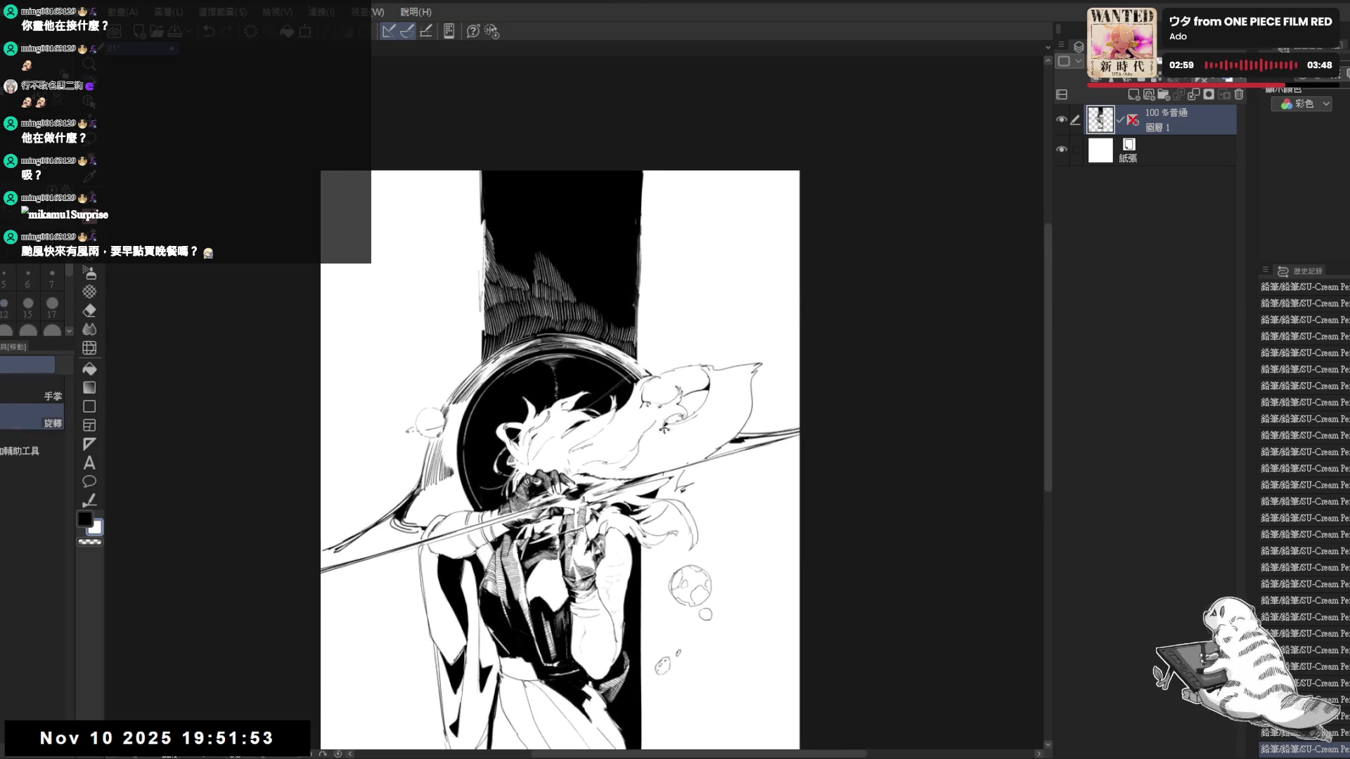
pyautogui.press('^')
pyautogui.moveTo(540, 262); pyautogui.dragTo(553, 256)
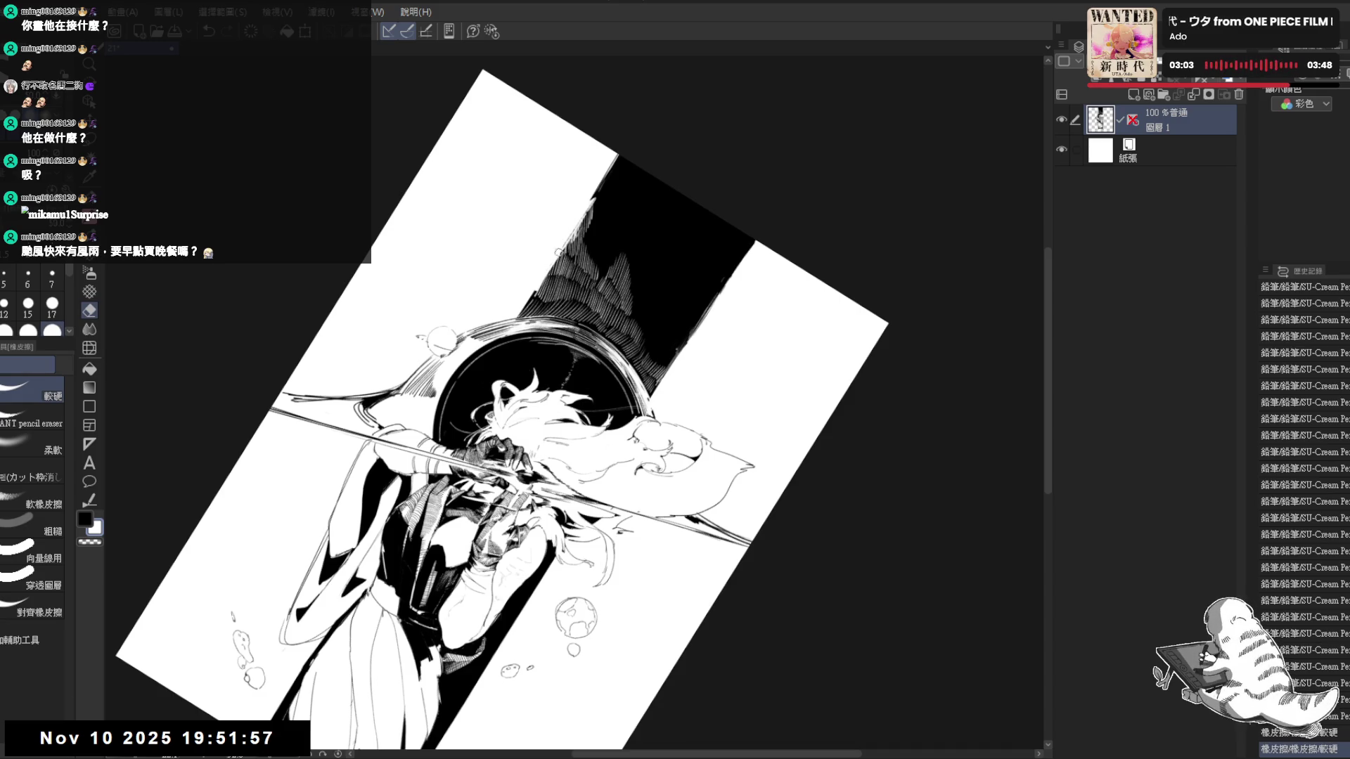
pyautogui.press('p')
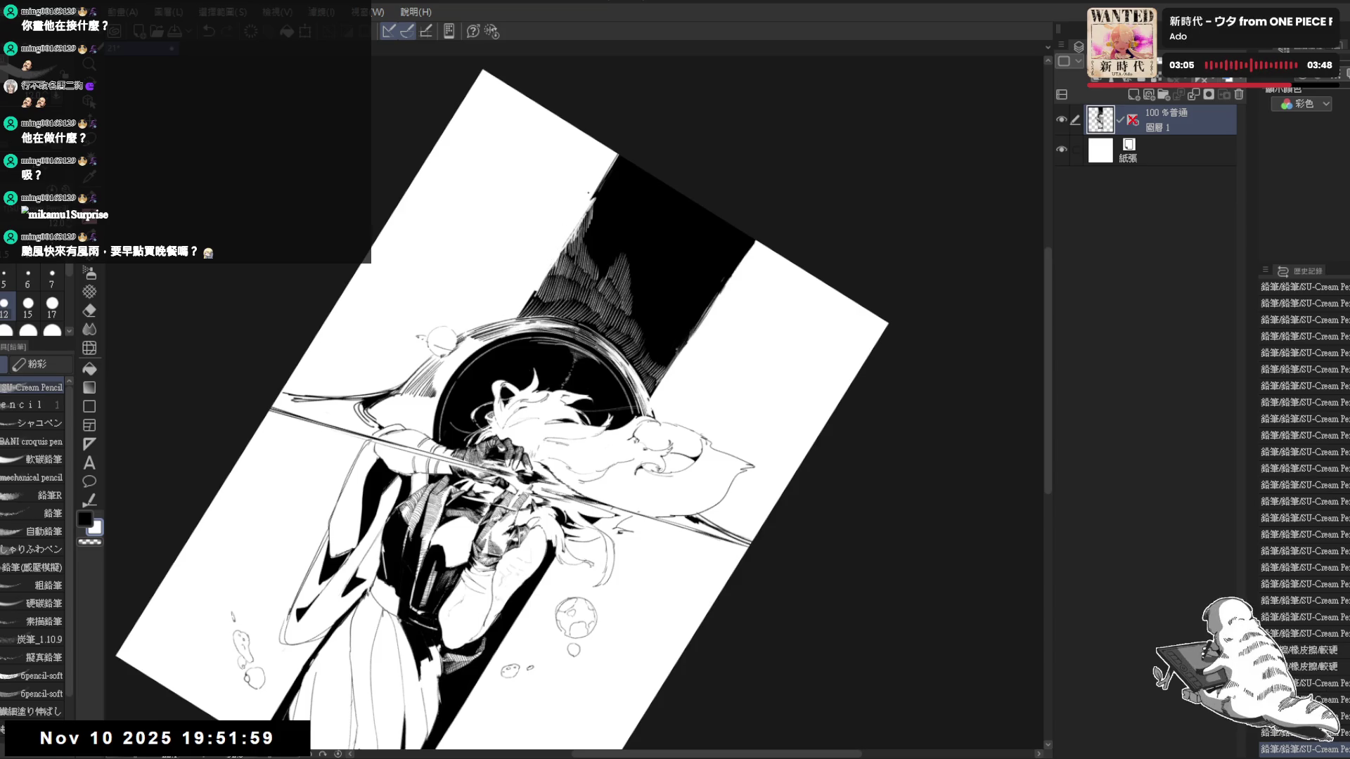
pyautogui.press('e')
pyautogui.moveTo(565, 239); pyautogui.dragTo(587, 144)
pyautogui.press('r')
pyautogui.press('p')
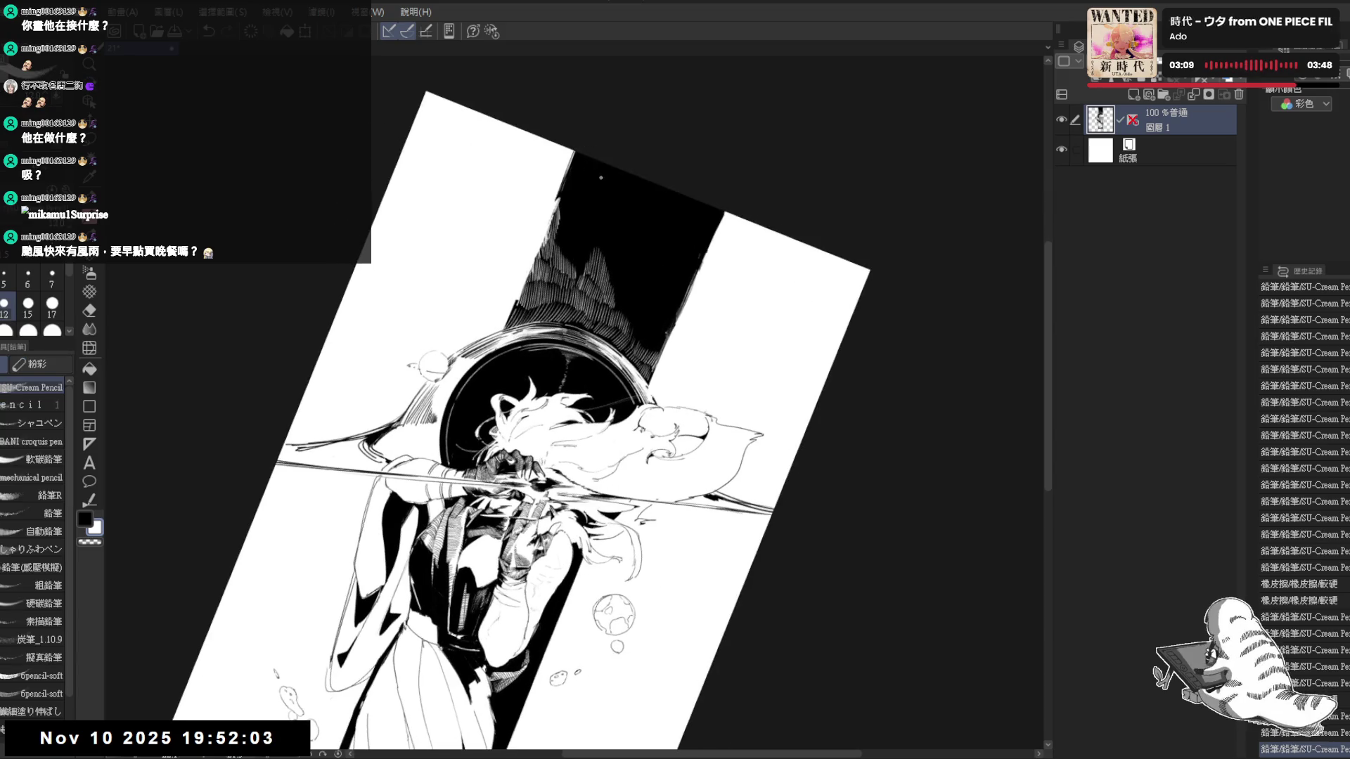
# Add thin white hatching near the band's top and middle, then fit the whole canvas in view
pyautogui.moveTo(588, 156)
pyautogui.mouseDown()
pyautogui.moveTo(599, 256)
pyautogui.moveTo(572, 205)
pyautogui.mouseUp()
pyautogui.moveTo(569, 177); pyautogui.dragTo(566, 208)
pyautogui.moveTo(563, 181); pyautogui.dragTo(562, 208)
pyautogui.moveTo(564, 186)
pyautogui.mouseDown()
pyautogui.moveTo(576, 213)
pyautogui.moveTo(562, 228)
pyautogui.moveTo(580, 236)
pyautogui.moveTo(570, 263)
pyautogui.mouseUp()
pyautogui.moveTo(571, 243); pyautogui.dragTo(574, 270)
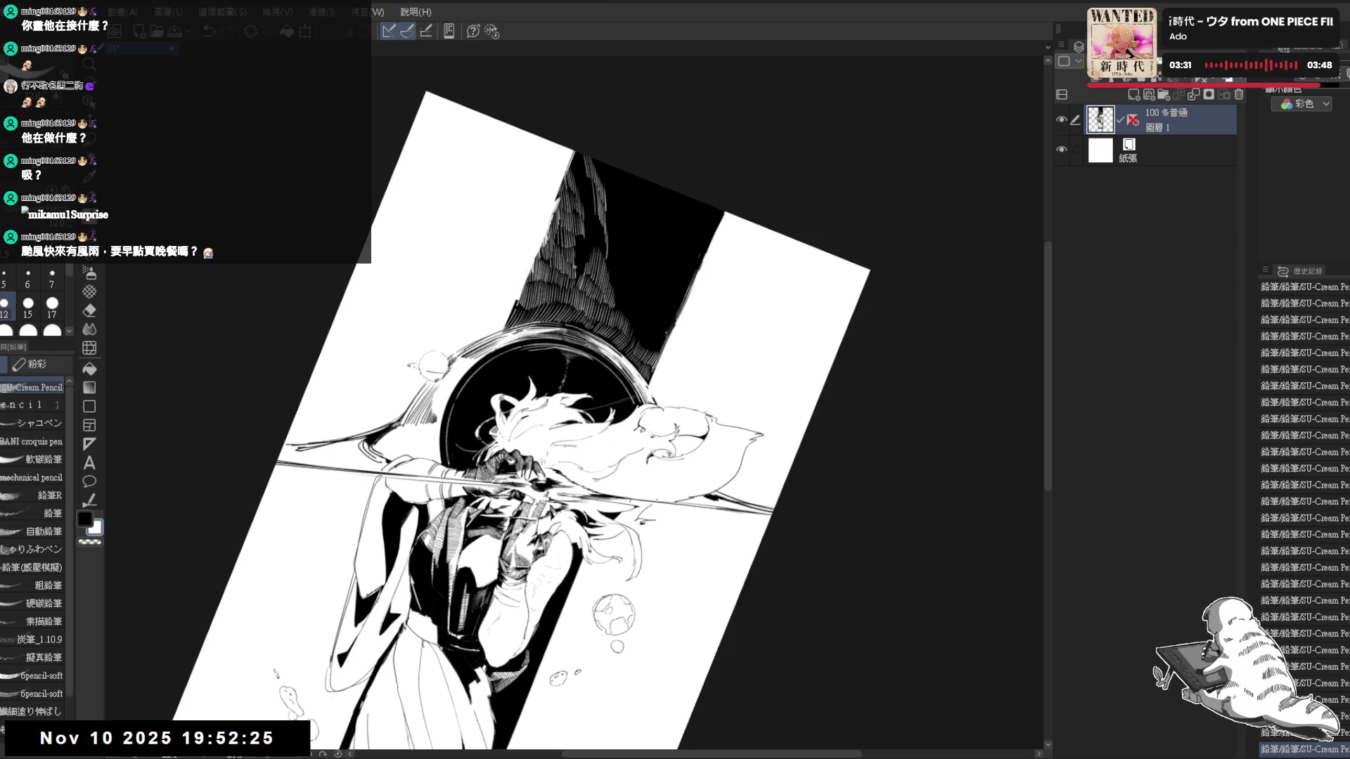
pyautogui.hotkey('ctrl', '@')
pyautogui.scroll(-1, 559, 454)
pyautogui.hotkey('ctrl', '0')
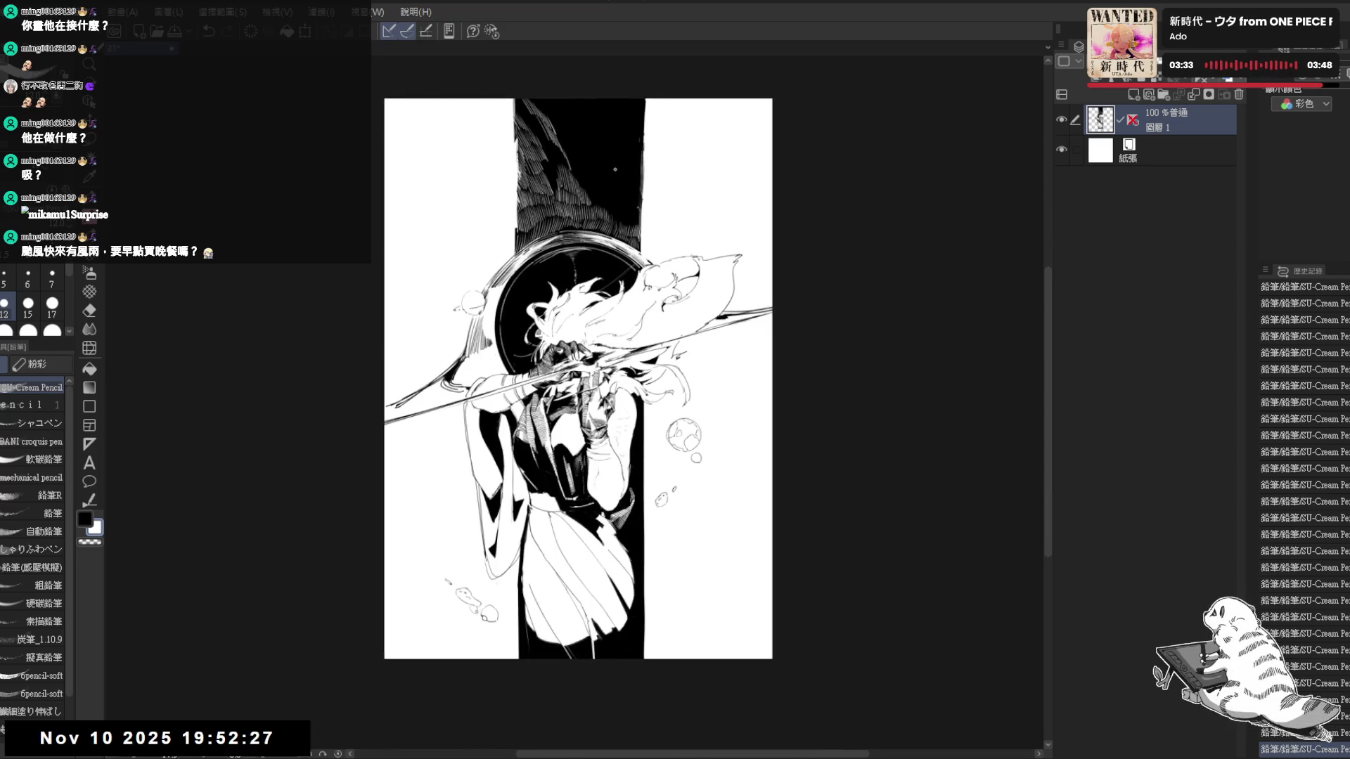
pyautogui.hotkey('ctrl', '+')
pyautogui.hotkey('ctrl', '+')
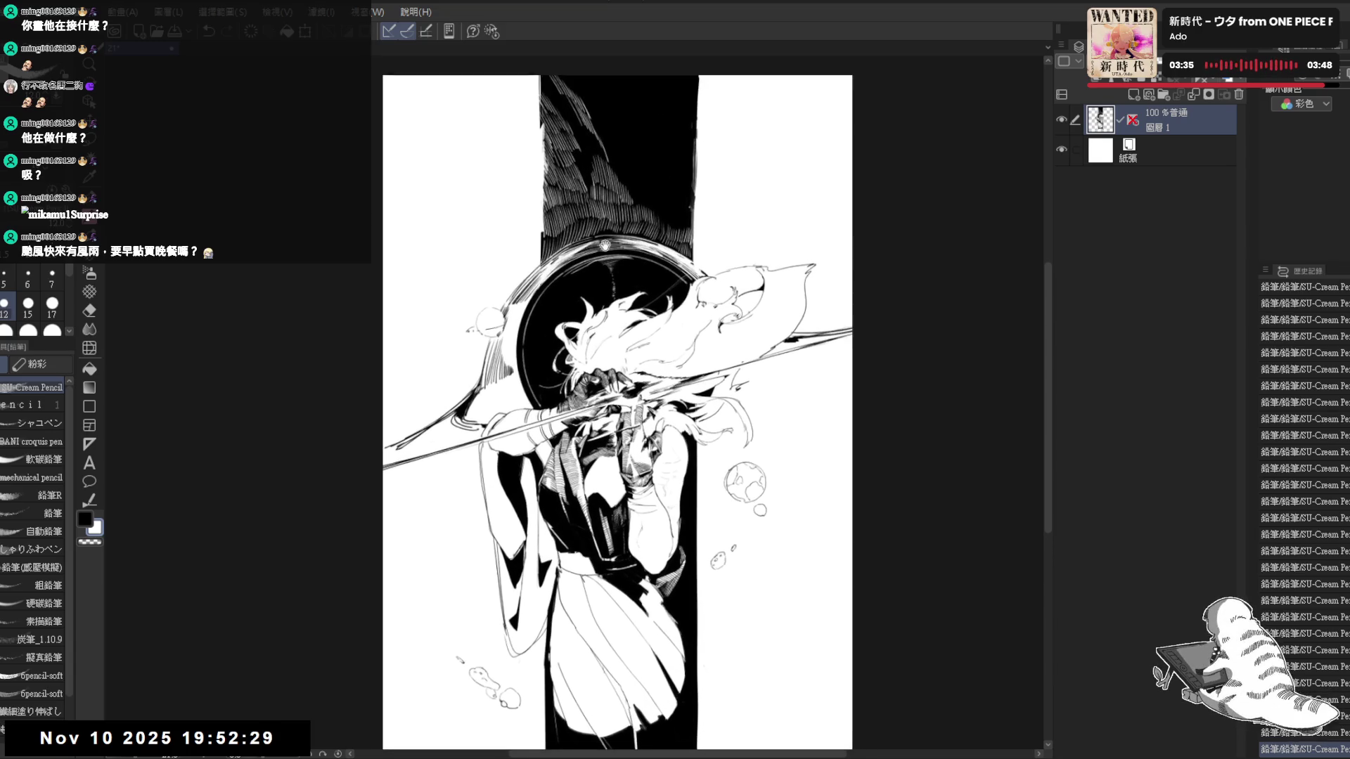
pyautogui.hotkey('ctrl', '+')
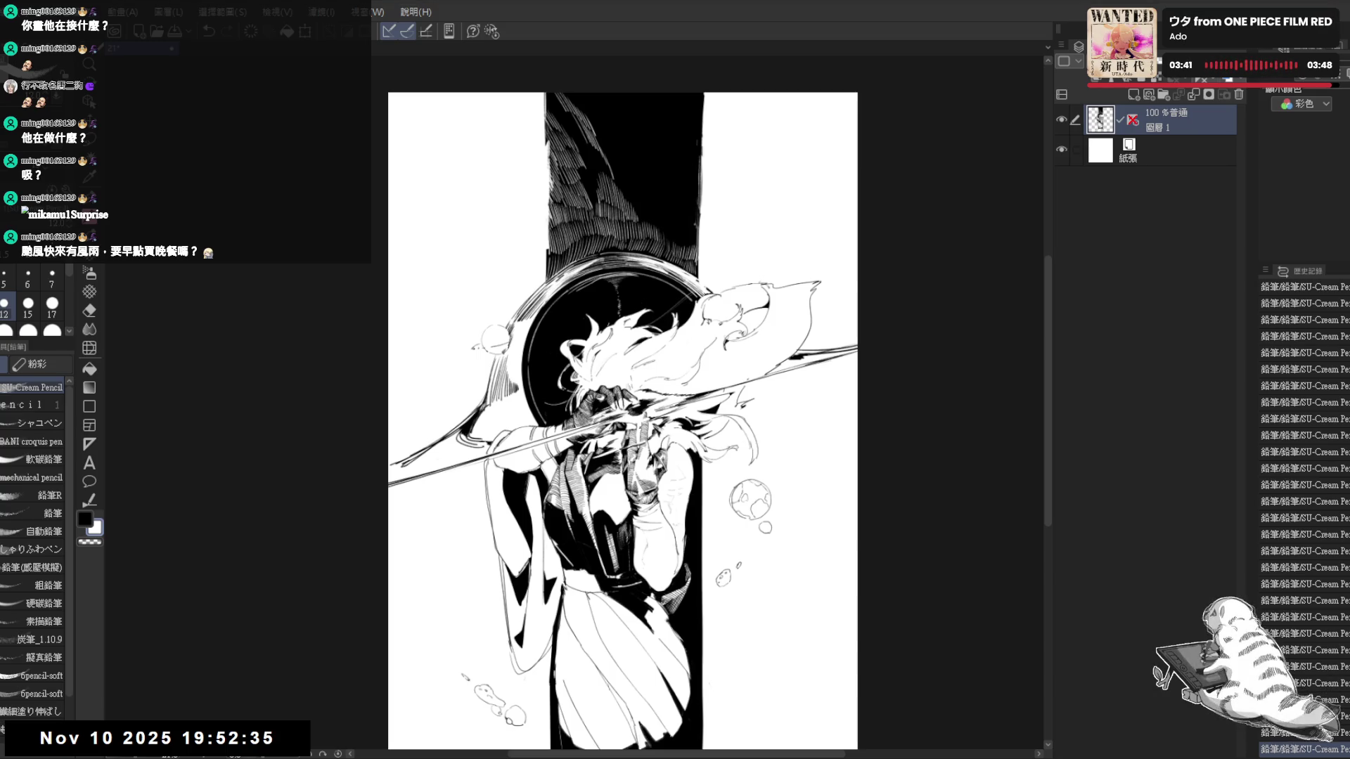
pyautogui.moveTo(513, 183); pyautogui.dragTo(498, 199)
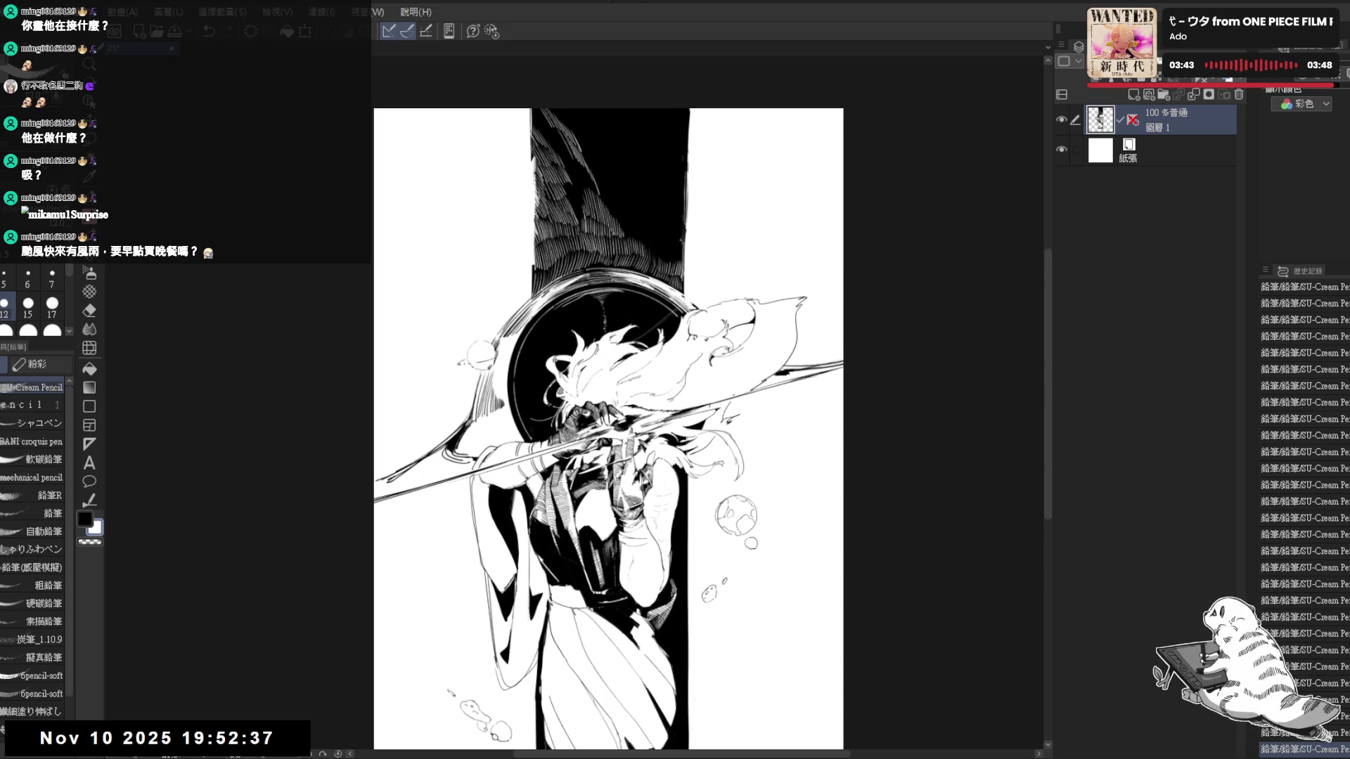
pyautogui.scroll(2, 490, 200)
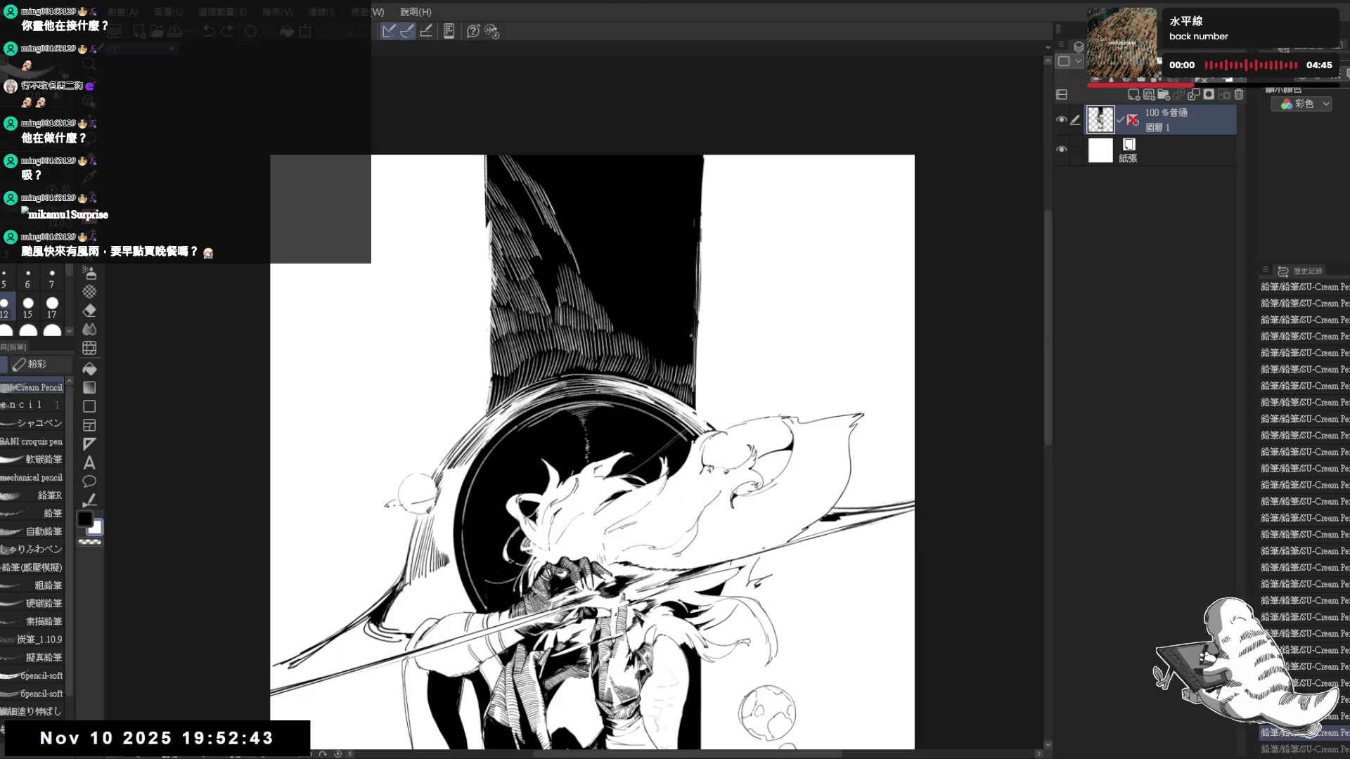
pyautogui.moveTo(489, 333); pyautogui.dragTo(481, 350)
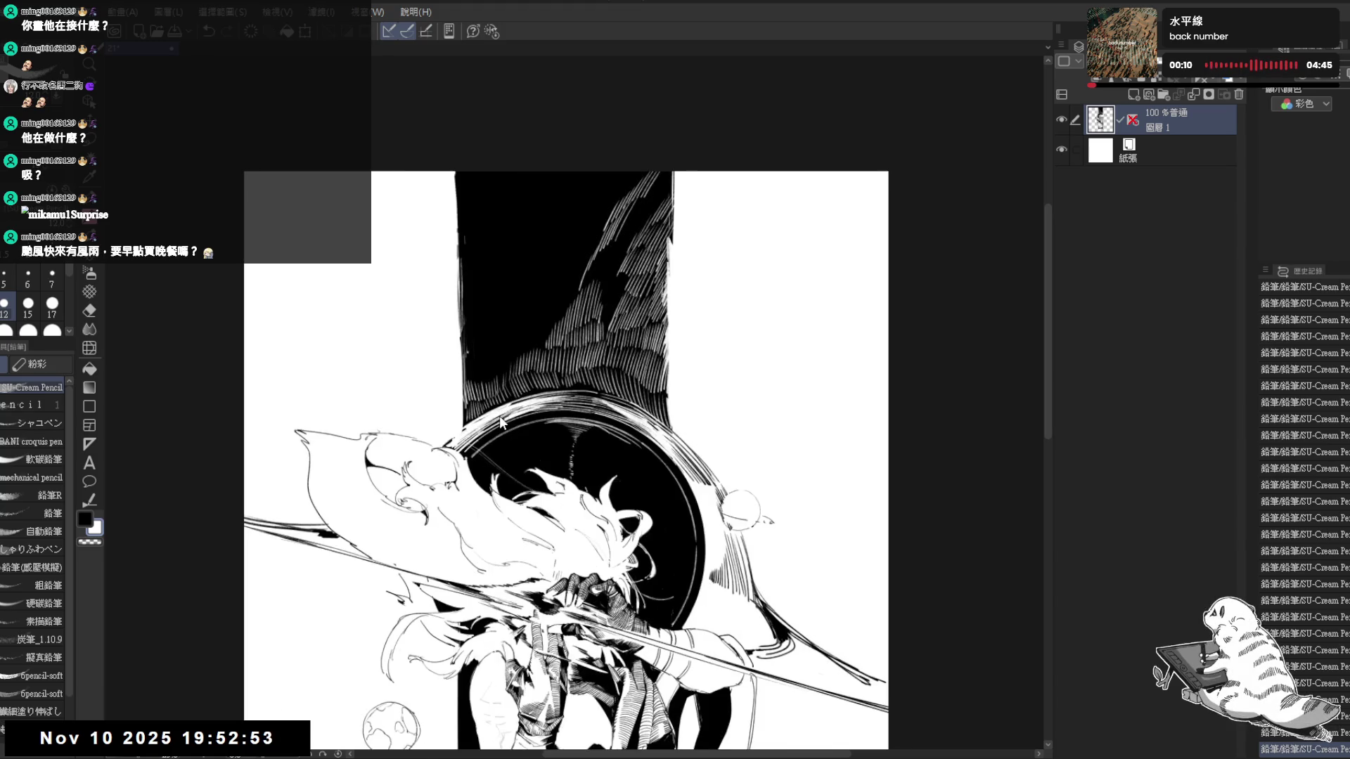
pyautogui.moveTo(500, 415); pyautogui.dragTo(445, 349)
pyautogui.moveTo(503, 292); pyautogui.dragTo(409, 516)
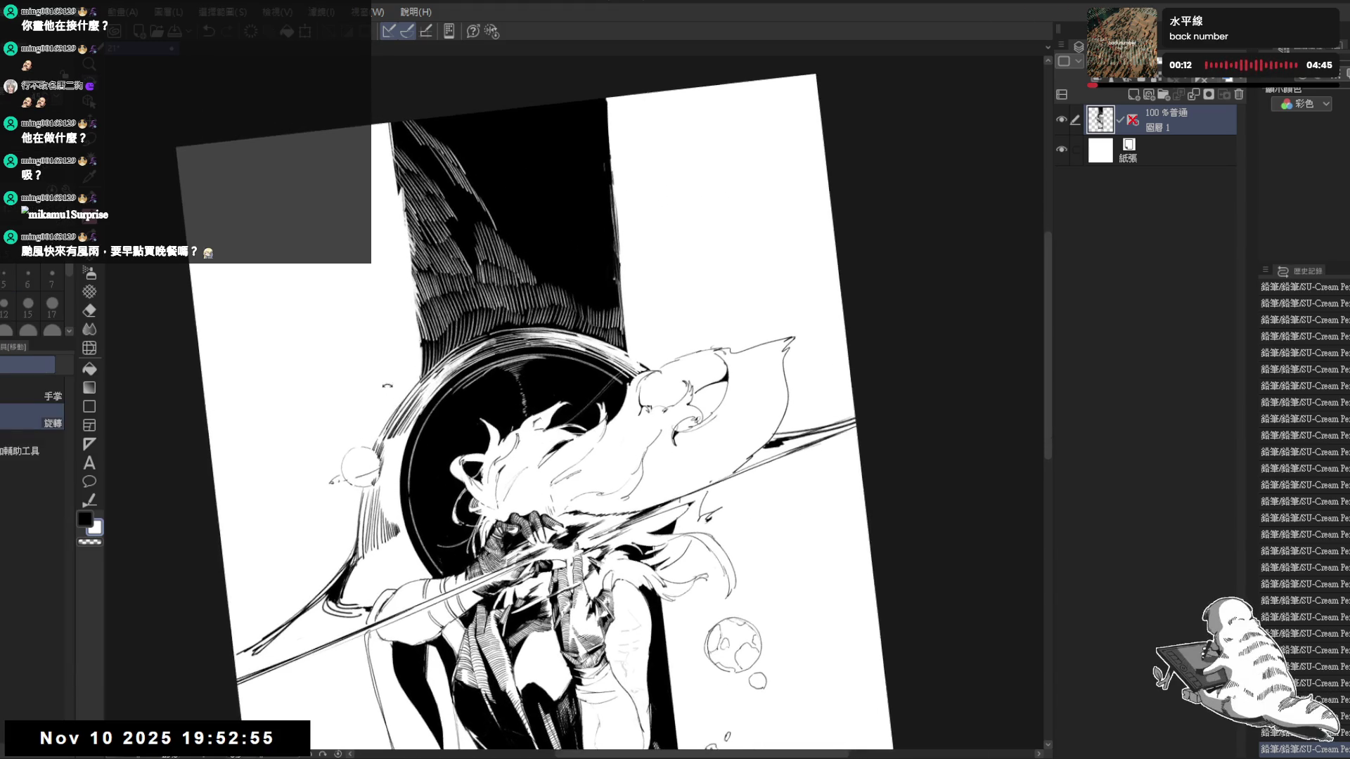
pyautogui.moveTo(442, 394)
pyautogui.mouseDown()
pyautogui.moveTo(463, 457)
pyautogui.moveTo(479, 361)
pyautogui.mouseUp()
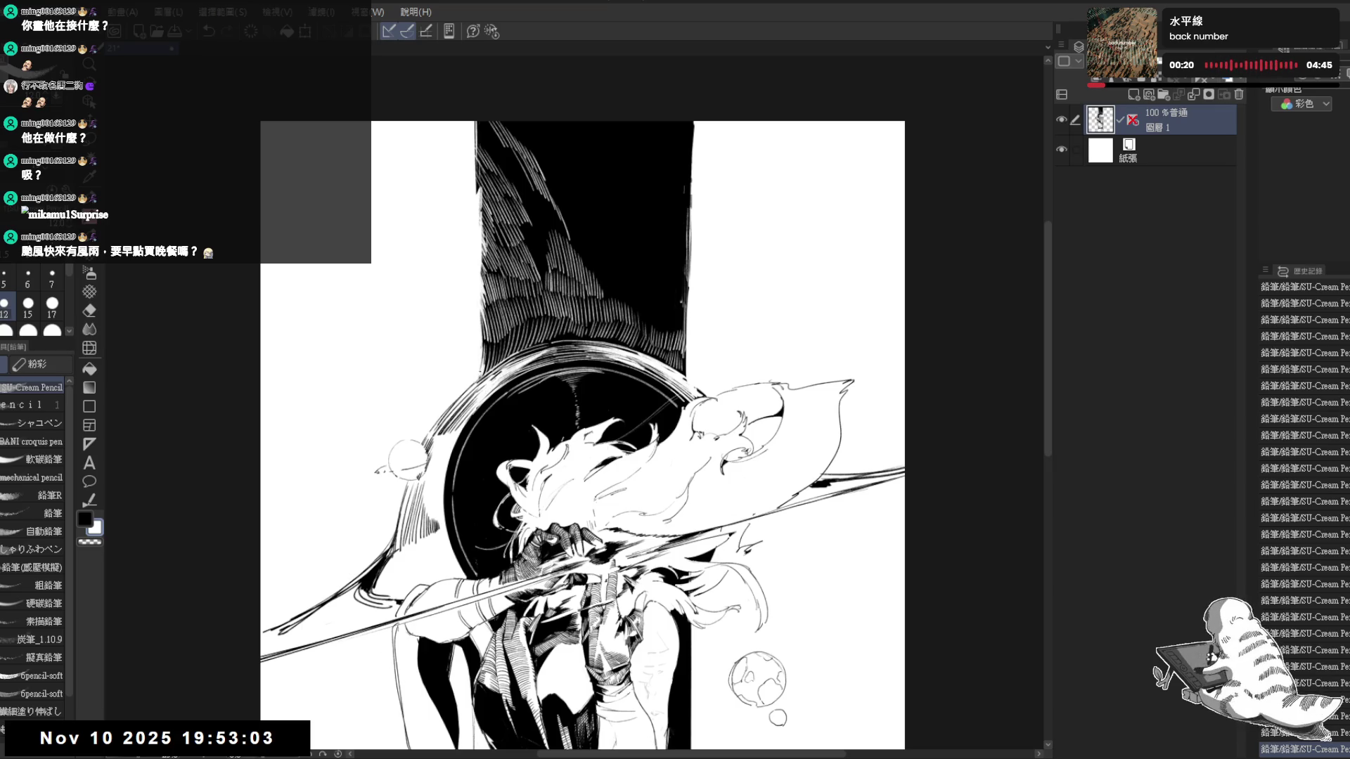
pyautogui.moveTo(481, 354); pyautogui.dragTo(459, 362)
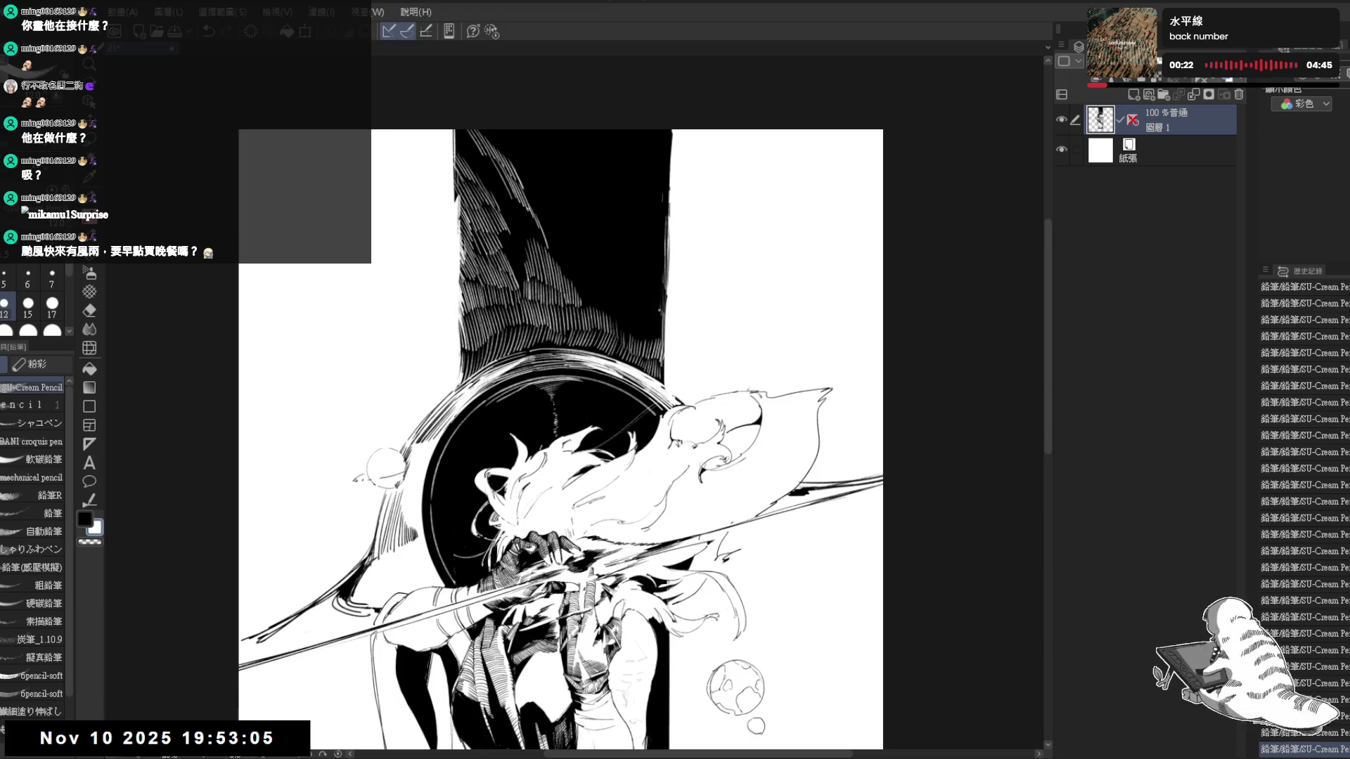
pyautogui.scroll(-3, 555, 189)
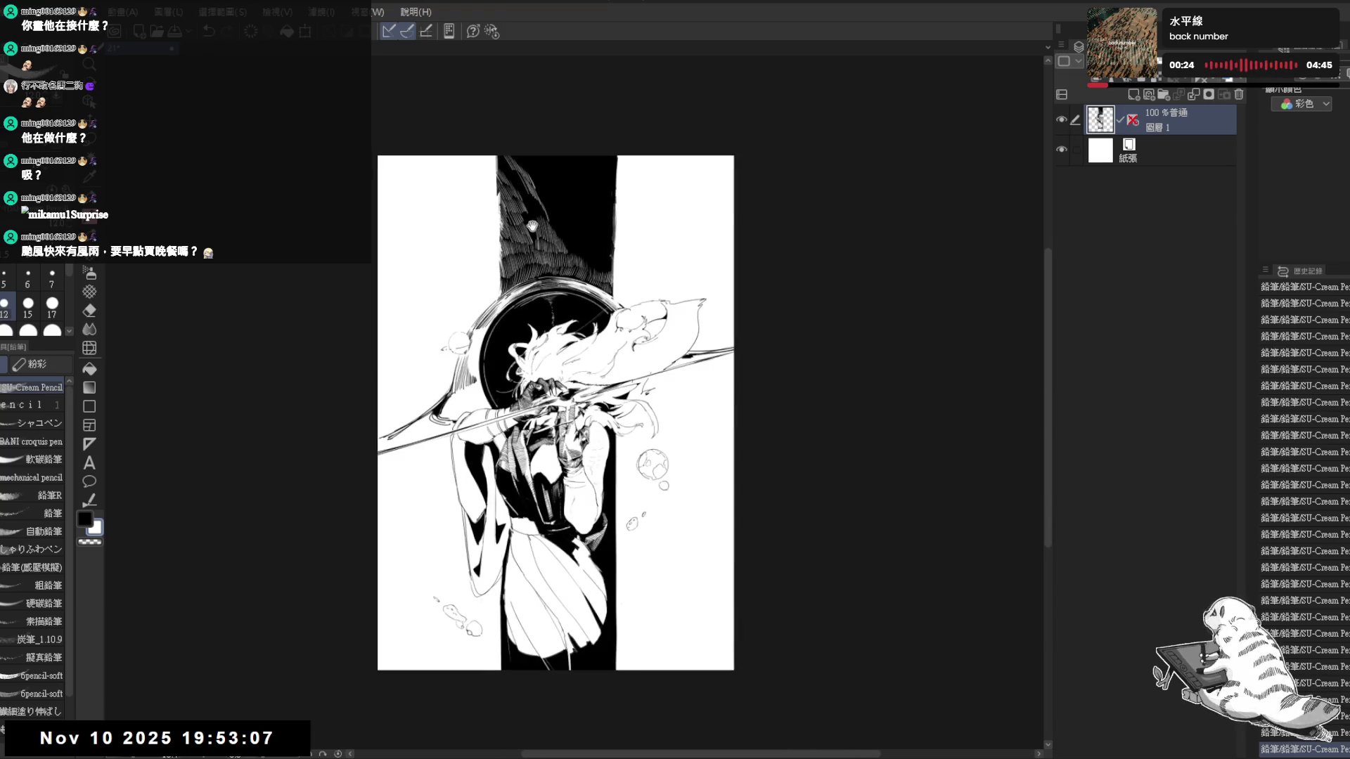
pyautogui.moveTo(574, 201); pyautogui.dragTo(562, 224)
pyautogui.scroll(2, 562, 225)
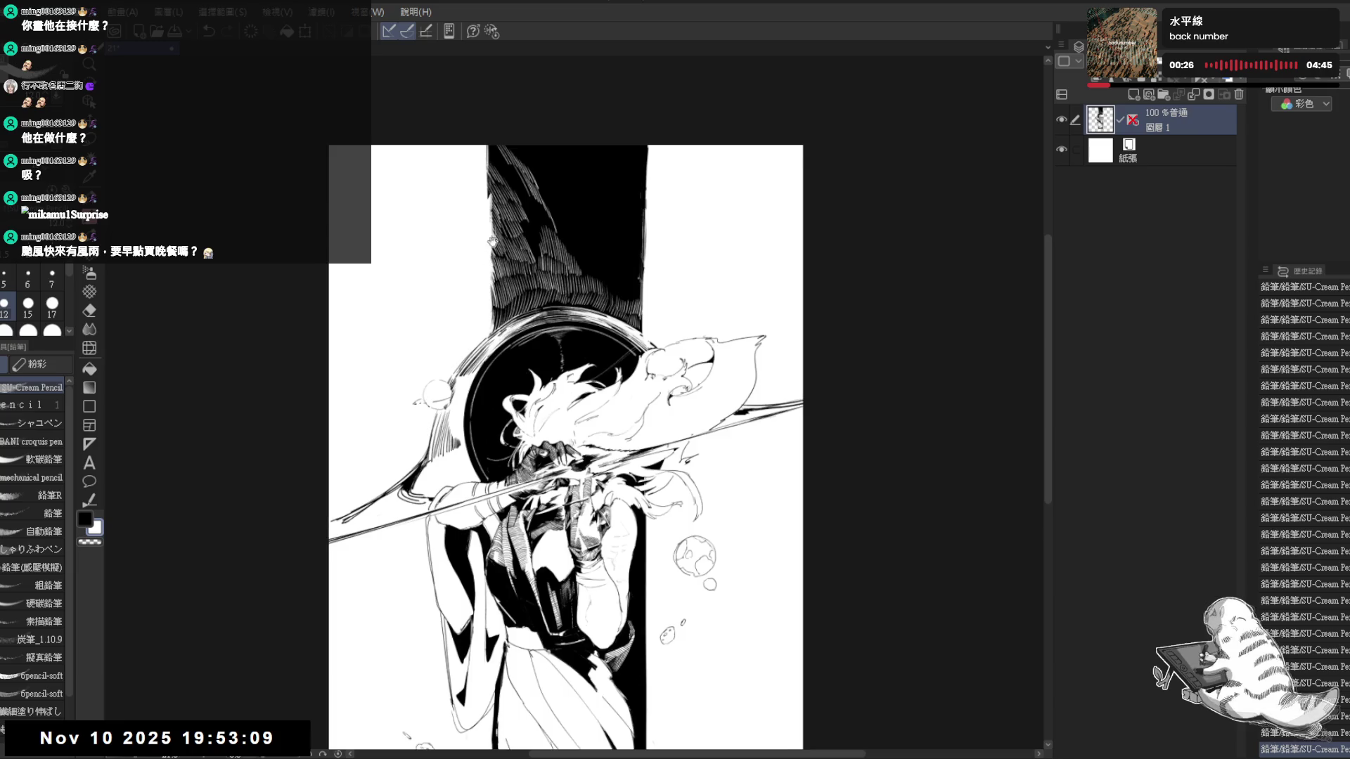
pyautogui.press('^')
pyautogui.press('^')
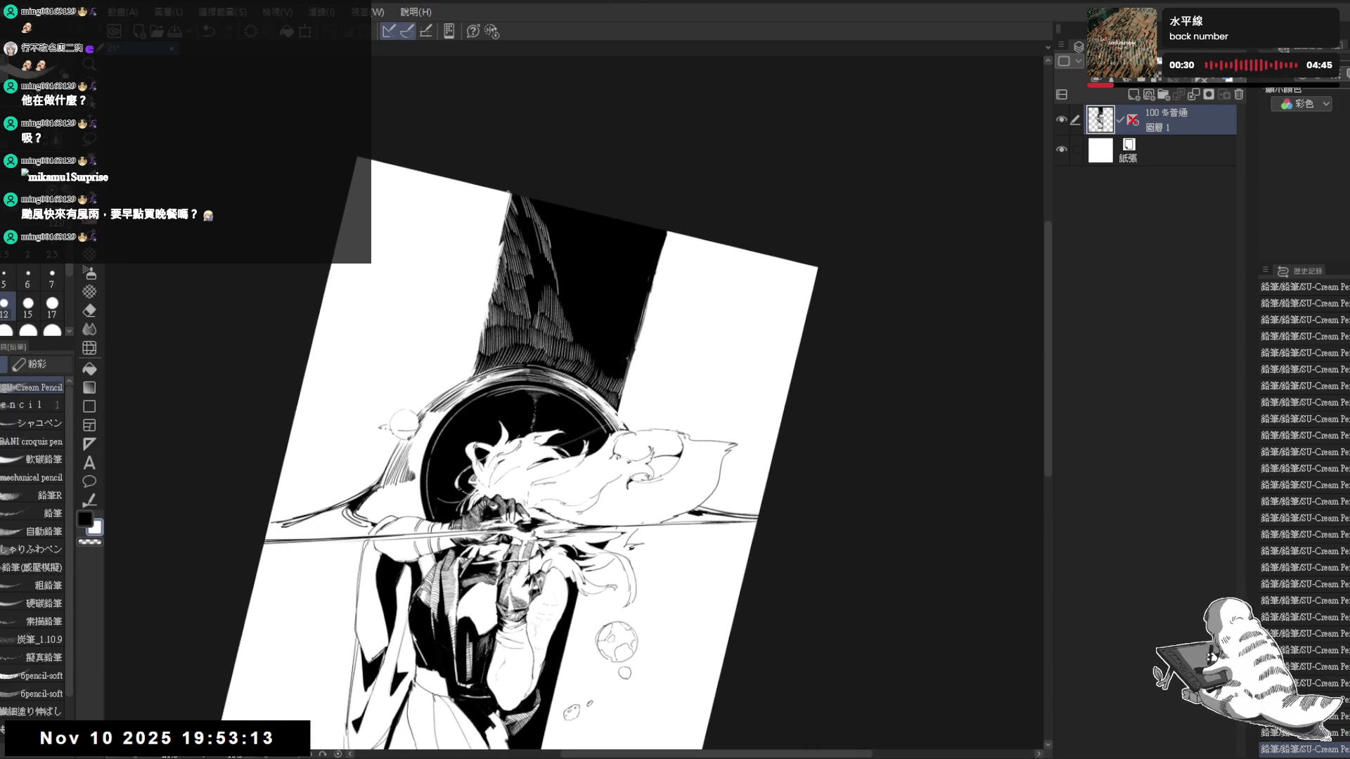
pyautogui.hscroll(1, 553, 336)
pyautogui.hscroll(1, 553, 337)
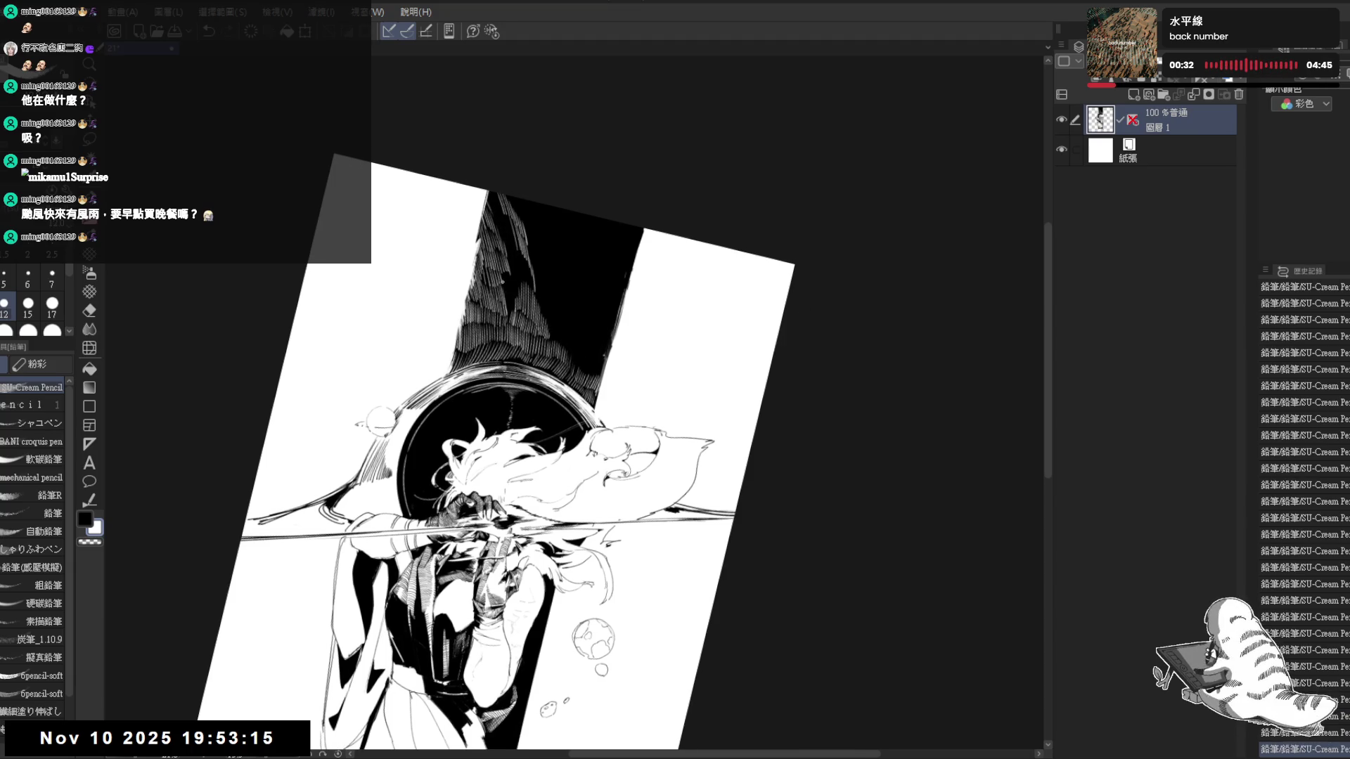
# Work fine white hatching into the black feather mass, adjusting brush size and canvas angle
pyautogui.hotkey('ctrl', '@')
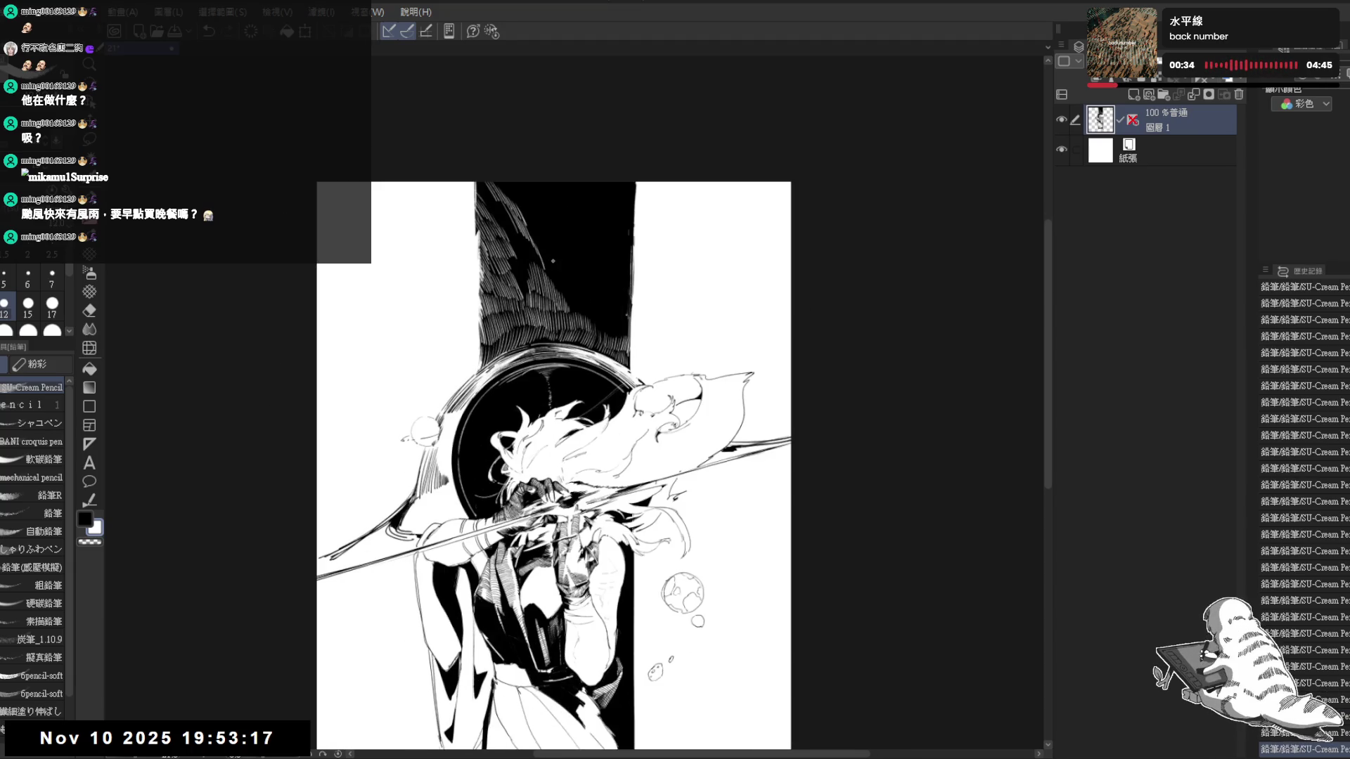
pyautogui.moveTo(546, 265); pyautogui.dragTo(549, 228)
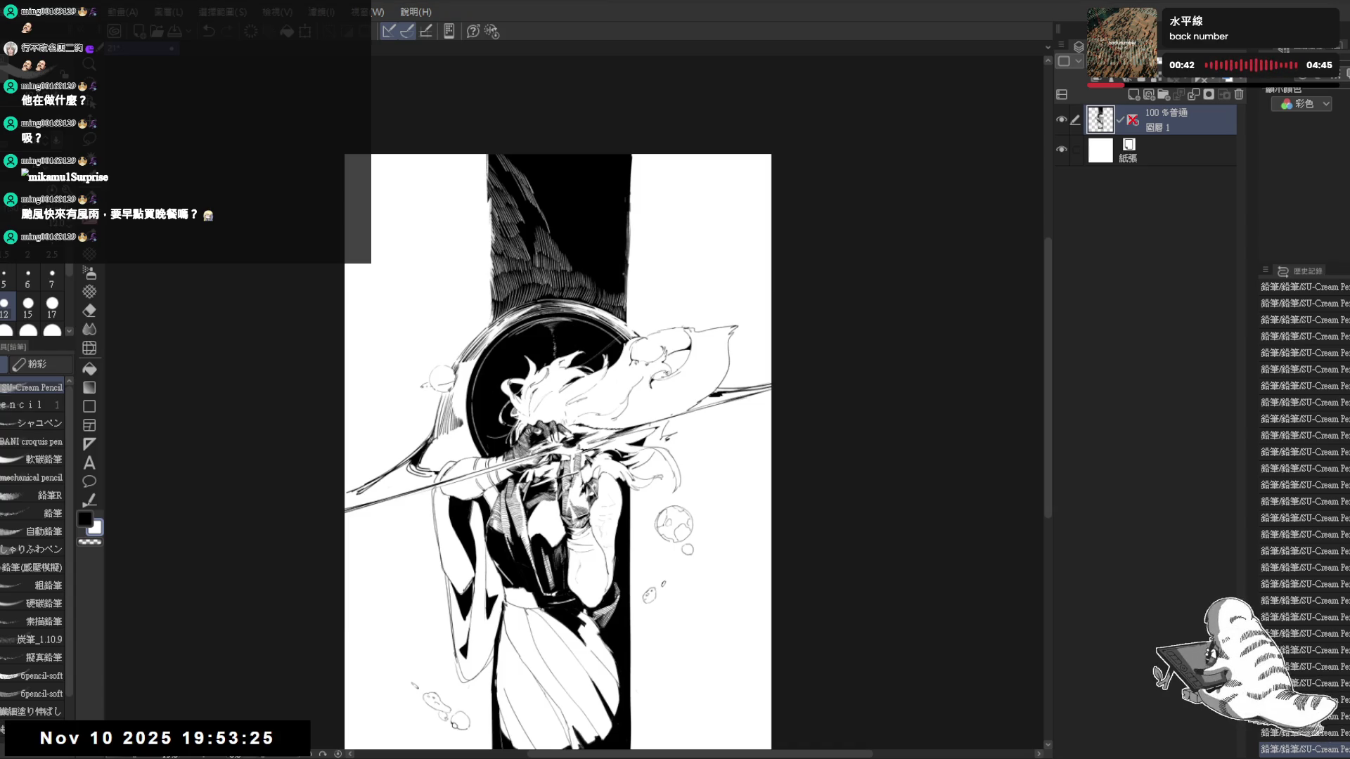
pyautogui.scroll(1, 560, 454)
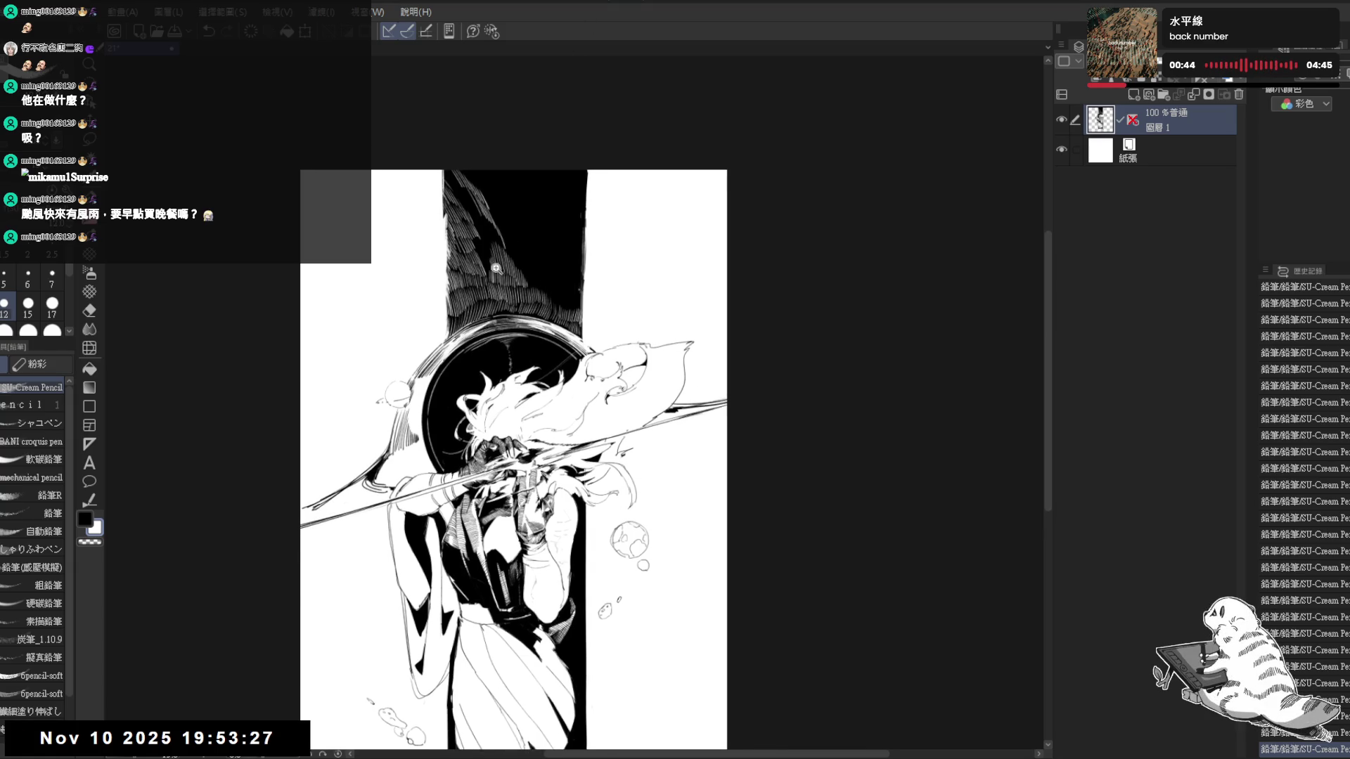
pyautogui.scroll(2, 559, 454)
pyautogui.scroll(1, 559, 453)
pyautogui.moveTo(415, 306); pyautogui.dragTo(449, 285)
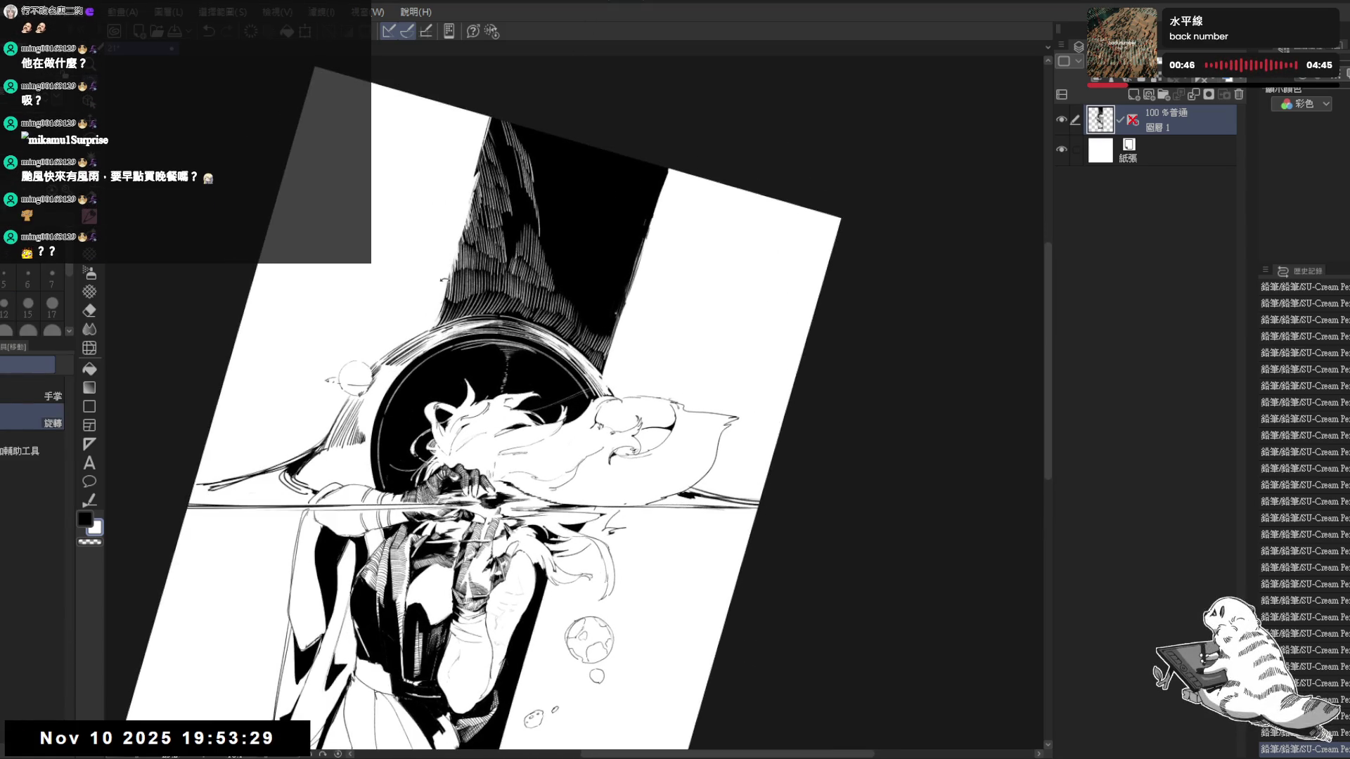
pyautogui.click(431, 307)
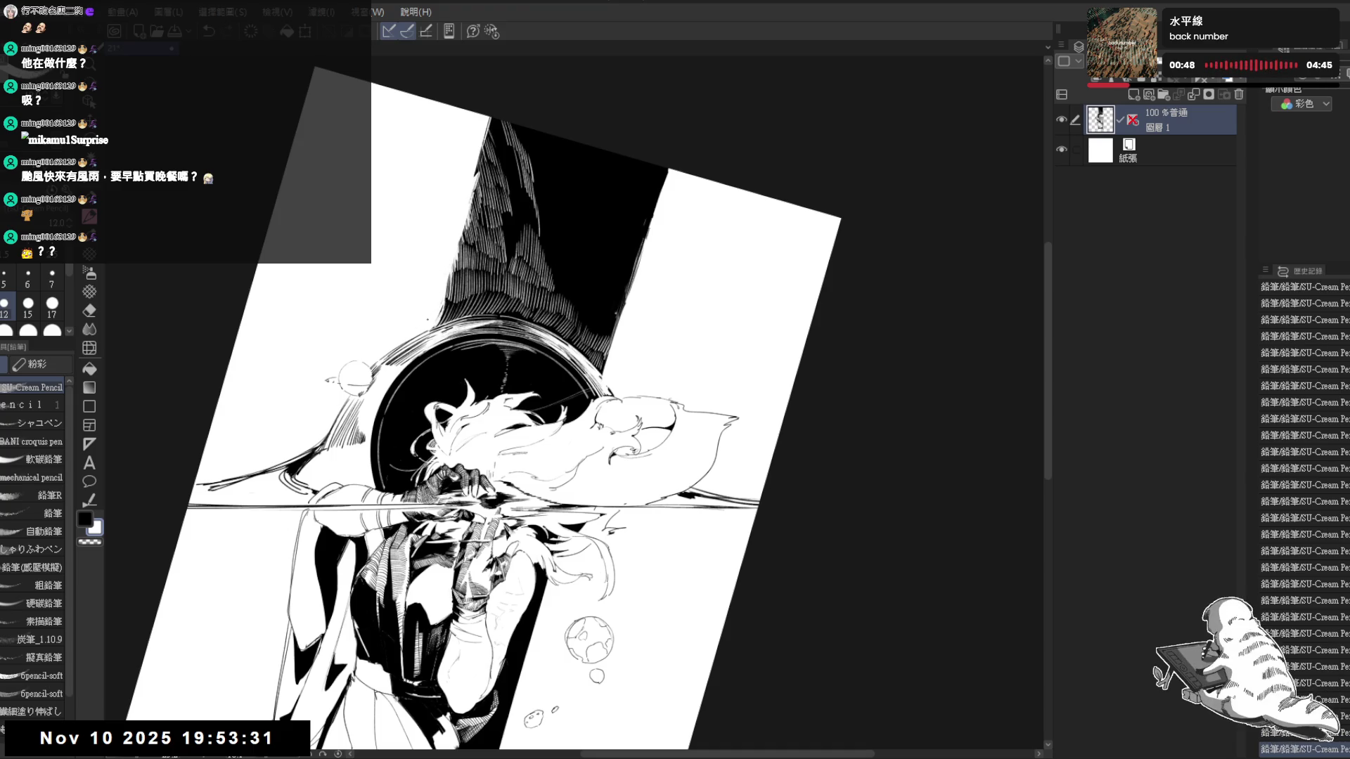
pyautogui.press(']')
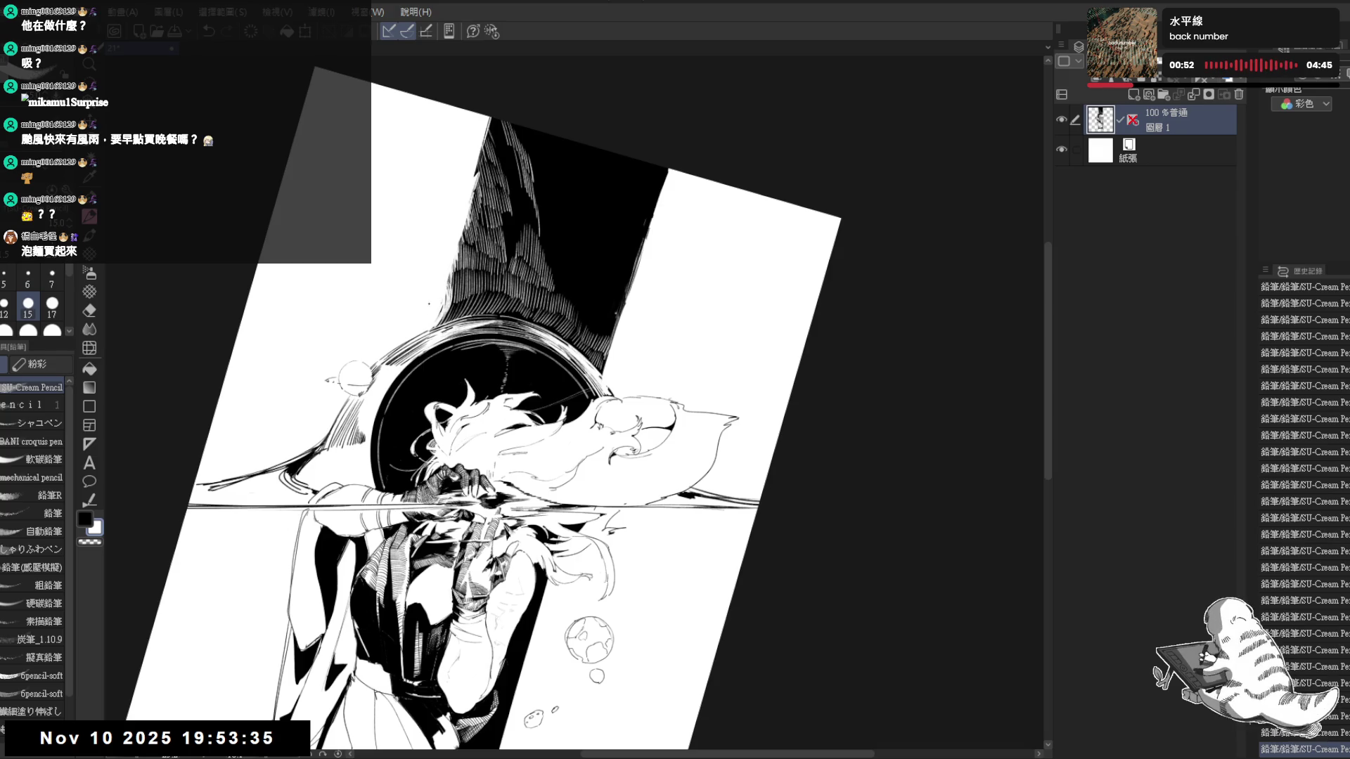
pyautogui.press('-')
pyautogui.press('-')
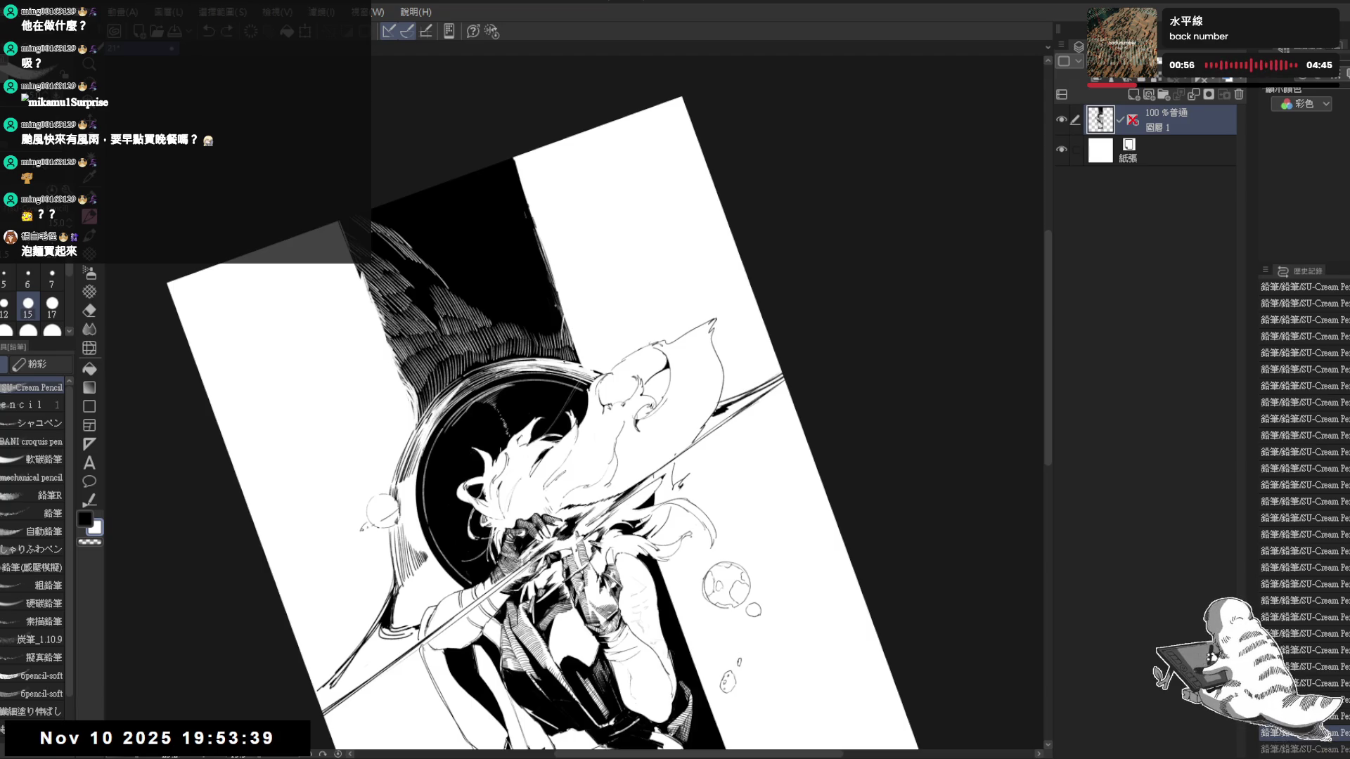
pyautogui.moveTo(566, 321); pyautogui.dragTo(576, 360)
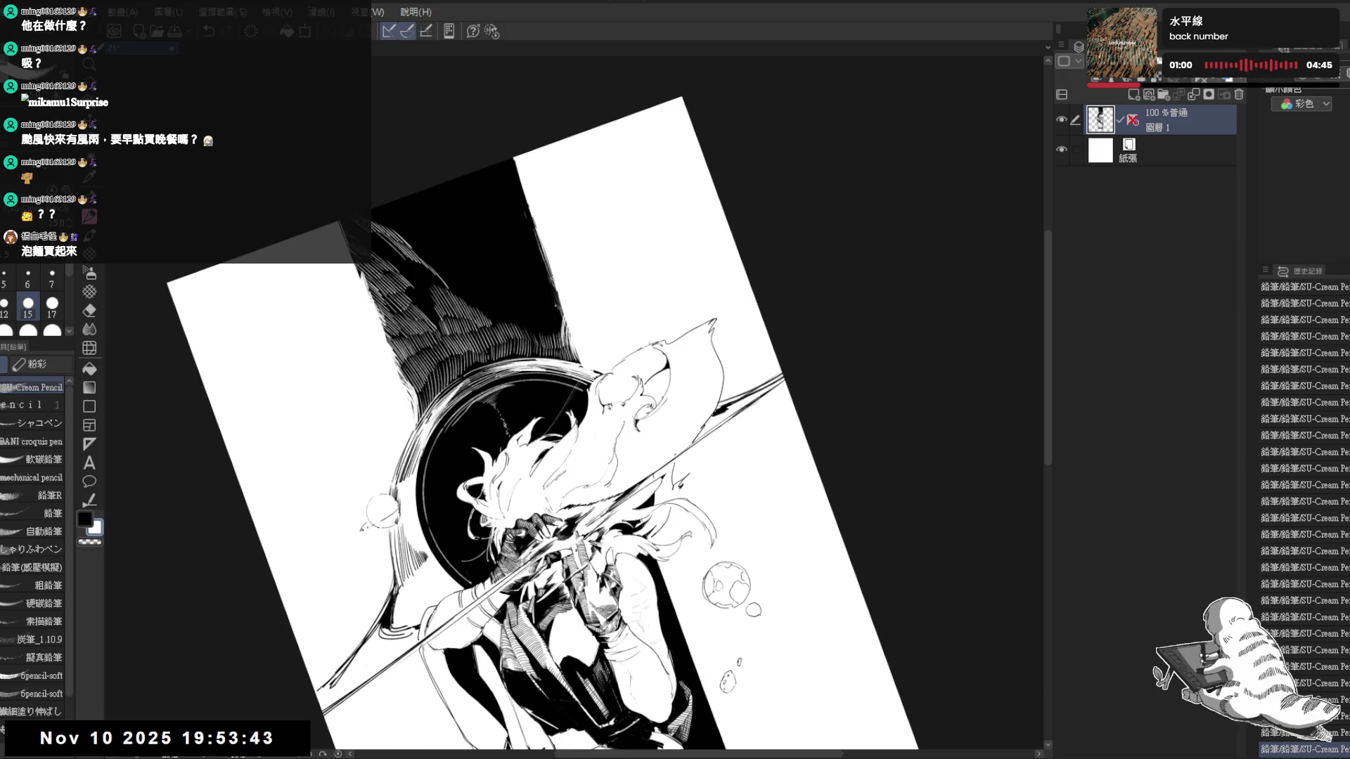
pyautogui.moveTo(739, 317); pyautogui.dragTo(591, 548)
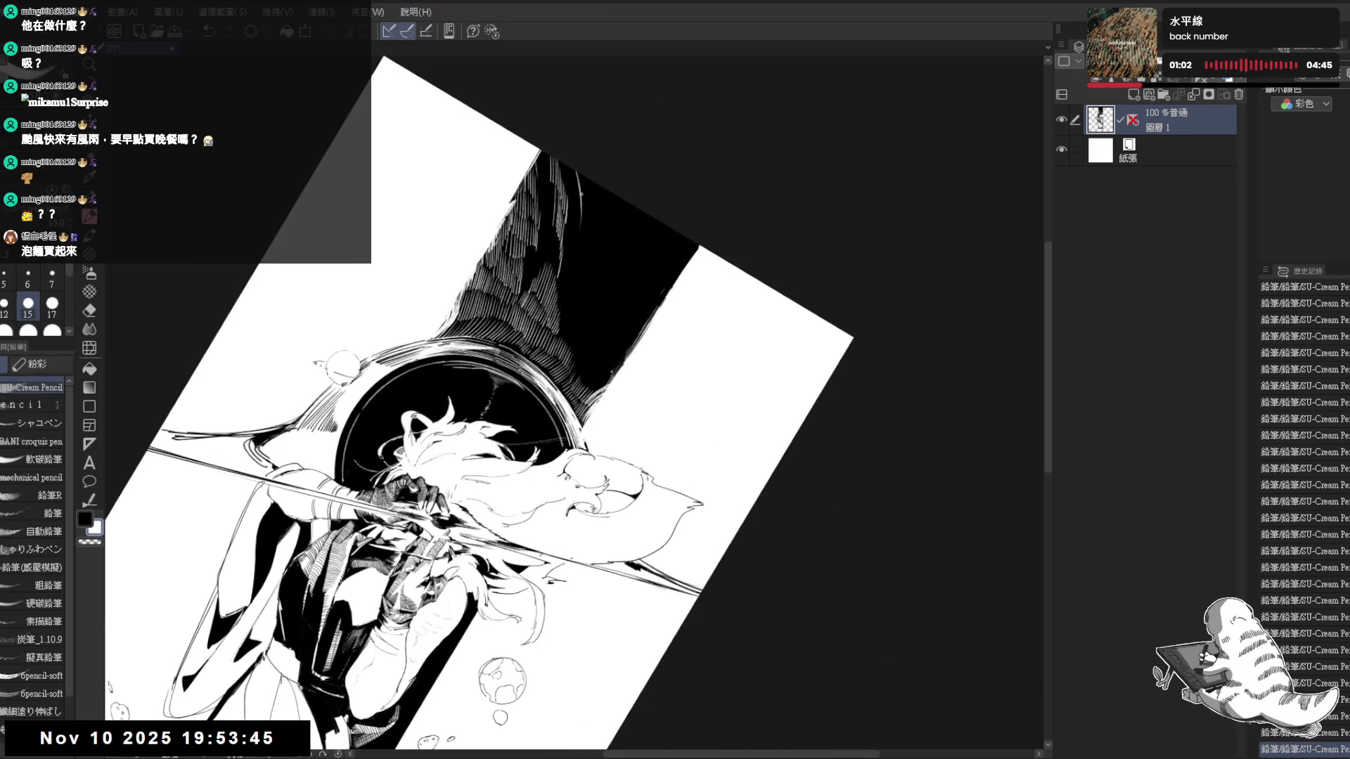
pyautogui.press('[')
pyautogui.press('[')
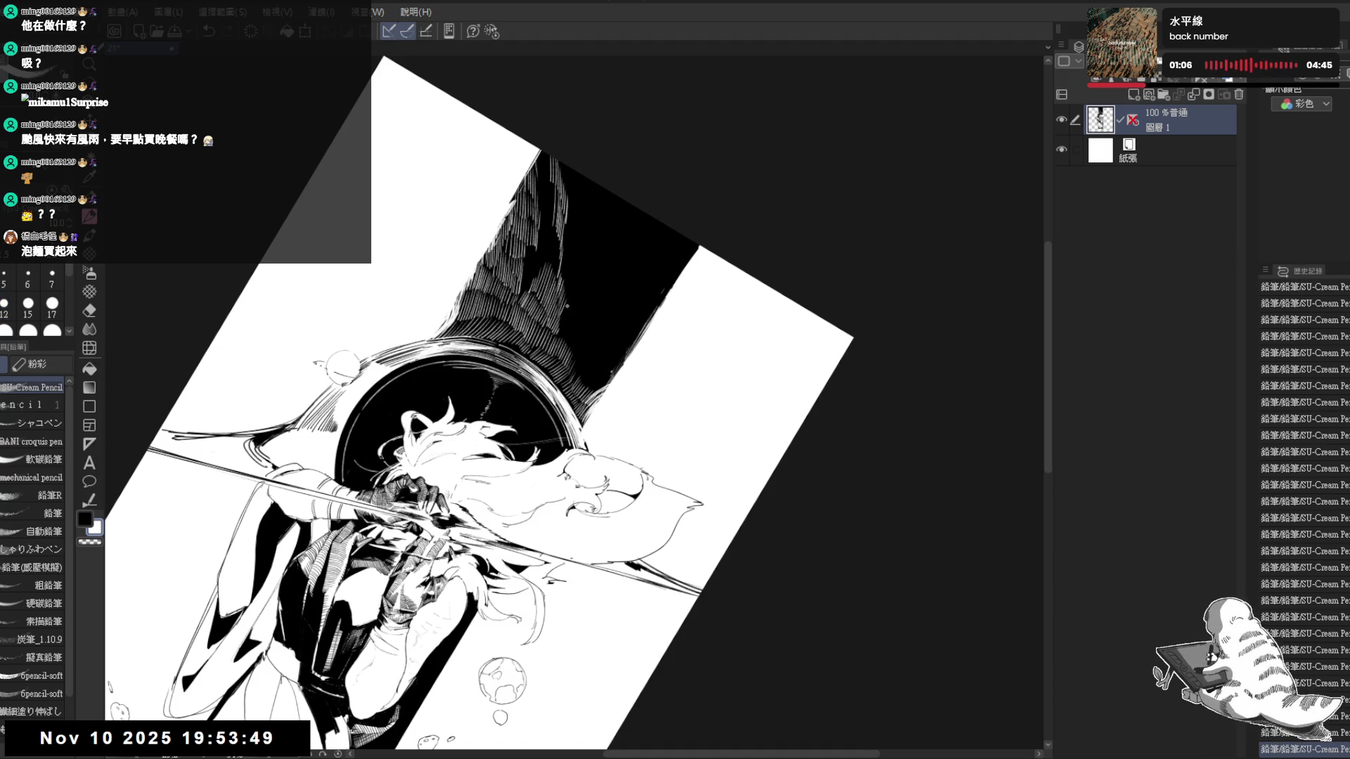
# Dab further light marks and strokes into the feathers, rotating the view between strokes
pyautogui.press('r')
pyautogui.moveTo(633, 422); pyautogui.dragTo(739, 263)
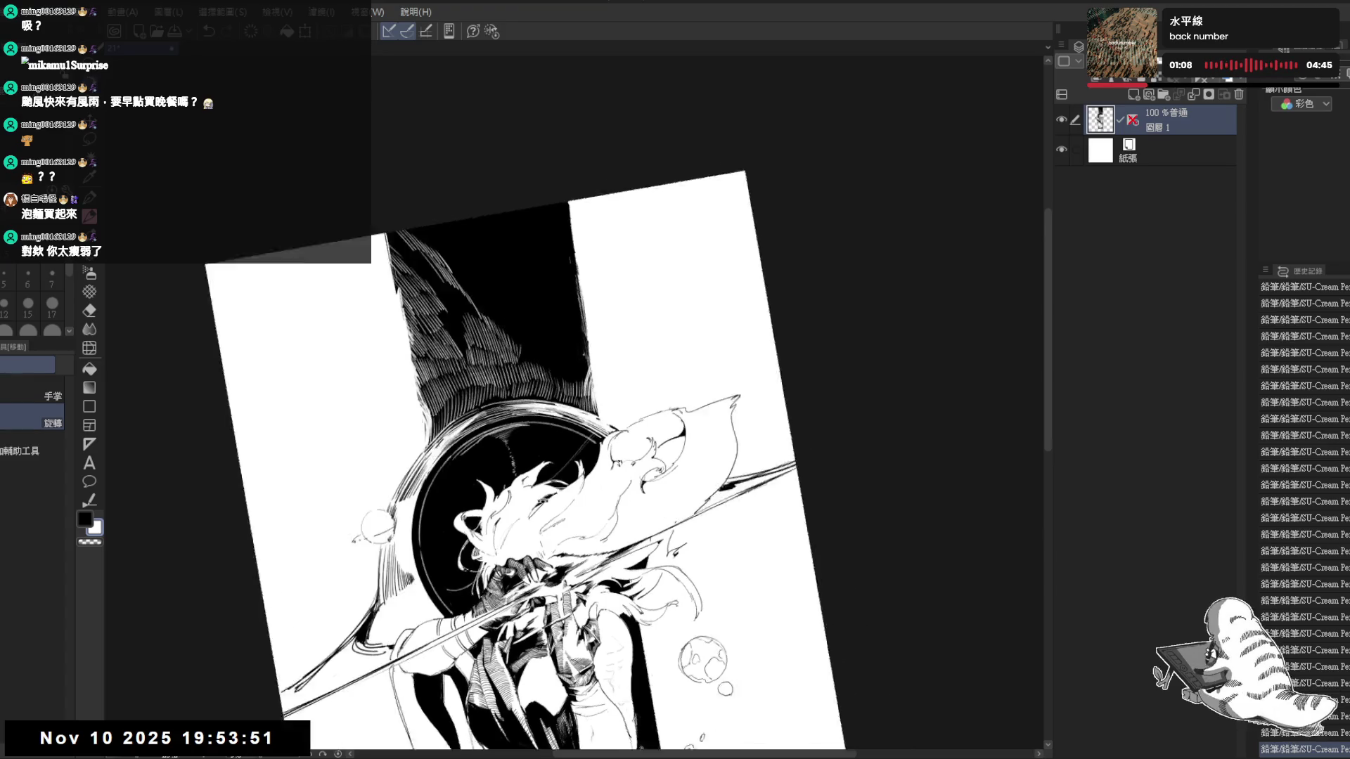
pyautogui.moveTo(508, 204)
pyautogui.mouseDown()
pyautogui.moveTo(531, 239)
pyautogui.moveTo(528, 284)
pyautogui.mouseUp()
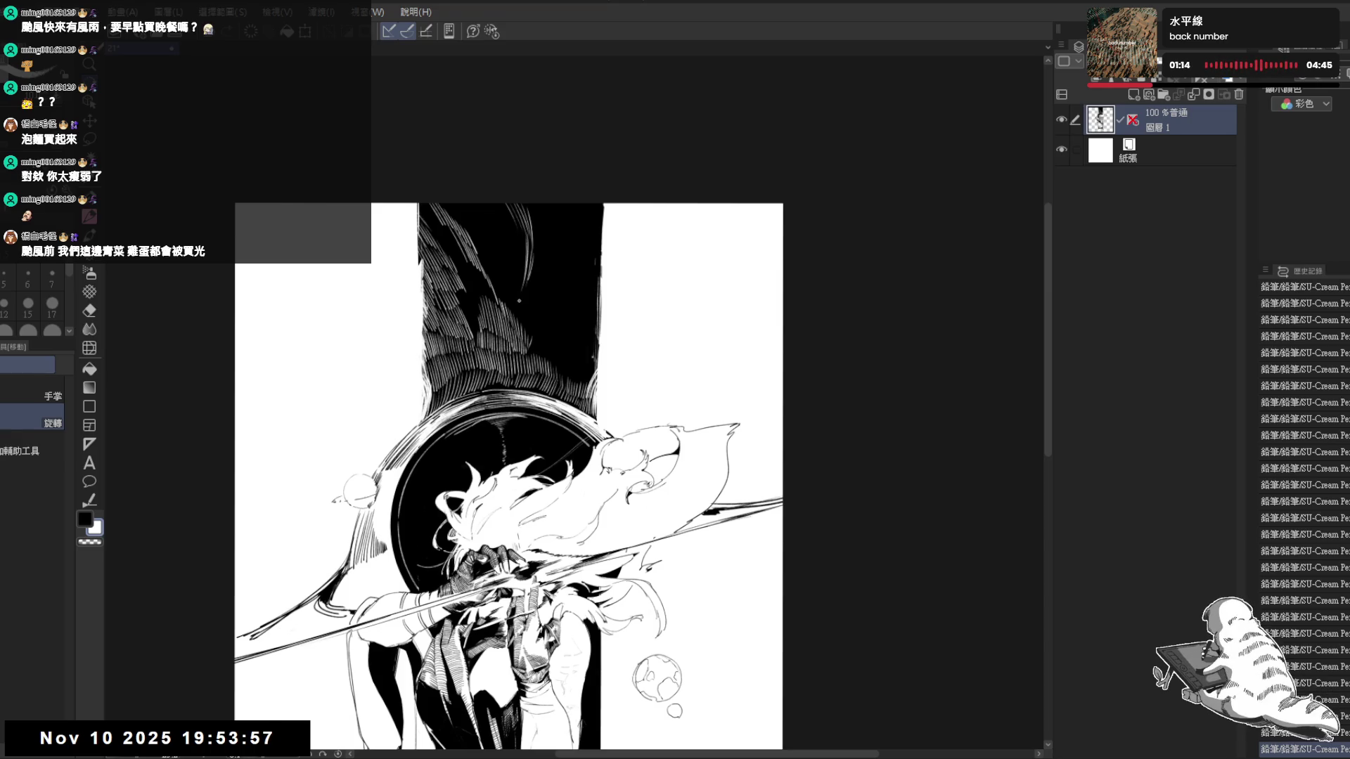
pyautogui.click(517, 271)
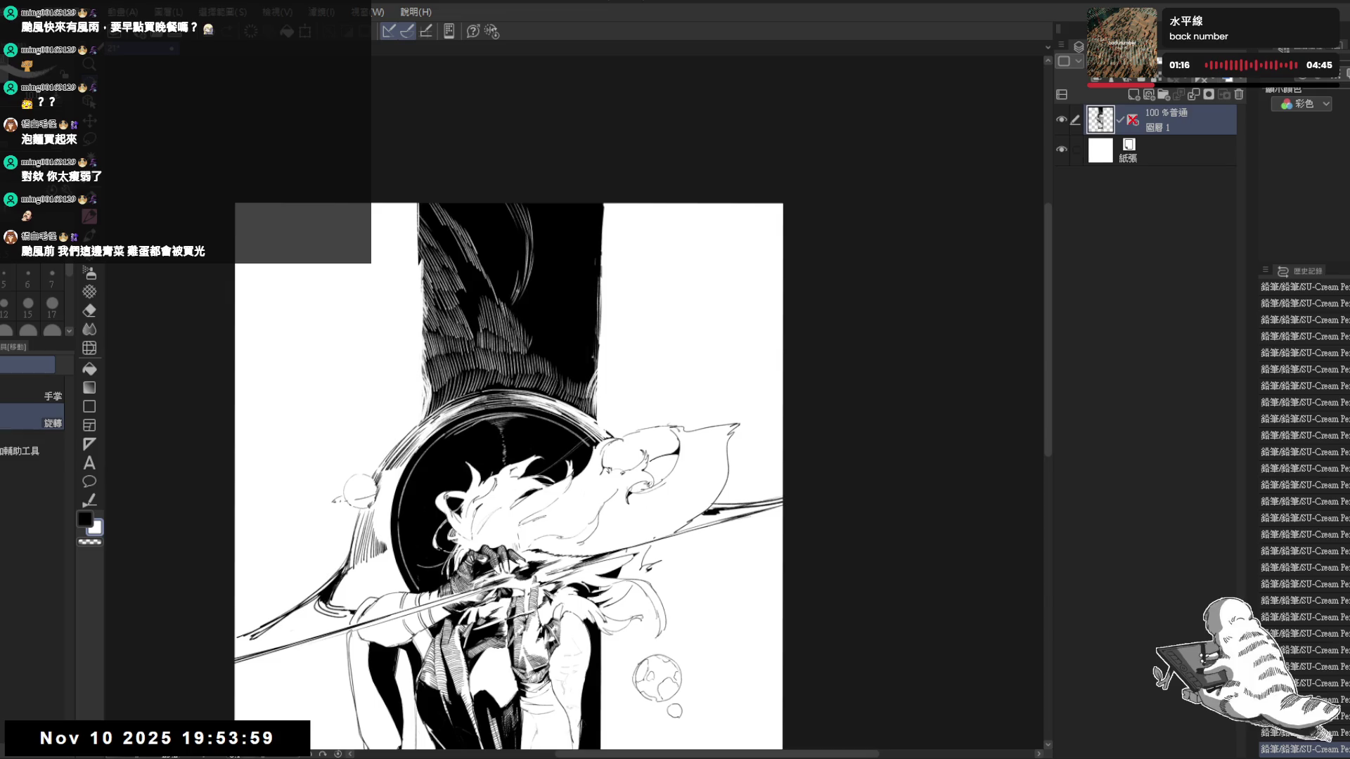
pyautogui.moveTo(510, 292)
pyautogui.mouseDown()
pyautogui.moveTo(497, 307)
pyautogui.moveTo(600, 203)
pyautogui.moveTo(611, 227)
pyautogui.mouseUp()
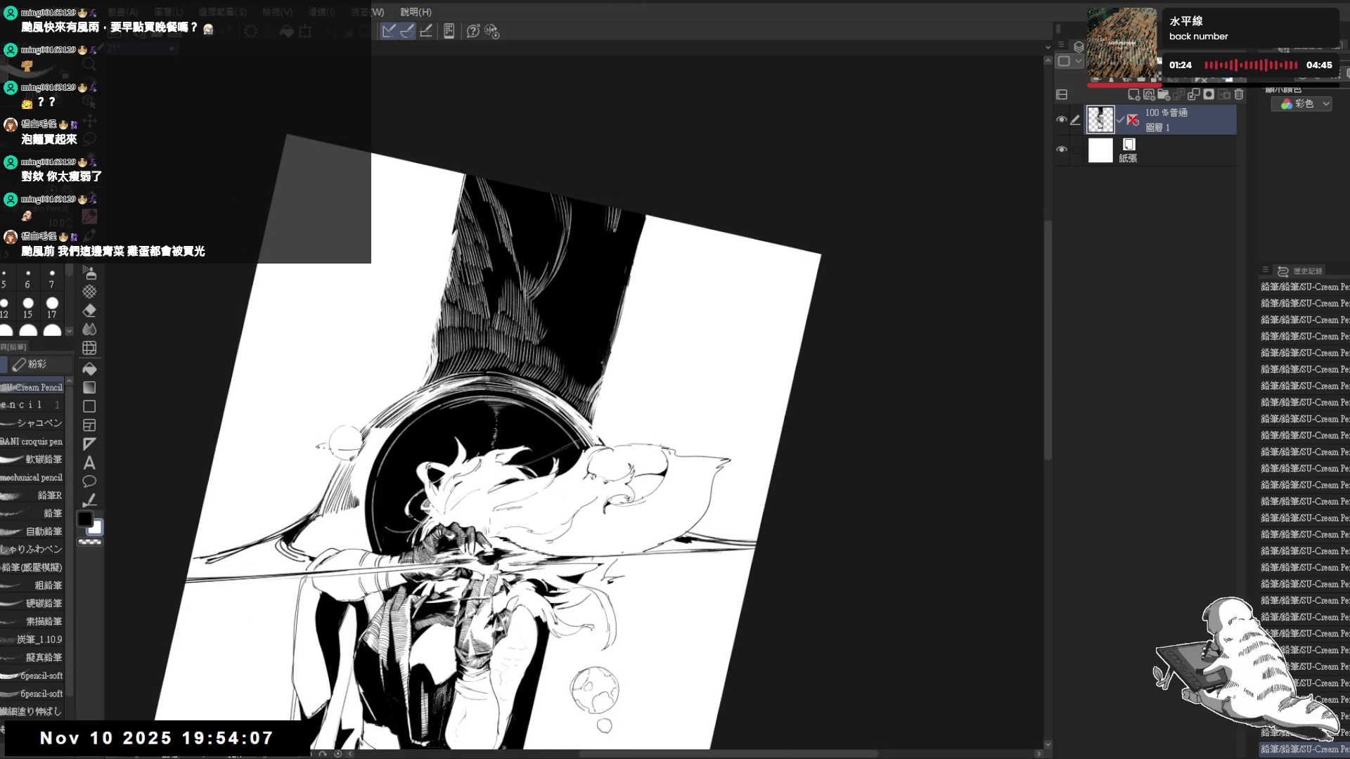
pyautogui.press('-')
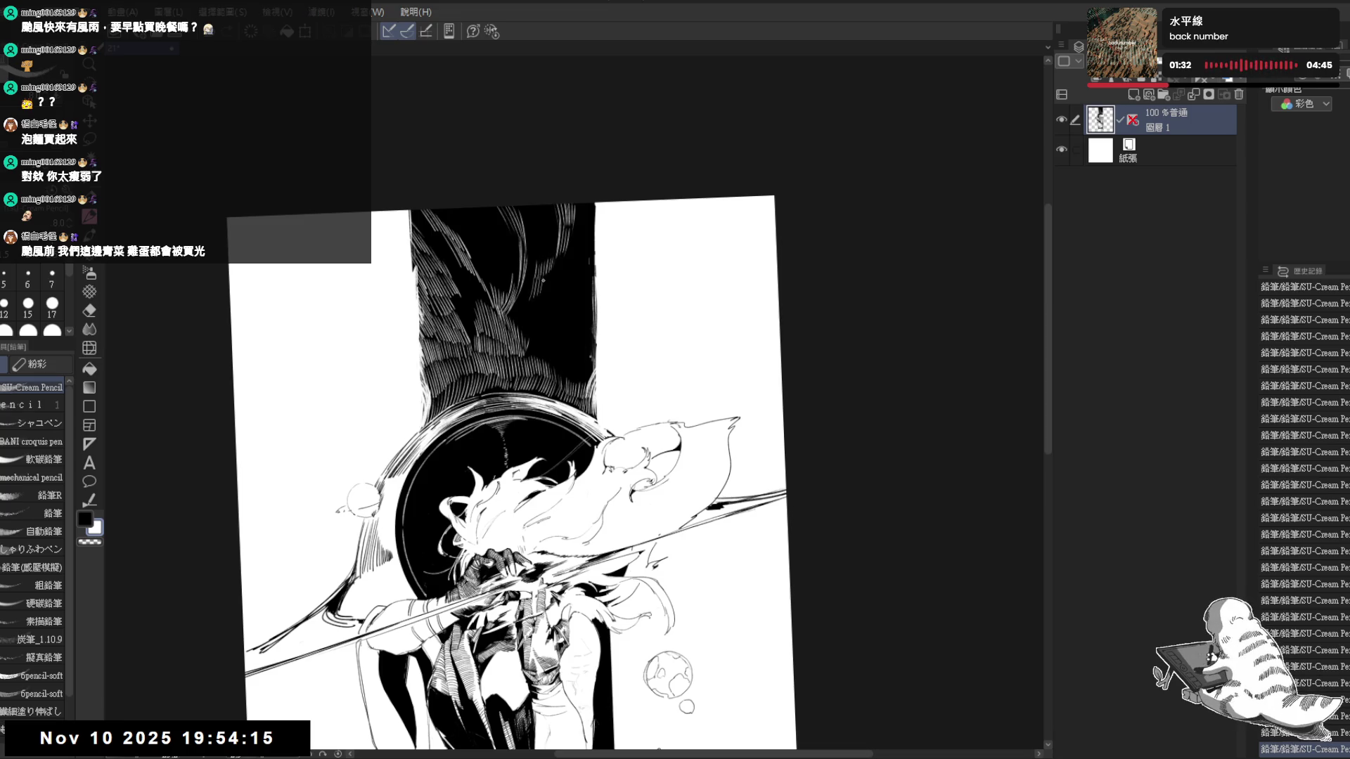
pyautogui.moveTo(560, 263)
pyautogui.mouseDown()
pyautogui.moveTo(527, 323)
pyautogui.moveTo(554, 285)
pyautogui.mouseUp()
pyautogui.moveTo(523, 337); pyautogui.dragTo(528, 319)
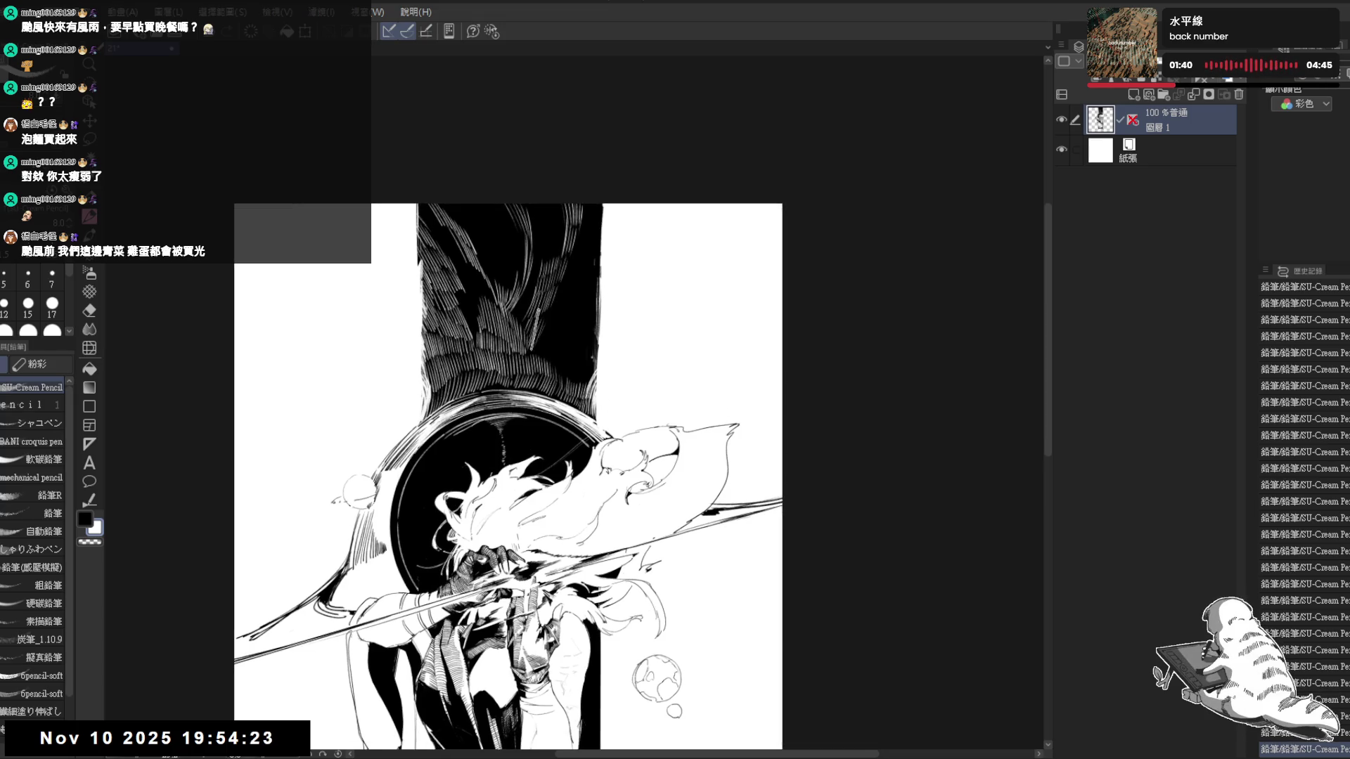
pyautogui.press('r')
pyautogui.moveTo(675, 317); pyautogui.dragTo(760, 443)
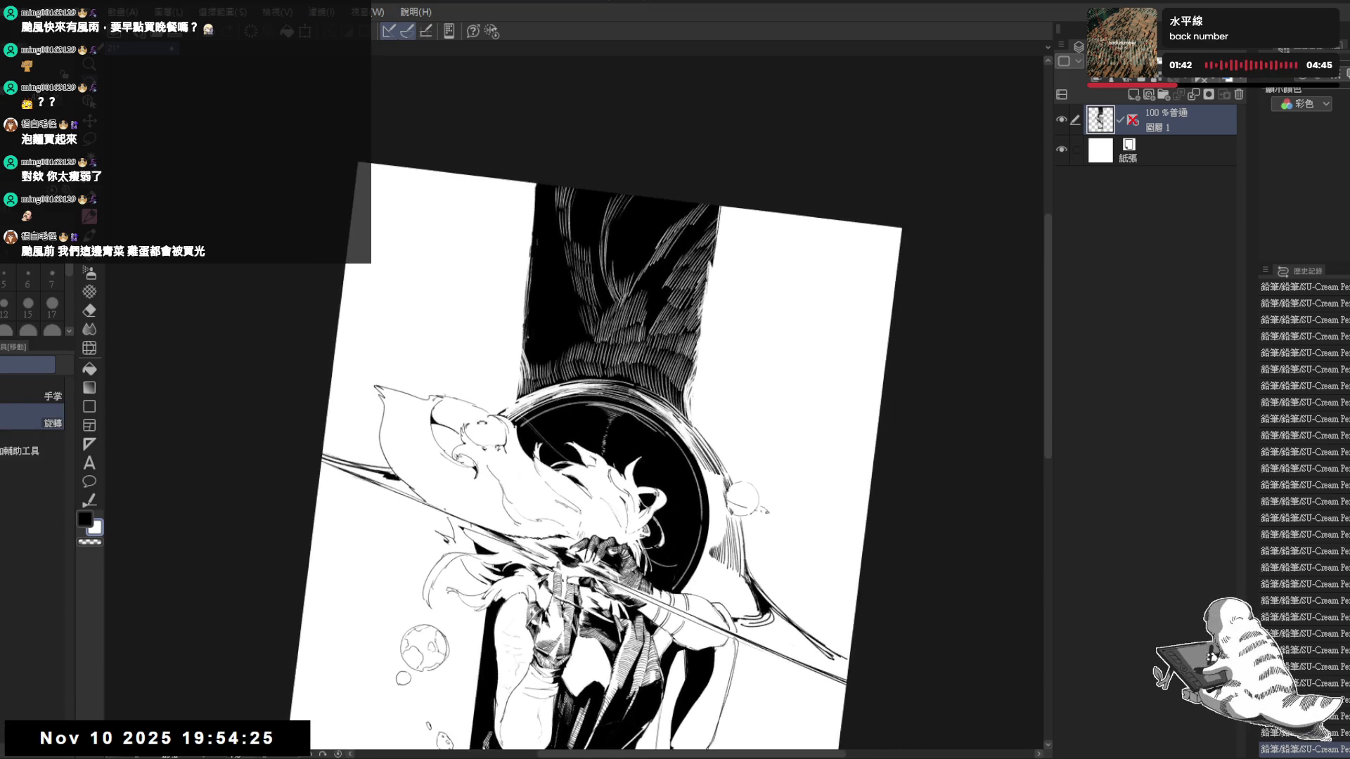
# Hatch more light lines through the feathers and refine the band's upper-left edge
pyautogui.press('p')
pyautogui.moveTo(540, 293)
pyautogui.mouseDown()
pyautogui.moveTo(530, 252)
pyautogui.moveTo(545, 277)
pyautogui.mouseUp()
pyautogui.moveTo(538, 323); pyautogui.dragTo(530, 299)
pyautogui.moveTo(542, 325); pyautogui.dragTo(539, 308)
pyautogui.moveTo(549, 326)
pyautogui.mouseDown()
pyautogui.moveTo(541, 306)
pyautogui.moveTo(551, 310)
pyautogui.mouseUp()
pyautogui.moveTo(567, 334)
pyautogui.mouseDown()
pyautogui.moveTo(557, 312)
pyautogui.moveTo(567, 323)
pyautogui.moveTo(528, 323)
pyautogui.moveTo(553, 335)
pyautogui.mouseUp()
pyautogui.moveTo(570, 351)
pyautogui.mouseDown()
pyautogui.moveTo(558, 339)
pyautogui.moveTo(537, 353)
pyautogui.mouseUp()
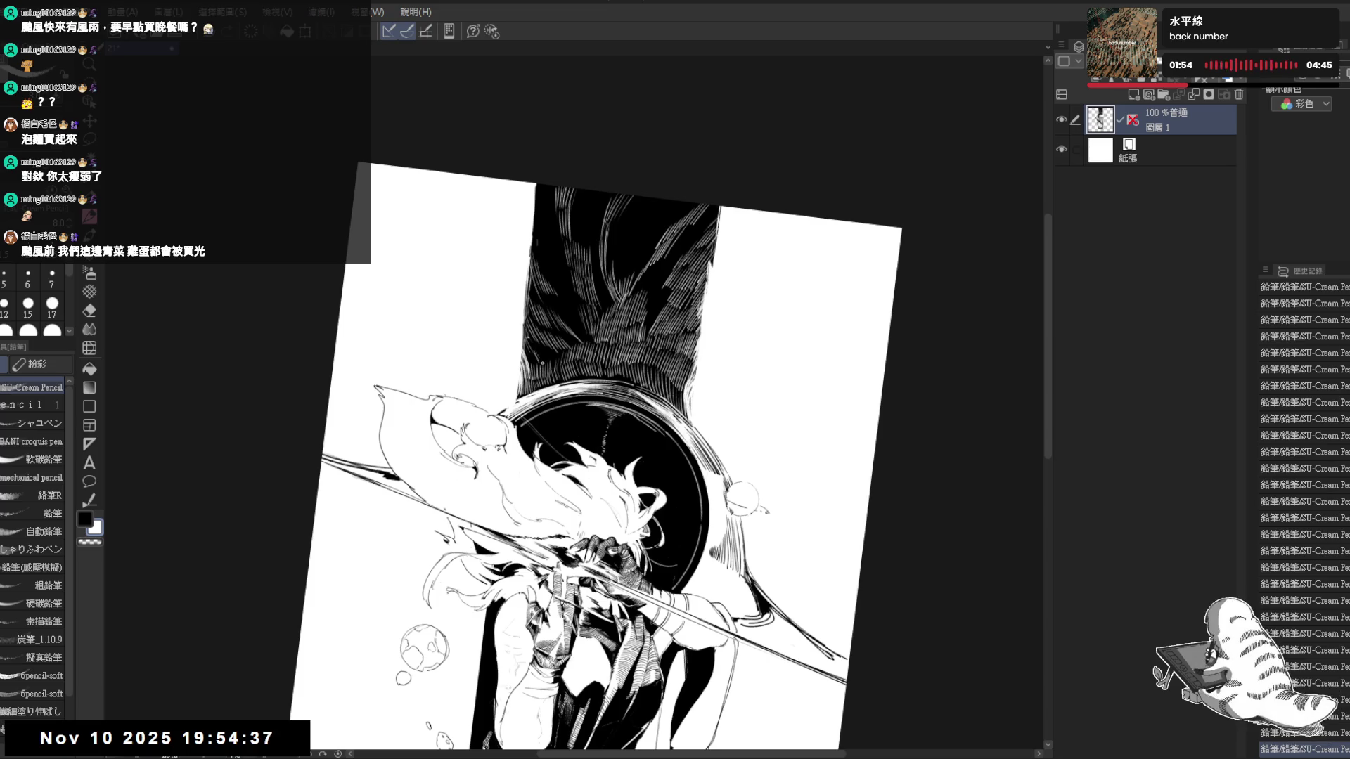
pyautogui.moveTo(535, 208); pyautogui.dragTo(541, 186)
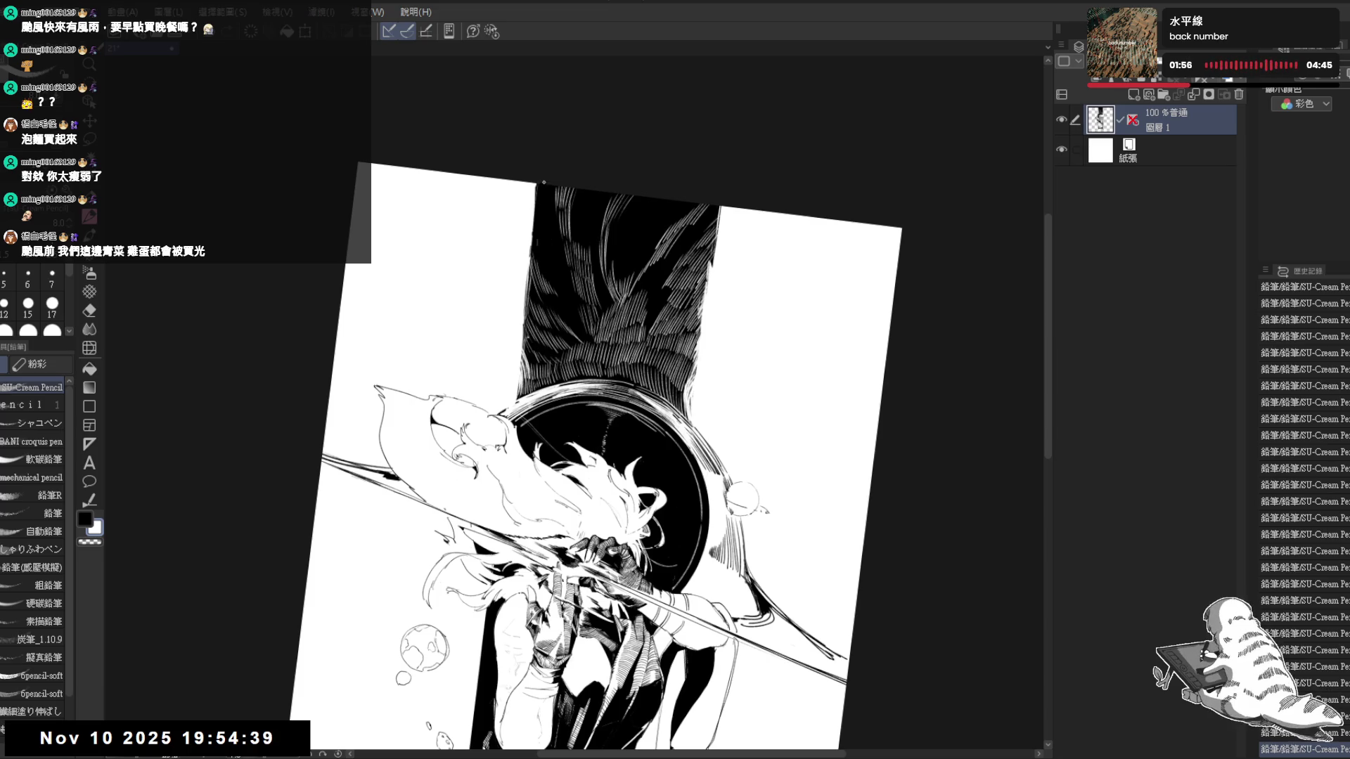
pyautogui.moveTo(542, 250); pyautogui.dragTo(535, 192)
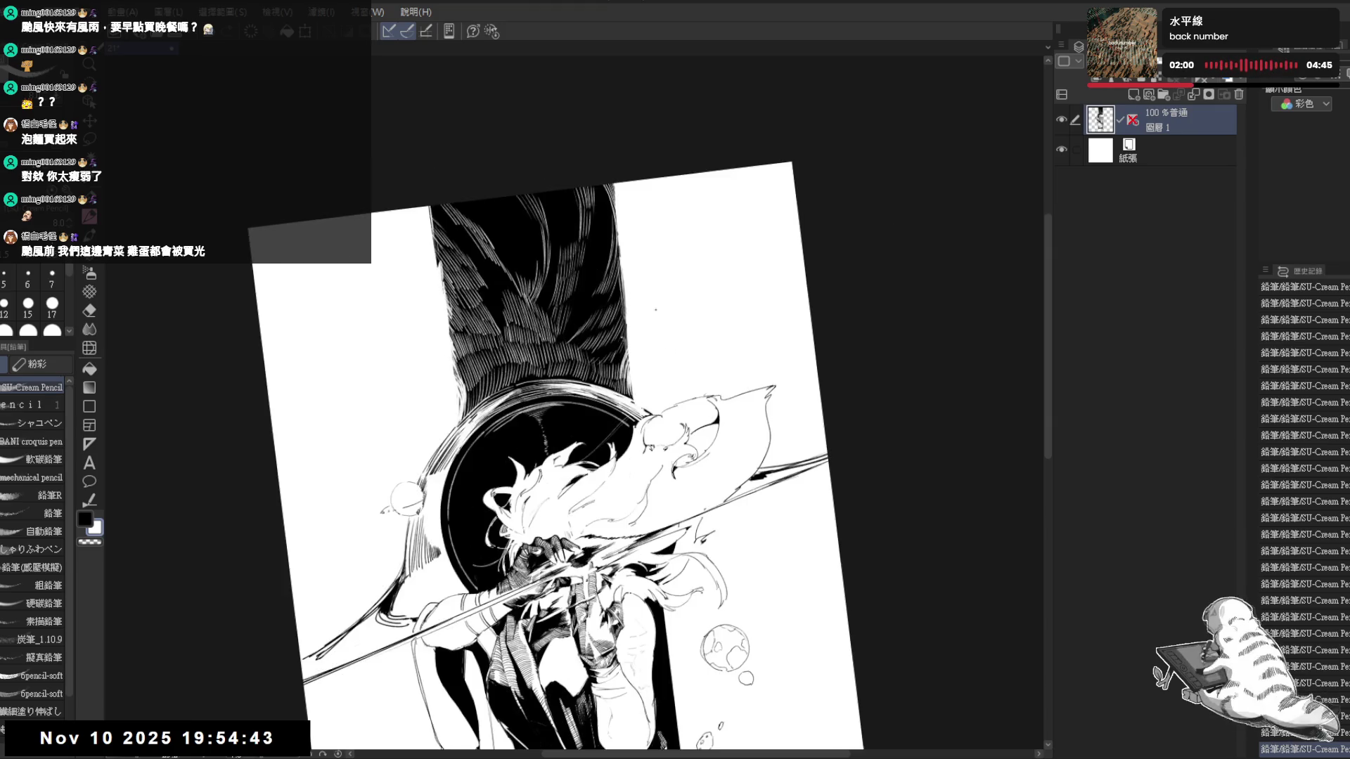
# Flip the view and add further hatching, redrawing one stray stroke after undoing it
pyautogui.press('h')
pyautogui.moveTo(570, 467); pyautogui.dragTo(570, 468)
pyautogui.press('p')
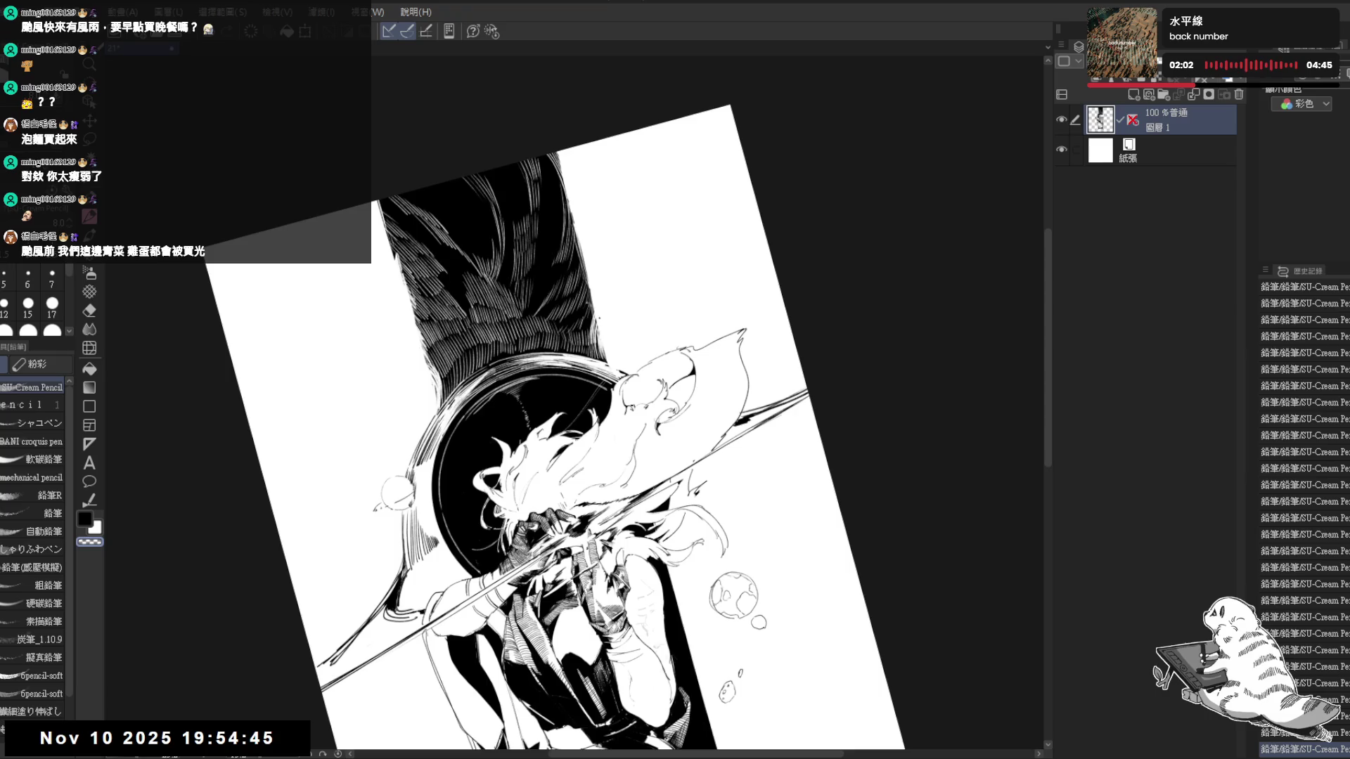
pyautogui.moveTo(592, 325); pyautogui.dragTo(587, 287)
pyautogui.moveTo(590, 333); pyautogui.dragTo(580, 264)
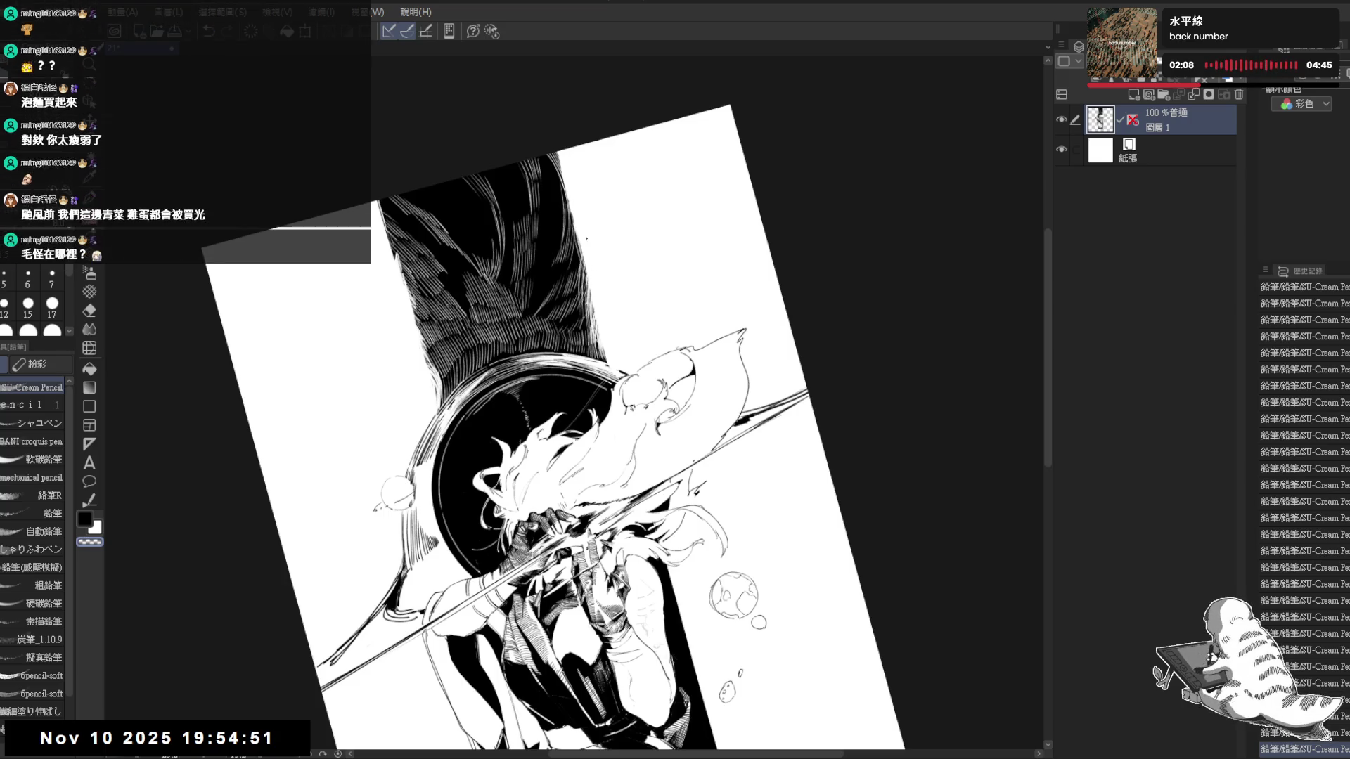
pyautogui.hotkey('ctrl', 'z')
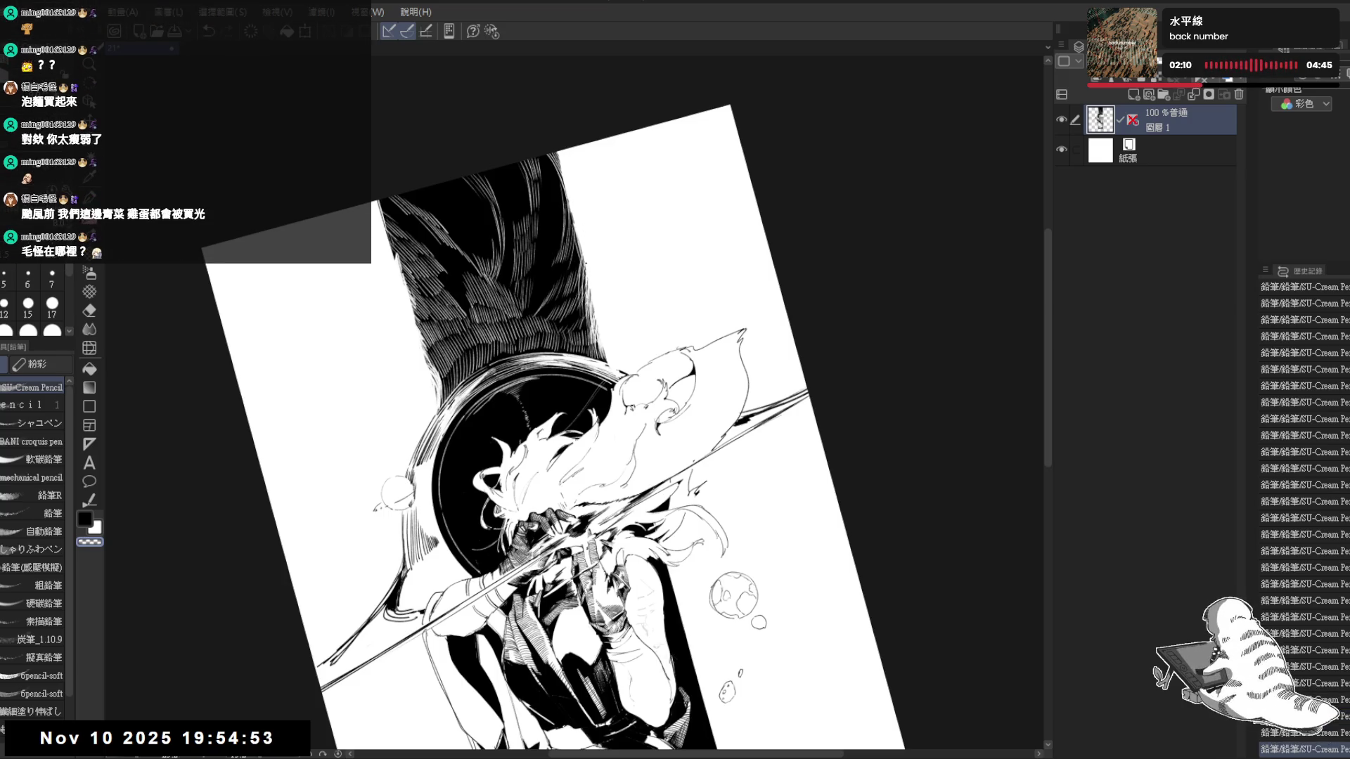
pyautogui.moveTo(594, 315); pyautogui.dragTo(590, 289)
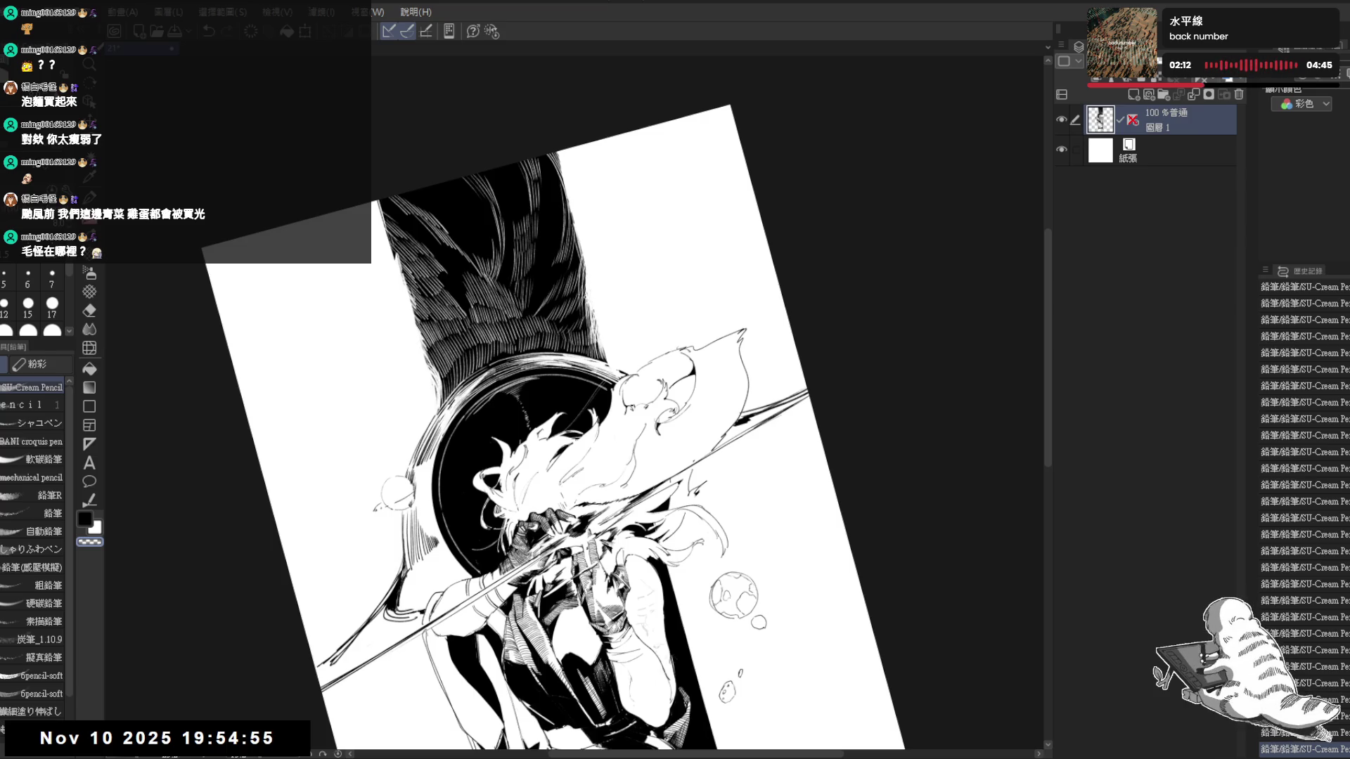
pyautogui.moveTo(428, 360); pyautogui.dragTo(422, 338)
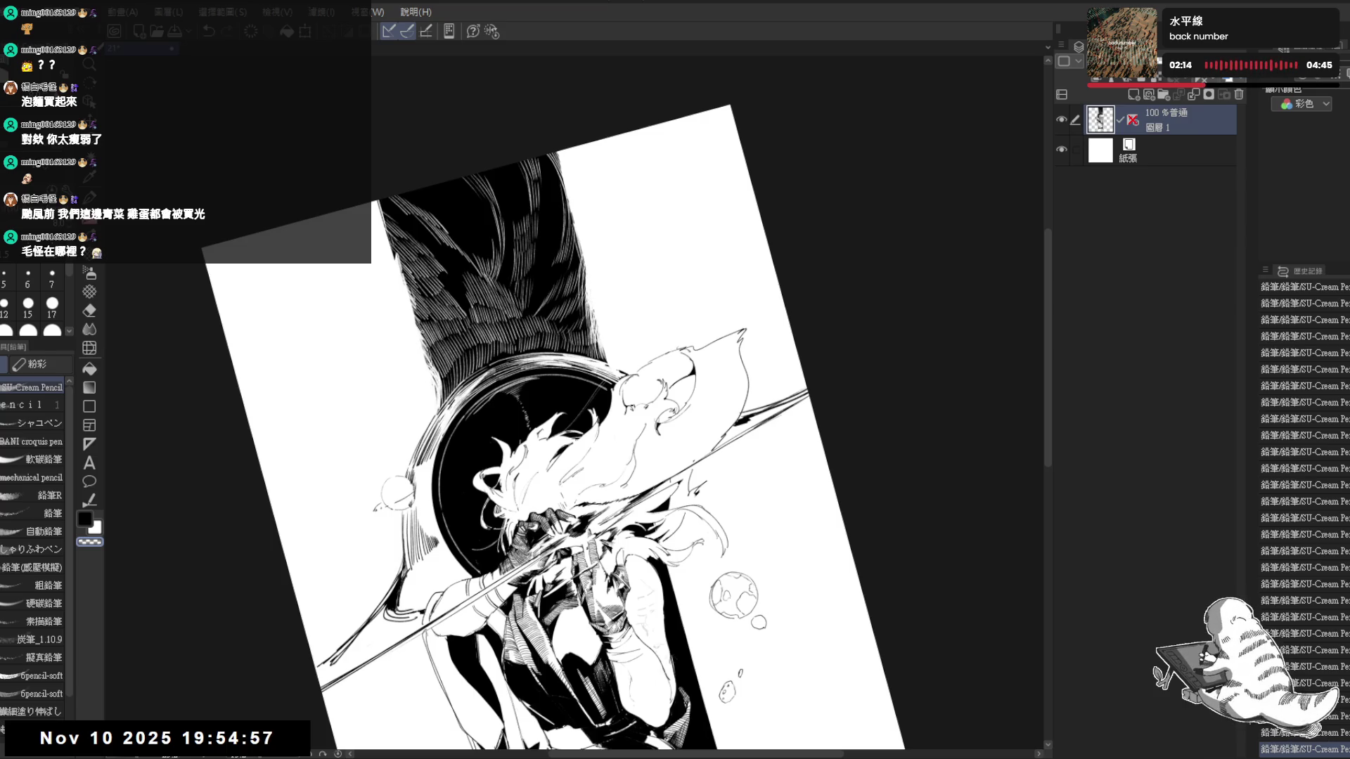
# Straighten the canvas and zoom out to review the whole figure
pyautogui.moveTo(738, 264); pyautogui.dragTo(781, 190)
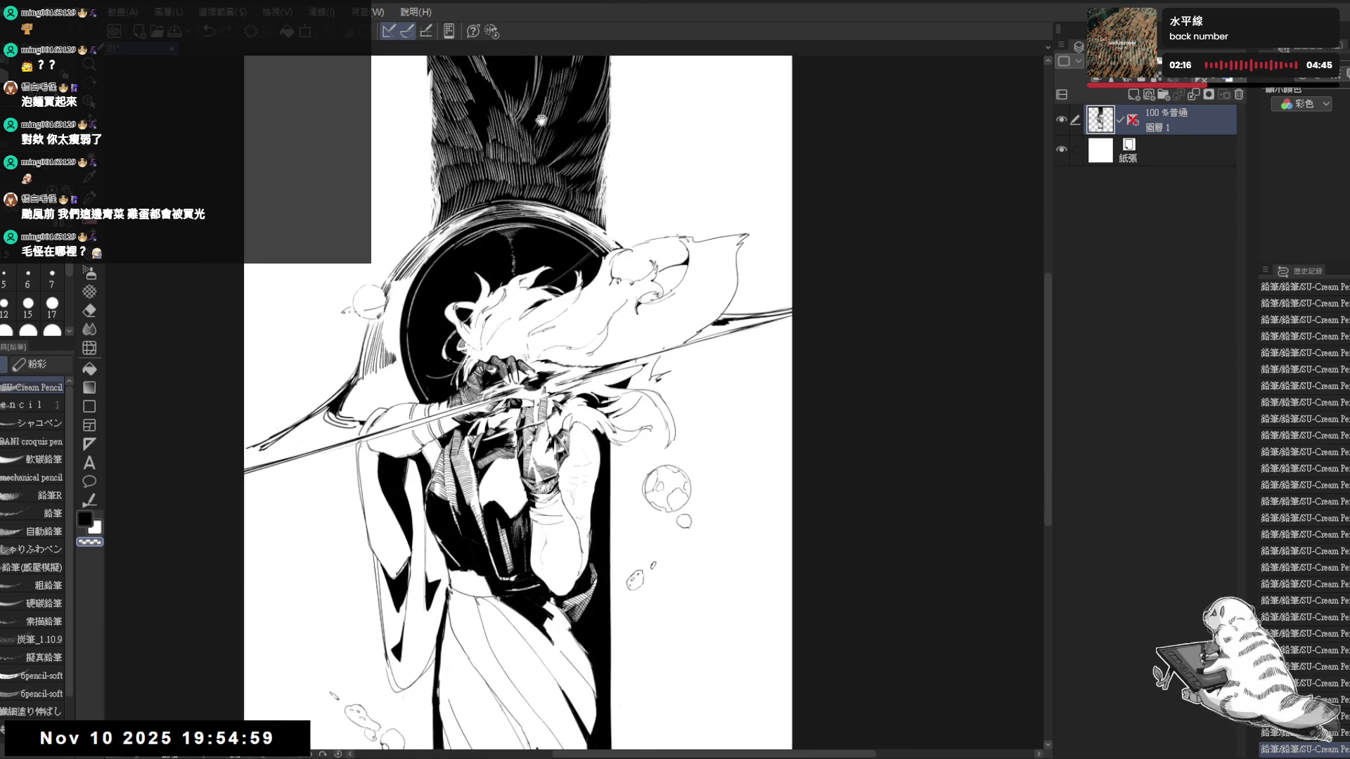
pyautogui.moveTo(518, 401)
pyautogui.mouseDown()
pyautogui.moveTo(590, 443)
pyautogui.moveTo(675, 348)
pyautogui.moveTo(654, 370)
pyautogui.mouseUp()
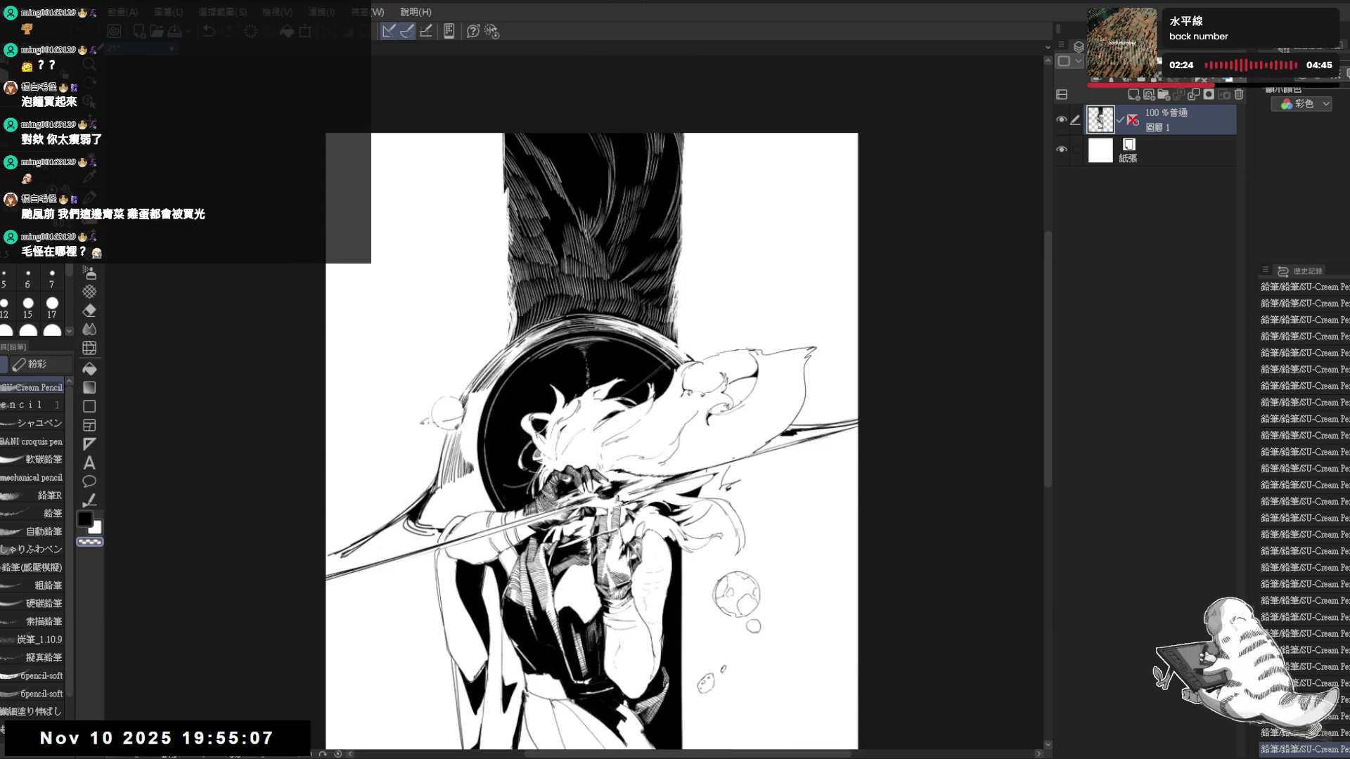
pyautogui.moveTo(485, 454)
pyautogui.mouseDown()
pyautogui.moveTo(514, 369)
pyautogui.moveTo(676, 244)
pyautogui.mouseUp()
pyautogui.moveTo(560, 443); pyautogui.dragTo(575, 422)
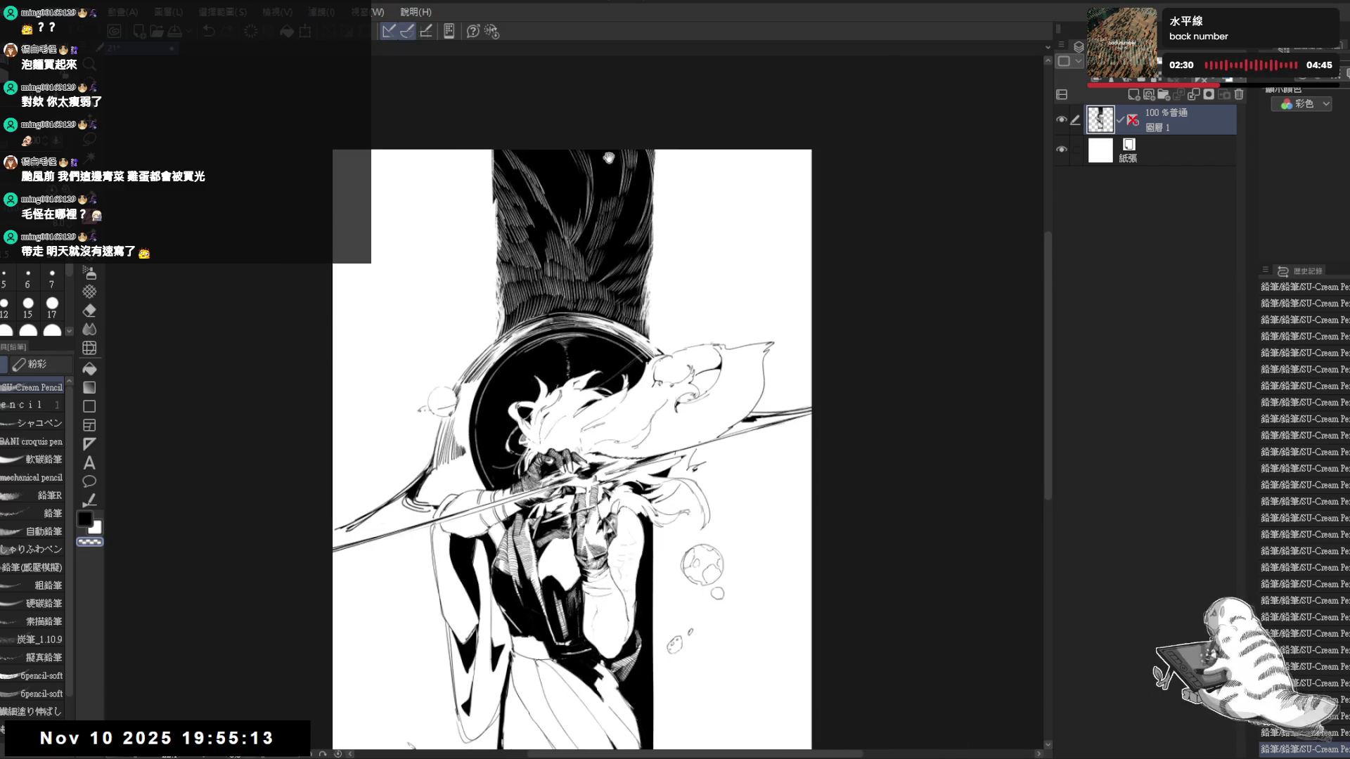
pyautogui.scroll(1, 652, 124)
pyautogui.scroll(1, 651, 124)
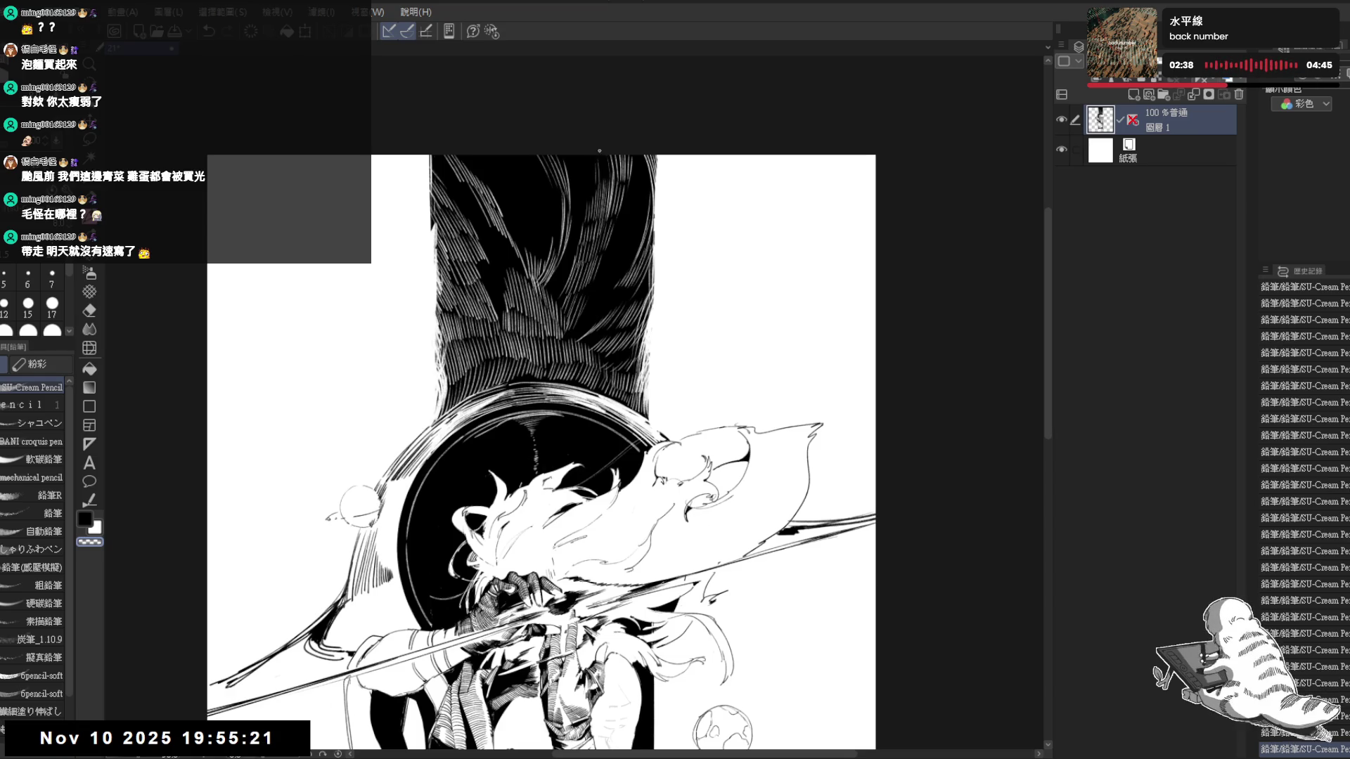
pyautogui.hotkey('ctrl', '-')
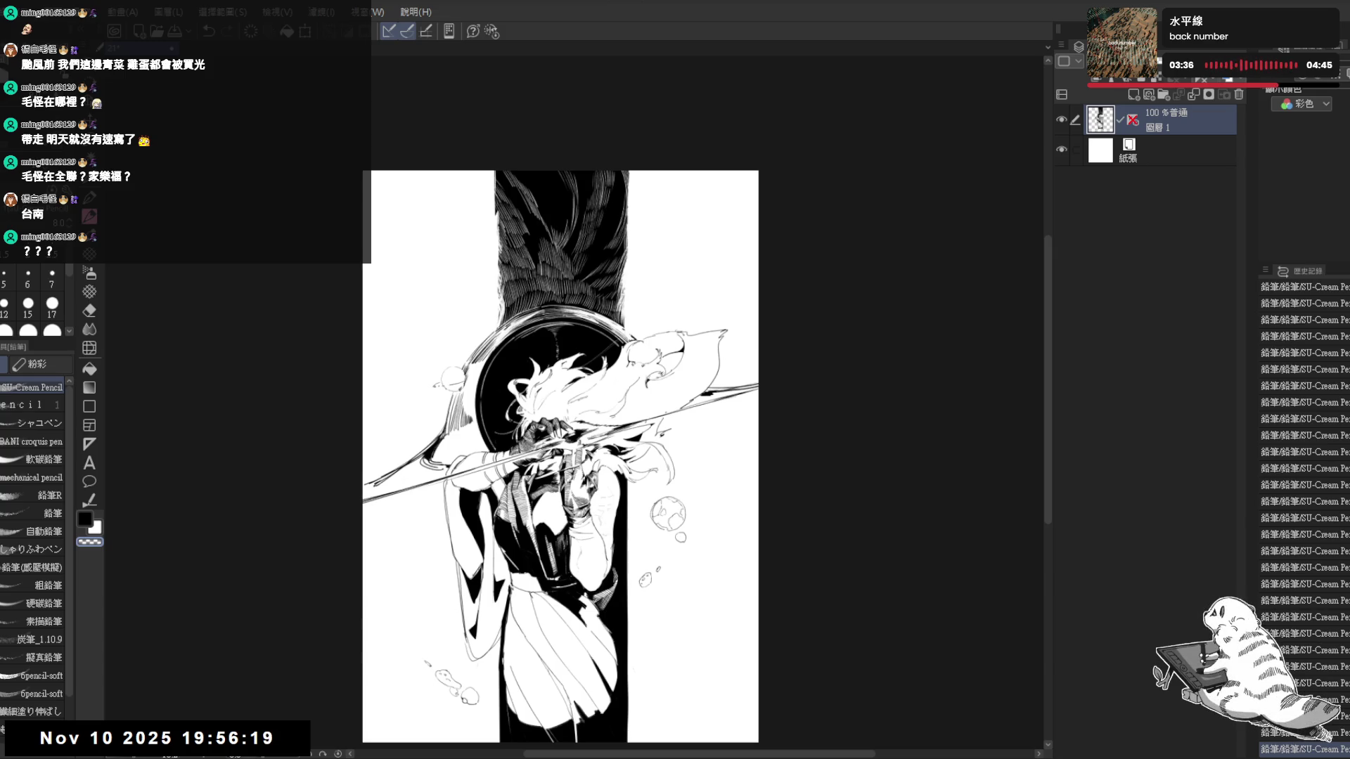
pyautogui.scroll(-3, 562, 422)
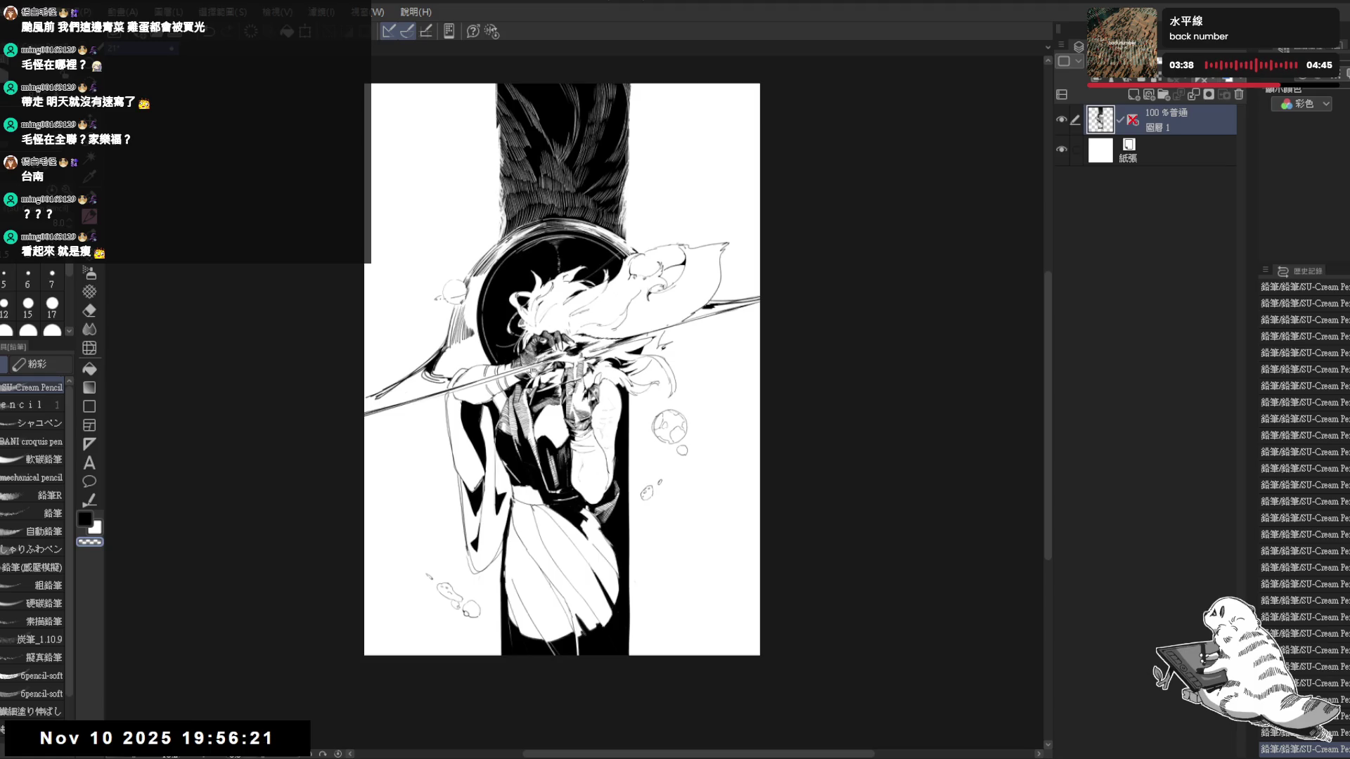
# Replace a tiny stroke near the hat brim with a finer one at brush size 7
pyautogui.moveTo(534, 374); pyautogui.dragTo(547, 376)
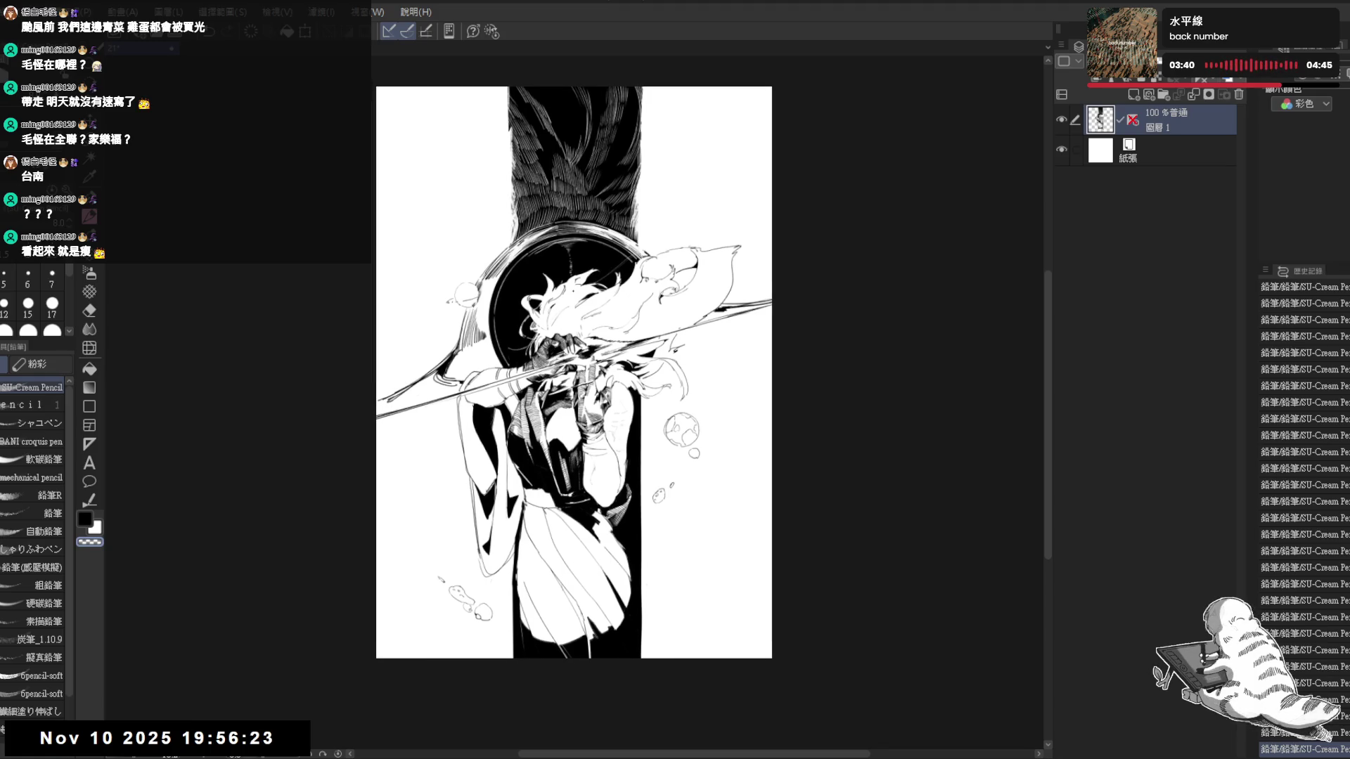
pyautogui.scroll(2, 559, 314)
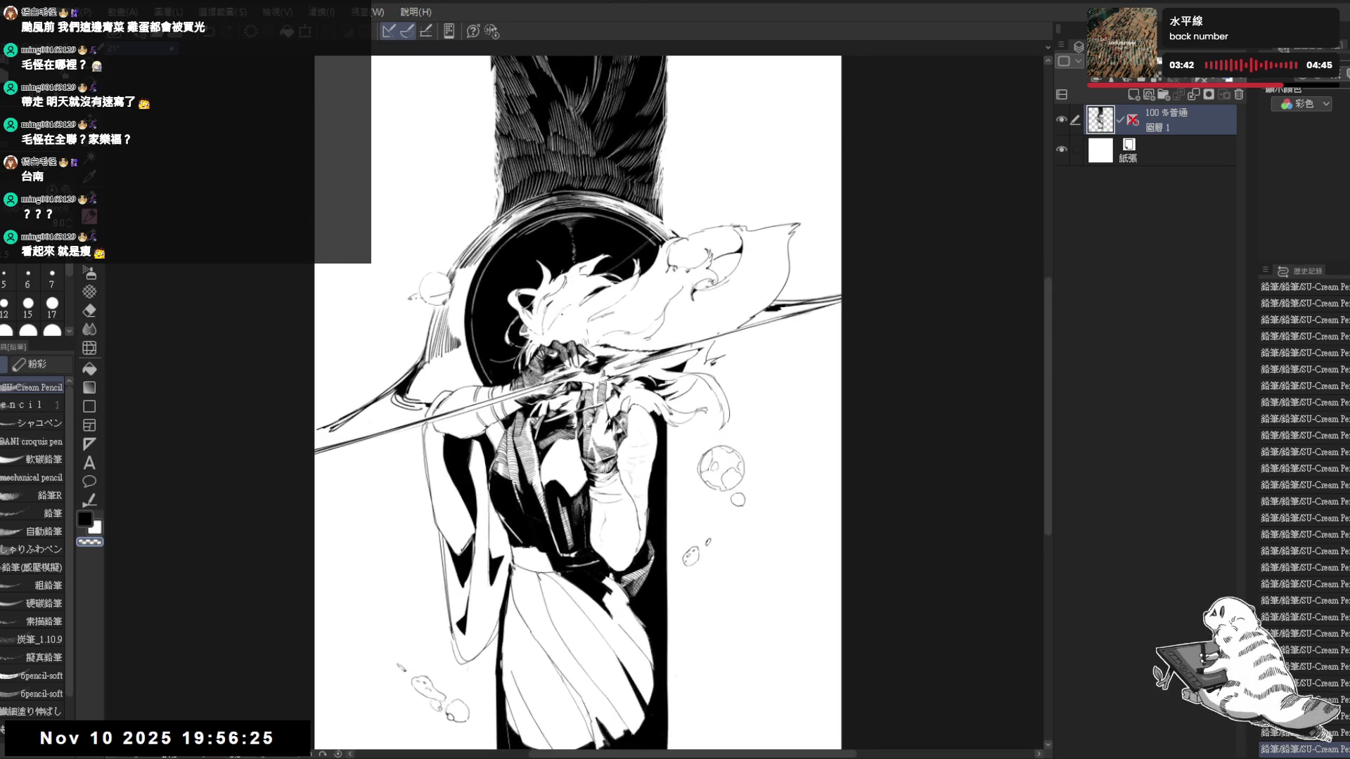
pyautogui.moveTo(679, 230)
pyautogui.mouseDown()
pyautogui.moveTo(659, 281)
pyautogui.moveTo(666, 328)
pyautogui.mouseUp()
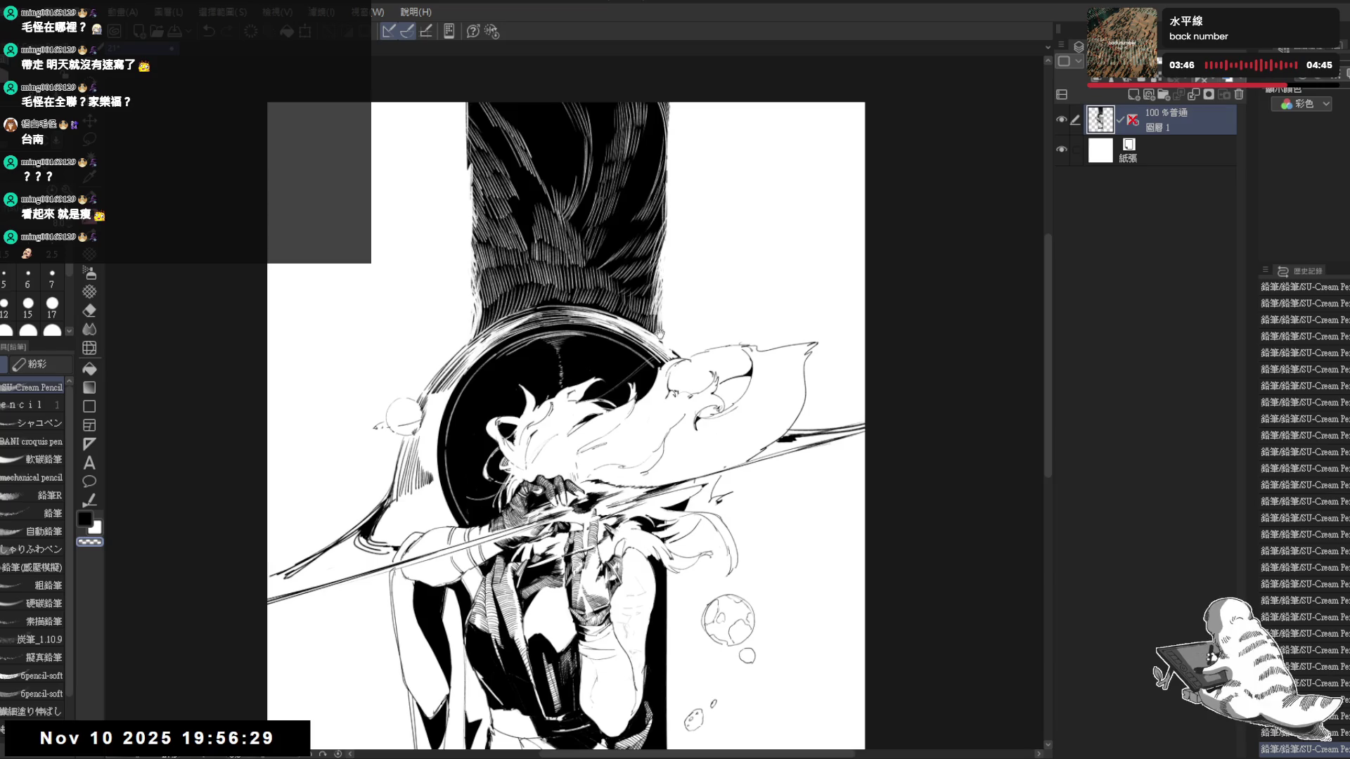
pyautogui.moveTo(570, 307); pyautogui.dragTo(580, 328)
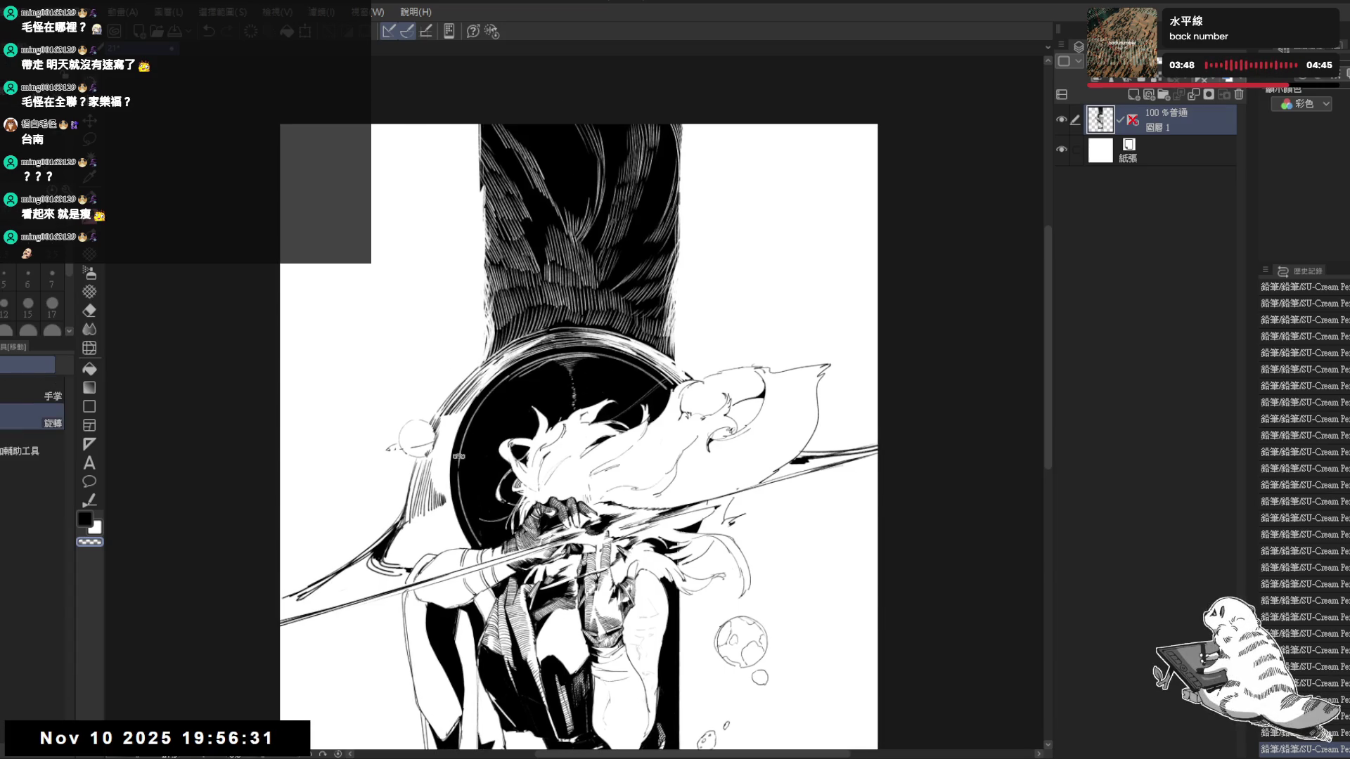
pyautogui.press('-')
pyautogui.moveTo(530, 327); pyautogui.dragTo(531, 338)
pyautogui.hotkey('ctrl', 'z')
pyautogui.press(']')
pyautogui.moveTo(537, 326); pyautogui.dragTo(536, 333)
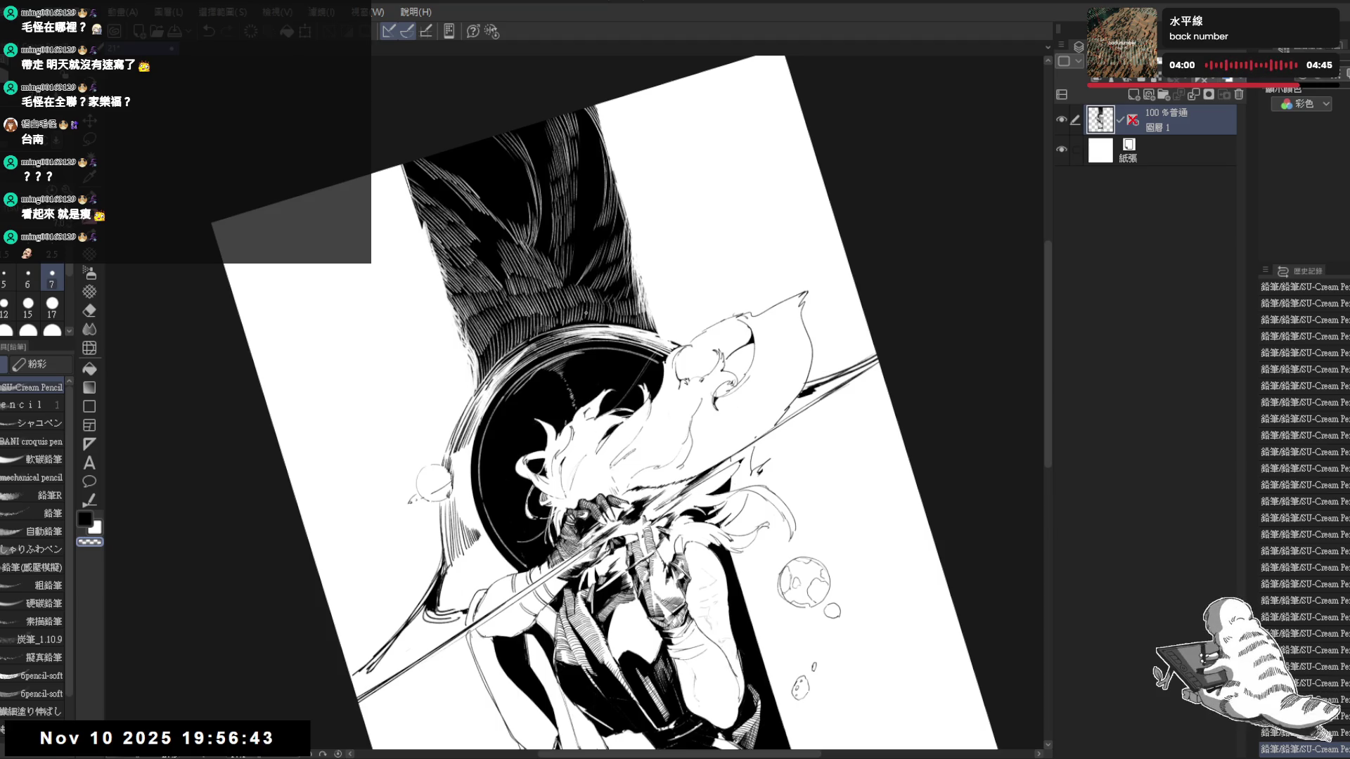
# Reset and re-tilt the canvas view so the spear lies nearly horizontal for cleanup
pyautogui.hotkey('ctrl', '@')
pyautogui.moveTo(687, 196); pyautogui.dragTo(666, 267)
pyautogui.moveTo(665, 217)
pyautogui.mouseDown()
pyautogui.moveTo(676, 201)
pyautogui.moveTo(500, 190)
pyautogui.mouseUp()
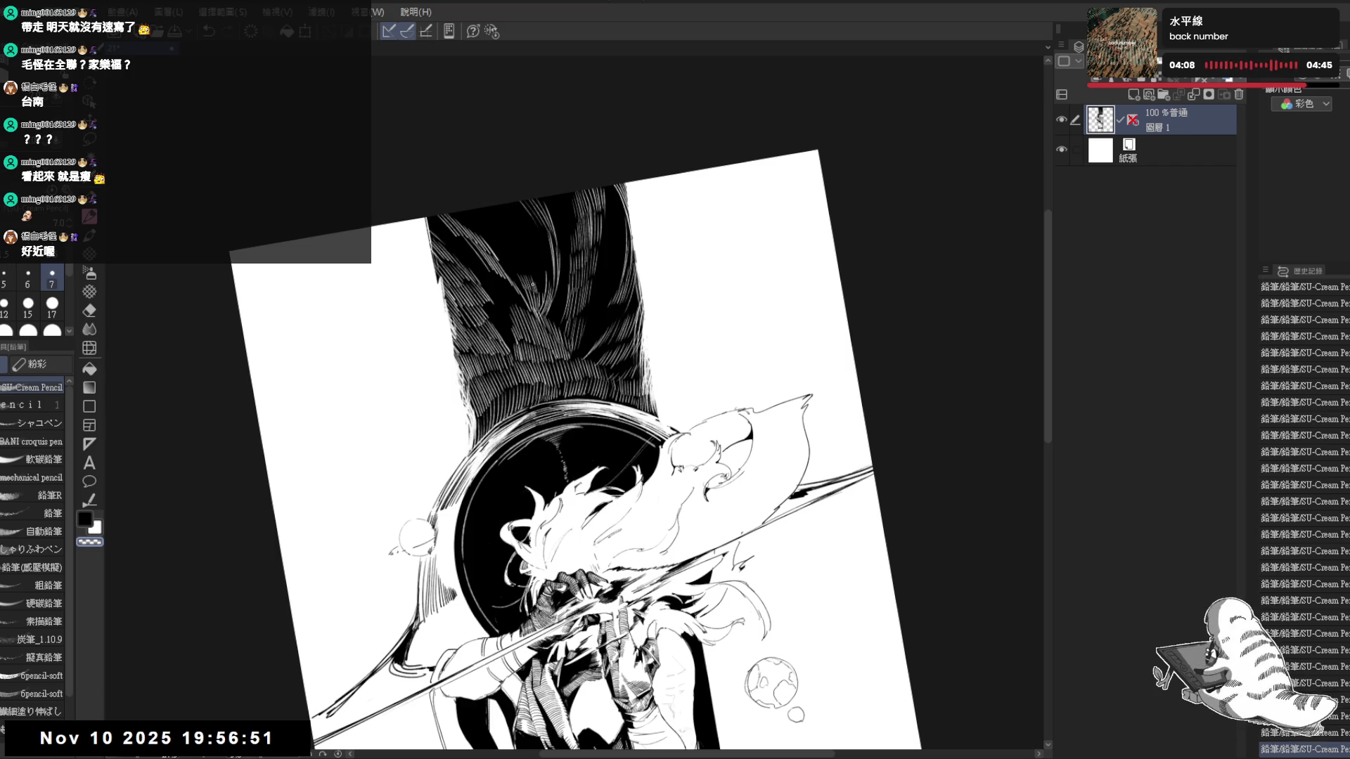
pyautogui.moveTo(533, 287); pyautogui.dragTo(633, 317)
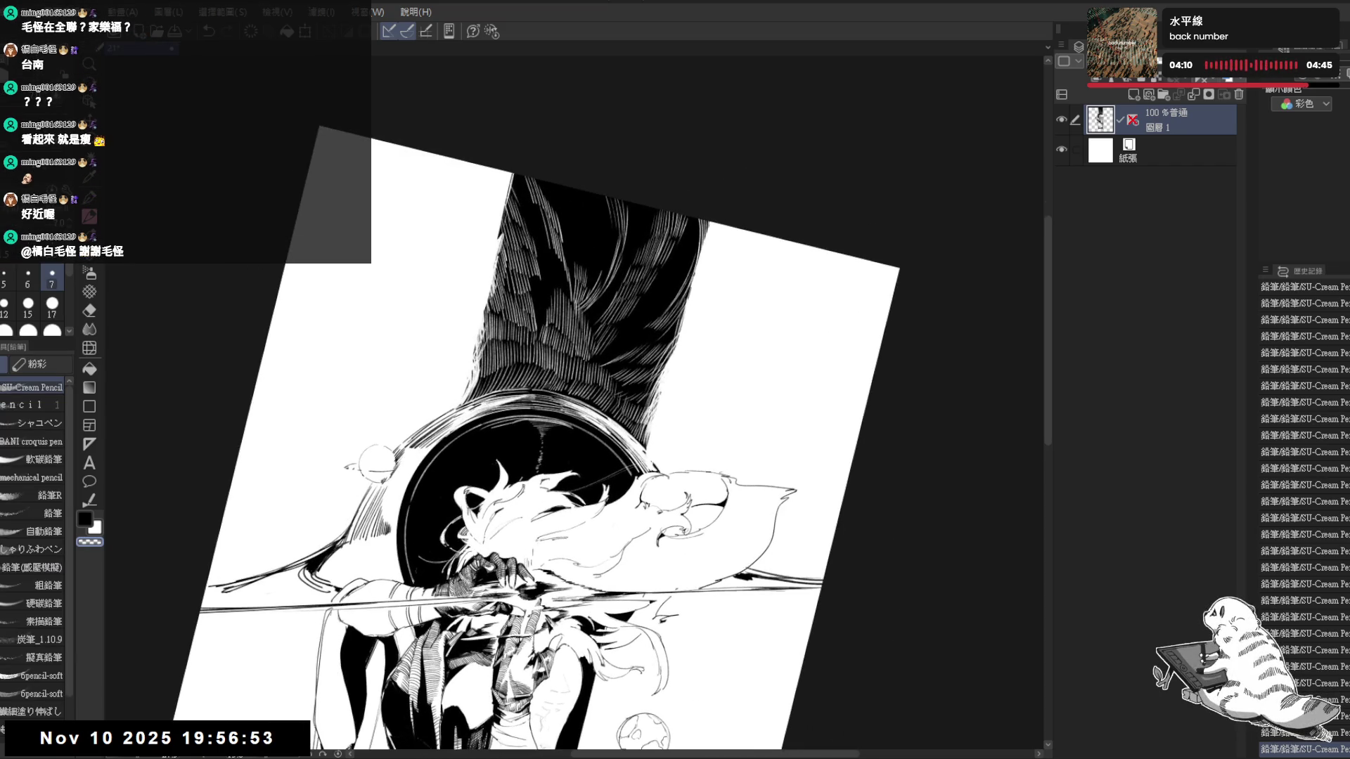
pyautogui.moveTo(669, 179); pyautogui.dragTo(620, 217)
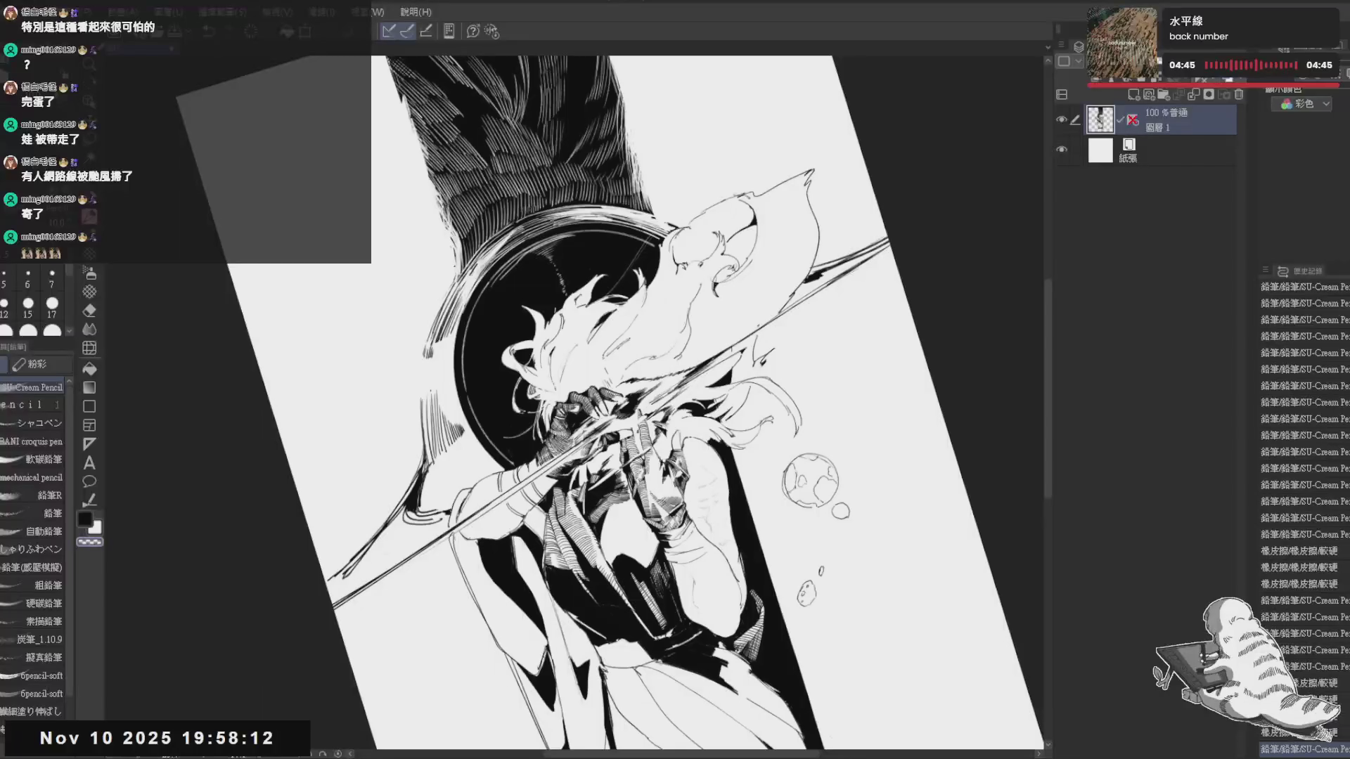
pyautogui.scroll(1, 601, 406)
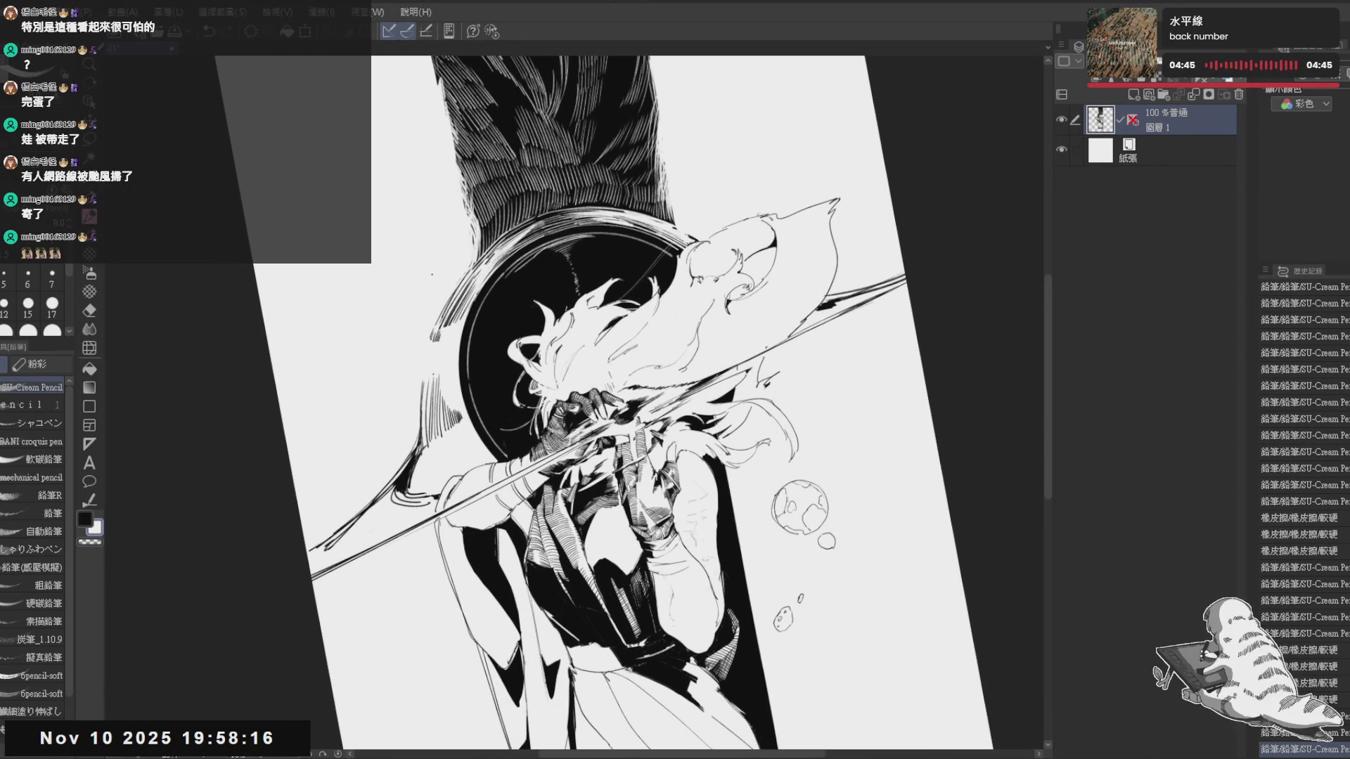
# Hatch short pencil strokes along the hat's left brim and down toward the raised arm
pyautogui.moveTo(464, 236)
pyautogui.mouseDown()
pyautogui.moveTo(466, 277)
pyautogui.moveTo(466, 255)
pyautogui.moveTo(404, 383)
pyautogui.mouseUp()
pyautogui.moveTo(408, 369); pyautogui.dragTo(401, 386)
pyautogui.moveTo(405, 373)
pyautogui.mouseDown()
pyautogui.moveTo(400, 390)
pyautogui.moveTo(419, 402)
pyautogui.mouseUp()
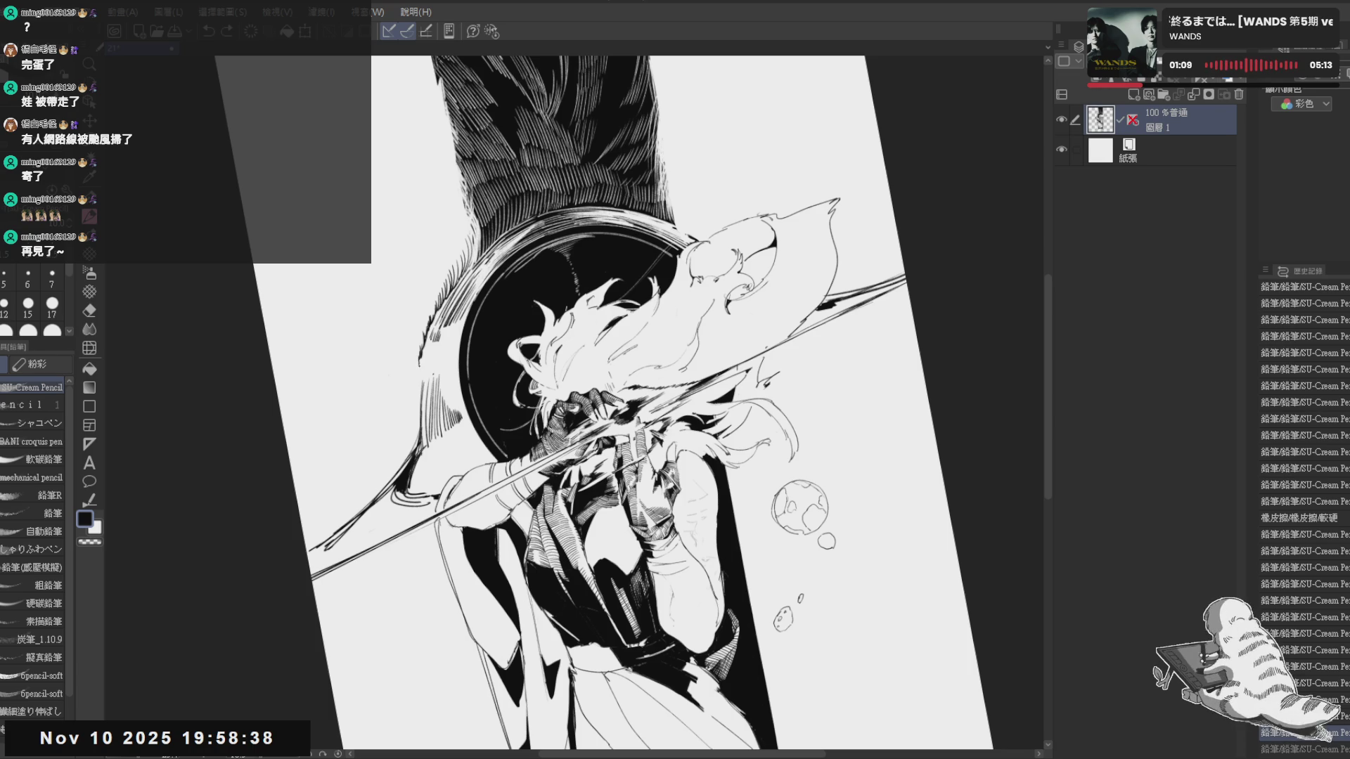
pyautogui.moveTo(424, 363); pyautogui.dragTo(417, 389)
pyautogui.moveTo(423, 369); pyautogui.dragTo(417, 389)
pyautogui.moveTo(422, 372); pyautogui.dragTo(409, 443)
pyautogui.moveTo(412, 429); pyautogui.dragTo(408, 444)
pyautogui.moveTo(412, 431); pyautogui.dragTo(408, 445)
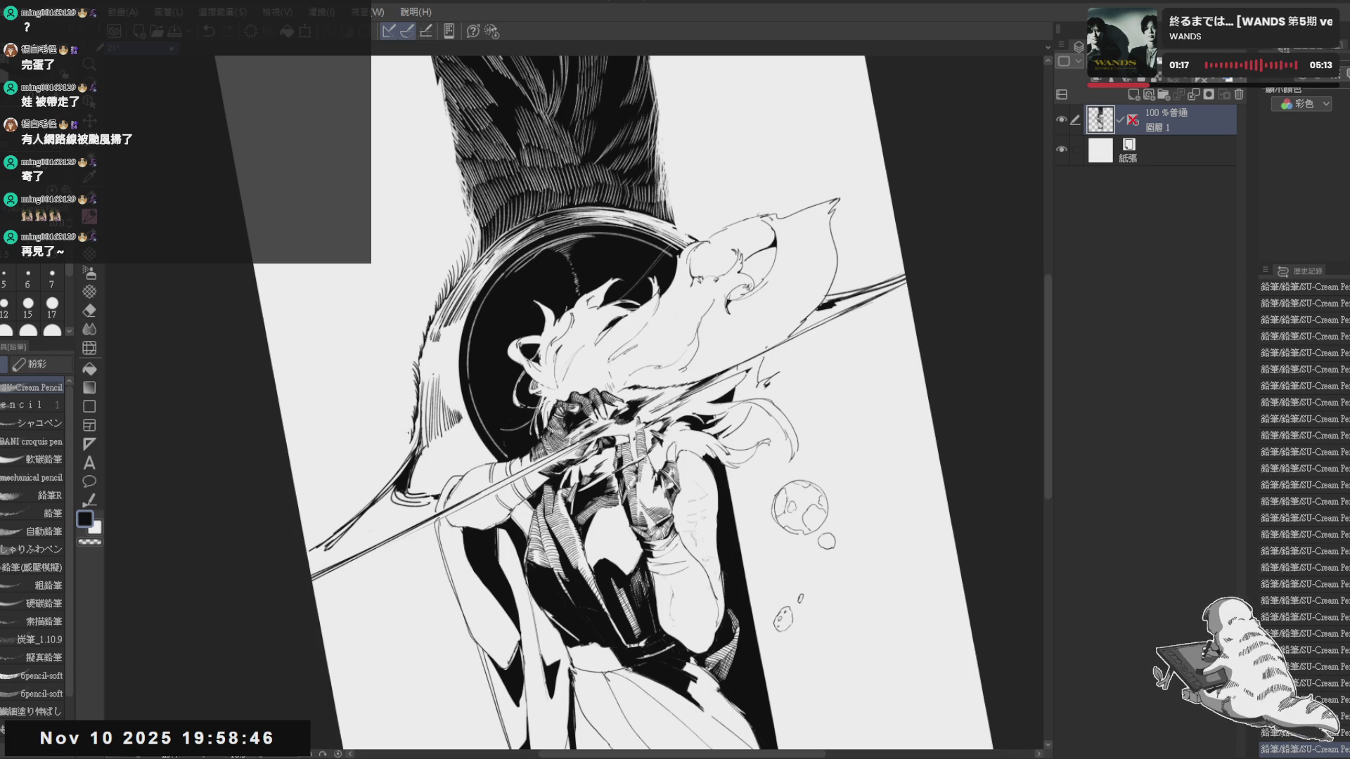
pyautogui.moveTo(591, 423); pyautogui.dragTo(632, 400)
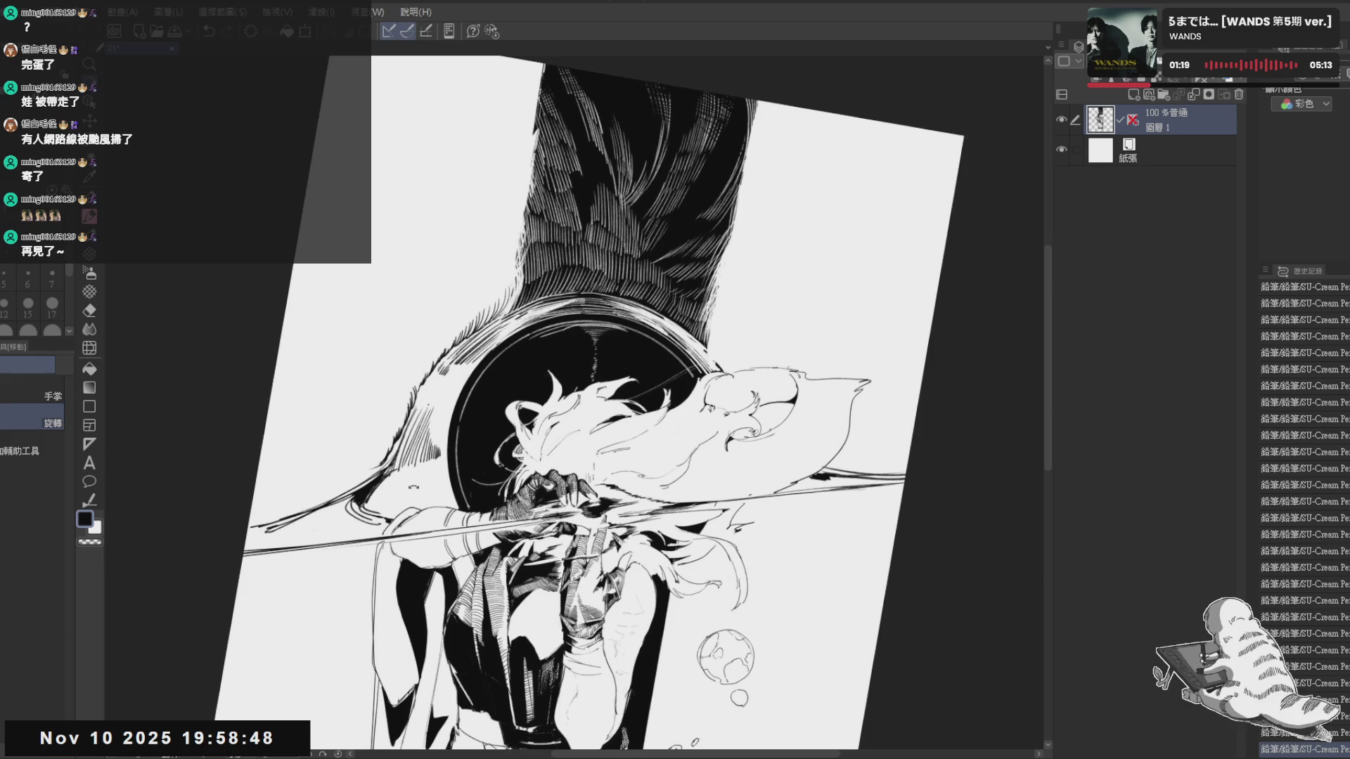
# Darken the wing hatching and add a short stroke at the circle's upper rim, rotating the view between strokes
pyautogui.moveTo(478, 296)
pyautogui.mouseDown()
pyautogui.moveTo(473, 317)
pyautogui.moveTo(505, 294)
pyautogui.mouseUp()
pyautogui.moveTo(591, 421)
pyautogui.mouseDown()
pyautogui.moveTo(601, 389)
pyautogui.moveTo(633, 400)
pyautogui.mouseUp()
pyautogui.moveTo(474, 302); pyautogui.dragTo(485, 357)
pyautogui.moveTo(481, 414); pyautogui.dragTo(464, 404)
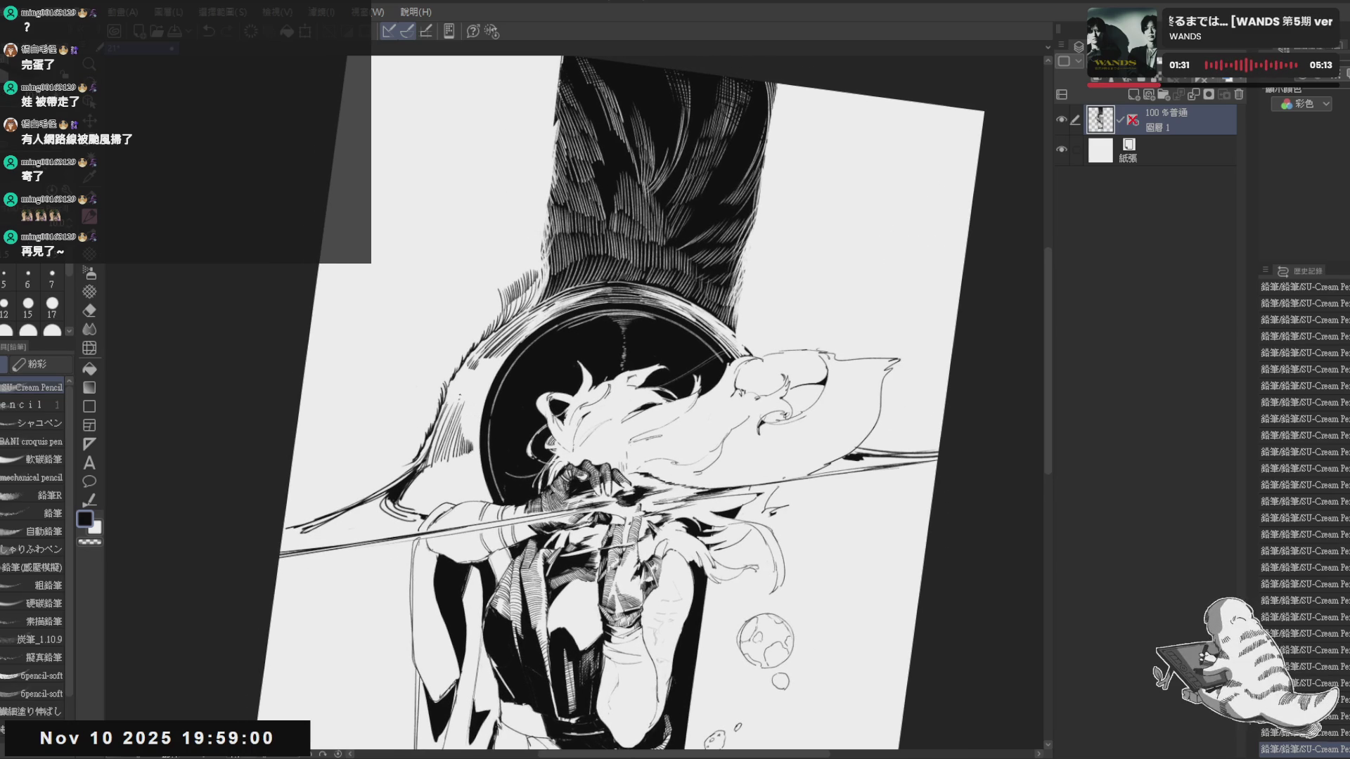
pyautogui.moveTo(632, 402); pyautogui.dragTo(676, 421)
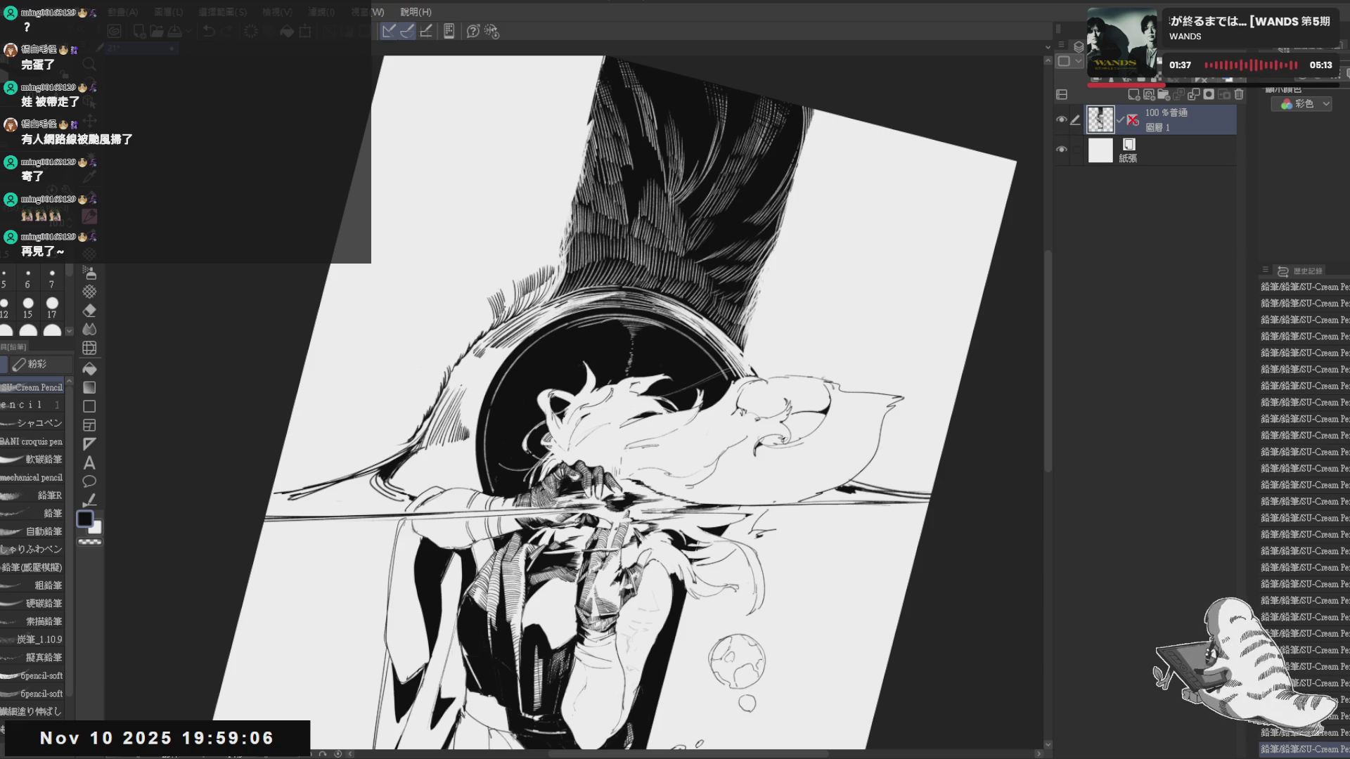
pyautogui.moveTo(739, 317); pyautogui.dragTo(844, 443)
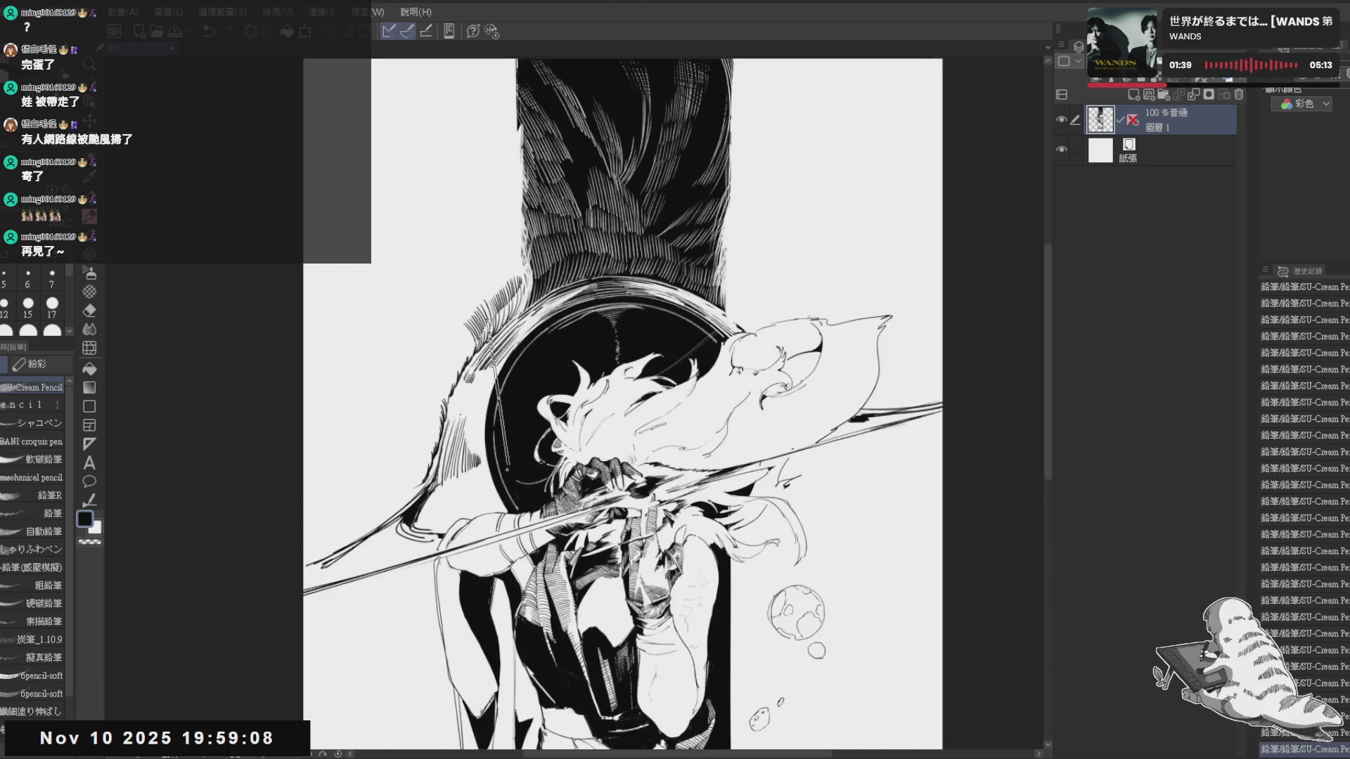
pyautogui.press('p')
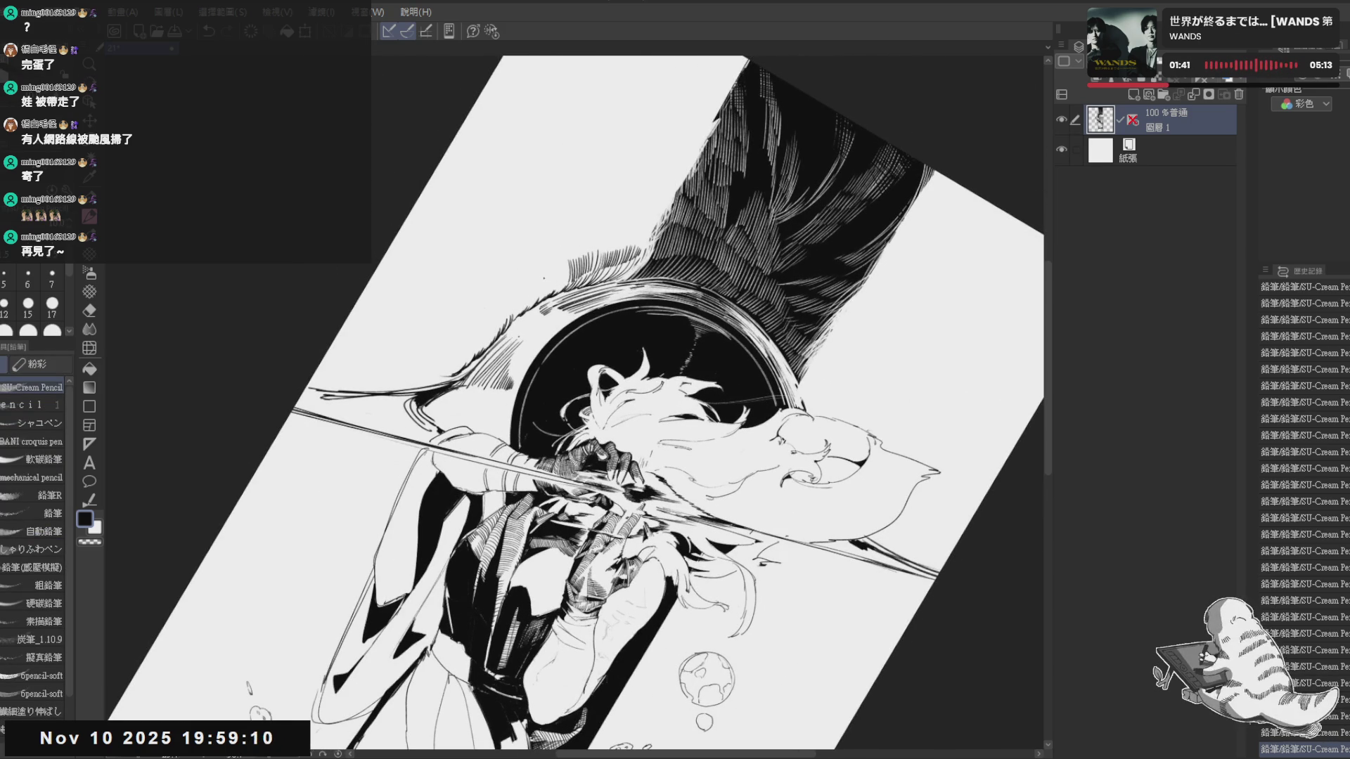
pyautogui.moveTo(547, 276); pyautogui.dragTo(553, 295)
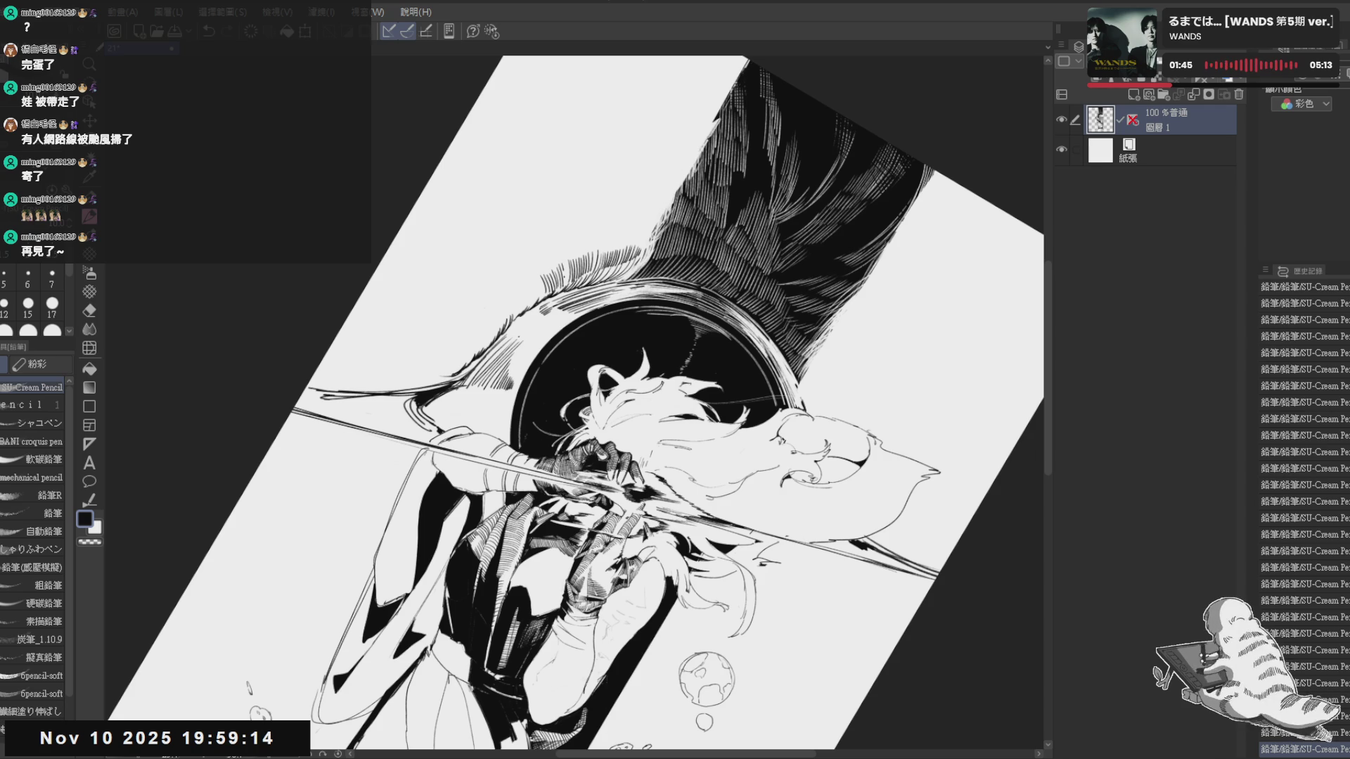
# Step the canvas rotation through several angles with shortcuts, then return to an upright whole-page view
pyautogui.hotkey('ctrl', '0')
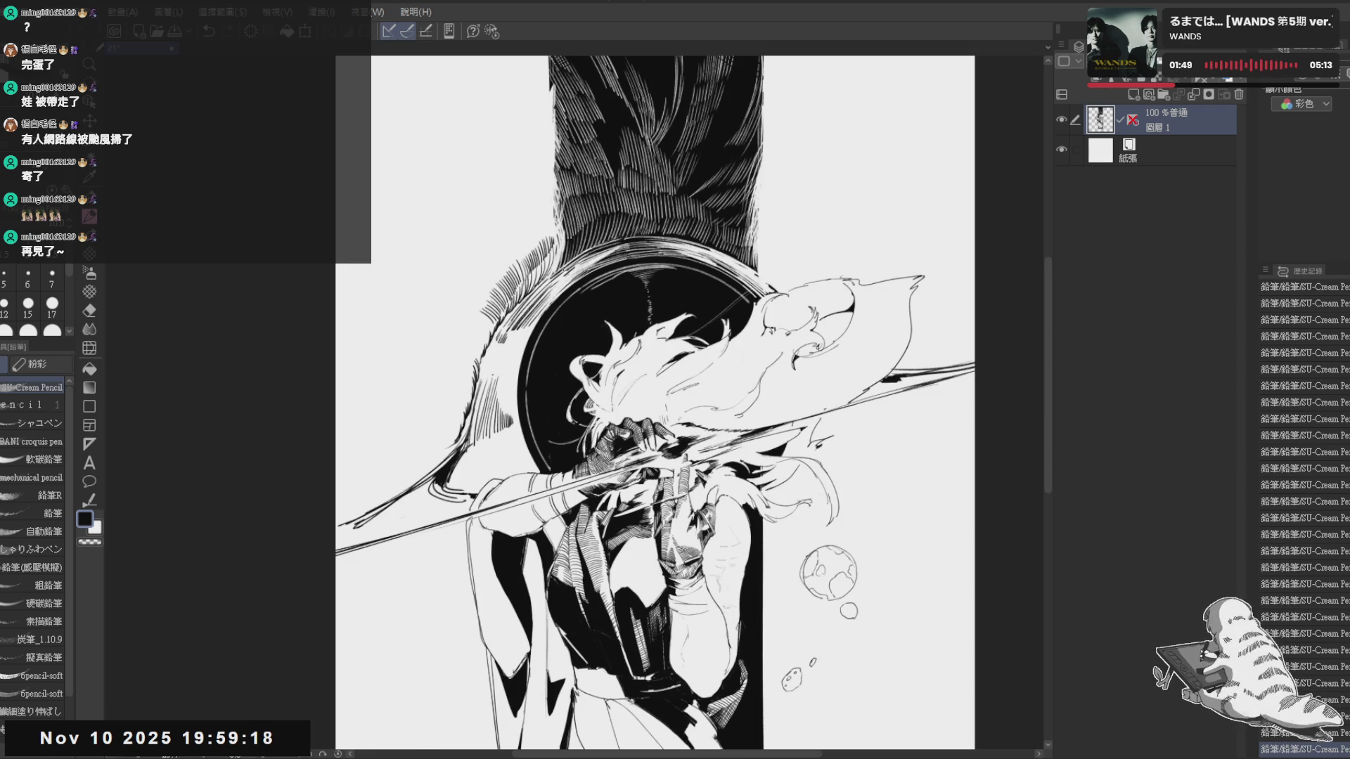
pyautogui.moveTo(456, 327); pyautogui.dragTo(486, 329)
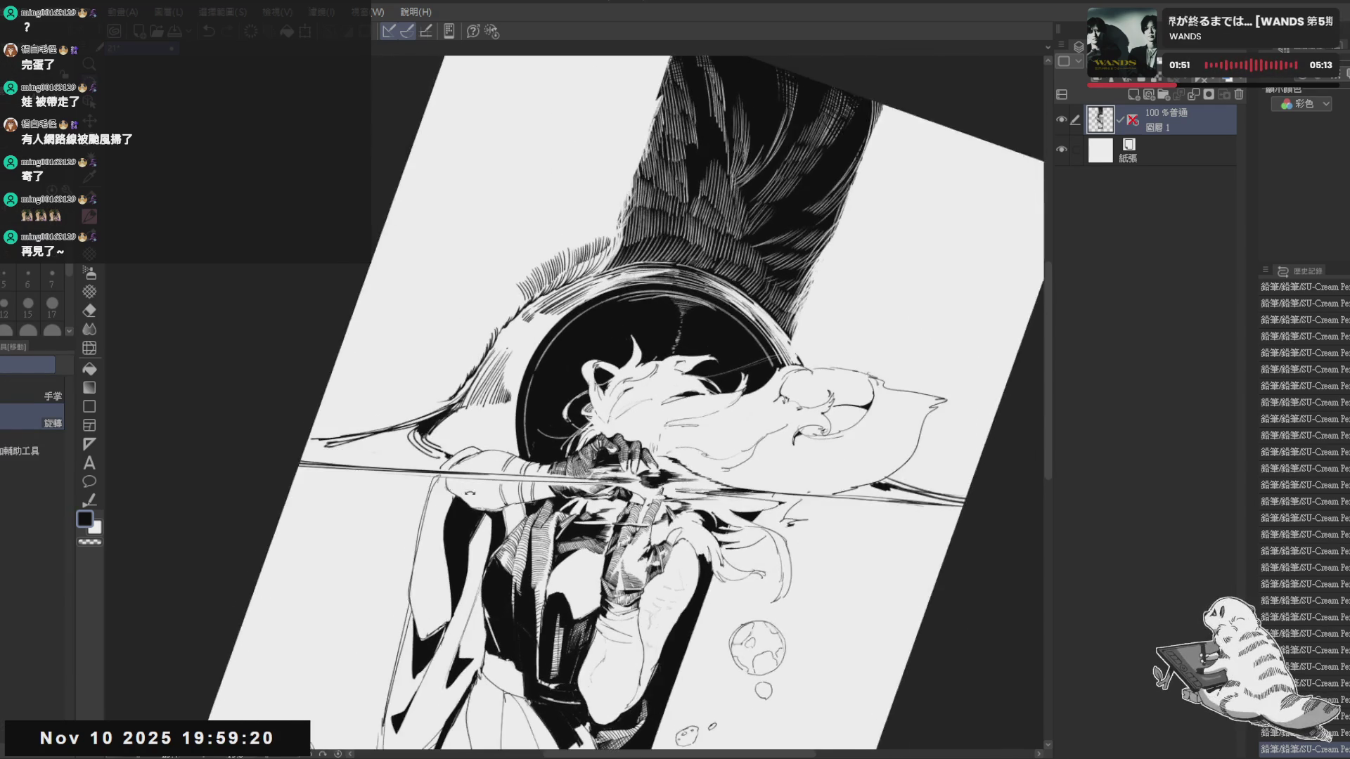
pyautogui.press('p')
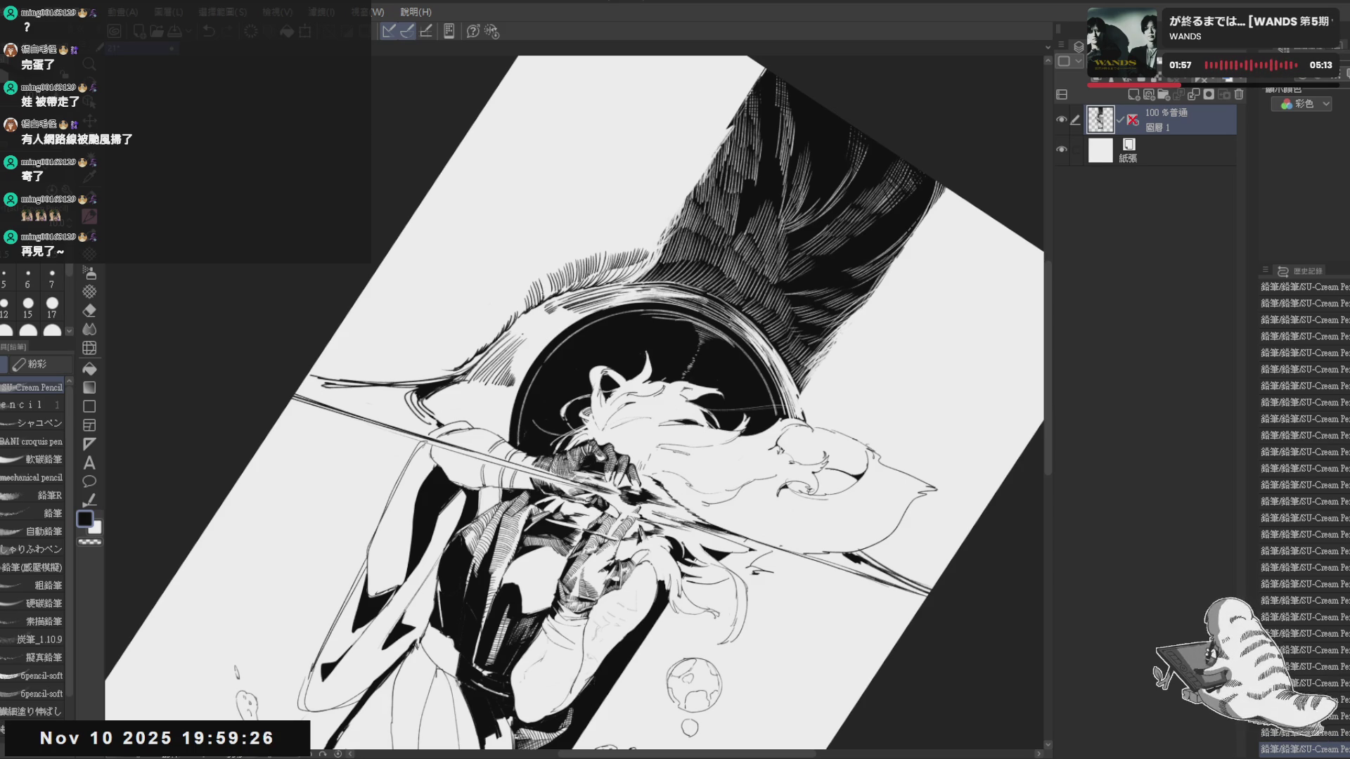
pyautogui.hotkey('ctrl', '@')
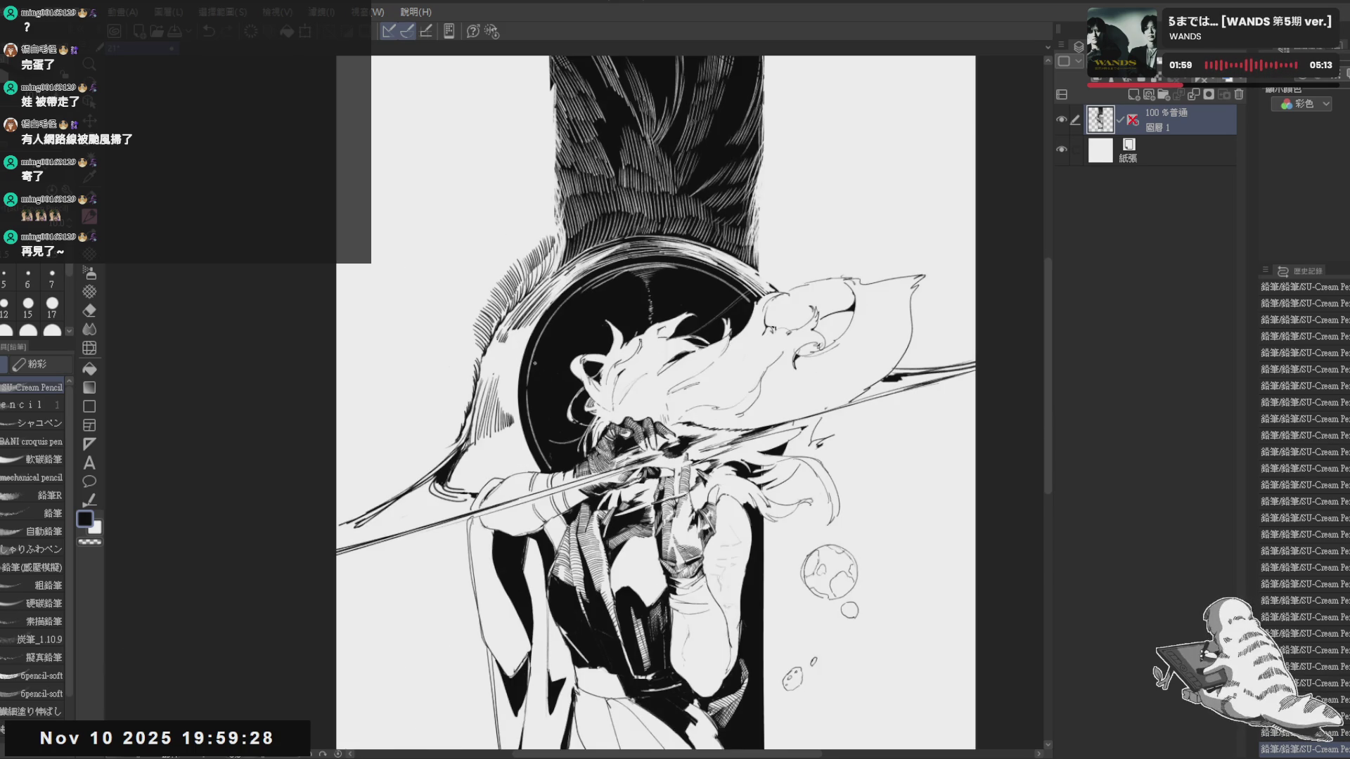
pyautogui.press('^')
pyautogui.press('^')
pyautogui.press('^')
pyautogui.press('p')
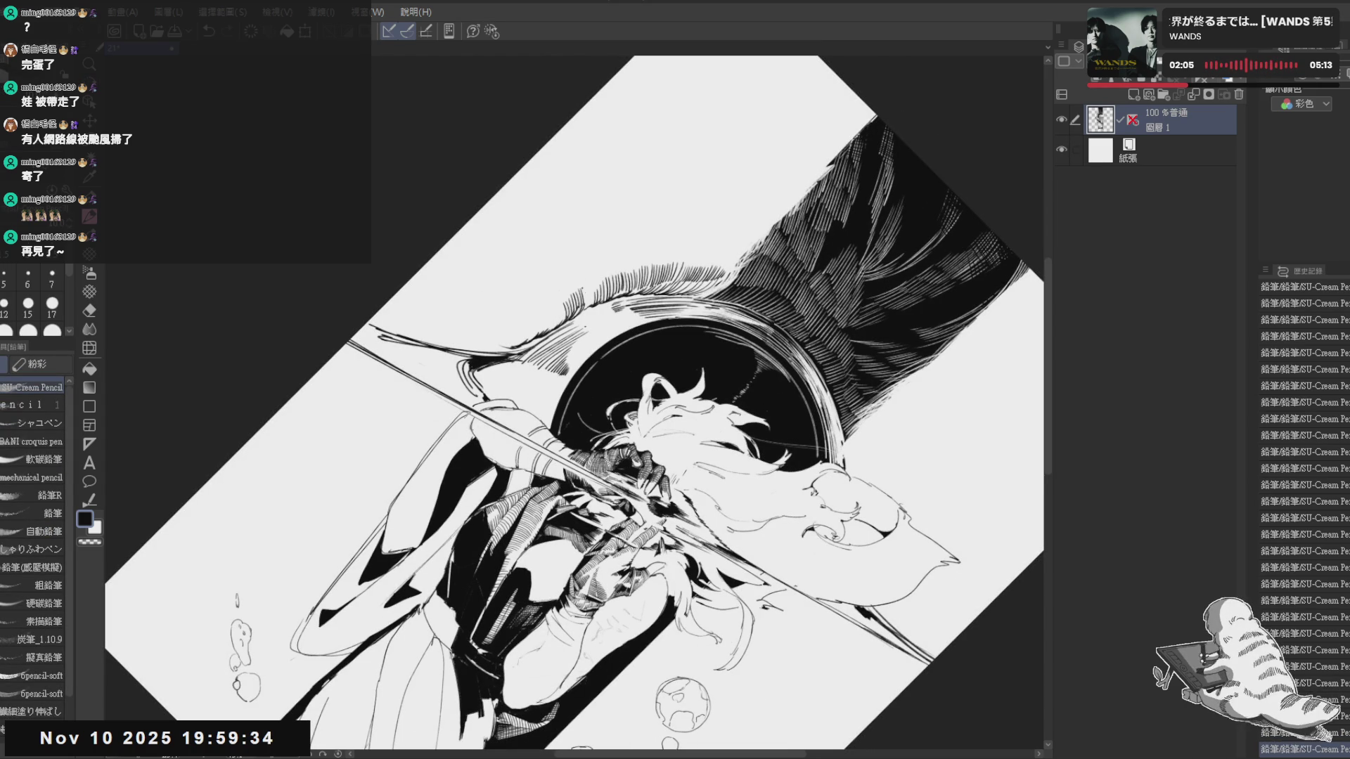
pyautogui.press('-')
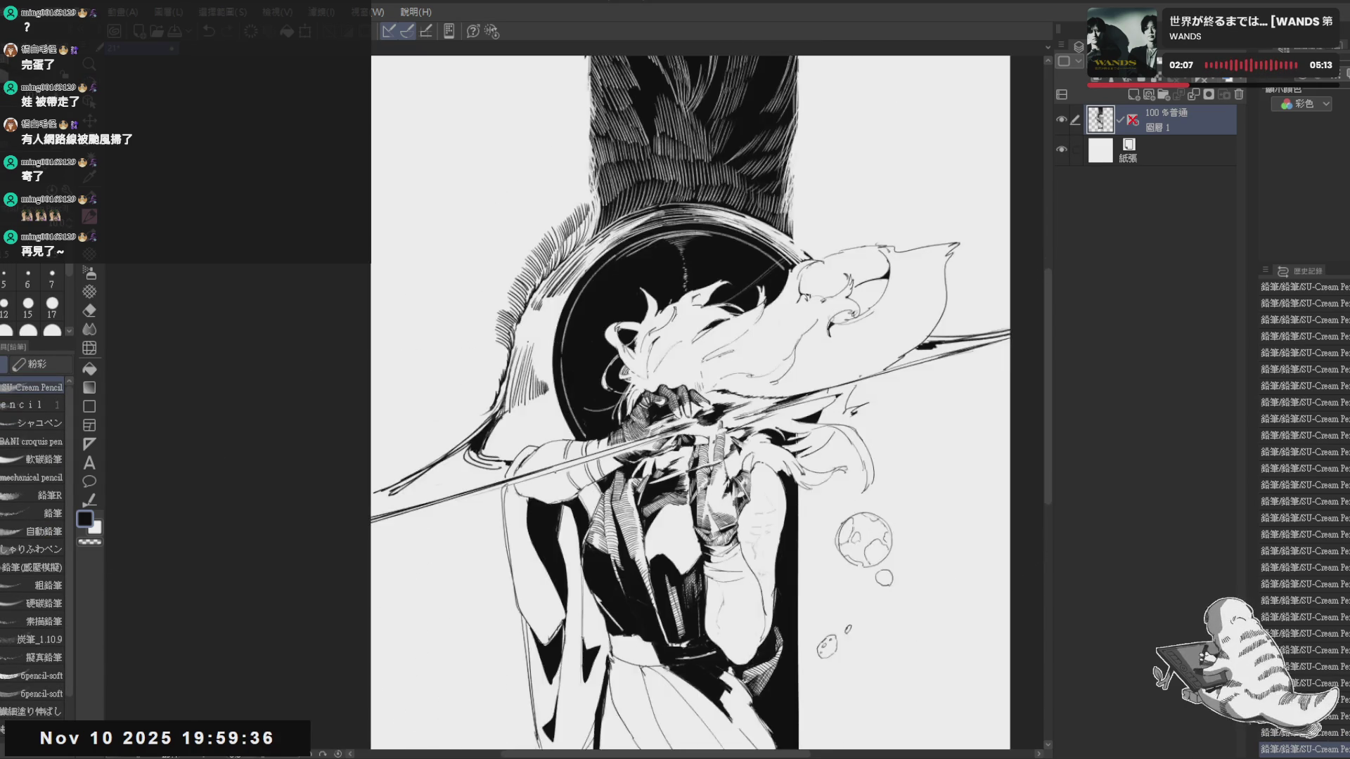
pyautogui.press('-')
pyautogui.press('-')
pyautogui.press('-')
pyautogui.press('-')
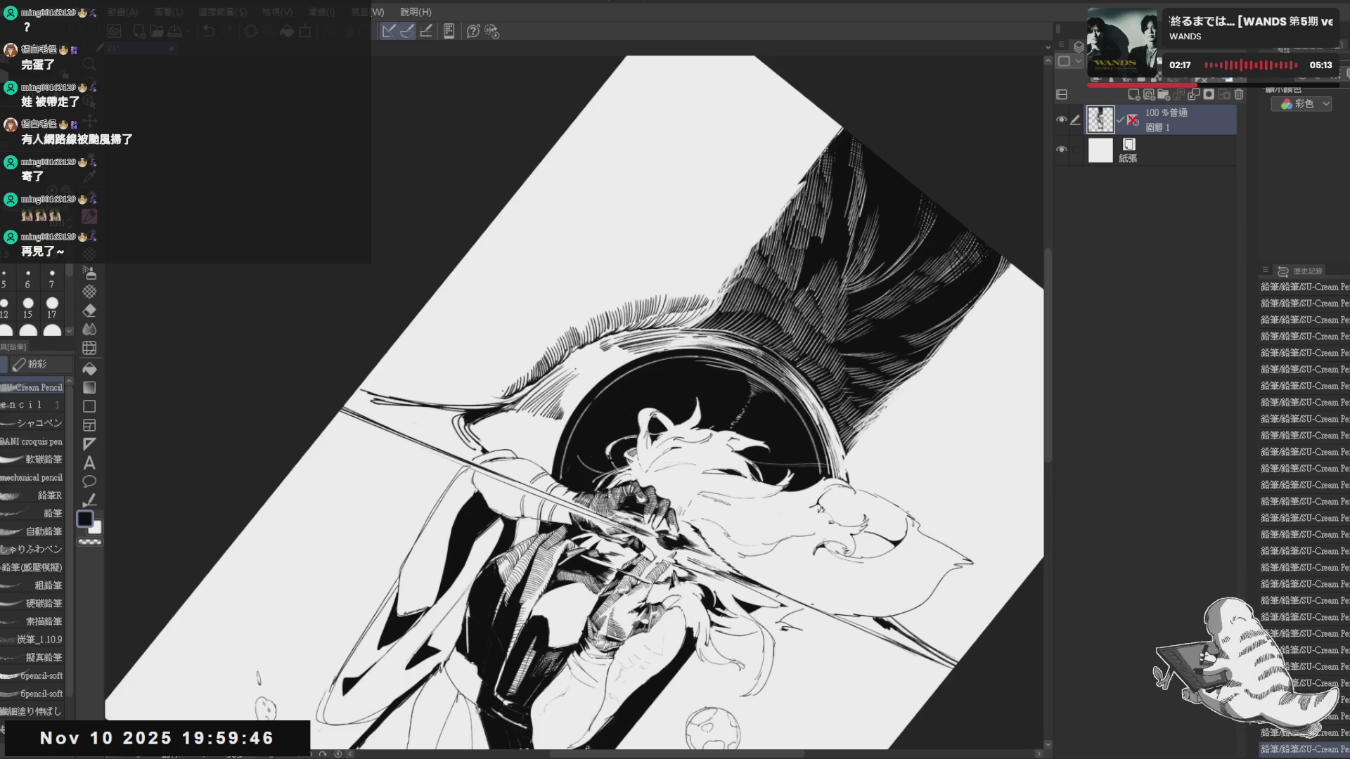
pyautogui.hotkey('ctrl', '0')
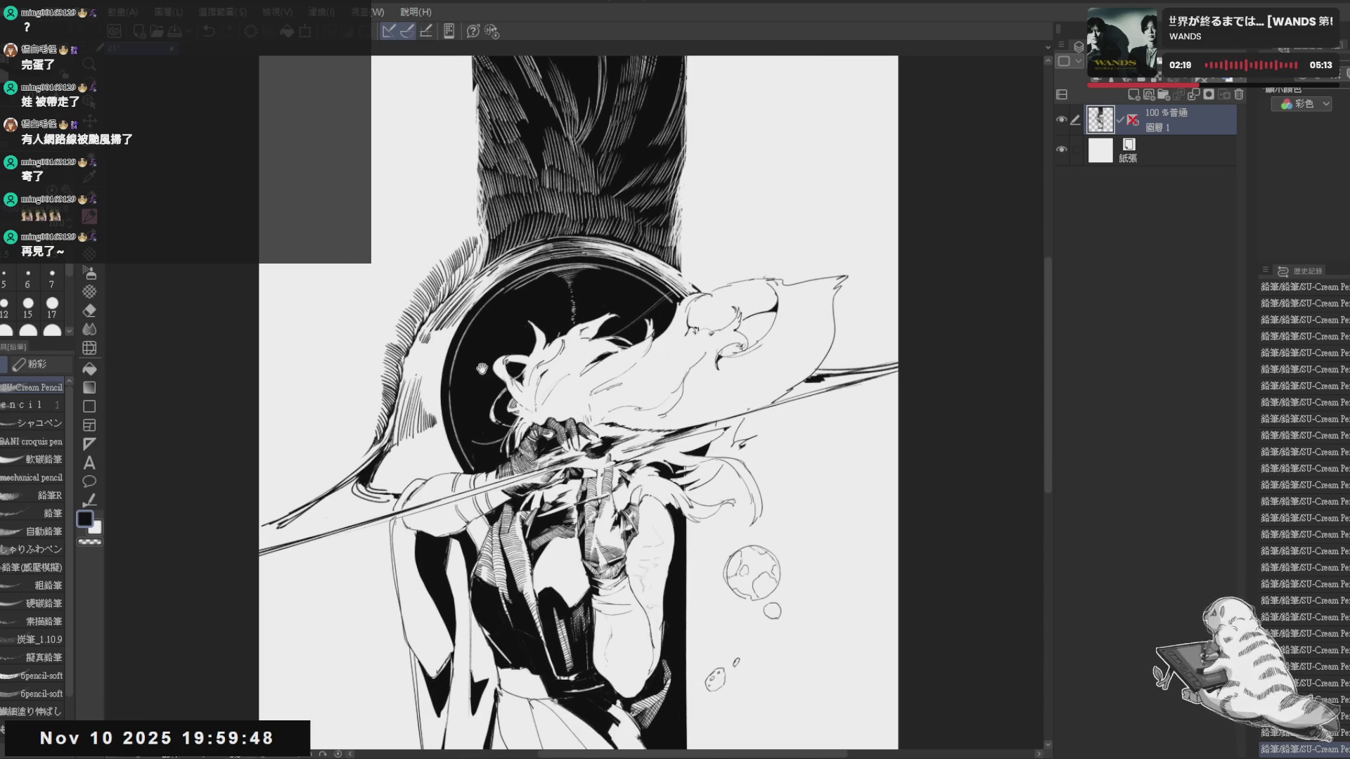
pyautogui.press('-')
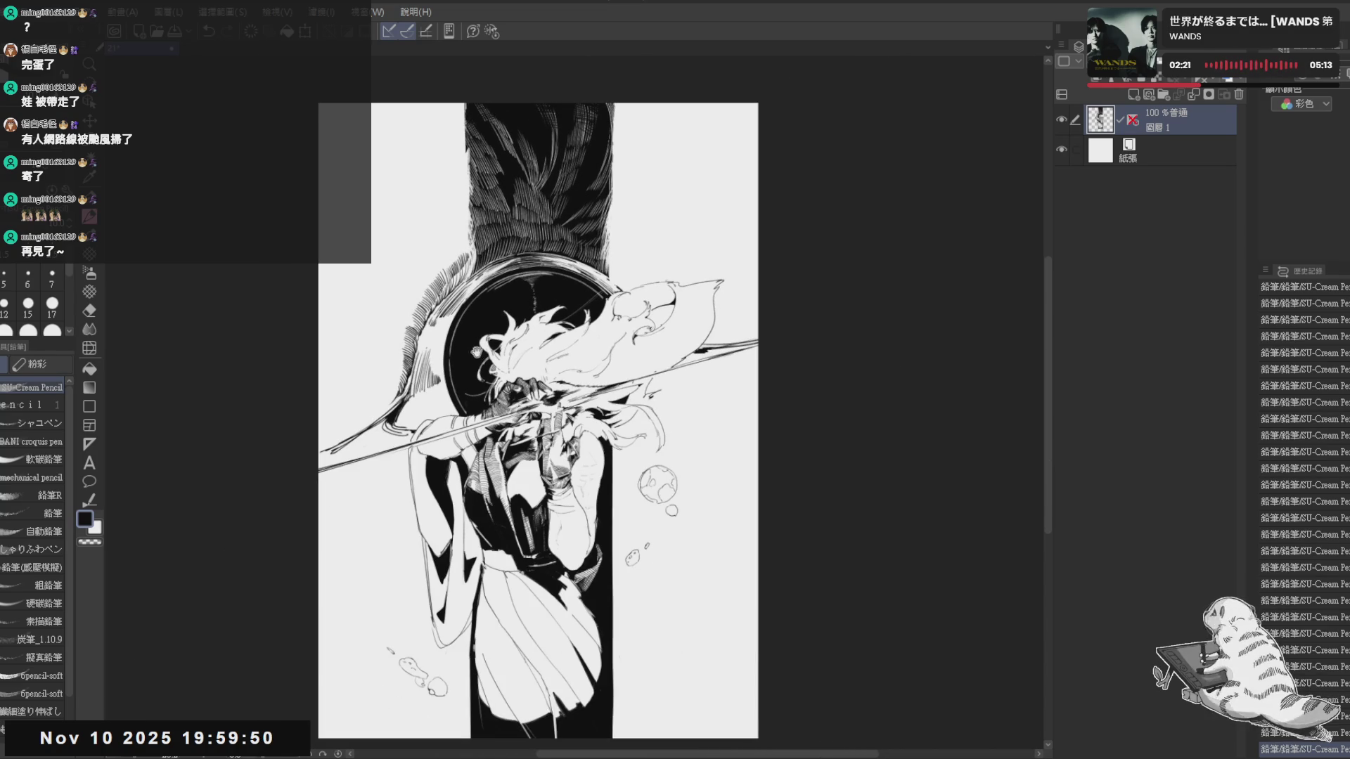
pyautogui.scroll(1, 477, 352)
pyautogui.scroll(1, 469, 316)
pyautogui.scroll(1, 457, 252)
pyautogui.moveTo(457, 253); pyautogui.dragTo(444, 283)
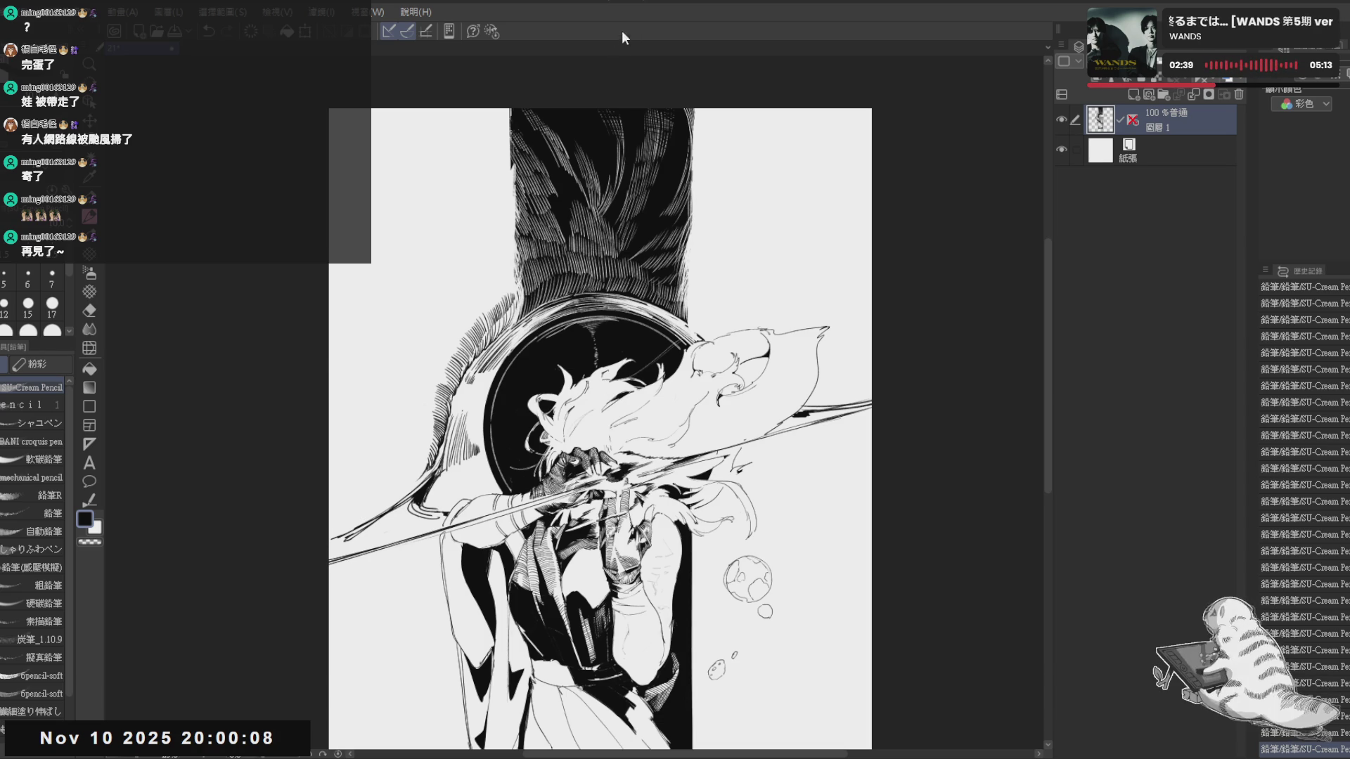
pyautogui.scroll(1, 384, 409)
pyautogui.moveTo(383, 409); pyautogui.dragTo(495, 317)
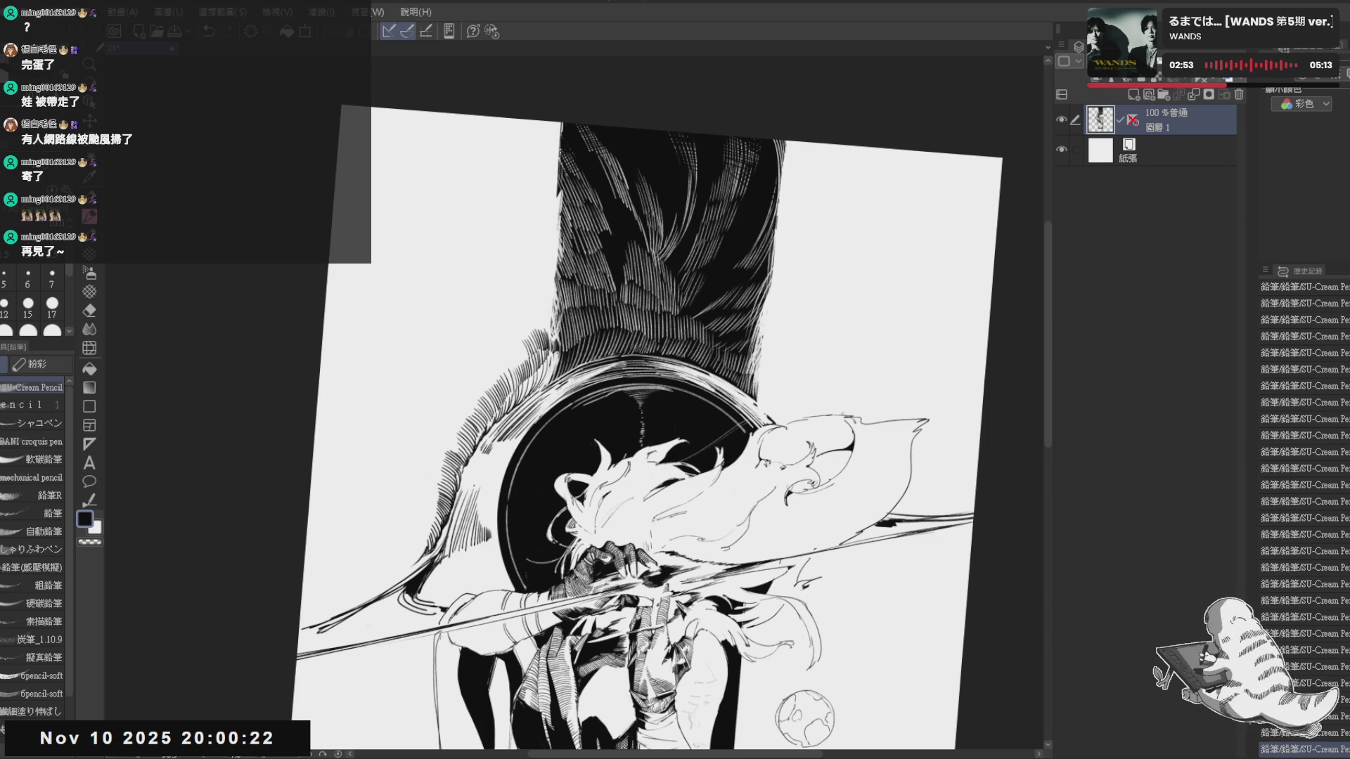
# Add fine pencil strokes to the feathered edge above the circle, then reset and re-tilt the view
pyautogui.press('e')
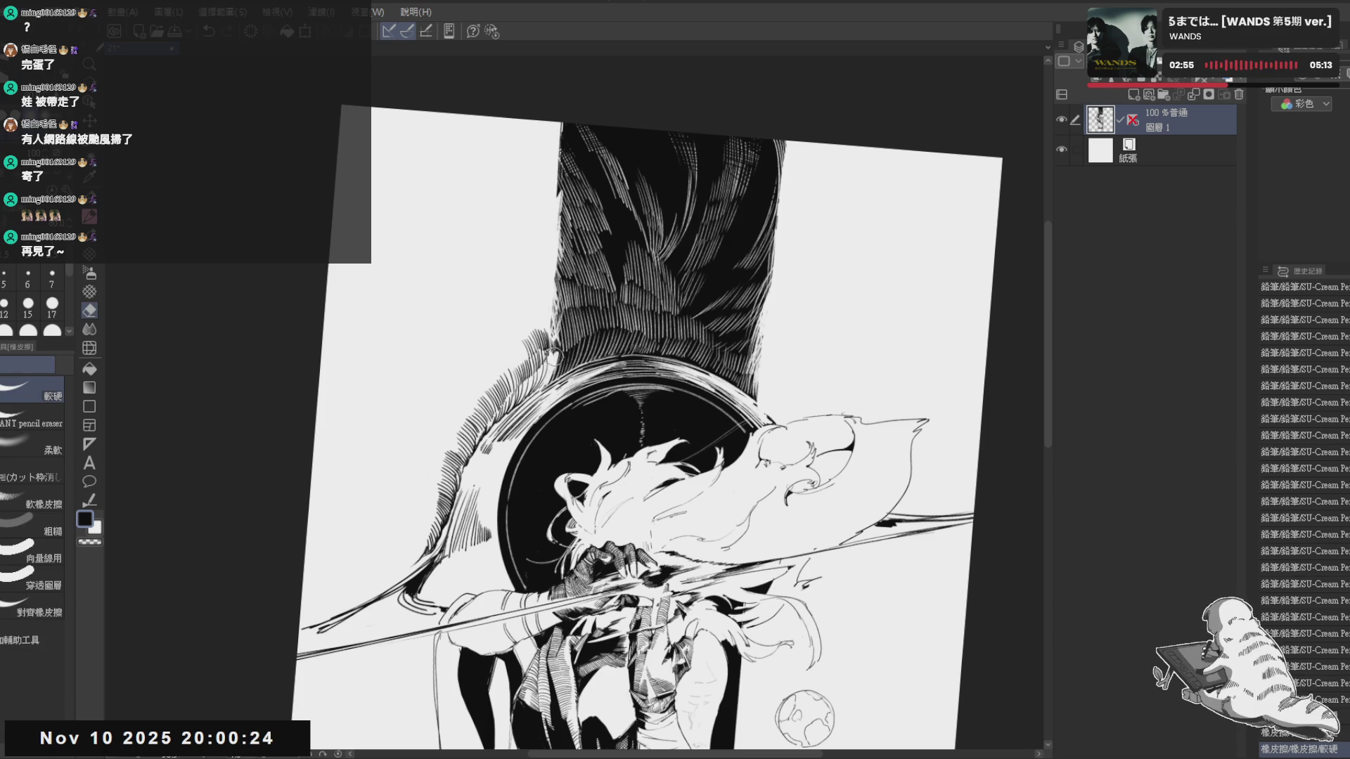
pyautogui.press('p')
pyautogui.moveTo(551, 348); pyautogui.dragTo(562, 361)
pyautogui.moveTo(550, 348); pyautogui.dragTo(561, 361)
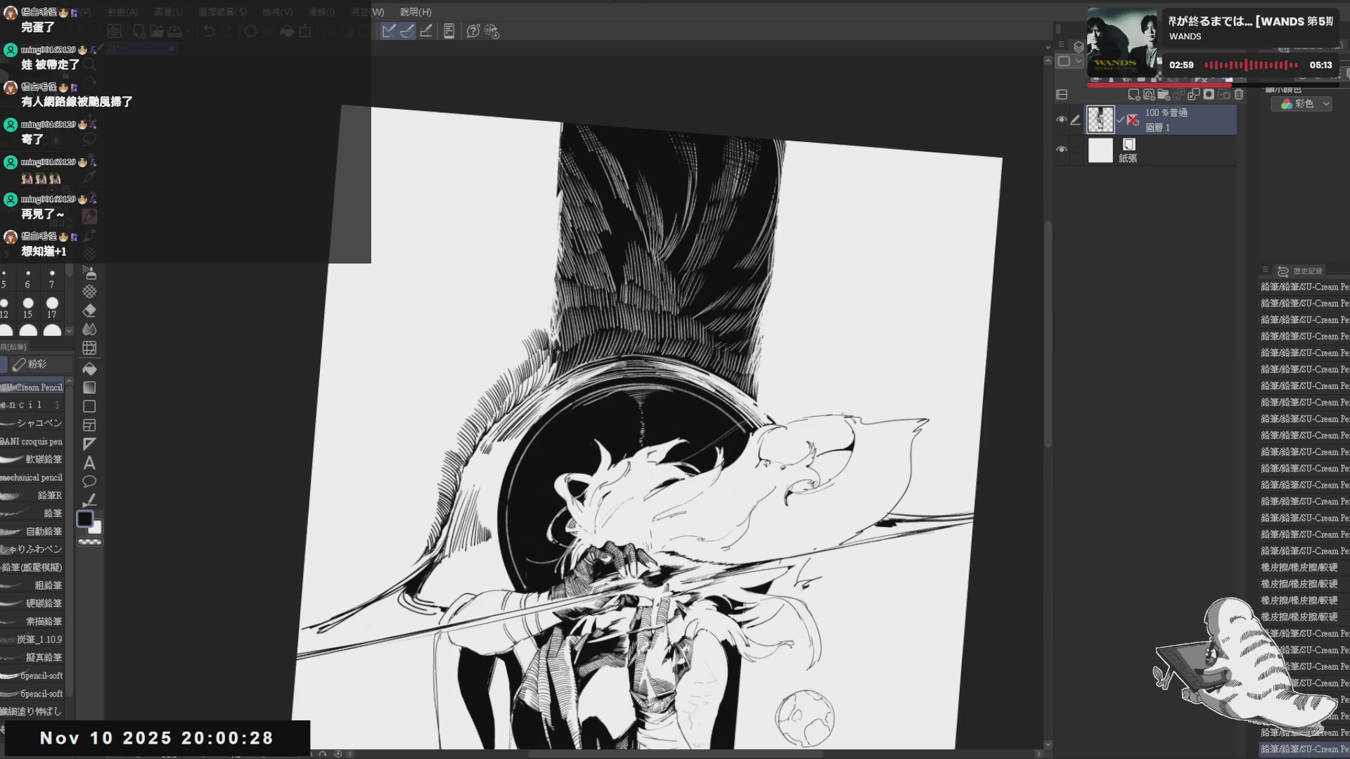
pyautogui.hotkey('ctrl', '@')
pyautogui.hotkey('ctrl', '-')
pyautogui.hotkey('ctrl', '-')
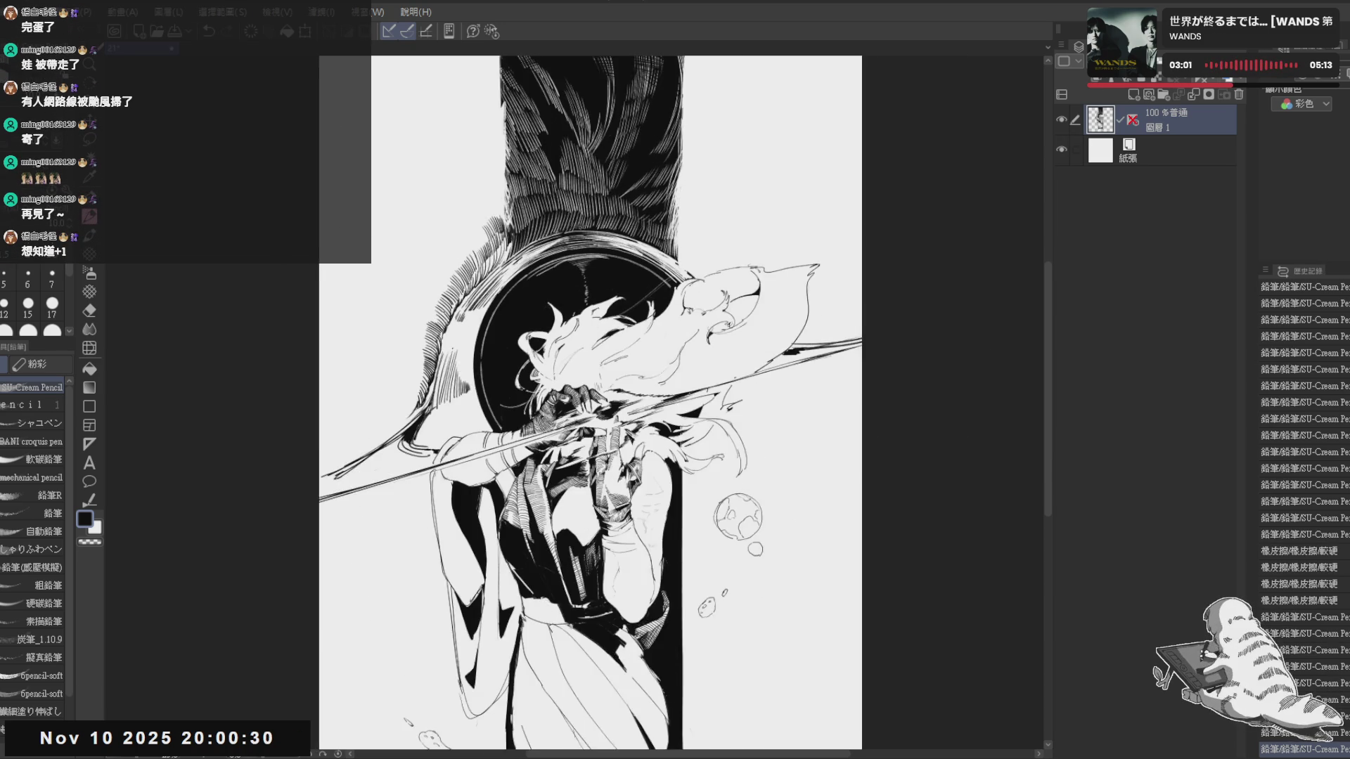
pyautogui.hotkey('ctrl', '-')
pyautogui.hotkey('ctrl', '+')
pyautogui.hotkey('ctrl', '+')
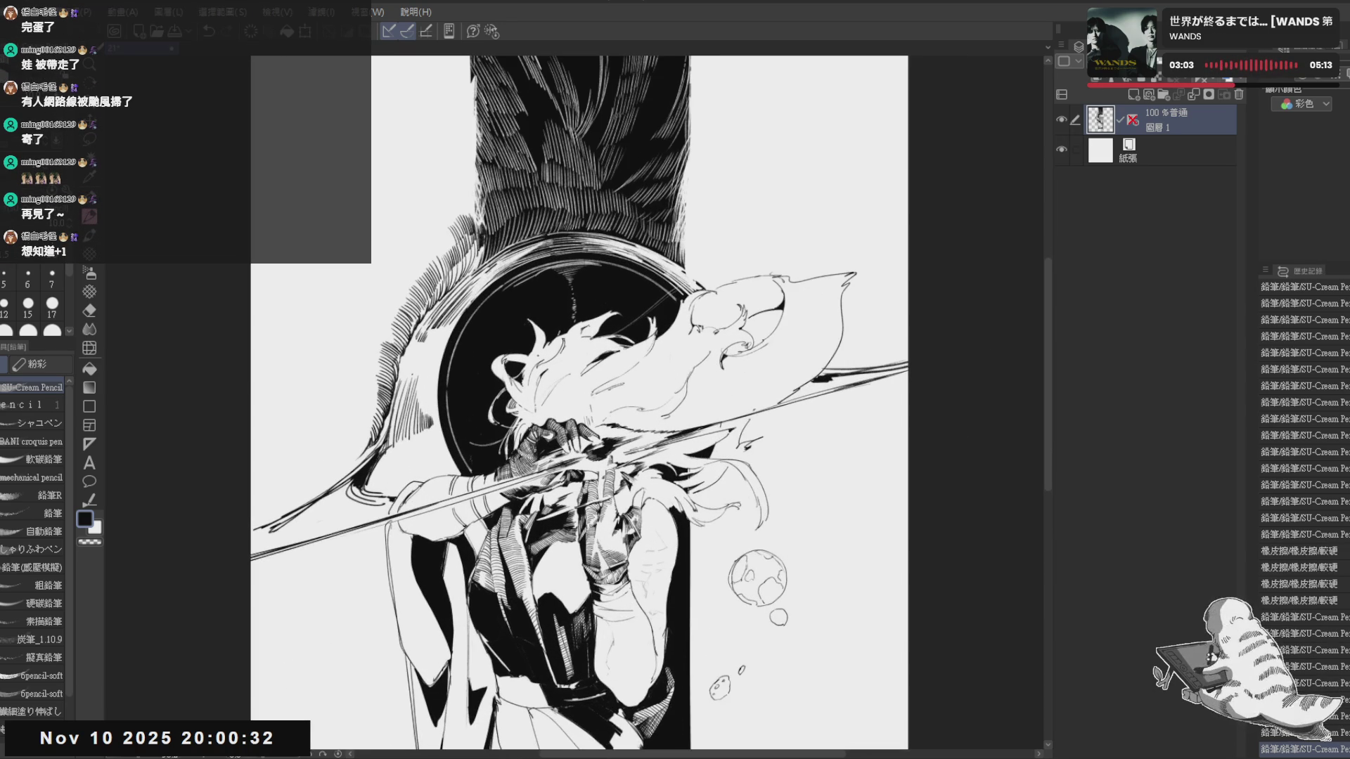
pyautogui.moveTo(420, 404)
pyautogui.mouseDown()
pyautogui.moveTo(469, 377)
pyautogui.moveTo(473, 393)
pyautogui.mouseUp()
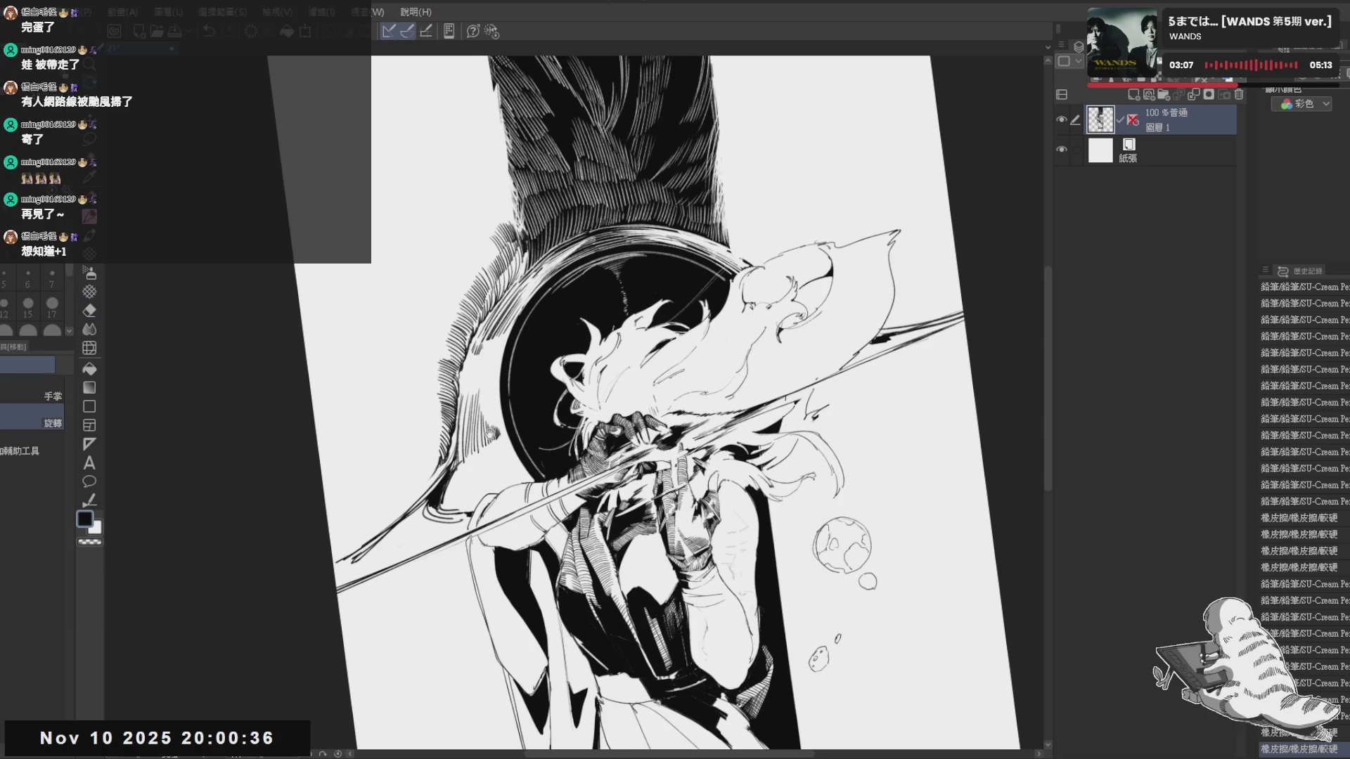
# Erase a small bit of ink, add a stroke near the wing base and undo it for redrawing
pyautogui.press('e')
pyautogui.moveTo(454, 496); pyautogui.dragTo(475, 470)
pyautogui.press('p')
pyautogui.moveTo(387, 444); pyautogui.dragTo(529, 269)
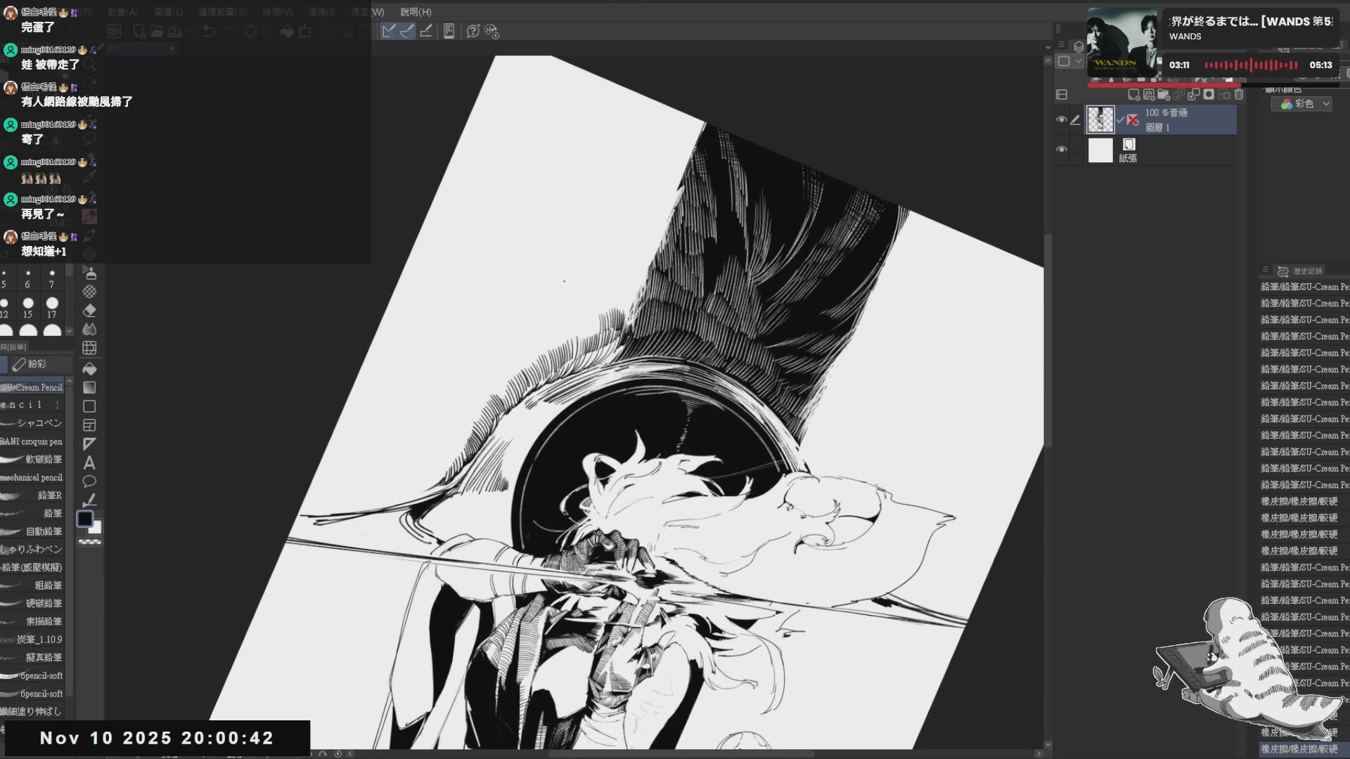
pyautogui.moveTo(585, 300); pyautogui.dragTo(578, 286)
pyautogui.hotkey('ctrl', 'z')
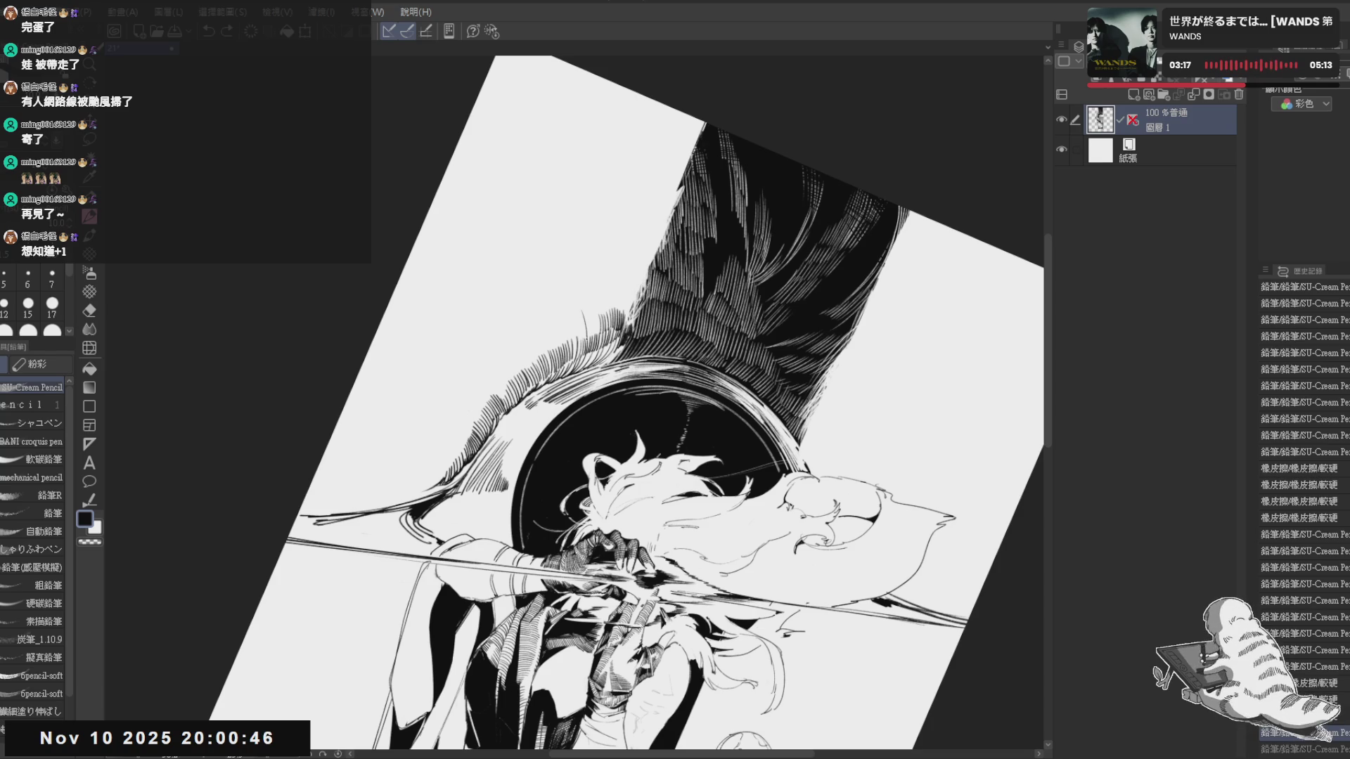
pyautogui.moveTo(587, 323); pyautogui.dragTo(584, 303)
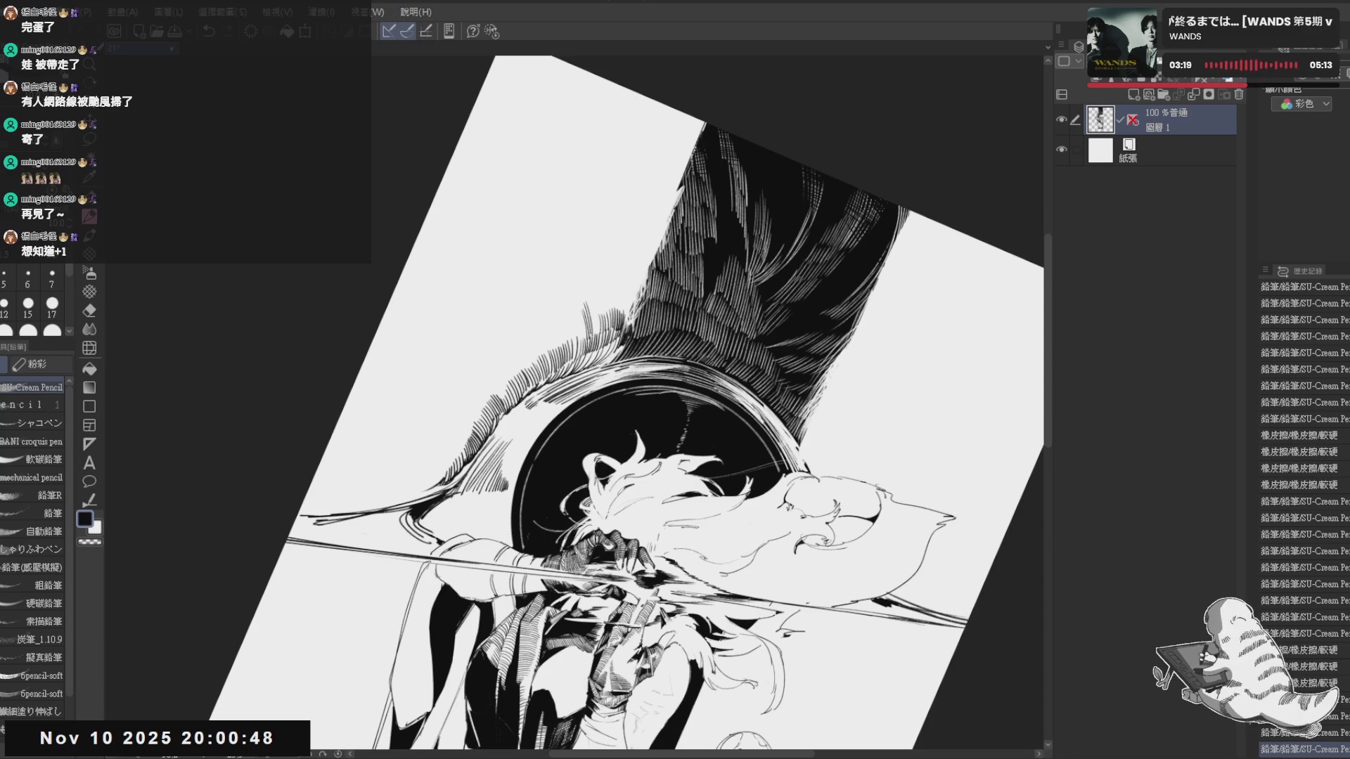